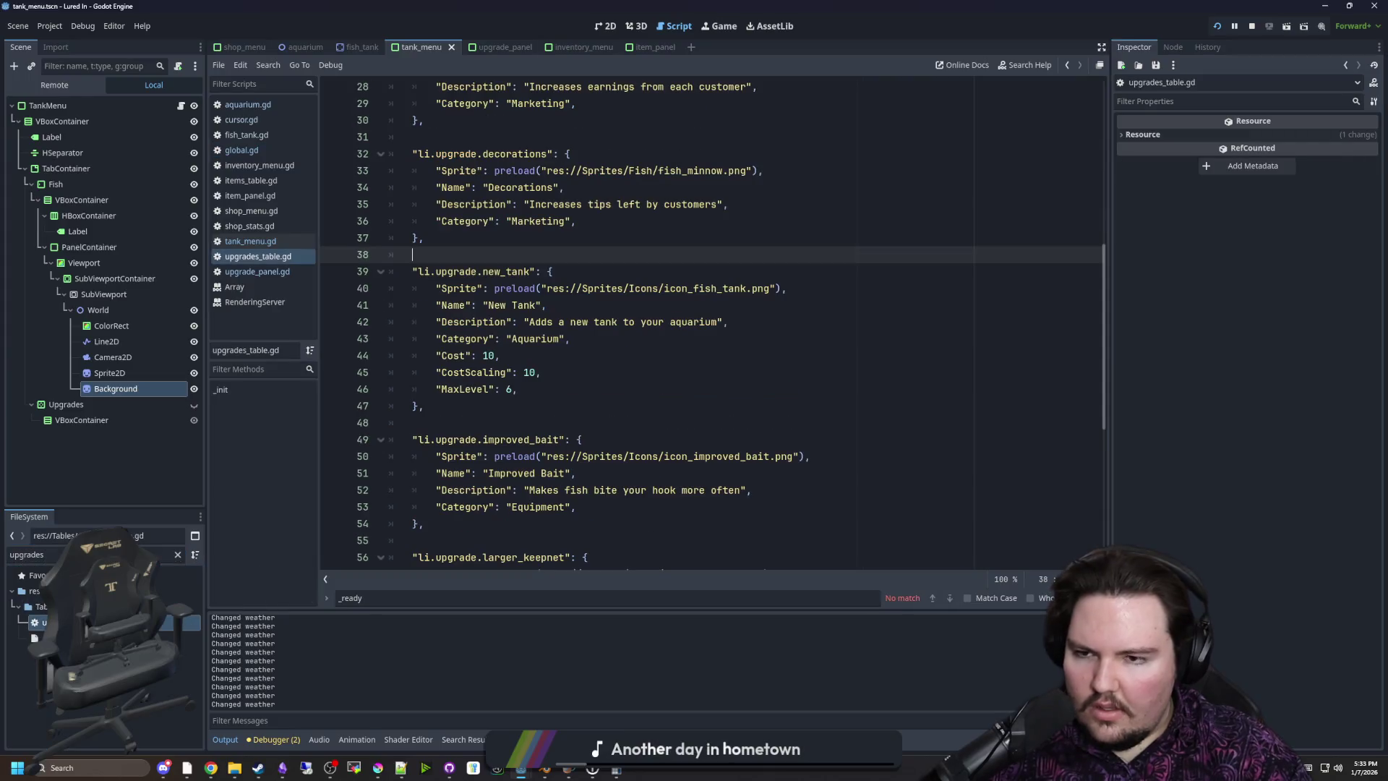
# Scroll upgrades_table.gd to the top and put the caret in its _init loop
pyautogui.scroll(9, 498, 468)
pyautogui.click(494, 153)
pyautogui.click(405, 170)
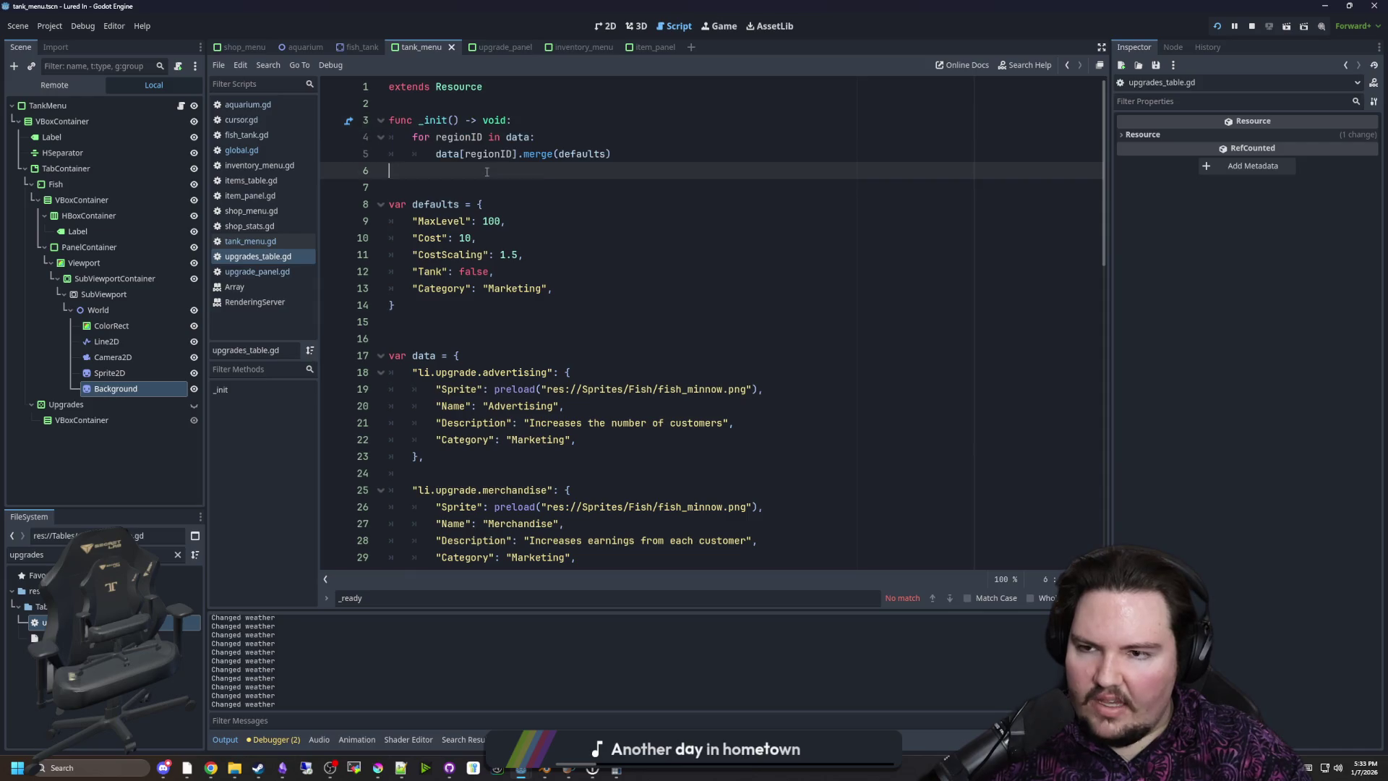
# Open global.gd and inspect the itemsTable preload around lines 84–85
pyautogui.click(242, 150)
pyautogui.moveTo(775, 360)
pyautogui.mouseDown()
pyautogui.moveTo(418, 355)
pyautogui.moveTo(759, 356)
pyautogui.mouseUp()
pyautogui.click(464, 353)
pyautogui.click(443, 335)
pyautogui.doubleClick(462, 354)
pyautogui.click(464, 353)
pyautogui.doubleClick(448, 355)
pyautogui.click(465, 337)
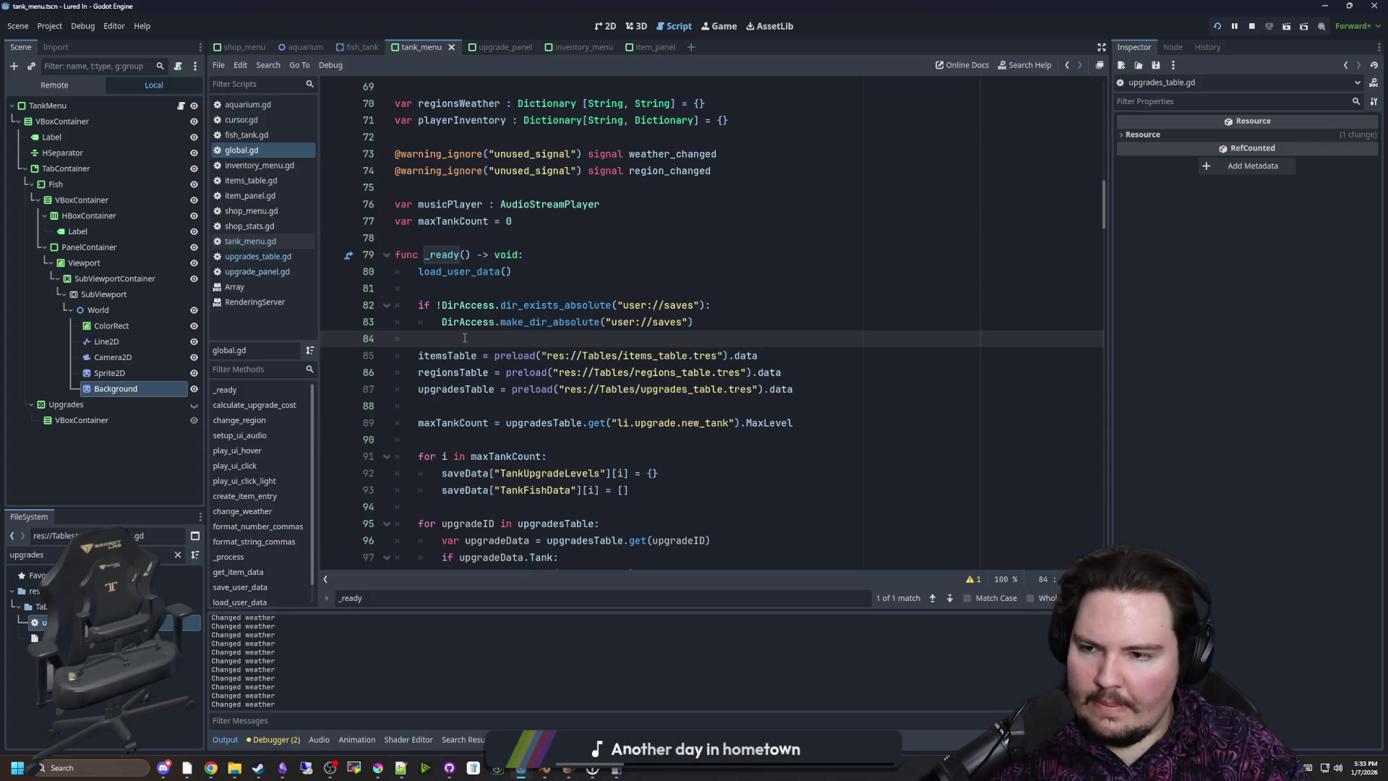
# Switch to the 2D view, zoom the canvas and save the tank_menu scene
pyautogui.click(606, 26)
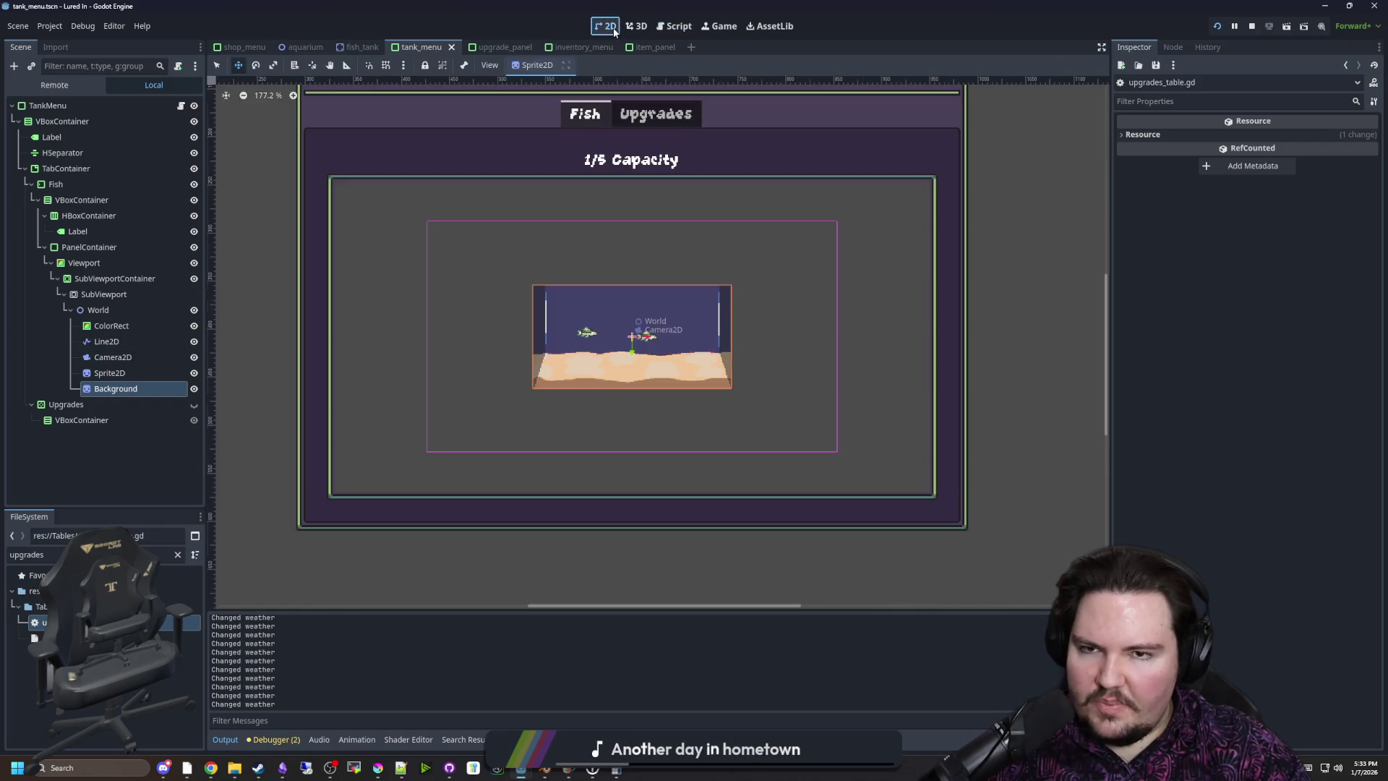
pyautogui.scroll(5, 627, 359)
pyautogui.hotkey('ctrl', 's')
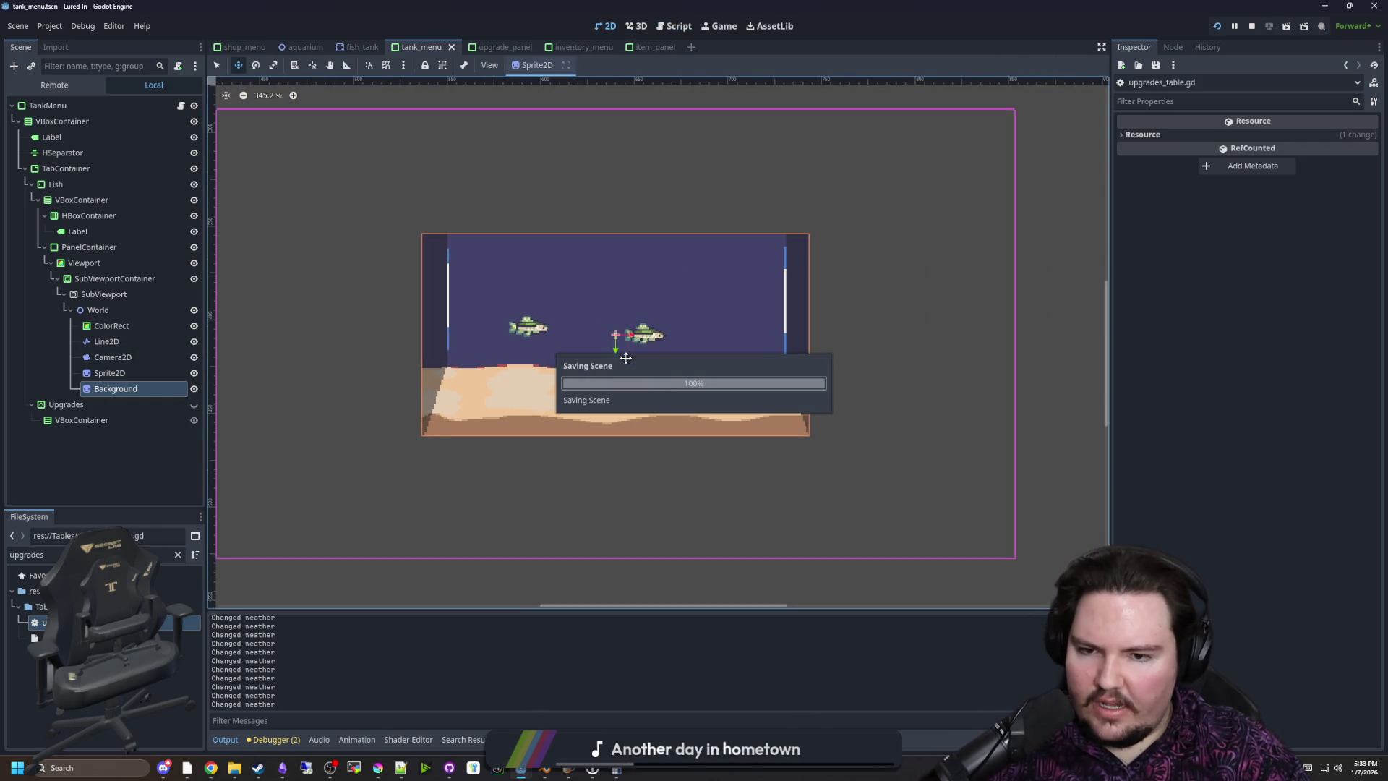
pyautogui.scroll(3, 628, 359)
pyautogui.hotkey('ctrl', 's')
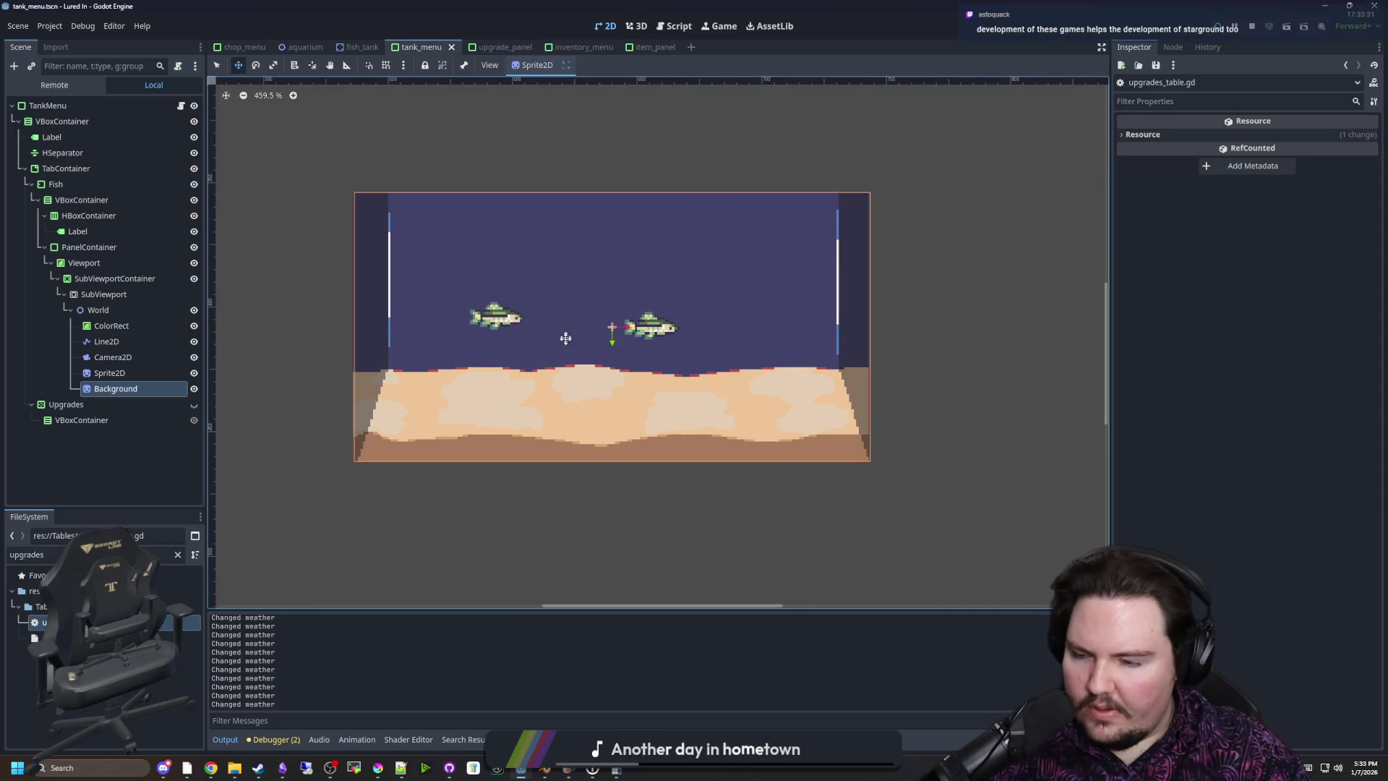
pyautogui.scroll(1, 529, 373)
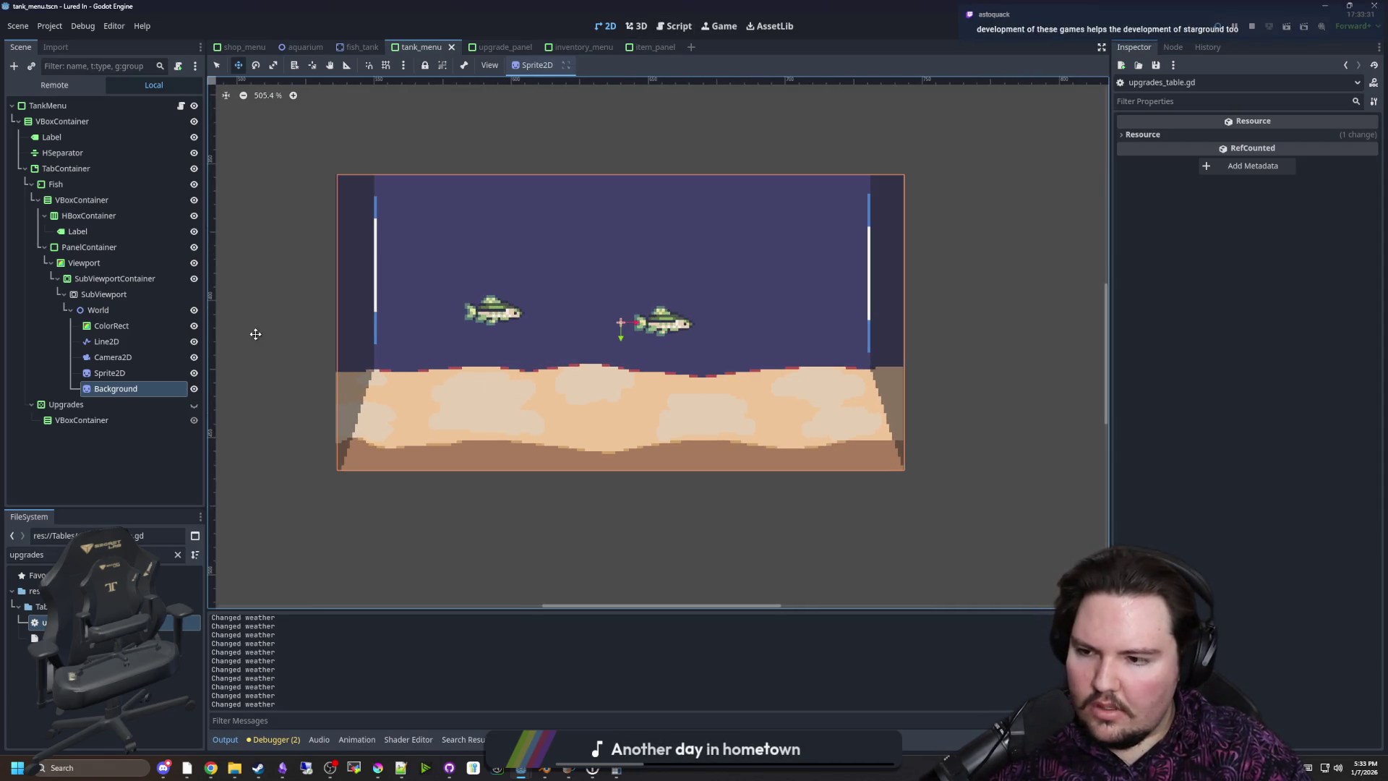
# Select the Background node, zoom around the aquarium and save the scene again
pyautogui.click(142, 389)
pyautogui.press('Up')
pyautogui.press('Down')
pyautogui.press('Up')
pyautogui.press('Down')
pyautogui.scroll(-2, 642, 328)
pyautogui.hotkey('ctrl', 's')
pyautogui.scroll(3, 641, 328)
pyautogui.scroll(4, 641, 328)
pyautogui.hotkey('ctrl', 's')
pyautogui.scroll(-4, 641, 328)
pyautogui.hotkey('ctrl', 's')
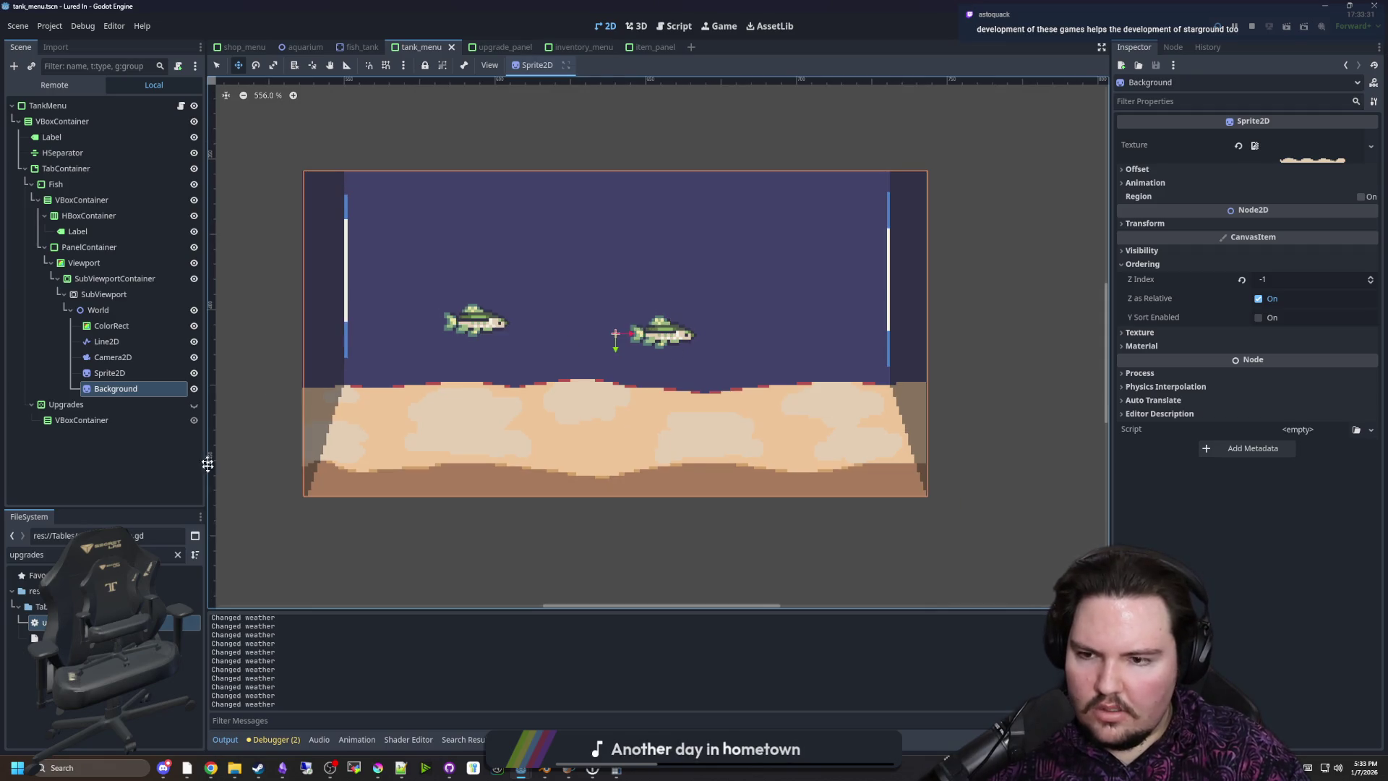
pyautogui.scroll(5, 313, 453)
pyautogui.scroll(-5, 446, 489)
pyautogui.scroll(1, 847, 448)
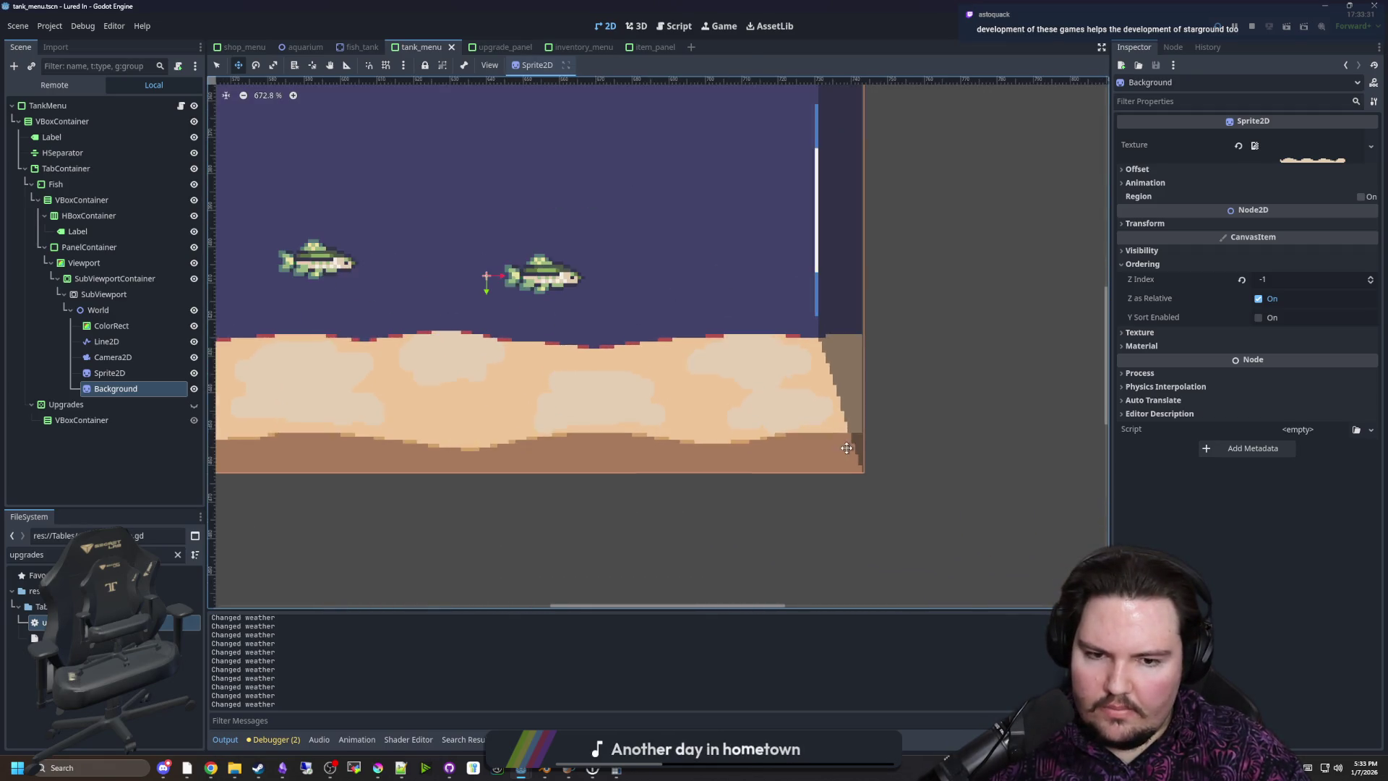
pyautogui.scroll(3, 847, 448)
pyautogui.scroll(-4, 831, 520)
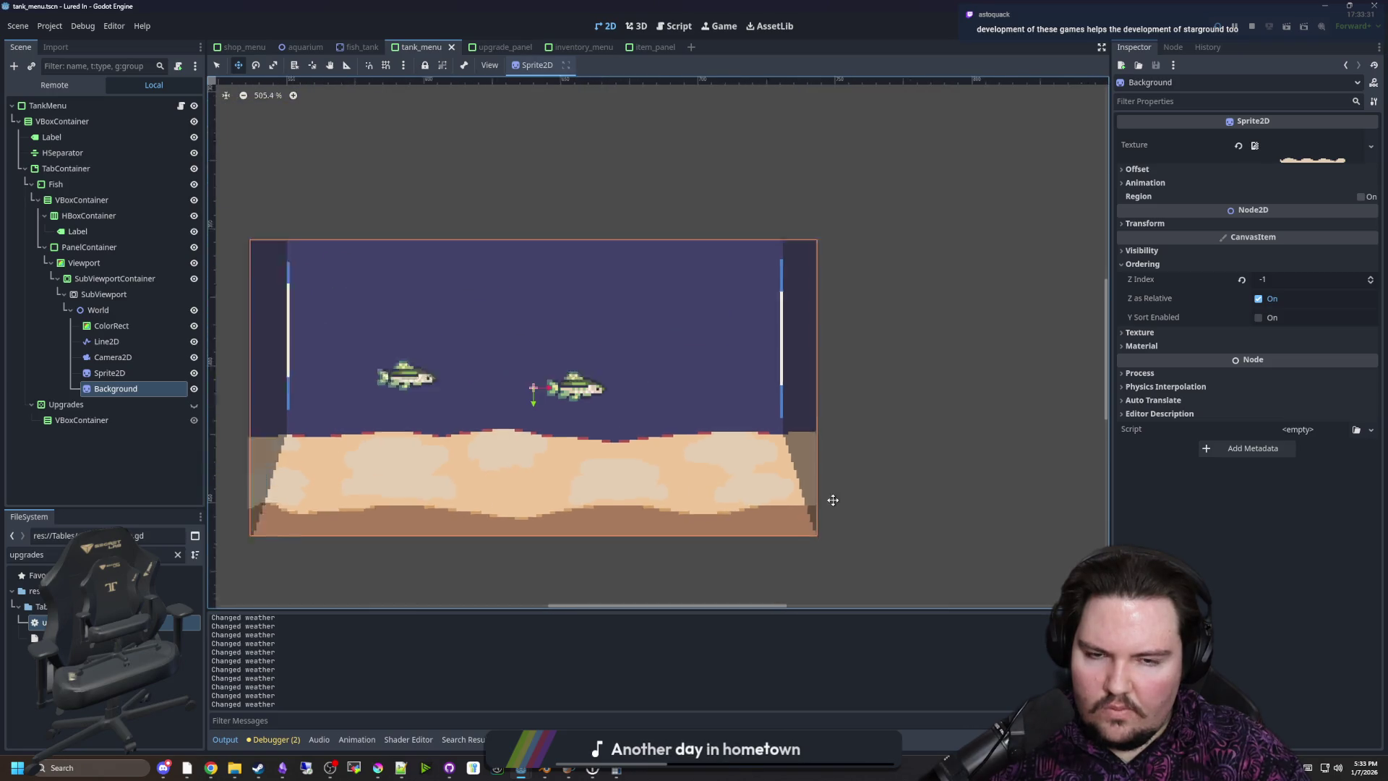
pyautogui.scroll(10, 355, 516)
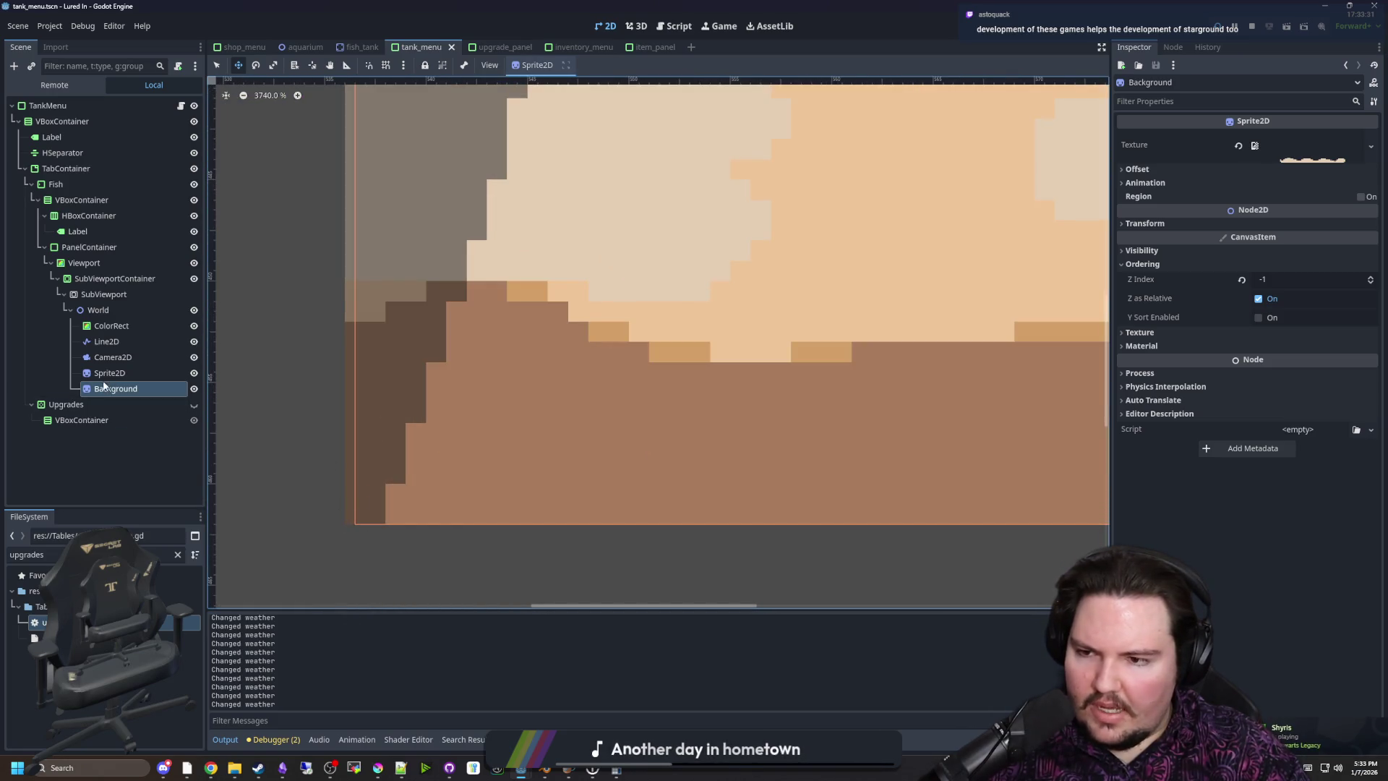
# Inspect the Sprite2D fish node's and Background node's properties
pyautogui.click(109, 372)
pyautogui.click(111, 387)
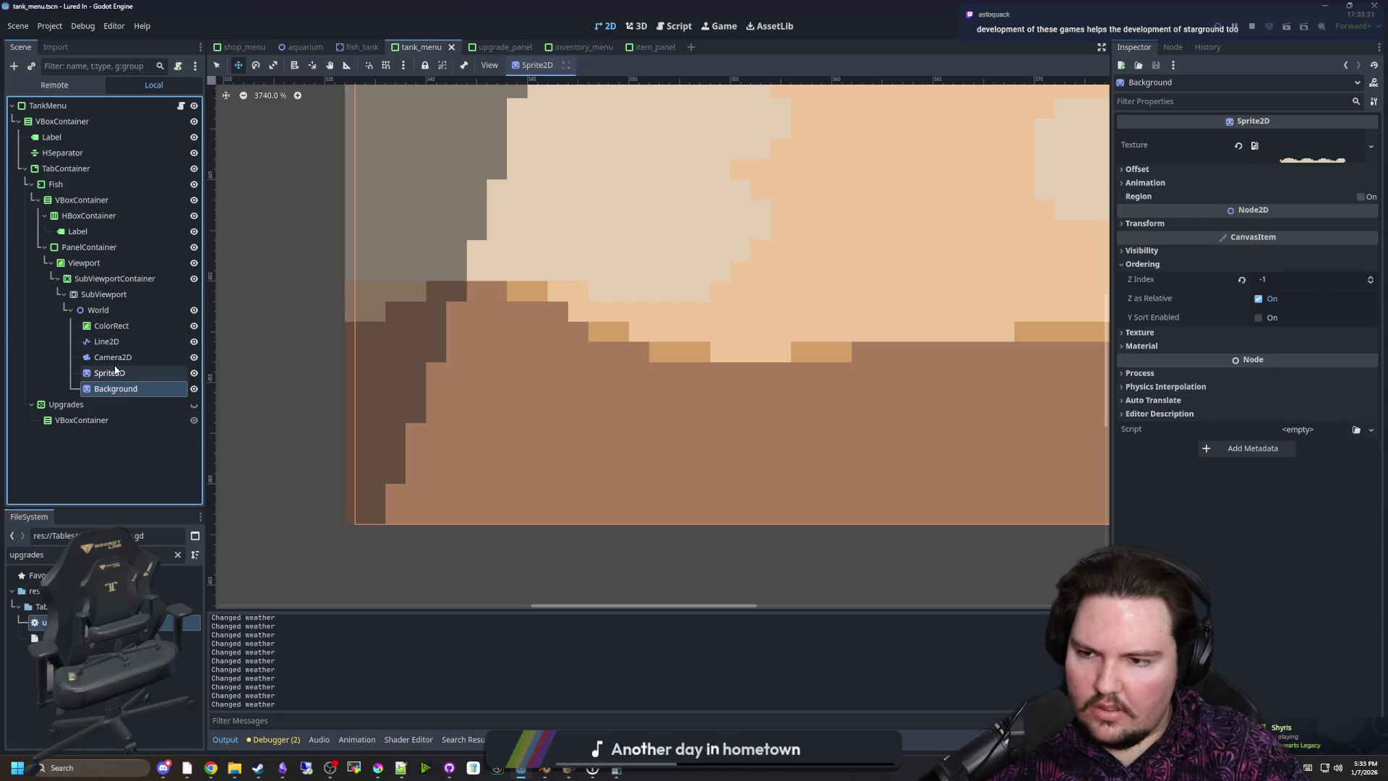
pyautogui.click(114, 374)
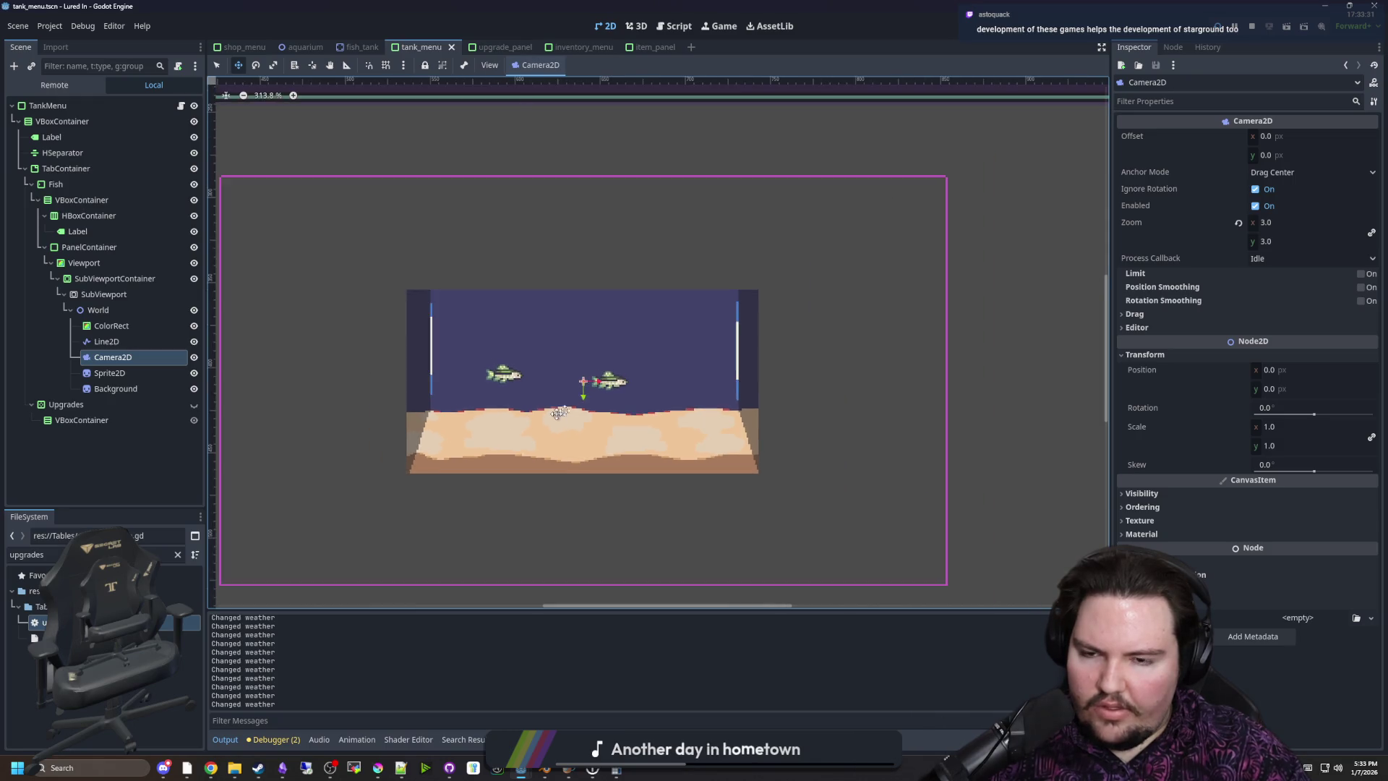
pyautogui.scroll(3, 520, 434)
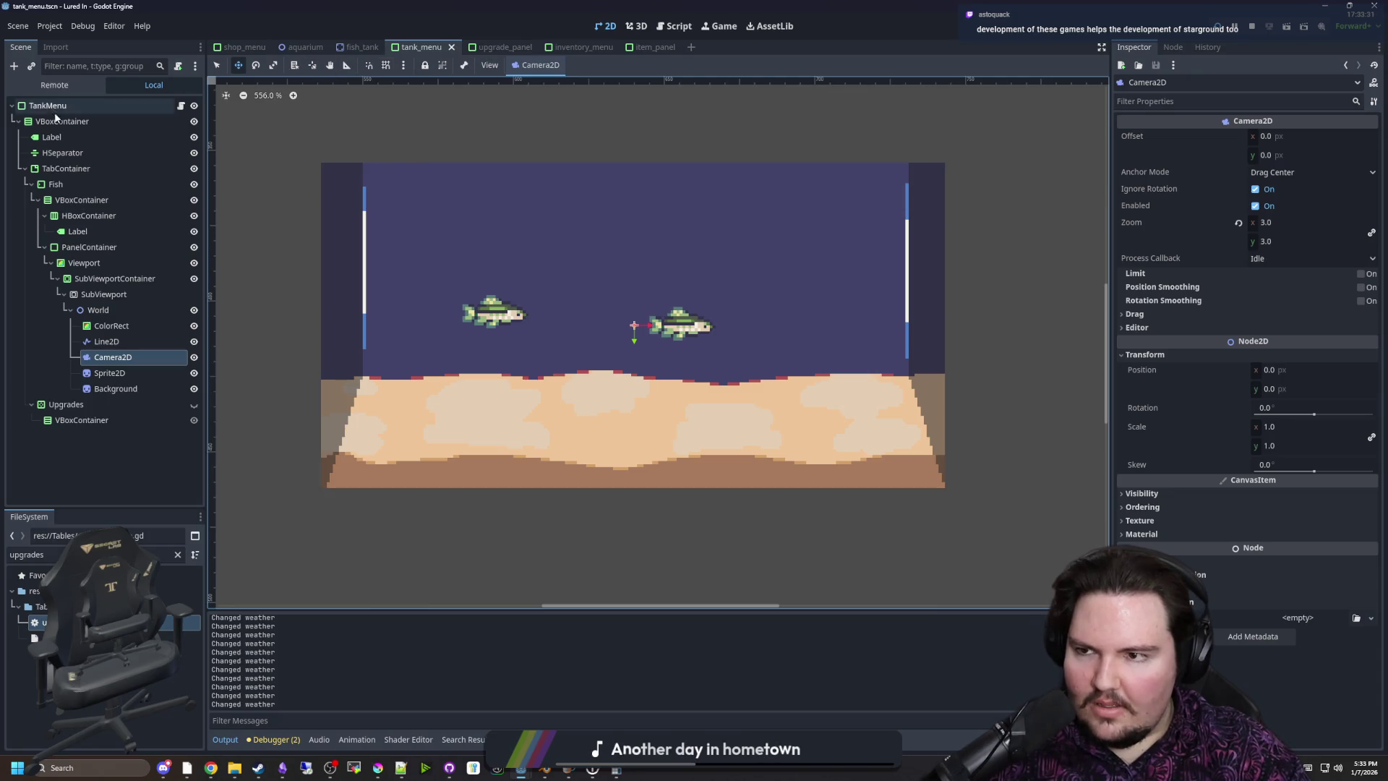
# Run Fish Tank 1 in the Game view and check the background art in Krita
pyautogui.click(720, 26)
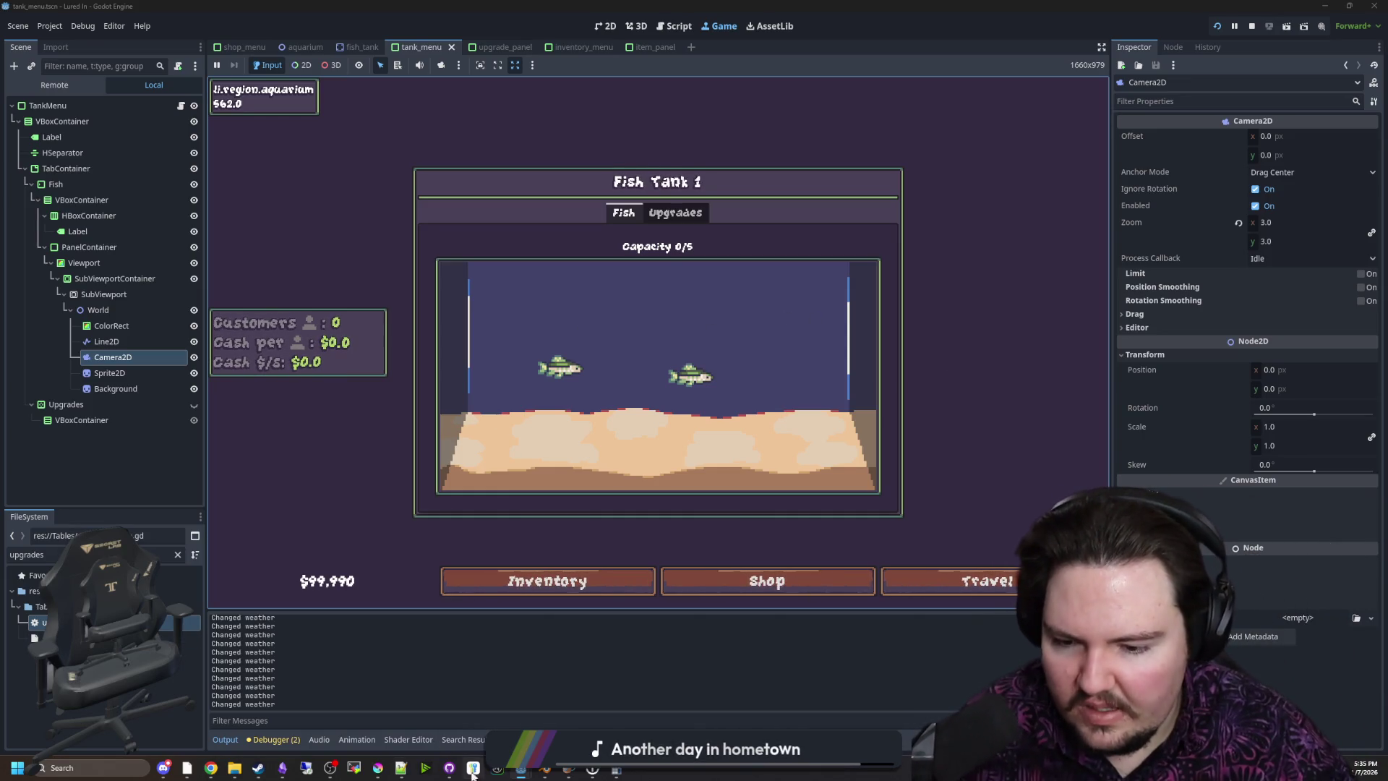
pyautogui.click(377, 767)
pyautogui.moveTo(580, 44); pyautogui.dragTo(580, 6)
pyautogui.scroll(-1, 604, 394)
pyautogui.scroll(1, 621, 347)
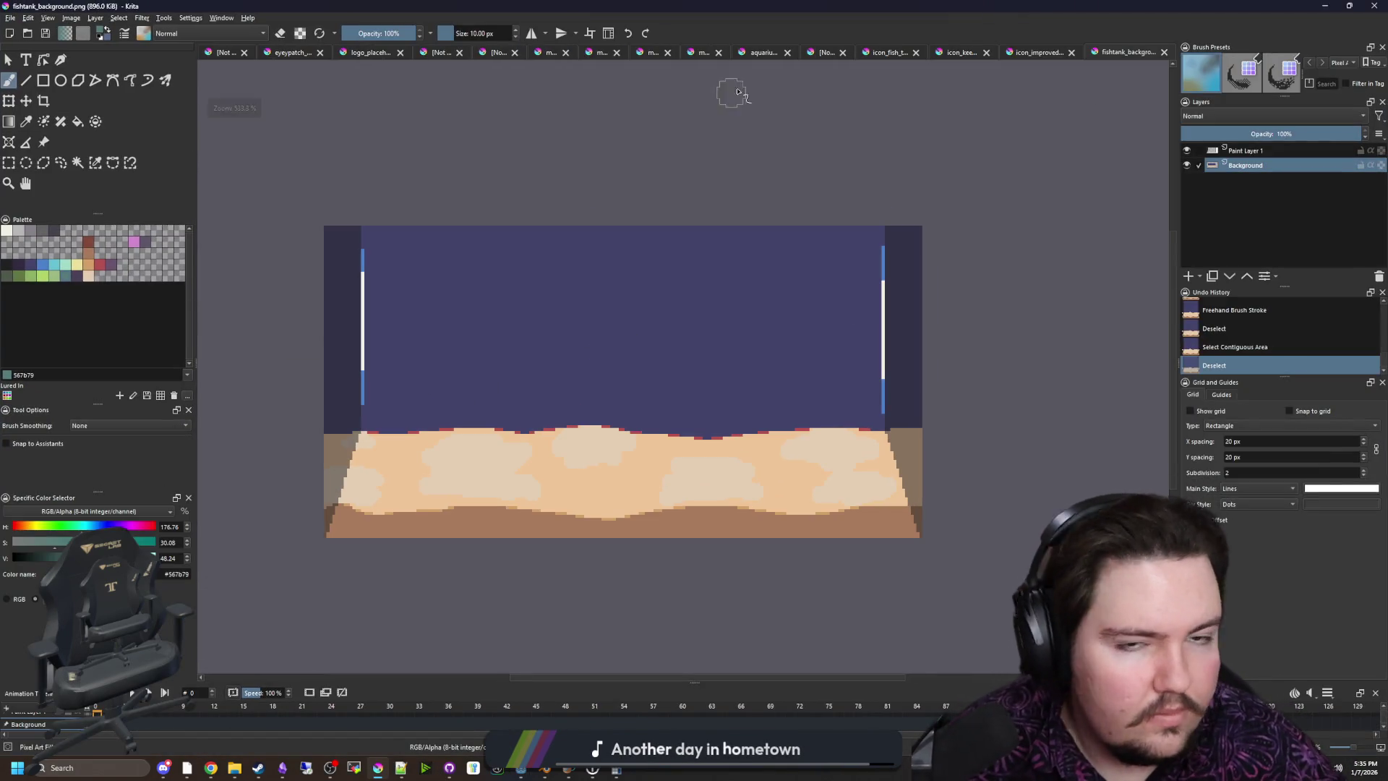
pyautogui.hotkey('alt', 'Tab')
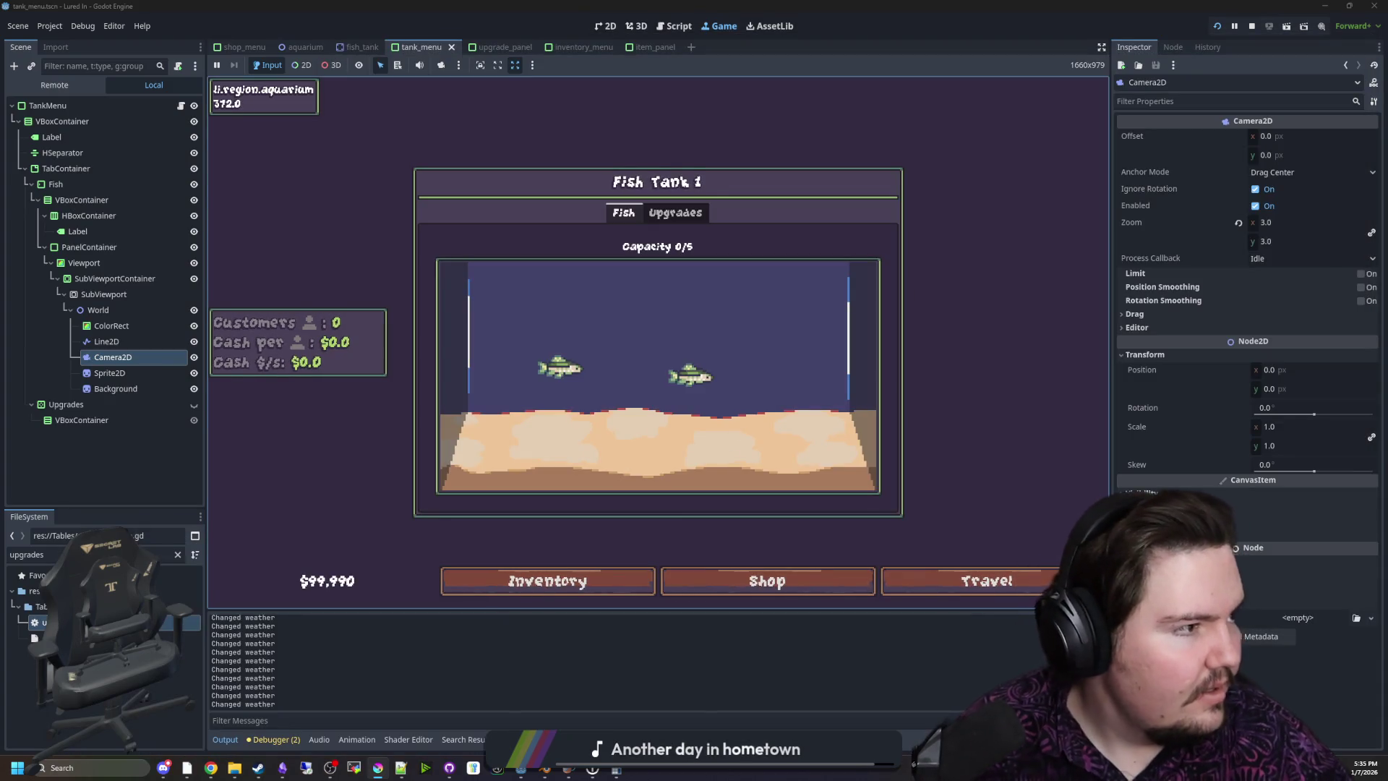
pyautogui.click(211, 768)
# Open the '2D water surface with wave and noise' page and view its screenshots
pyautogui.click(1203, 11)
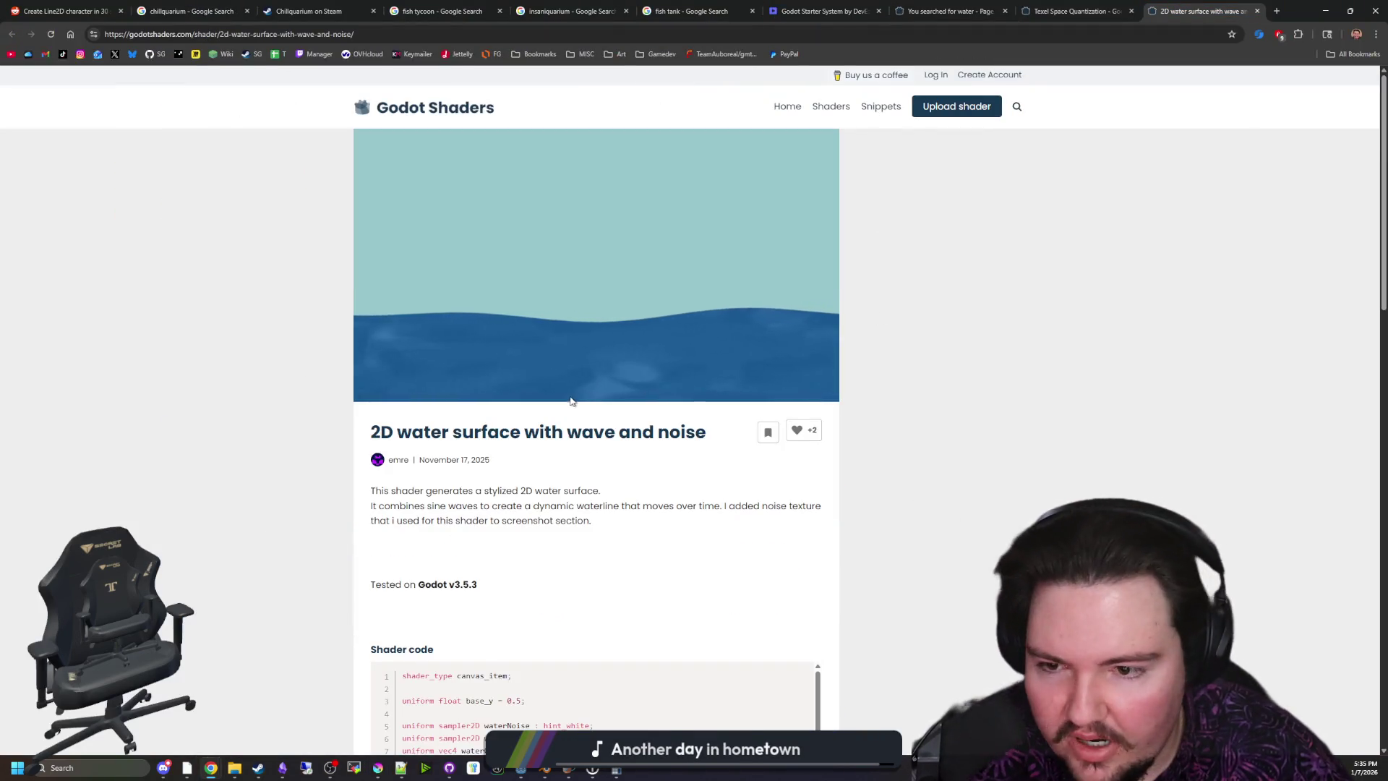
pyautogui.scroll(-3, 574, 401)
pyautogui.scroll(-3, 571, 403)
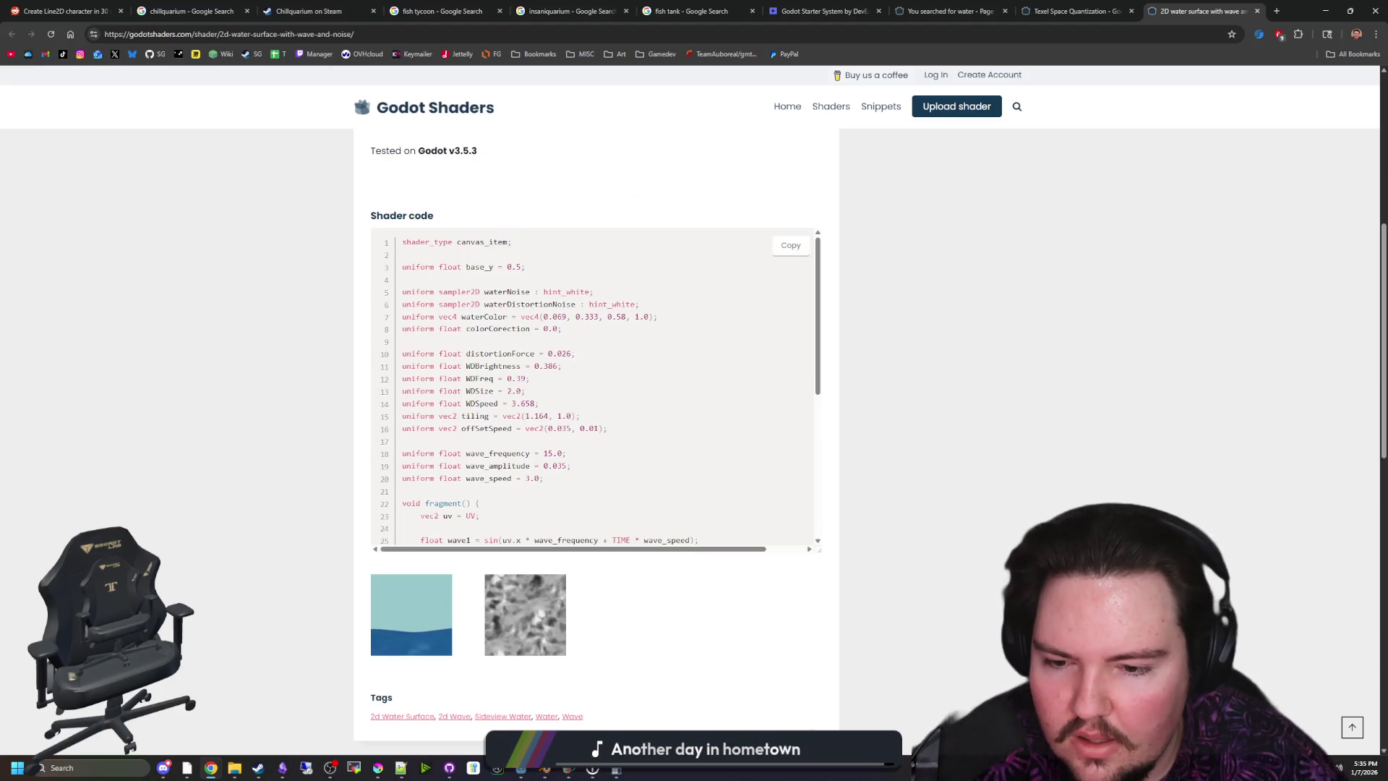
pyautogui.click(479, 608)
pyautogui.click(394, 620)
pyautogui.click(392, 623)
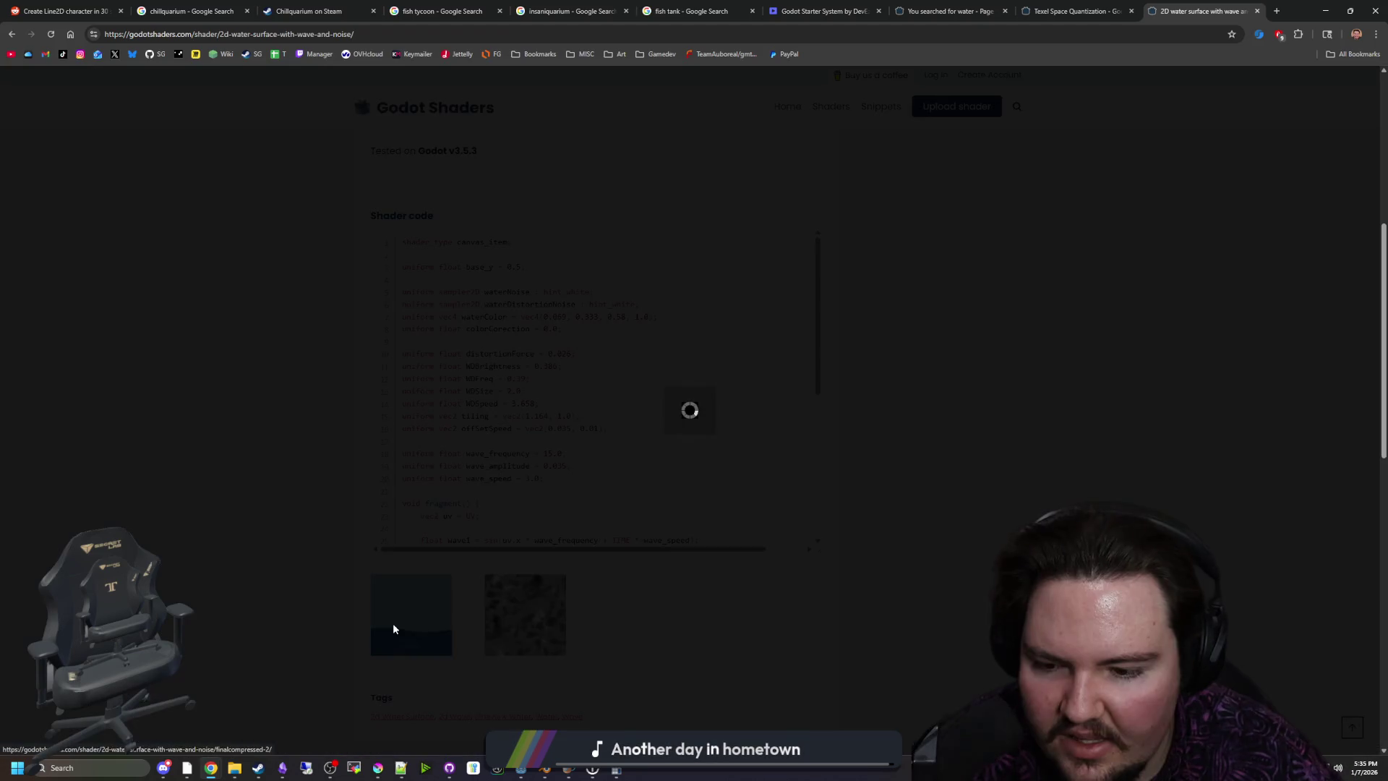
pyautogui.click(311, 550)
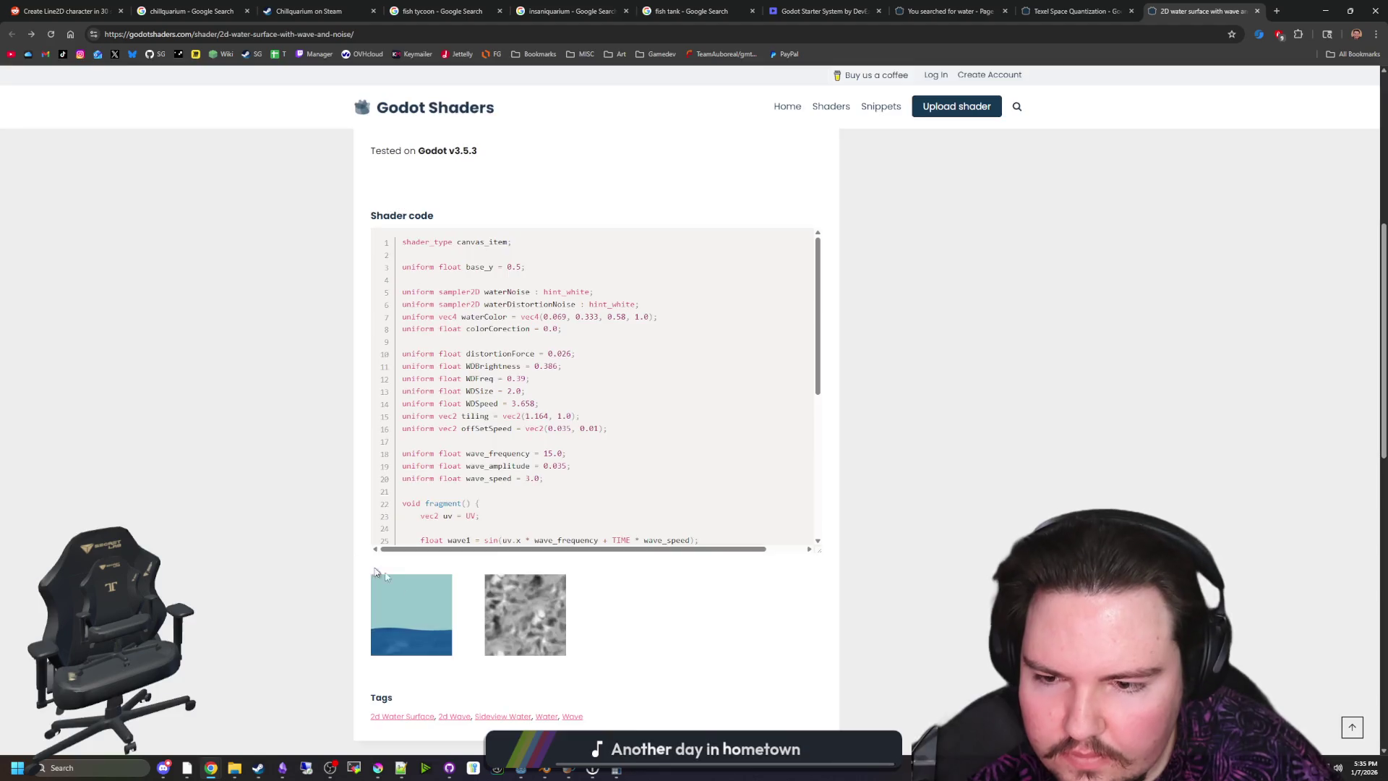
# Scroll through the shader code, copy it, and return to Godot
pyautogui.scroll(-3, 431, 605)
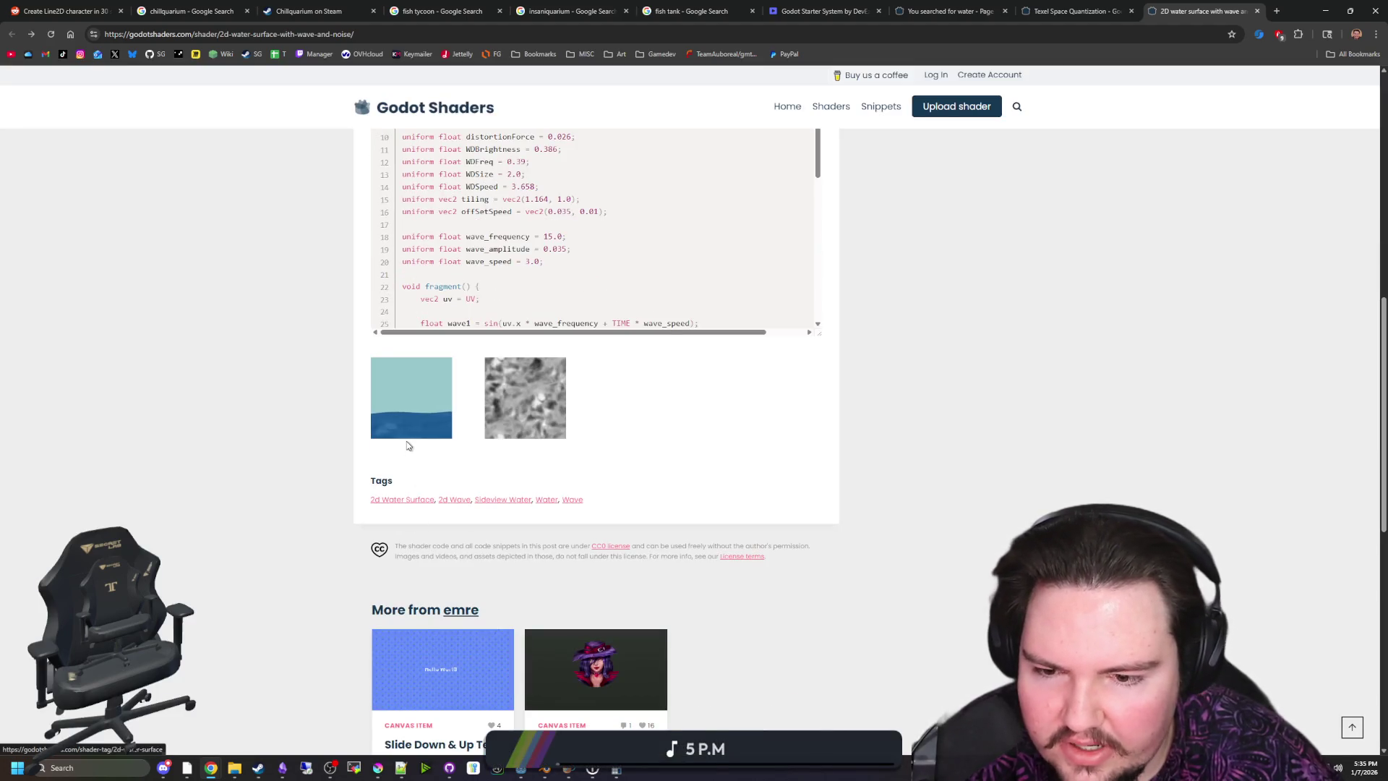
pyautogui.scroll(-2, 406, 444)
pyautogui.scroll(-3, 406, 444)
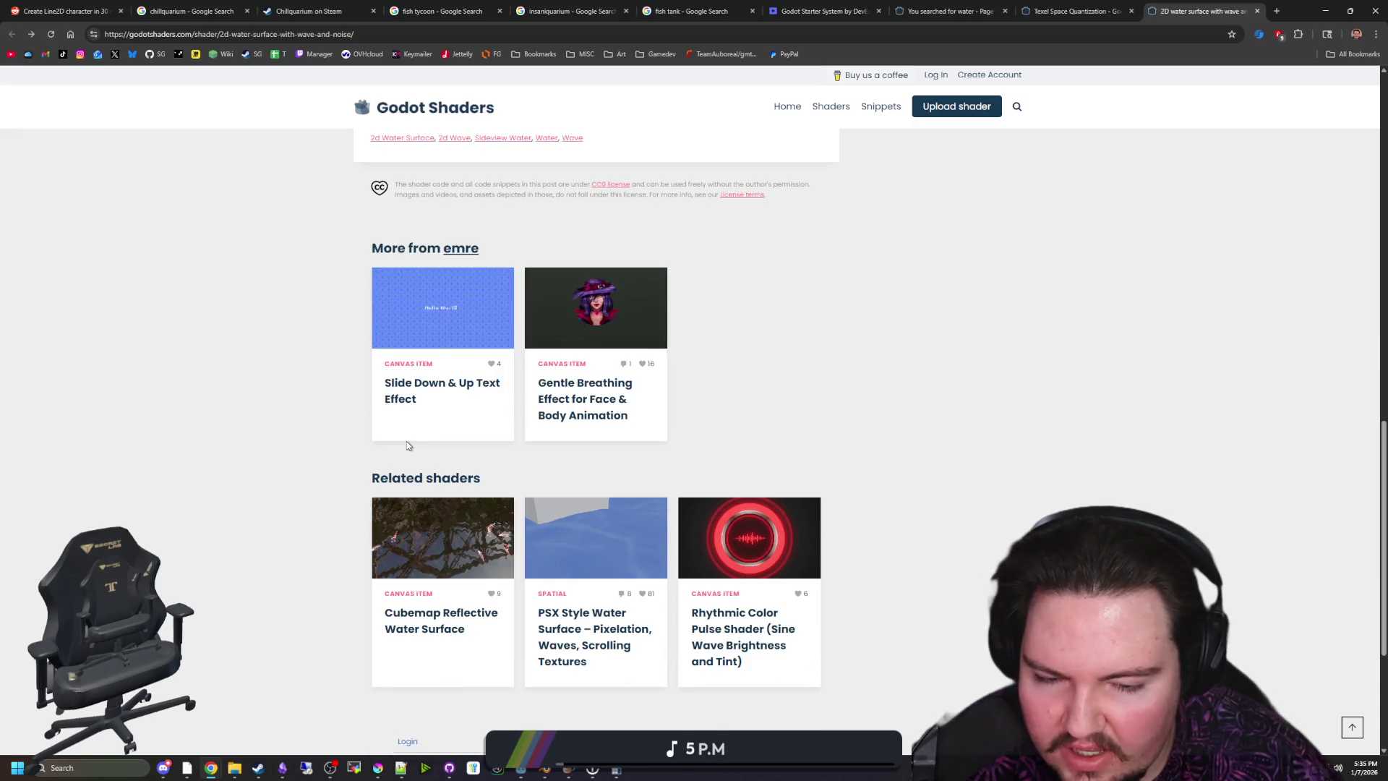
pyautogui.scroll(4, 561, 419)
pyautogui.scroll(5, 561, 427)
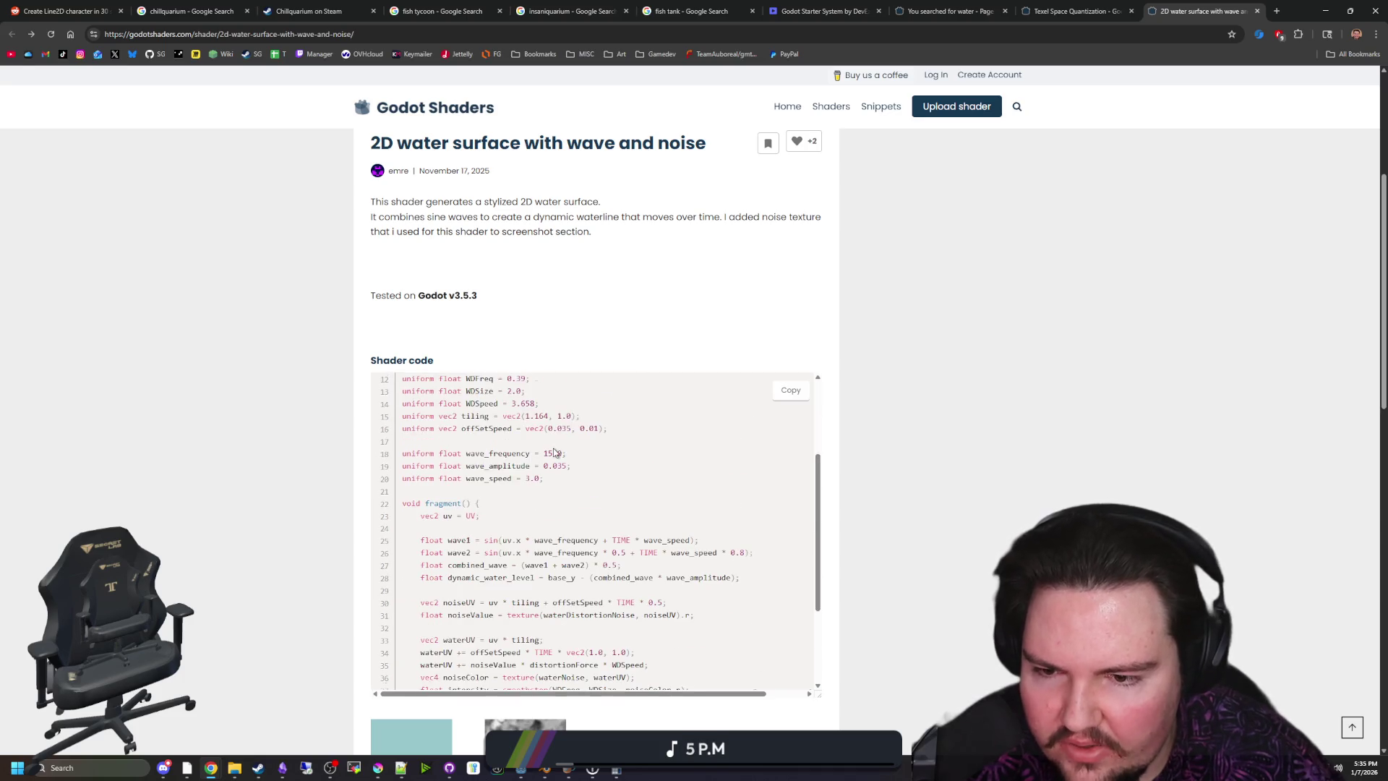
pyautogui.scroll(-2, 554, 452)
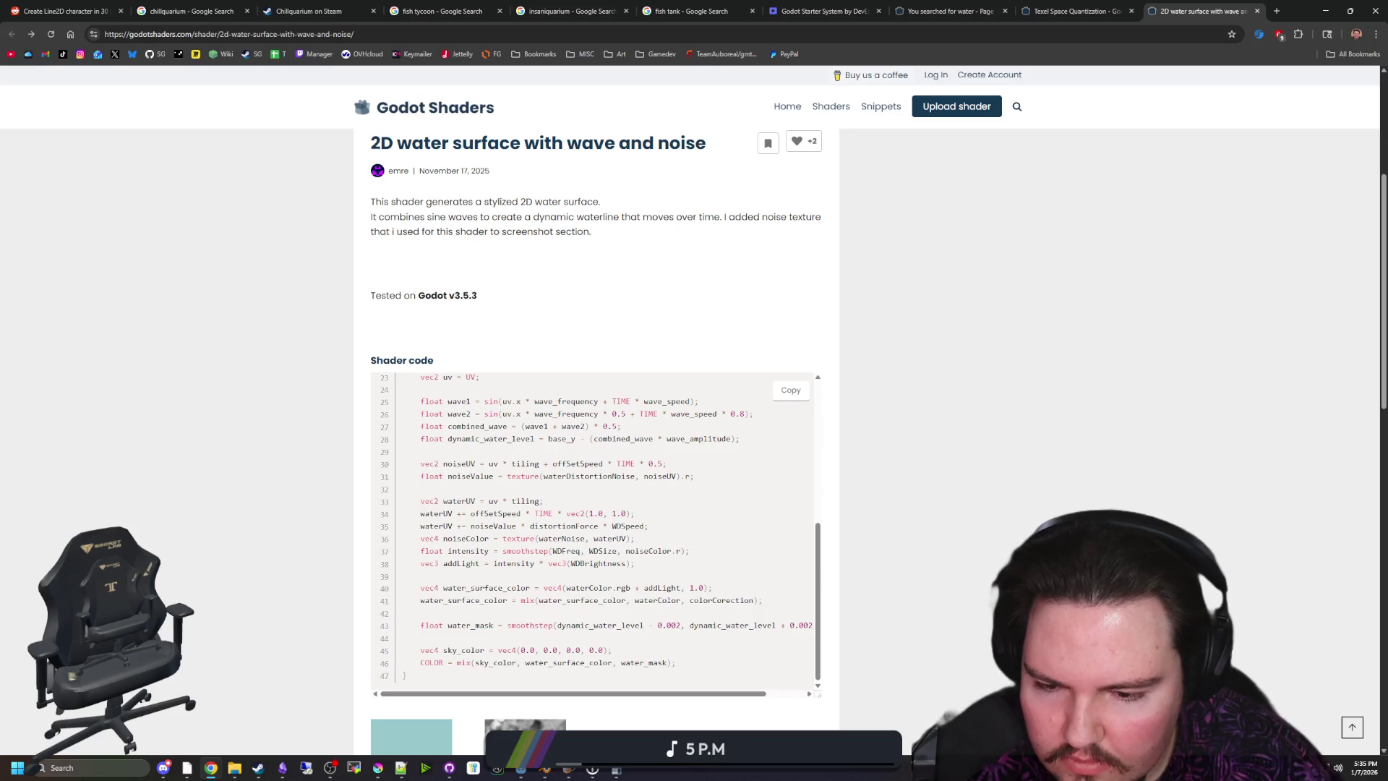
pyautogui.click(795, 393)
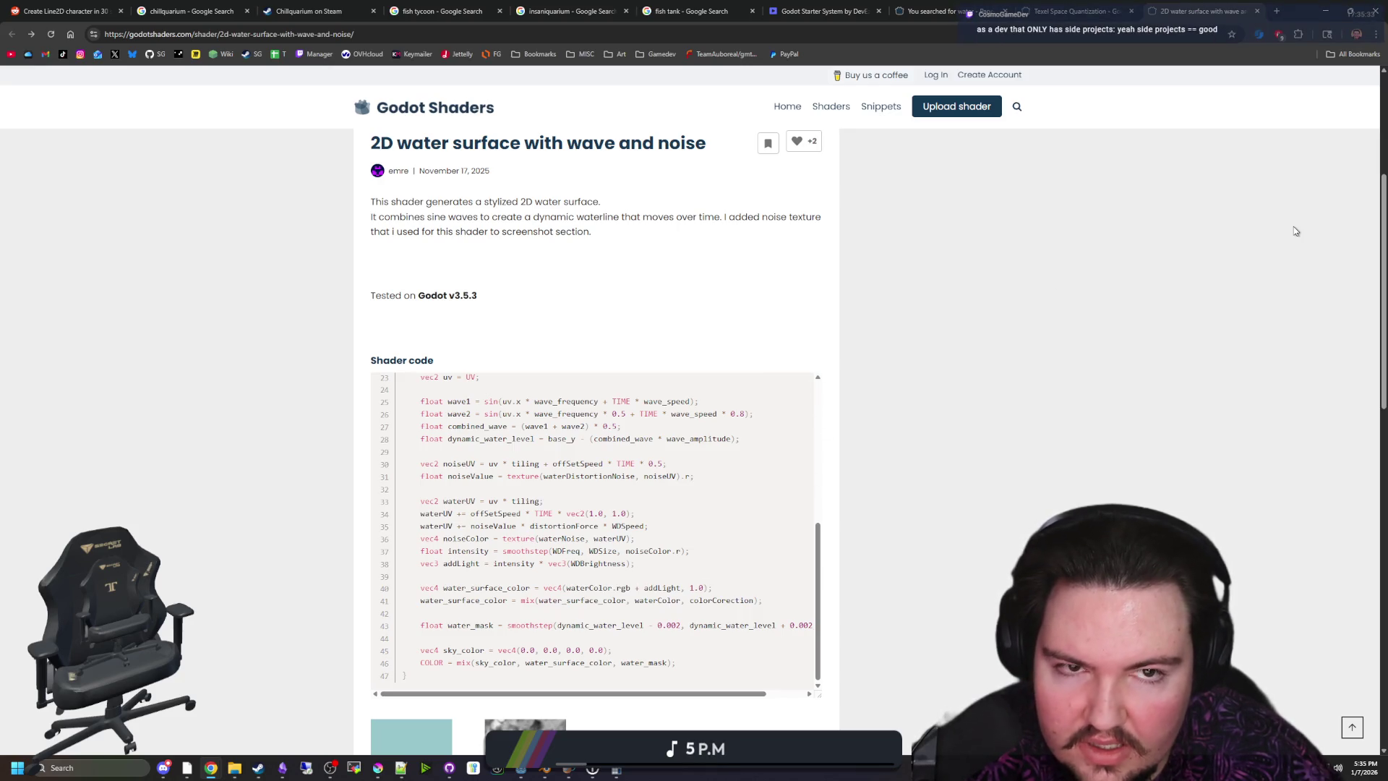
pyautogui.hotkey('alt', 'Tab')
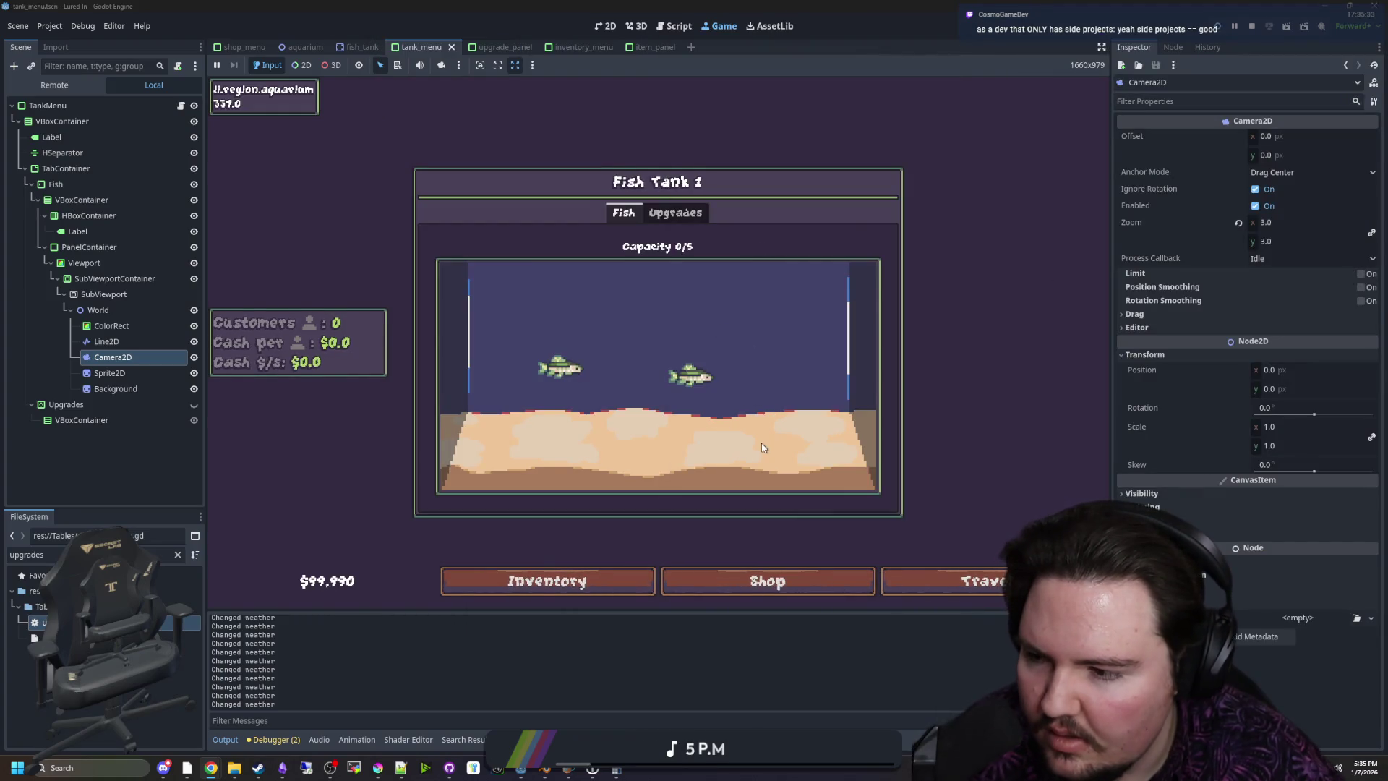
# Add a ColorRect child node under the World node
pyautogui.click(120, 310)
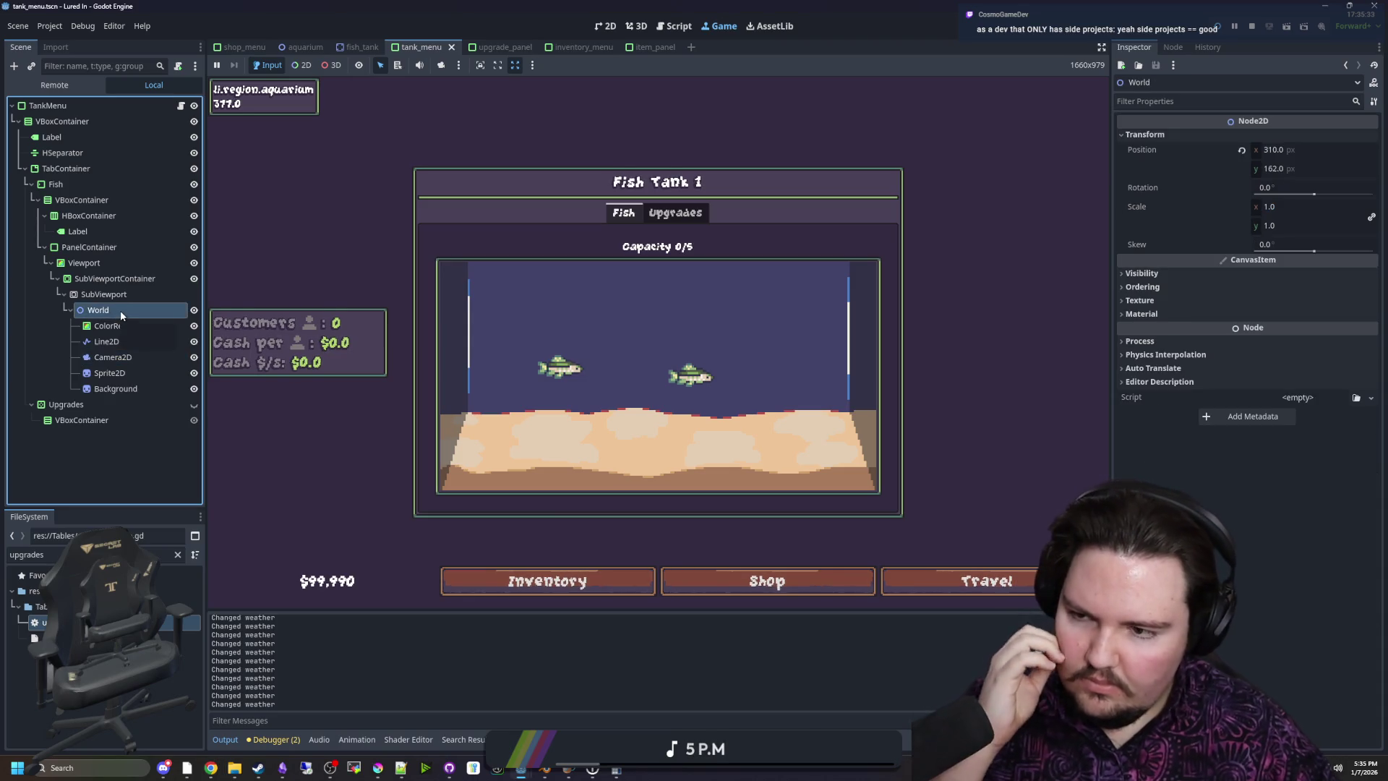
pyautogui.rightClick(120, 310)
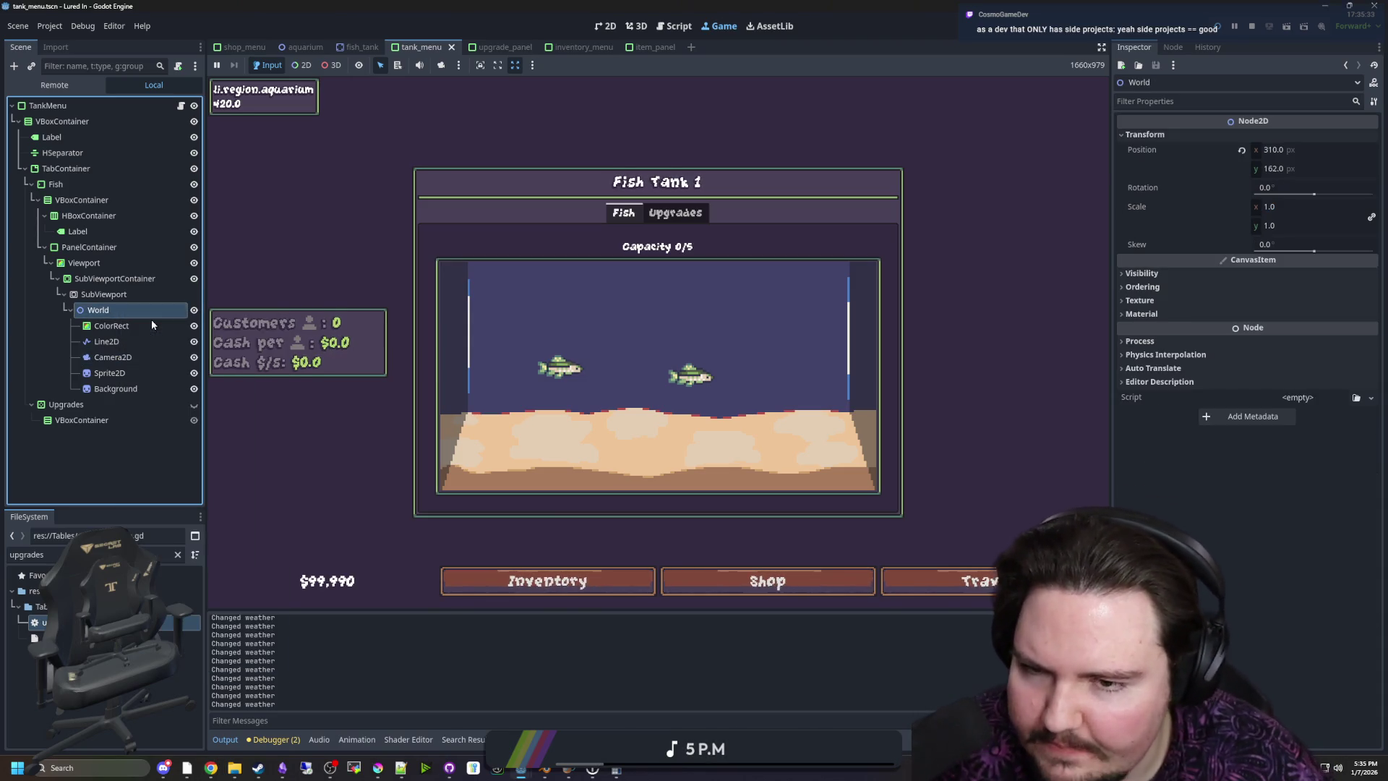
pyautogui.click(151, 319)
pyautogui.write('color')
pyautogui.press('Return')
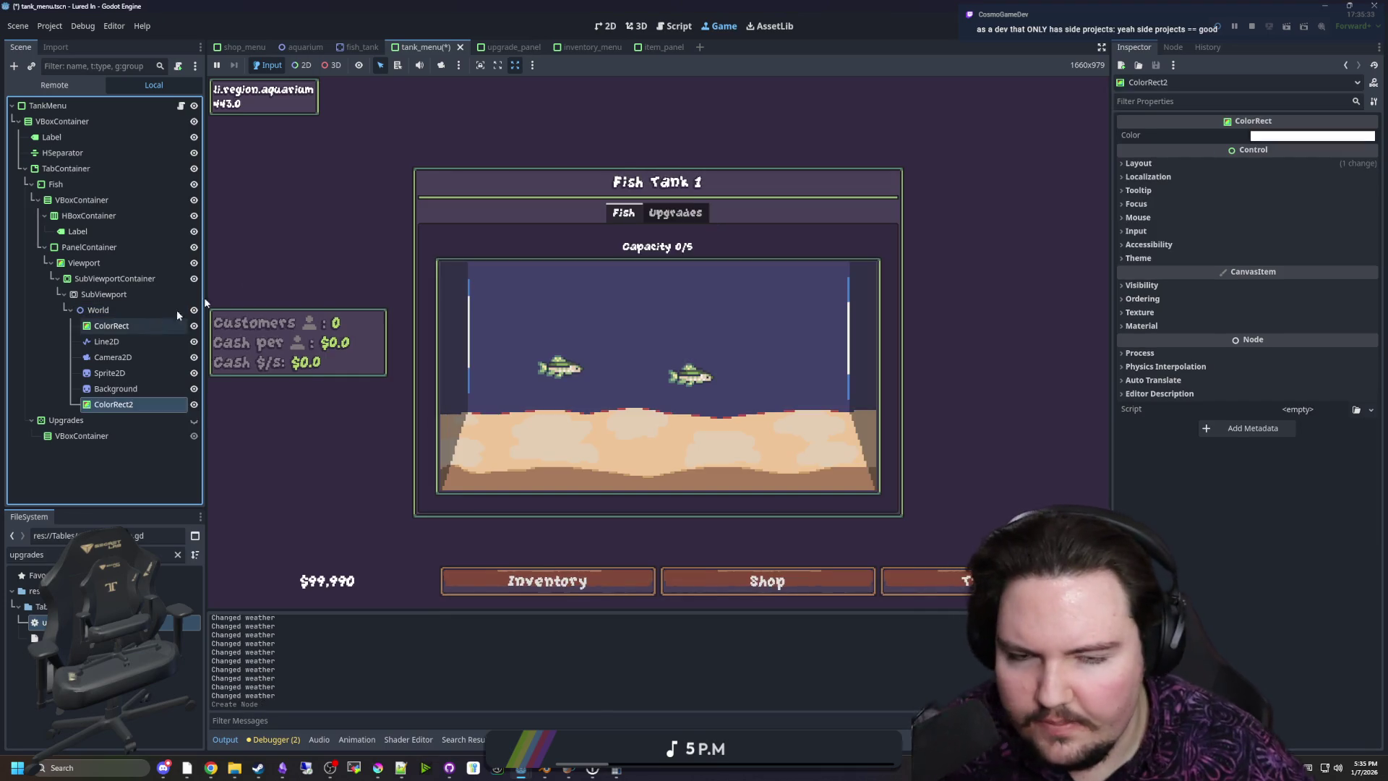
# Give ColorRect2 a new ShaderMaterial with a new shader named tank_wave.gdshader
pyautogui.click(1251, 326)
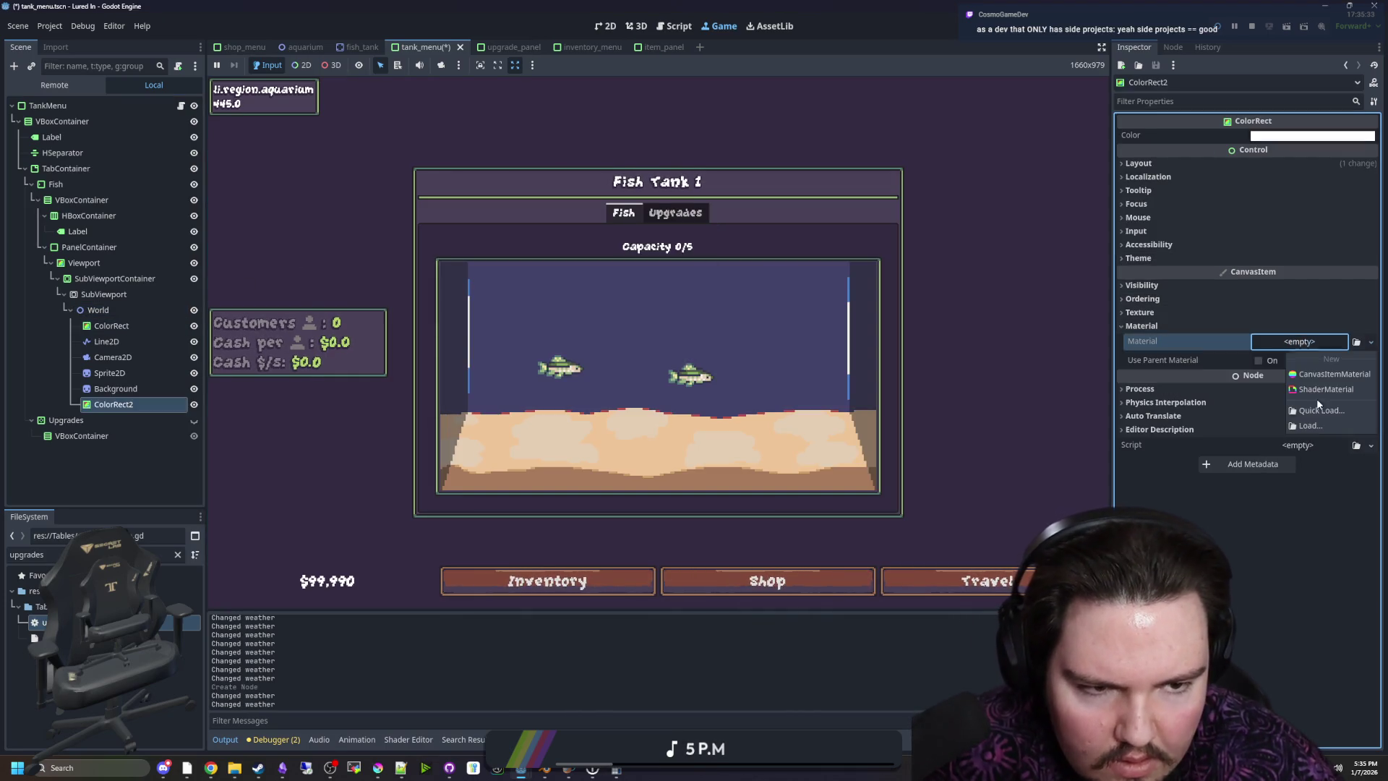
pyautogui.click(1299, 341)
pyautogui.click(1185, 375)
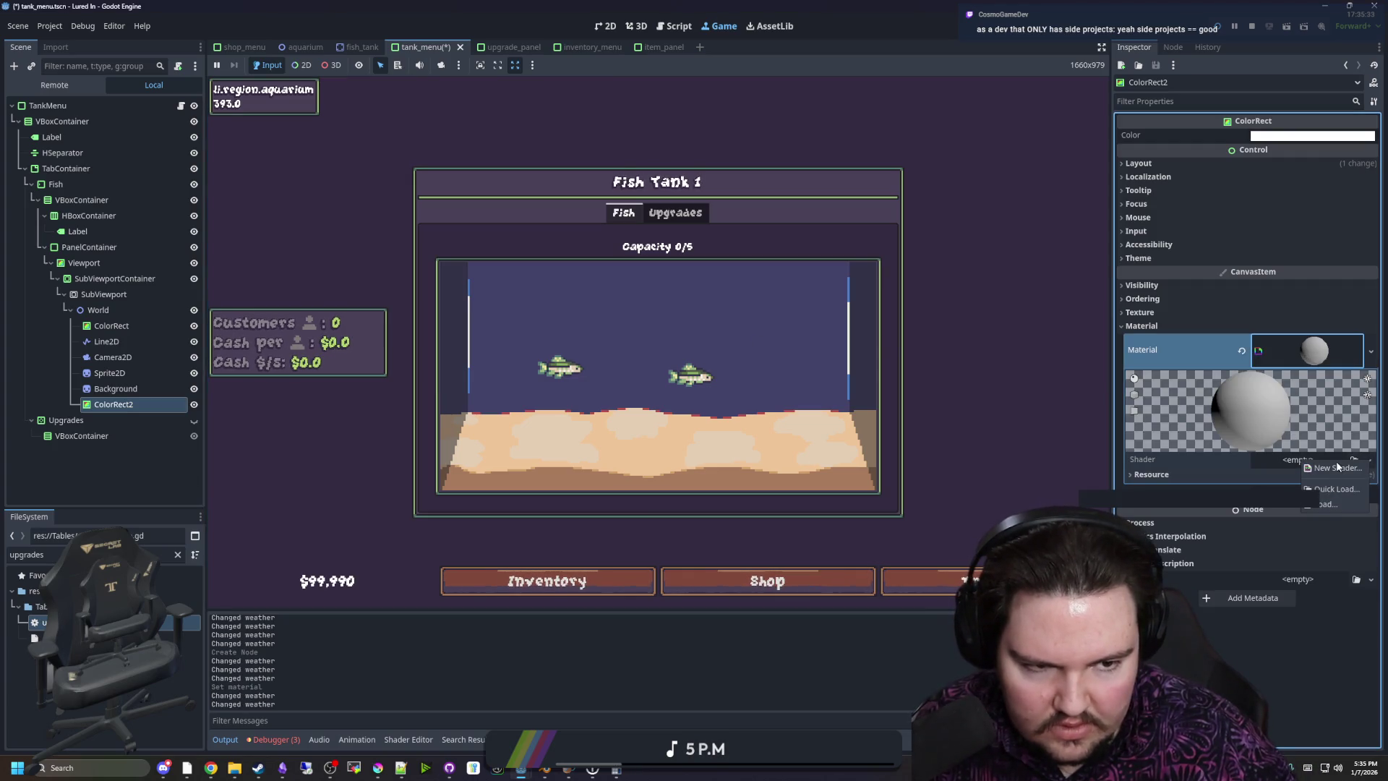
pyautogui.click(1327, 461)
pyautogui.write('p')
pyautogui.press('BackSpace')
pyautogui.write('wave.gdshader')
pyautogui.press('Return')
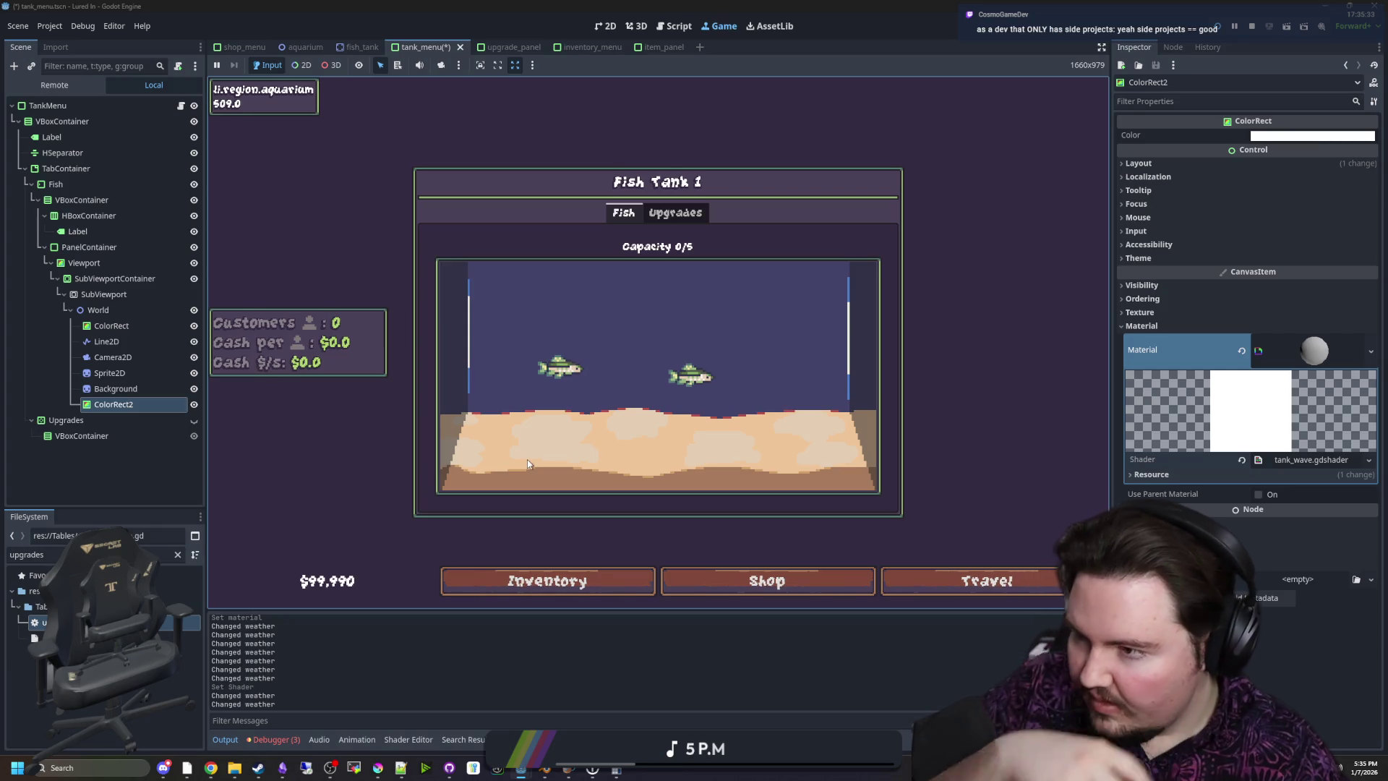
# Open tank_wave.gdshader in the Shader Editor and look over its default code
pyautogui.click(1325, 461)
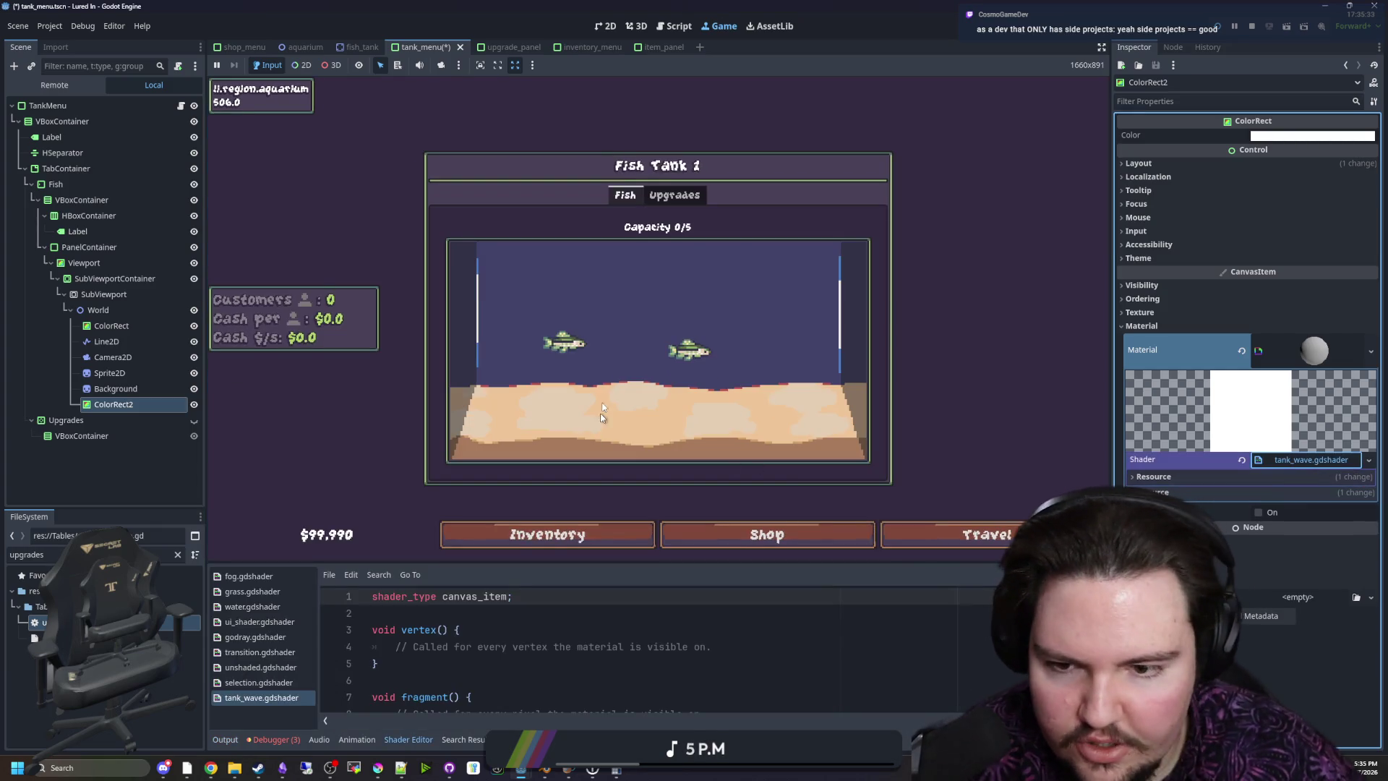
pyautogui.scroll(-10, 490, 649)
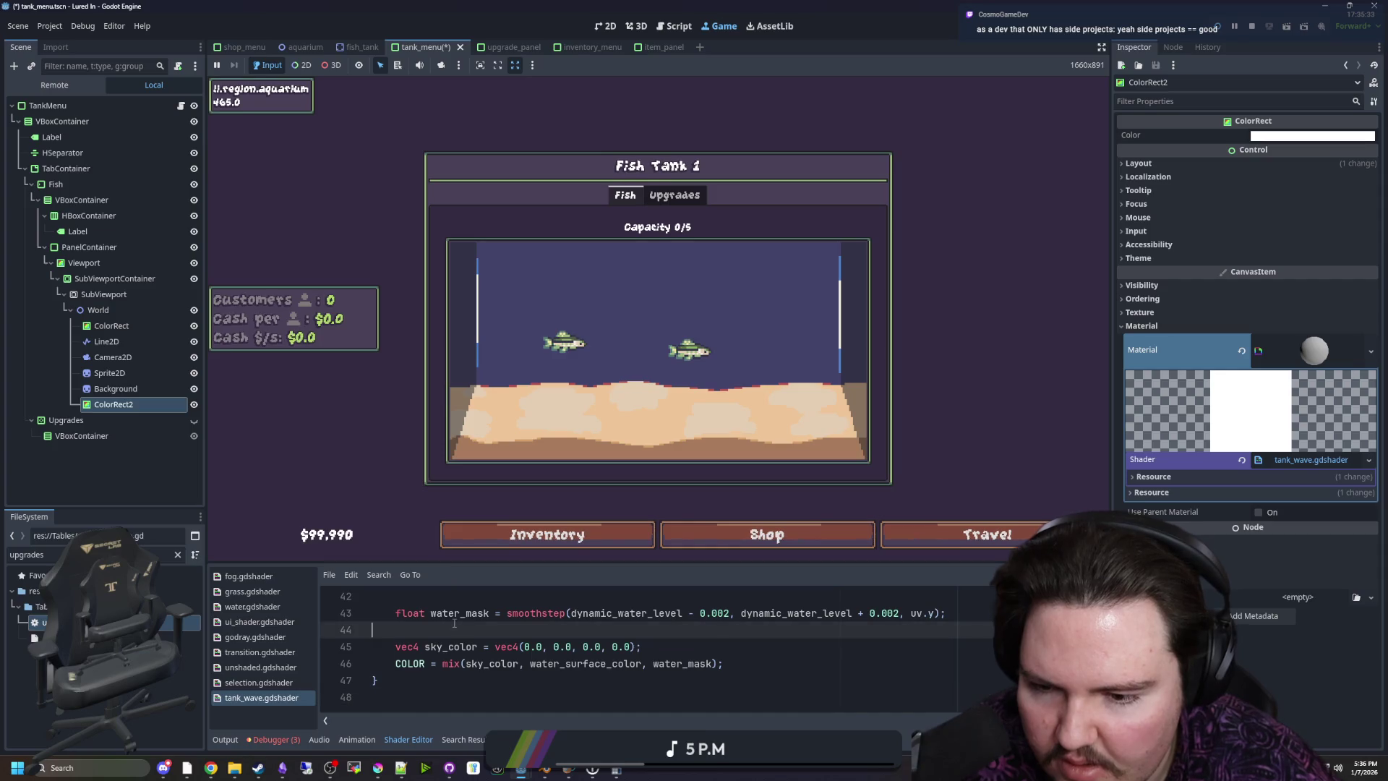
pyautogui.moveTo(505, 563); pyautogui.dragTo(510, 512)
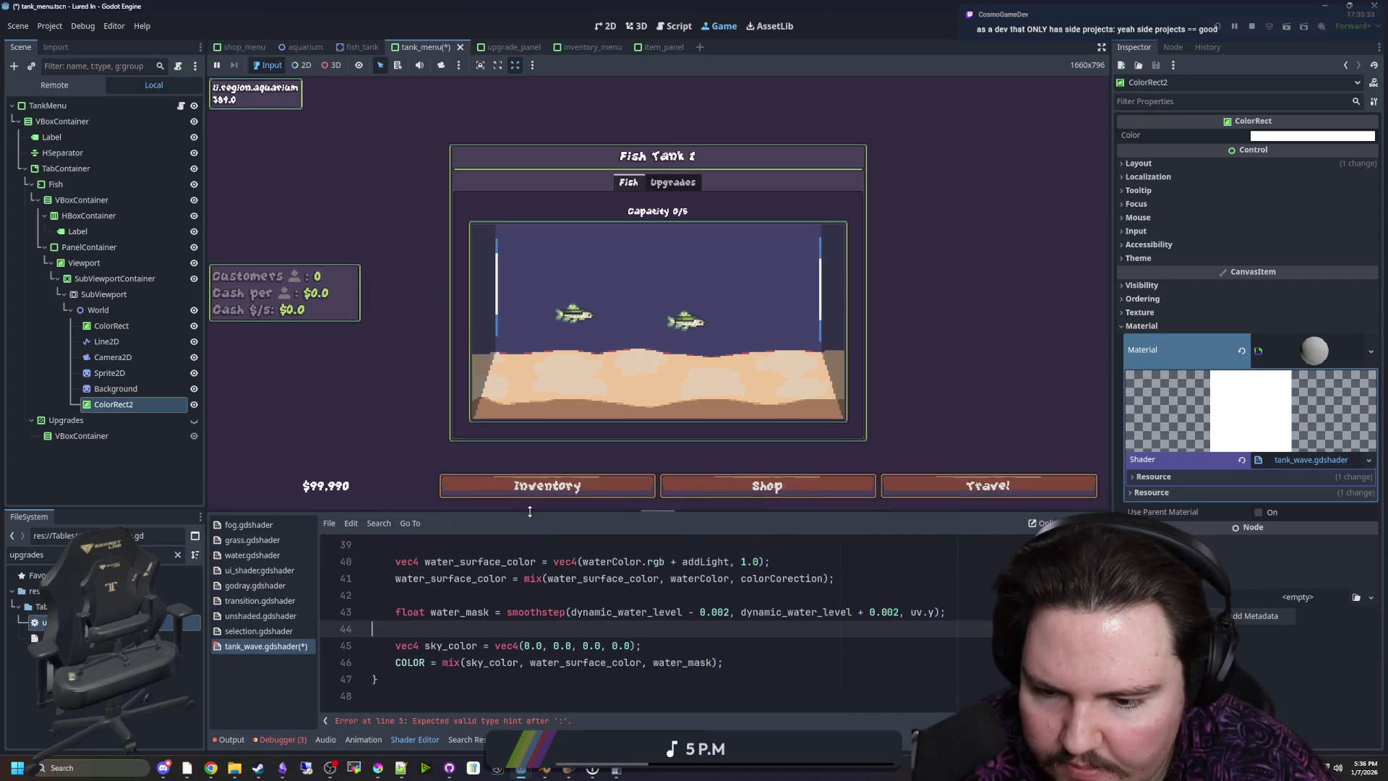
pyautogui.scroll(5, 561, 679)
pyautogui.scroll(6, 560, 679)
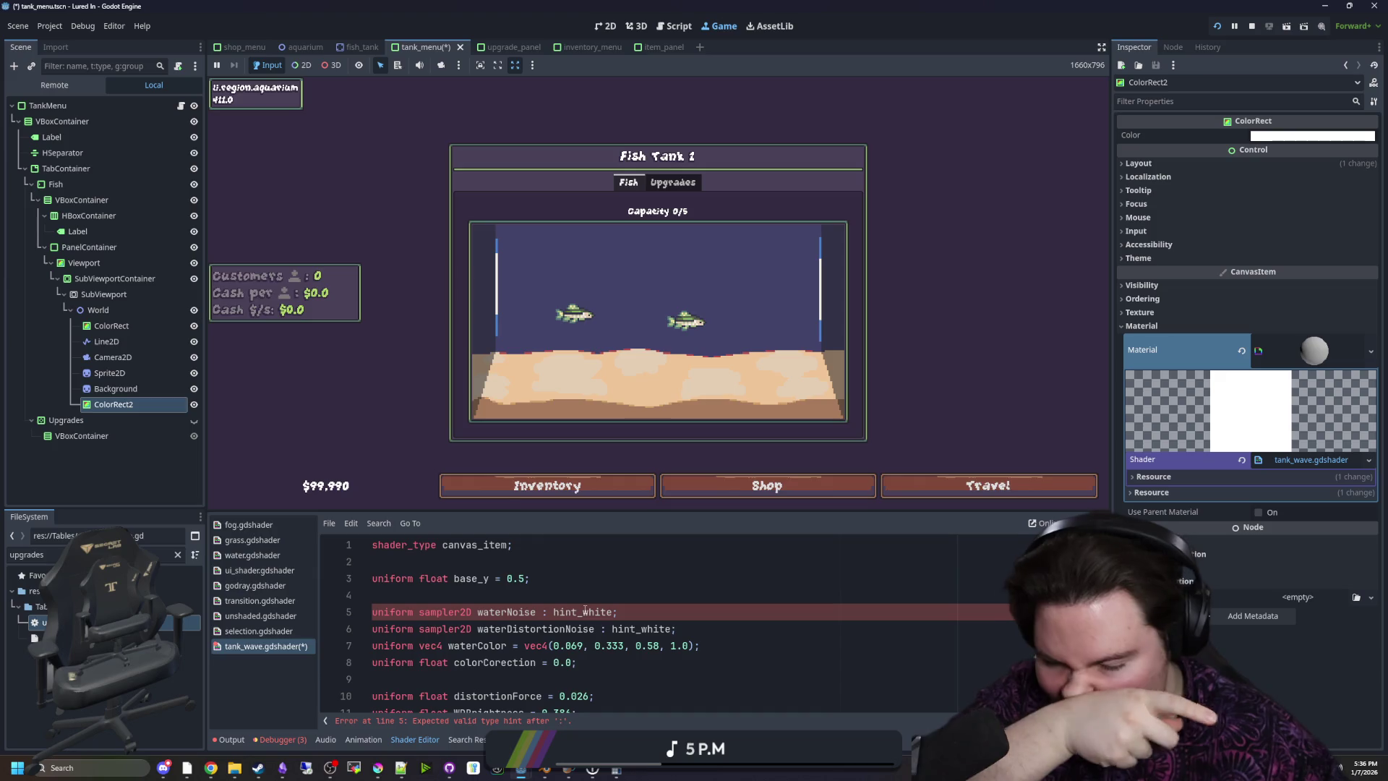
pyautogui.scroll(-12, 515, 582)
# Replace all the shader code with 'shader_type canvas_item;'
pyautogui.click(419, 678)
pyautogui.hotkey('ctrl', 'a')
pyautogui.press('BackSpace')
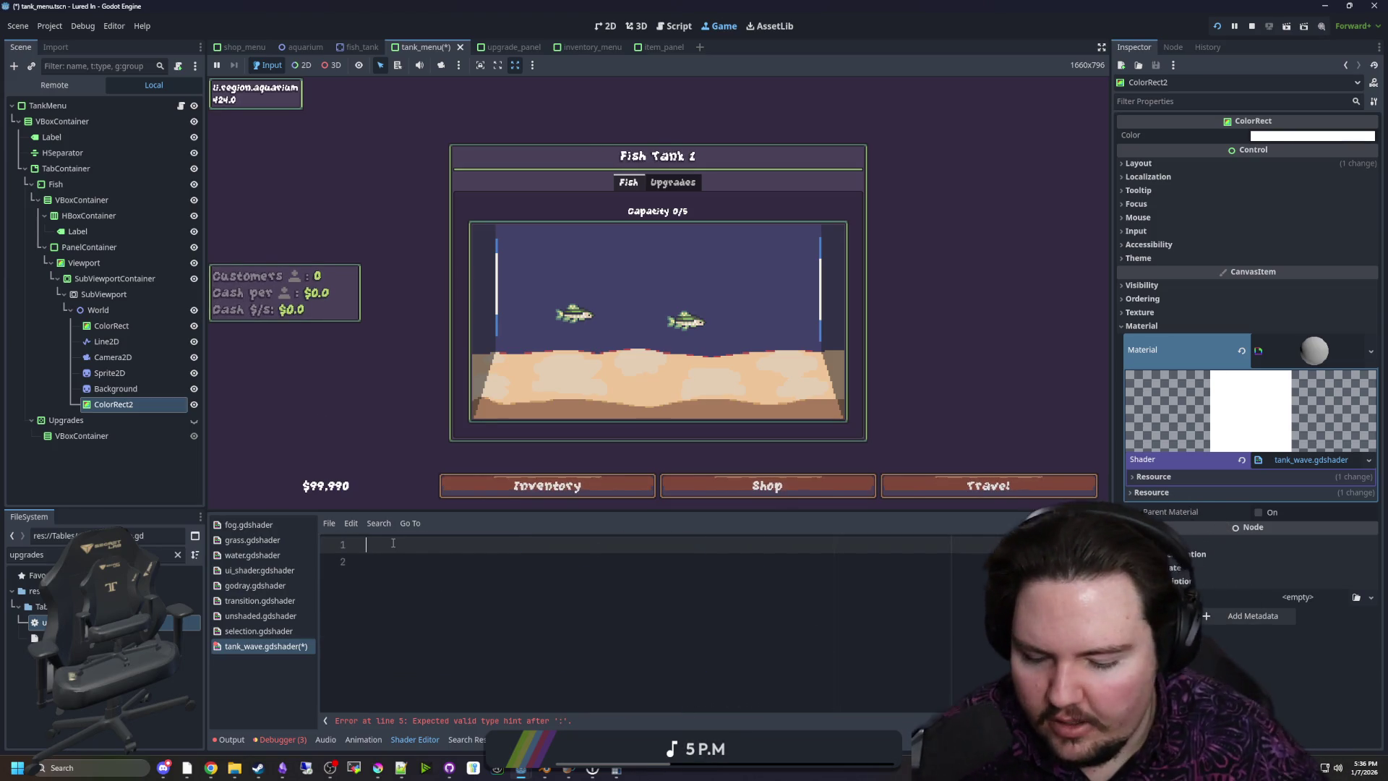
pyautogui.write('shad')
pyautogui.press('Return')
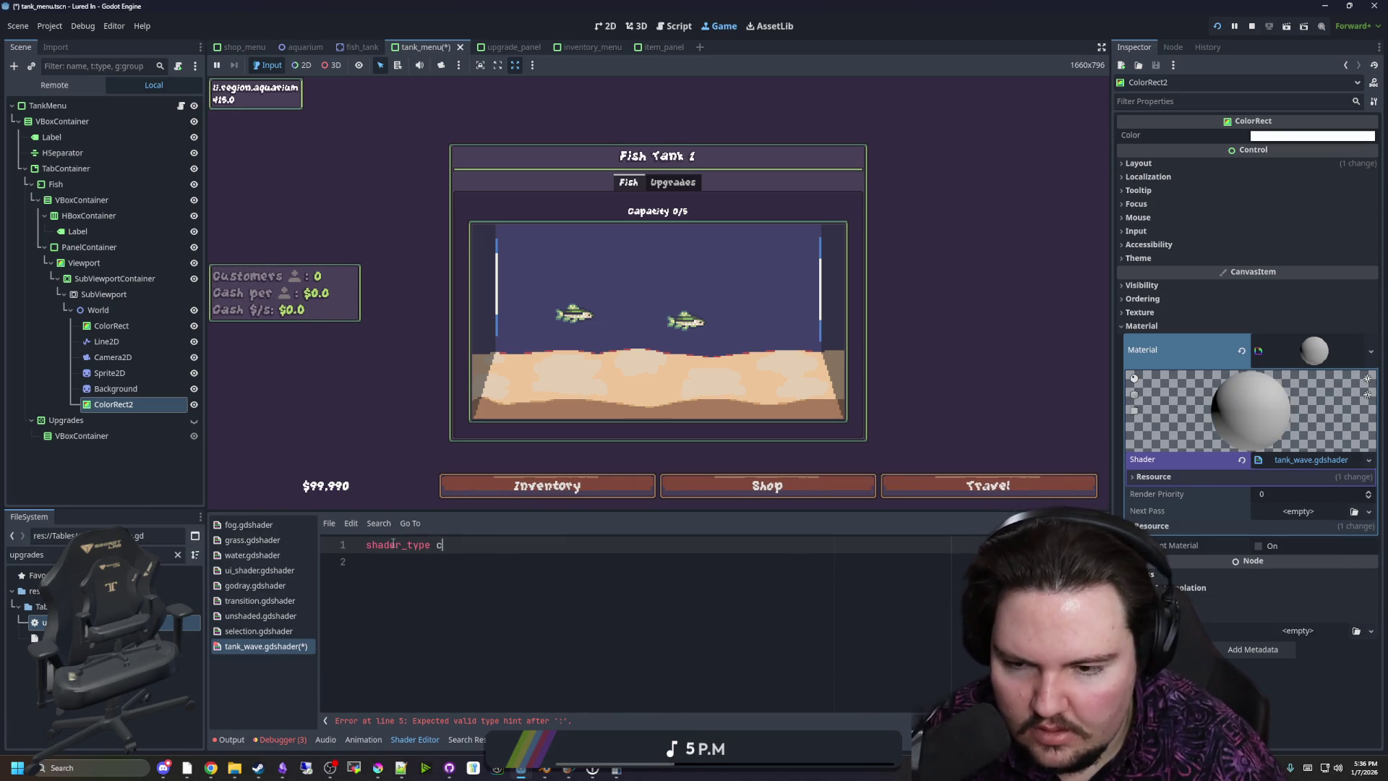
pyautogui.press('Return')
pyautogui.write(';')
pyautogui.press('Return')
pyautogui.press('Return')
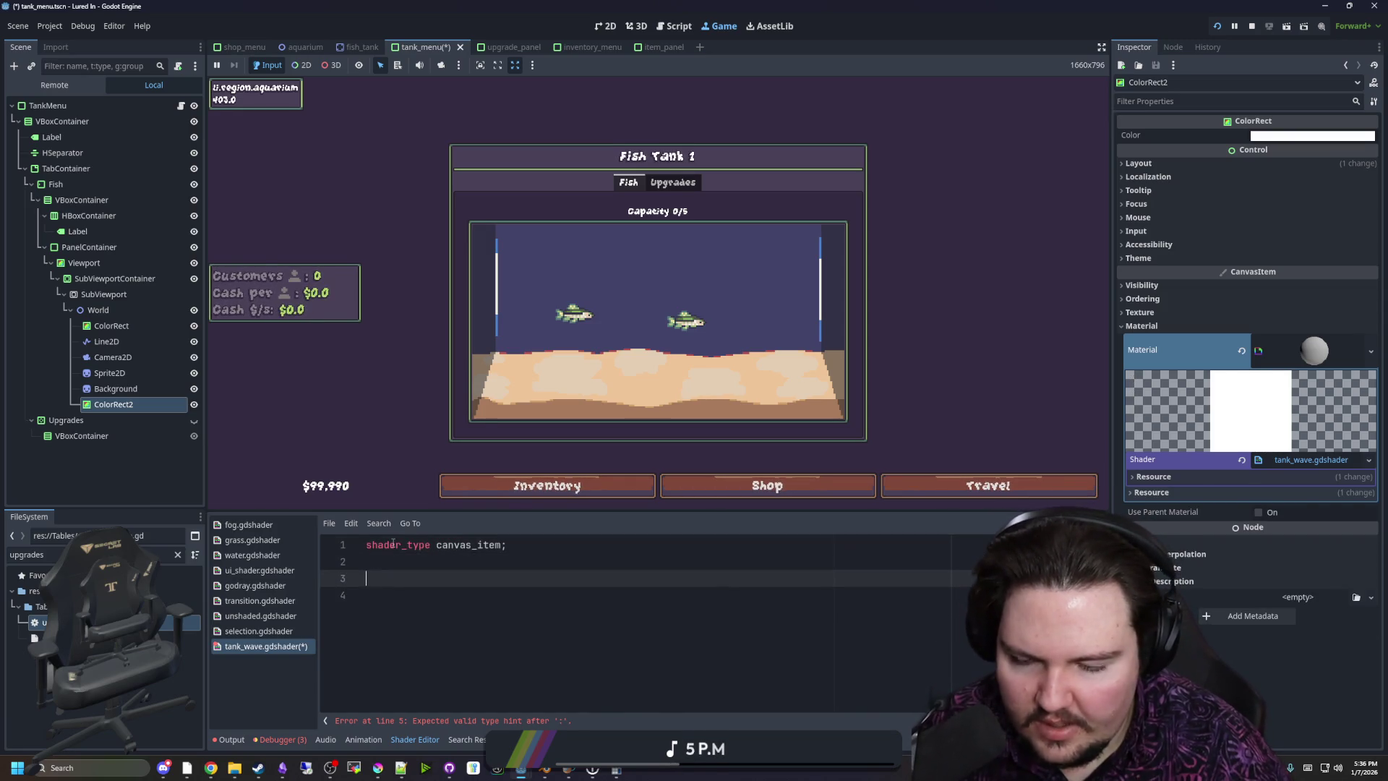
# Add empty vertex() and fragment() functions below the shader type
pyautogui.write('void fragment() {')
pyautogui.press('Return')
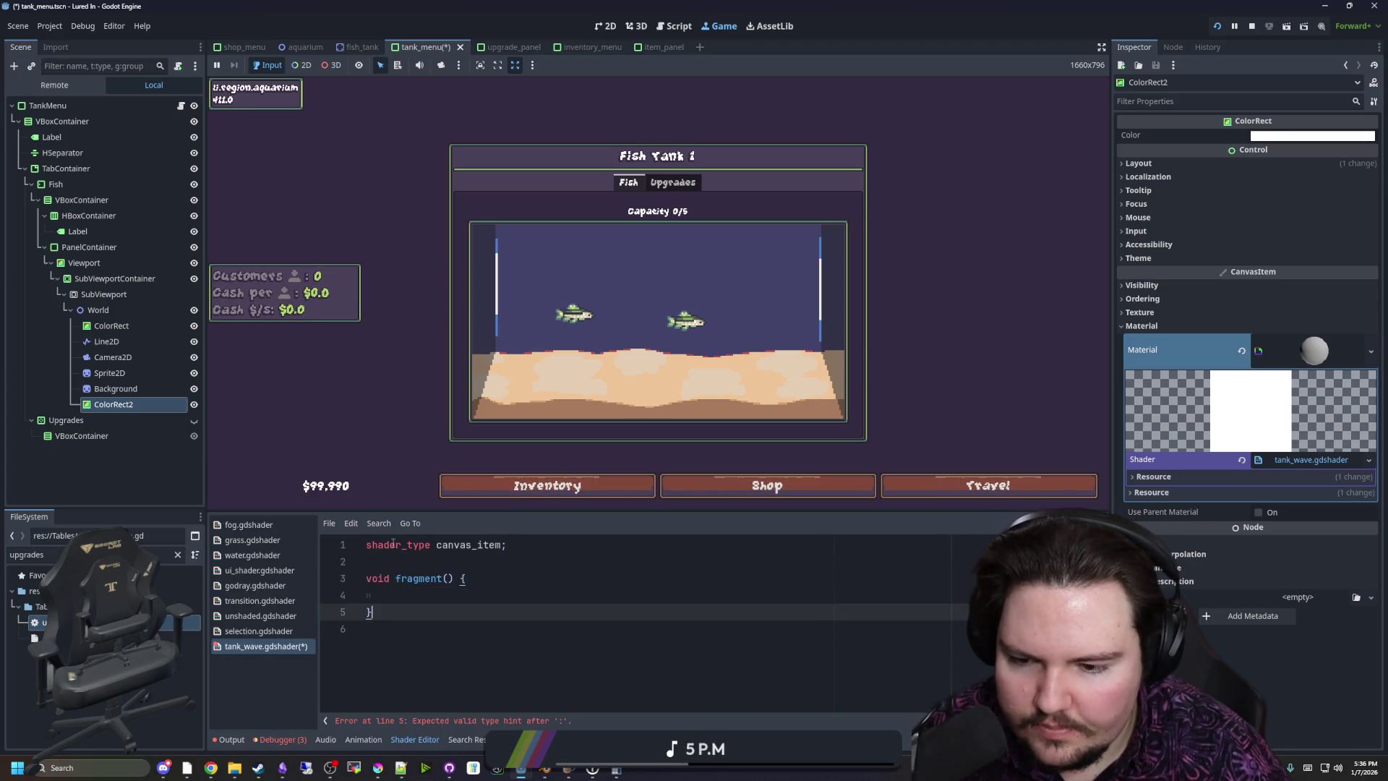
pyautogui.press('Up')
pyautogui.press('Up')
pyautogui.press('Return')
pyautogui.press('Return')
pyautogui.press('Up')
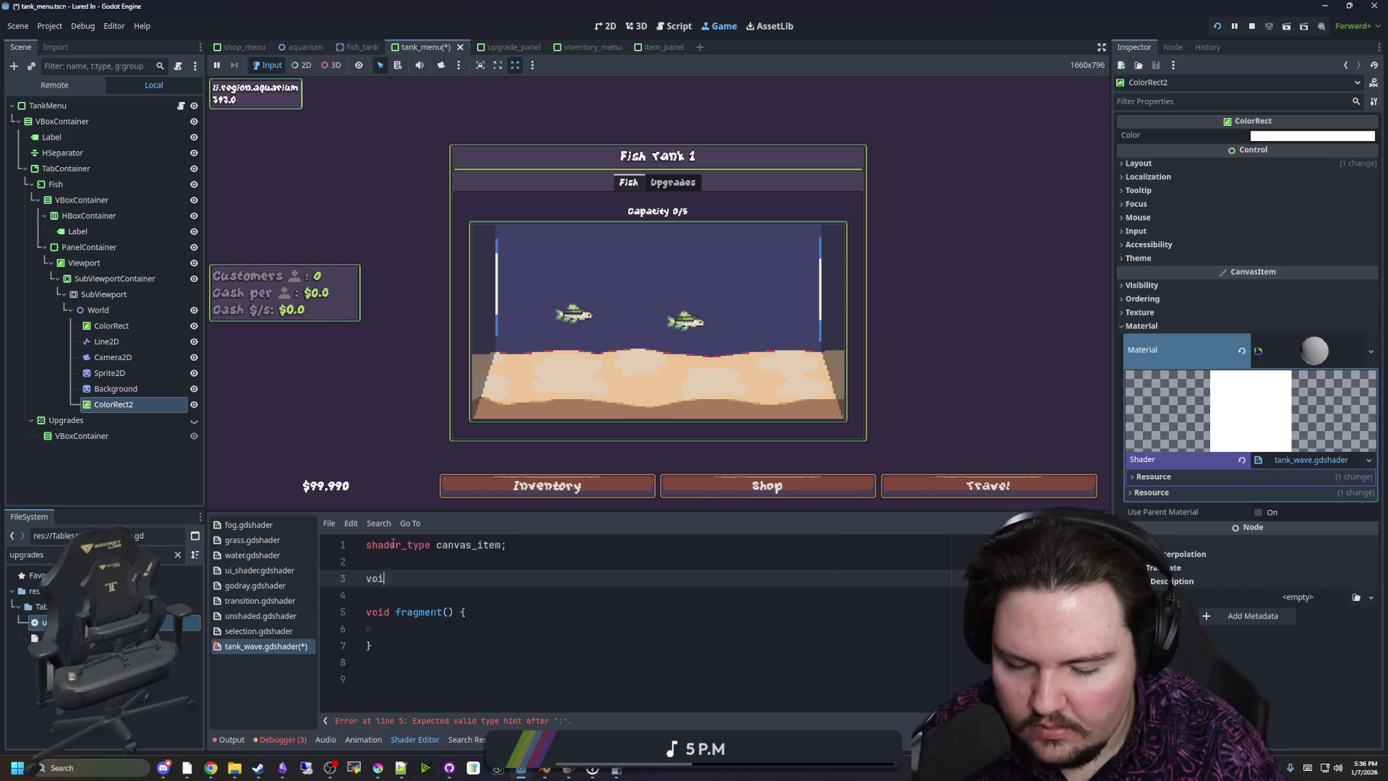
pyautogui.write('d vertex()')
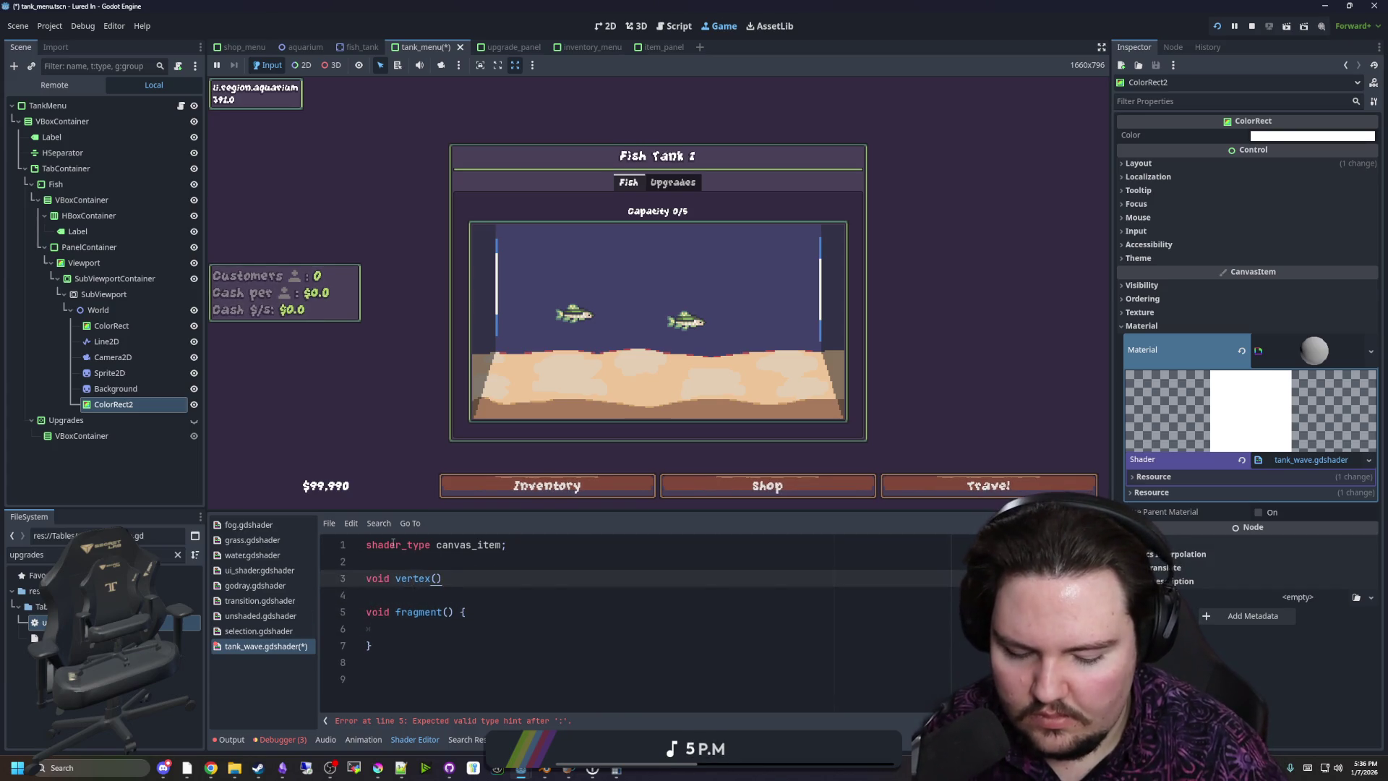
pyautogui.press('Return')
pyautogui.scroll(-1, 427, 564)
pyautogui.press('Down')
pyautogui.press('Down')
pyautogui.press('Down')
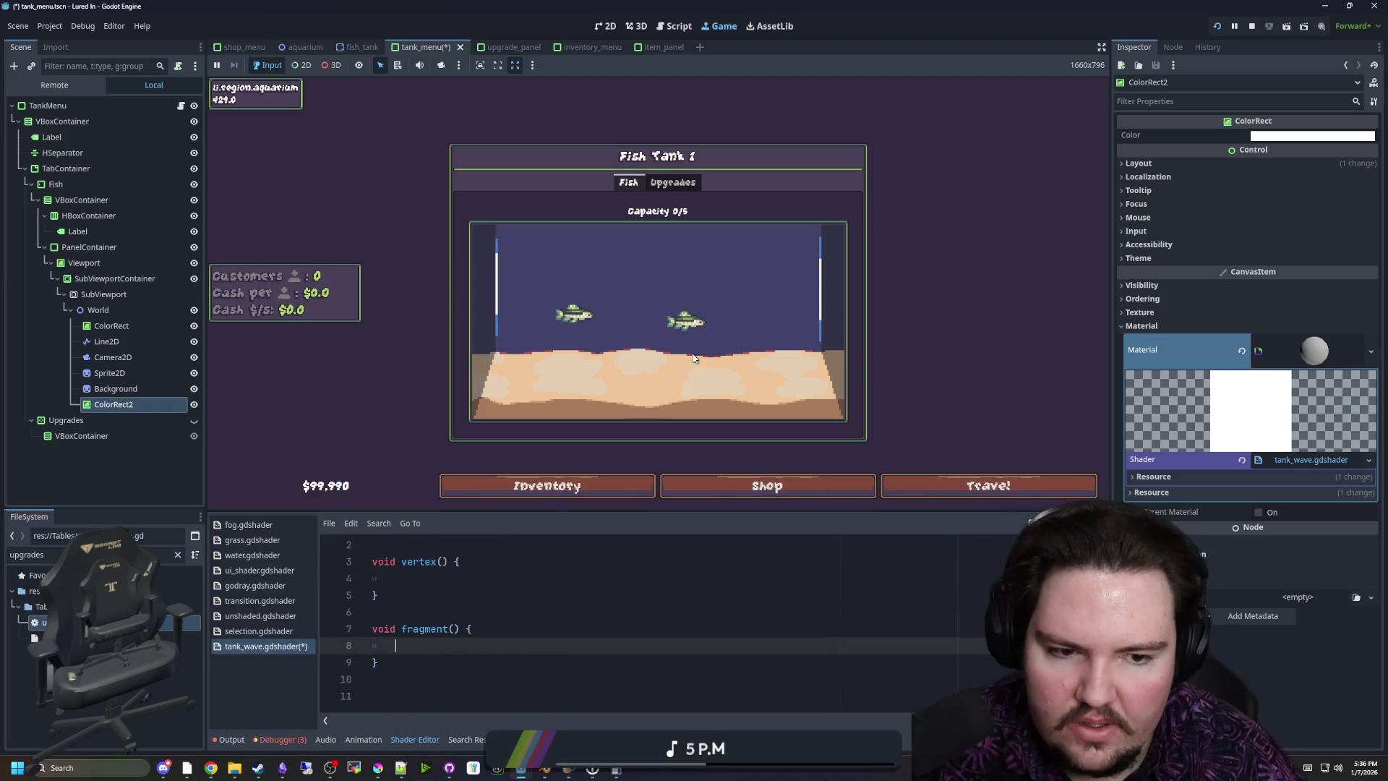
pyautogui.click(430, 578)
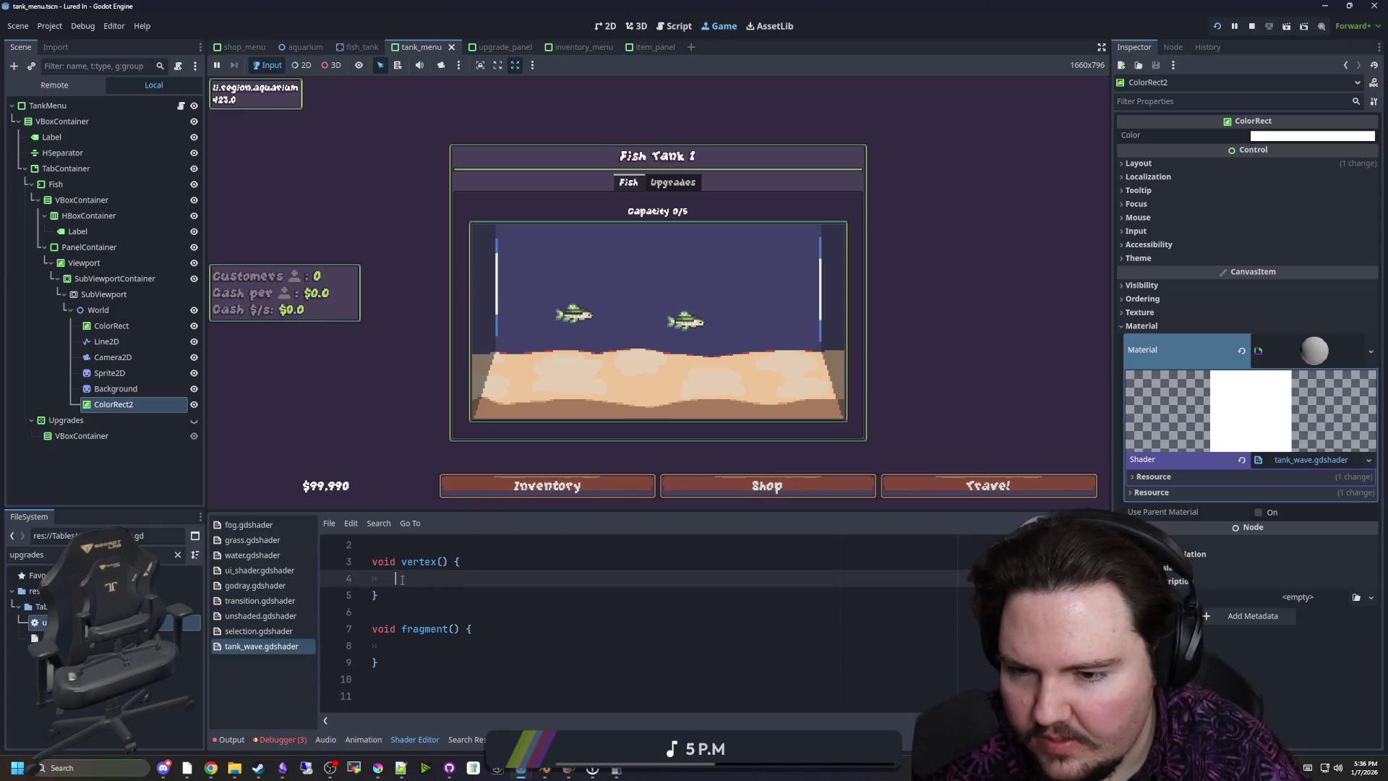
pyautogui.click(426, 629)
pyautogui.click(413, 646)
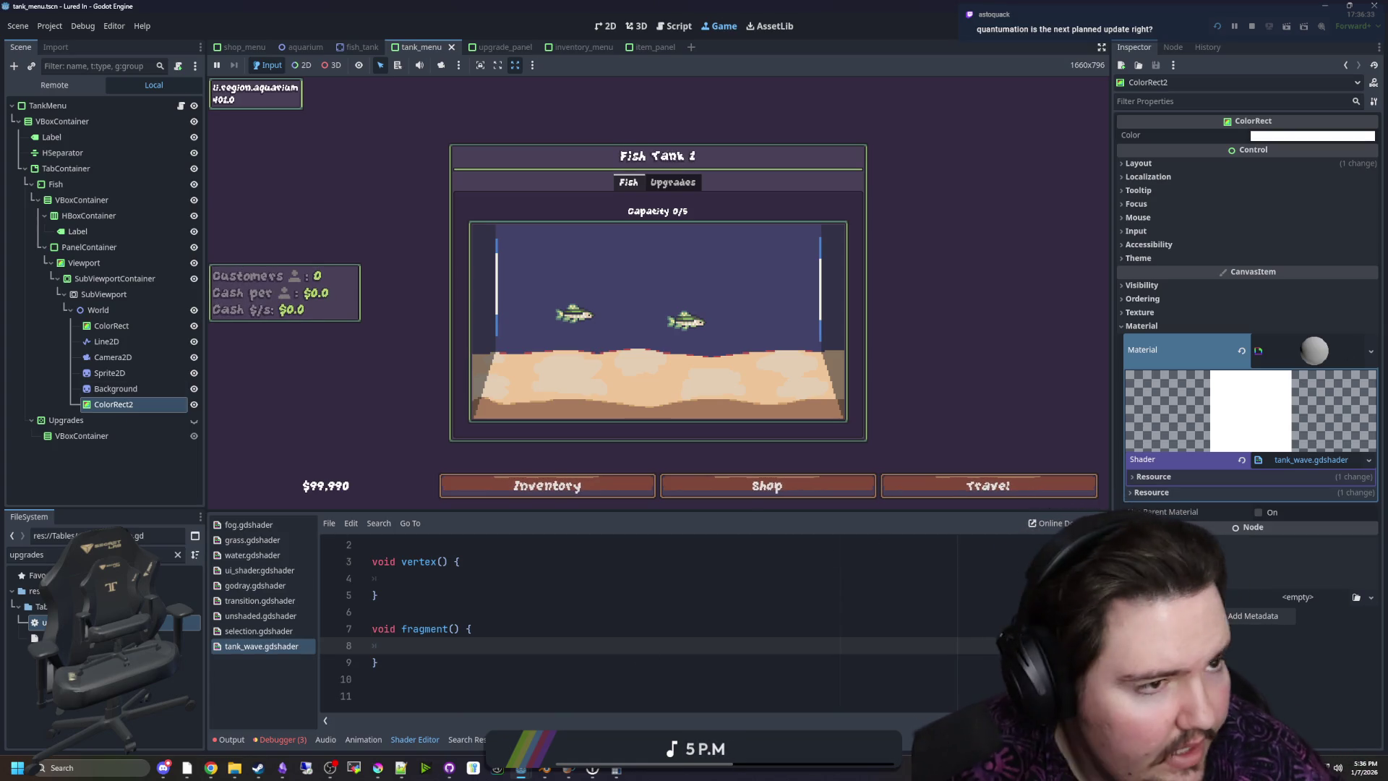
pyautogui.hotkey('alt', 'Tab')
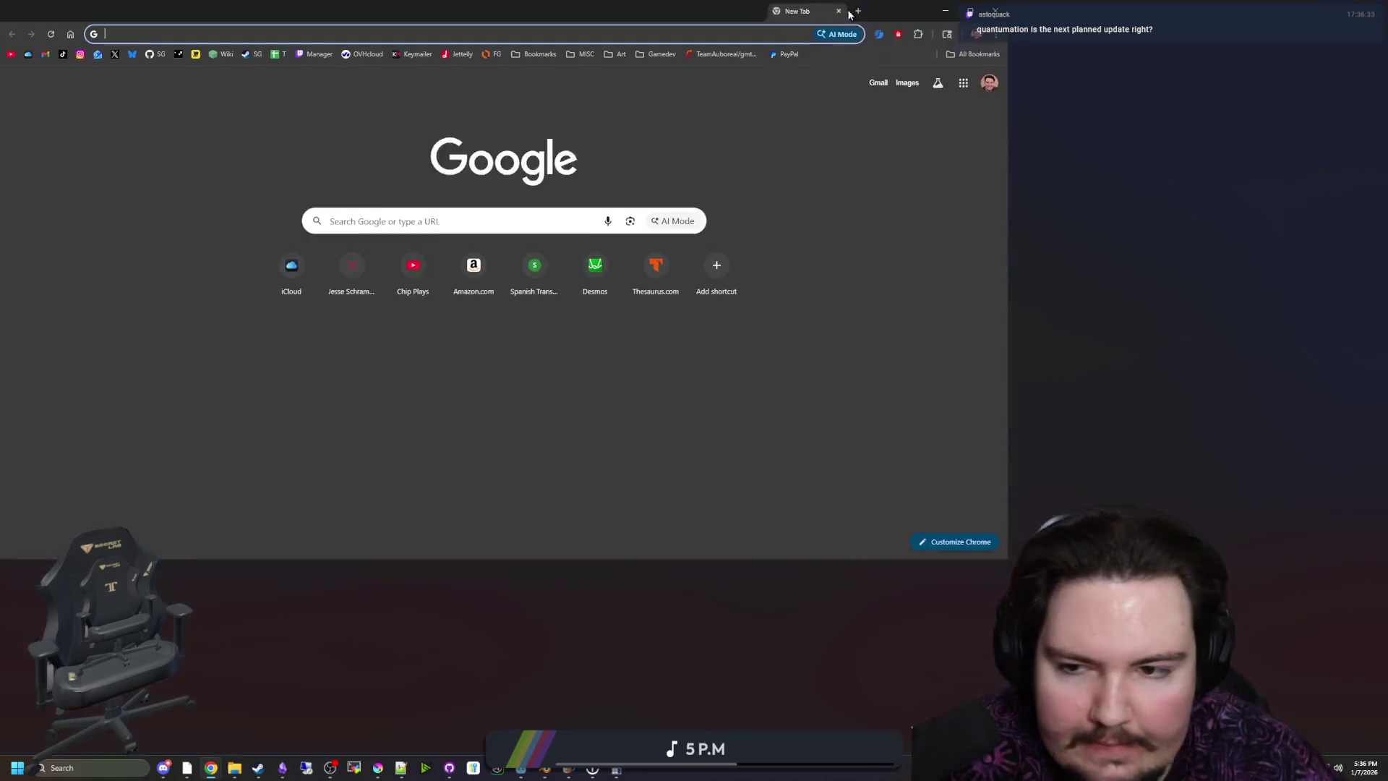
# Open the Starground Steam store page and expand its roadmap with READ MORE
pyautogui.click(254, 54)
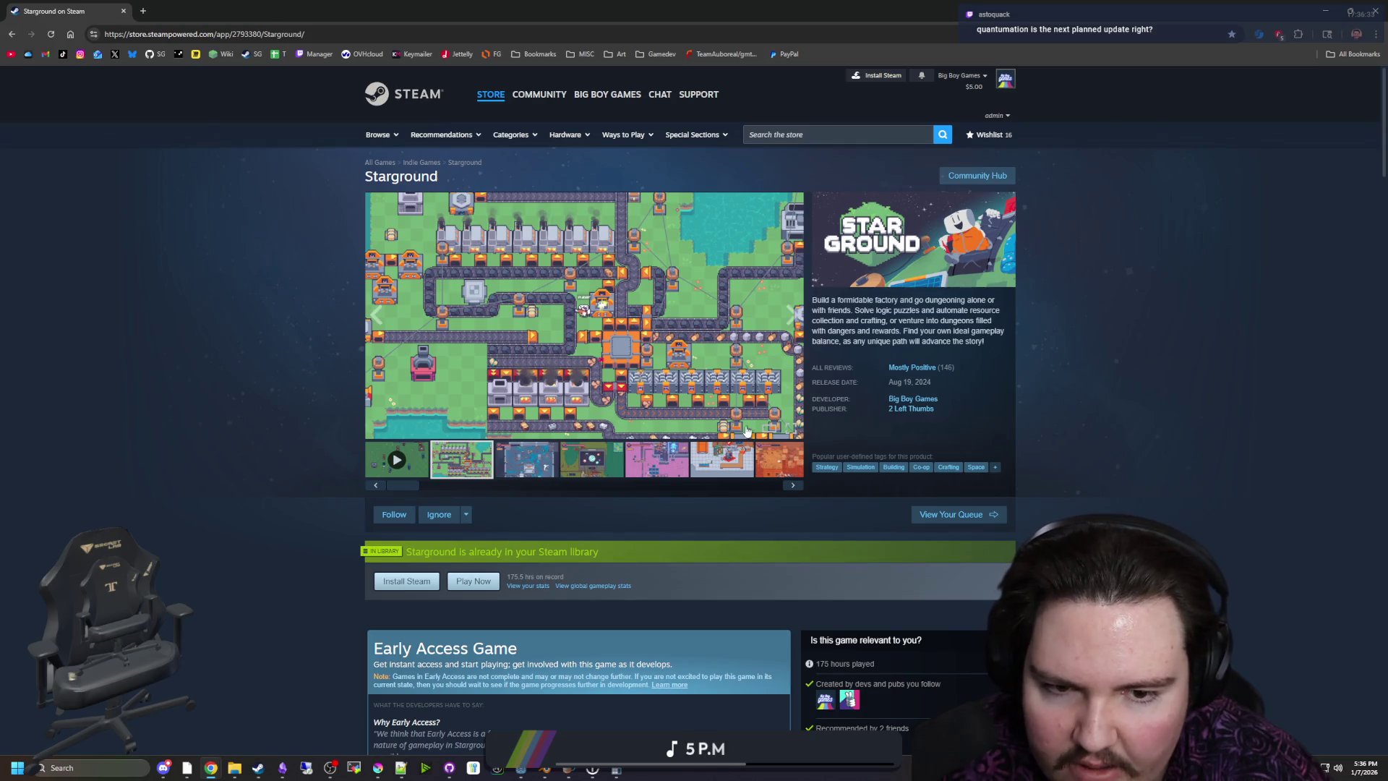
pyautogui.scroll(-2, 711, 440)
pyautogui.scroll(-15, 710, 439)
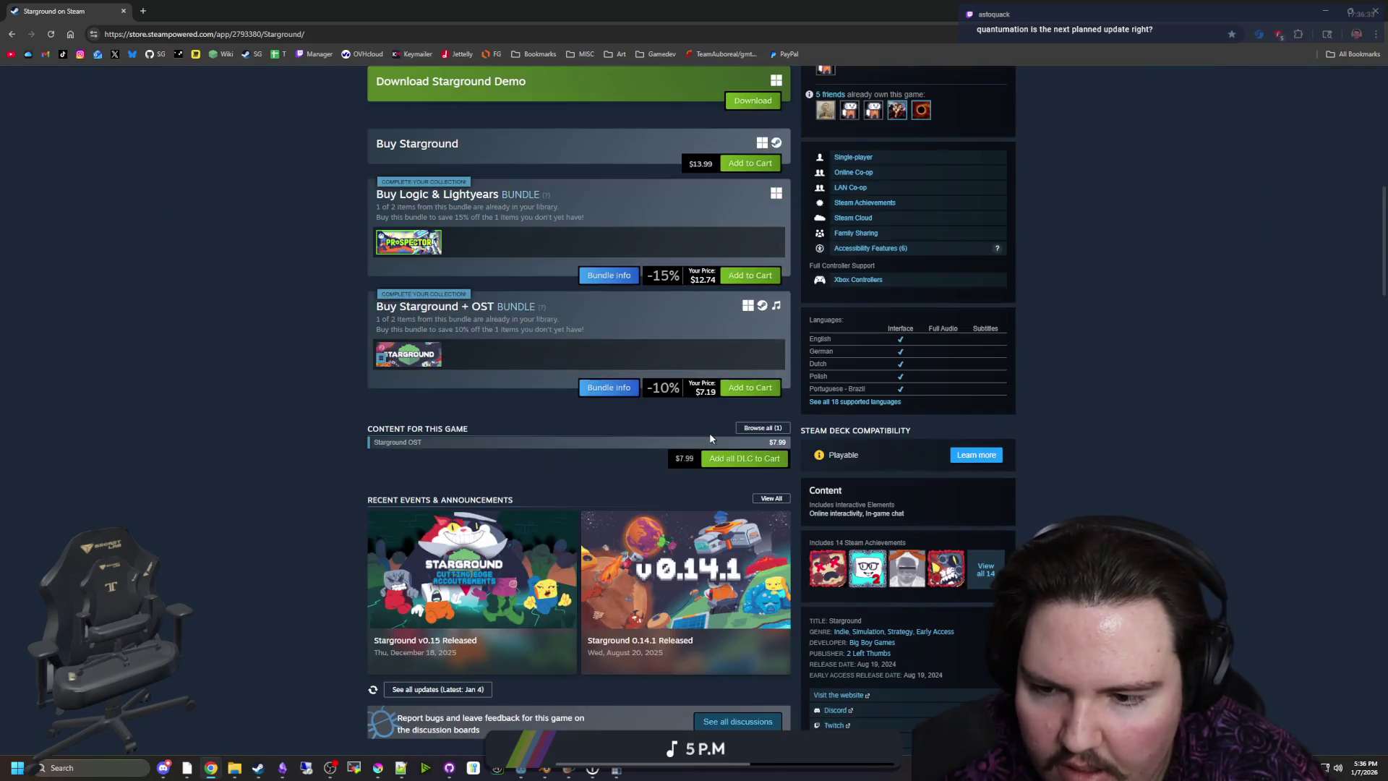
pyautogui.click(582, 425)
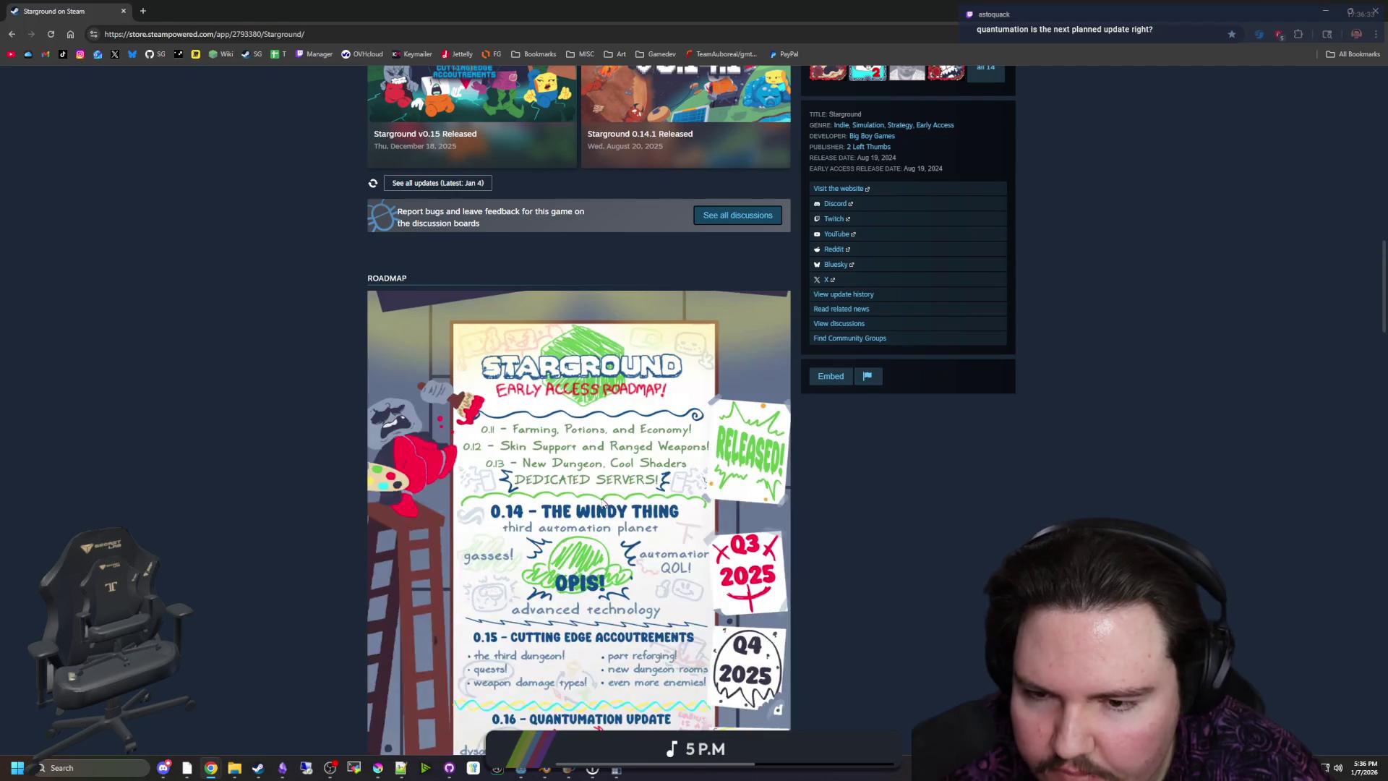
# Scroll through the expanded Starground early-access roadmap
pyautogui.scroll(-6, 604, 502)
pyautogui.scroll(2, 618, 469)
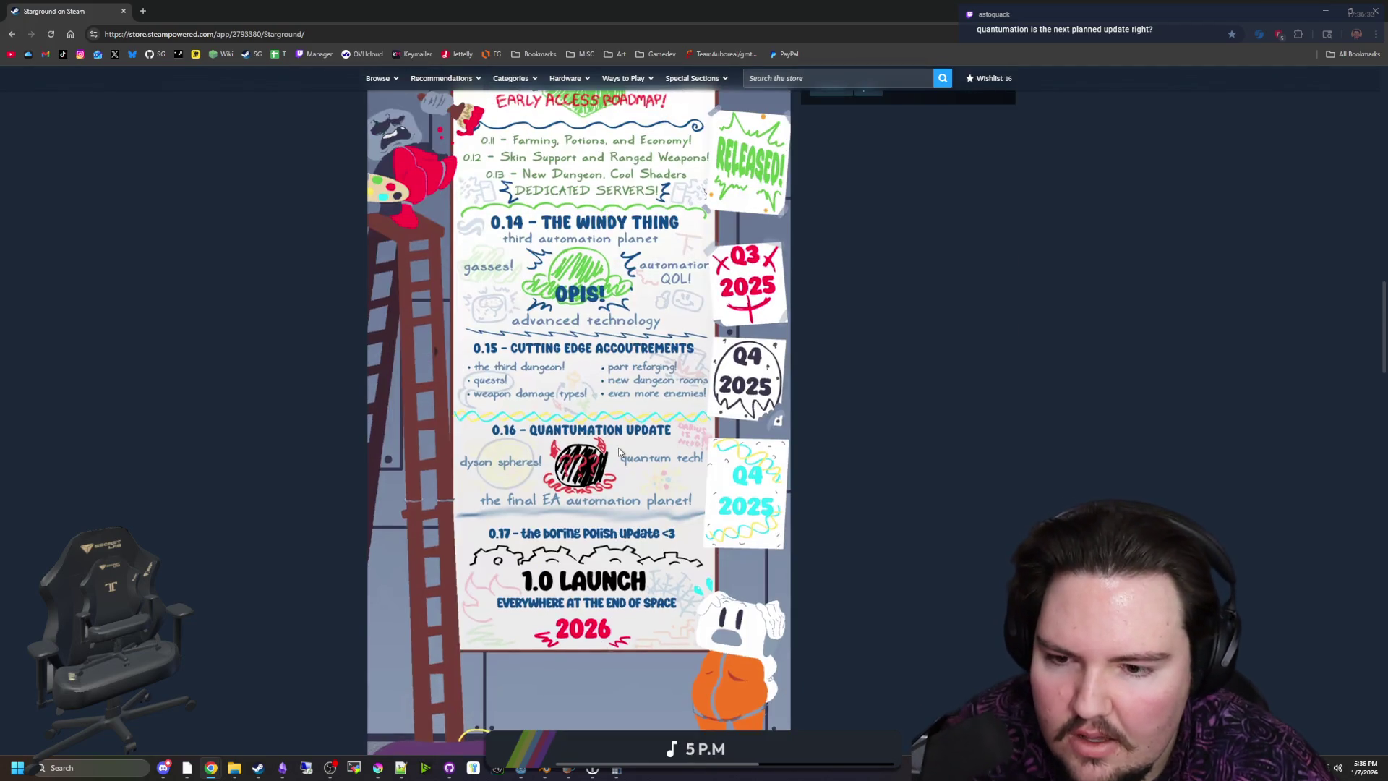
pyautogui.scroll(1, 619, 452)
pyautogui.scroll(-2, 619, 451)
pyautogui.scroll(1, 723, 463)
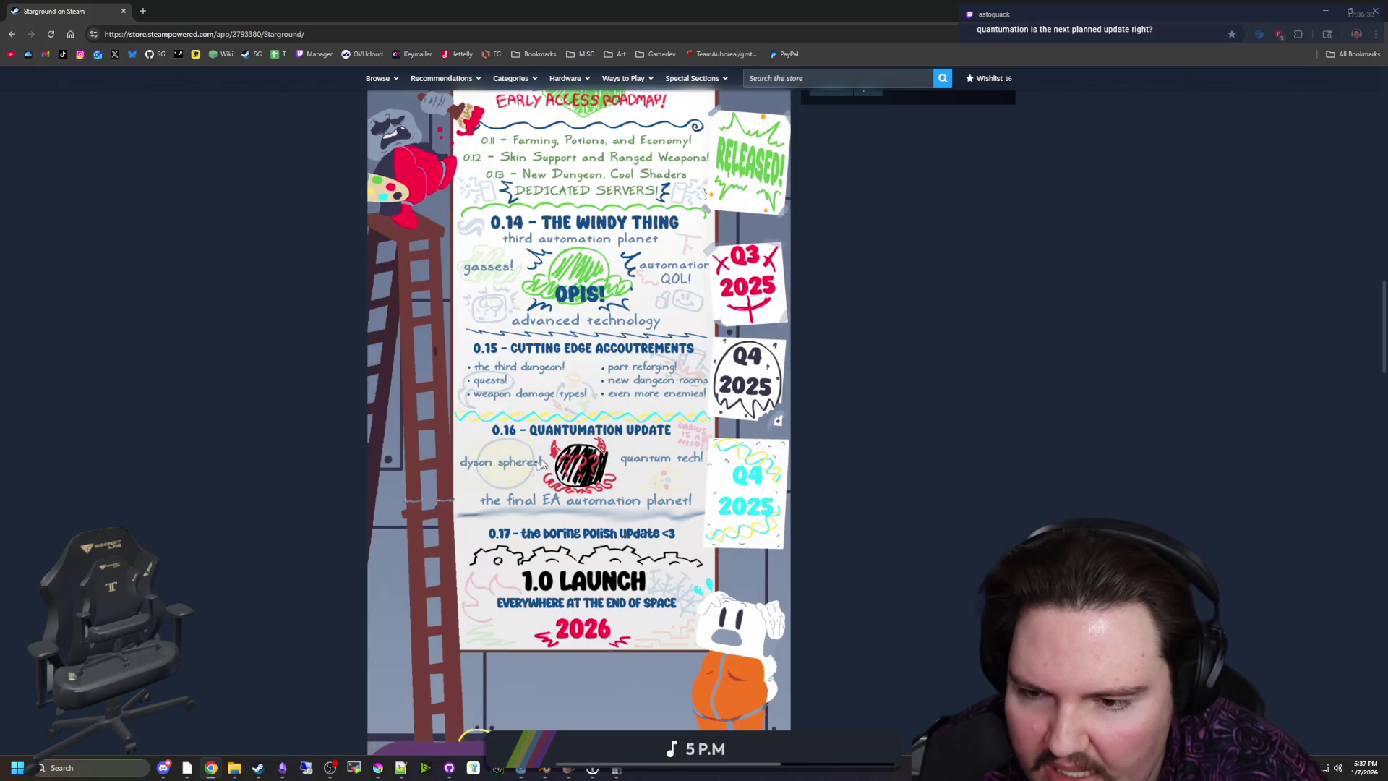
pyautogui.scroll(3, 395, 479)
pyautogui.scroll(-3, 394, 479)
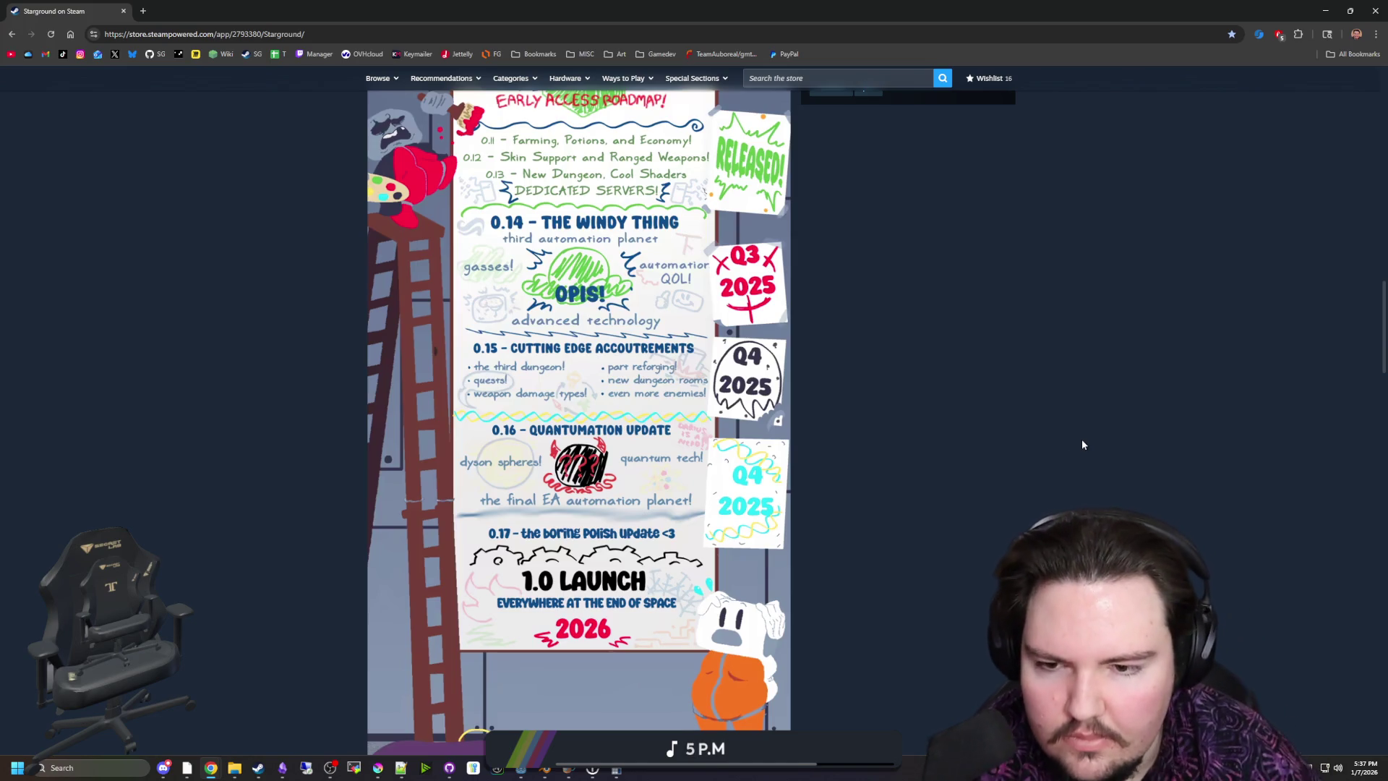
pyautogui.scroll(1, 561, 481)
pyautogui.scroll(-1, 561, 481)
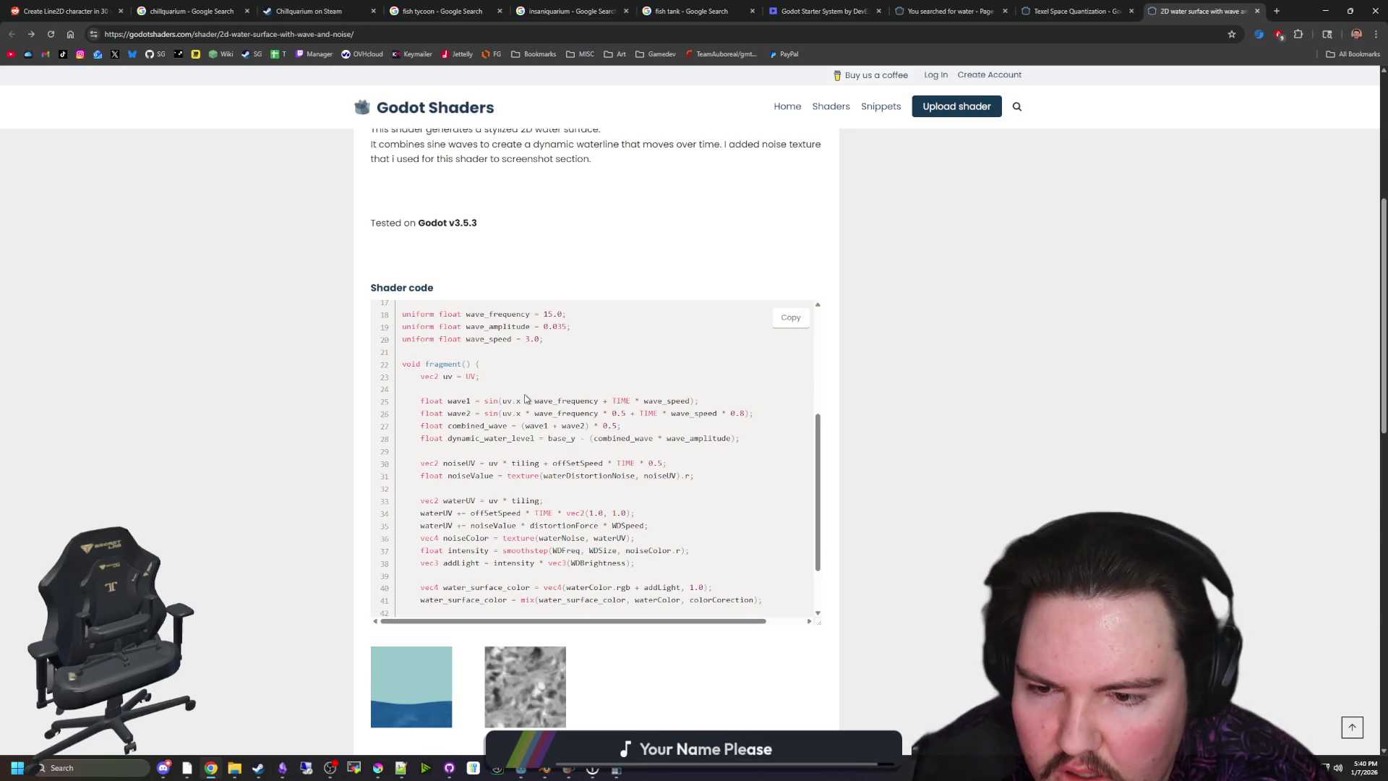
# Read the reference shader's final fragment lines, then return to the Godot editor
pyautogui.scroll(-1, 548, 448)
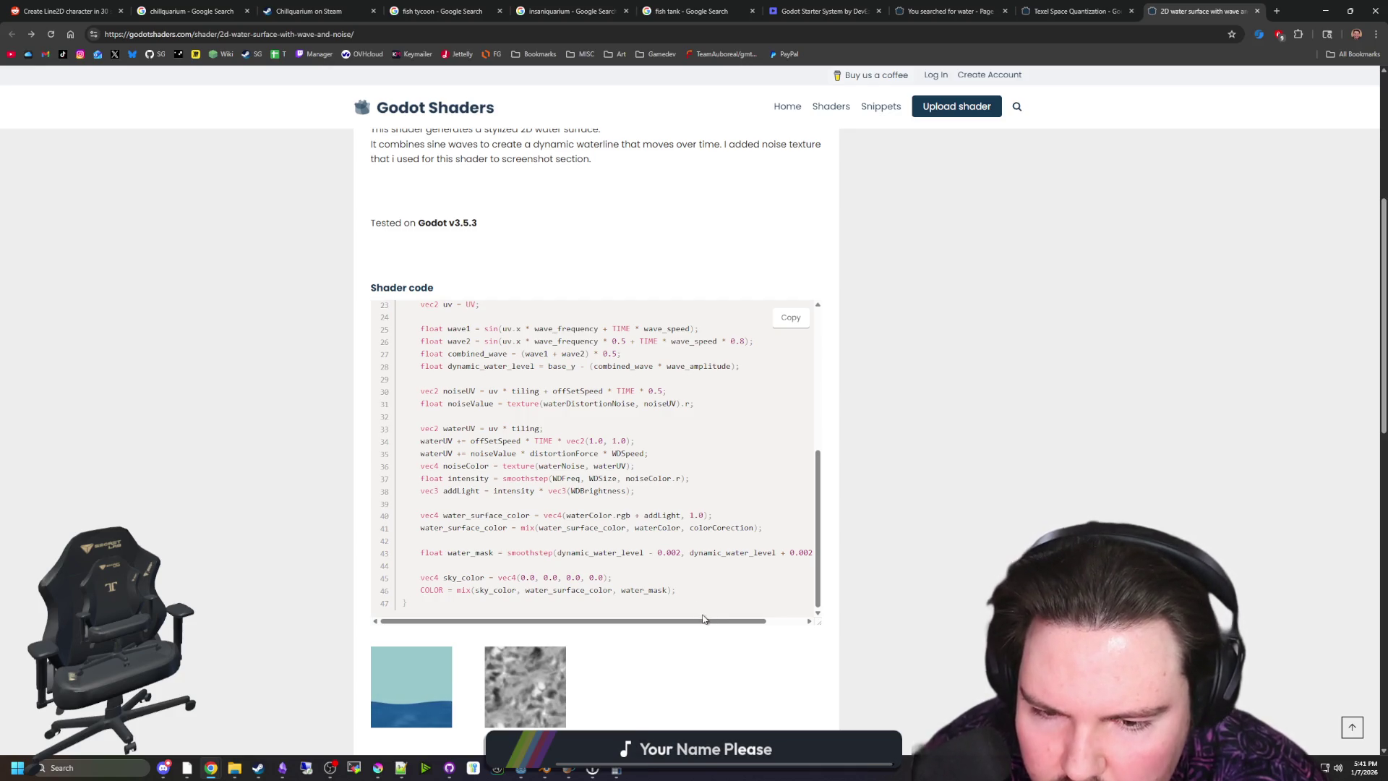
pyautogui.moveTo(705, 621)
pyautogui.mouseDown()
pyautogui.moveTo(726, 629)
pyautogui.moveTo(685, 619)
pyautogui.mouseUp()
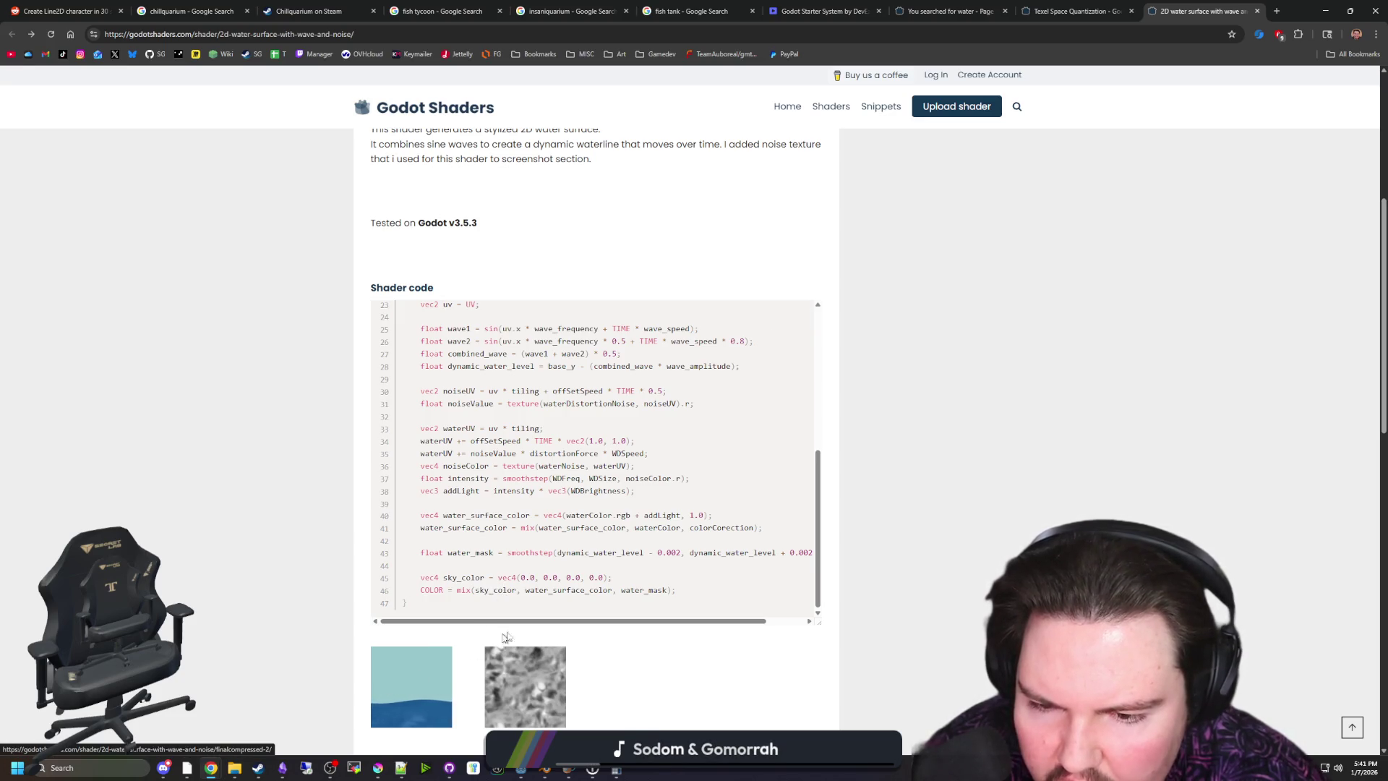
pyautogui.moveTo(537, 590); pyautogui.dragTo(616, 590)
pyautogui.click(577, 610)
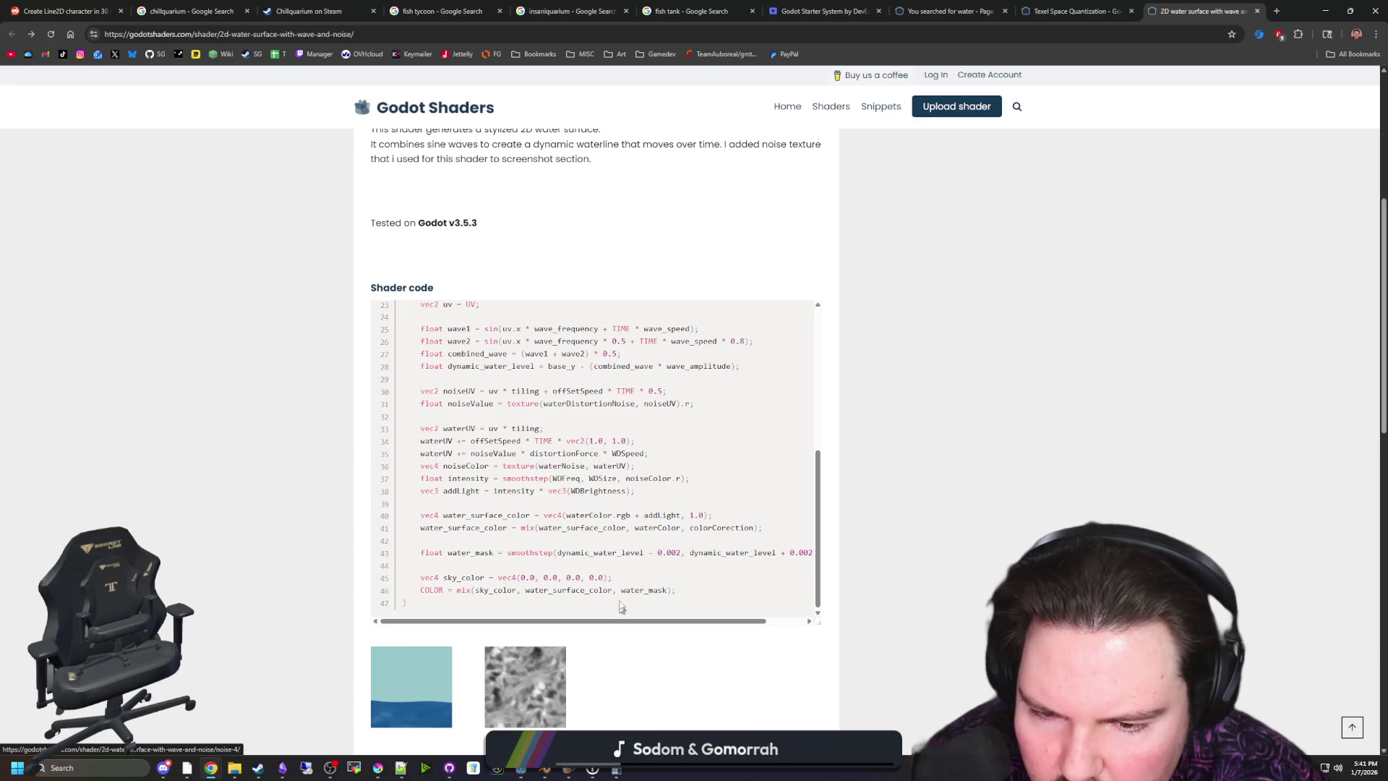
pyautogui.moveTo(626, 599)
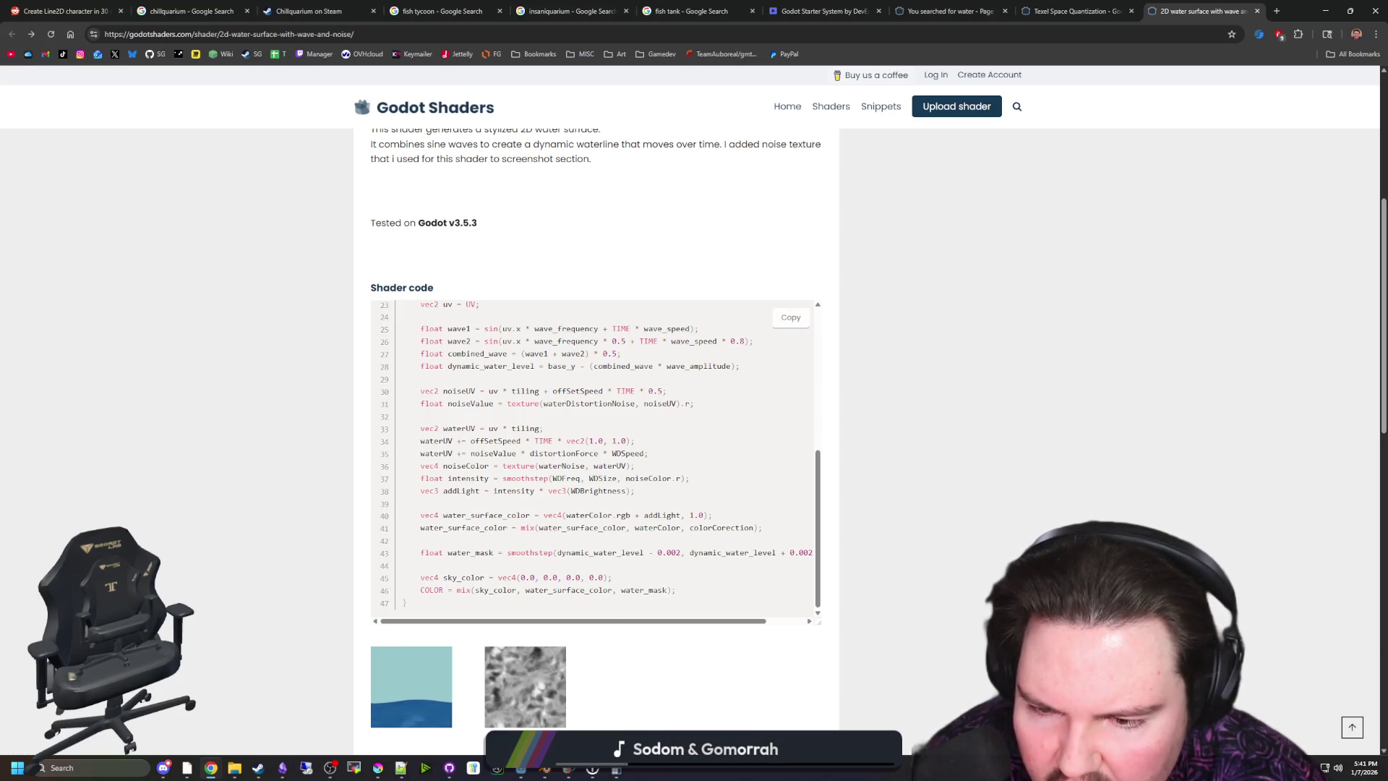
pyautogui.moveTo(456, 590); pyautogui.dragTo(613, 577)
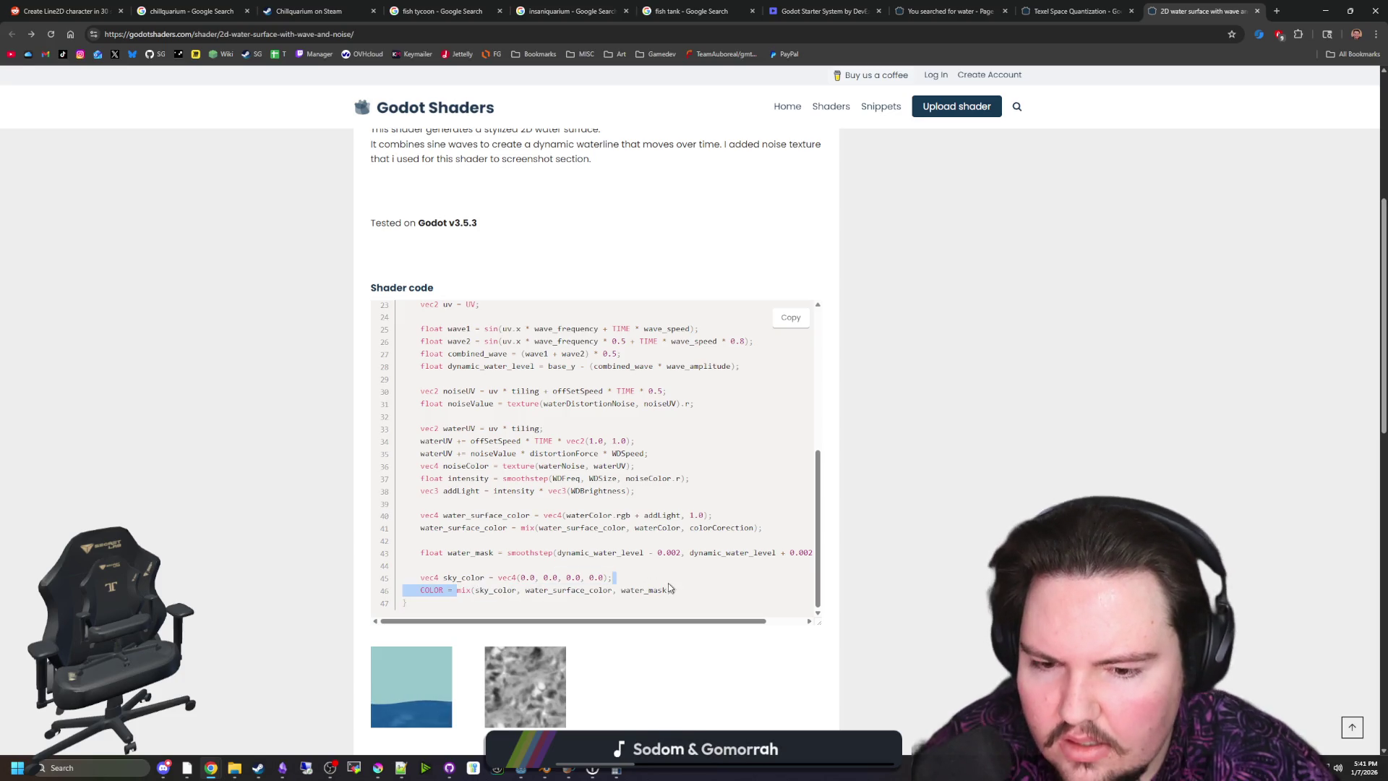
pyautogui.click(669, 588)
pyautogui.hotkey('alt', 'Tab')
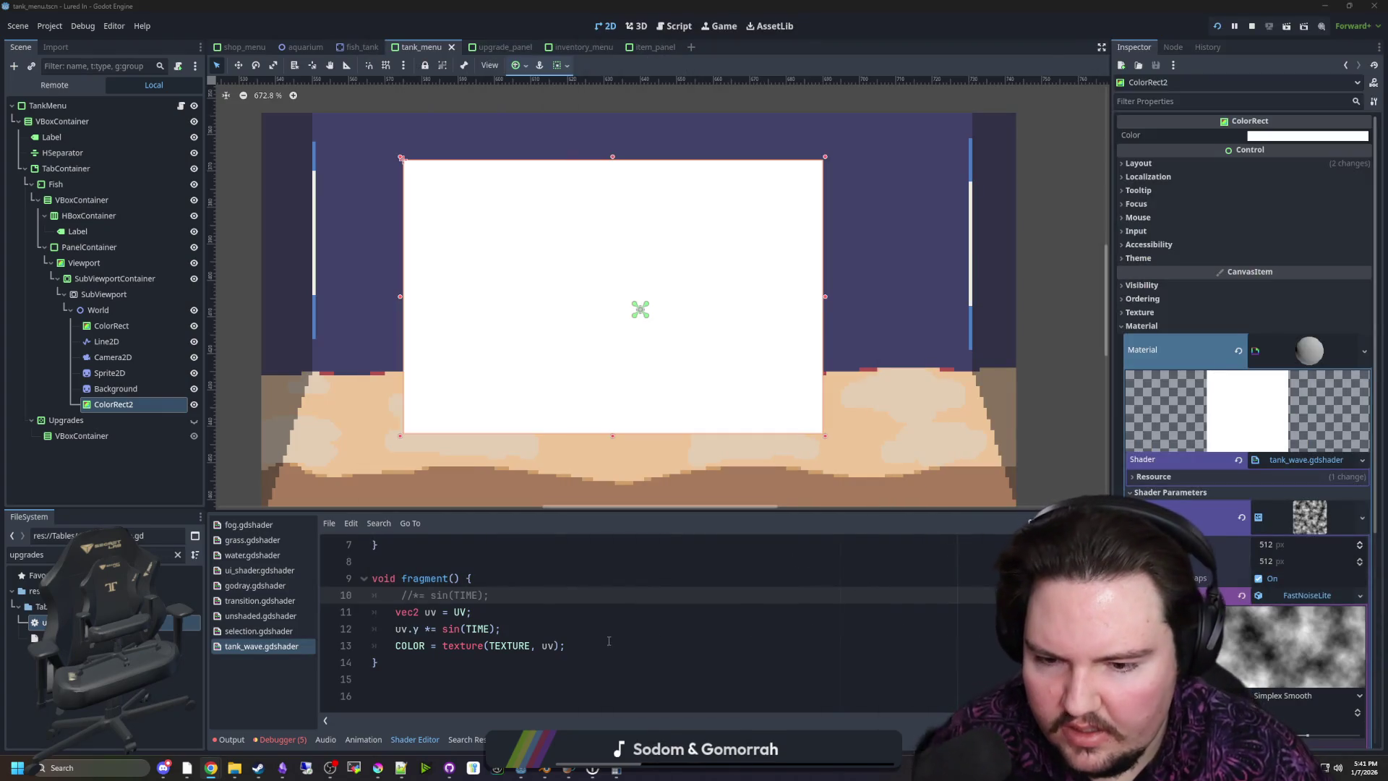
# Turn line 13 into a vec4 wave texture sample and start a COLOR = mix line below
pyautogui.click(609, 641)
pyautogui.press('Up')
pyautogui.click(439, 646)
pyautogui.hotkey('shift', 'Home')
pyautogui.press('BackSpace')
pyautogui.write('wave =')
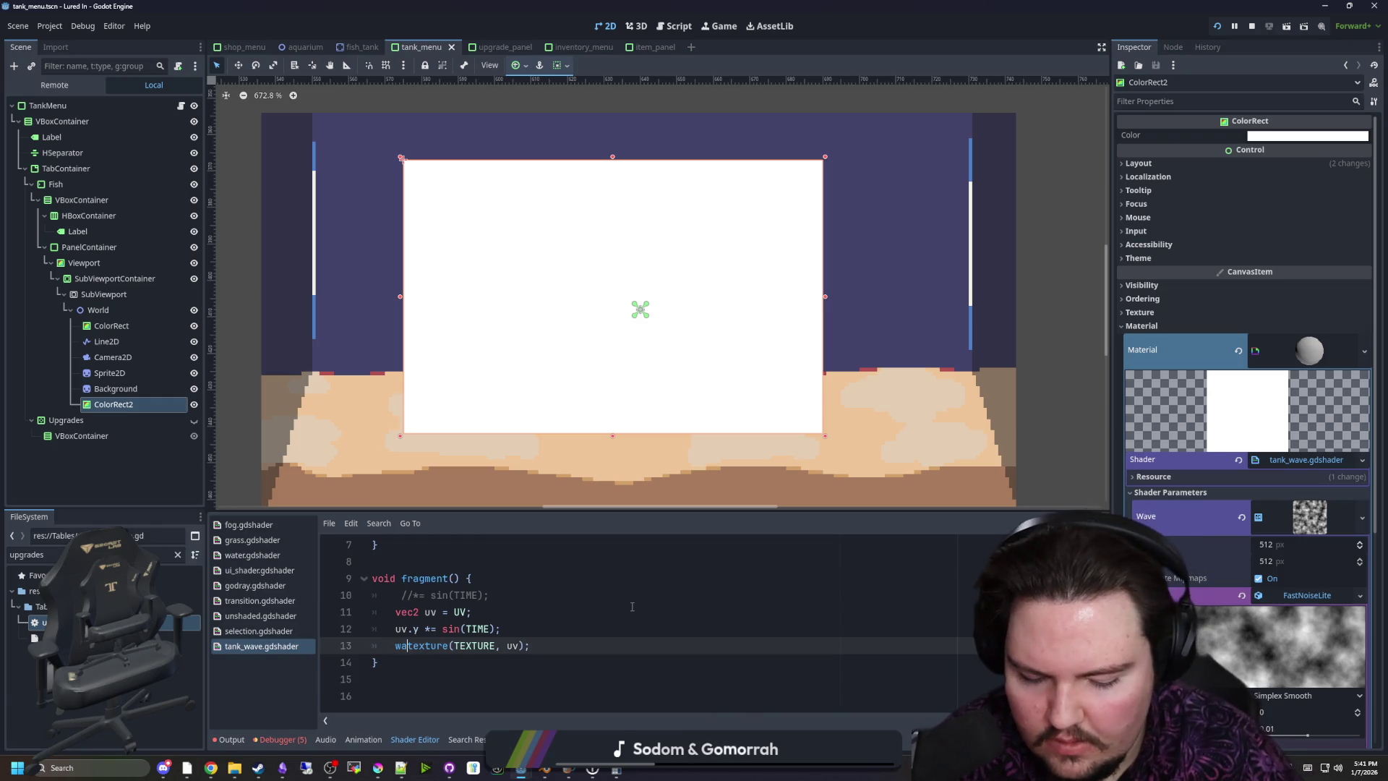
pyautogui.click(391, 644)
pyautogui.write('vec4 wave =')
pyautogui.press('Return')
pyautogui.write('COLOR = mix(COLOR =')
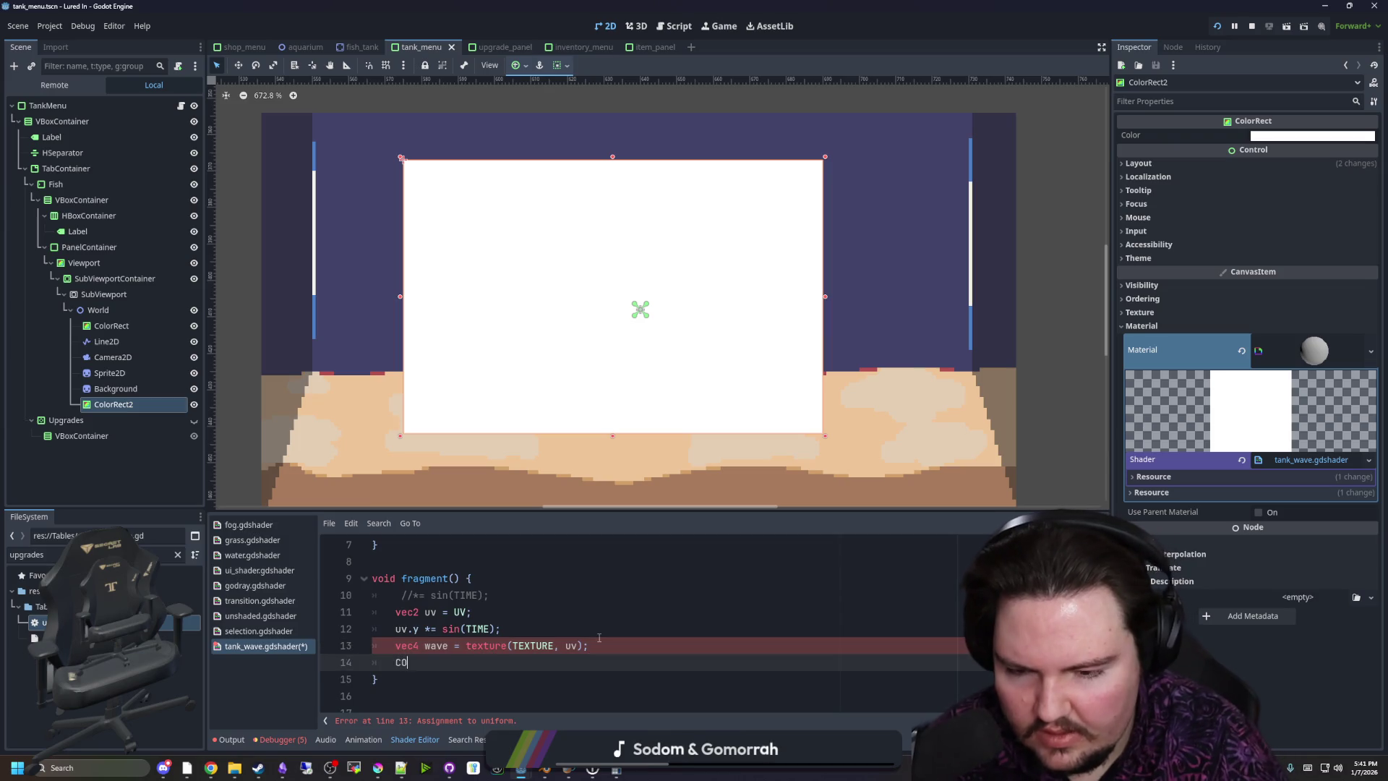
pyautogui.press('BackSpace')
pyautogui.press('BackSpace')
pyautogui.press('BackSpace')
pyautogui.write('COLOR, wave')
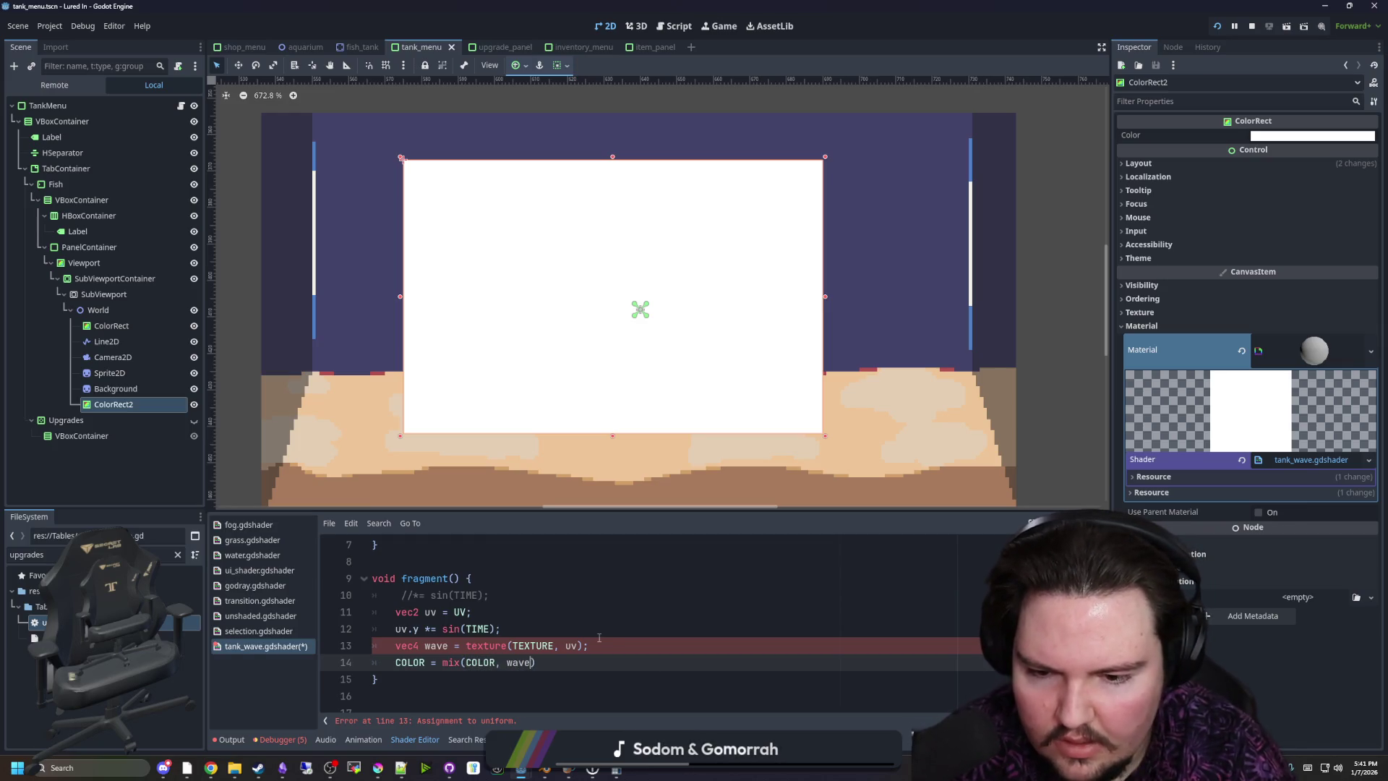
# Make mix blend wave with vec4(1.0, 1.0, 1.0, 0.0), sampling the texture at UV
pyautogui.doubleClick(497, 662)
pyautogui.write('wave')
pyautogui.doubleClick(513, 662)
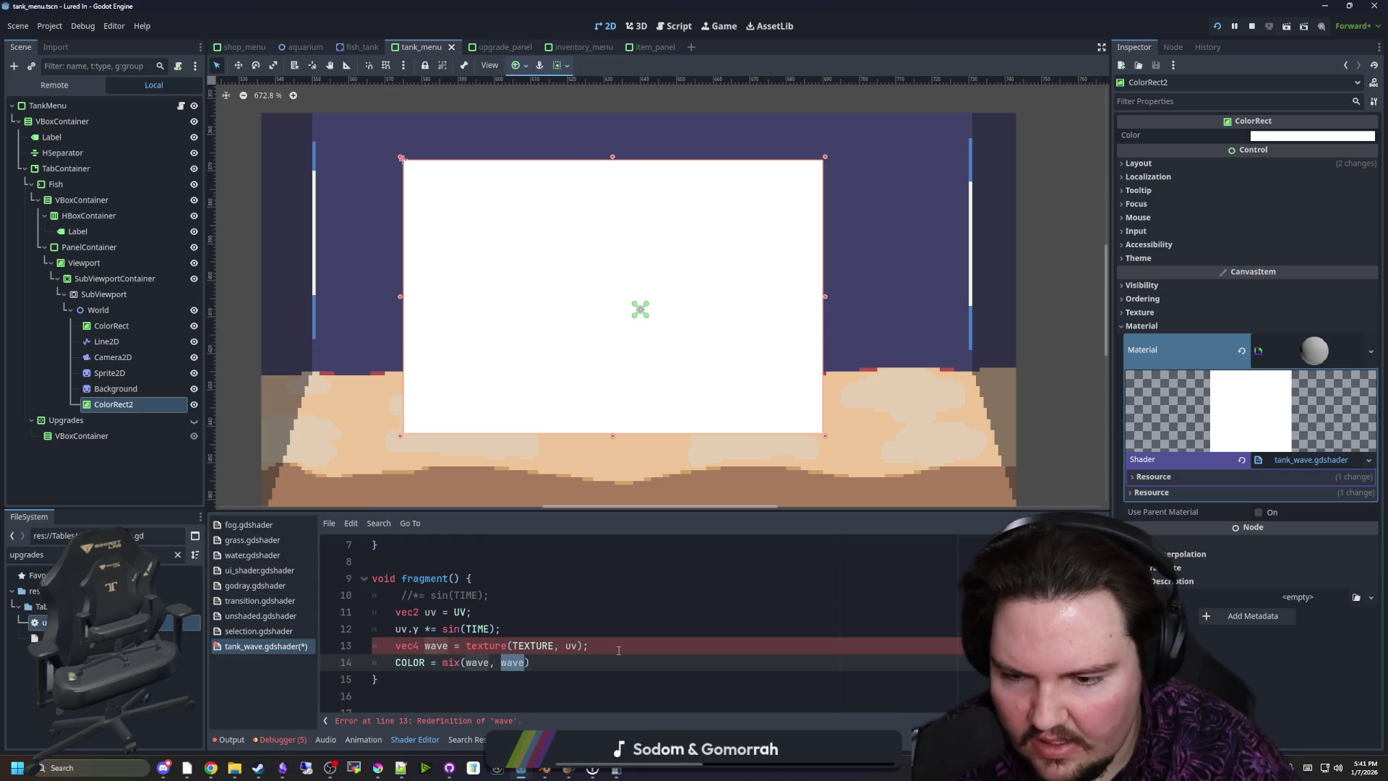
pyautogui.write('v')
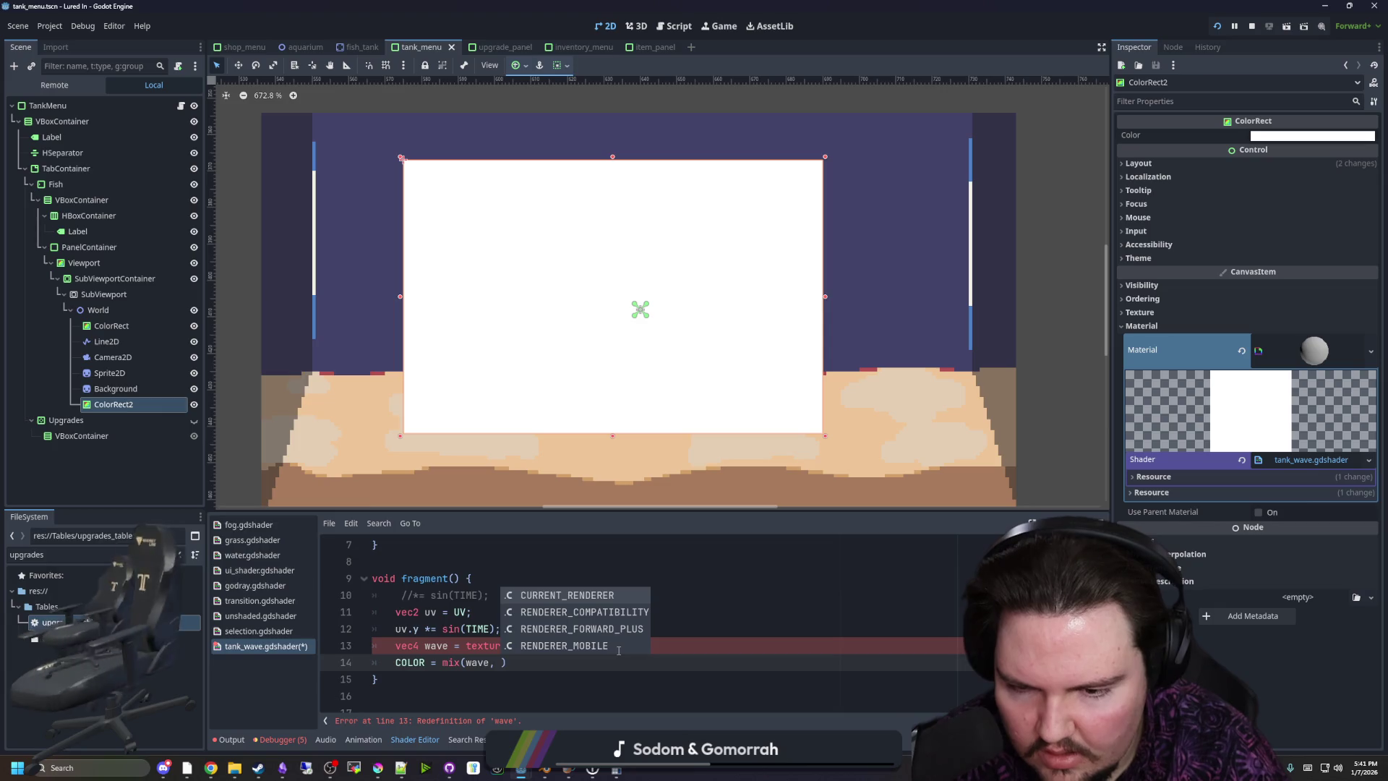
pyautogui.write('ec4(')
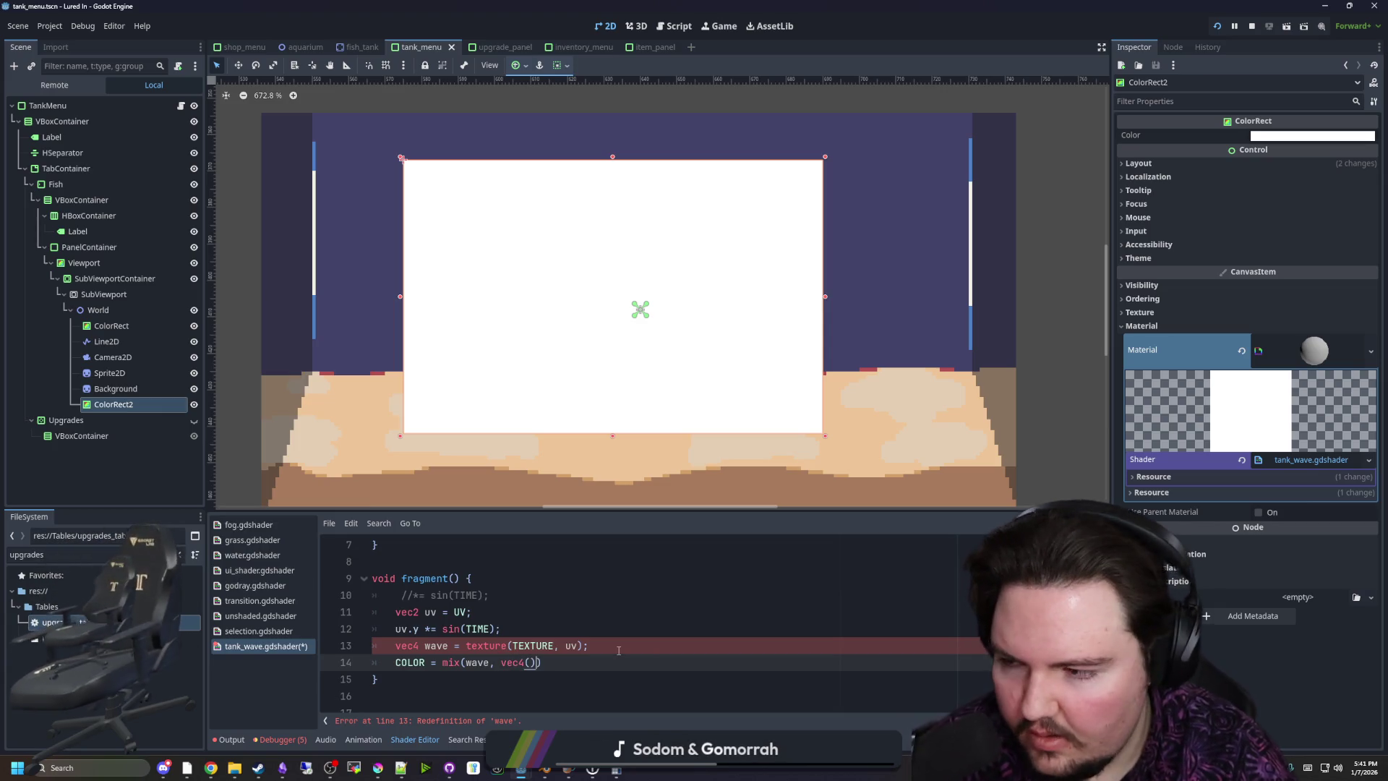
pyautogui.write('1.0, 1.0, 1.0, 0.0')
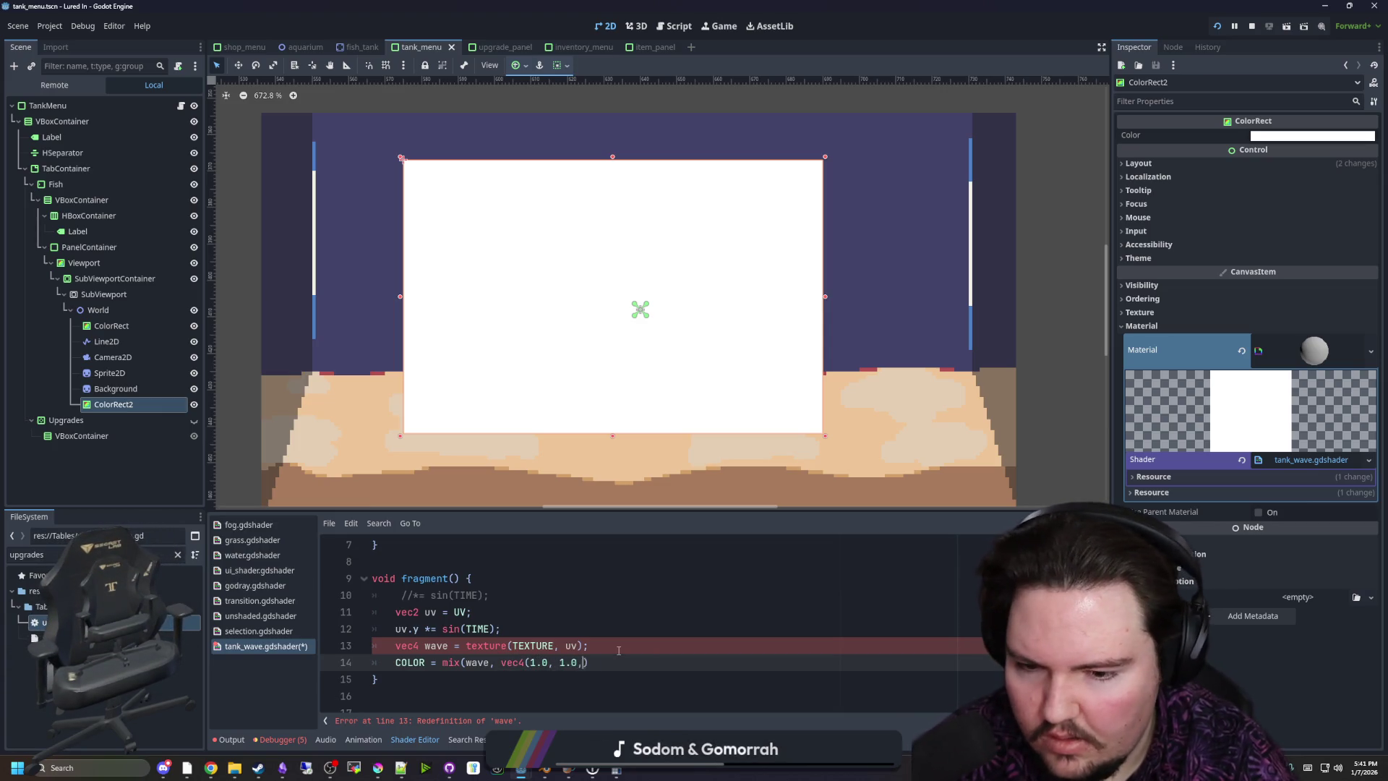
pyautogui.write(')')
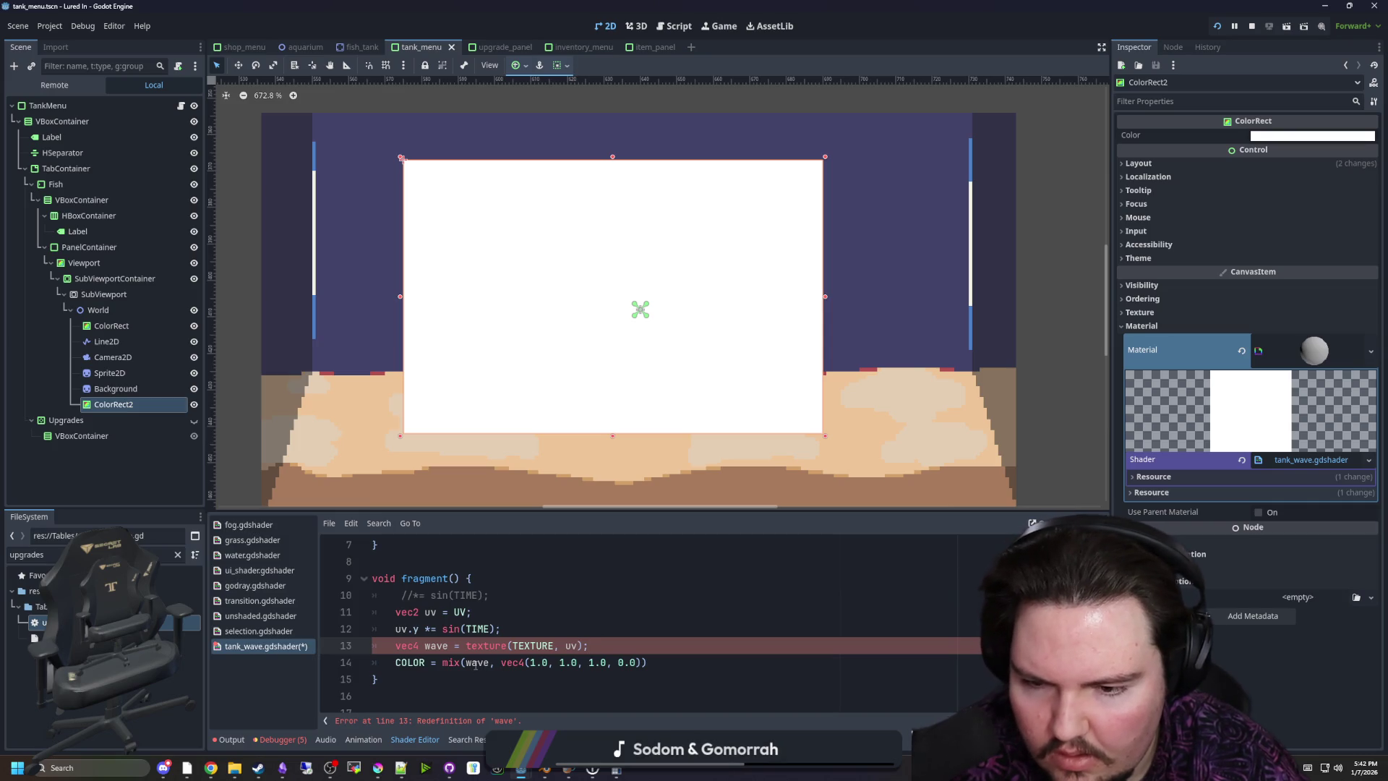
pyautogui.doubleClick(569, 645)
pyautogui.write('UV')
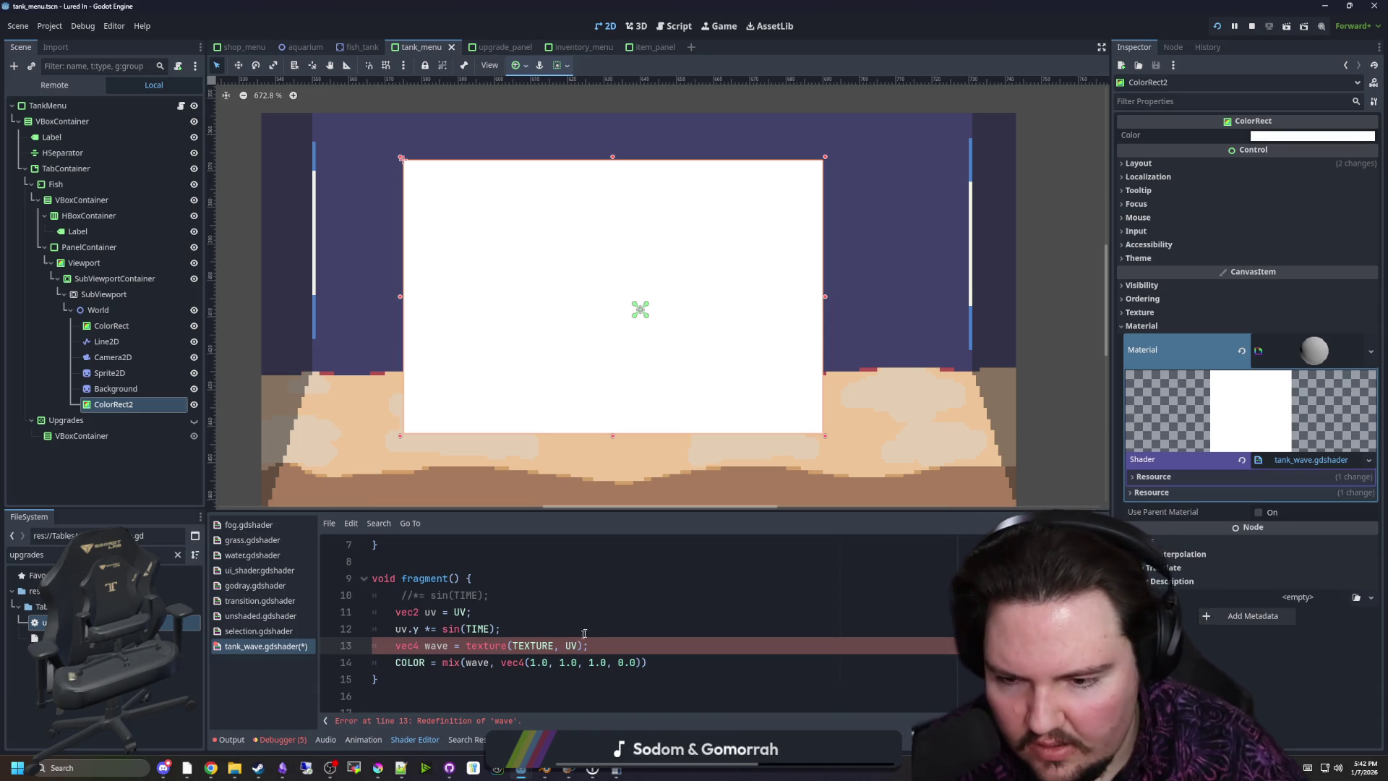
# Delete the unused wave uniform and the vec2 uv and uv.y *= sin(TIME) lines
pyautogui.click(593, 621)
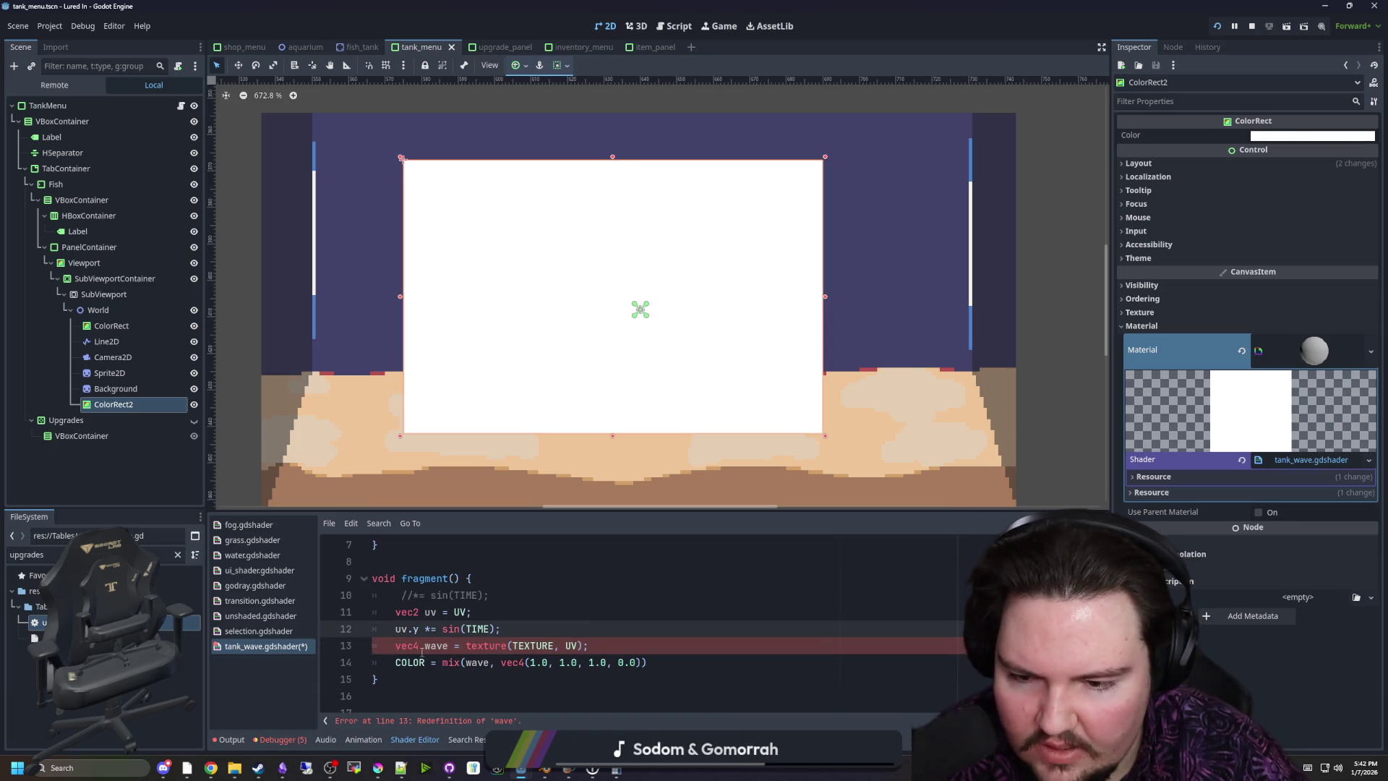
pyautogui.scroll(3, 434, 645)
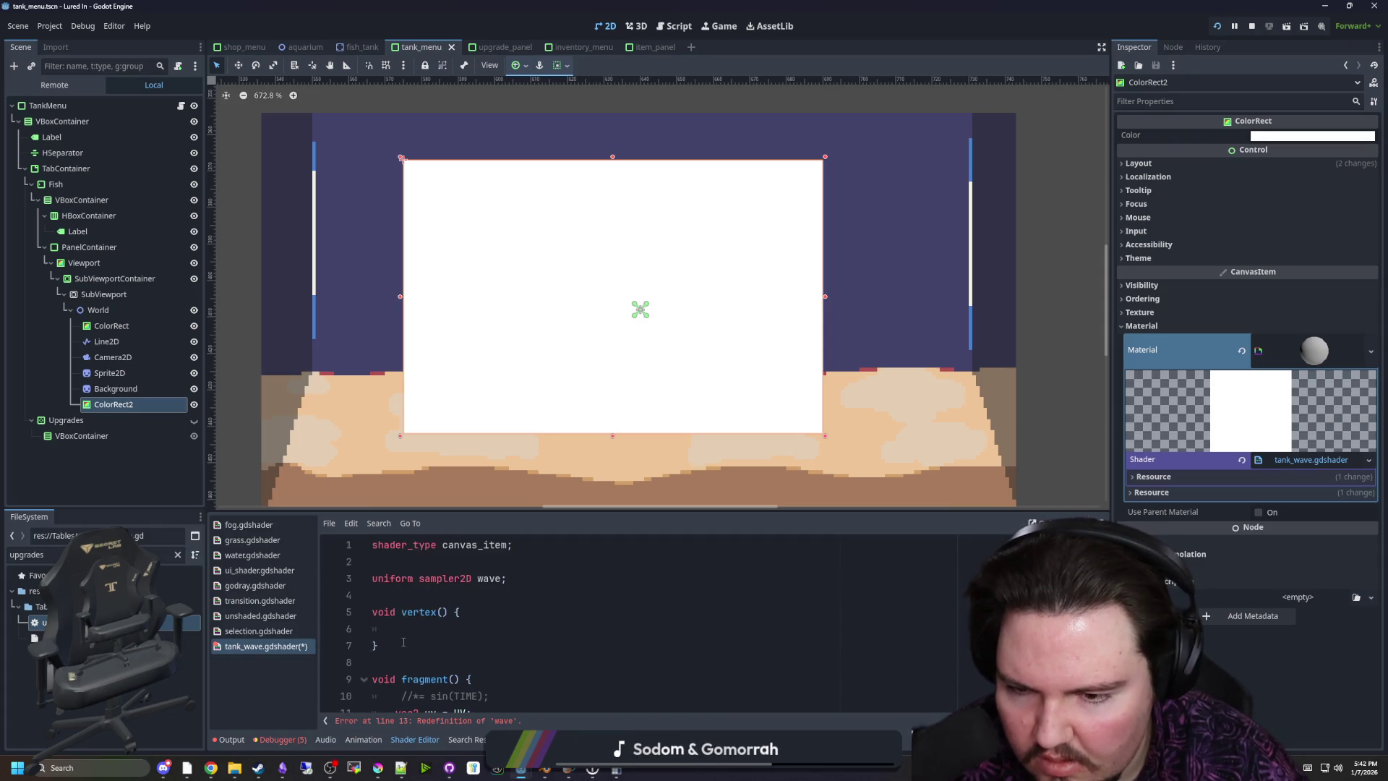
pyautogui.hotkey('shift', 'Up')
pyautogui.press('BackSpace')
pyautogui.press('BackSpace')
pyautogui.scroll(-2, 470, 614)
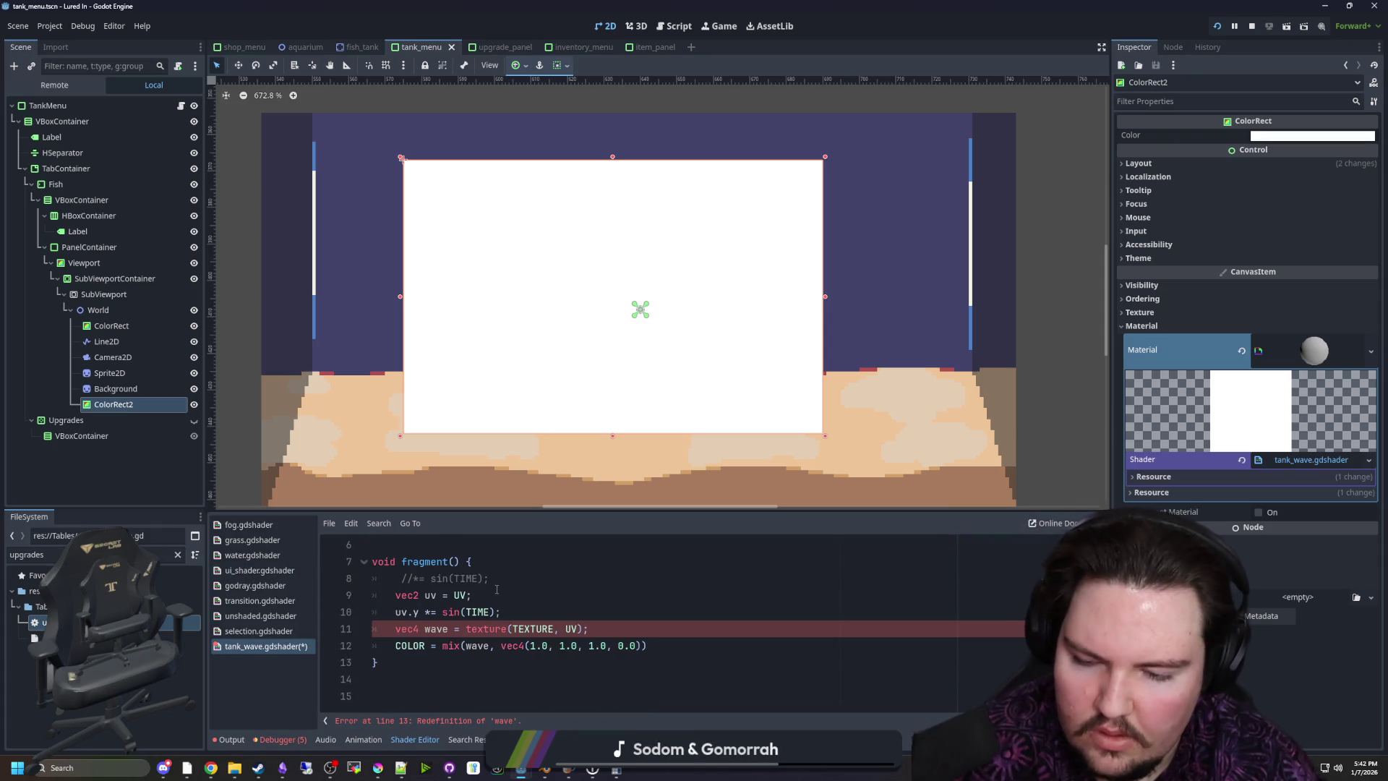
pyautogui.click(501, 612)
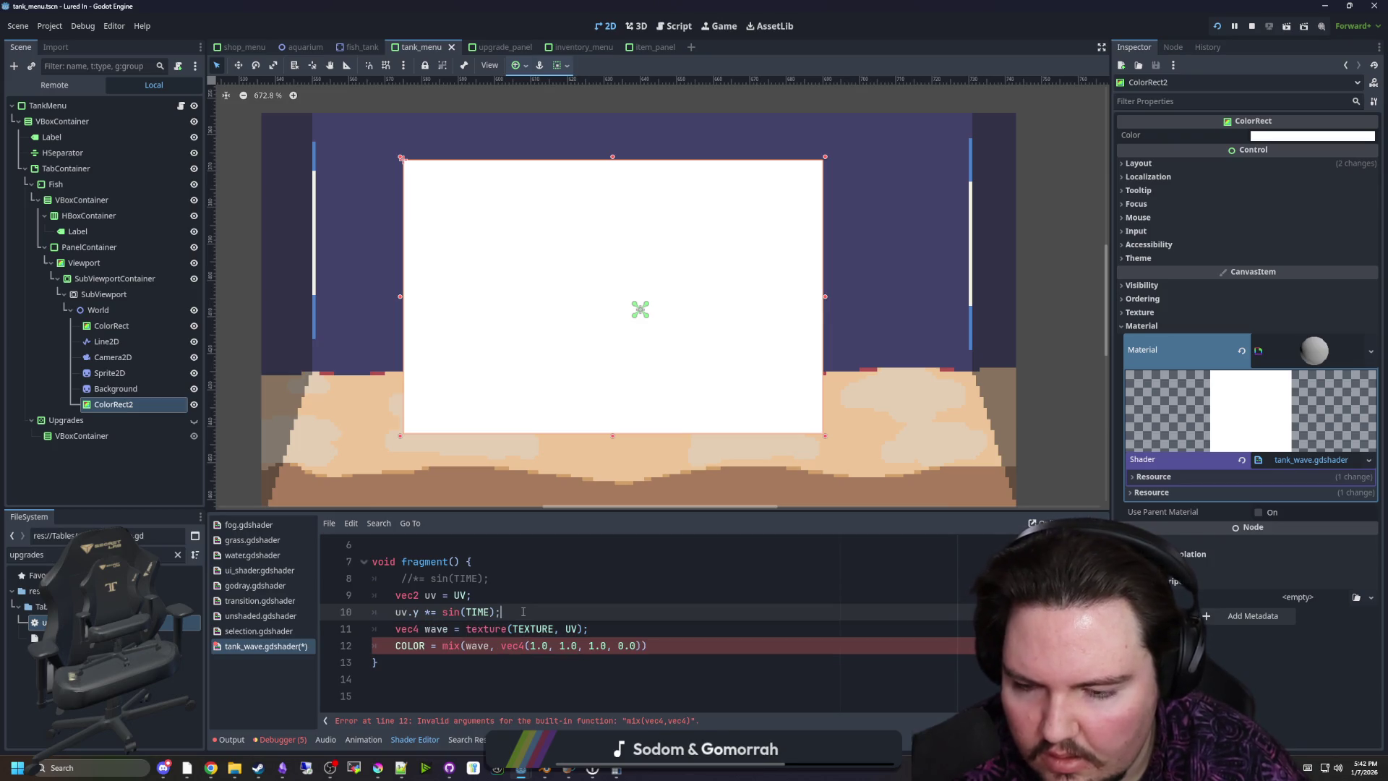
pyautogui.moveTo(501, 612); pyautogui.dragTo(353, 609)
pyautogui.hotkey('shift', 'Up')
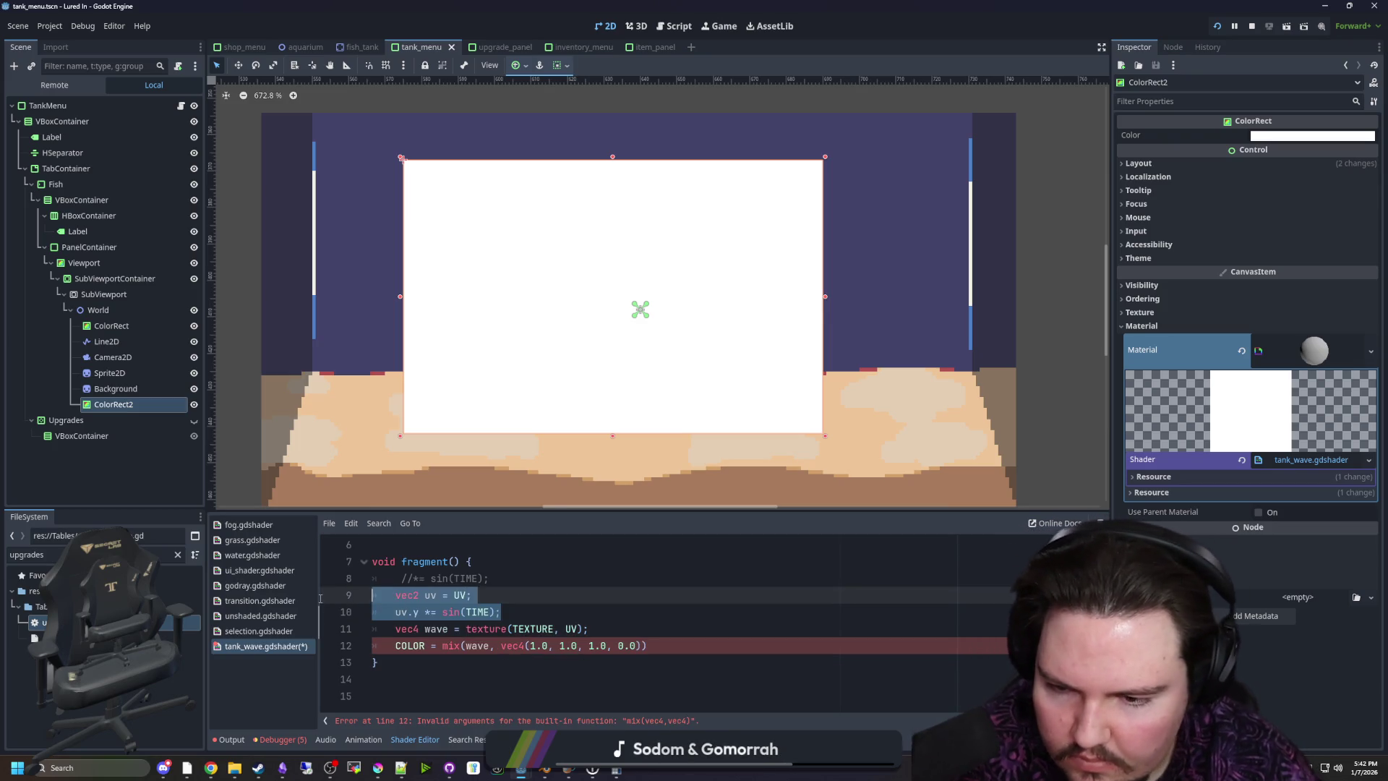
pyautogui.press('BackSpace')
pyautogui.press('BackSpace')
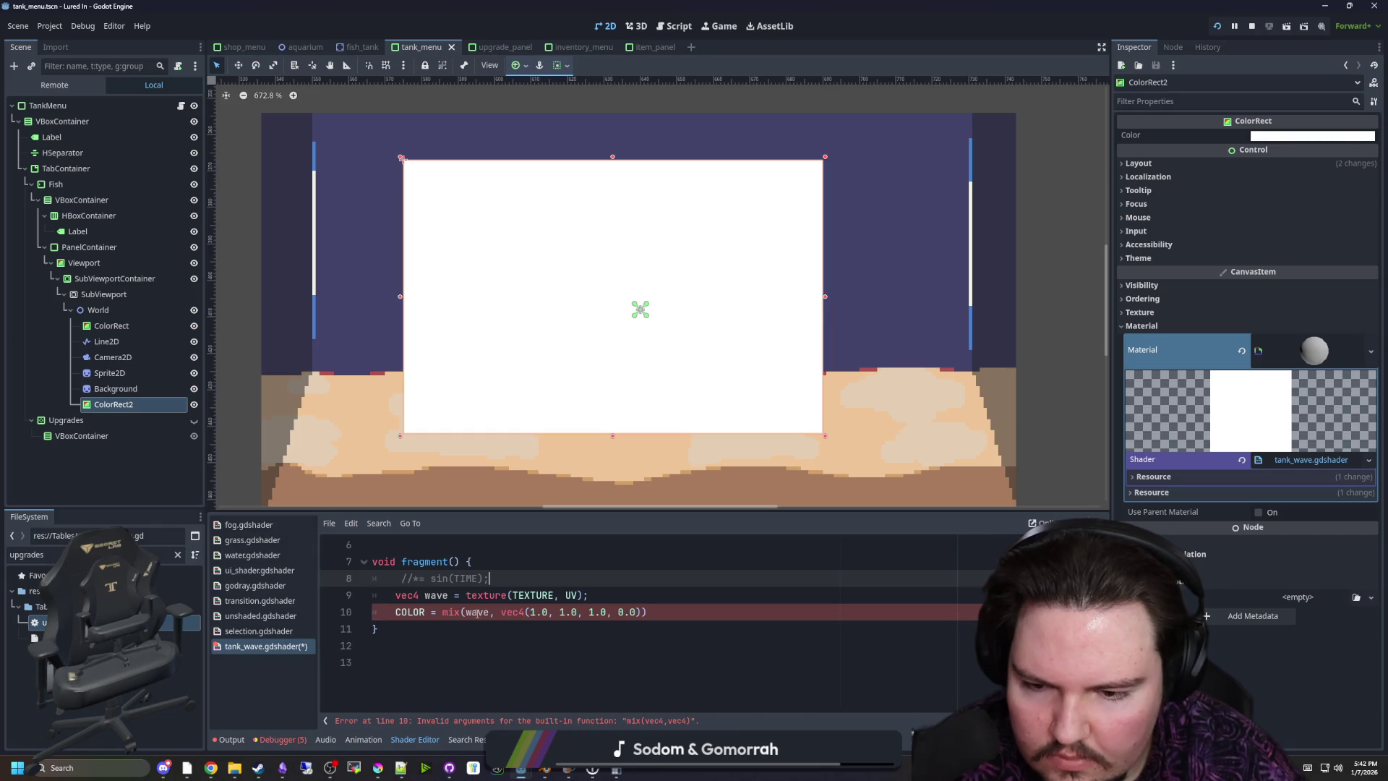
# End the COLOR line with a semicolon, give mix a 0.5 weight, and delete the commented sin(TIME) line
pyautogui.click(687, 611)
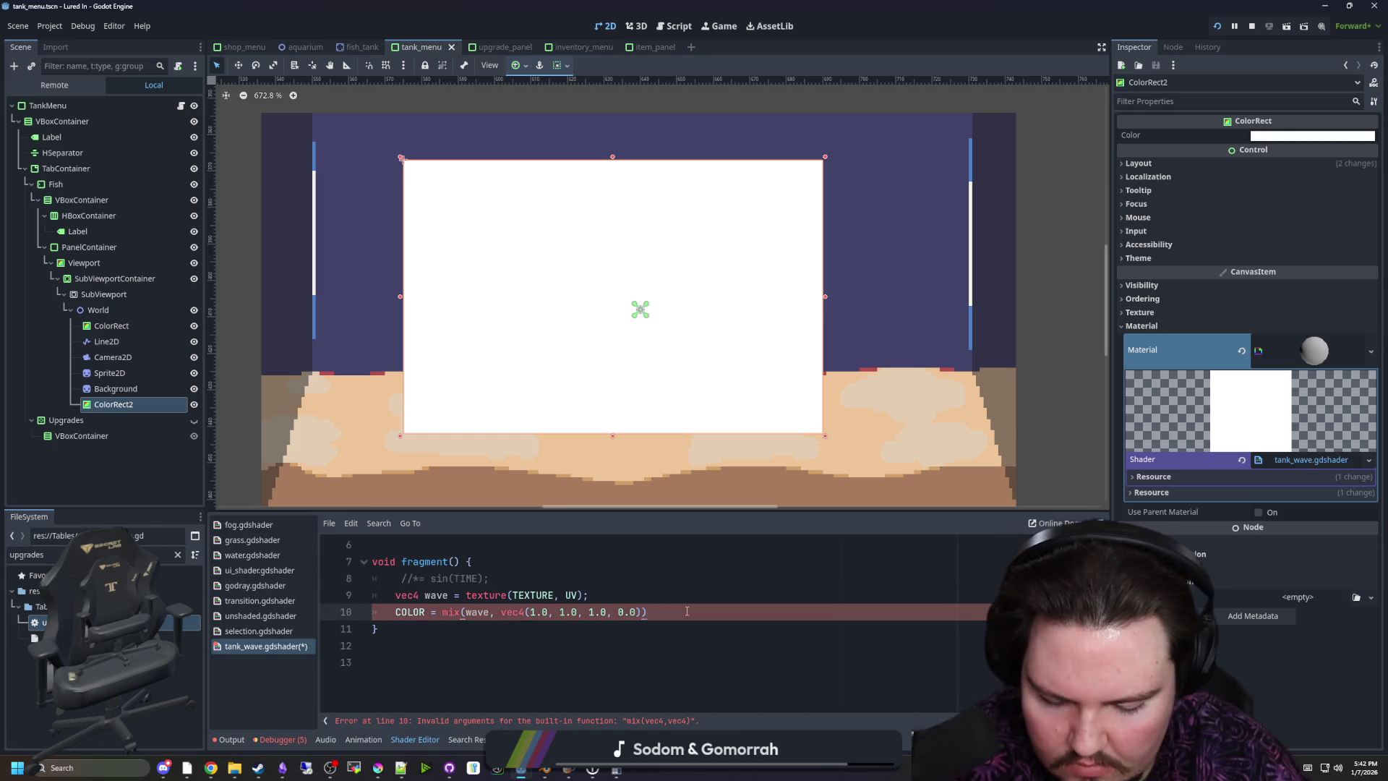
pyautogui.write(';')
pyautogui.click(656, 566)
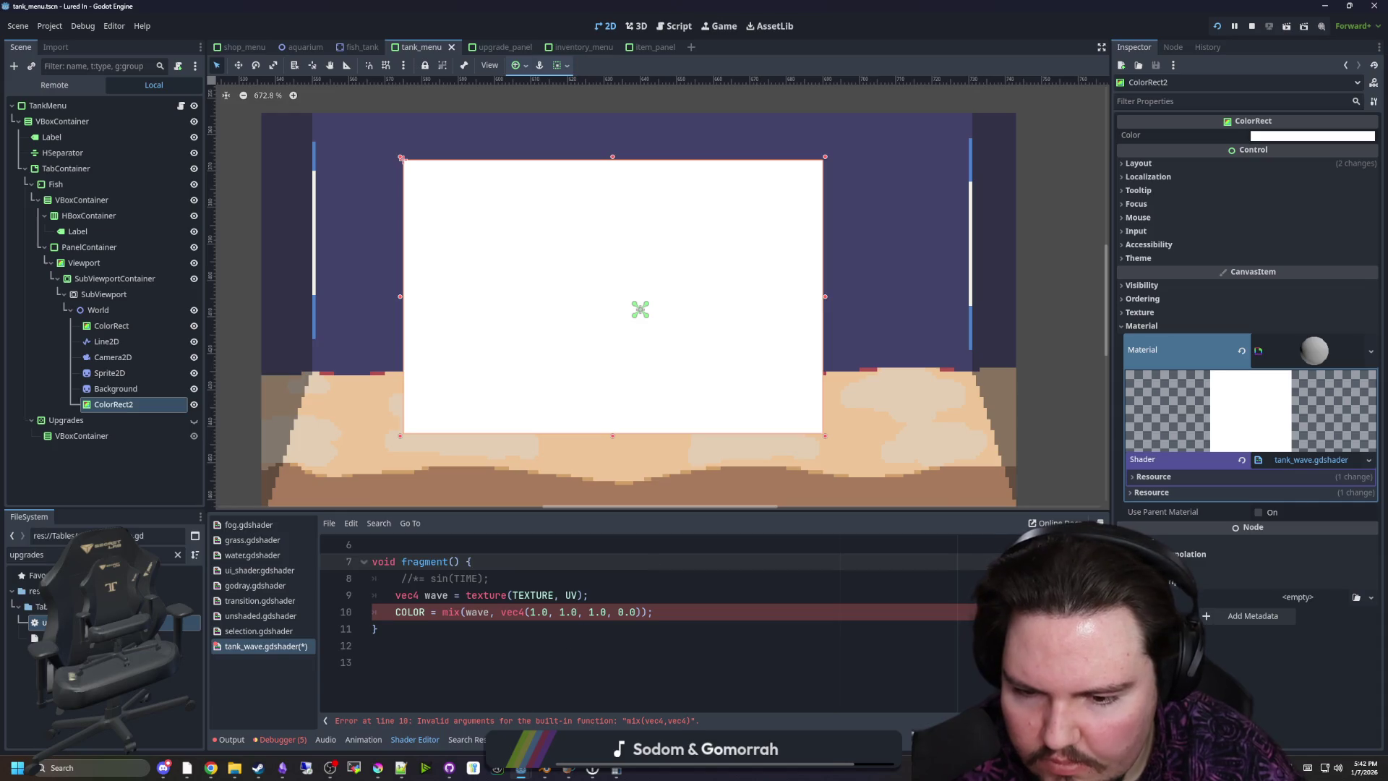
pyautogui.scroll(1, 463, 658)
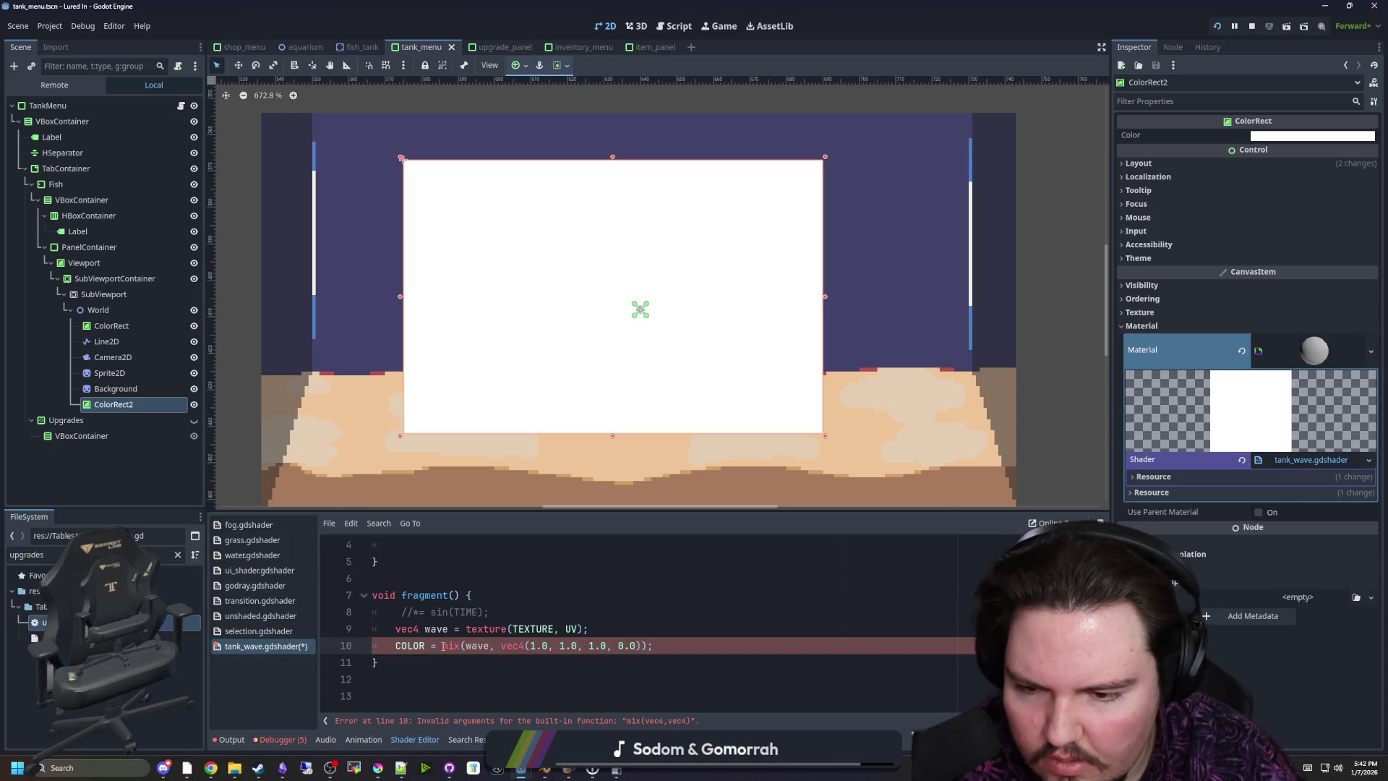
pyautogui.click(640, 645)
pyautogui.write(', 1.0')
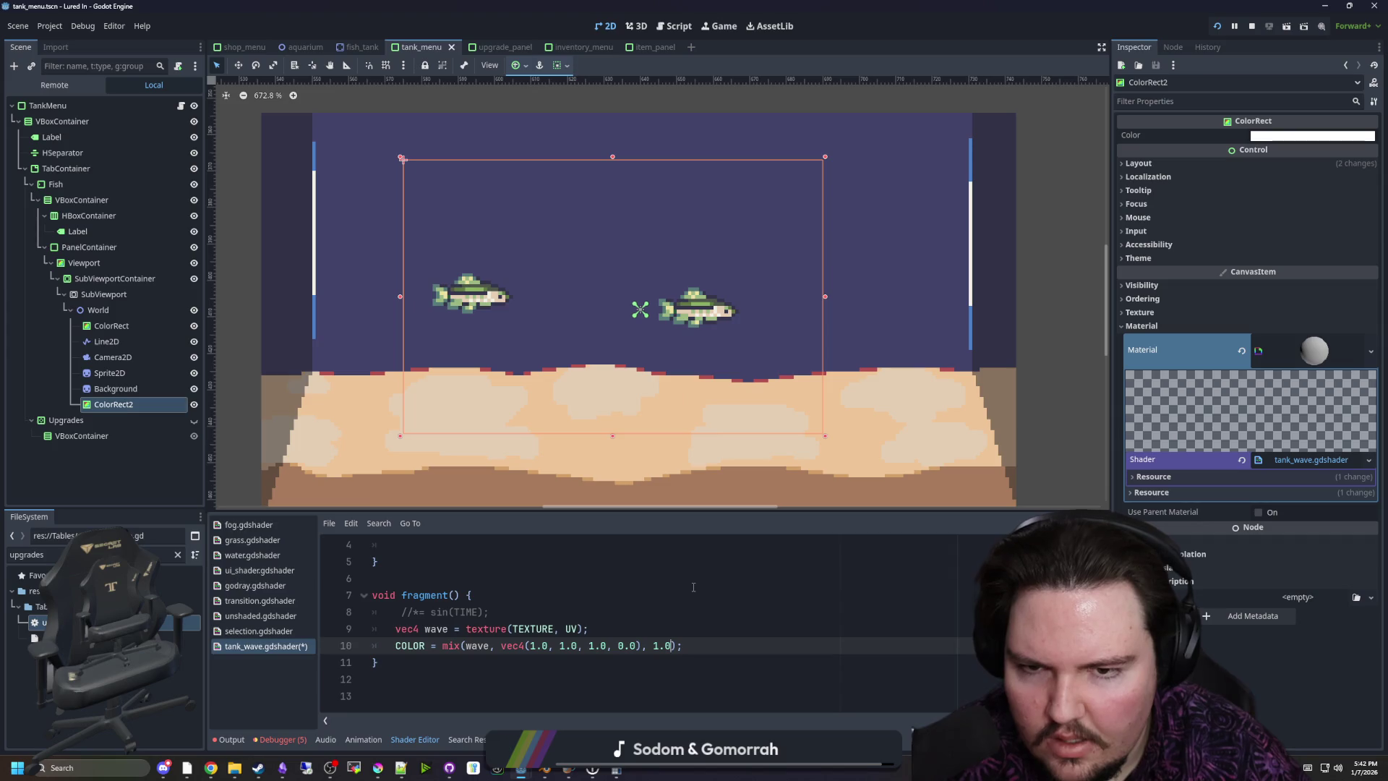
pyautogui.press('BackSpace')
pyautogui.press('BackSpace')
pyautogui.press('BackSpace')
pyautogui.write('0.5')
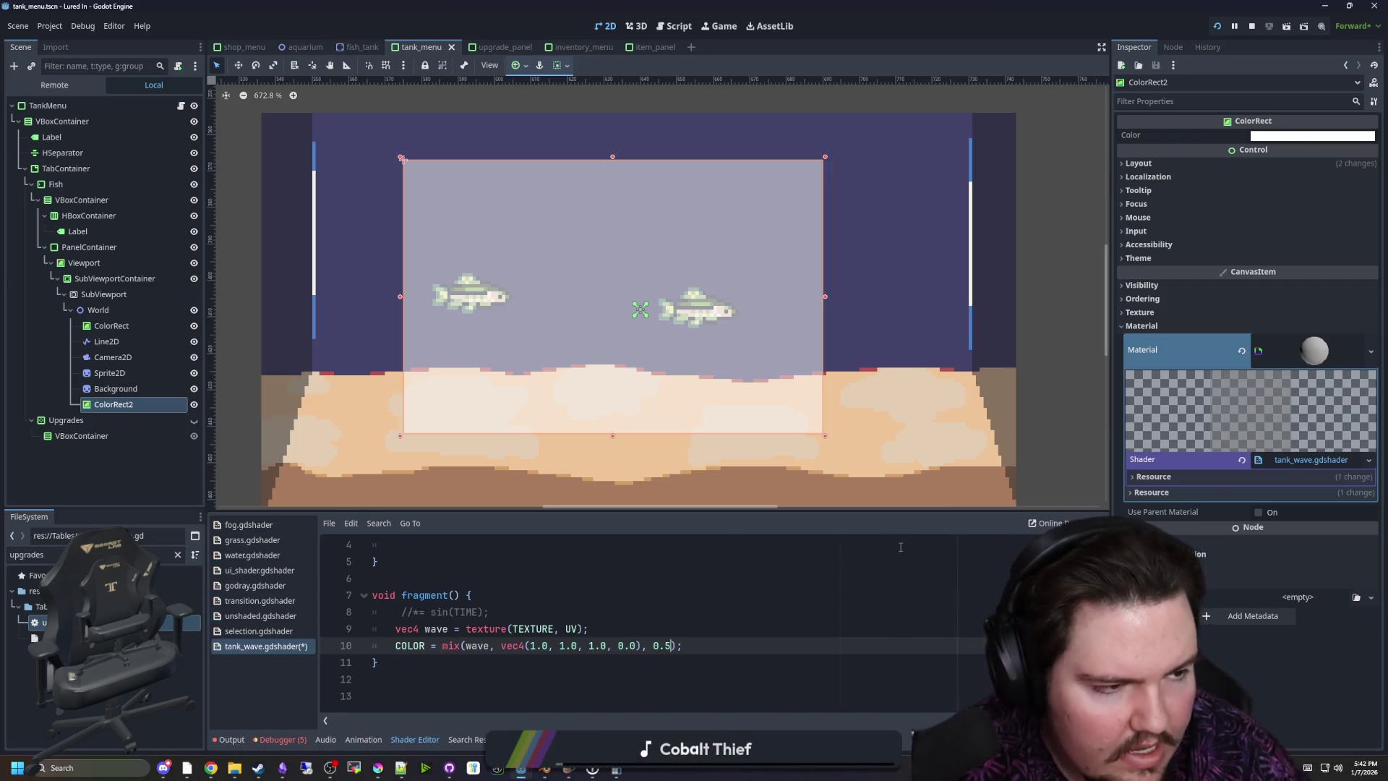
pyautogui.moveTo(671, 645); pyautogui.dragTo(653, 645)
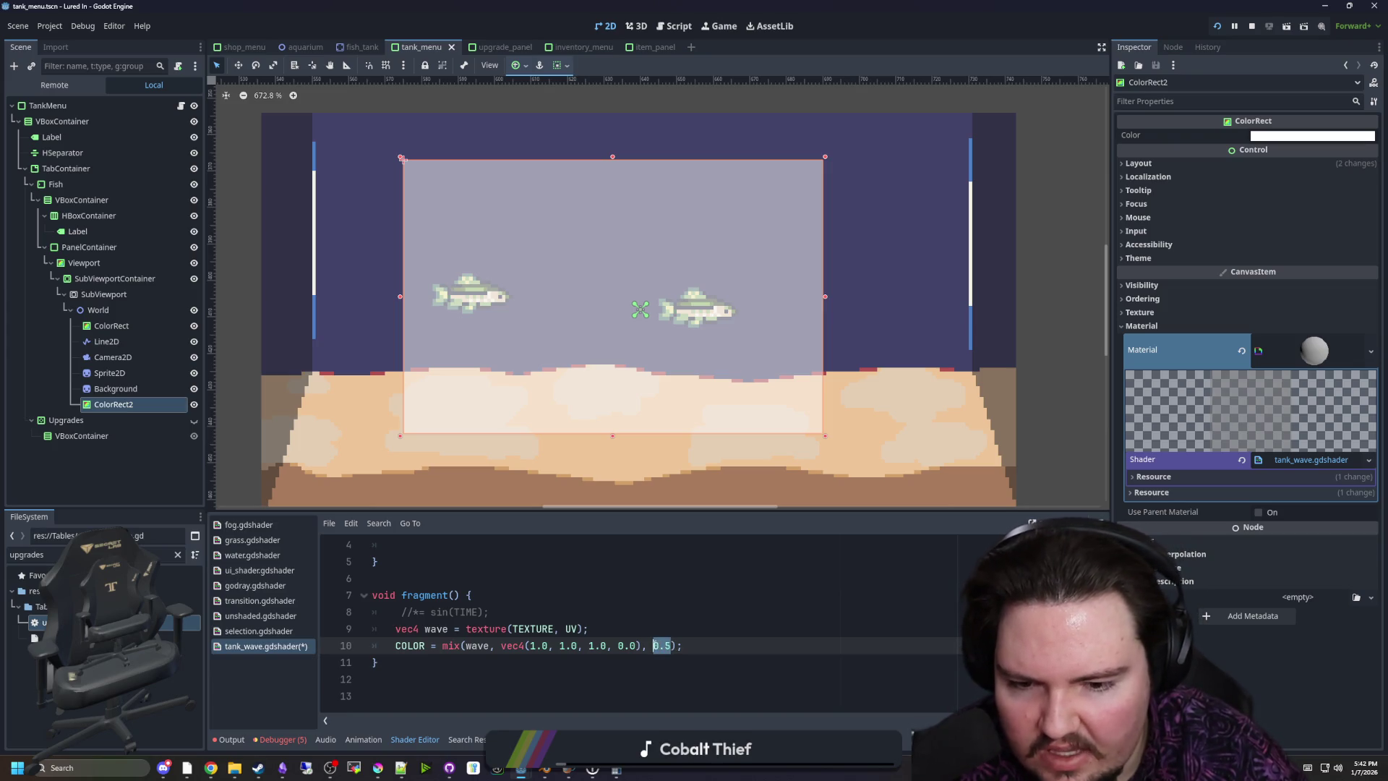
pyautogui.moveTo(488, 613); pyautogui.dragTo(404, 613)
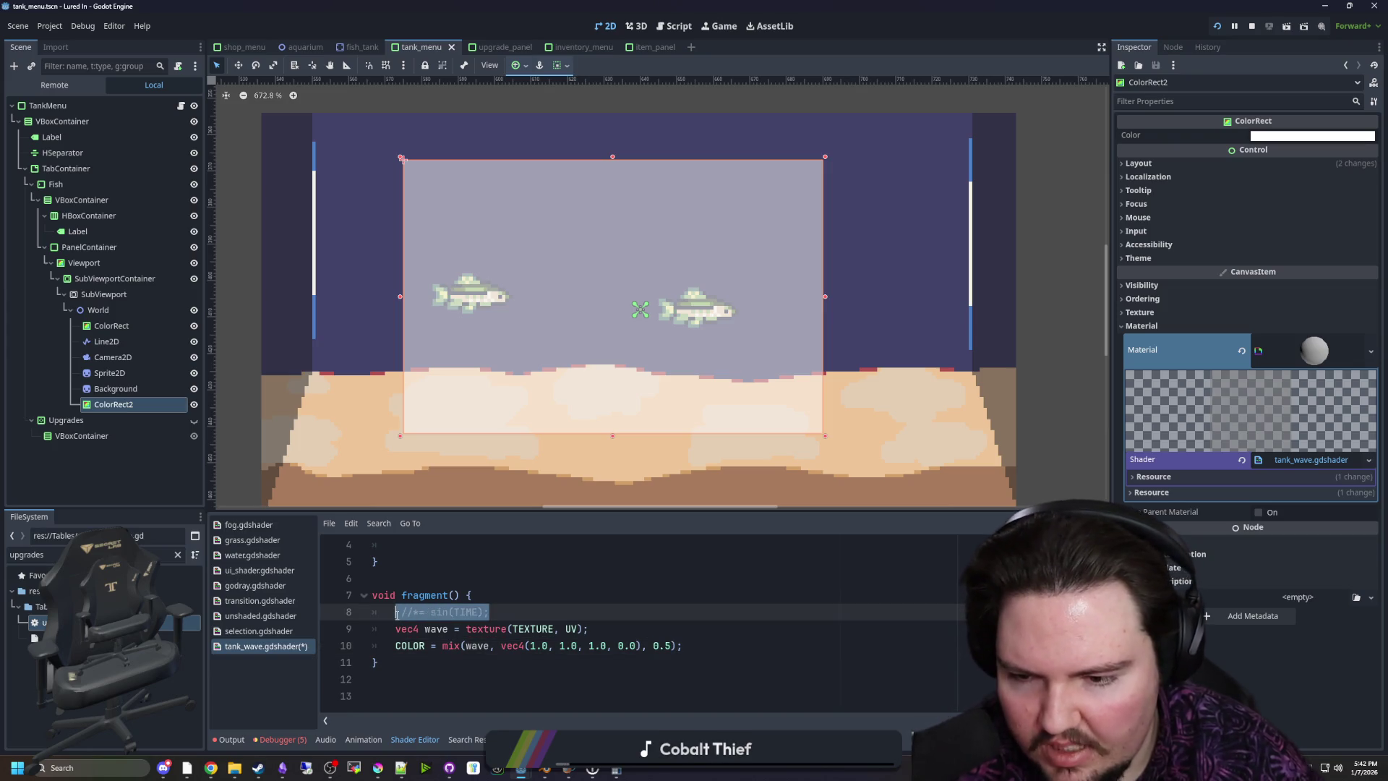
pyautogui.press('BackSpace')
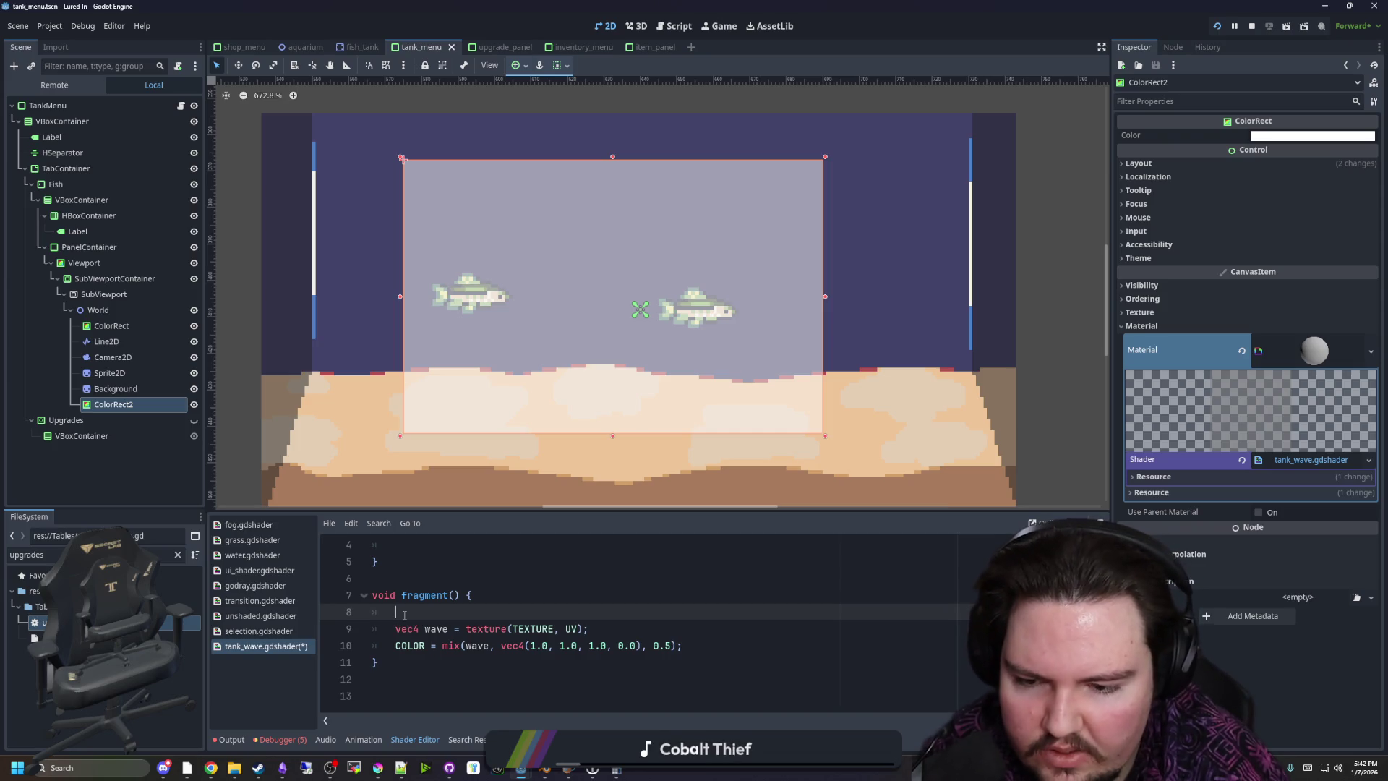
# Declare vec2 uv = UV; and use uv.y as the mix weight
pyautogui.write('var')
pyautogui.press('BackSpace')
pyautogui.press('BackSpace')
pyautogui.write('ec2 uv = UV')
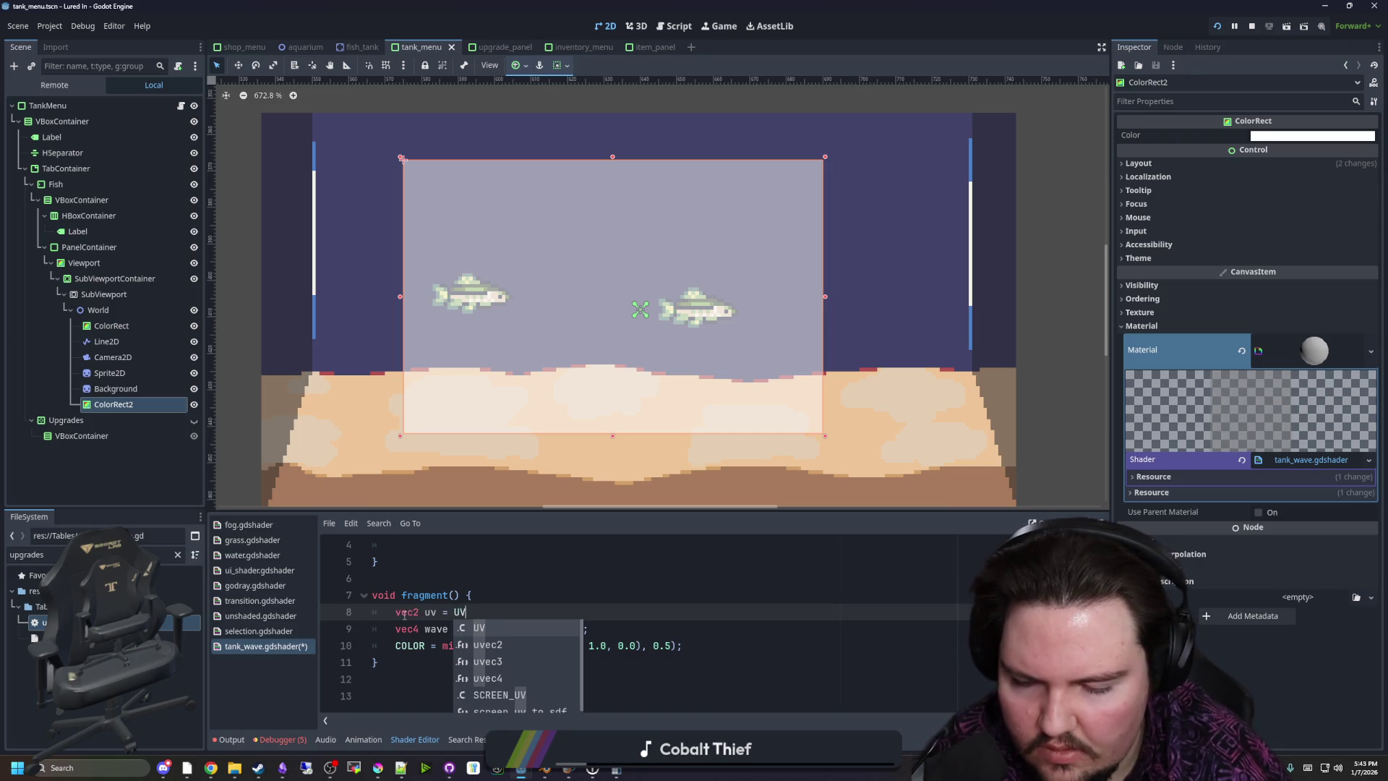
pyautogui.write(';')
pyautogui.moveTo(674, 637); pyautogui.dragTo(654, 644)
pyautogui.write('uv.y')
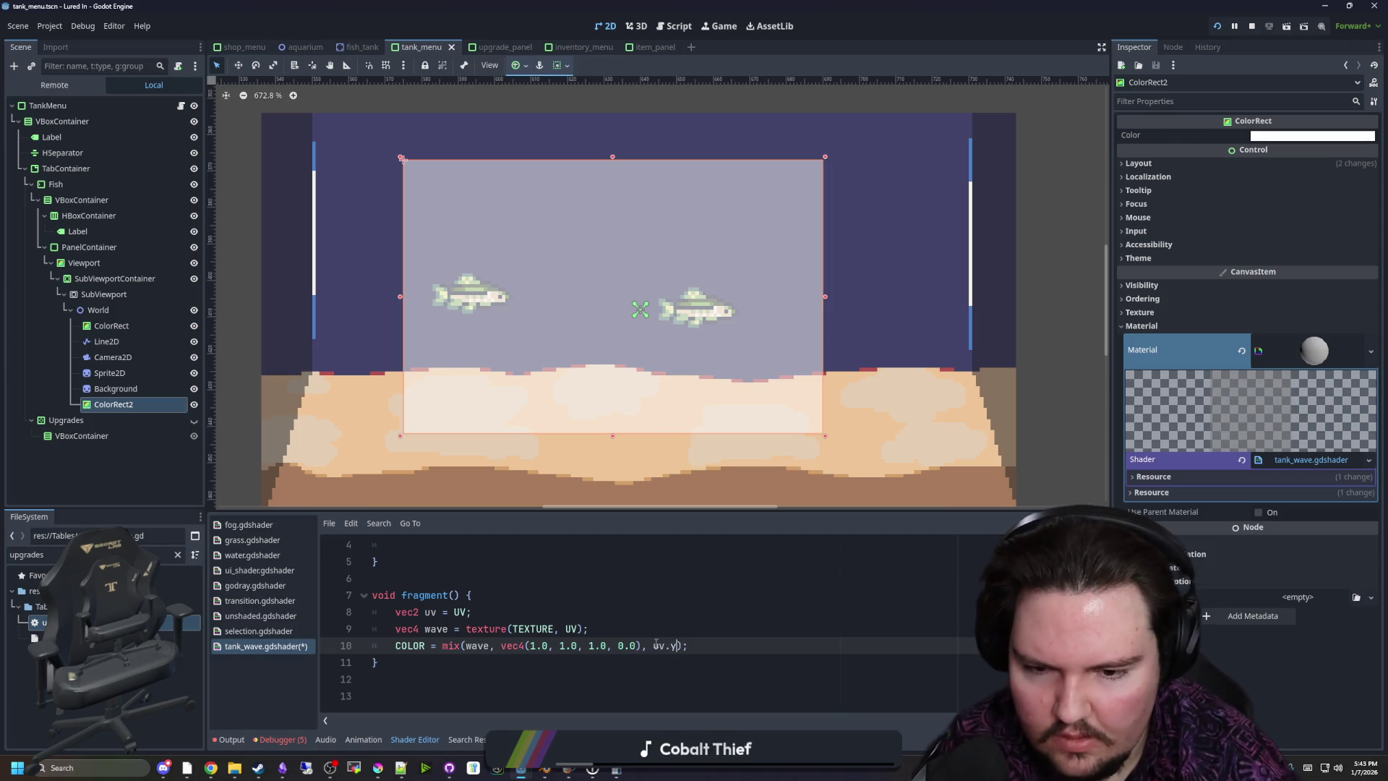
pyautogui.click(477, 613)
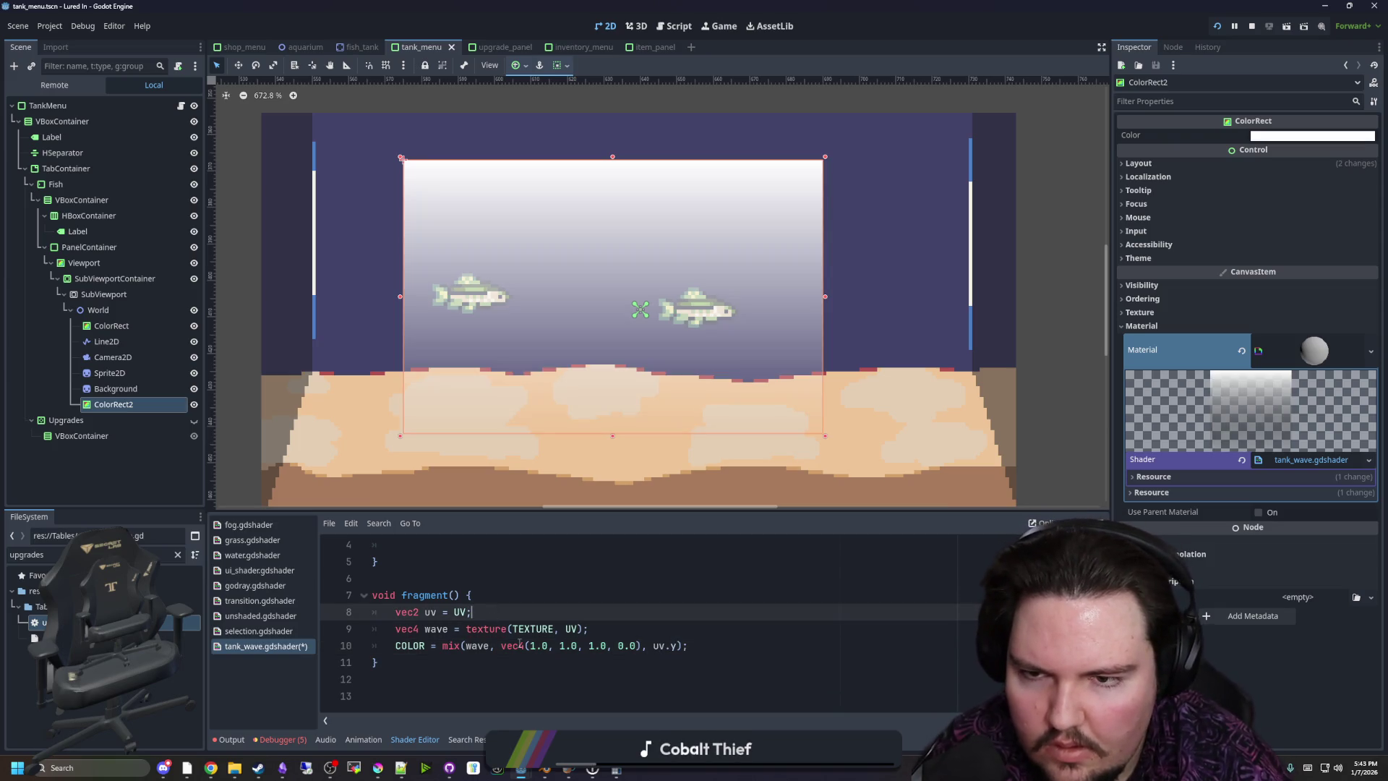
pyautogui.press('Return')
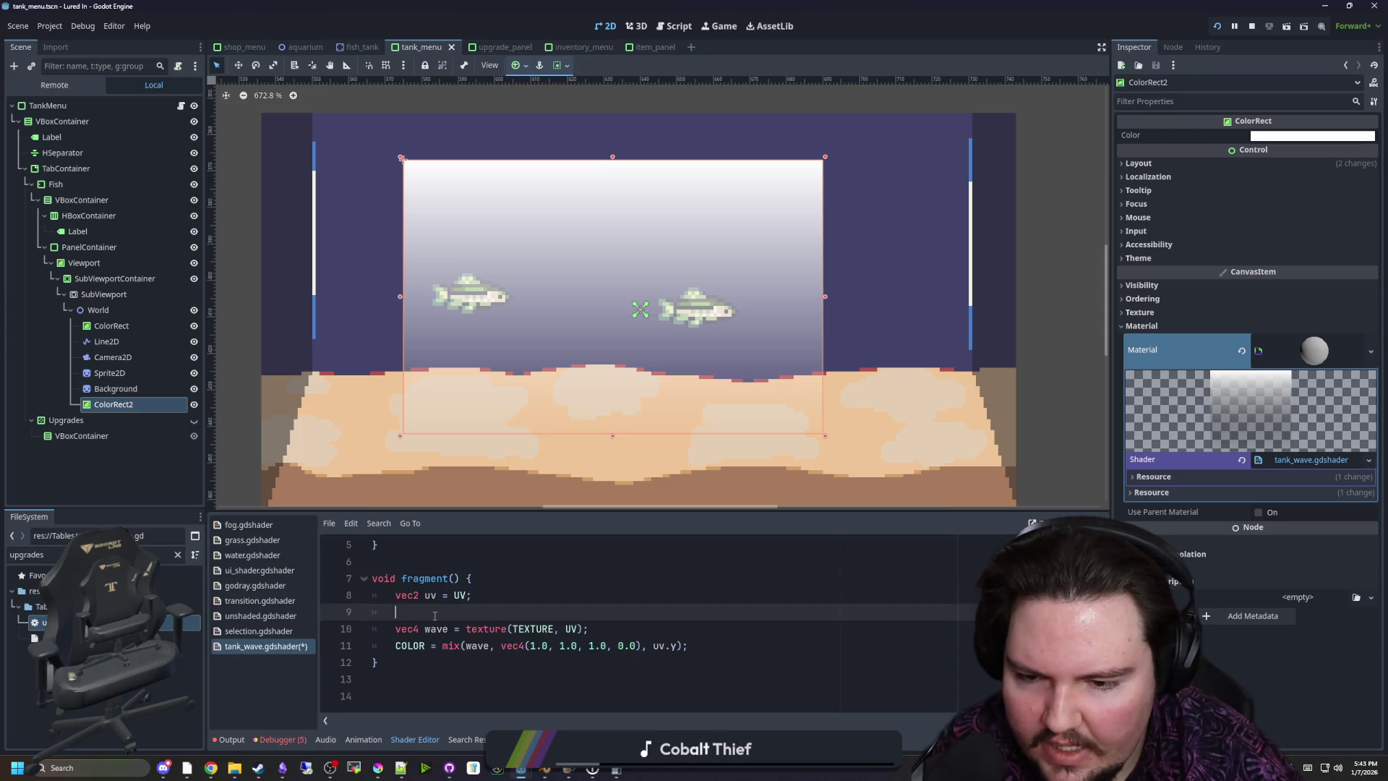
# Add a sin(TIME) scaling line for uv and open blank lines below the wave texture sample
pyautogui.write('uv *=sin')
pyautogui.press('Return')
pyautogui.press('Return')
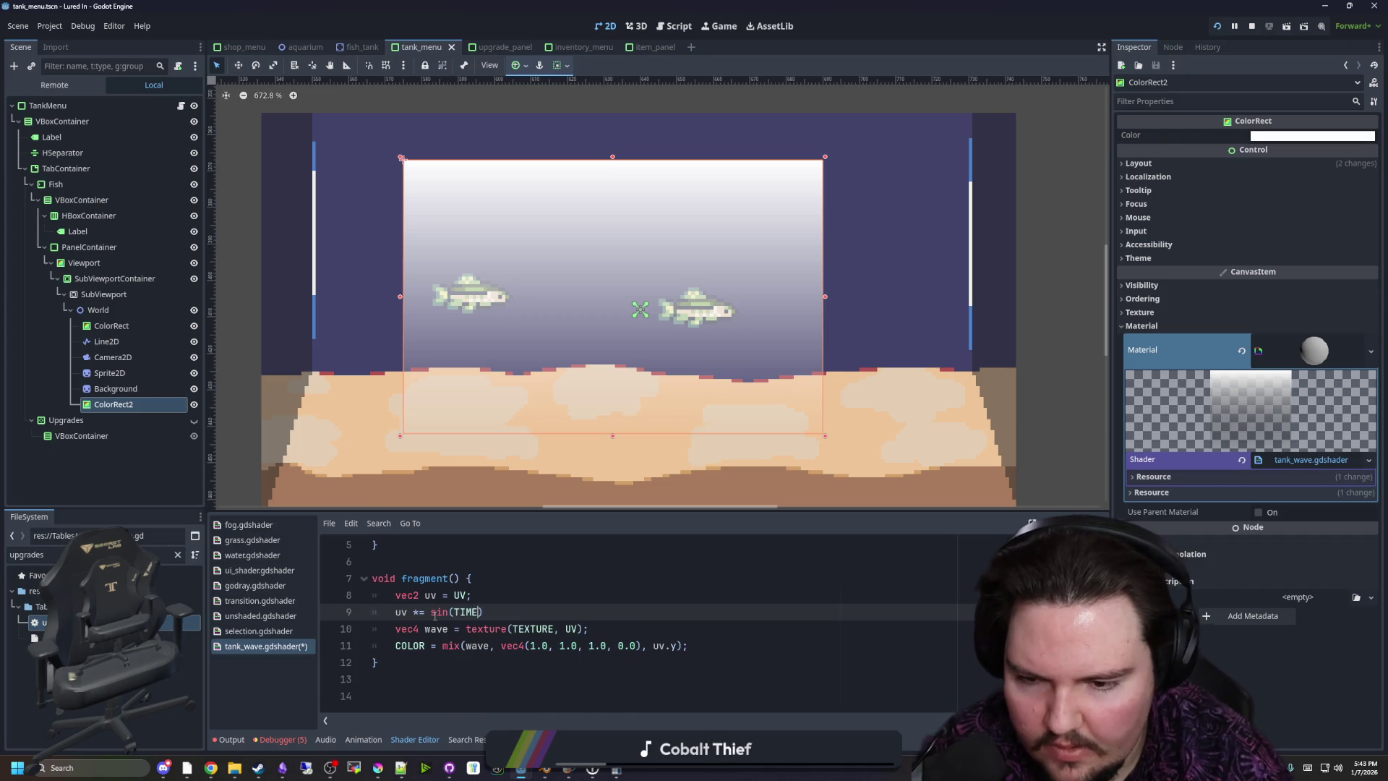
pyautogui.click(444, 578)
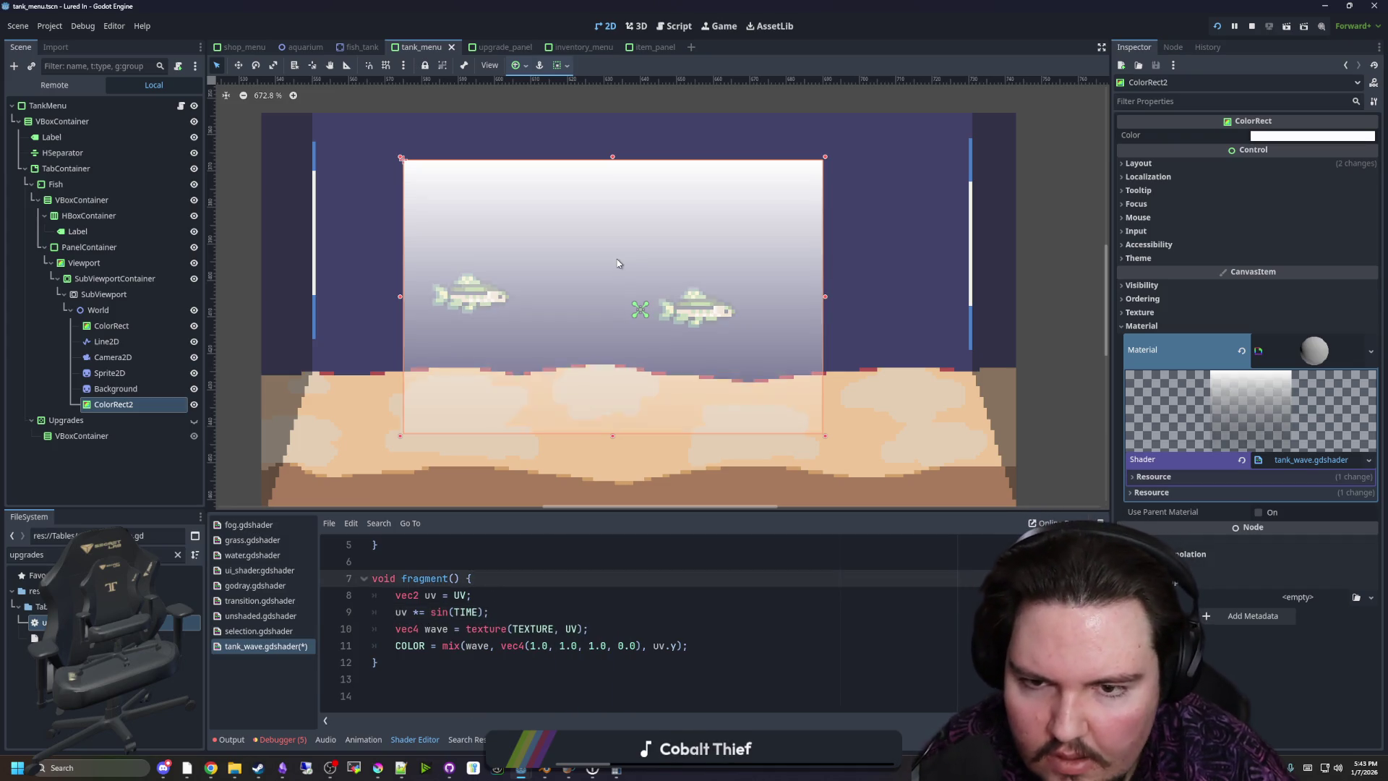
pyautogui.scroll(1, 628, 281)
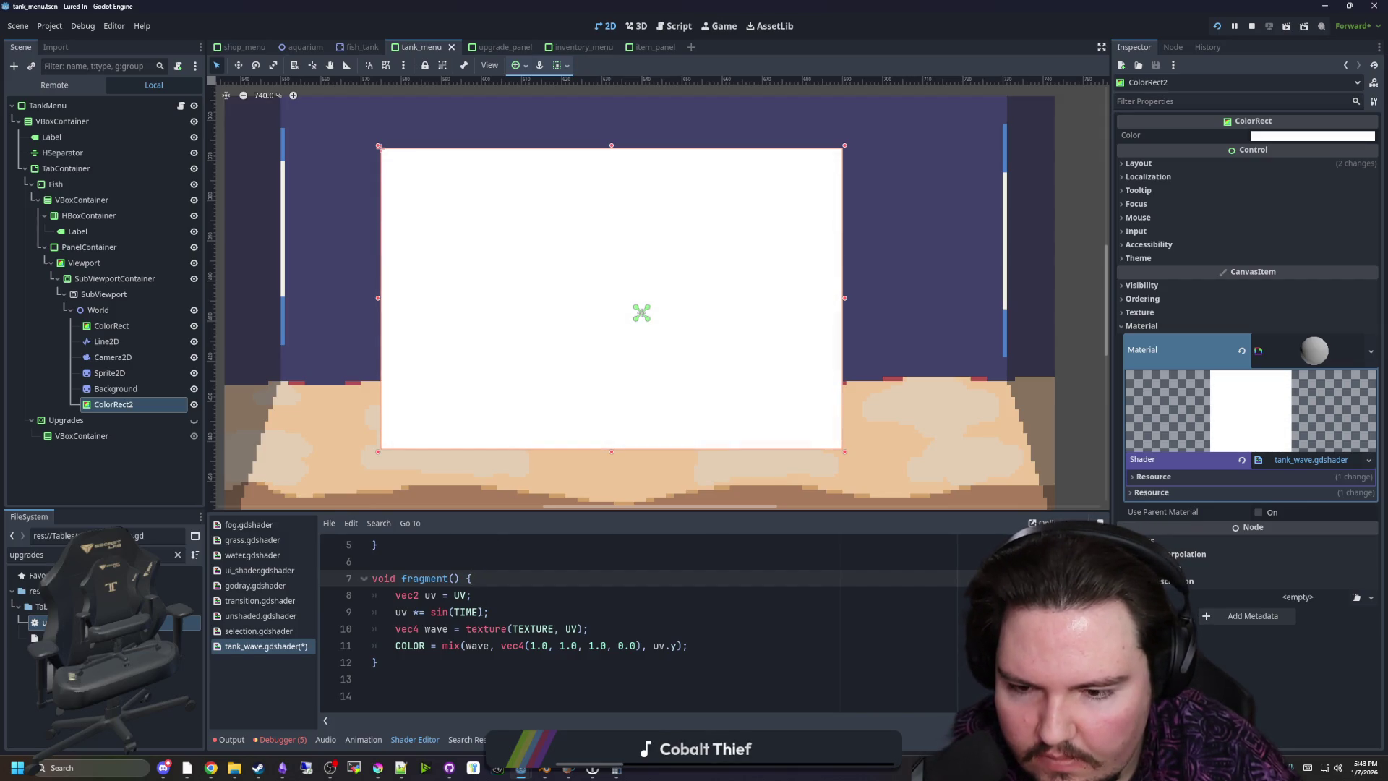
pyautogui.press('Down')
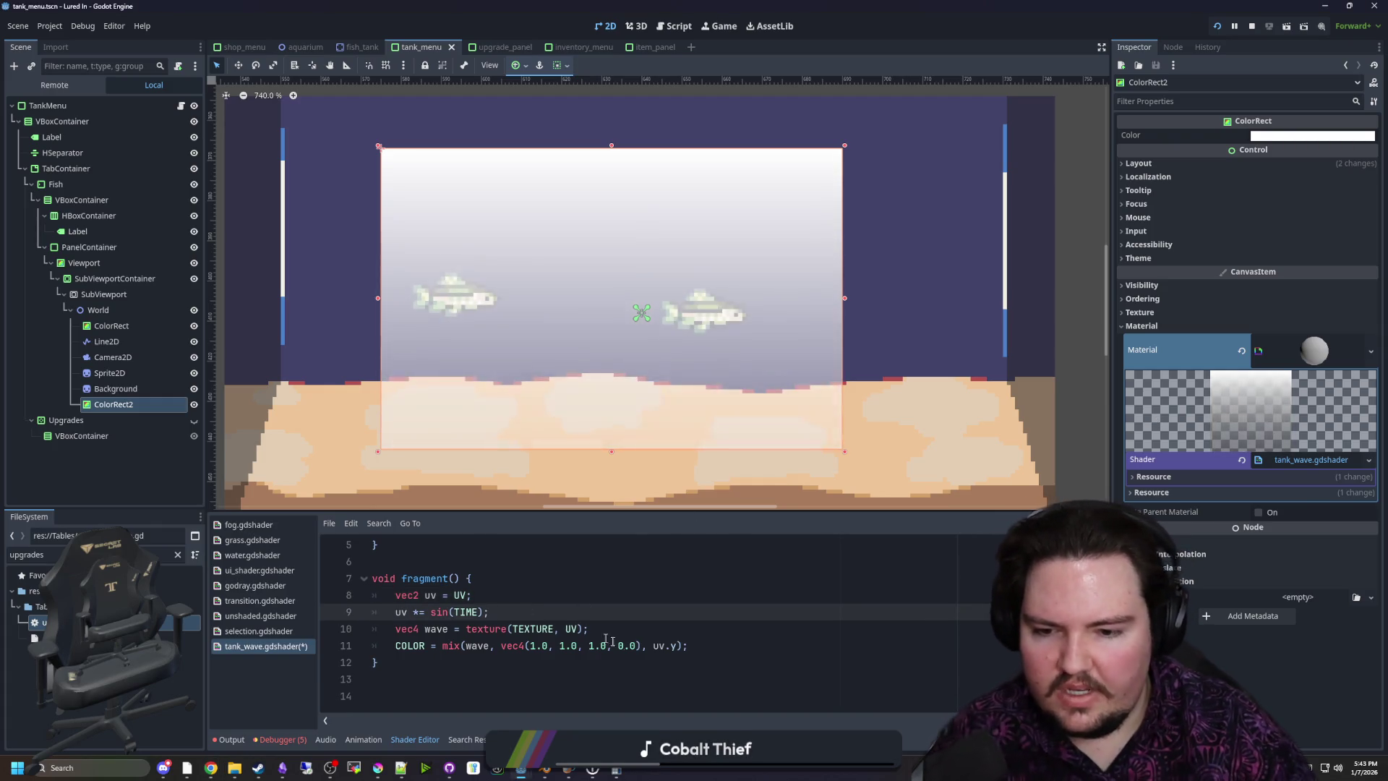
pyautogui.click(662, 628)
pyautogui.press('Return')
pyautogui.press('Return')
pyautogui.press('Return')
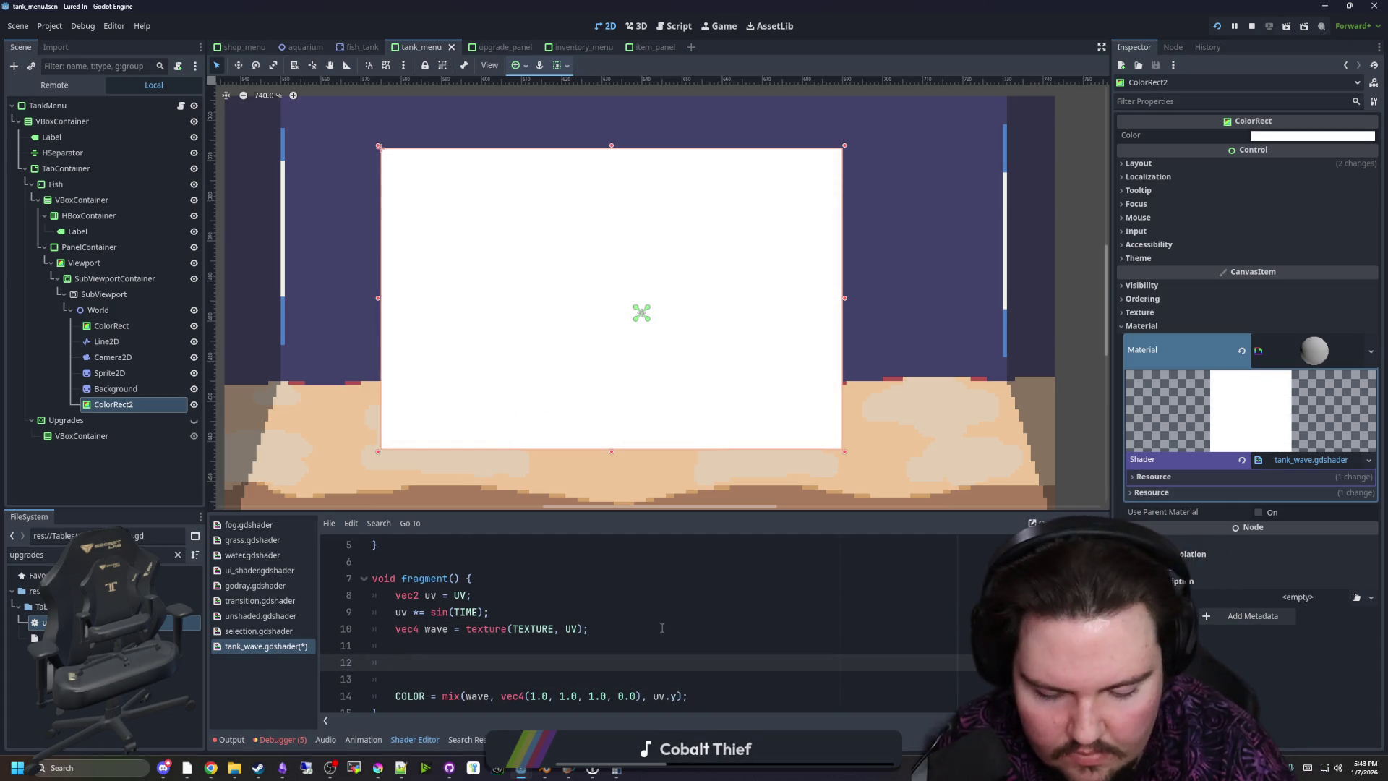
# Define float mask = smoothstep(0.1, 0.2, uv.y); and use mask as the COLOR mix weight
pyautogui.write('float mask= smoothstep')
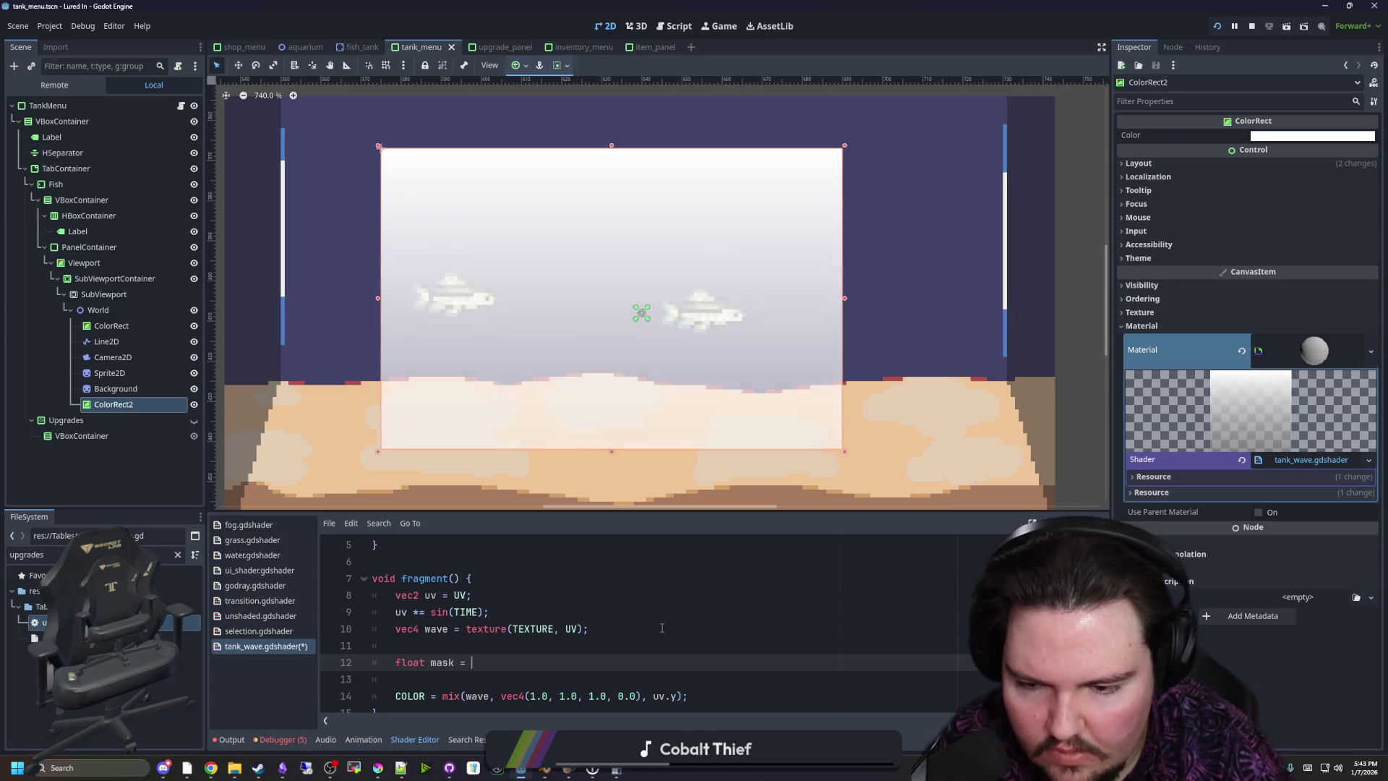
pyautogui.write('(0.1,')
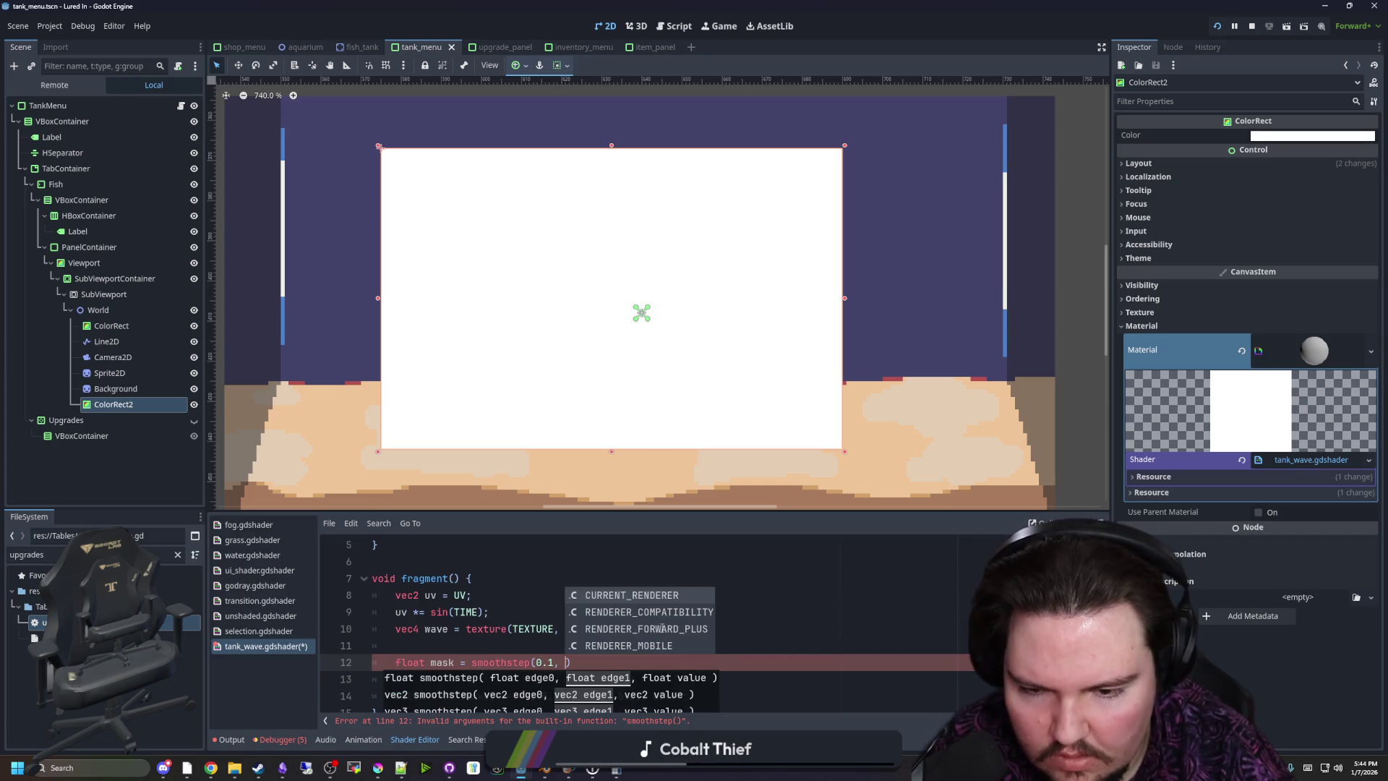
pyautogui.write('0.2, ')
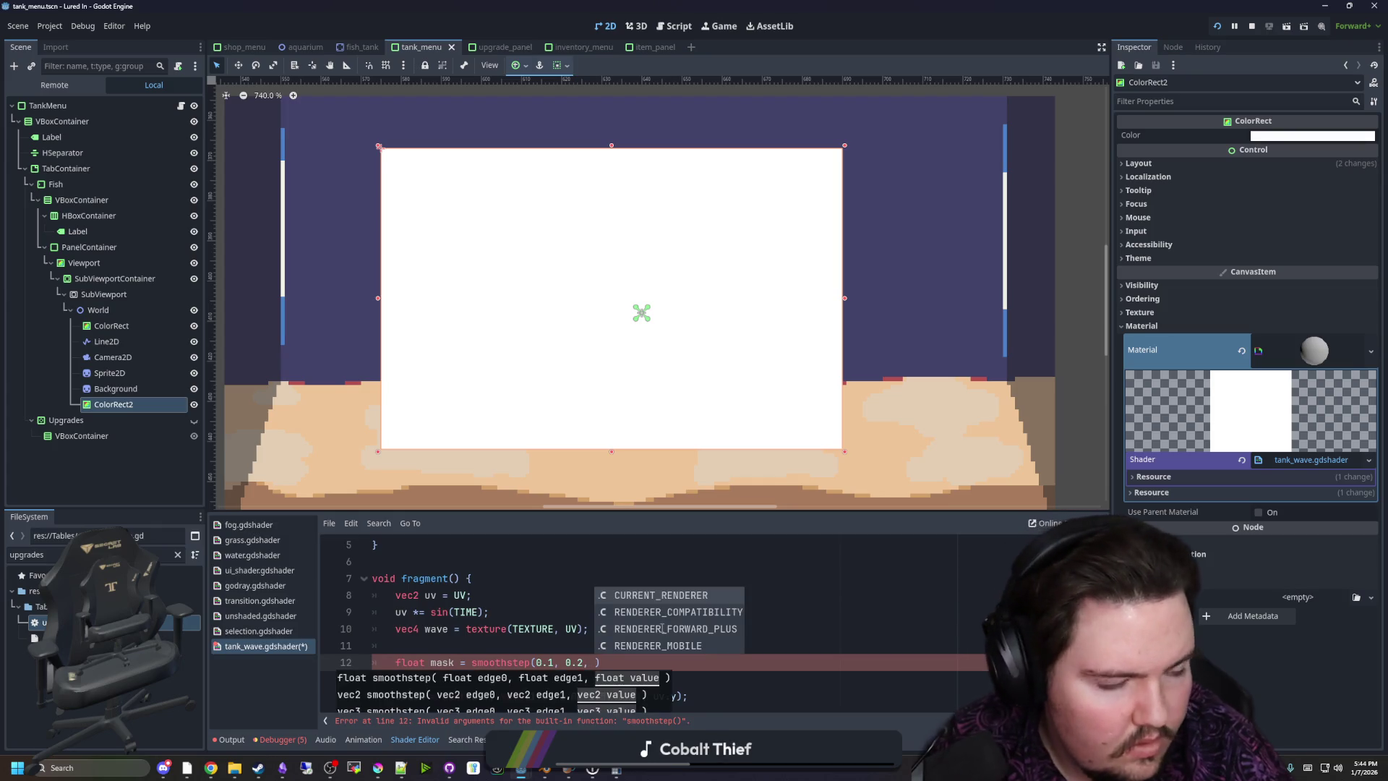
pyautogui.write('uv.y')
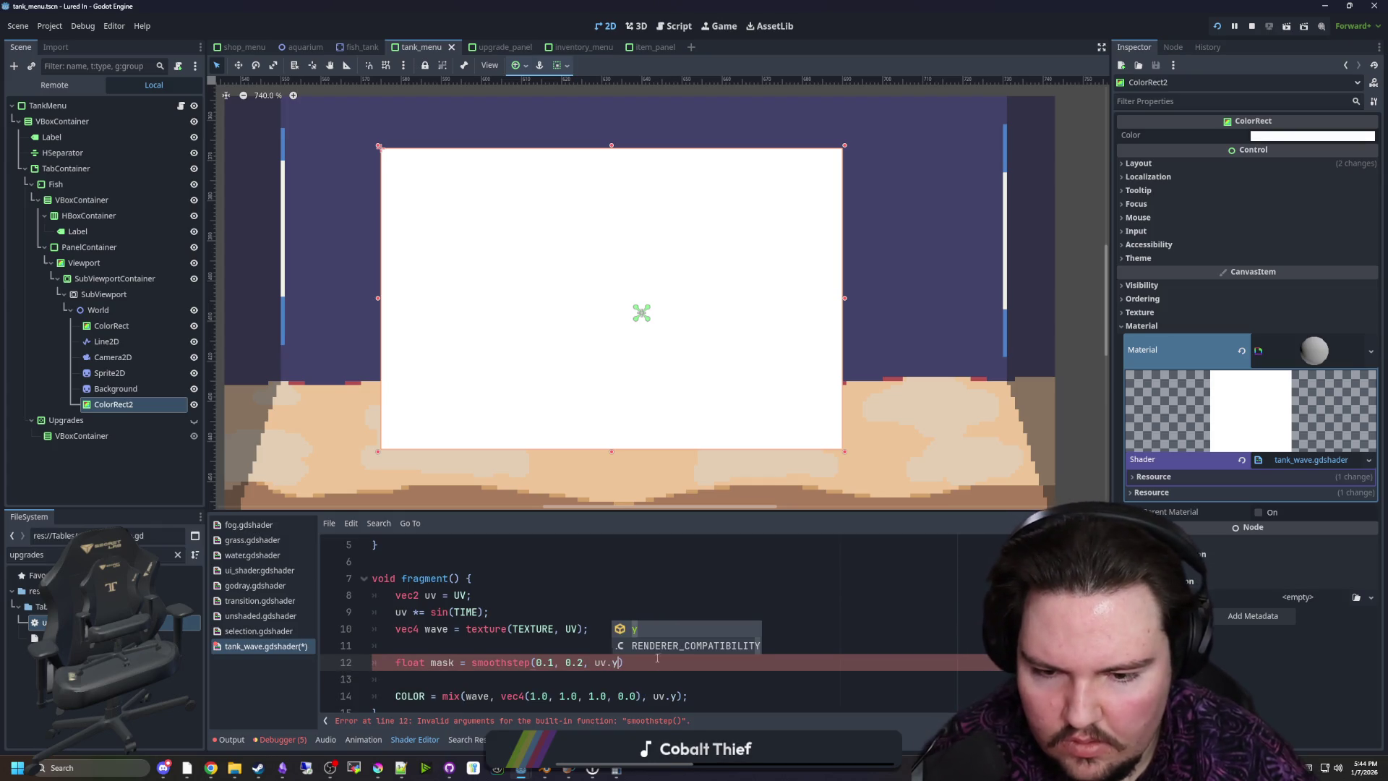
pyautogui.write(');')
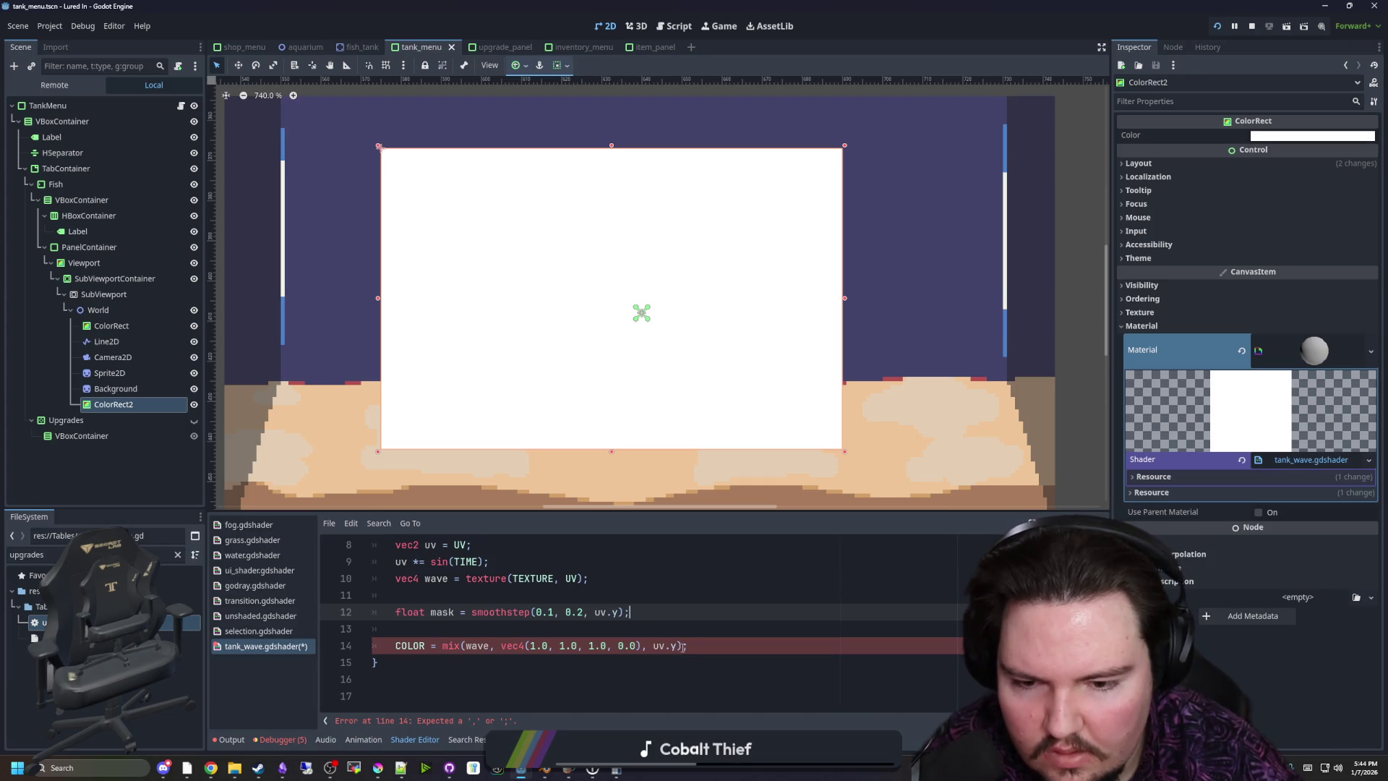
pyautogui.click(673, 646)
pyautogui.hotkey('ctrl', 'shift', 'Left')
pyautogui.hotkey('ctrl', 'shift', 'Left')
pyautogui.hotkey('ctrl', 'shift', 'Left')
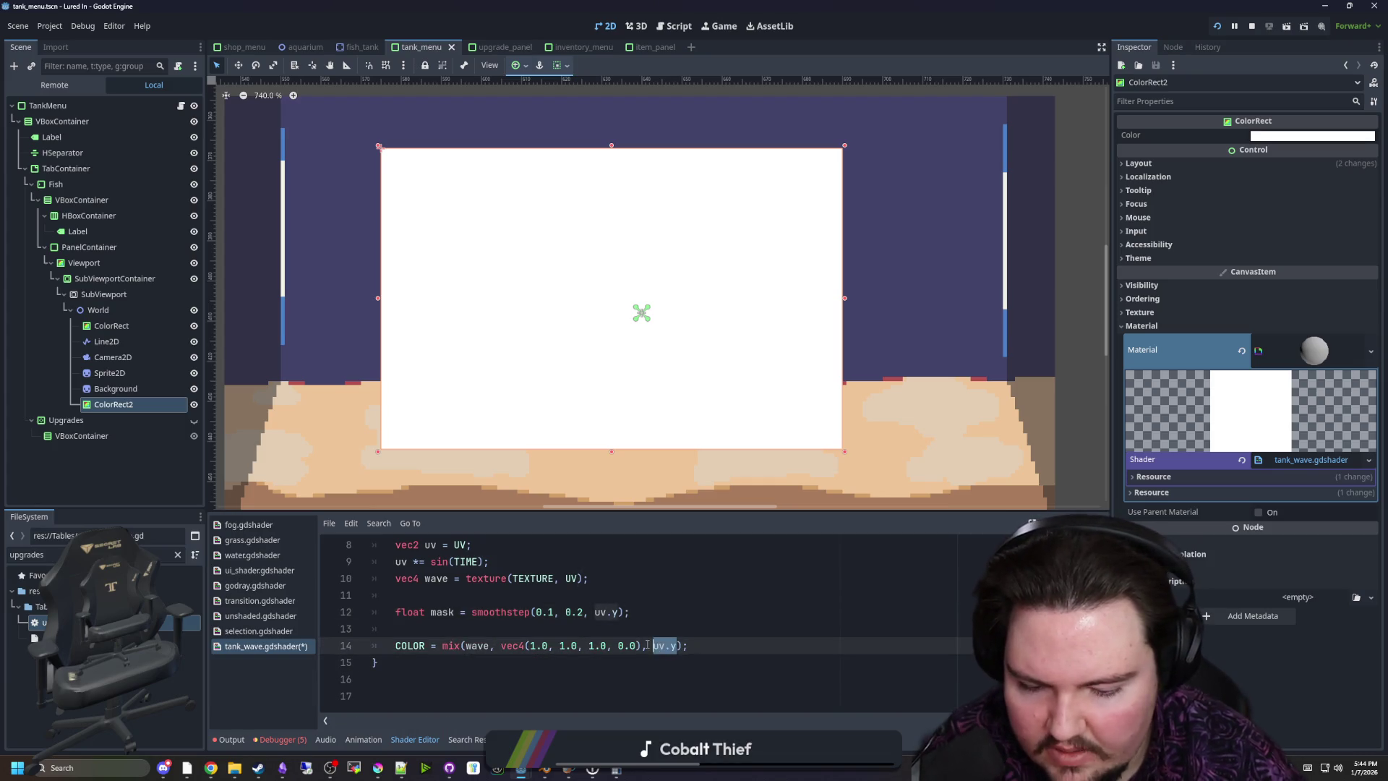
pyautogui.write('mask')
pyautogui.click(600, 618)
pyautogui.press('Down')
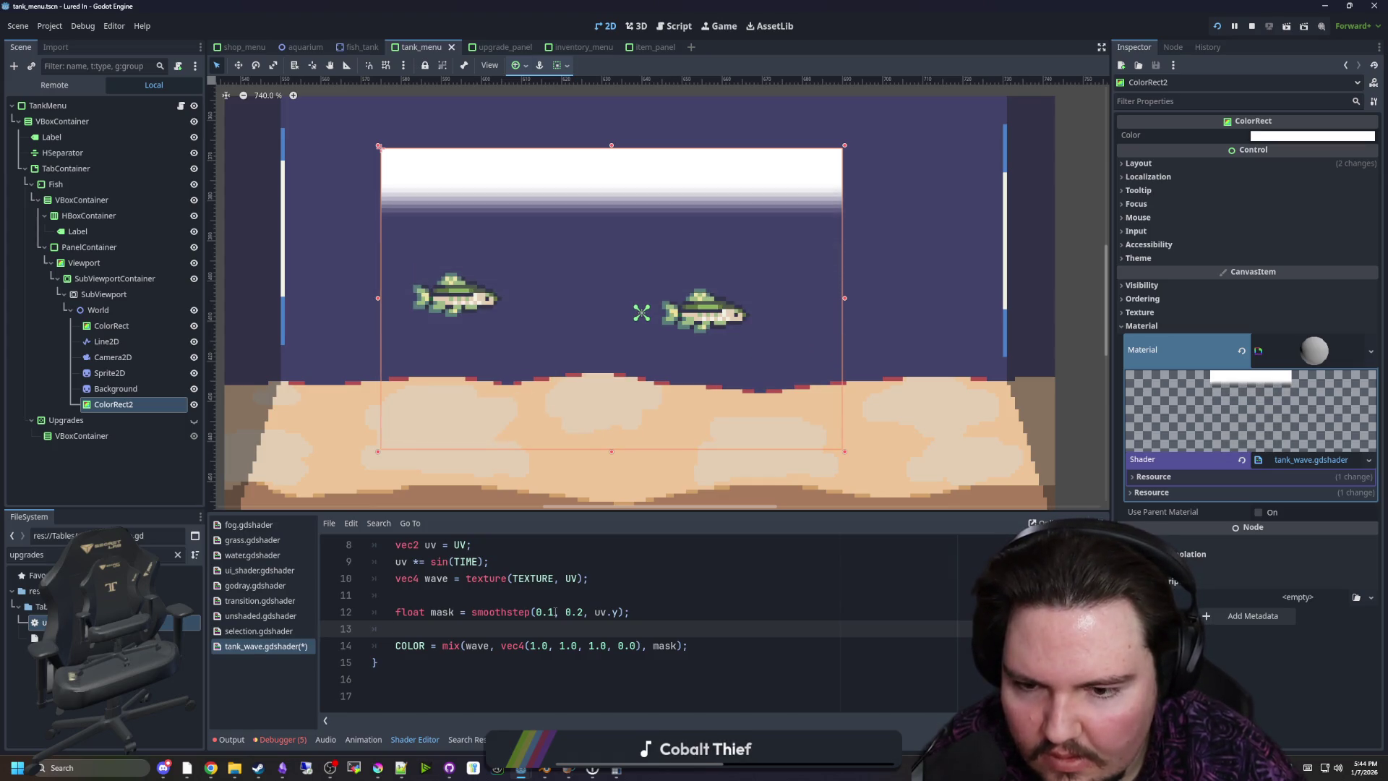
pyautogui.scroll(1, 463, 594)
pyautogui.click(407, 612)
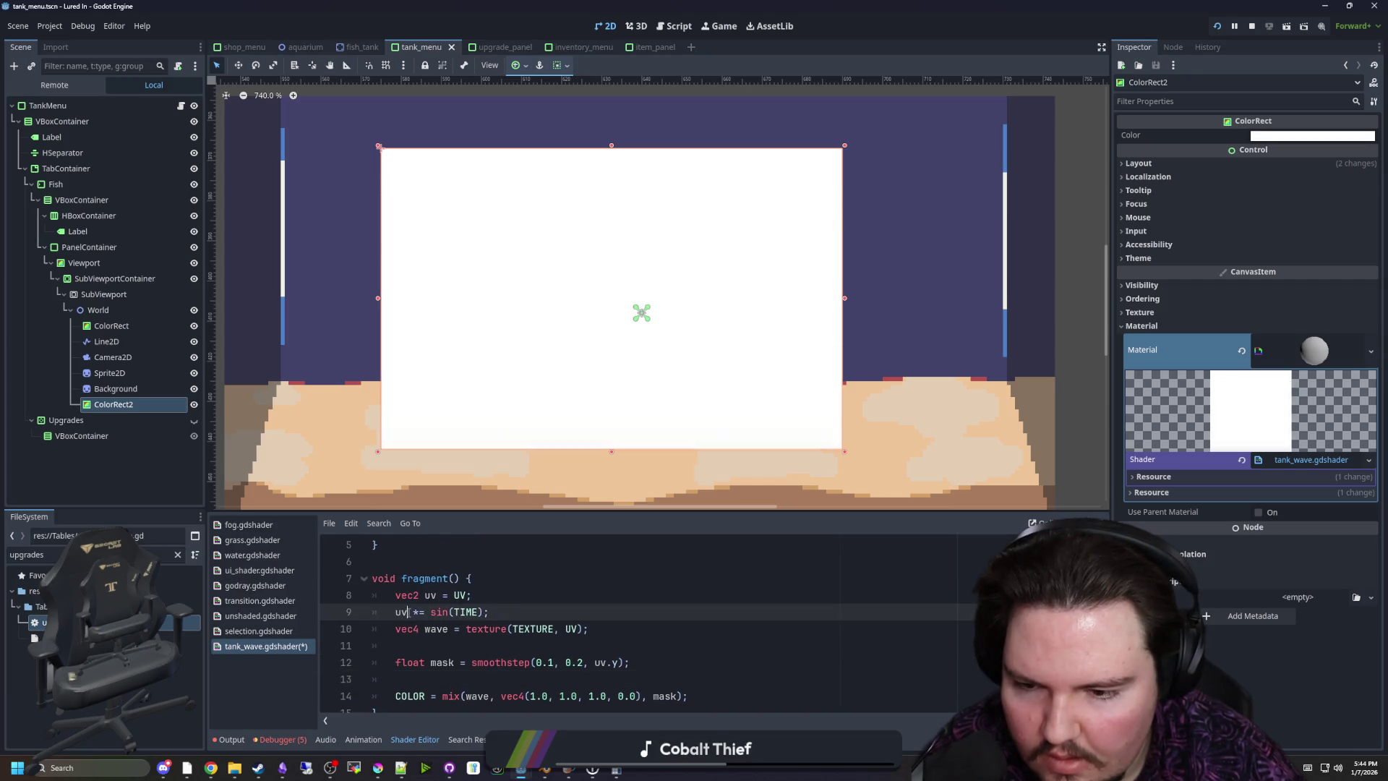
# Make the sine line scale uv.y and wrap sin(TIME) in parentheses
pyautogui.write('.x')
pyautogui.click(490, 593)
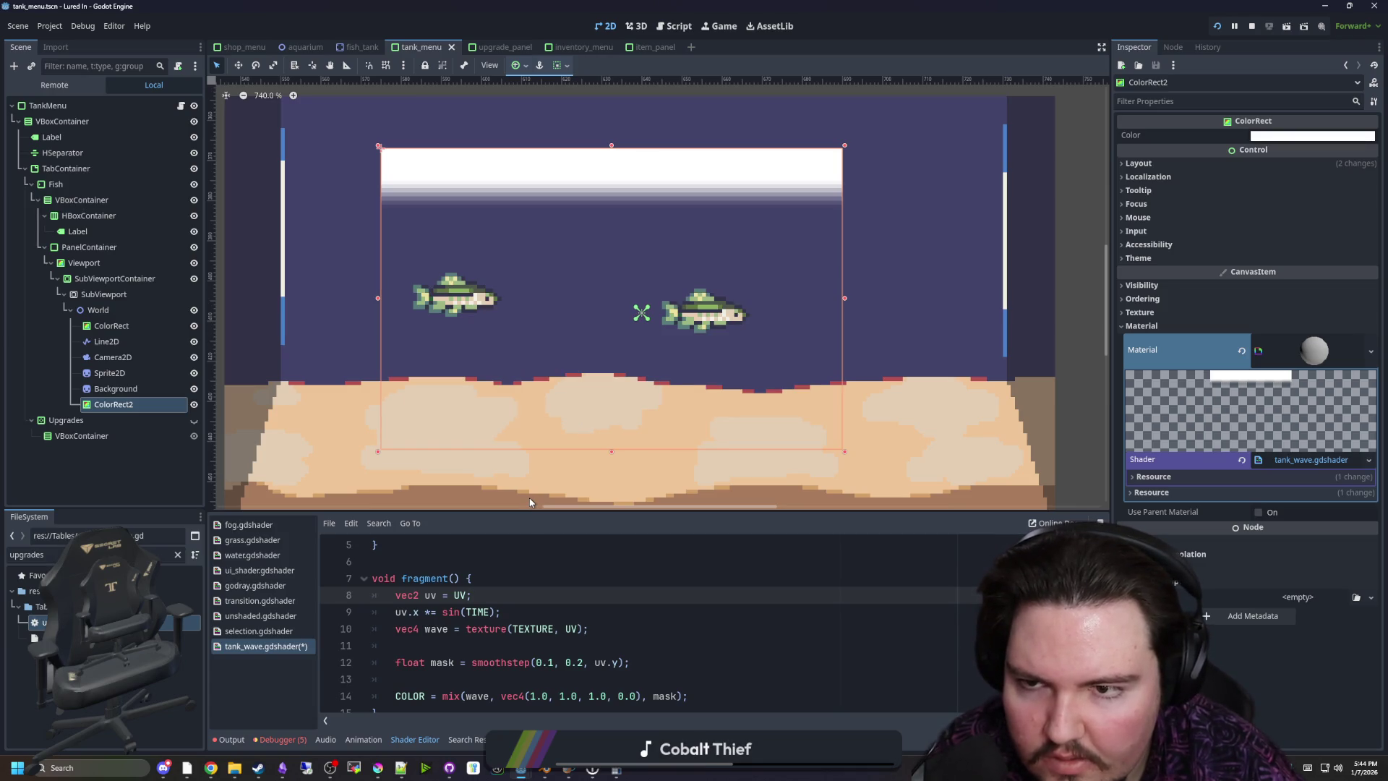
pyautogui.click(437, 612)
pyautogui.press('Left')
pyautogui.press('Left')
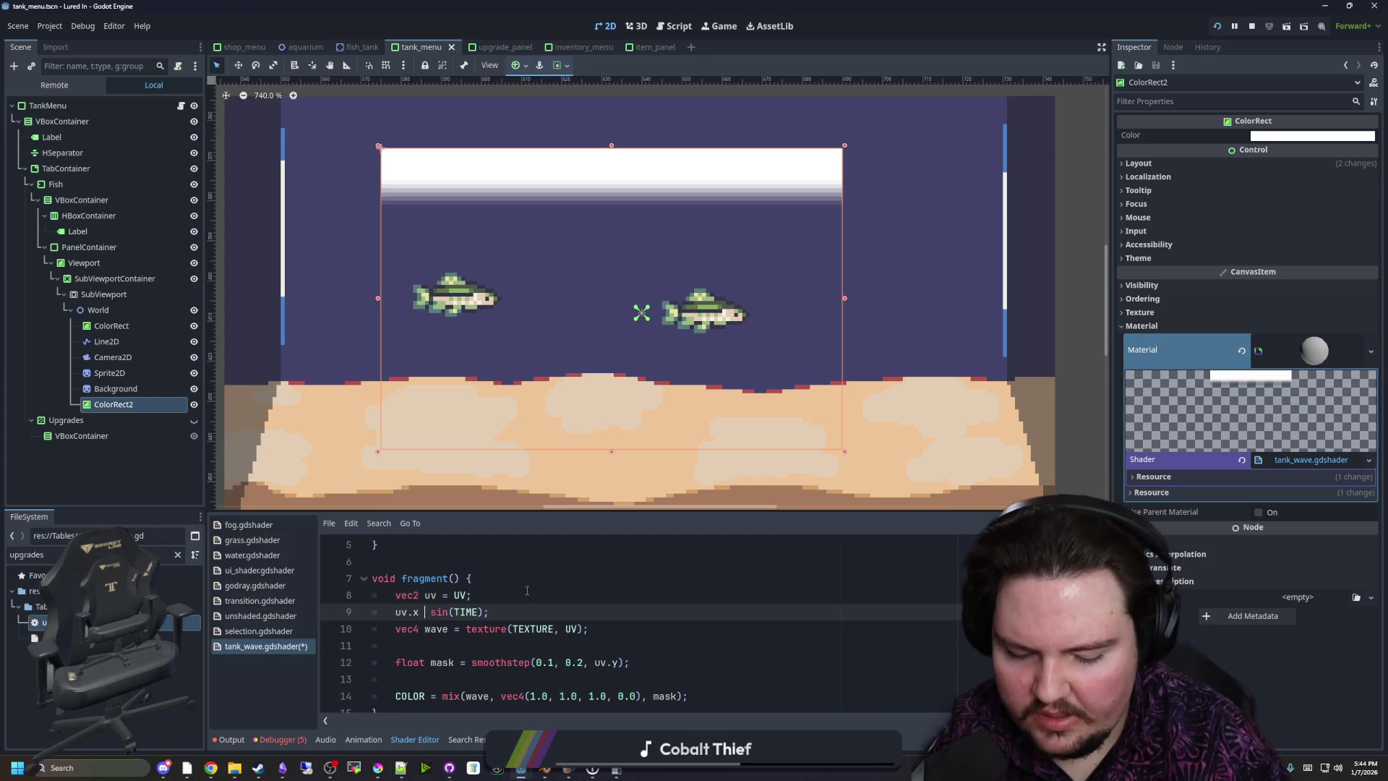
pyautogui.press('Left')
pyautogui.press('Left')
pyautogui.press('BackSpace')
pyautogui.write('y')
pyautogui.press('Right')
pyautogui.press('Right')
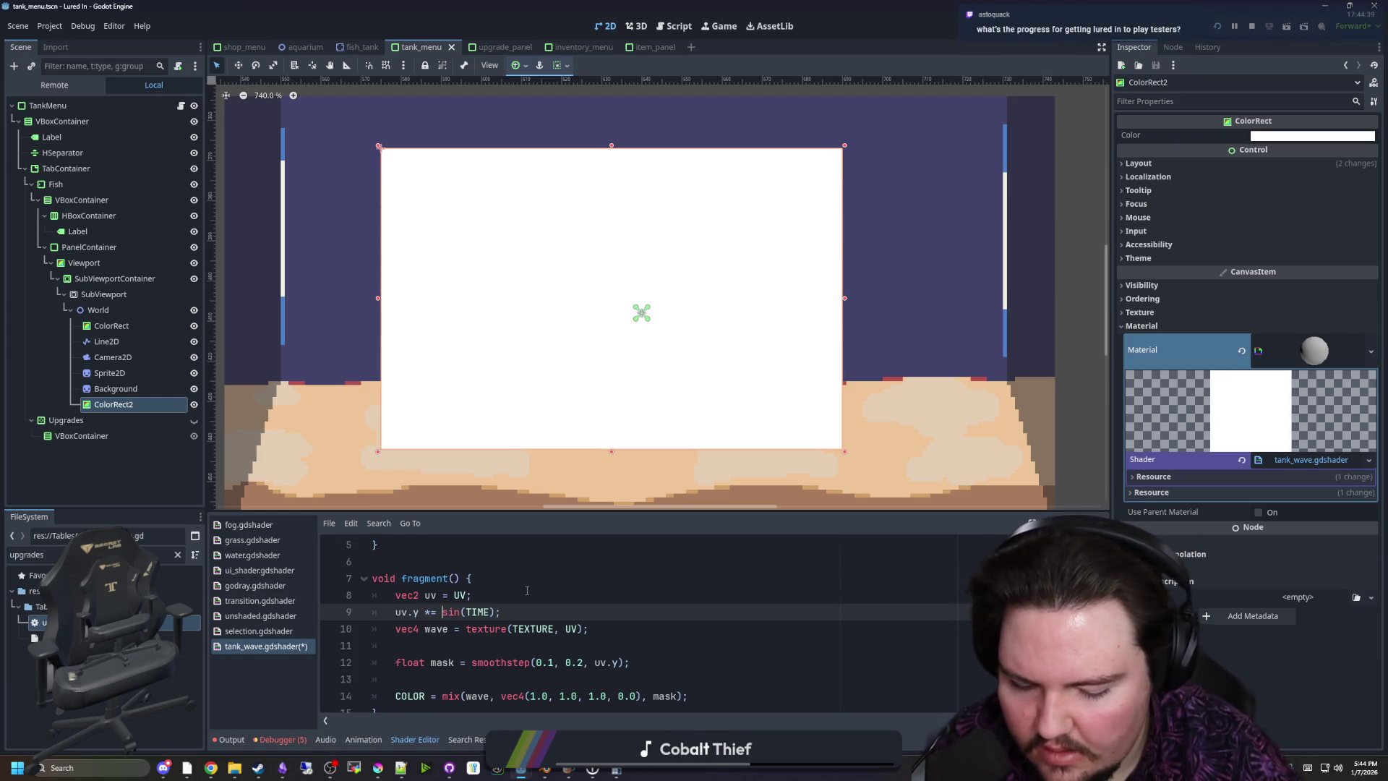
pyautogui.press('Left')
pyautogui.write('(')
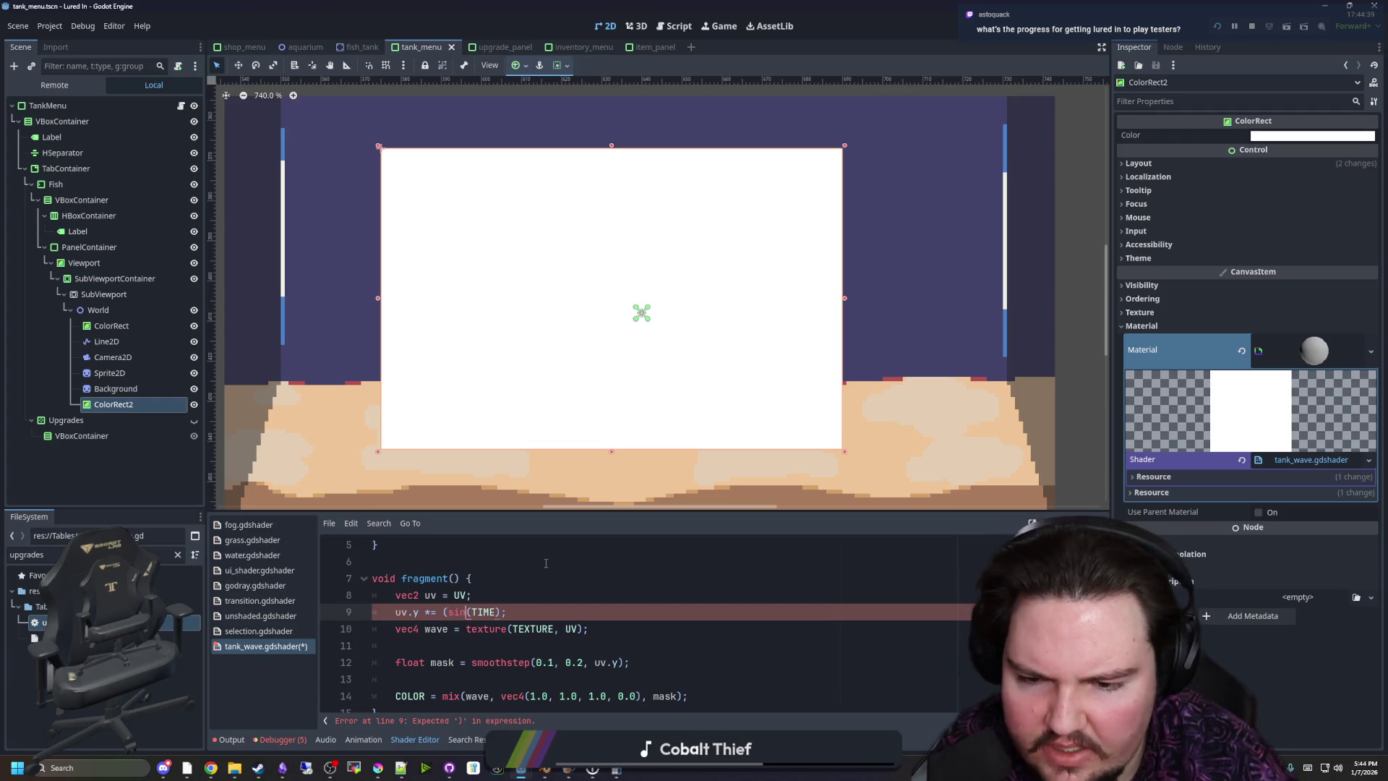
pyautogui.write(')')
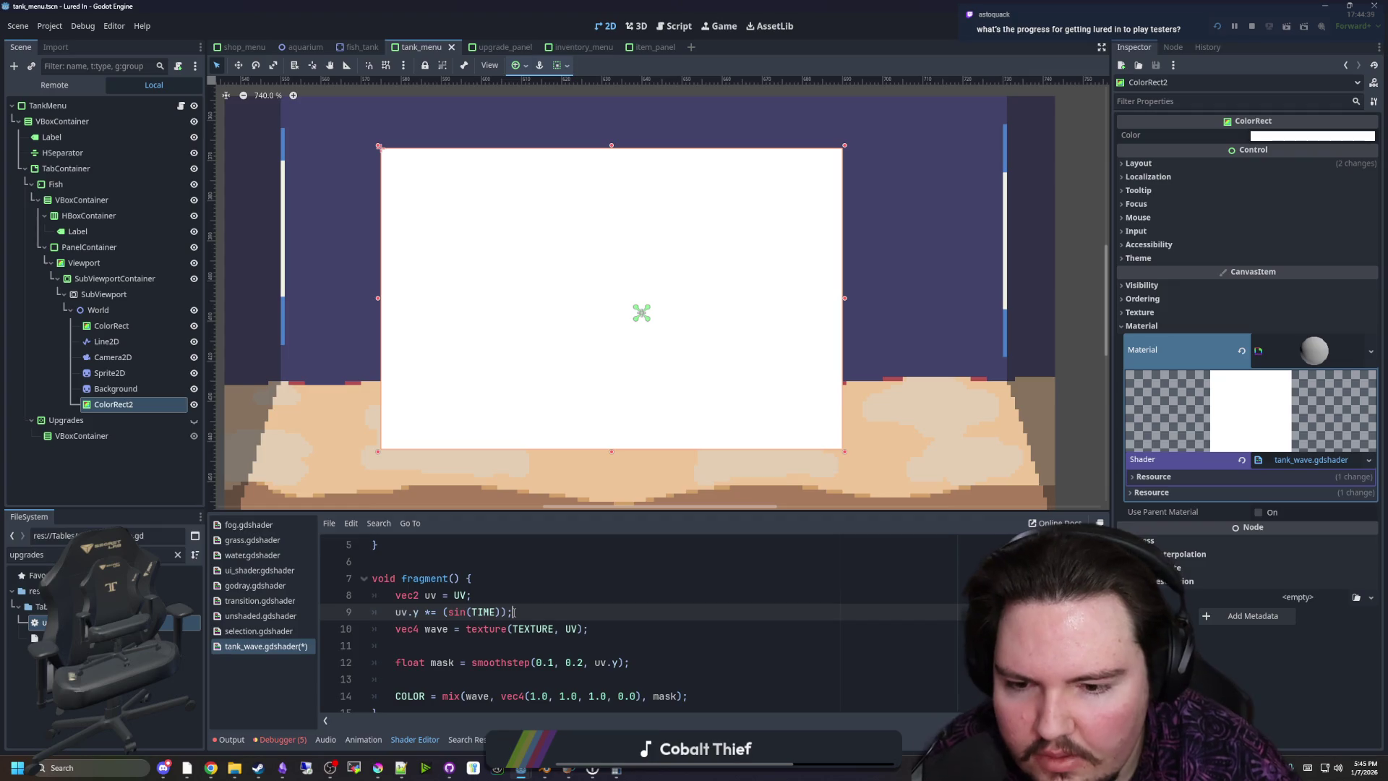
# Append + 1.0 / 2.0 so the line reads uv.y *= (sin(TIME)) + 1.0 / 2.0
pyautogui.scroll(-2, 794, 413)
pyautogui.scroll(1, 474, 337)
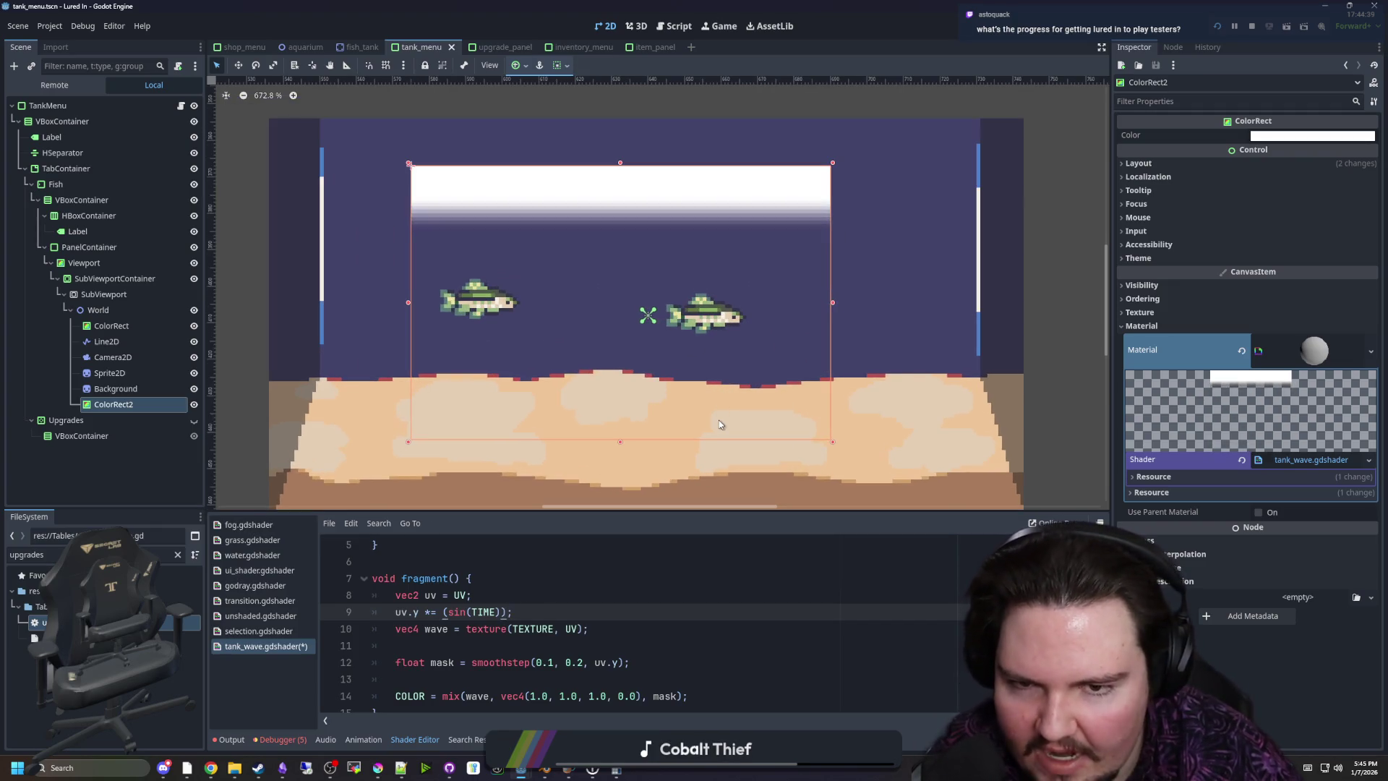
pyautogui.write(')')
pyautogui.scroll(1, 568, 406)
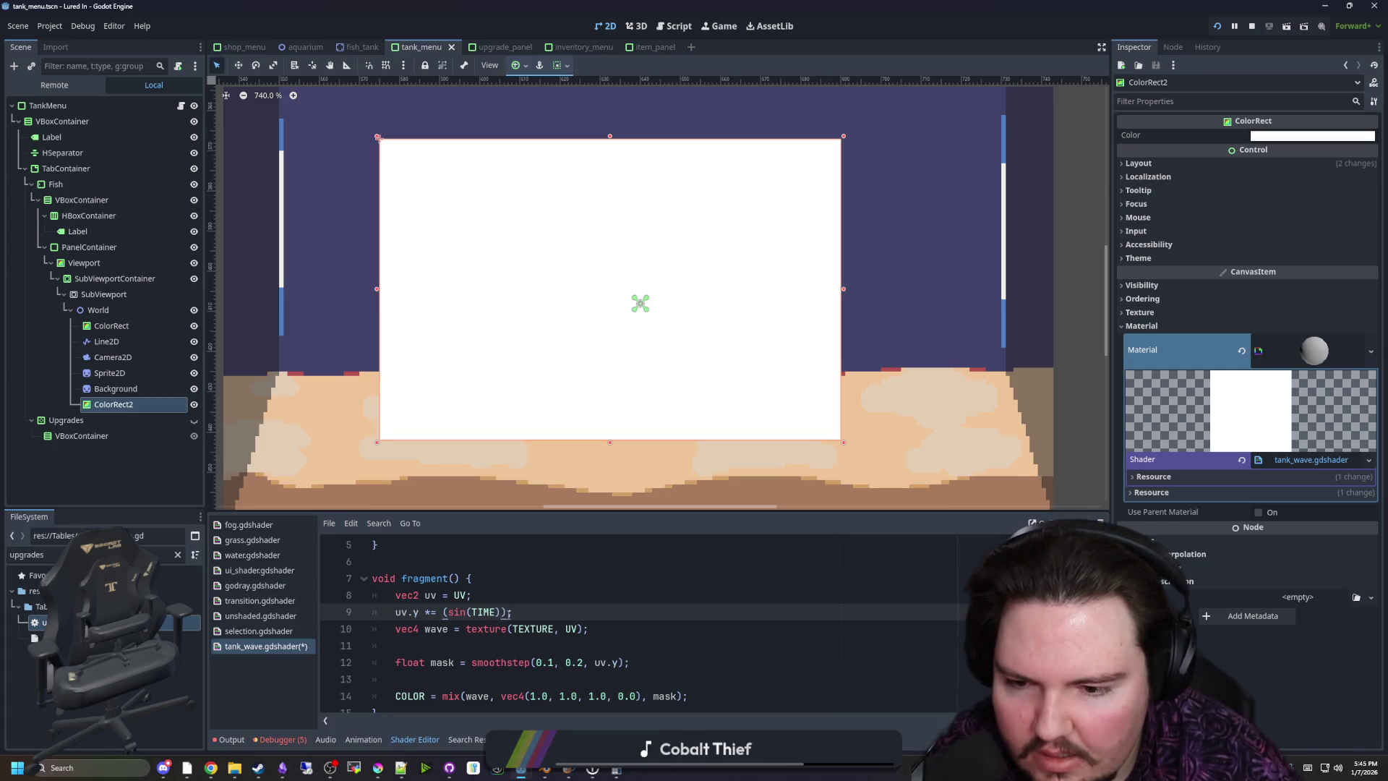
pyautogui.write('/2.0')
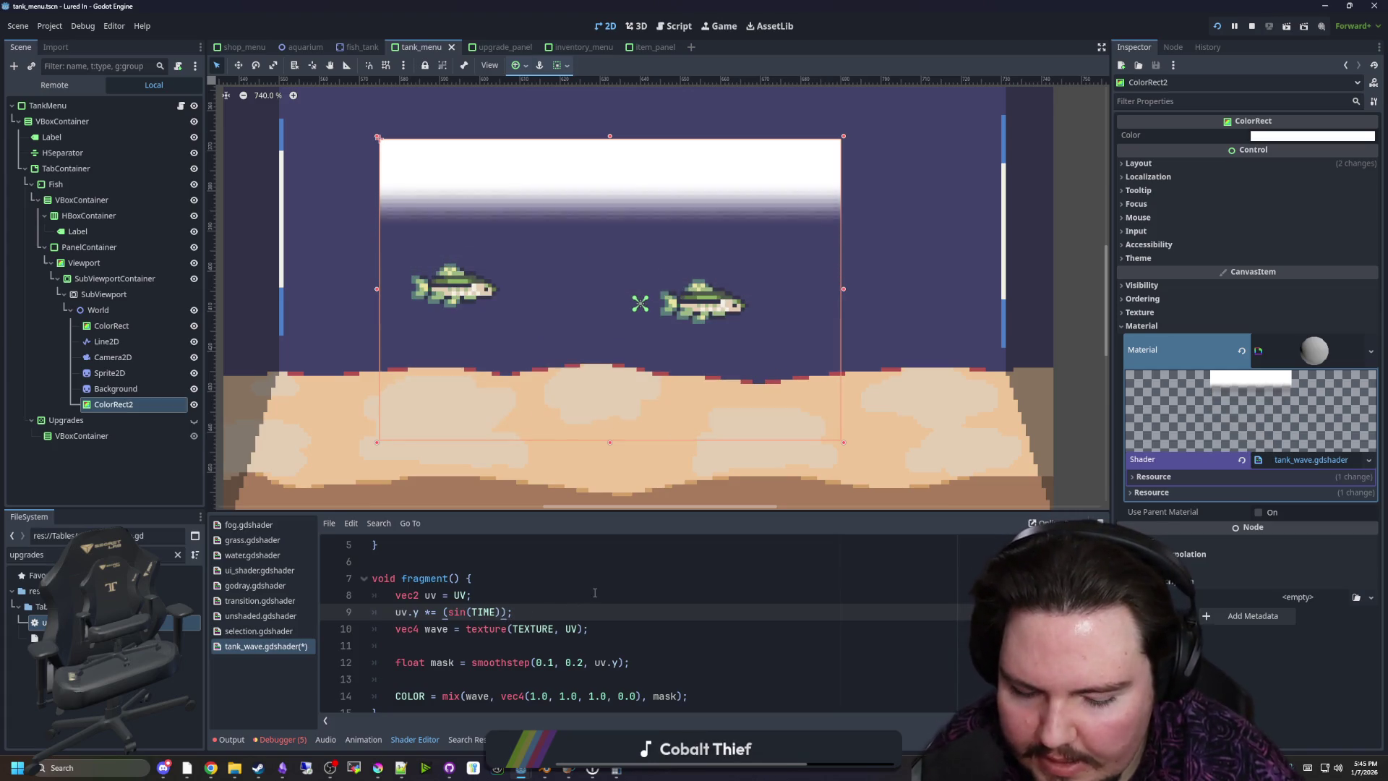
pyautogui.click(556, 600)
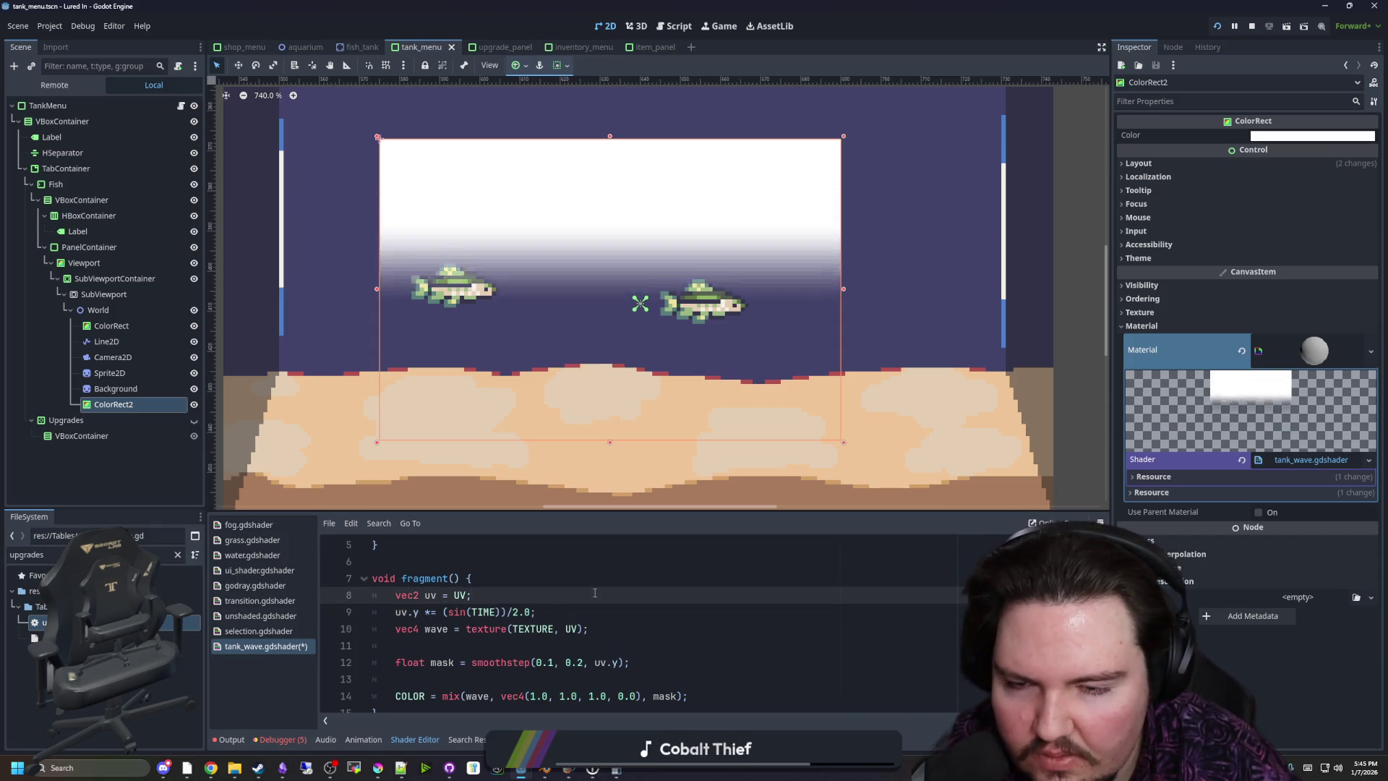
pyautogui.click(519, 613)
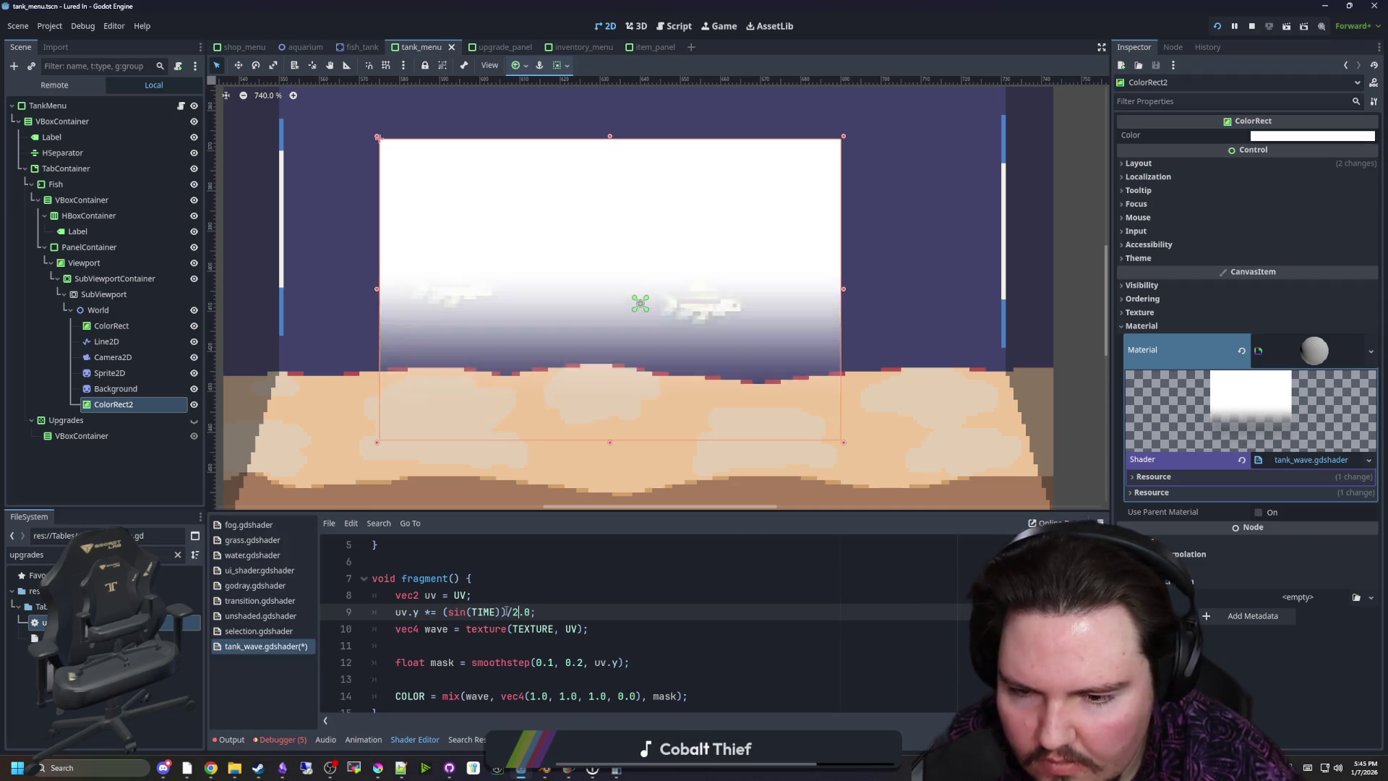
pyautogui.write('+ ')
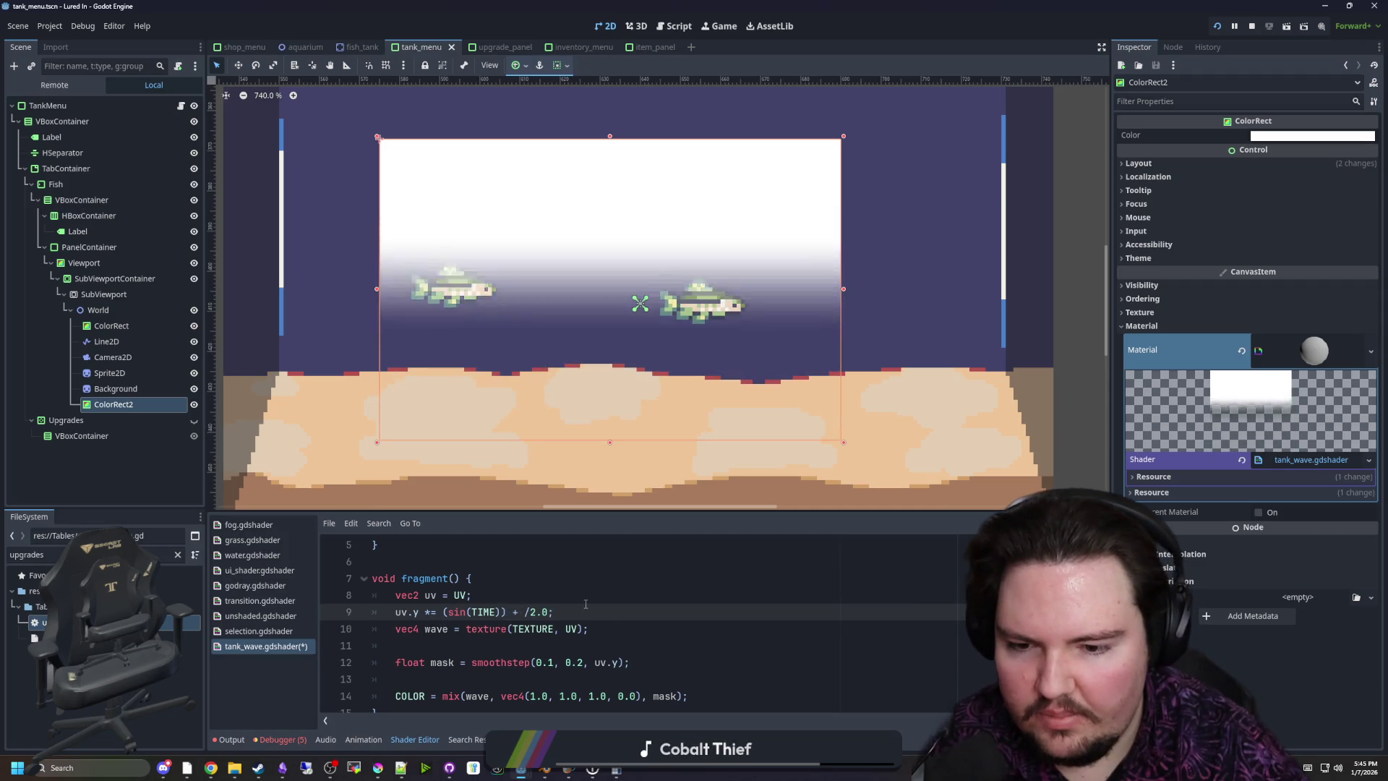
pyautogui.write('1.0')
pyautogui.click(557, 612)
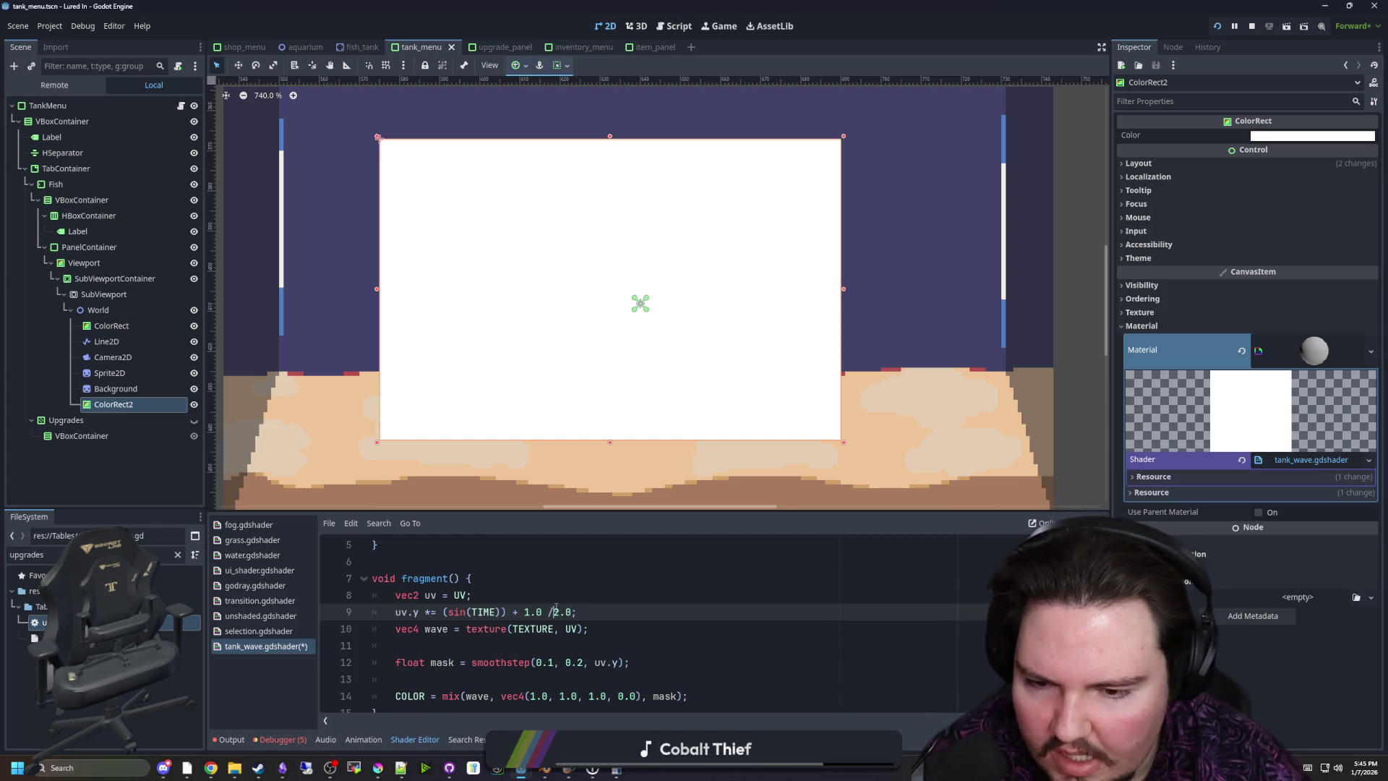
pyautogui.press('Up')
# Filter the FileSystem by 'glob' and open global.gd
pyautogui.click(178, 554)
pyautogui.write('glob')
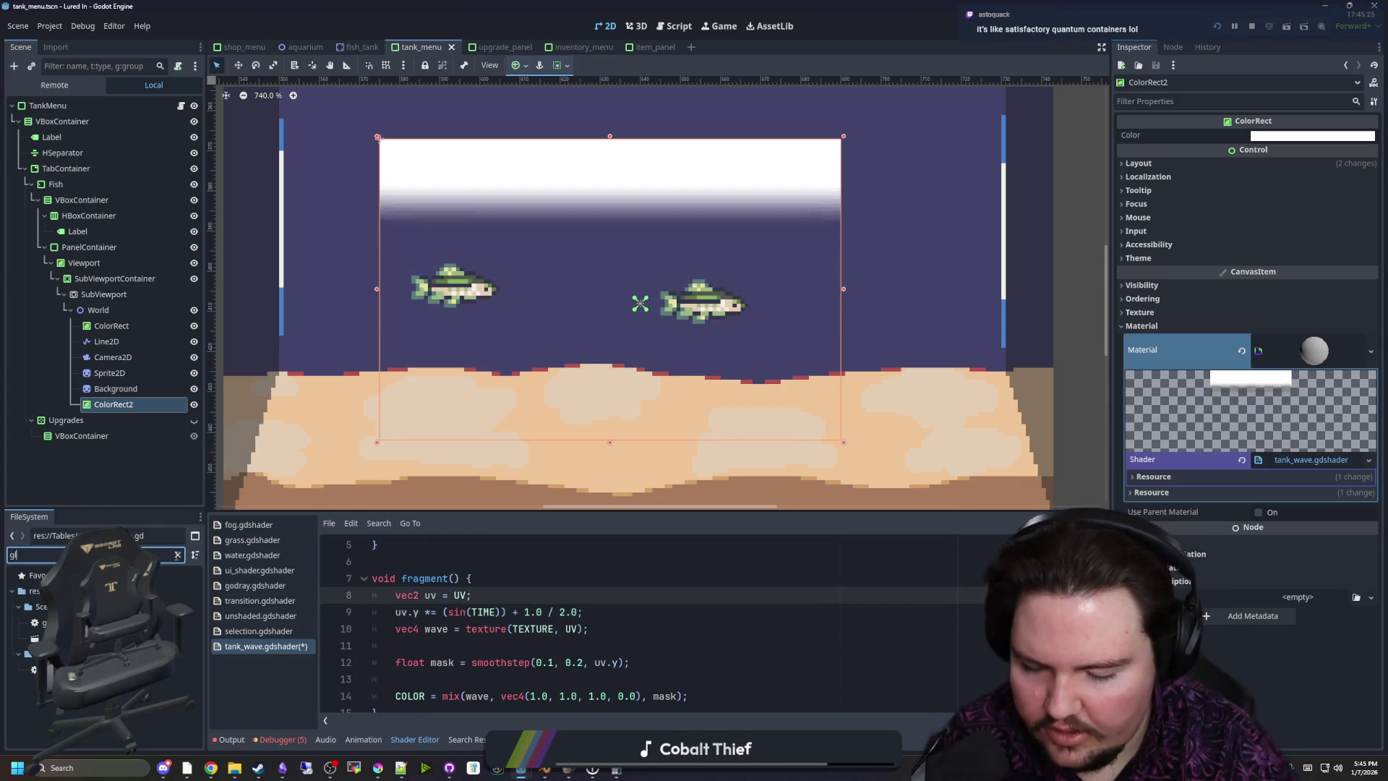
pyautogui.doubleClick(43, 669)
# Search global.gd in the current project for 'sin_range'
pyautogui.click(631, 355)
pyautogui.write('sin_range')
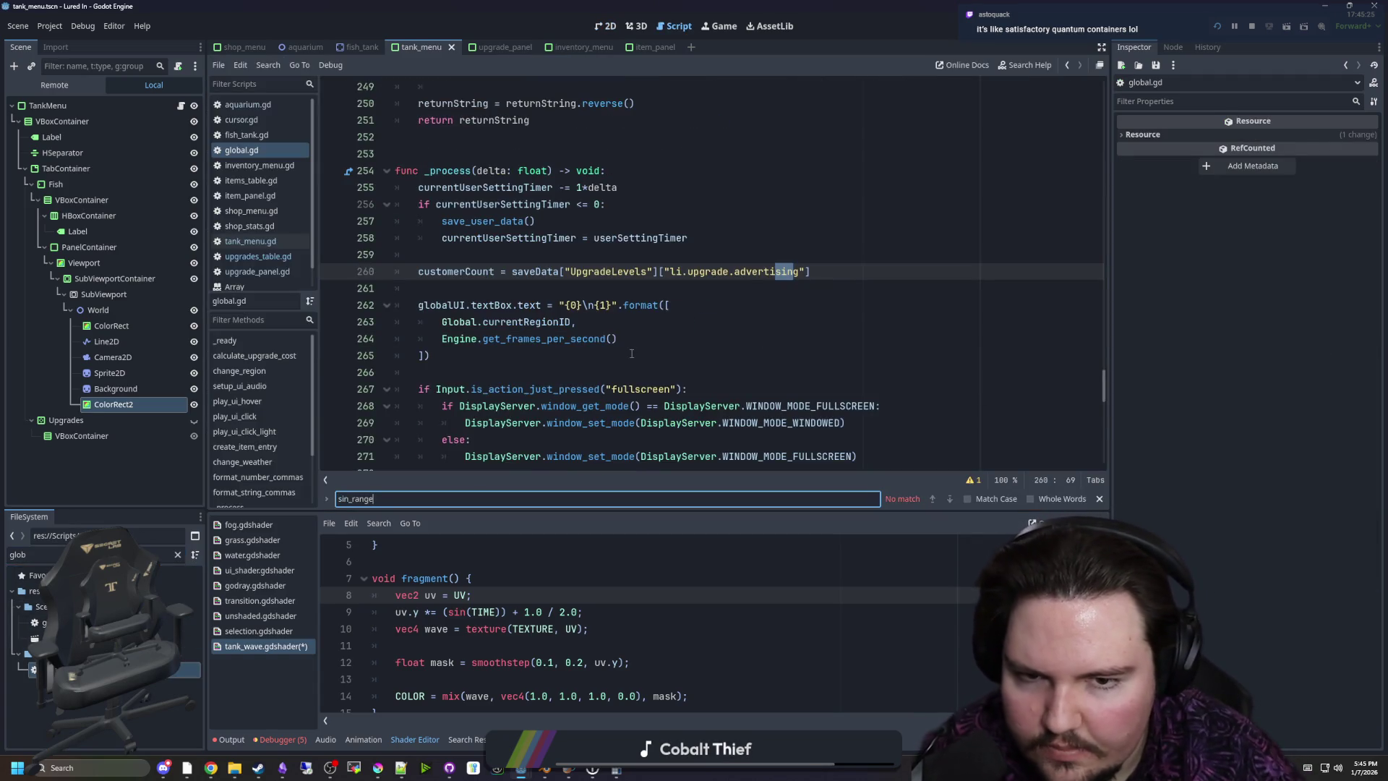
pyautogui.click(631, 354)
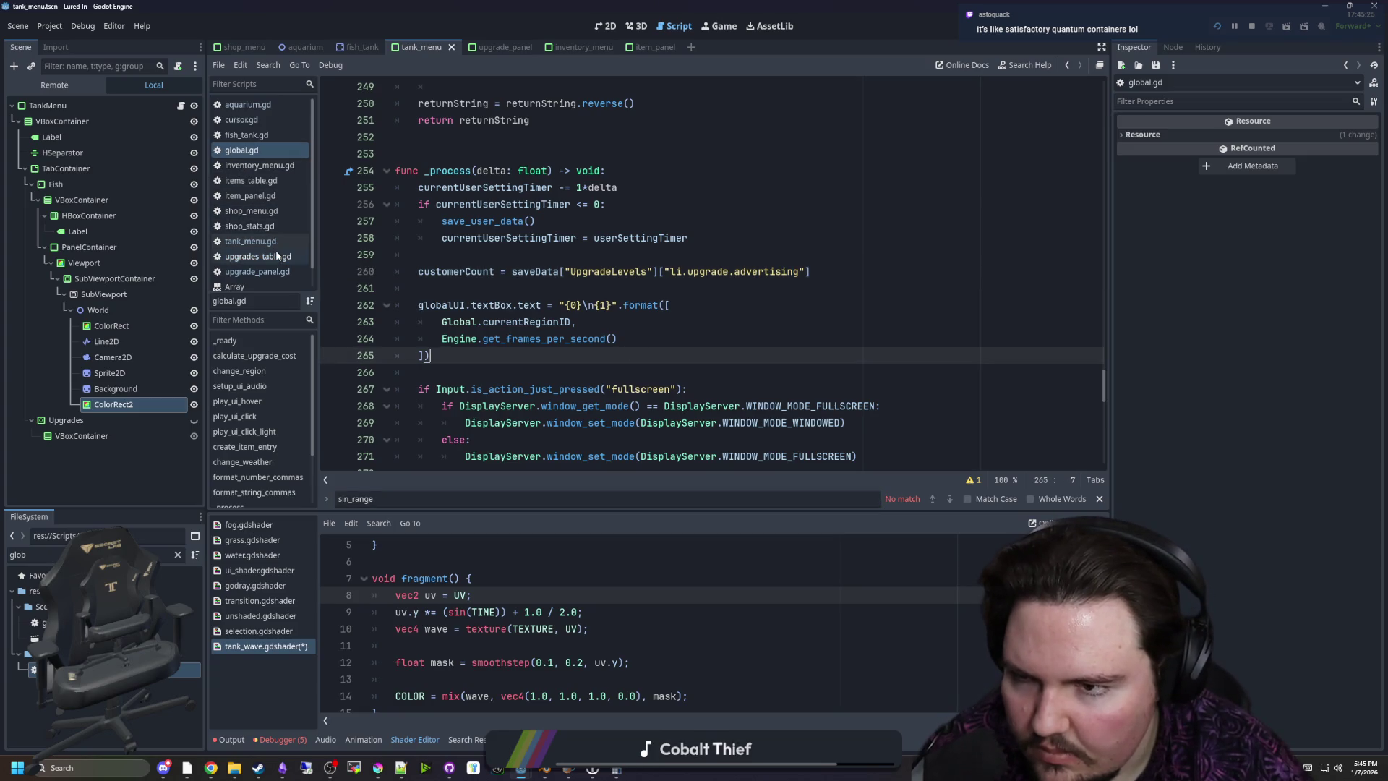
pyautogui.click(498, 371)
pyautogui.hotkey('ctrl', 'f')
pyautogui.write('si')
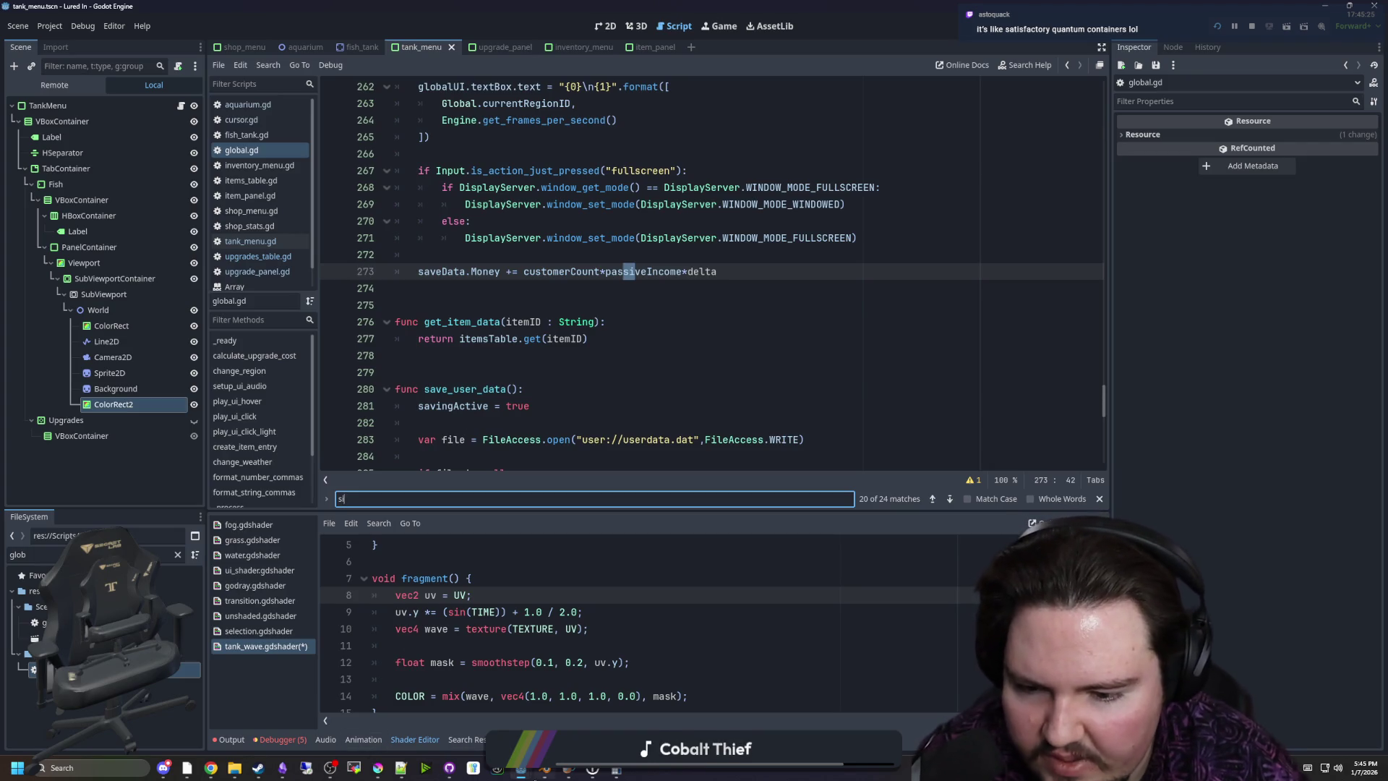
# In the other project, filter for 'globa', open global.gd, and search it for 'sin_range'
pyautogui.moveTo(521, 768)
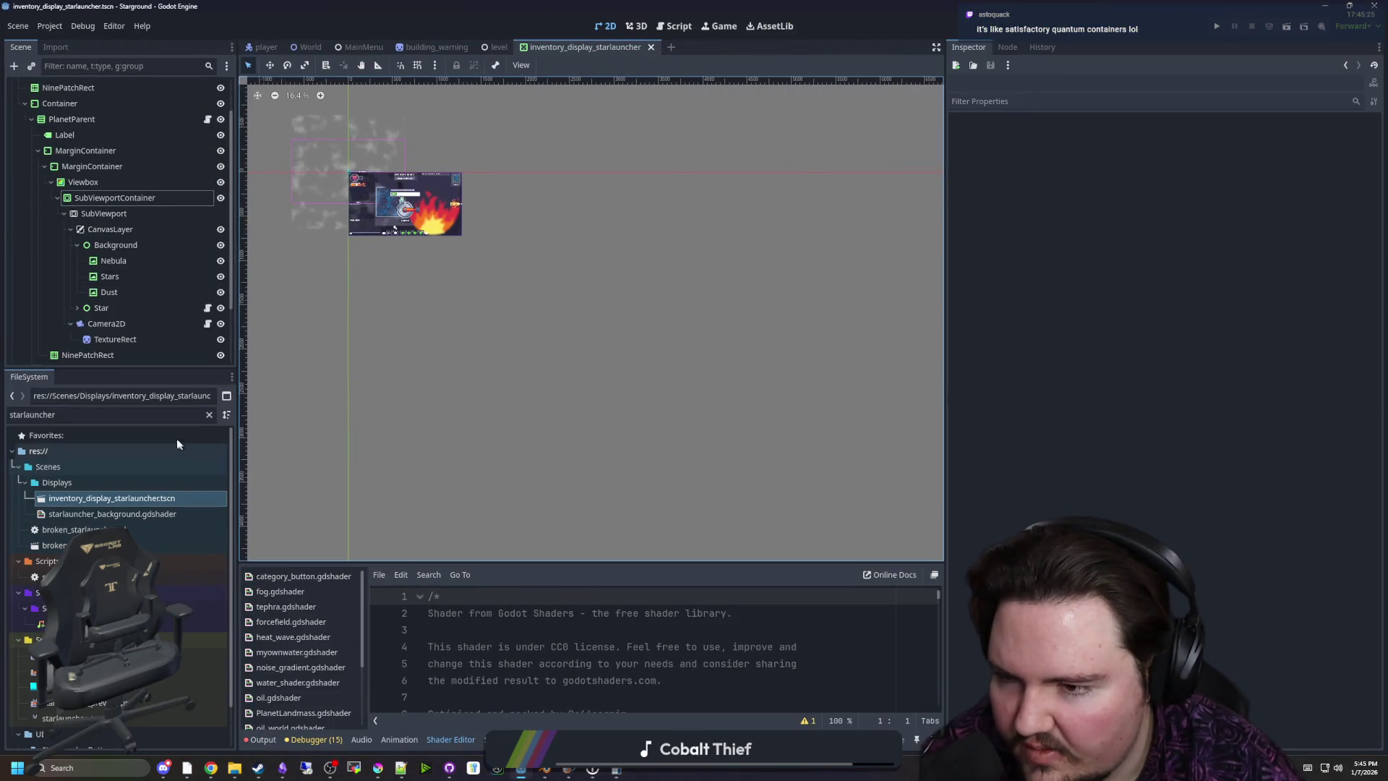
pyautogui.click(165, 415)
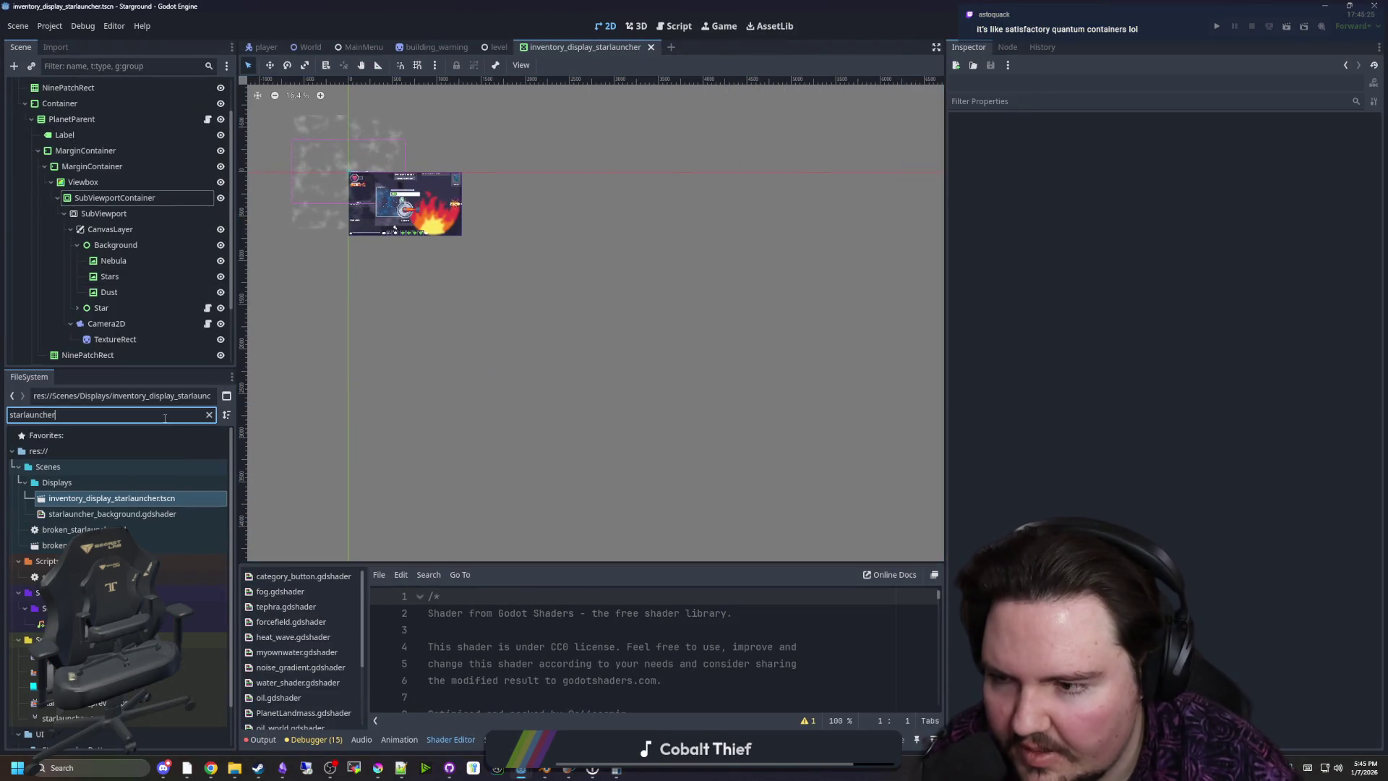
pyautogui.press('BackSpace')
pyautogui.press('BackSpace')
pyautogui.press('BackSpace')
pyautogui.write('globa')
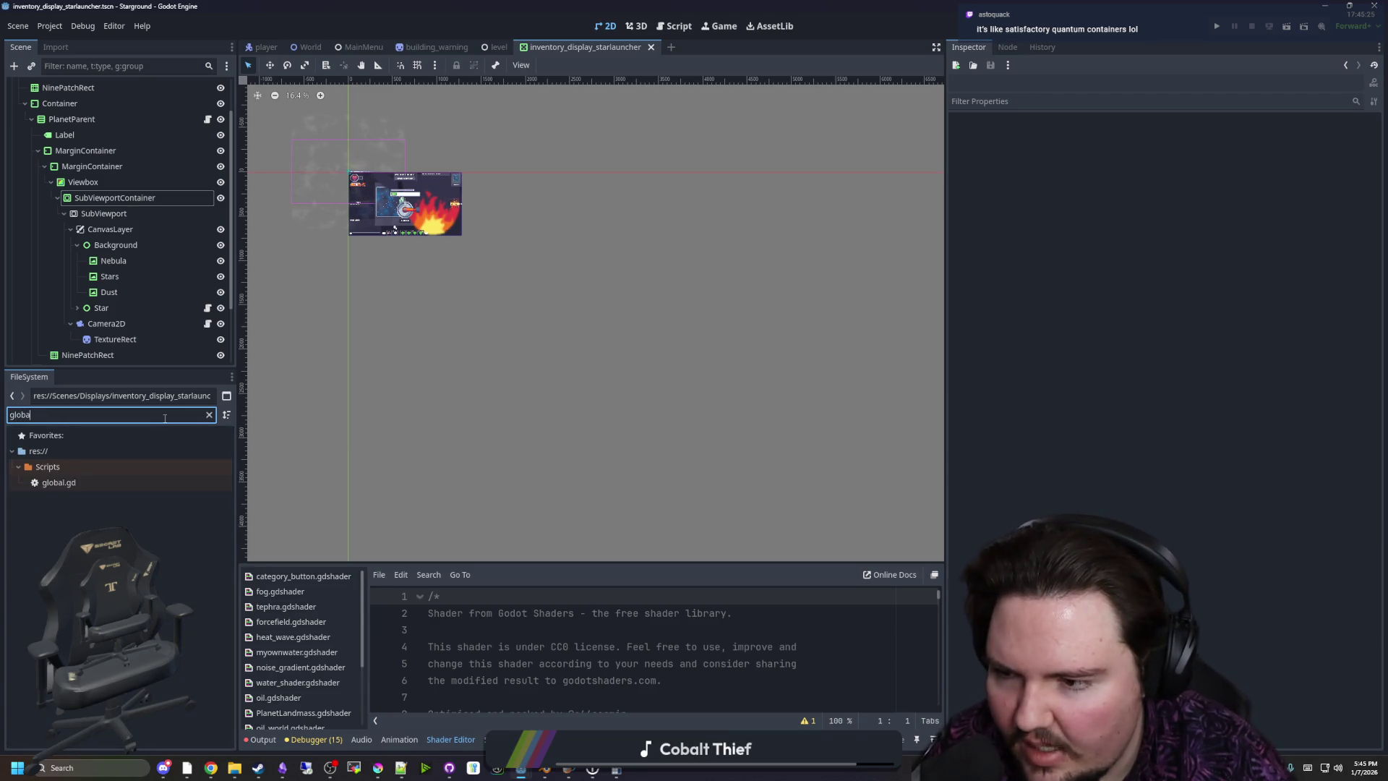
pyautogui.click(59, 483)
pyautogui.doubleClick(58, 483)
pyautogui.click(629, 281)
pyautogui.hotkey('ctrl', 'f')
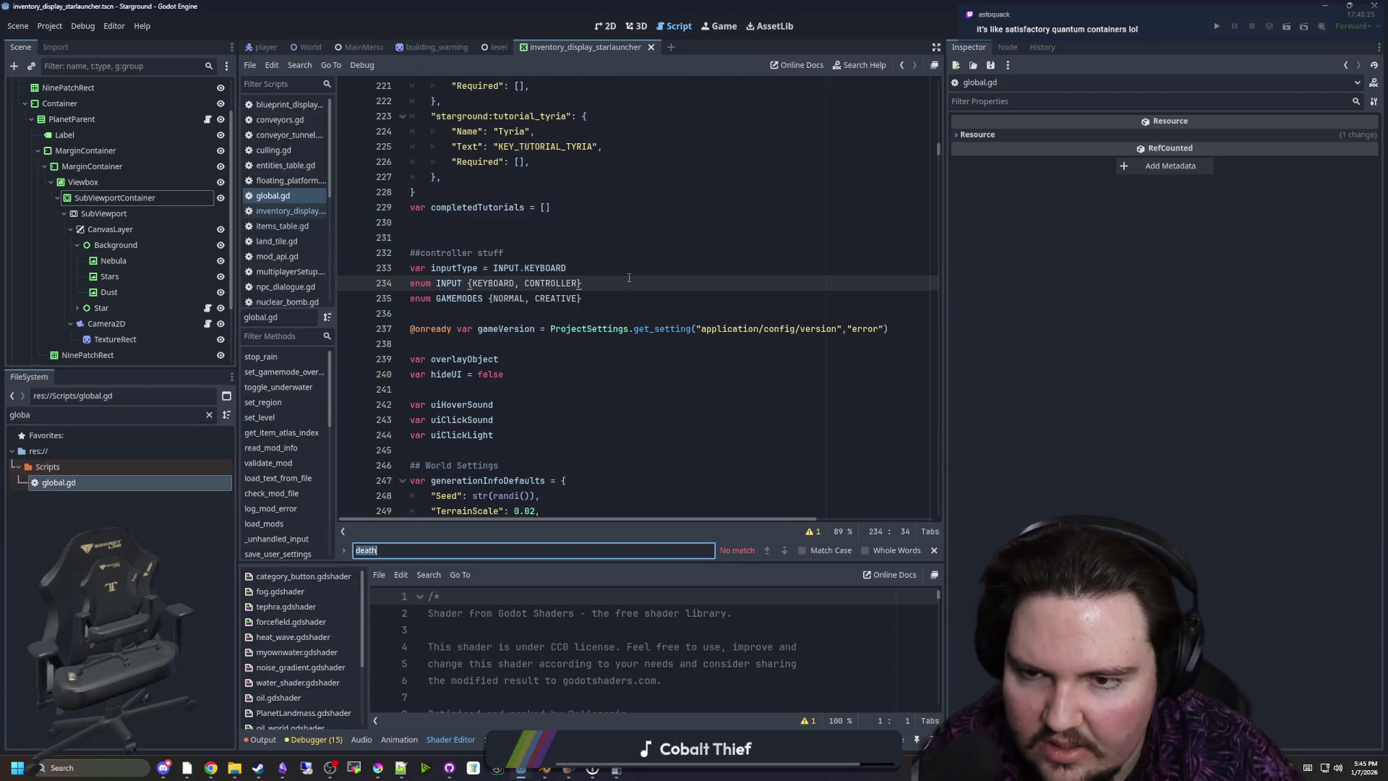
pyautogui.write('sin_range')
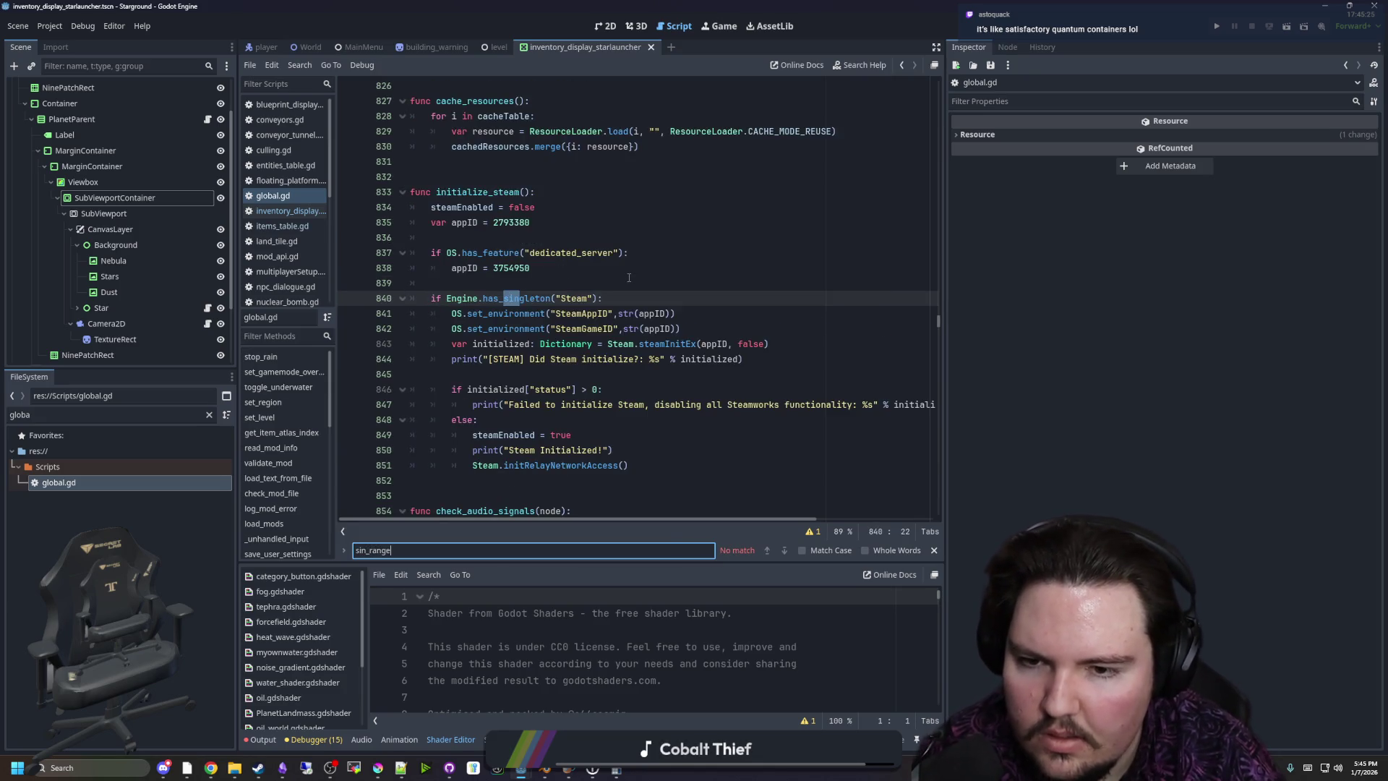
pyautogui.click(629, 280)
# Search the whole project for 'sin_range' and open the sin_range match in fog.gdshader
pyautogui.hotkey('ctrl', 'shift', 'f')
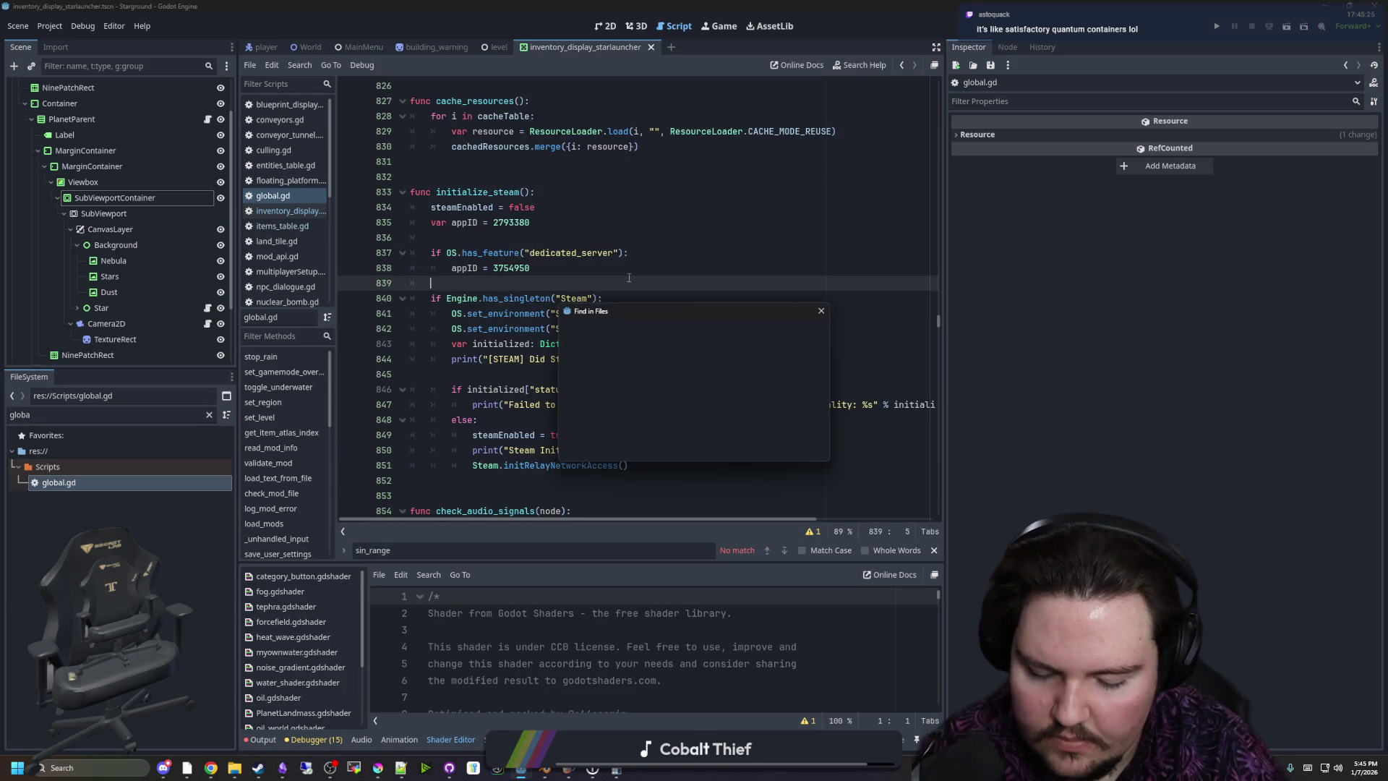
pyautogui.write('sin_range')
pyautogui.press('Return')
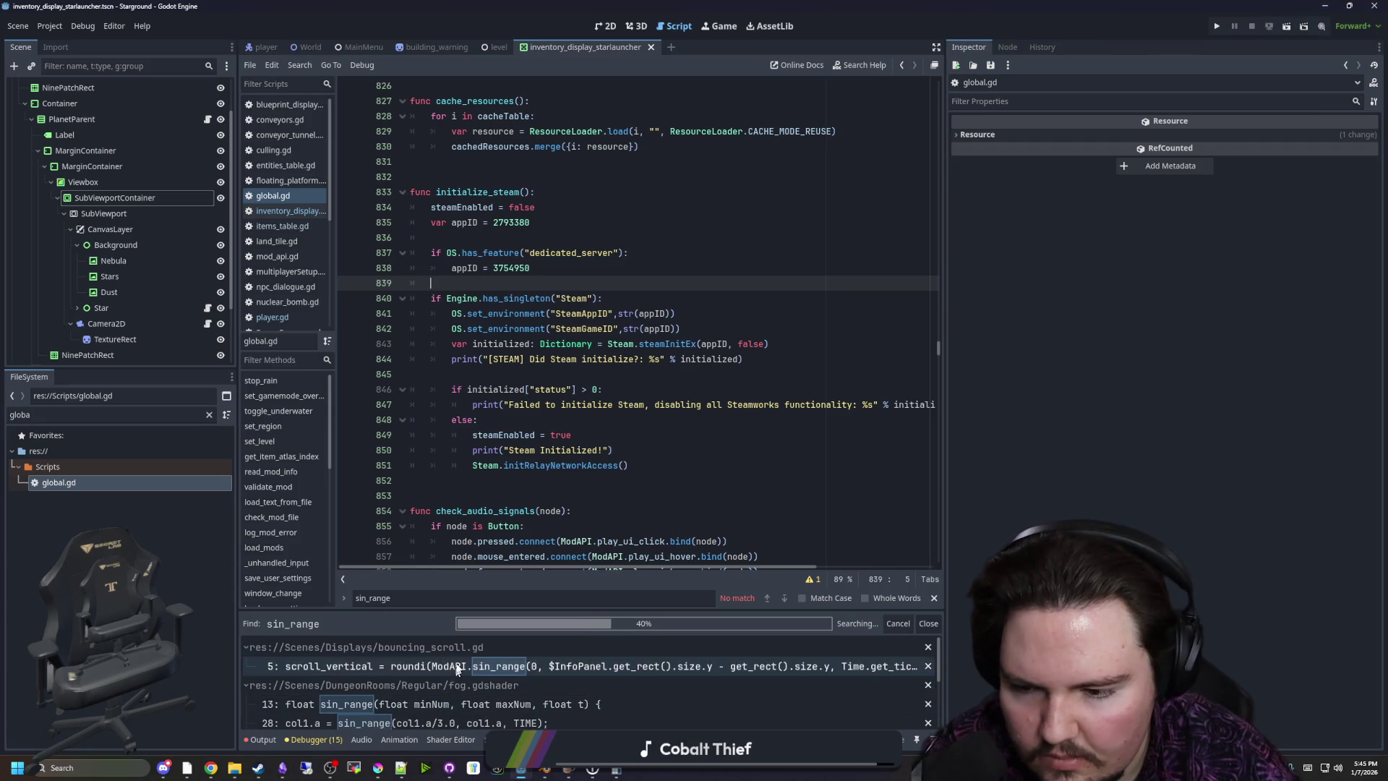
pyautogui.click(388, 693)
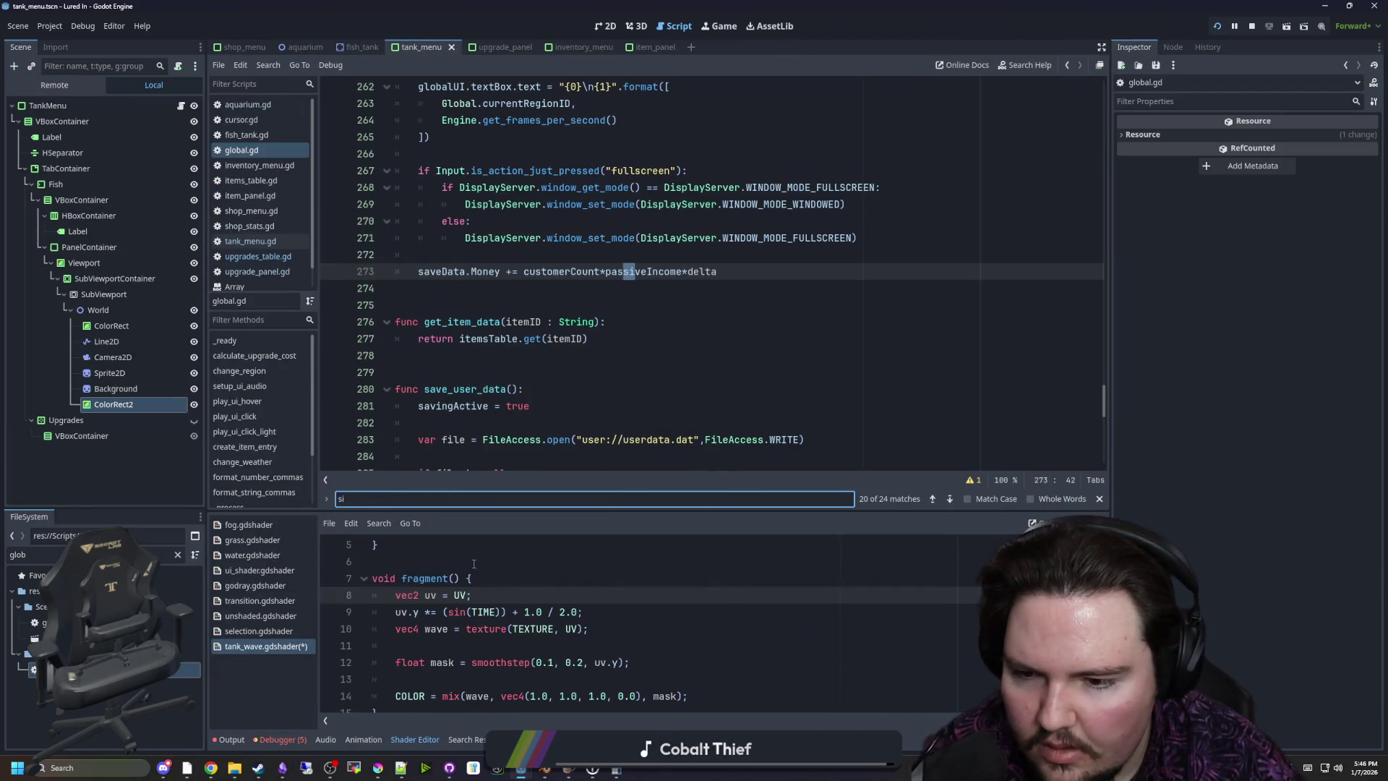
# Paste the copied sin_range function above fragment()
pyautogui.click(474, 563)
pyautogui.press('Return')
pyautogui.write('float sin_range(float minNum, float maxNum, float t) { \tfloat halfRange = (maxNum - minNum)/2.0; \treturn minNum + halfRange + sin(t) * halfRange; }')
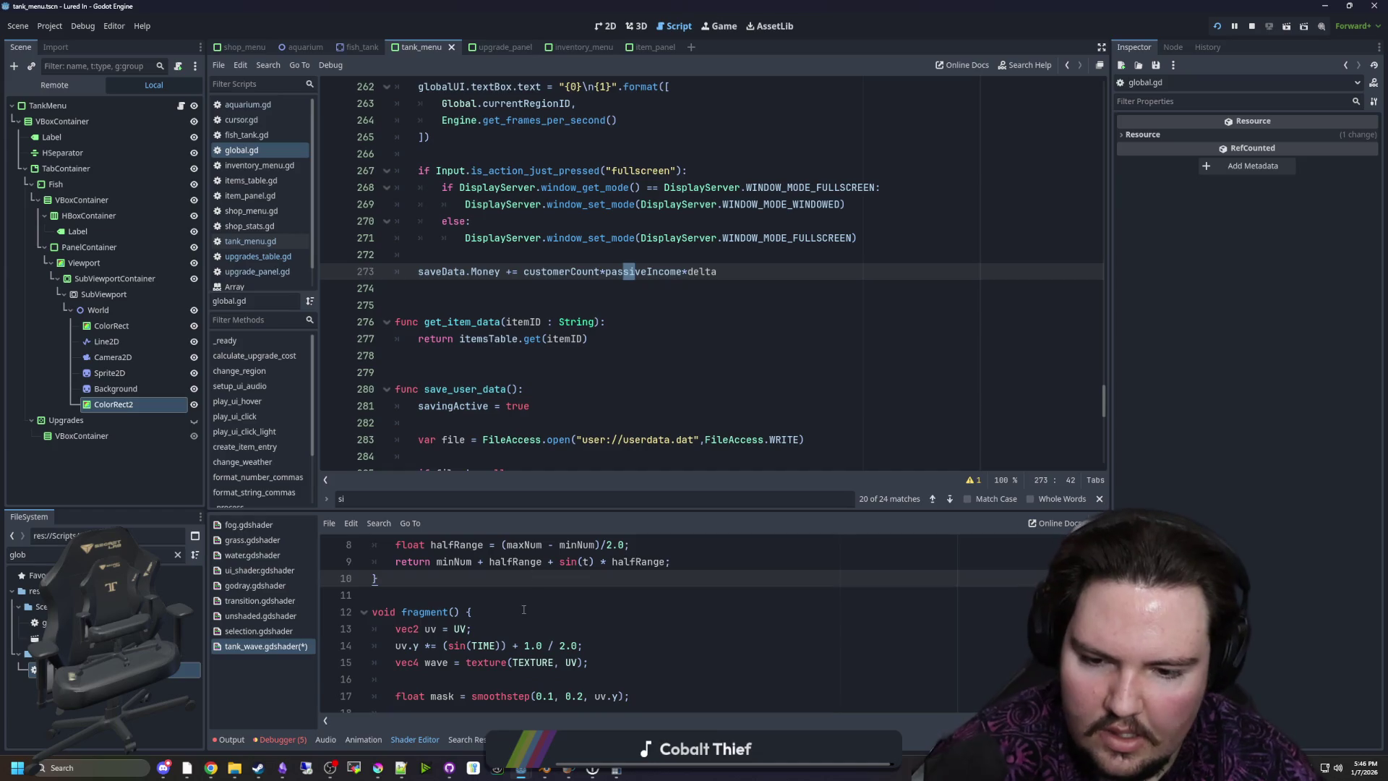
pyautogui.scroll(-1, 514, 668)
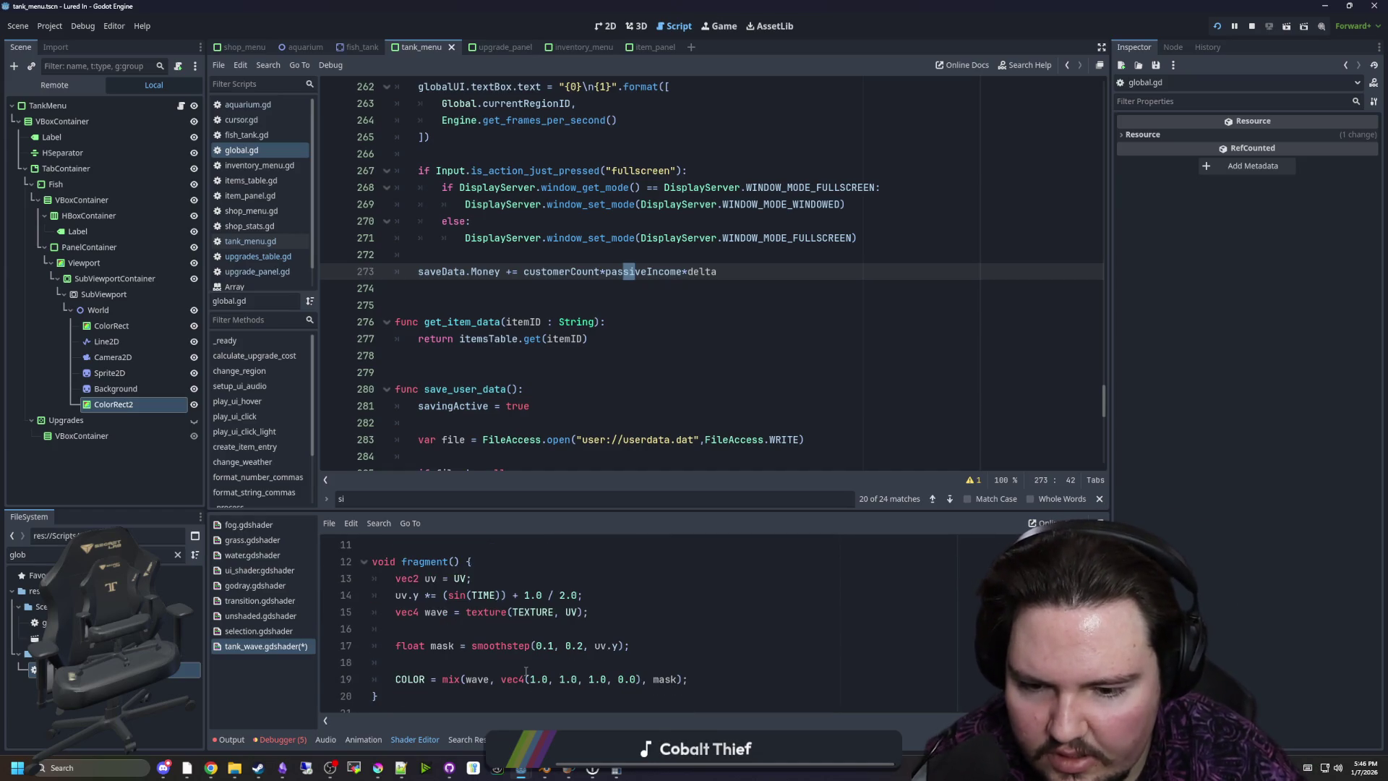
pyautogui.scroll(1, 492, 659)
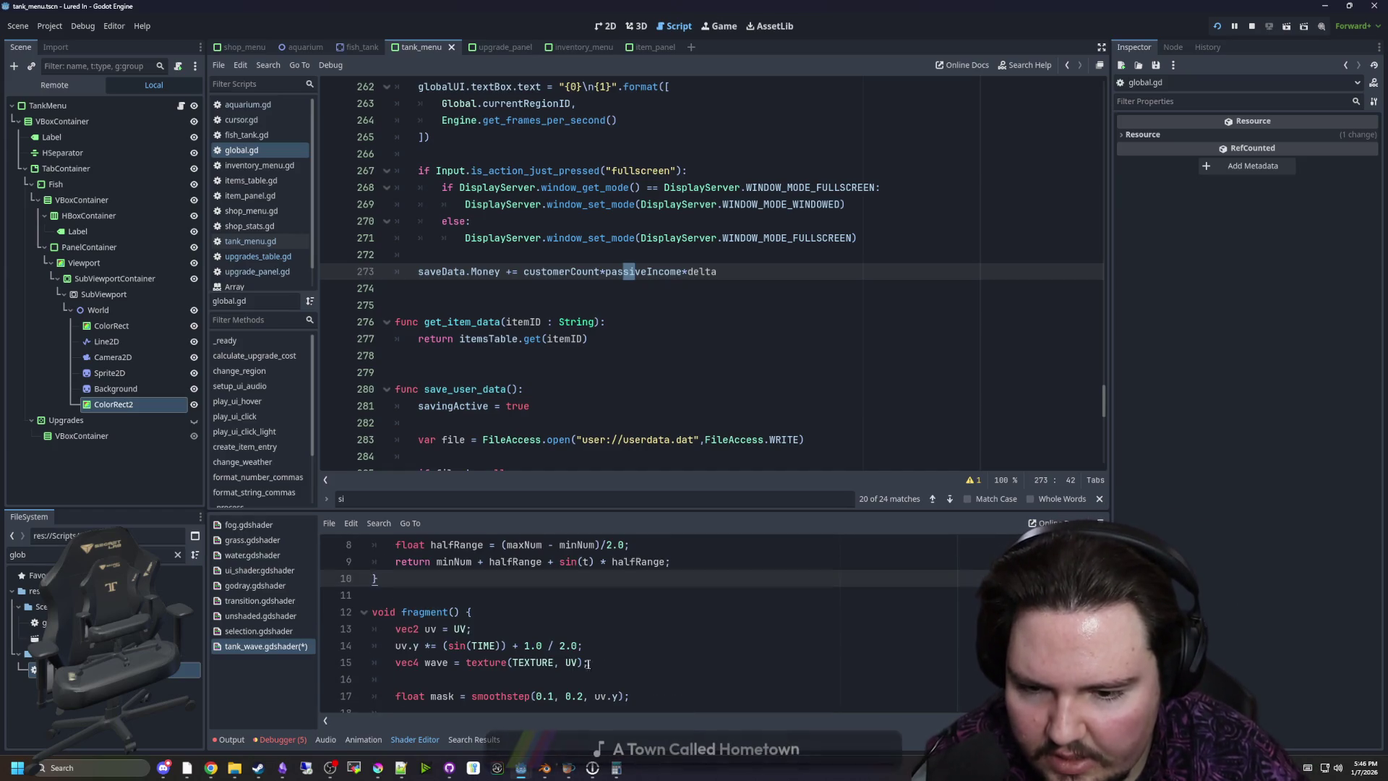
# Replace (sin(TIME)) + 1.0 / 2.0 on line 14 with a sin_range call
pyautogui.click(465, 646)
pyautogui.write('_range(')
pyautogui.press('BackSpace')
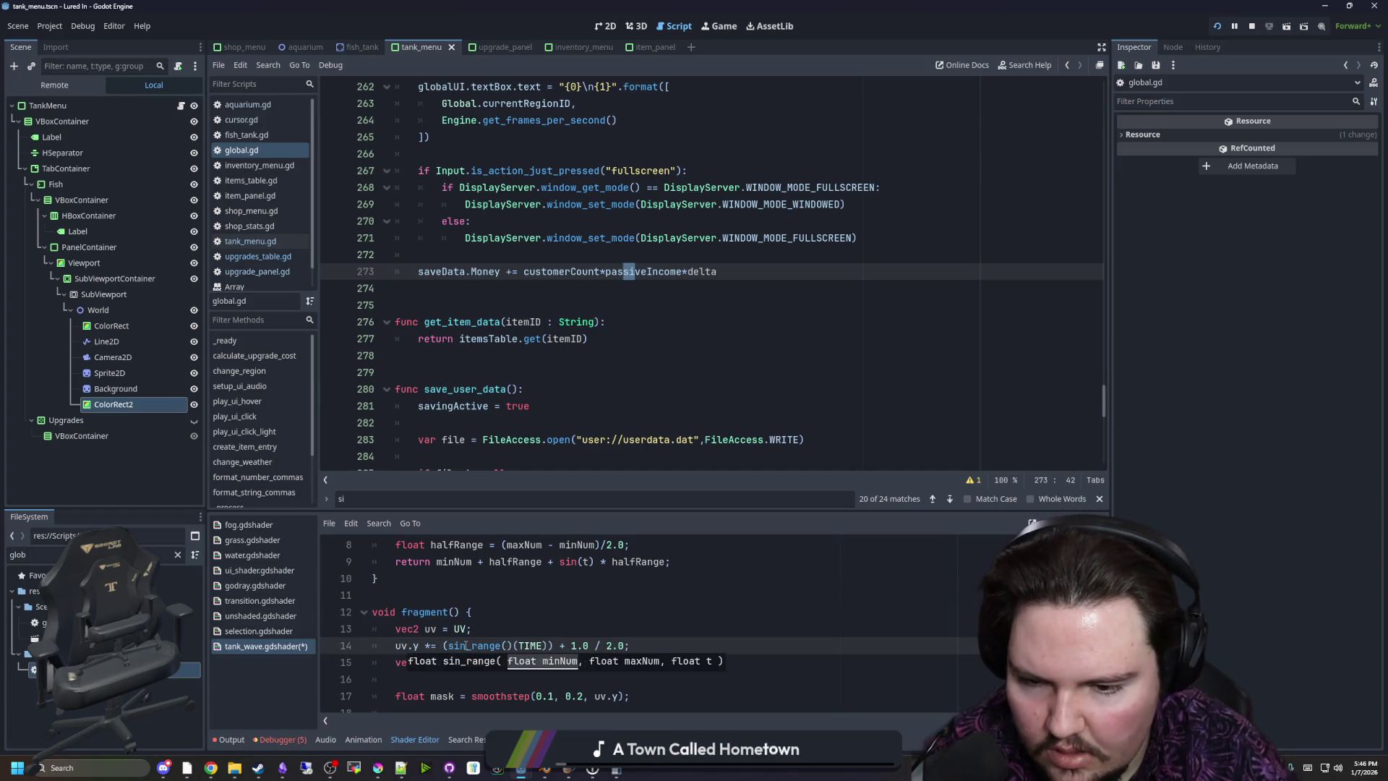
pyautogui.click(449, 646)
pyautogui.press('BackSpace')
pyautogui.moveTo(536, 645); pyautogui.dragTo(607, 643)
pyautogui.press('BackSpace')
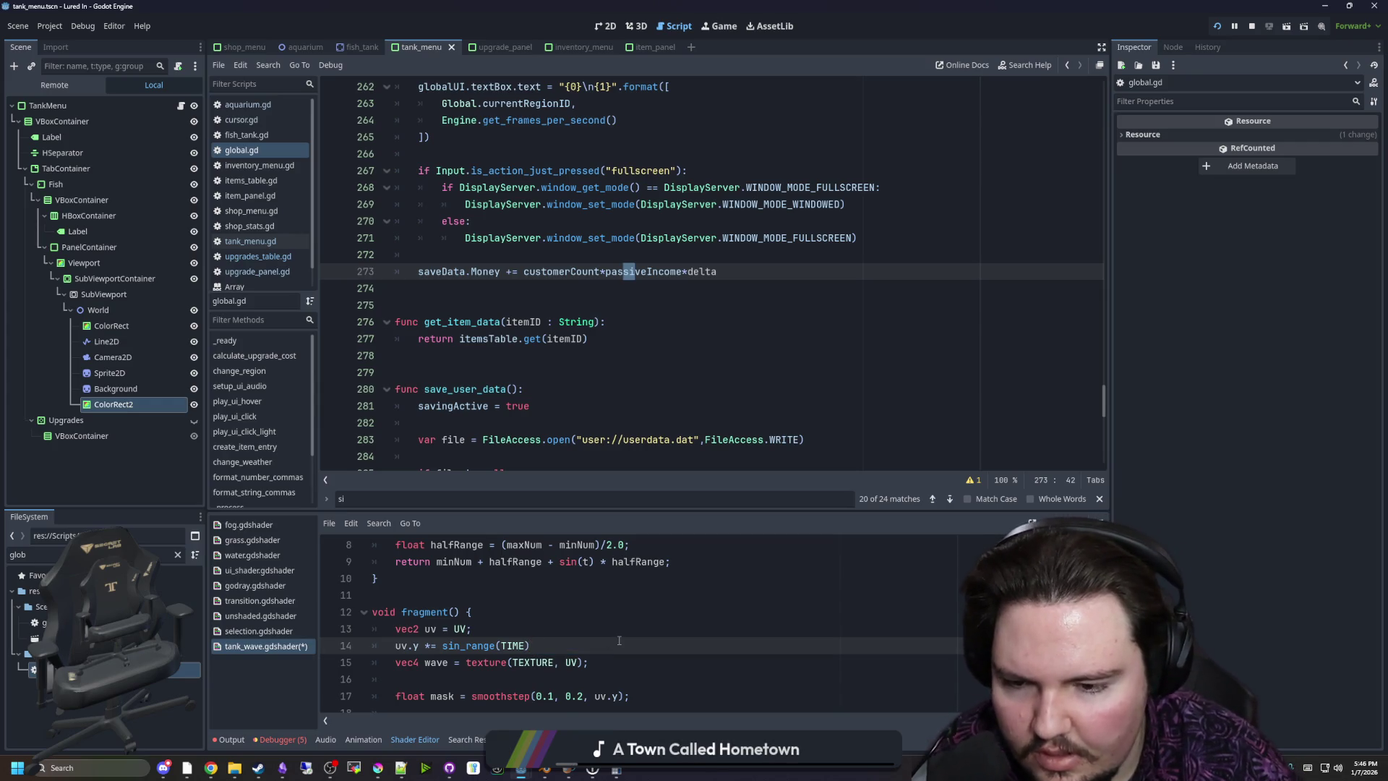
# Complete line 14 as uv.y *= sin_range(0.1, 0.2, TIME); and show the tank scene in 2D
pyautogui.scroll(1, 619, 640)
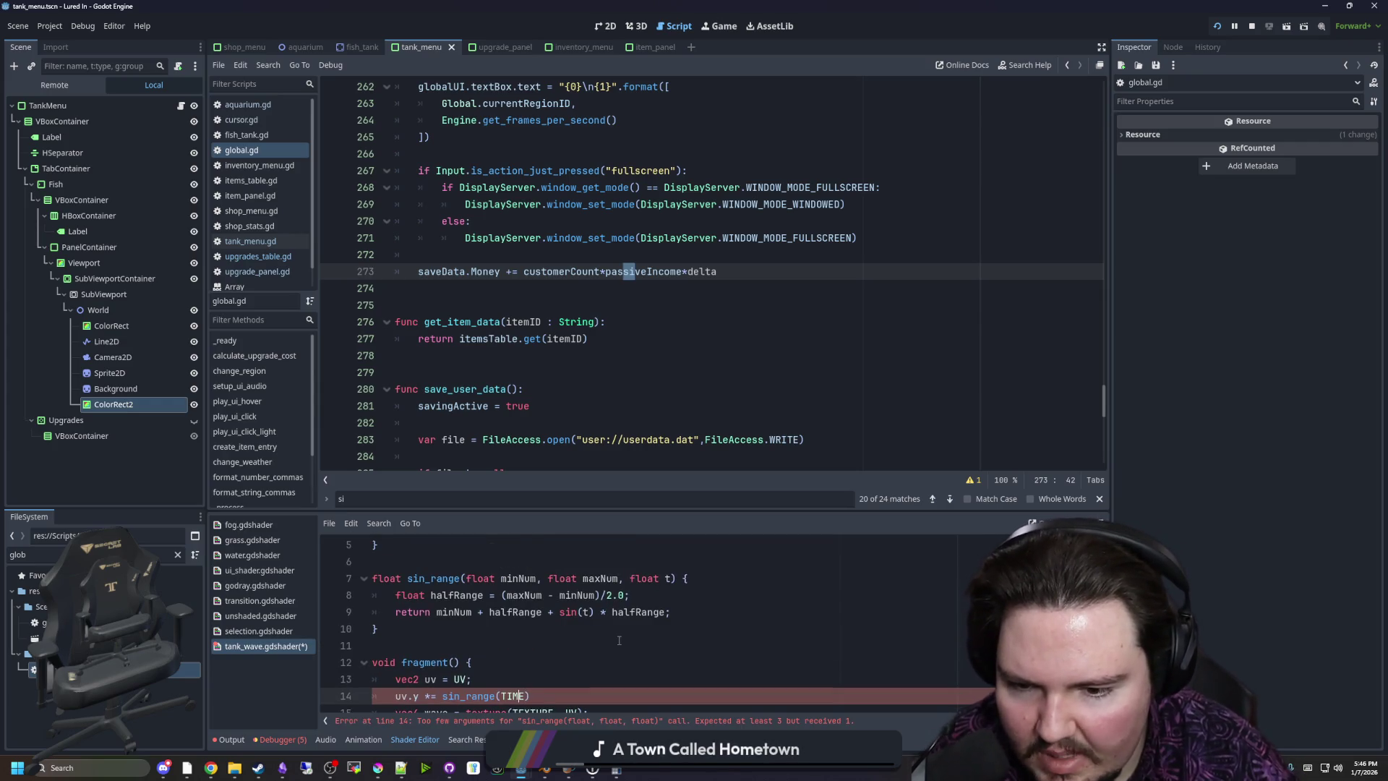
pyautogui.write('0.1, 0.1')
pyautogui.press('BackSpace')
pyautogui.write('2,')
pyautogui.click(612, 696)
pyautogui.write(';')
pyautogui.scroll(-1, 622, 679)
pyautogui.click(606, 26)
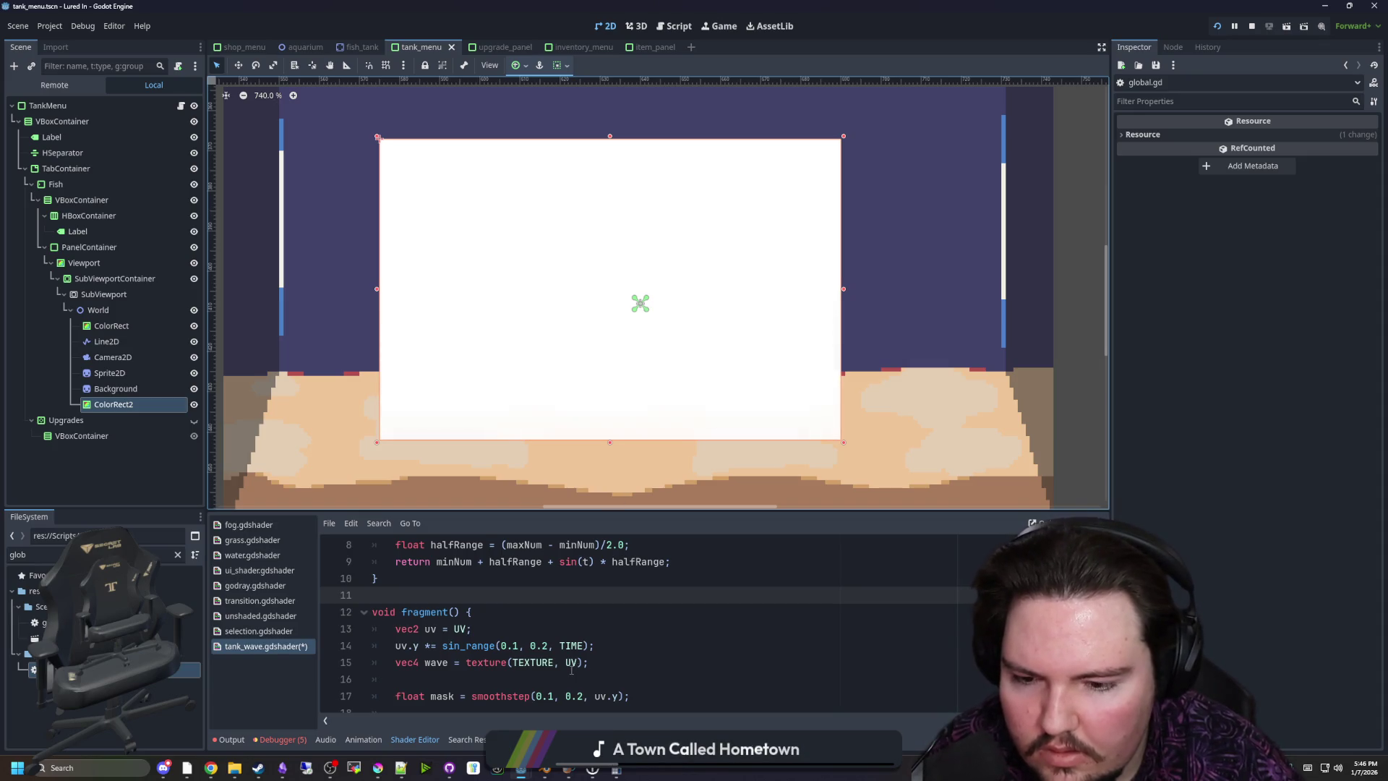
# Change the first smoothstep edge value from 1 to 2
pyautogui.scroll(-1, 571, 670)
pyautogui.click(555, 645)
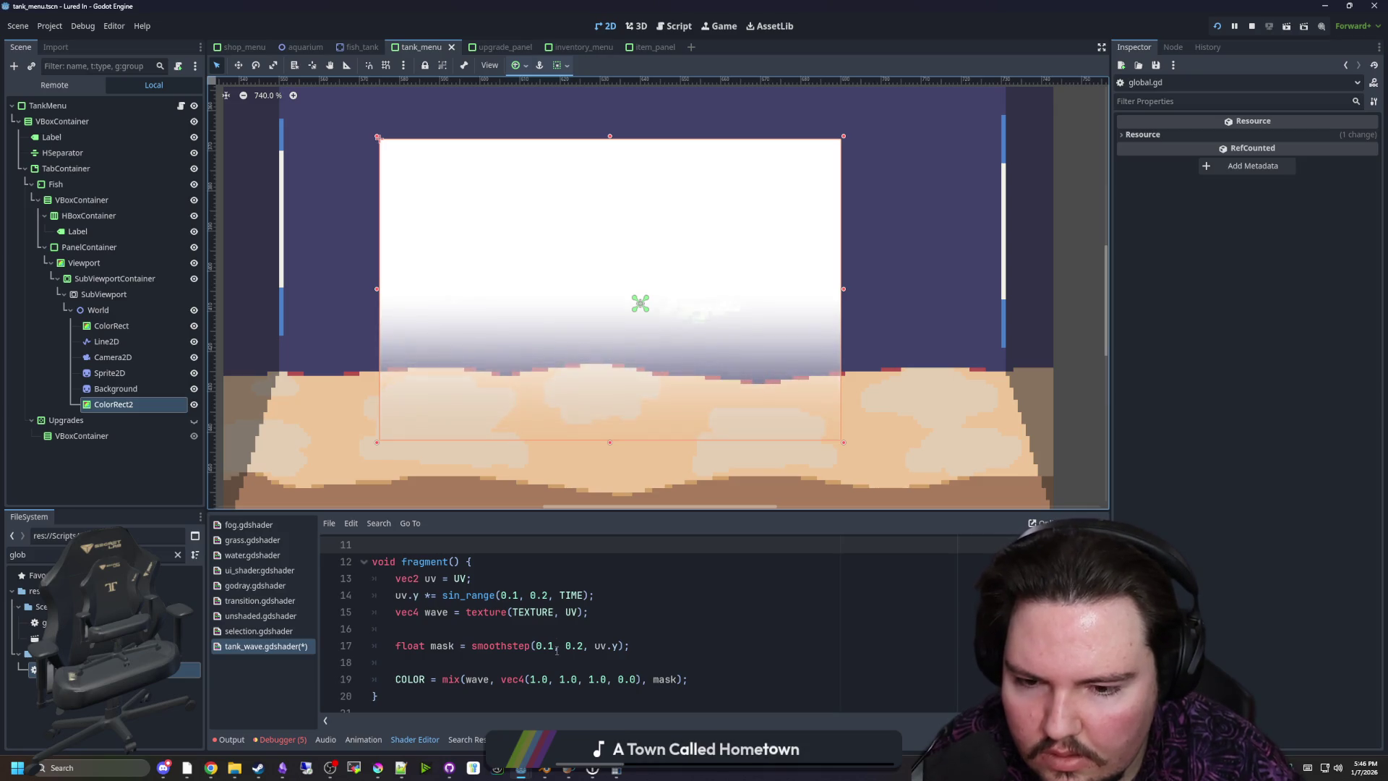
pyautogui.press('BackSpace')
pyautogui.write('2')
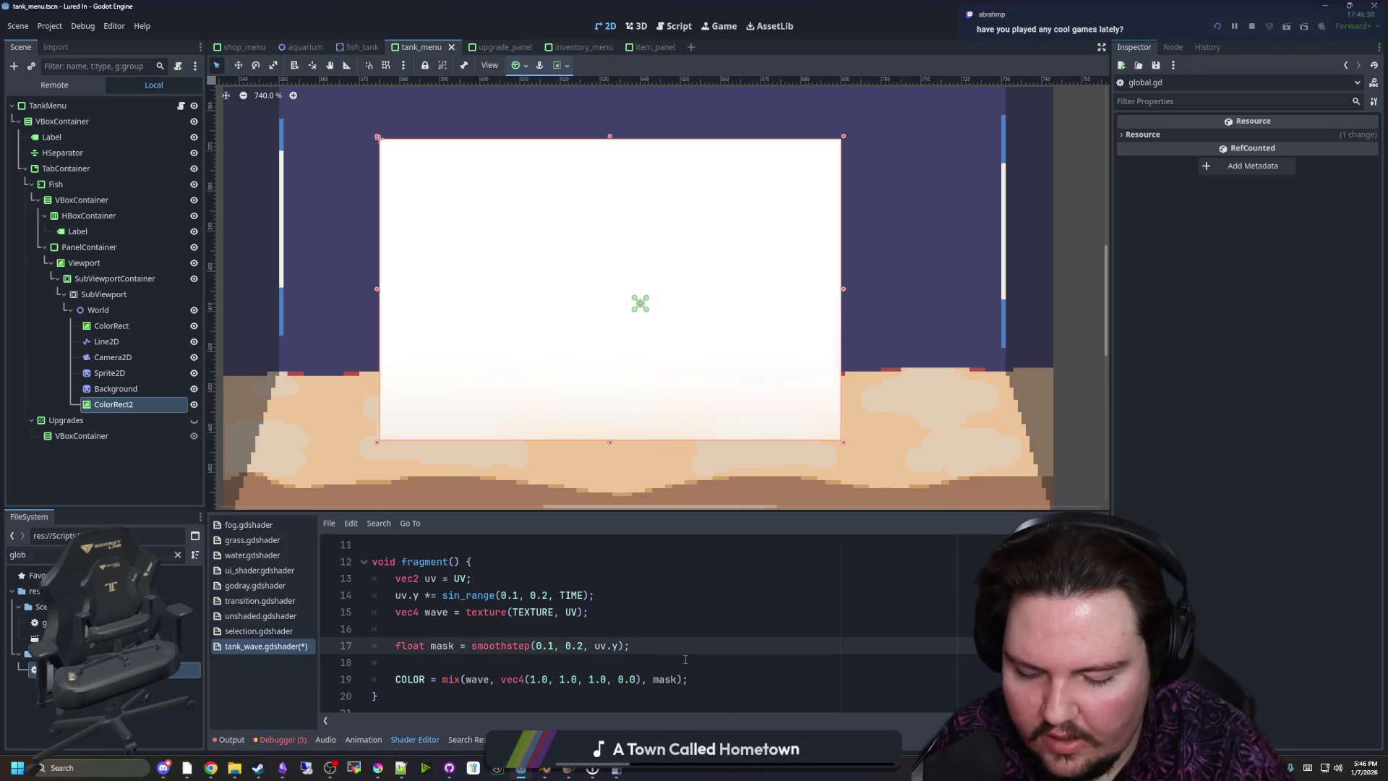
pyautogui.click(586, 622)
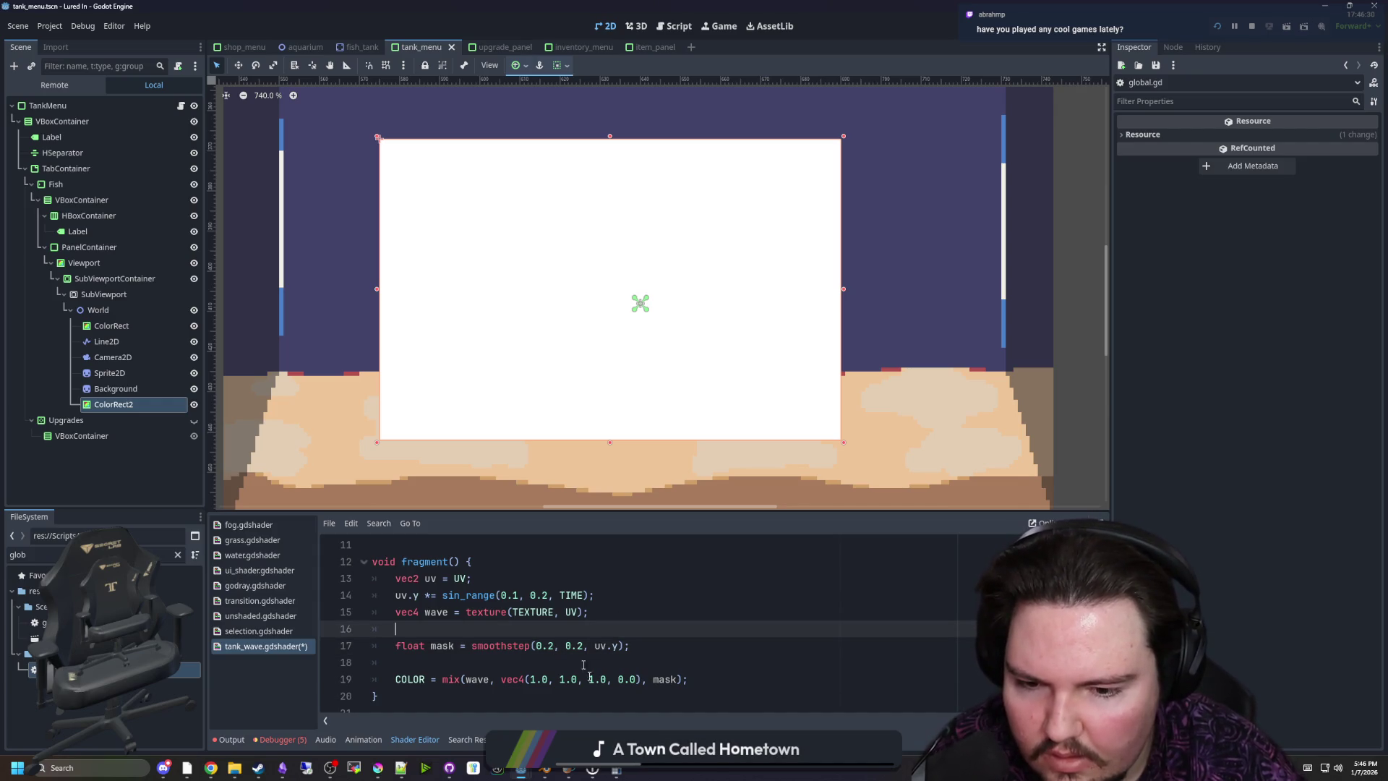
# Set both smoothstep edge values to 5
pyautogui.click(554, 645)
pyautogui.press('BackSpace')
pyautogui.write('5')
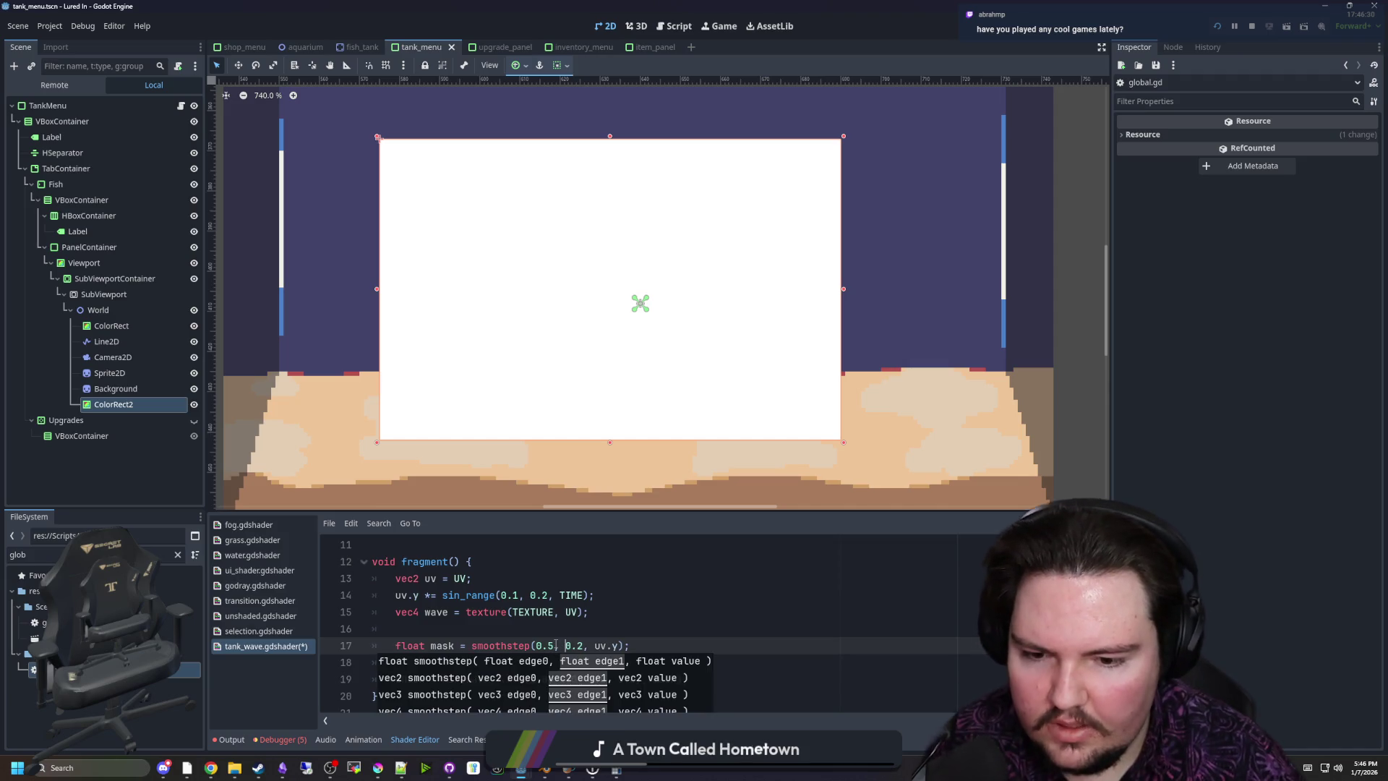
pyautogui.press('BackSpace')
pyautogui.write('5')
pyautogui.click(556, 622)
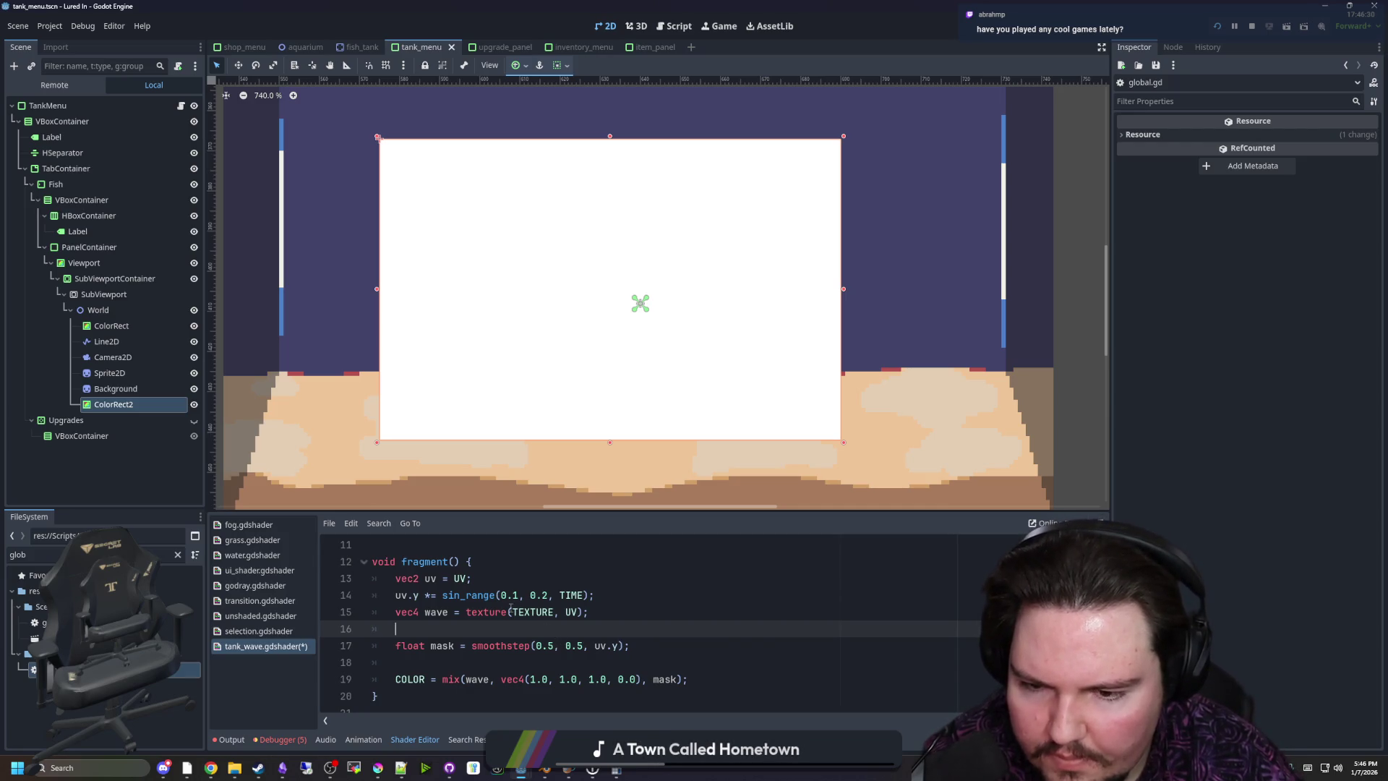
pyautogui.write('f')
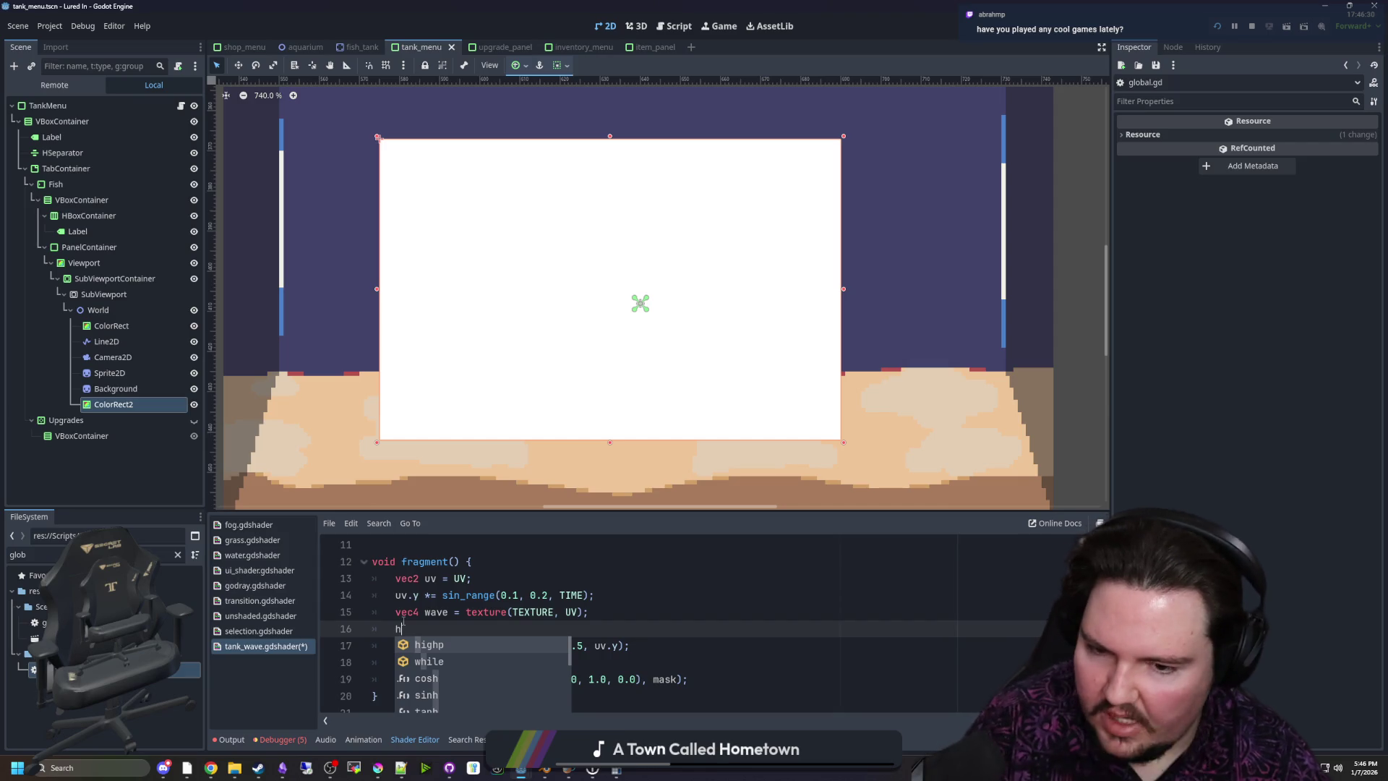
pyautogui.press('BackSpace')
# Change sin_range's first argument from 1 to 0.5, giving sin_range(0.5, 0.5, TIME)
pyautogui.click(395, 597)
pyautogui.write('#')
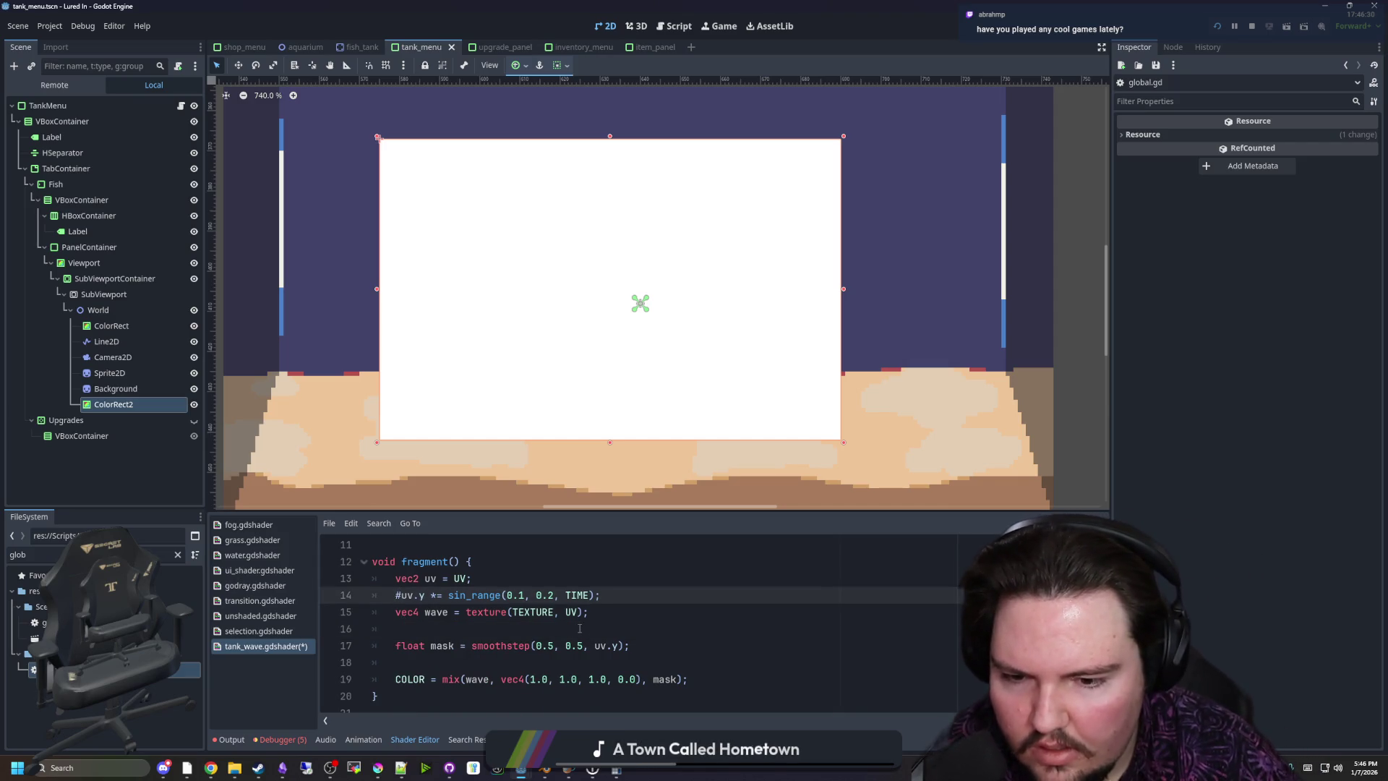
pyautogui.press('BackSpace')
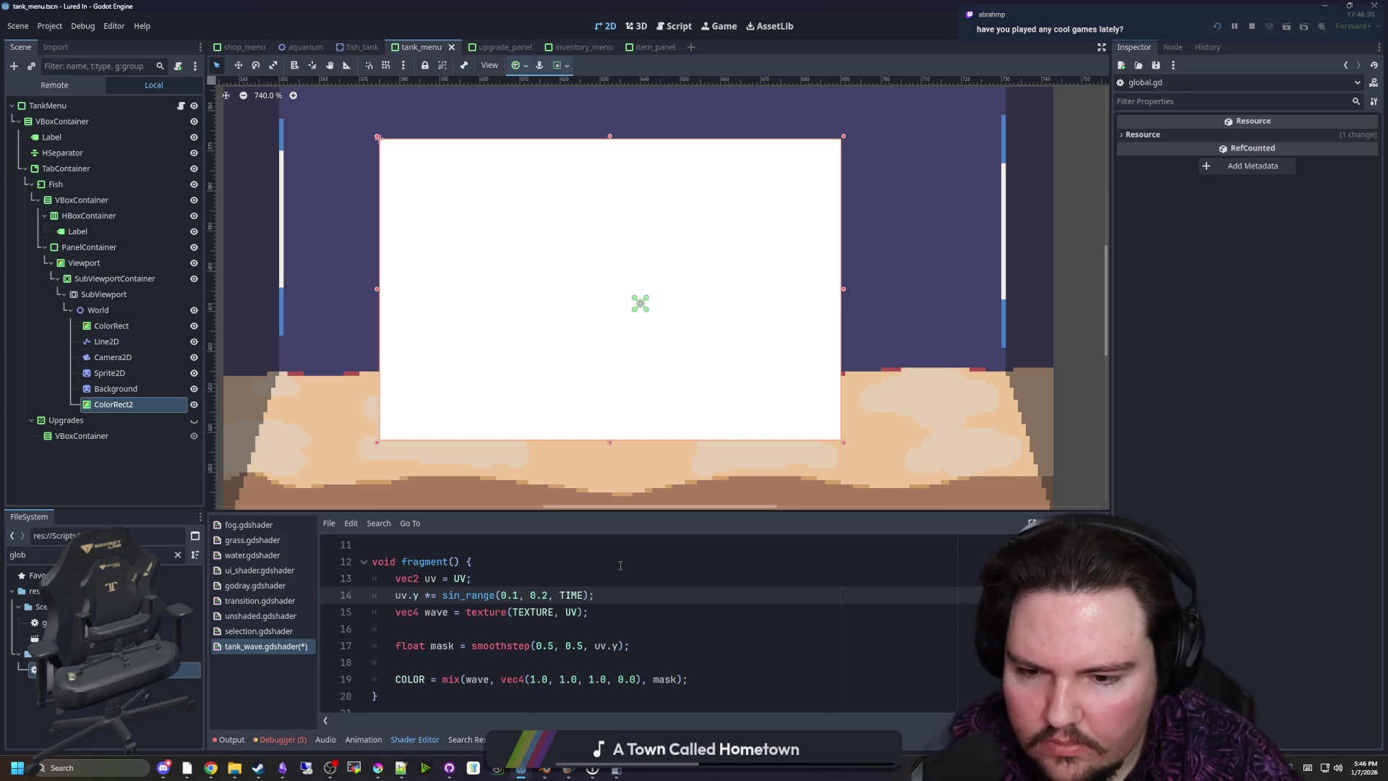
pyautogui.press('BackSpace')
pyautogui.write('5')
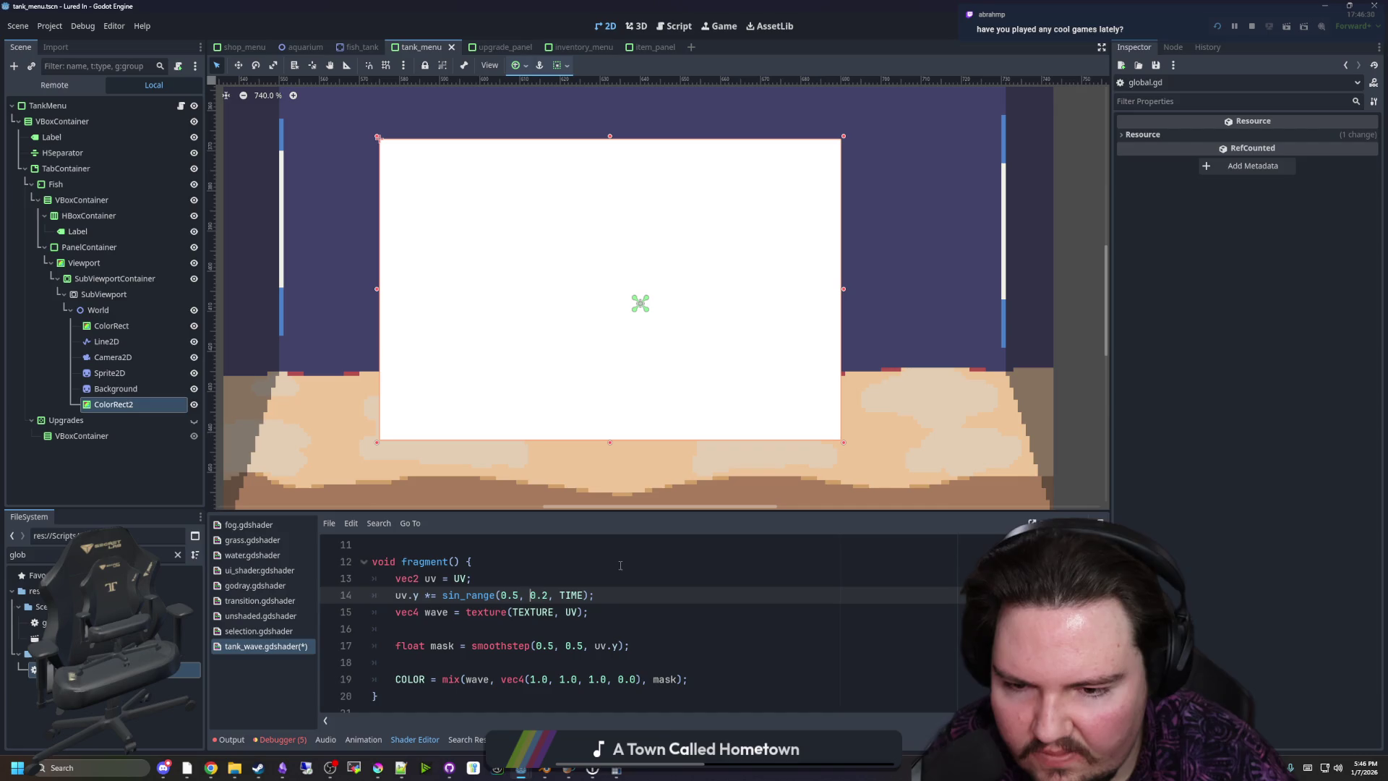
pyautogui.click(620, 565)
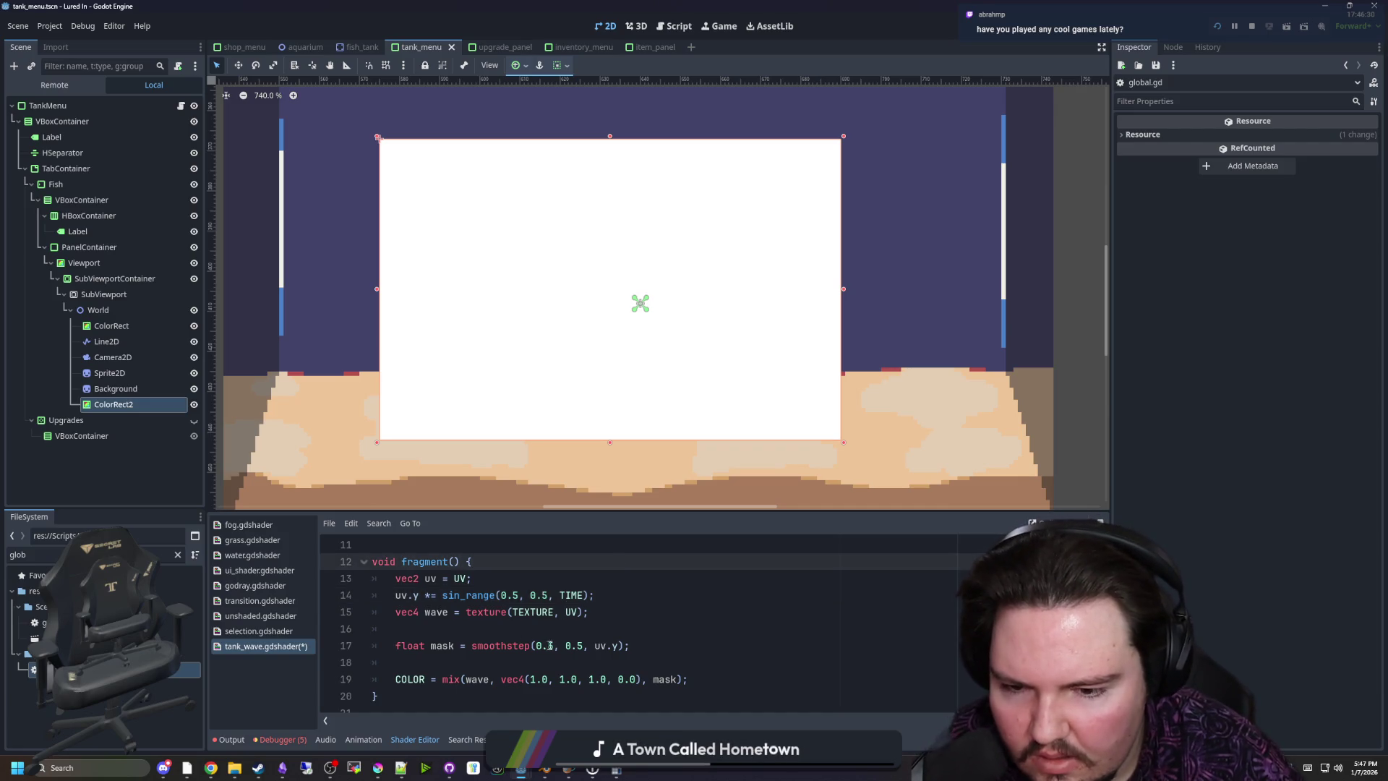
# Rewrite the mask as smoothstep(0, 1, uv.y)
pyautogui.click(550, 646)
pyautogui.press('BackSpace')
pyautogui.press('BackSpace')
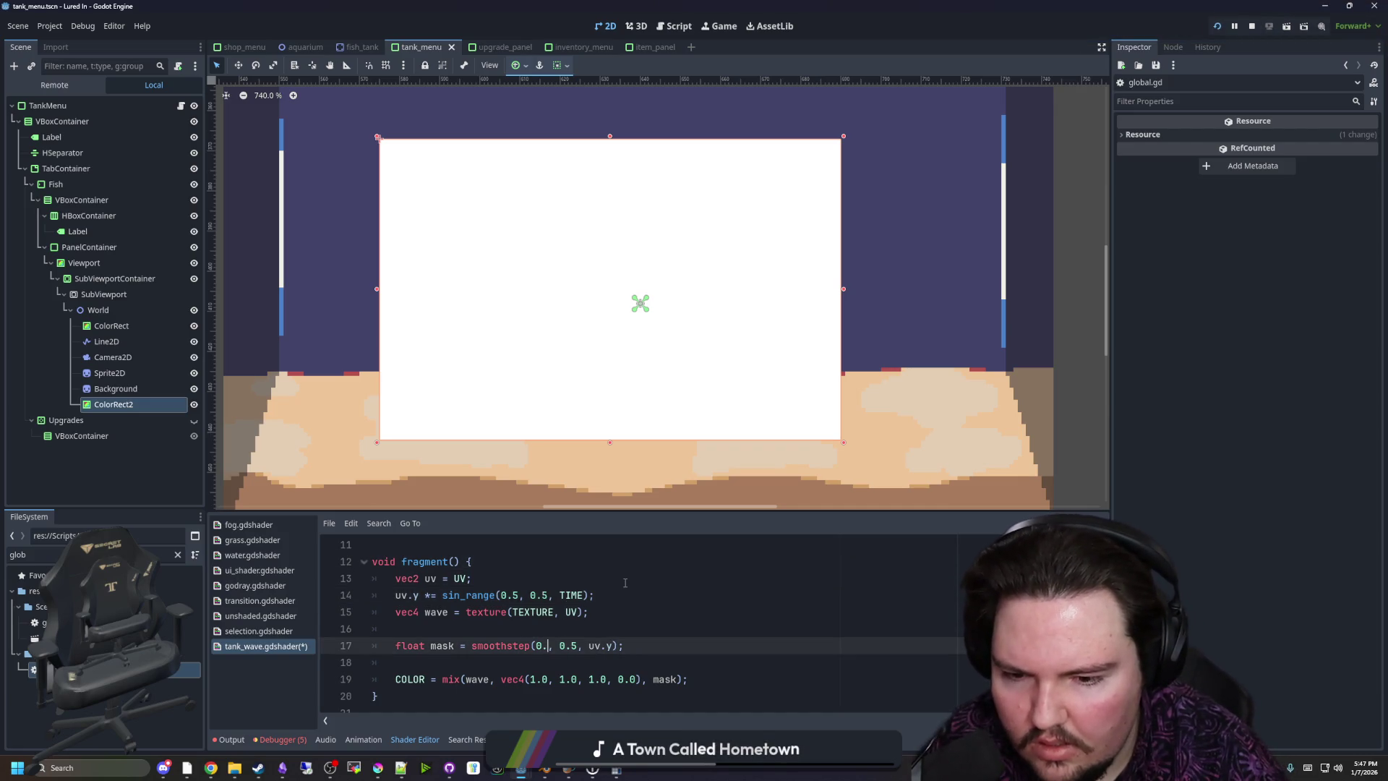
pyautogui.press('Delete')
pyautogui.press('BackSpace')
pyautogui.write('1')
pyautogui.press('Left')
pyautogui.press('BackSpace')
pyautogui.click(625, 582)
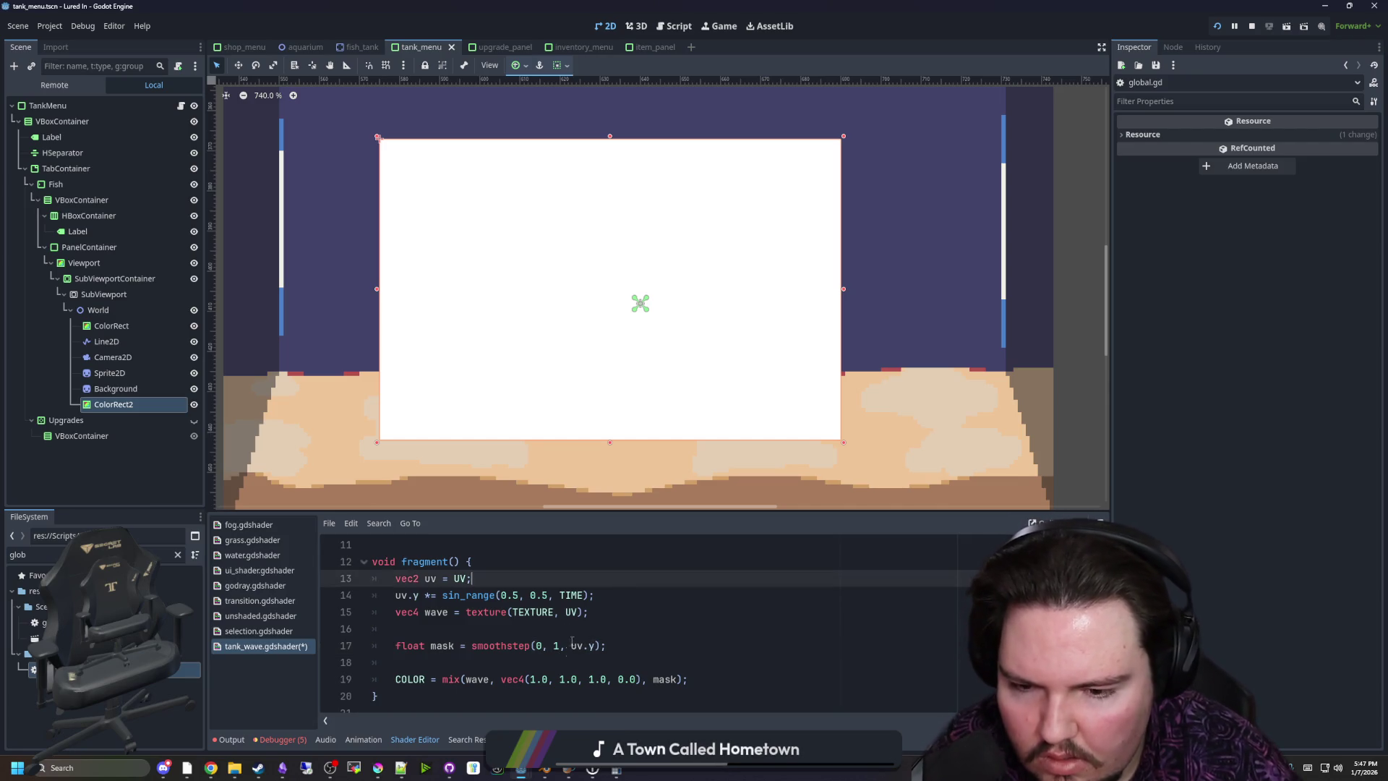
# Try smoothstep edges .9 and .8, then change the first edge to 0.7
pyautogui.click(539, 646)
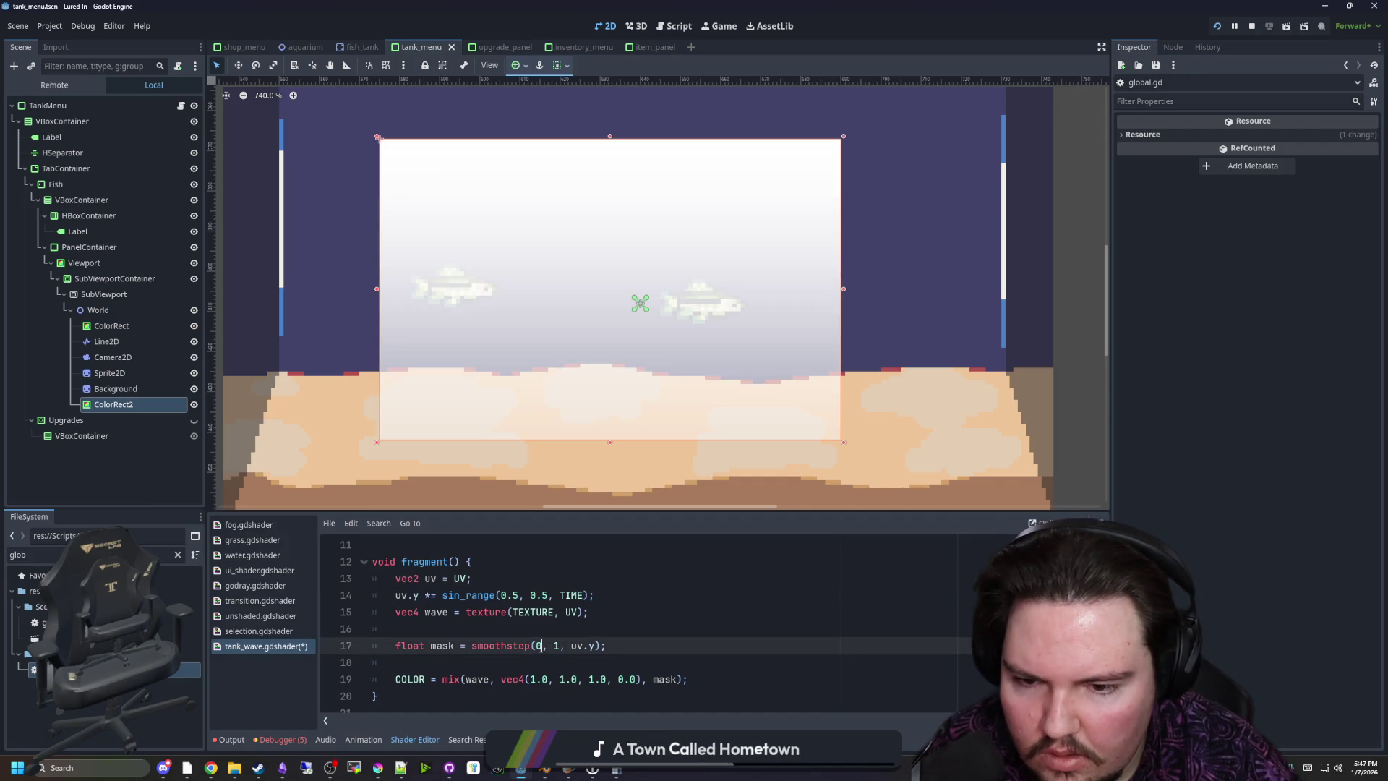
pyautogui.write('.9')
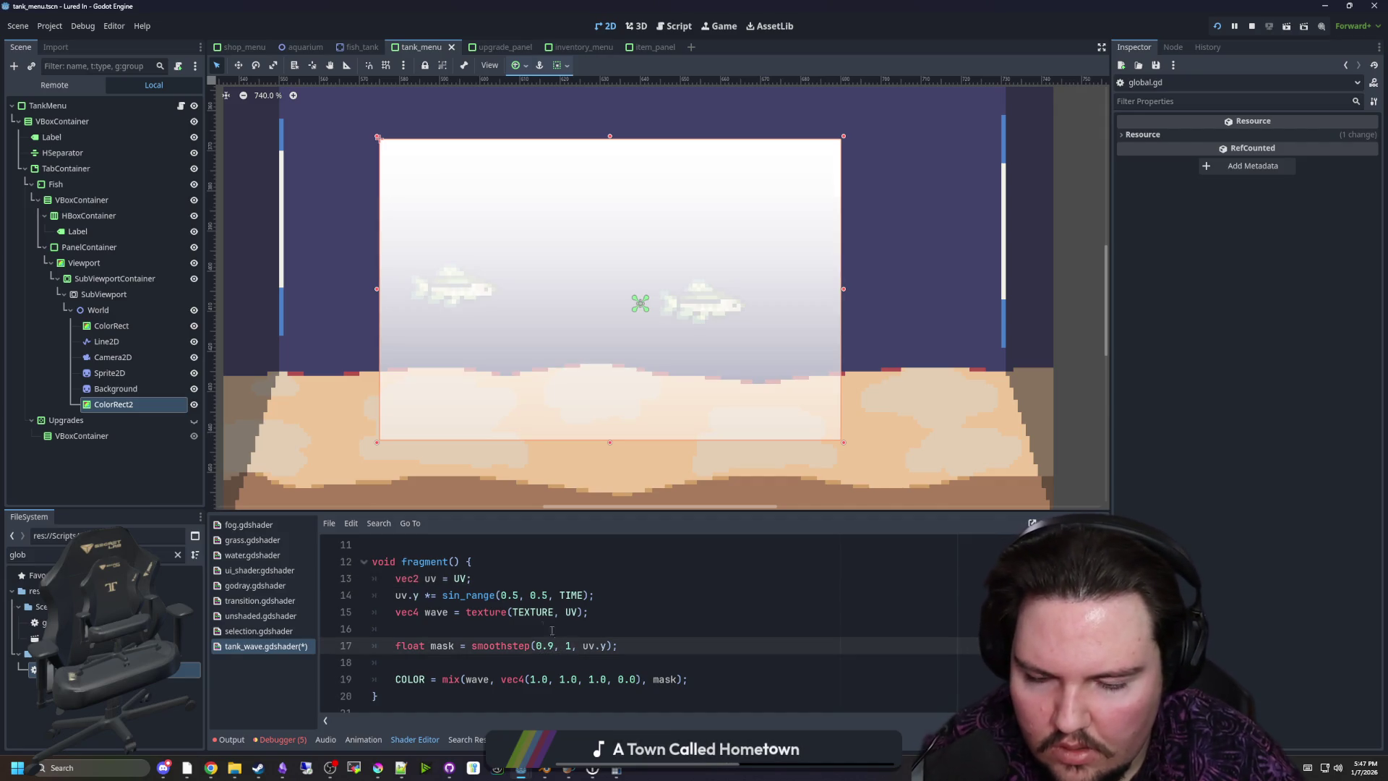
pyautogui.press('Right')
pyautogui.press('Right')
pyautogui.press('Delete')
pyautogui.write('.8')
pyautogui.press('Left')
pyautogui.press('Left')
pyautogui.press('Left')
pyautogui.press('BackSpace')
pyautogui.write('7')
pyautogui.press('Up')
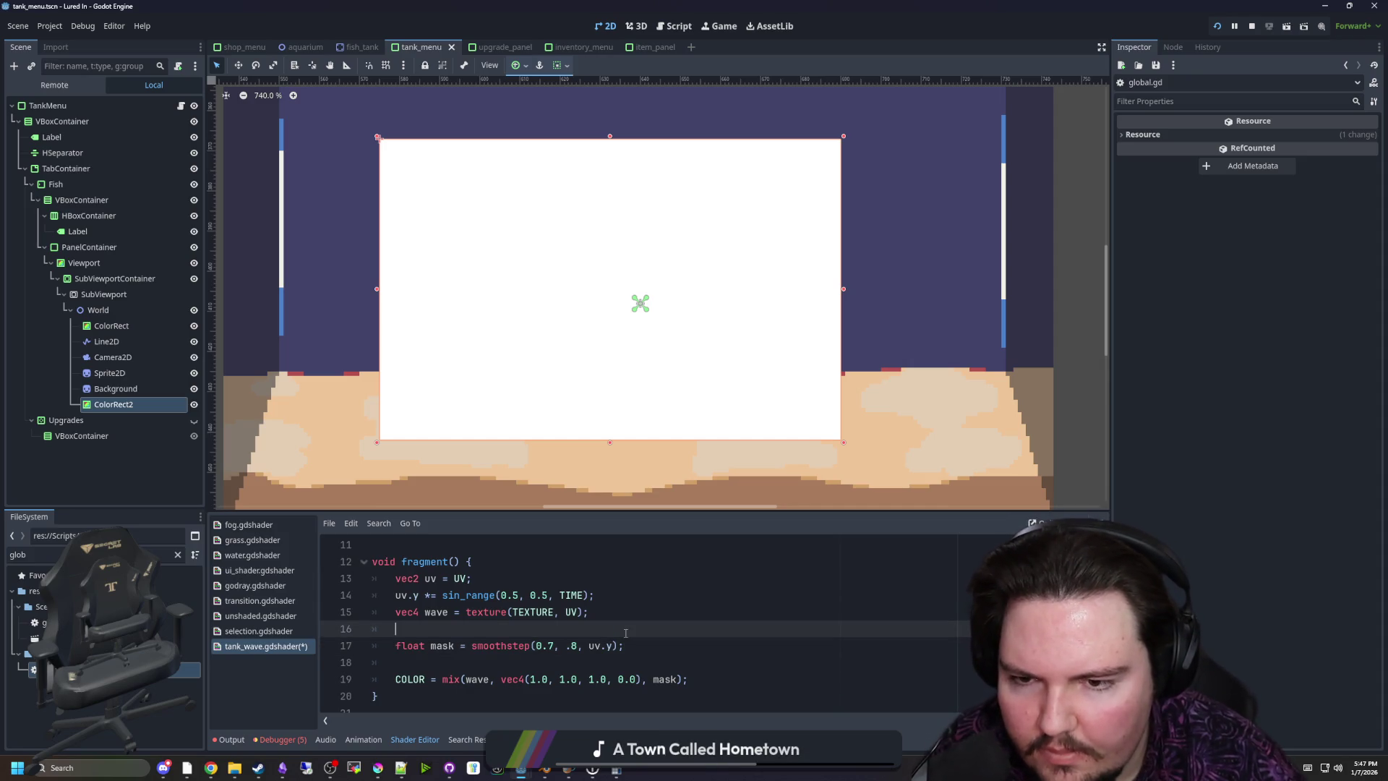
# Set the first edge to 0.5 for a hard cutoff, smoothstep(0.5, .5, uv.y)
pyautogui.click(551, 645)
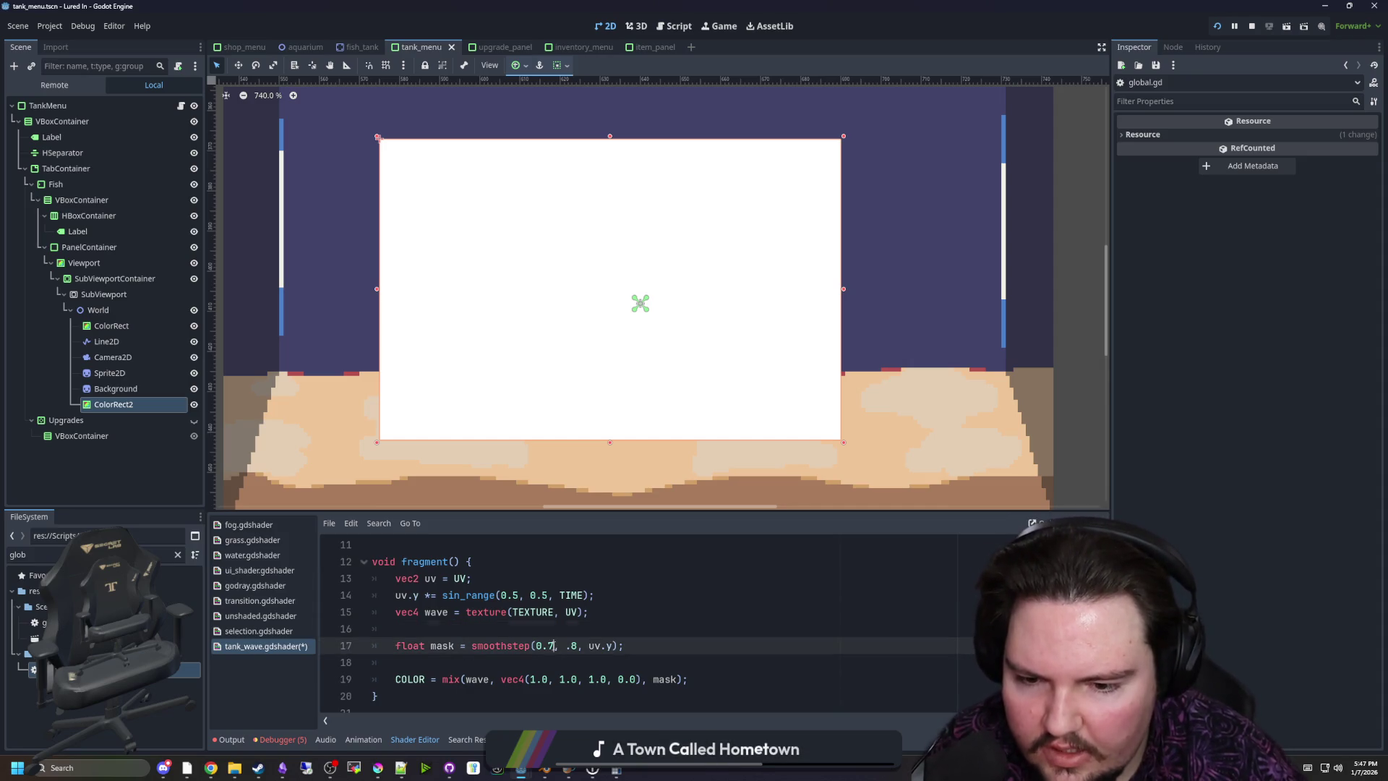
pyautogui.press('BackSpace')
pyautogui.write('5')
pyautogui.press('Right')
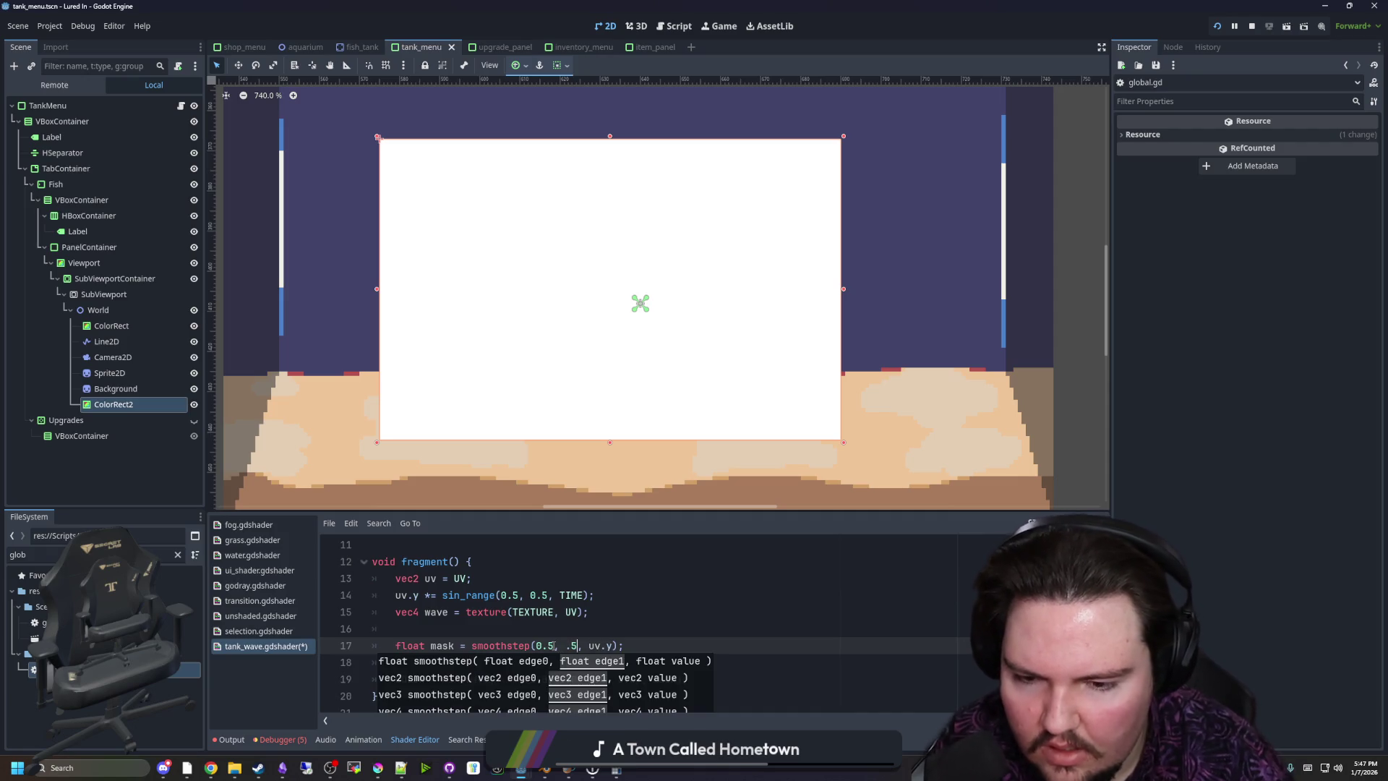
pyautogui.click(571, 635)
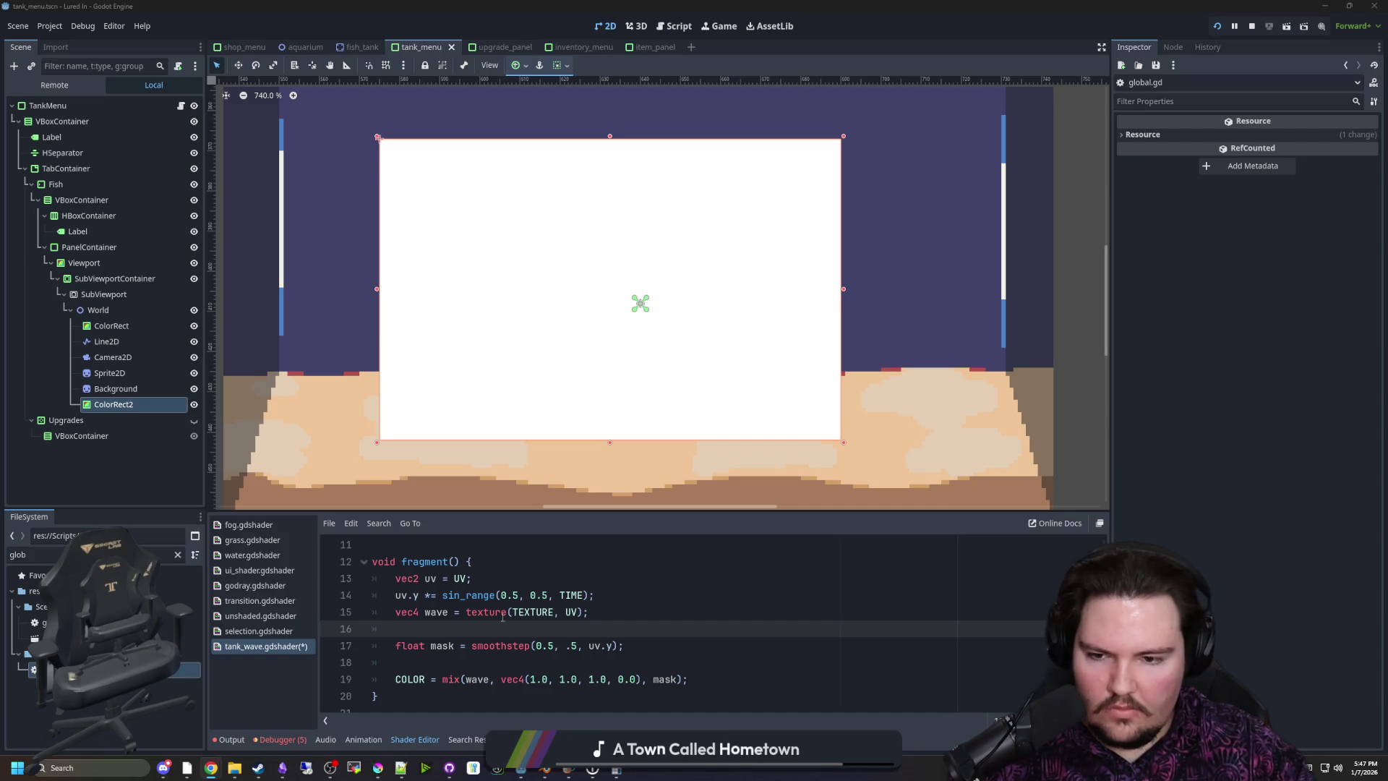
pyautogui.doubleClick(666, 680)
# Put uv.y back as the mix factor, comment out the mask line, and save
pyautogui.write('uv.y')
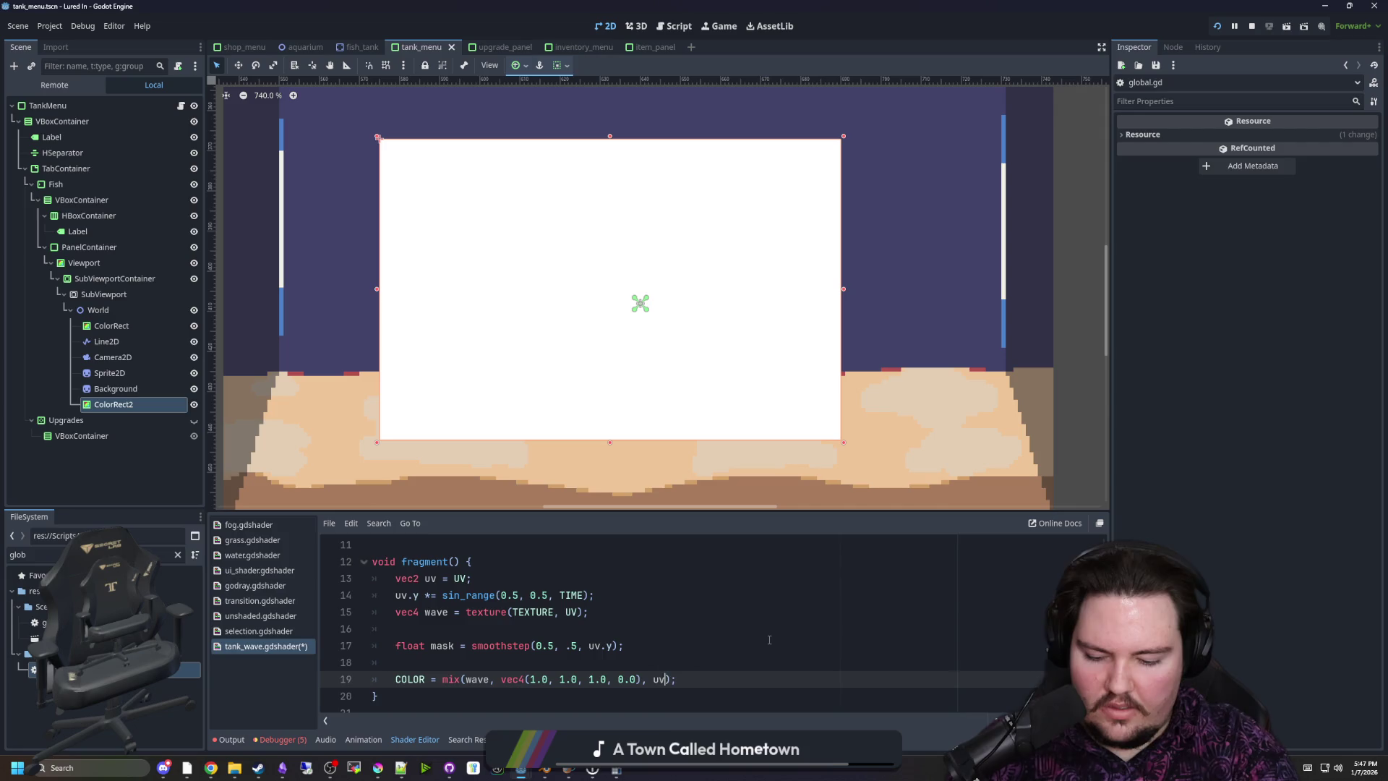
pyautogui.click(398, 646)
pyautogui.write('//')
pyautogui.click(472, 629)
pyautogui.hotkey('ctrl', 's')
pyautogui.hotkey('ctrl', 's')
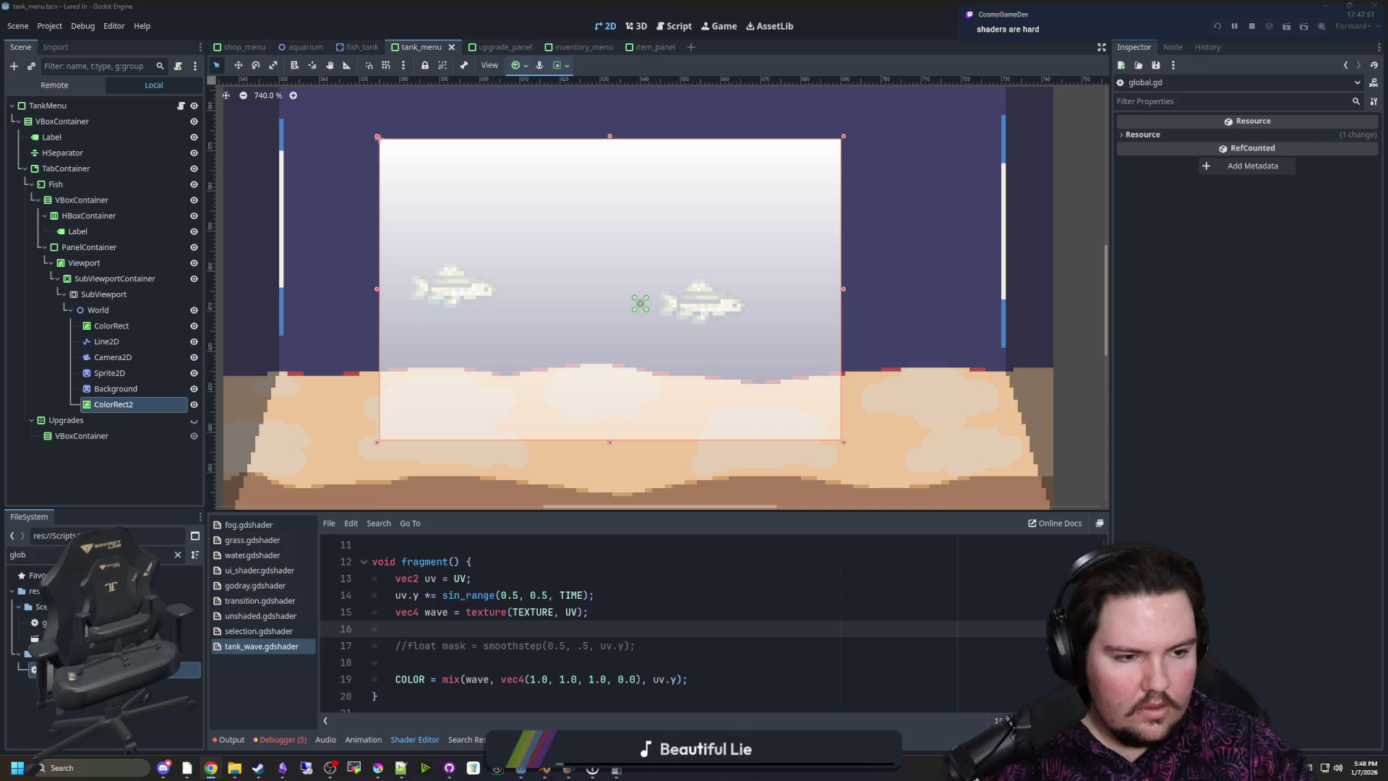
# Uncomment the float mask line and use mask instead of uv.y in the mix call
pyautogui.press('Down')
pyautogui.press('Delete')
pyautogui.press('Delete')
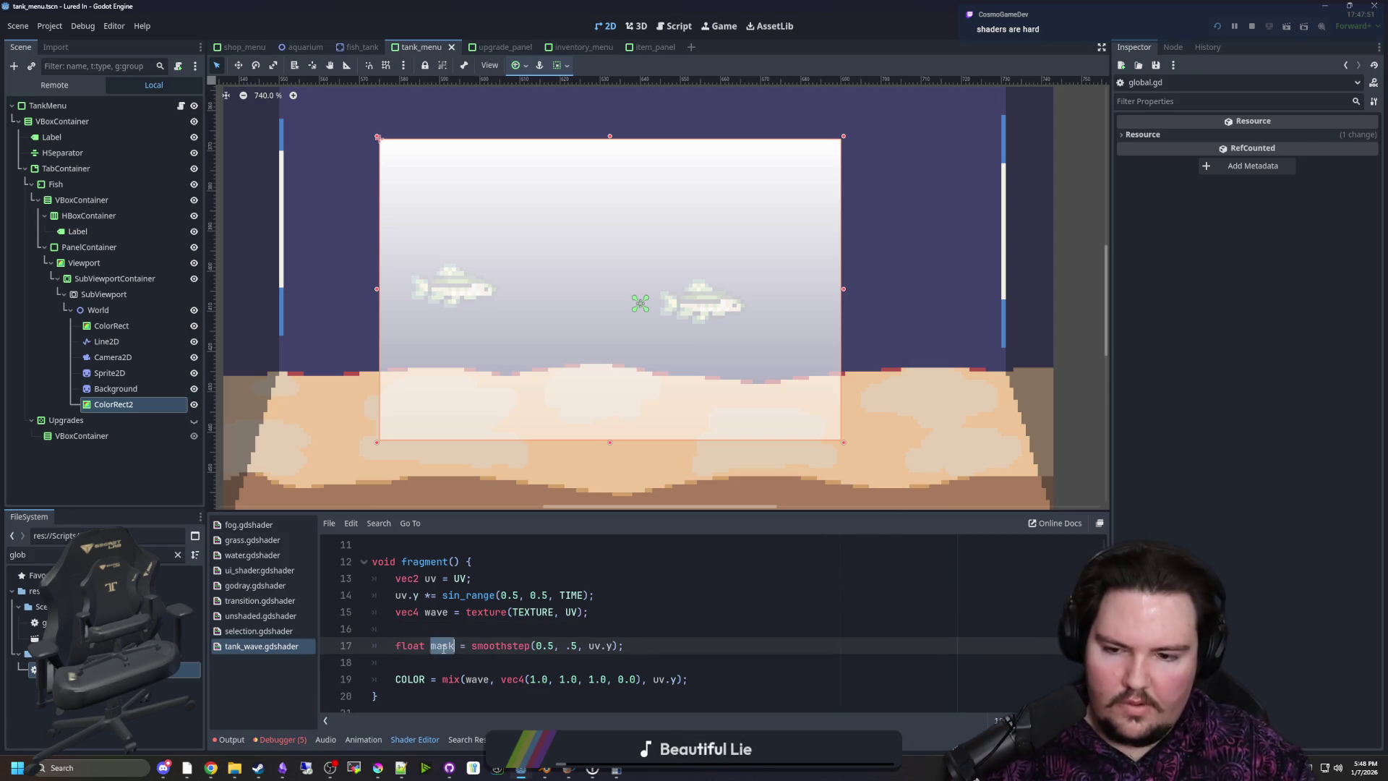
pyautogui.click(663, 679)
pyautogui.moveTo(653, 679); pyautogui.dragTo(681, 679)
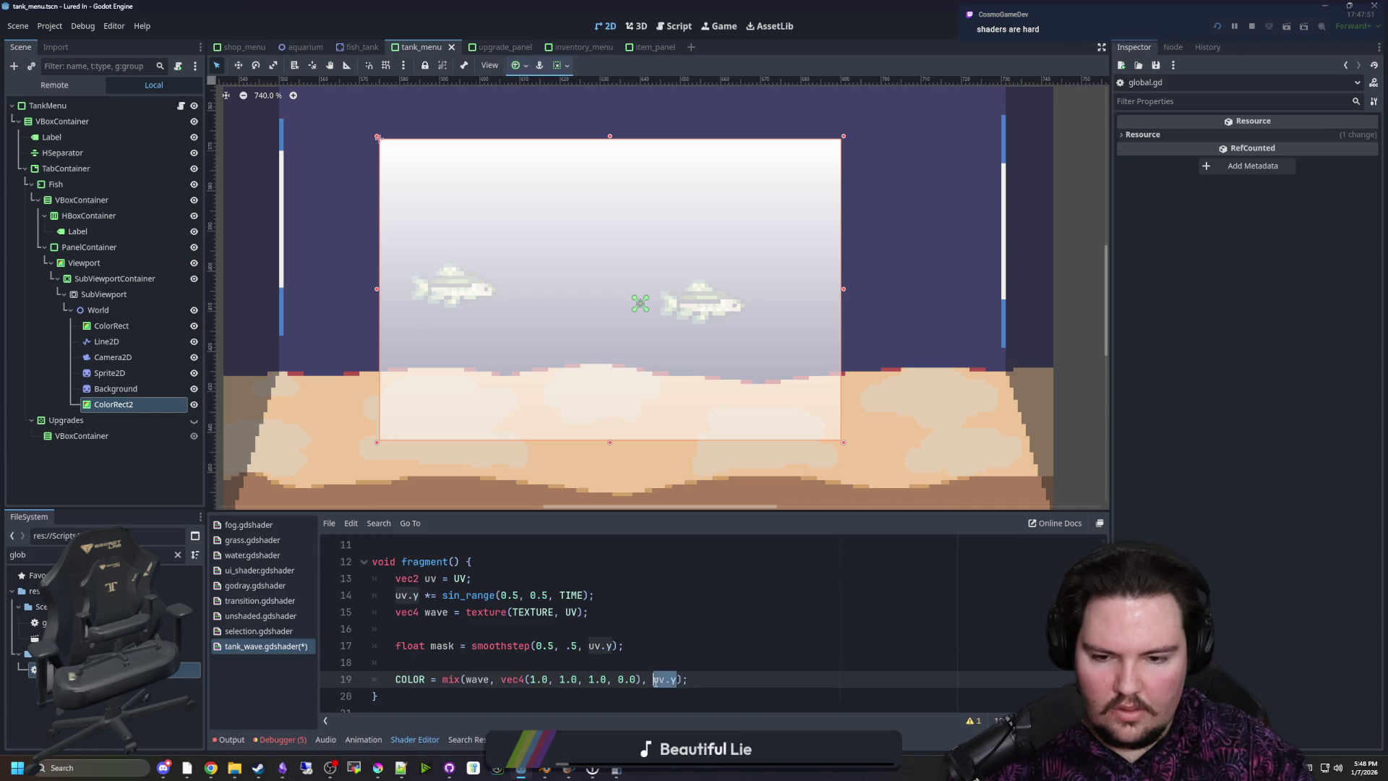
pyautogui.write('mask')
pyautogui.click(637, 661)
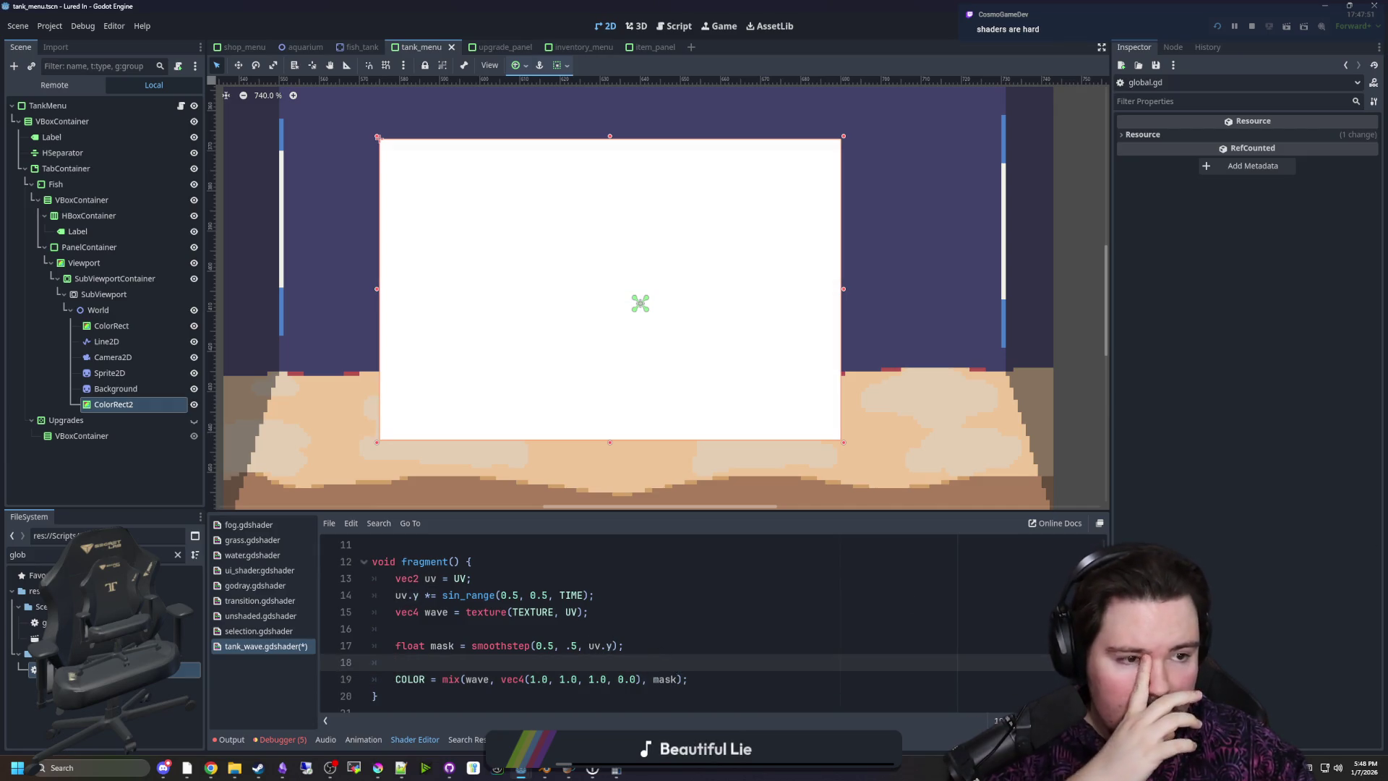
# Set the smoothstep edges to 0.99 and 0.11 and save the shader
pyautogui.click(551, 646)
pyautogui.press('BackSpace')
pyautogui.write('1')
pyautogui.press('Right')
pyautogui.press('Right')
pyautogui.press('BackSpace')
pyautogui.write('11')
pyautogui.press('Left')
pyautogui.press('Left')
pyautogui.press('Left')
pyautogui.write('9, ')
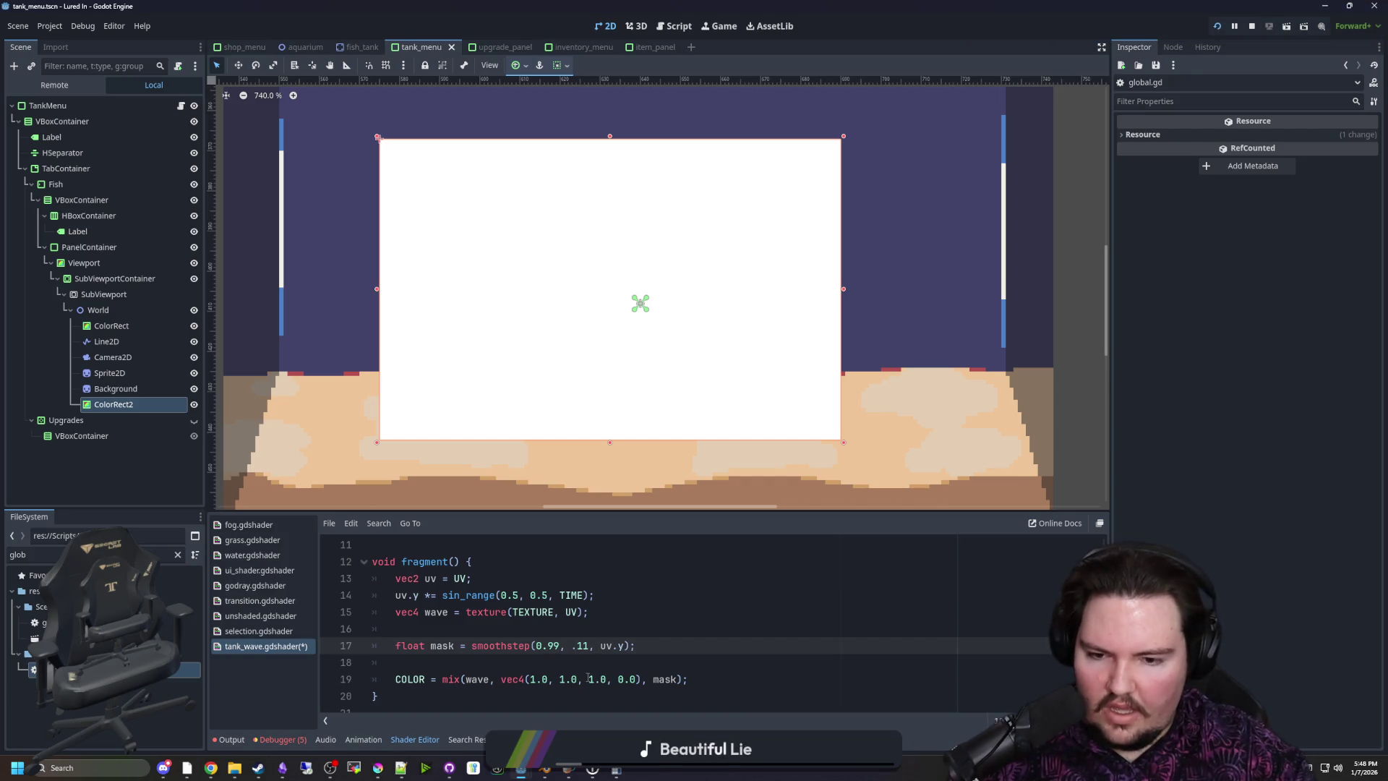
pyautogui.write('0')
pyautogui.click(632, 628)
pyautogui.hotkey('ctrl', 's')
pyautogui.click(632, 612)
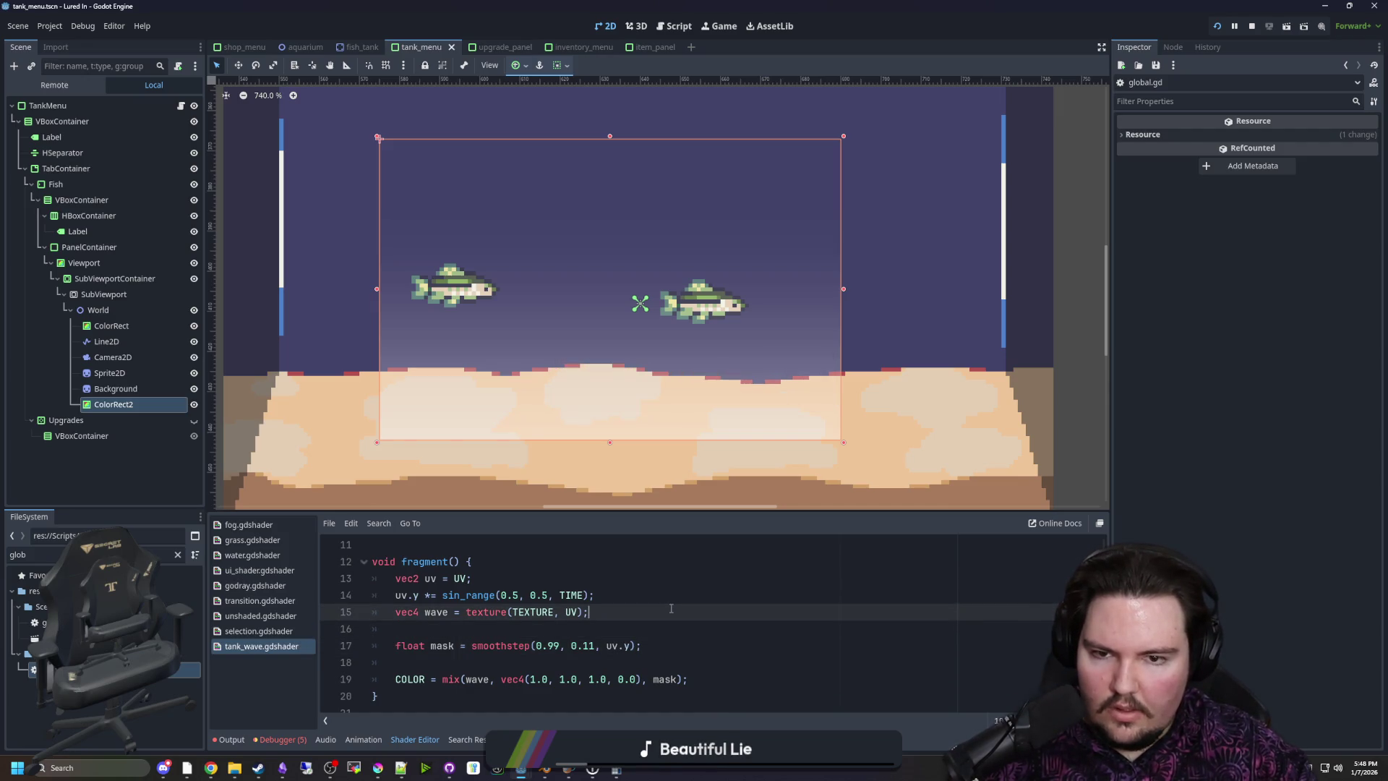
pyautogui.scroll(-4, 648, 394)
pyautogui.scroll(2, 648, 394)
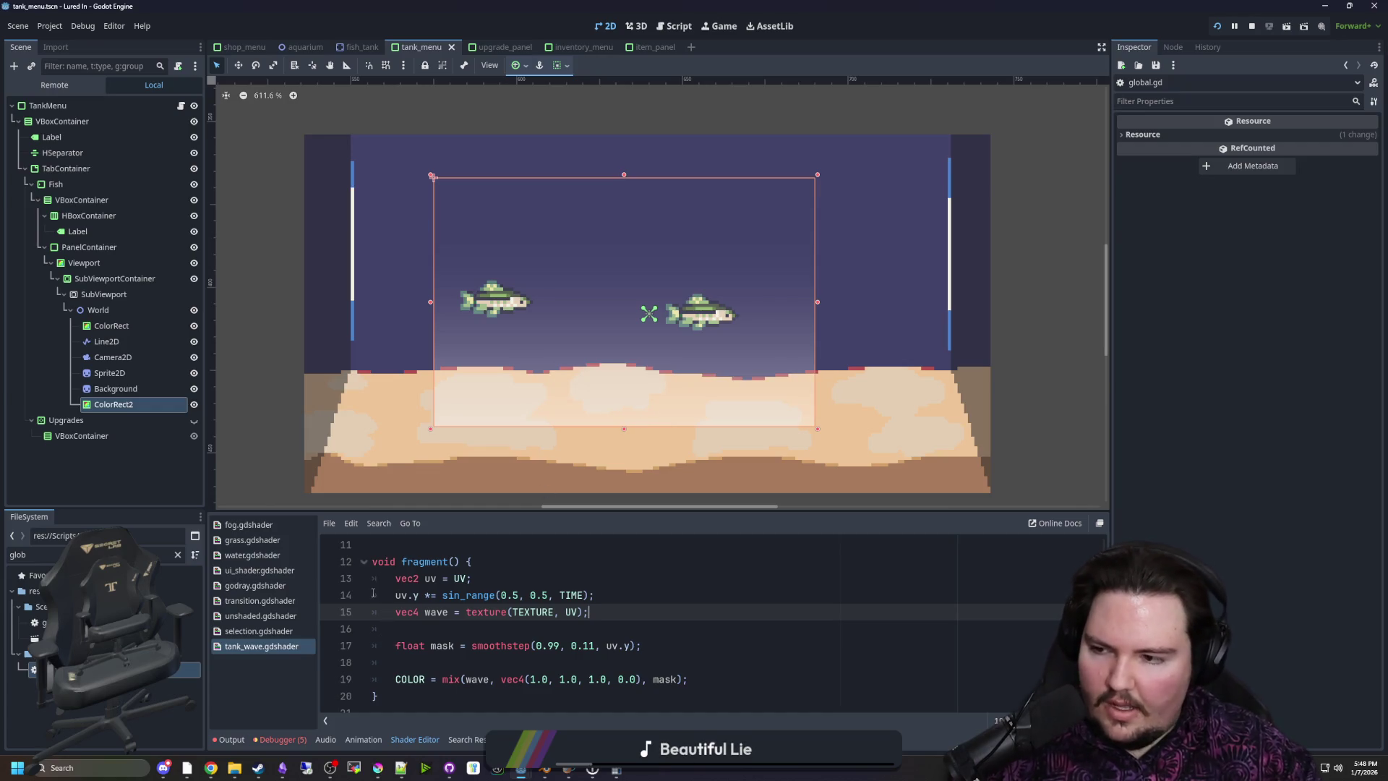
# In Steam, search the library for 'power' and open PowerWash Simulator 2's store page
pyautogui.moveTo(258, 767)
pyautogui.click(256, 722)
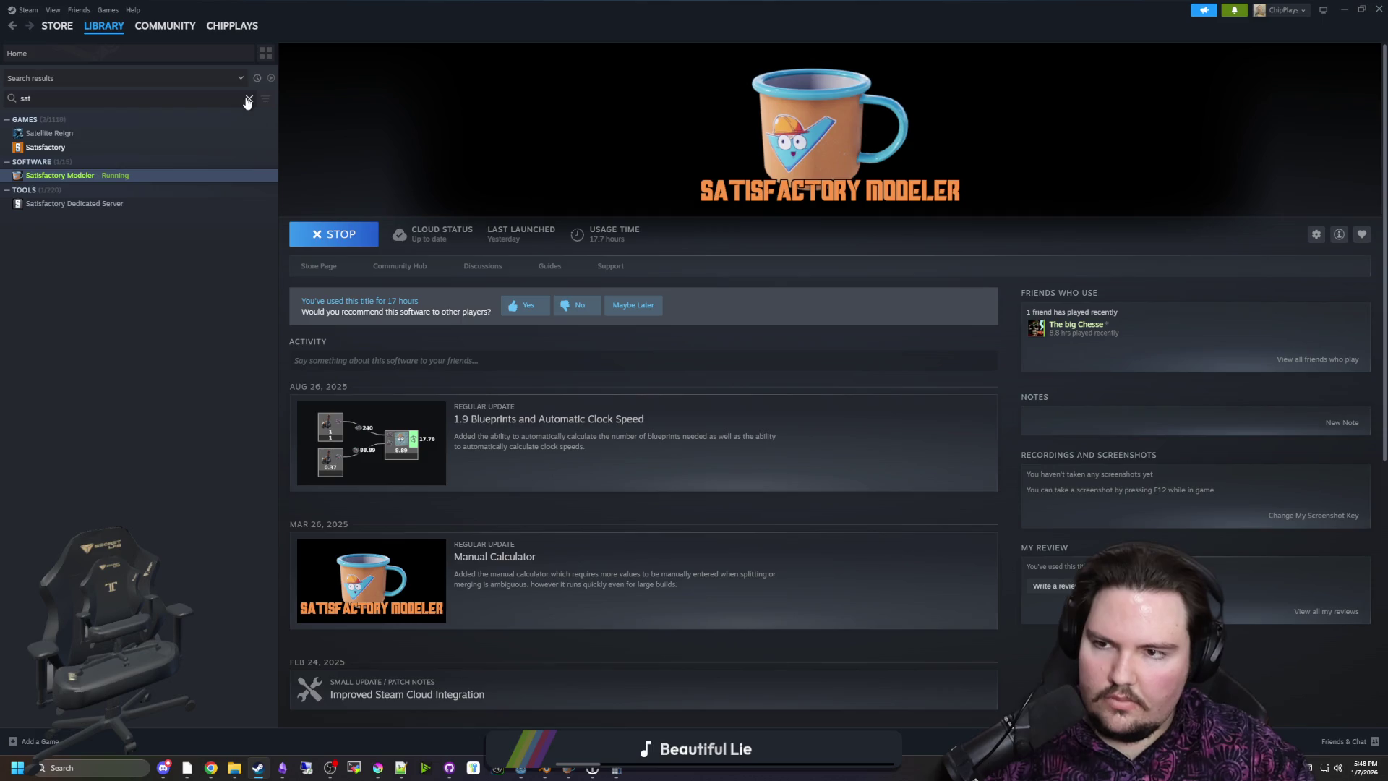
pyautogui.click(248, 100)
pyautogui.write('power')
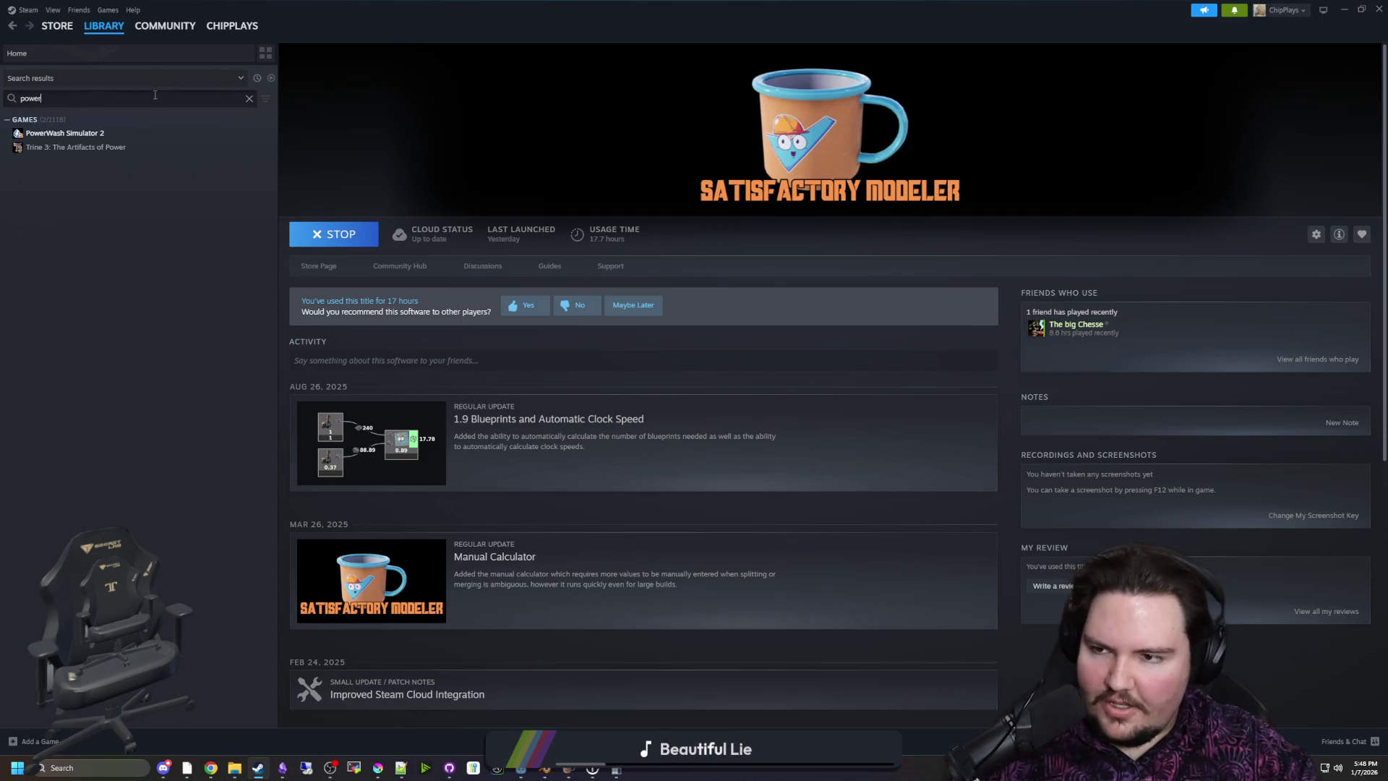
pyautogui.click(110, 134)
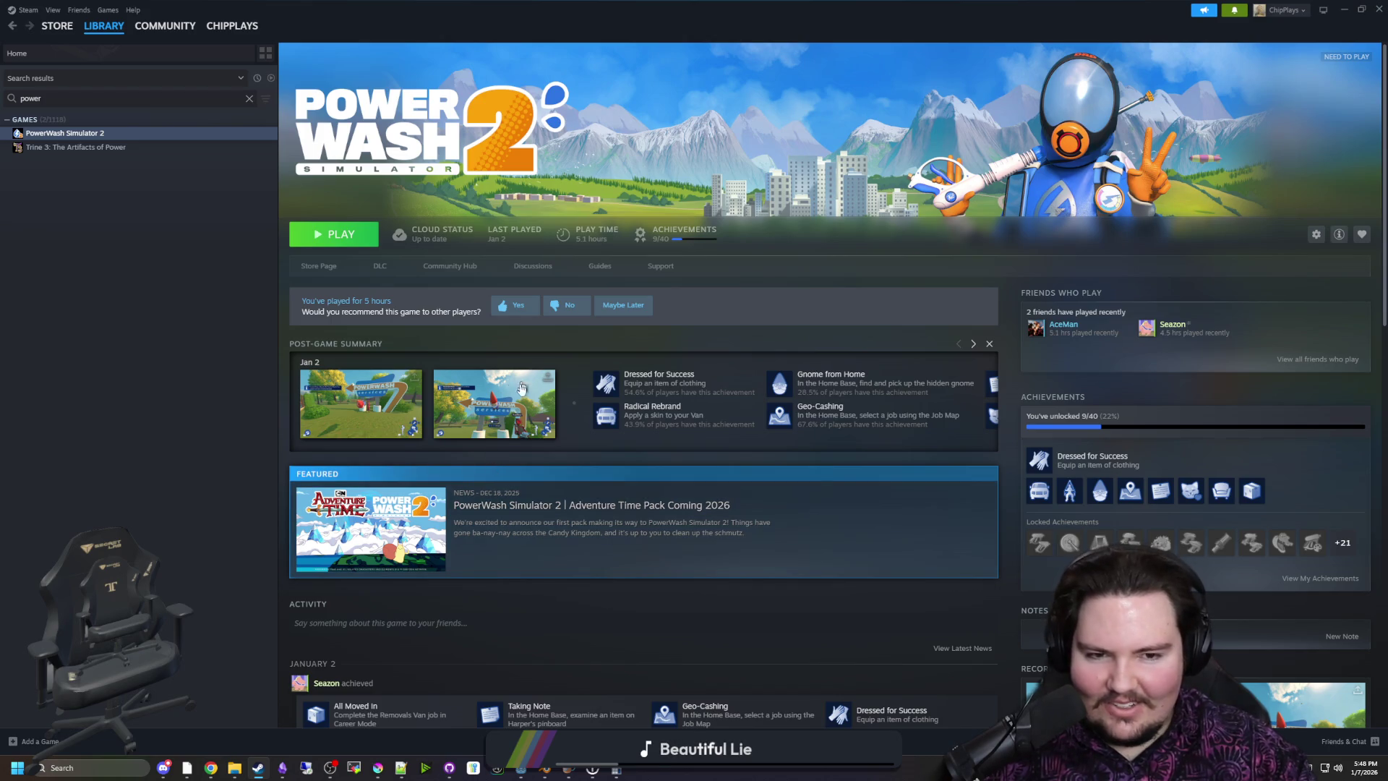
pyautogui.click(315, 267)
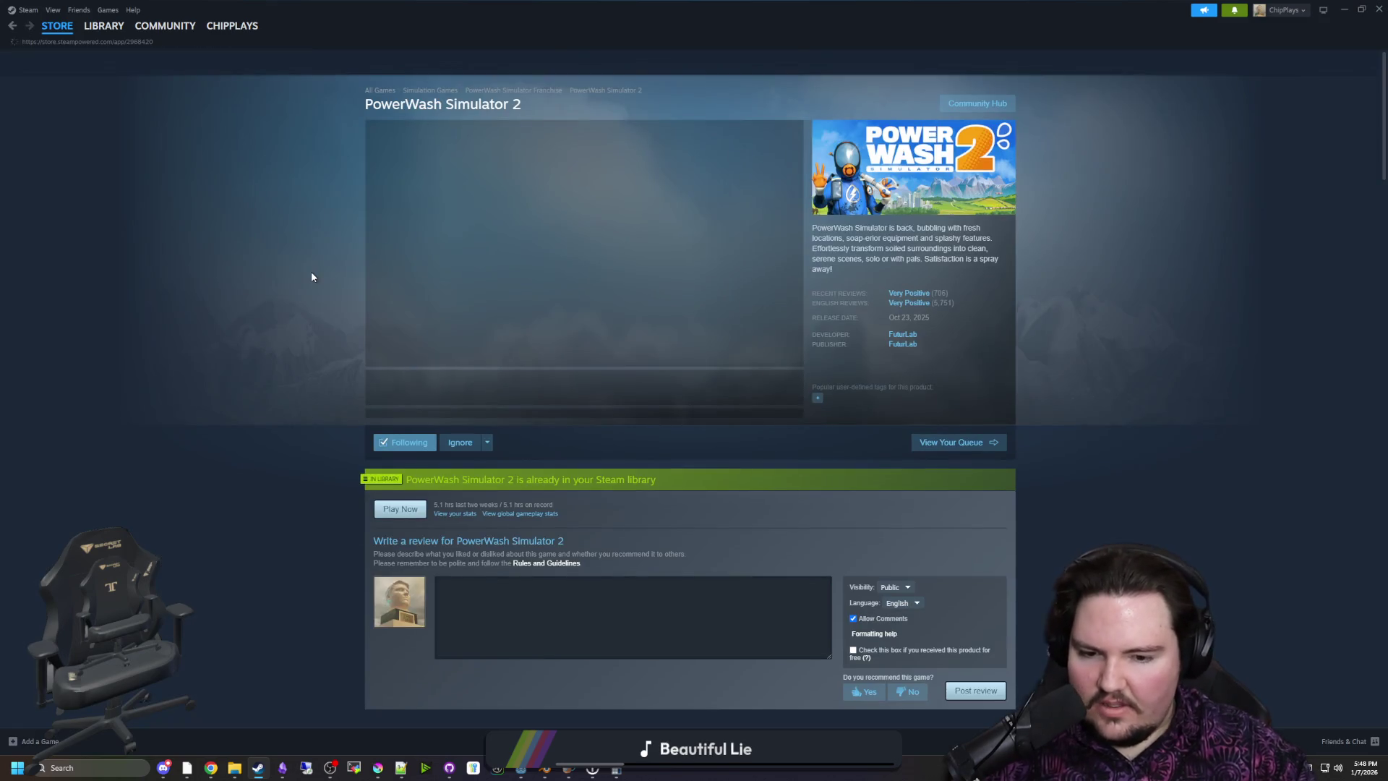
# Page through PowerWash Simulator 2's screenshots full size, then close the viewer
pyautogui.scroll(-2, 536, 390)
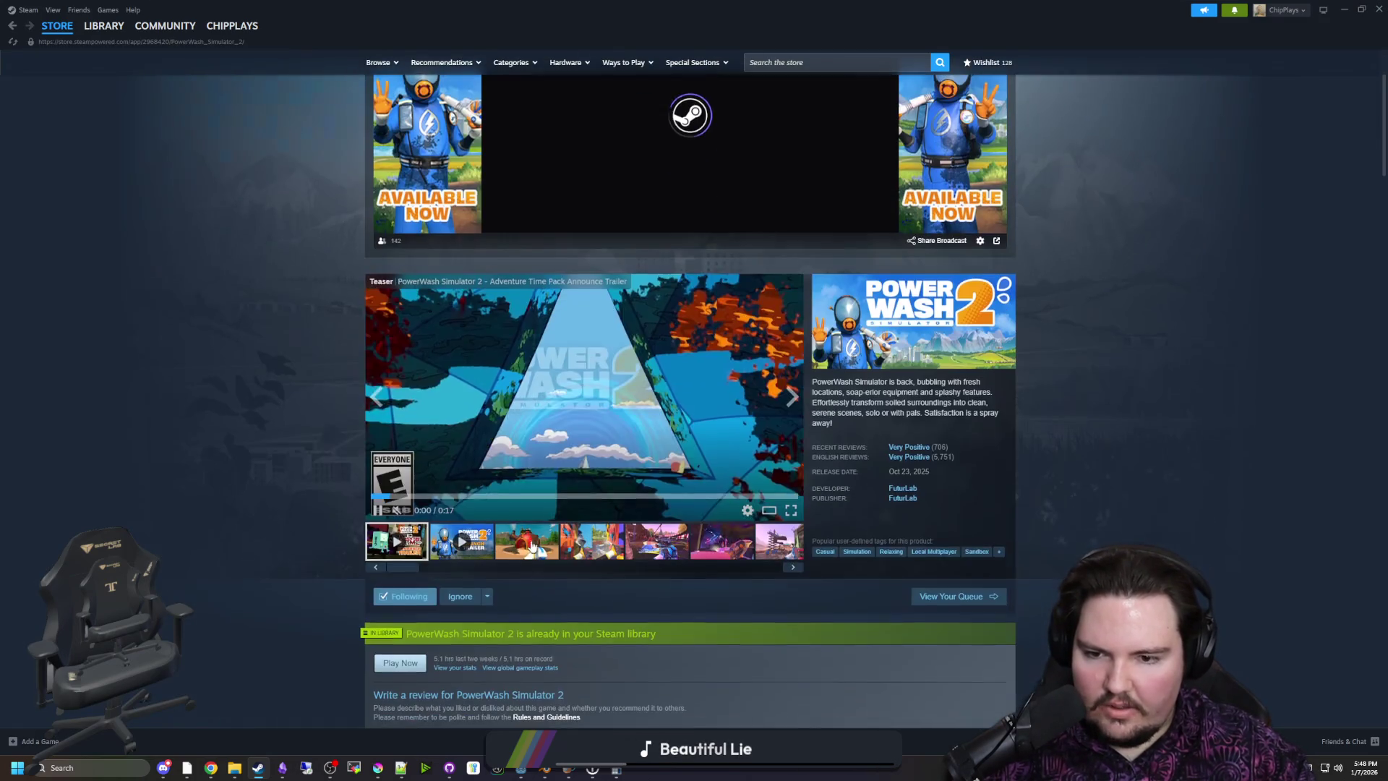
pyautogui.click(547, 486)
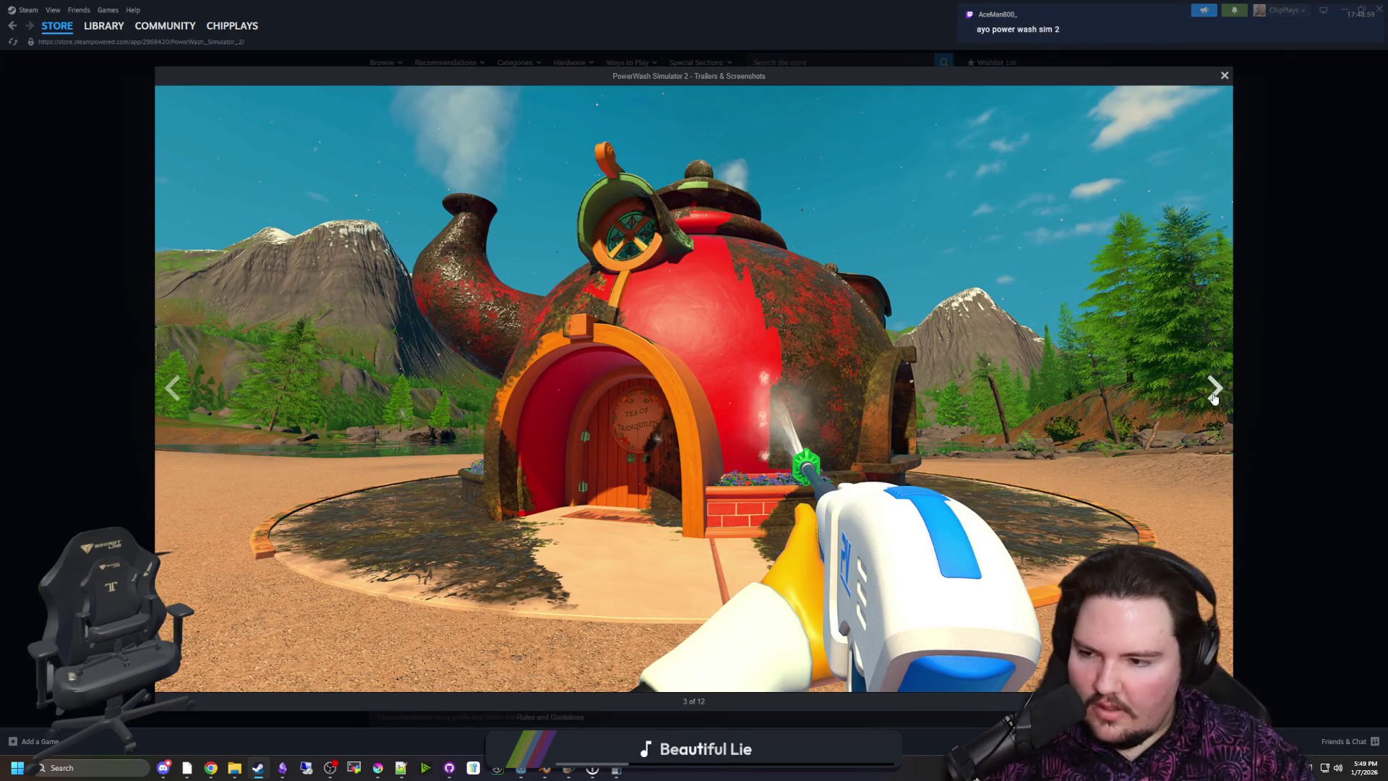
pyautogui.click(1215, 390)
pyautogui.click(1214, 394)
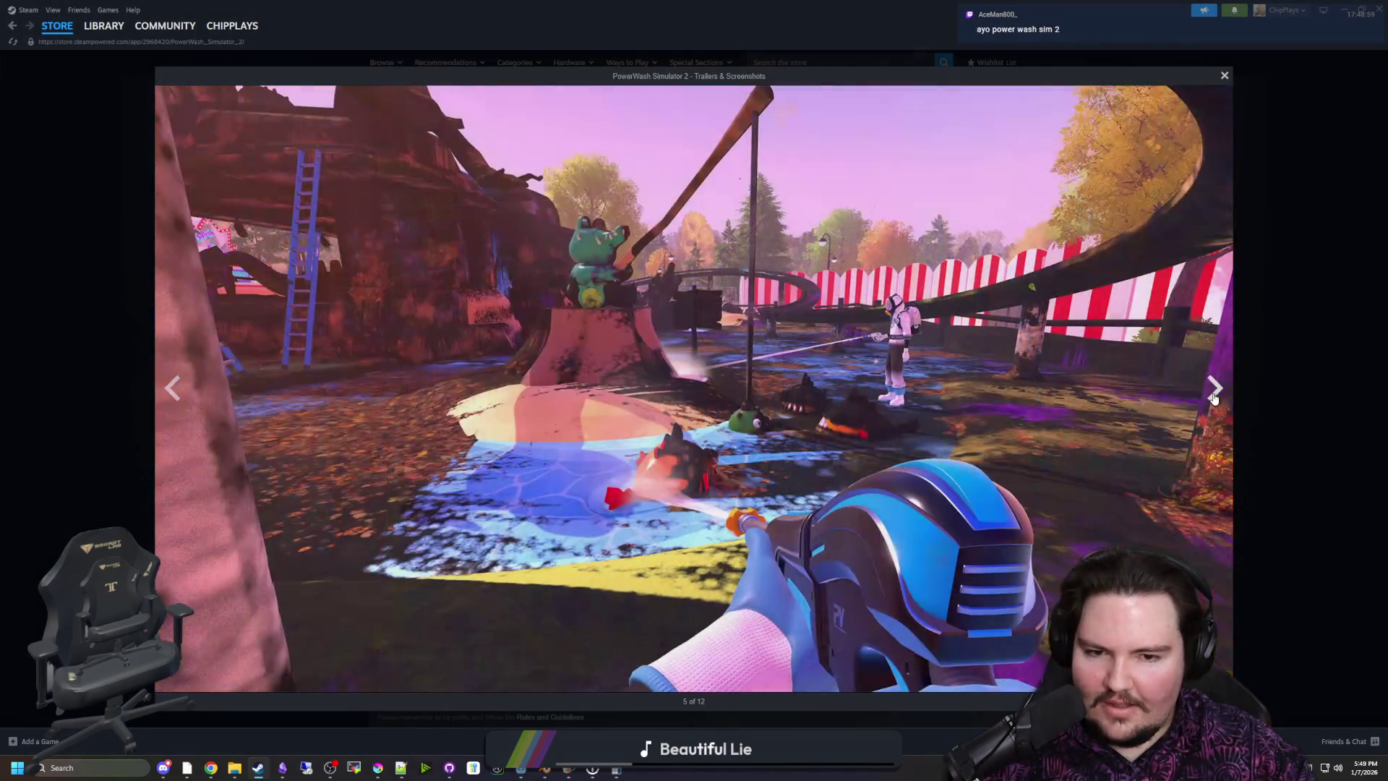
pyautogui.click(1215, 394)
pyautogui.click(1214, 394)
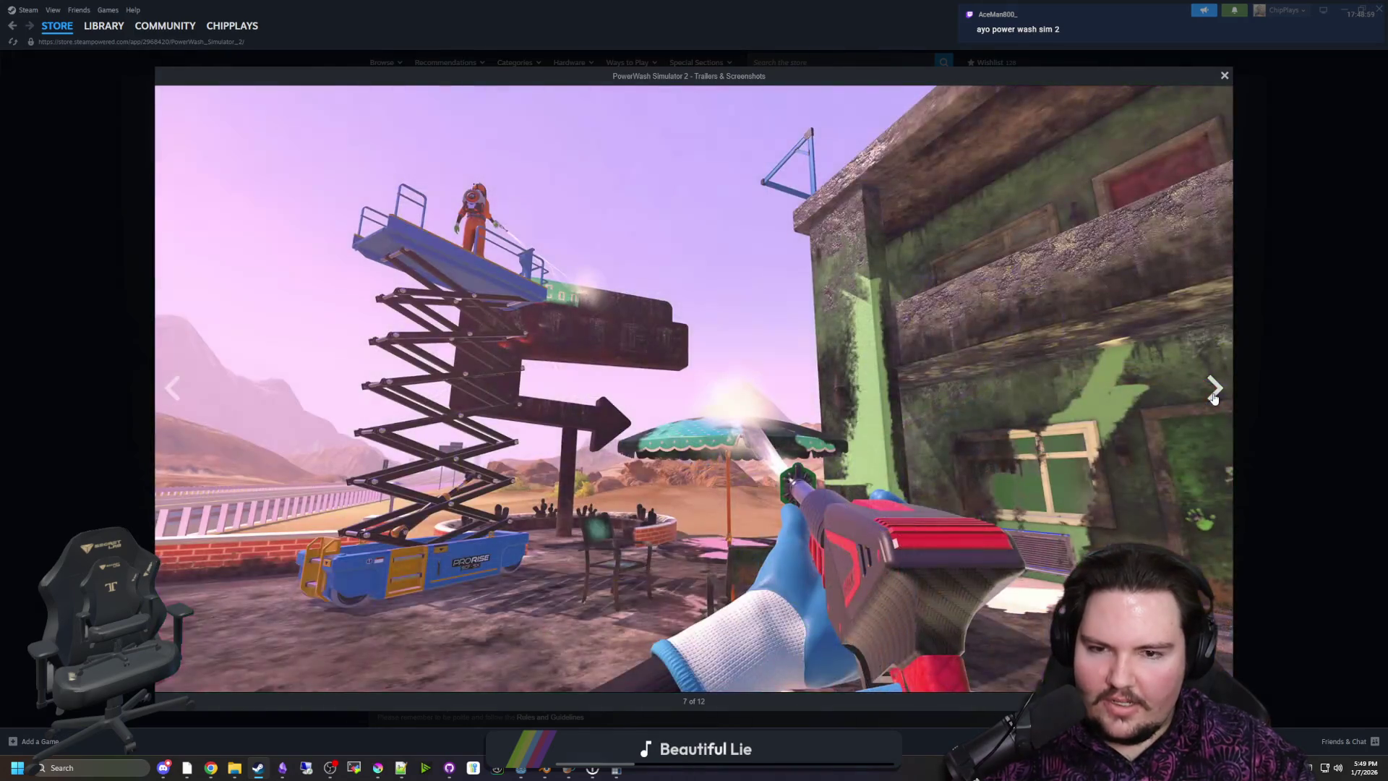
pyautogui.click(1215, 394)
pyautogui.click(1215, 394)
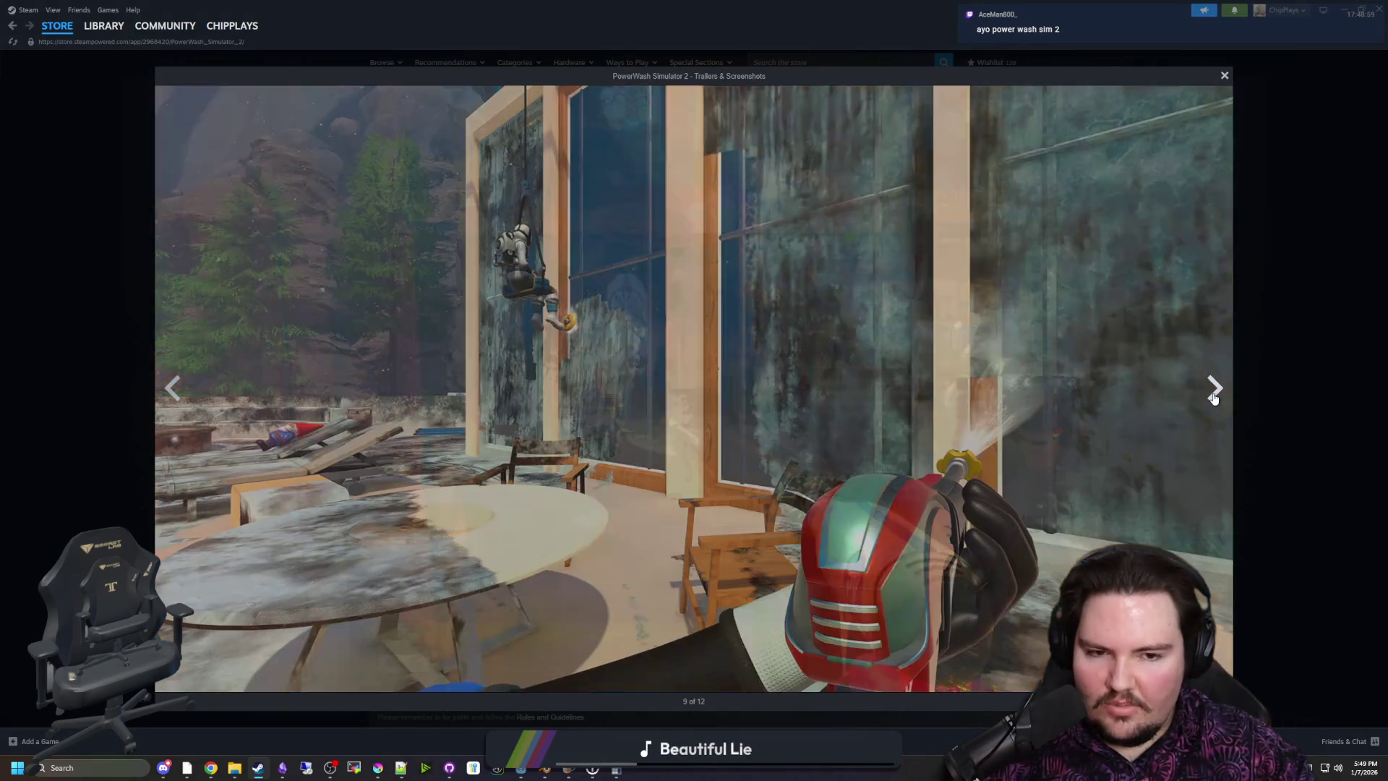
pyautogui.click(1215, 390)
pyautogui.click(1214, 390)
pyautogui.click(1214, 390)
pyautogui.click(1215, 390)
pyautogui.click(1214, 391)
pyautogui.click(1215, 391)
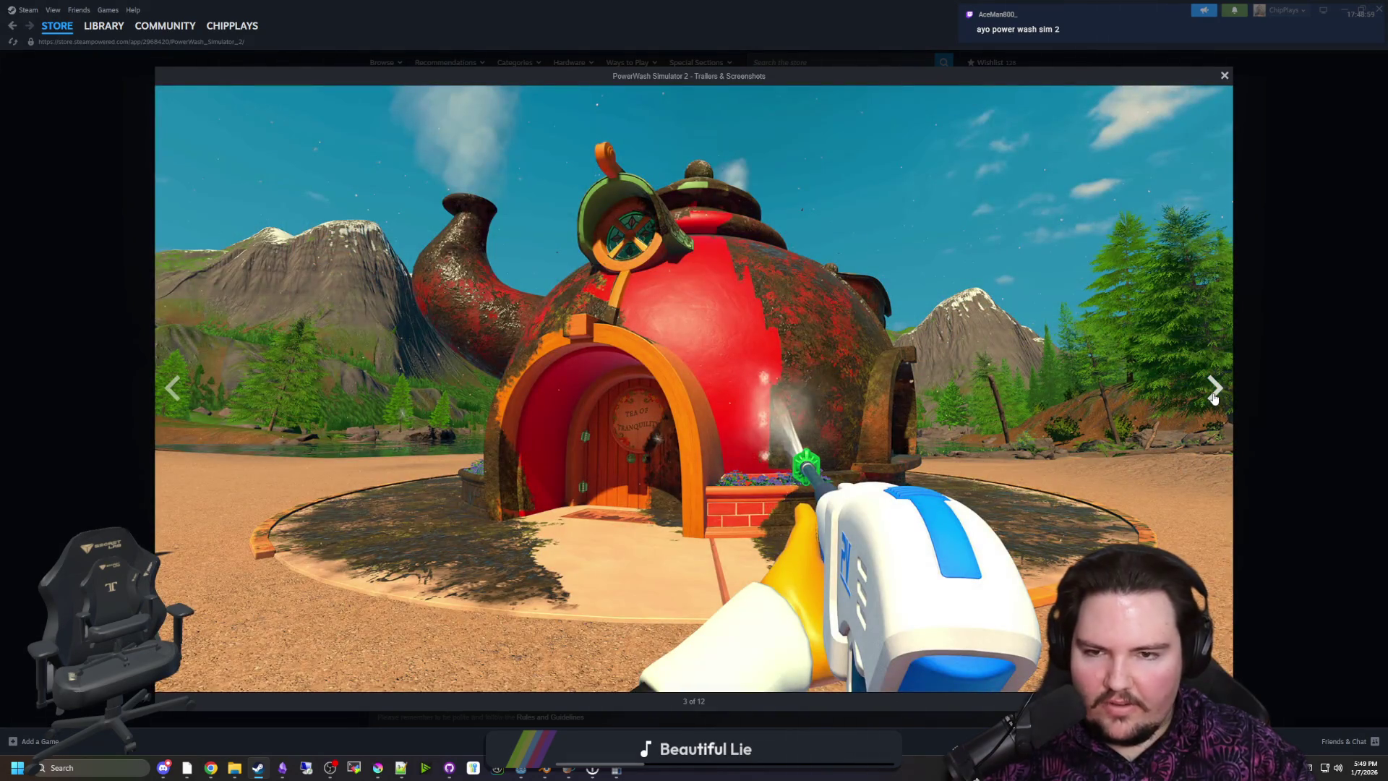
pyautogui.click(1214, 397)
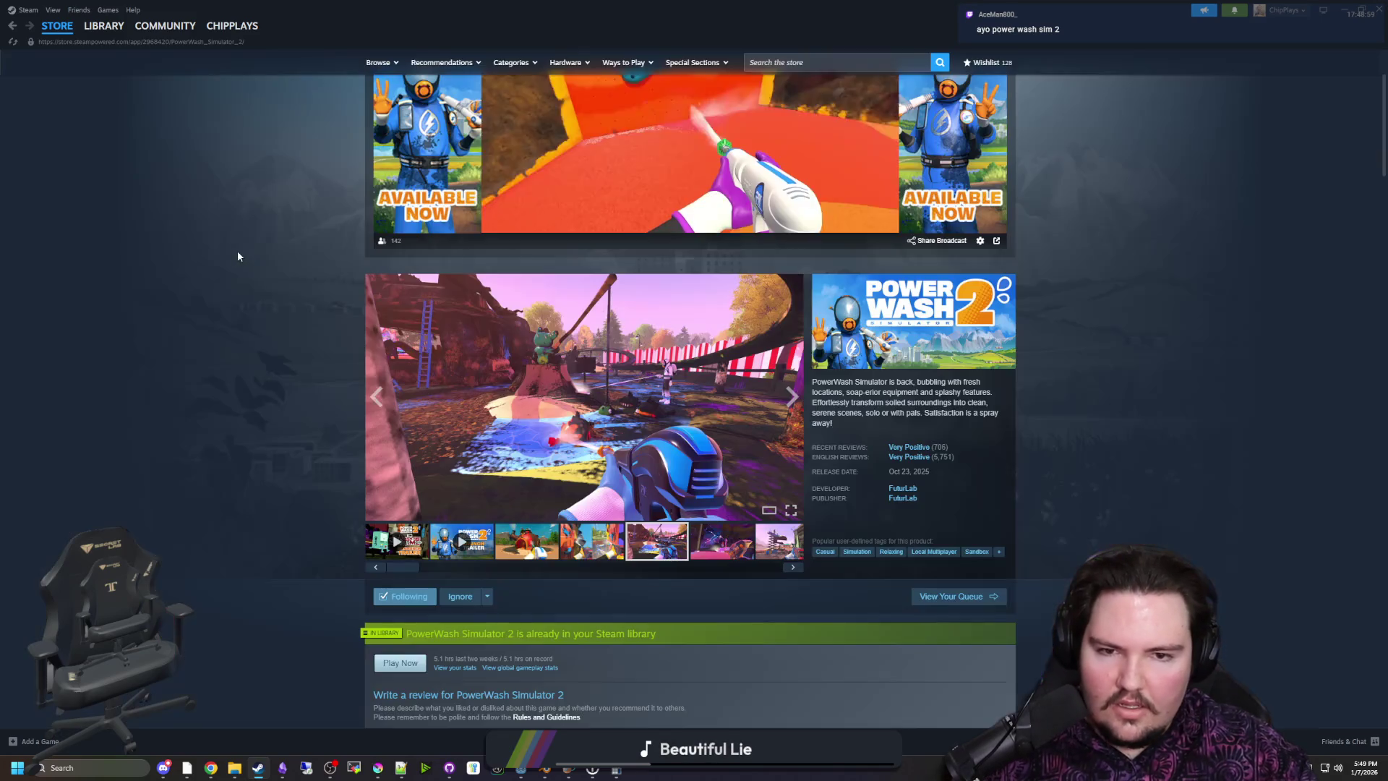
pyautogui.click(1261, 298)
# Search the Steam store for 'escape simulator'
pyautogui.scroll(2, 99, 158)
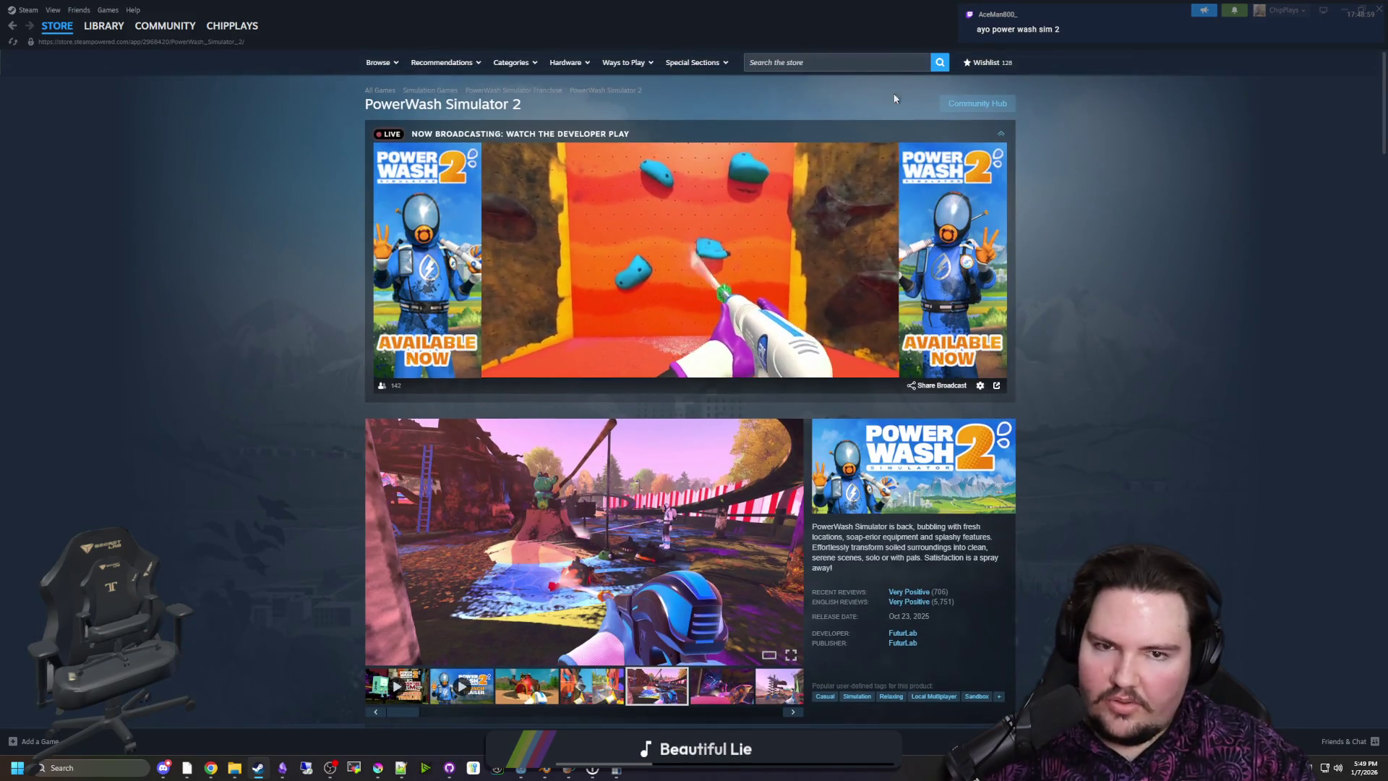
pyautogui.click(858, 64)
pyautogui.write('escape simulator')
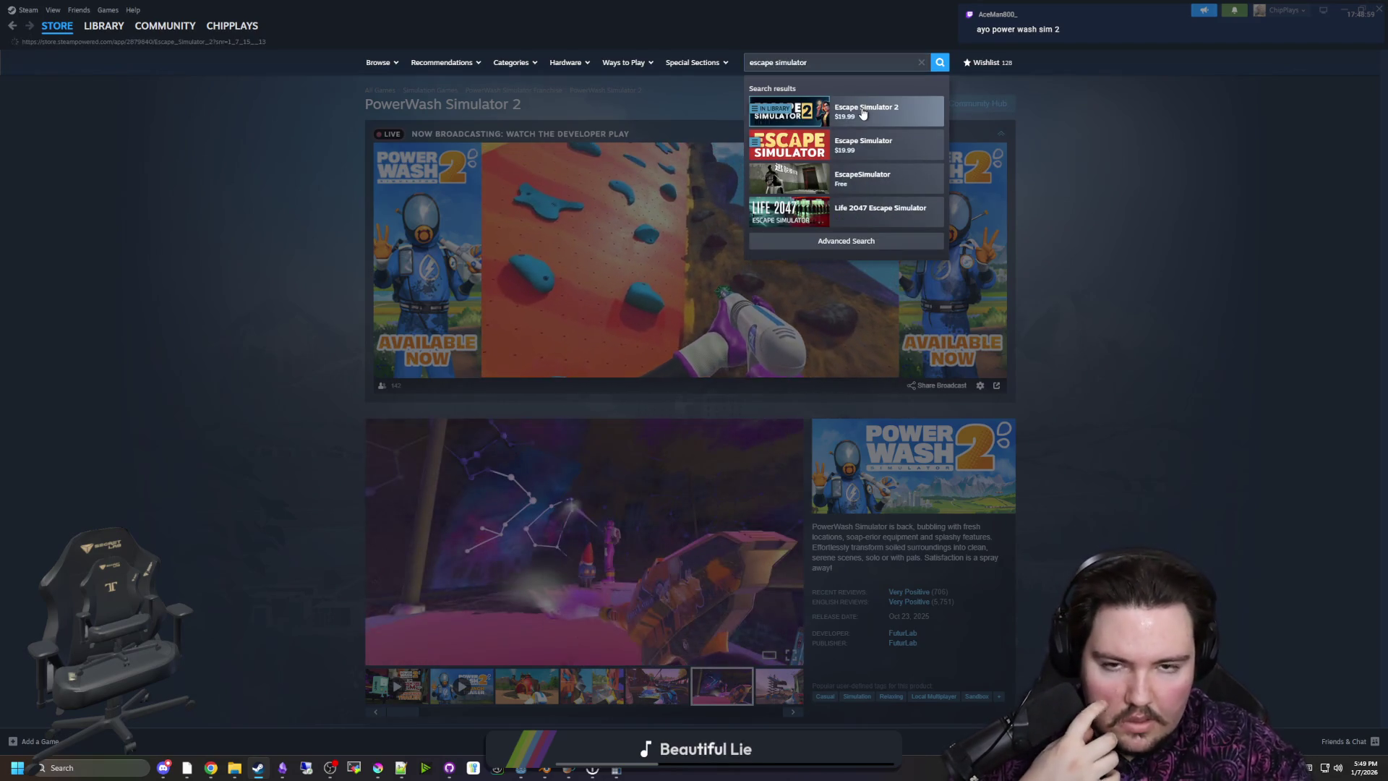
# Open Escape Simulator 2's store page and page through its screenshots full size
pyautogui.click(821, 115)
pyautogui.click(517, 381)
pyautogui.click(463, 387)
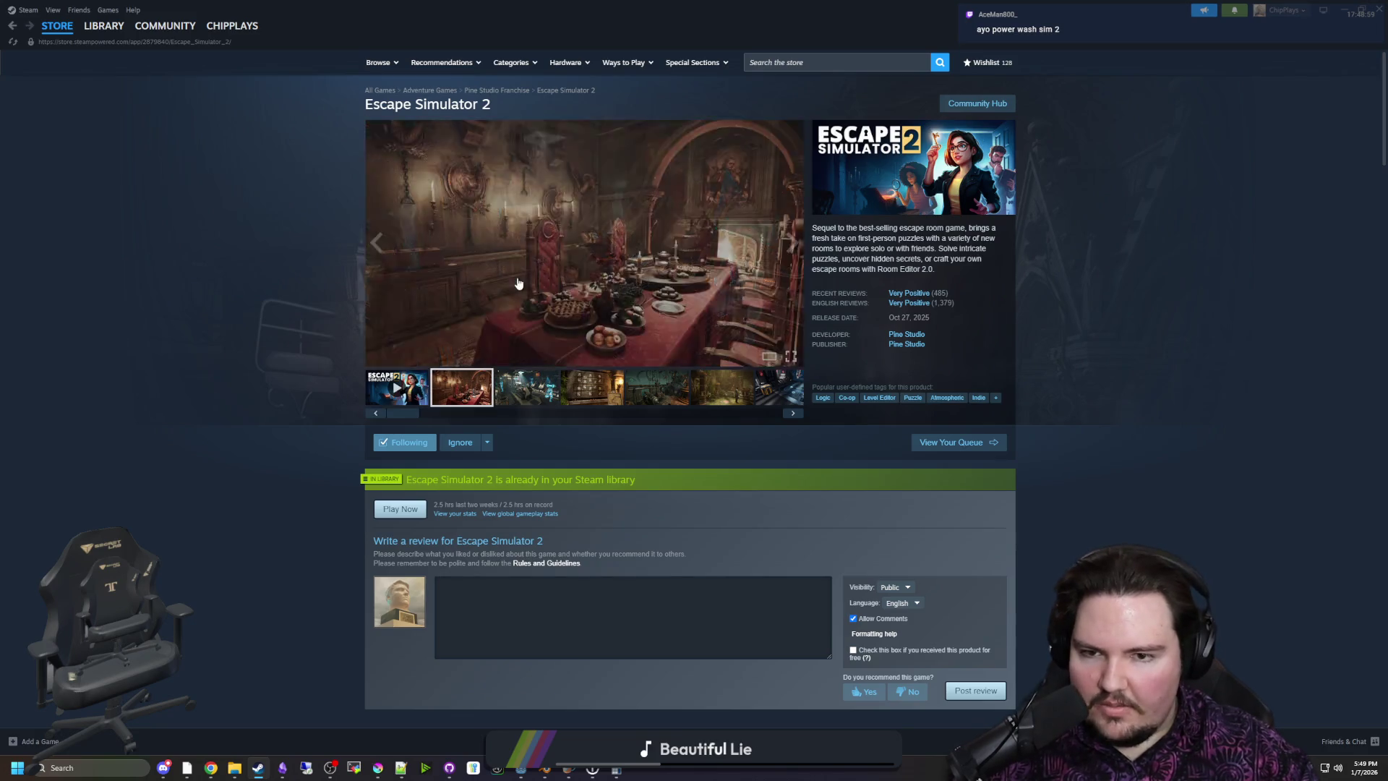
pyautogui.click(584, 239)
pyautogui.click(1215, 391)
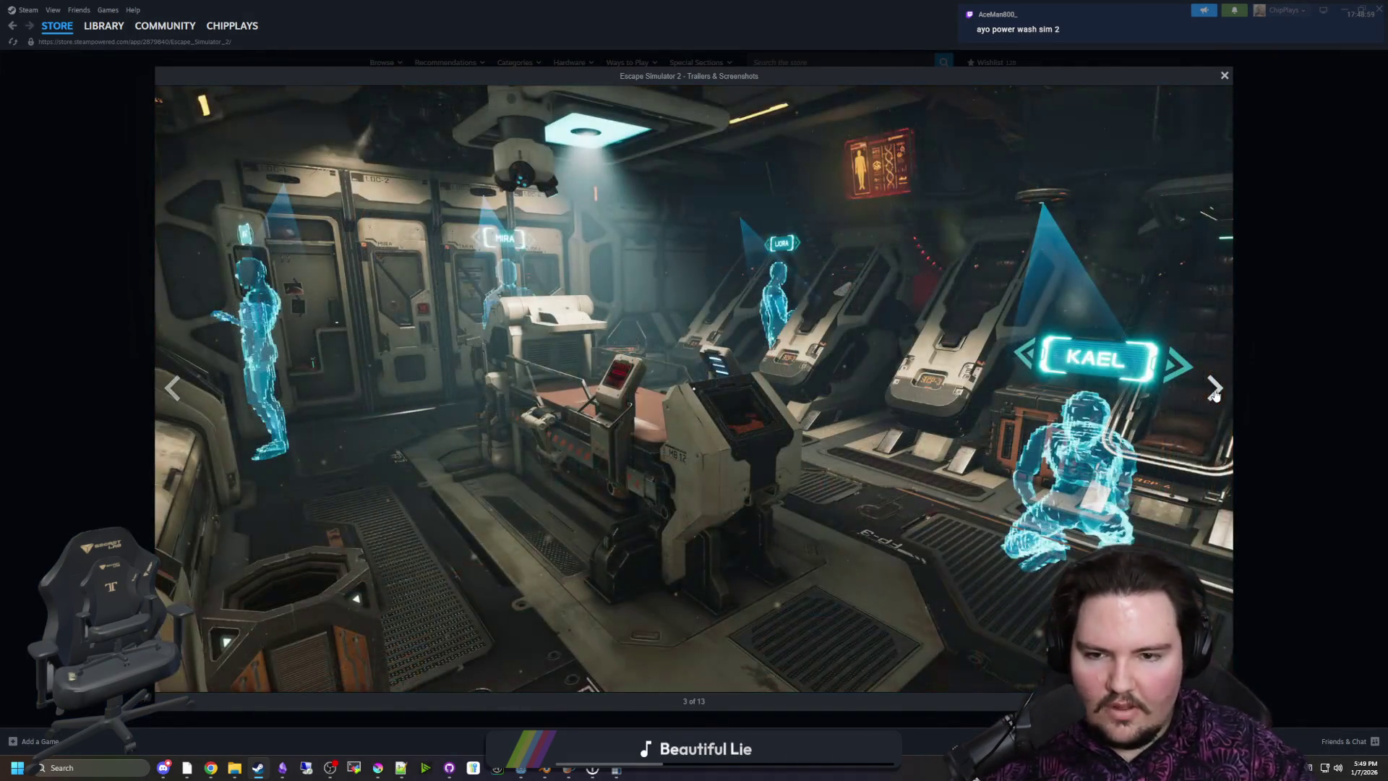
pyautogui.click(1215, 390)
pyautogui.click(1215, 390)
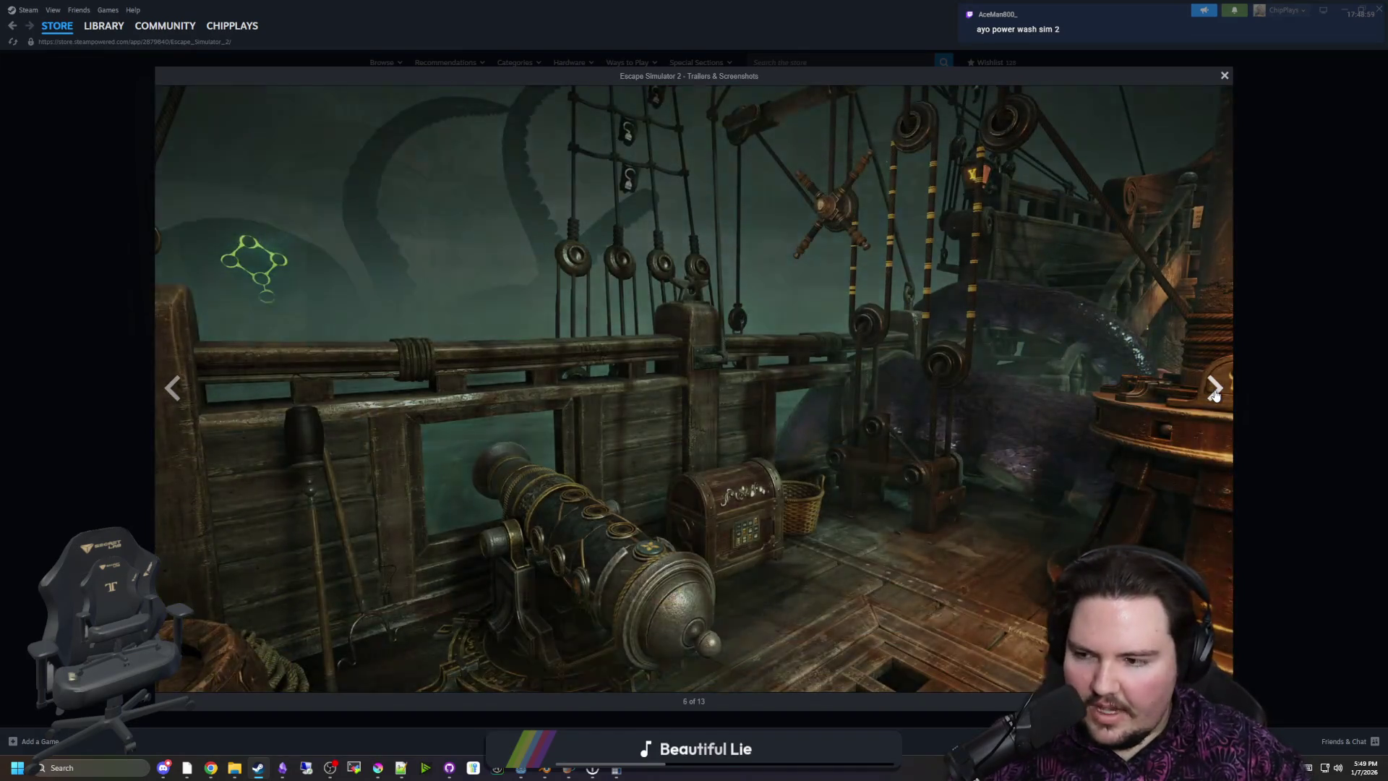
pyautogui.click(1215, 390)
pyautogui.click(1215, 390)
pyautogui.click(1215, 390)
pyautogui.click(1215, 390)
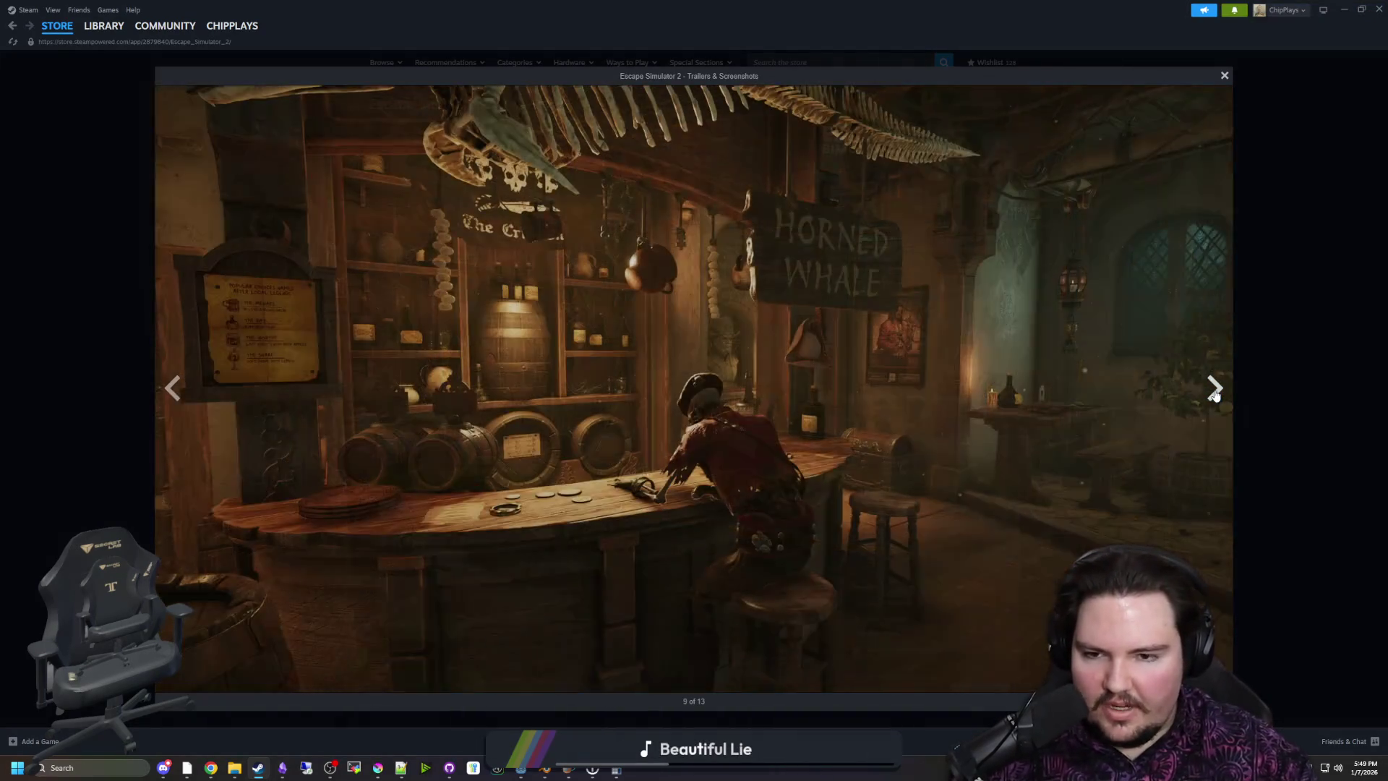
pyautogui.click(1215, 390)
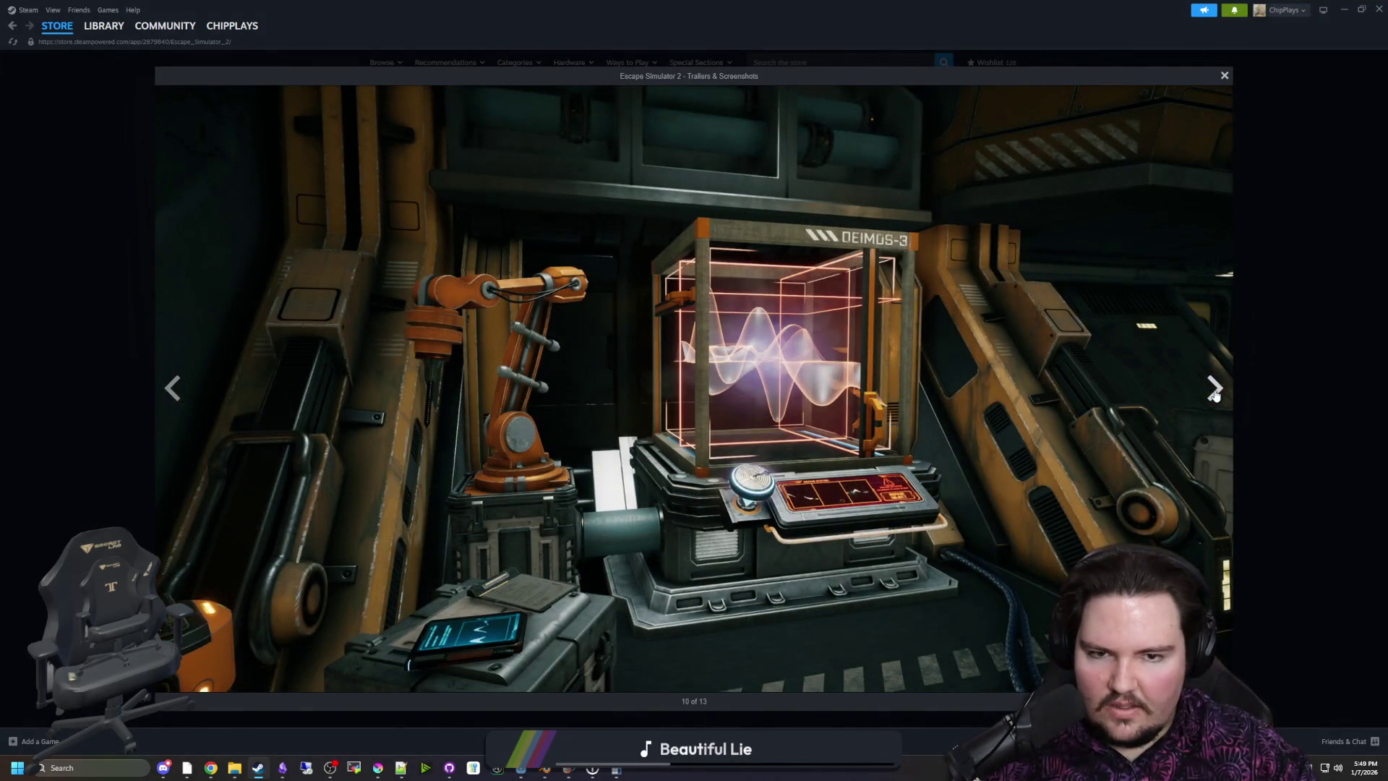
pyautogui.click(1215, 390)
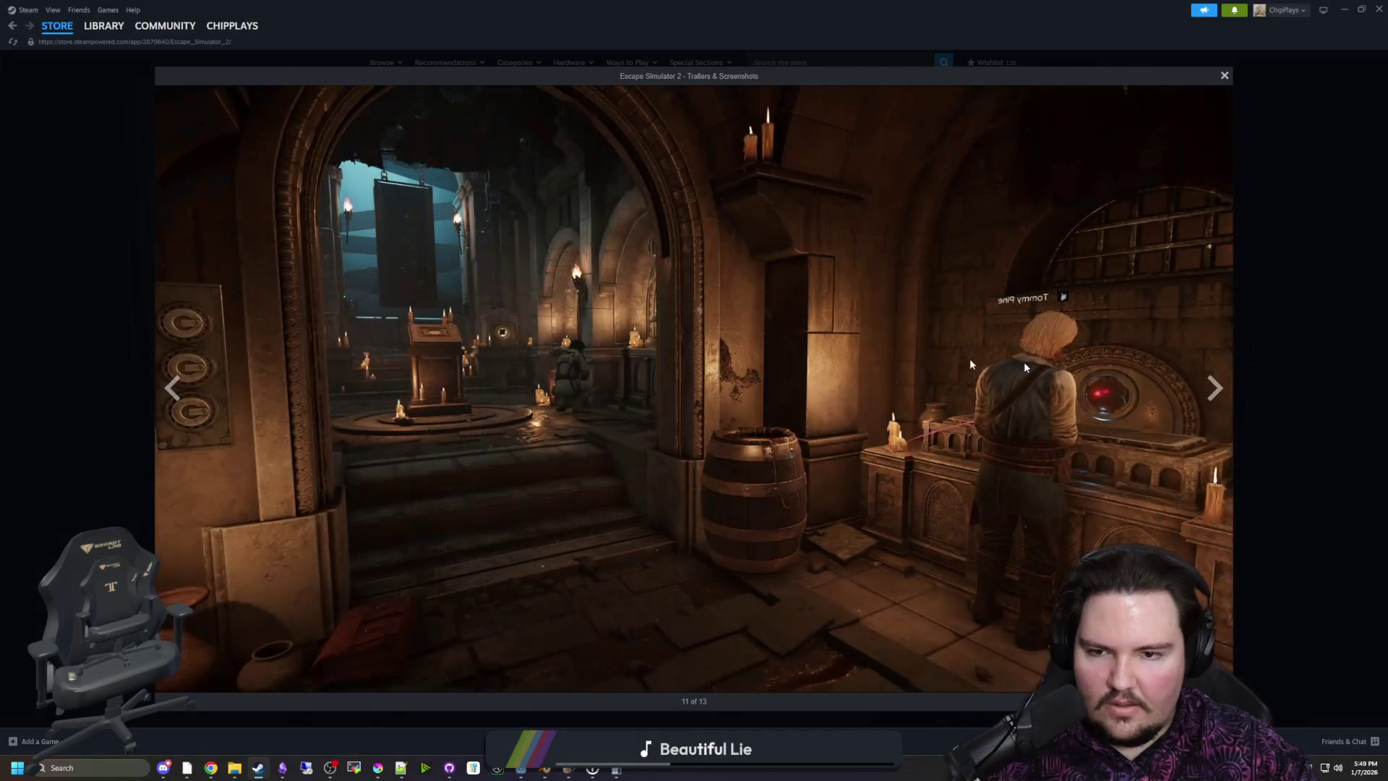
# Cycle through the remaining screenshots, close the viewer, and return to the library
pyautogui.press('Left')
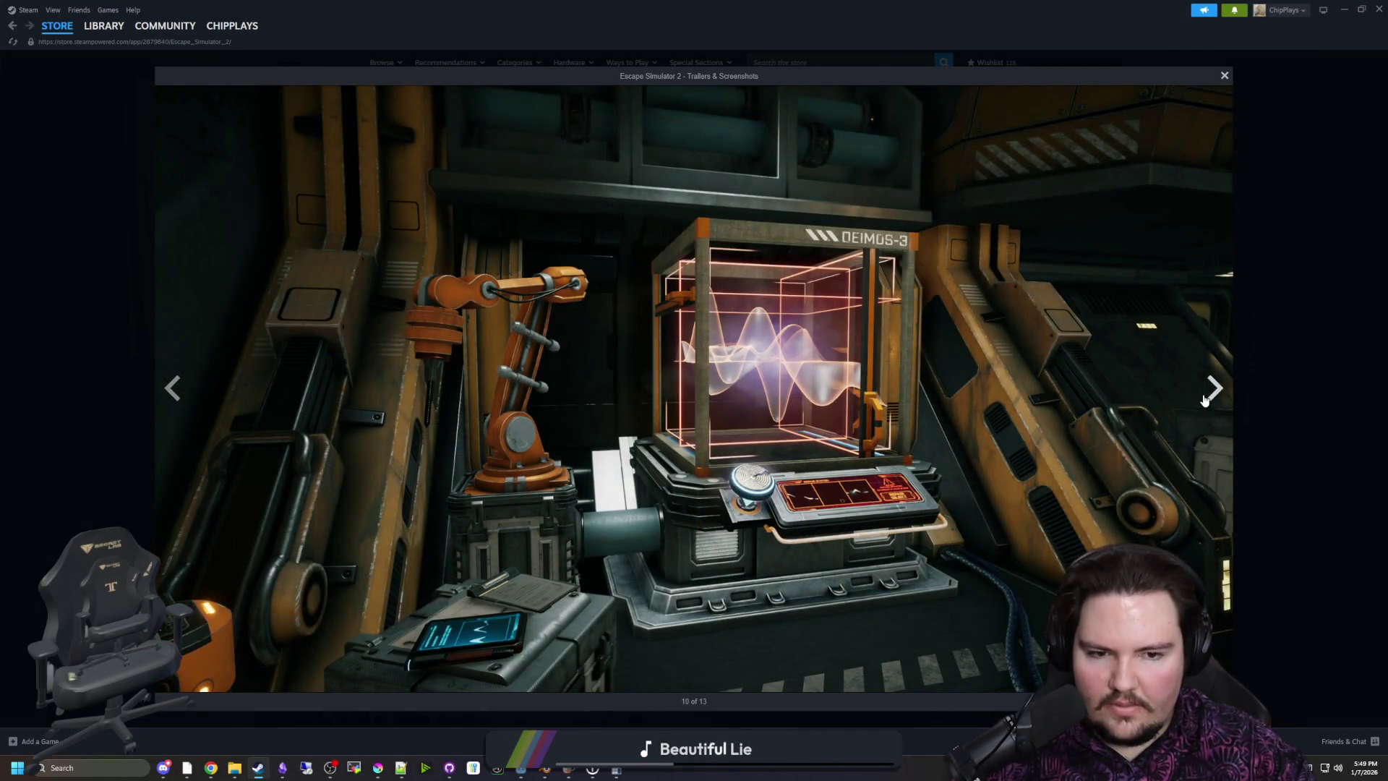
pyautogui.click(1204, 395)
pyautogui.click(1204, 394)
pyautogui.click(1204, 395)
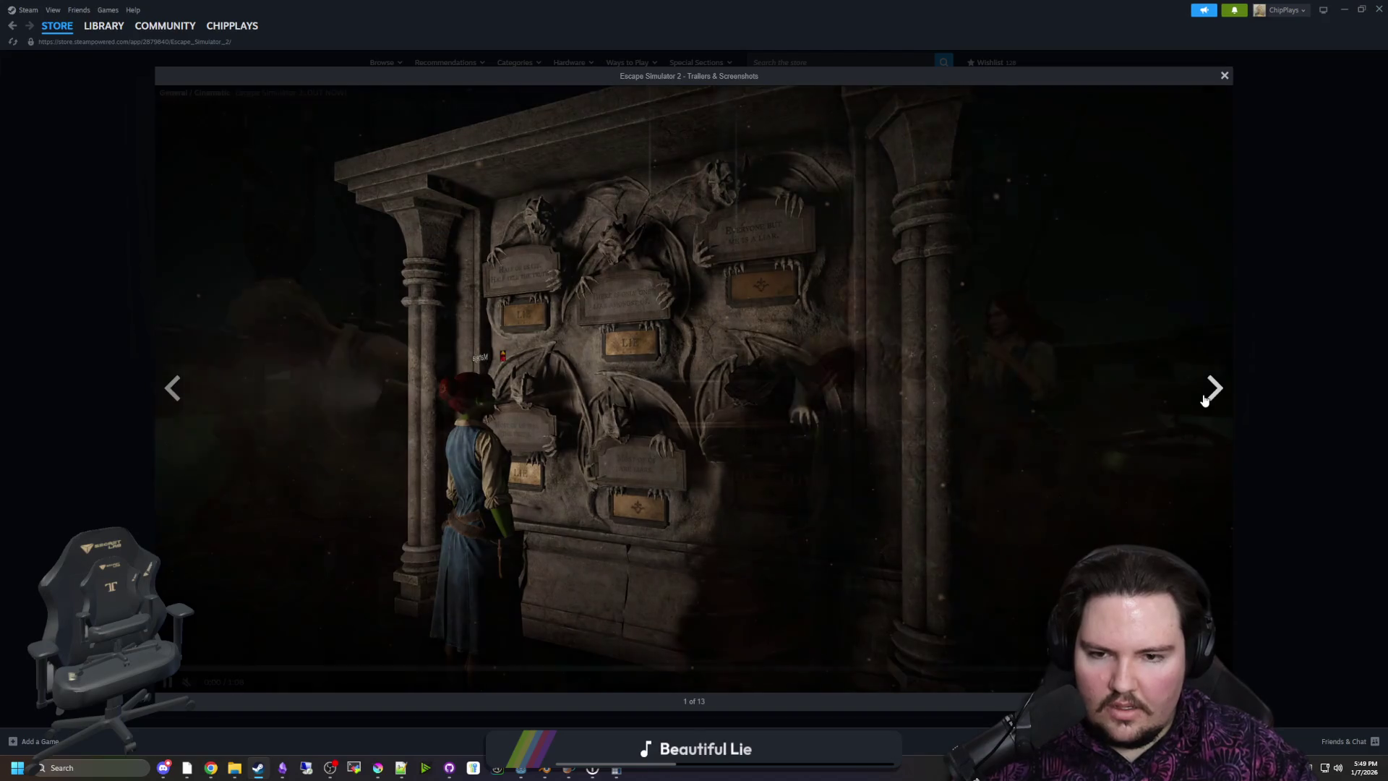
pyautogui.click(1204, 400)
pyautogui.click(1204, 399)
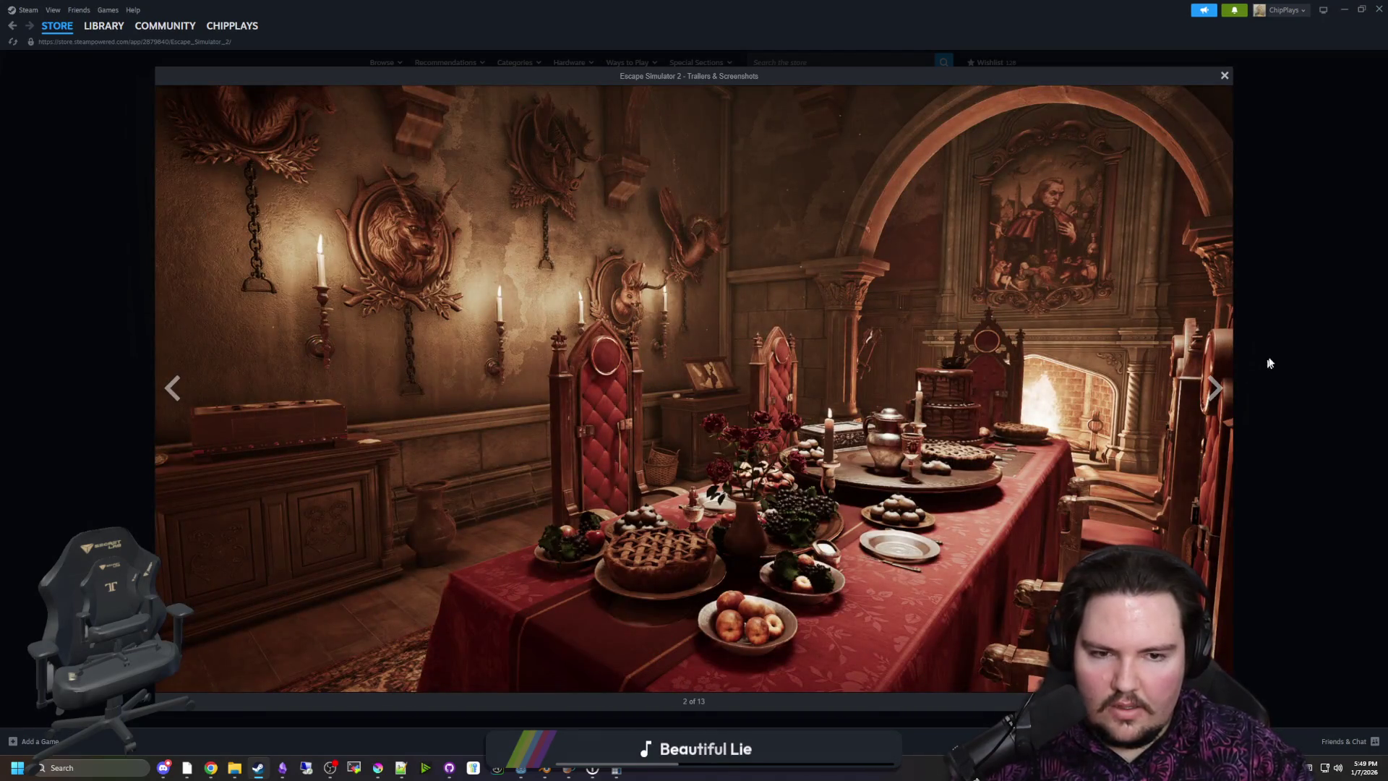
pyautogui.click(1265, 367)
pyautogui.click(99, 28)
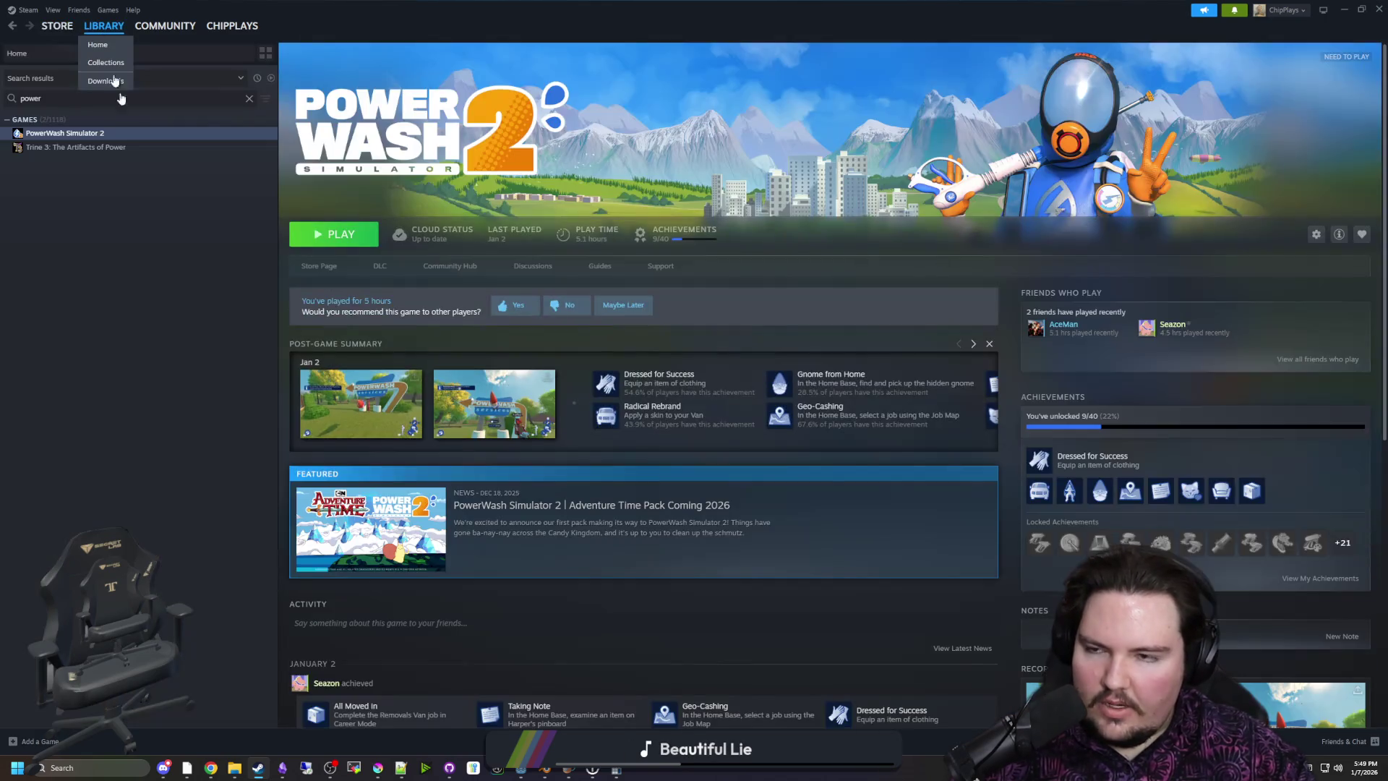
# Clear the library search, close House Flipper 2's screenshot viewer, and open MISERY's library page
pyautogui.click(248, 98)
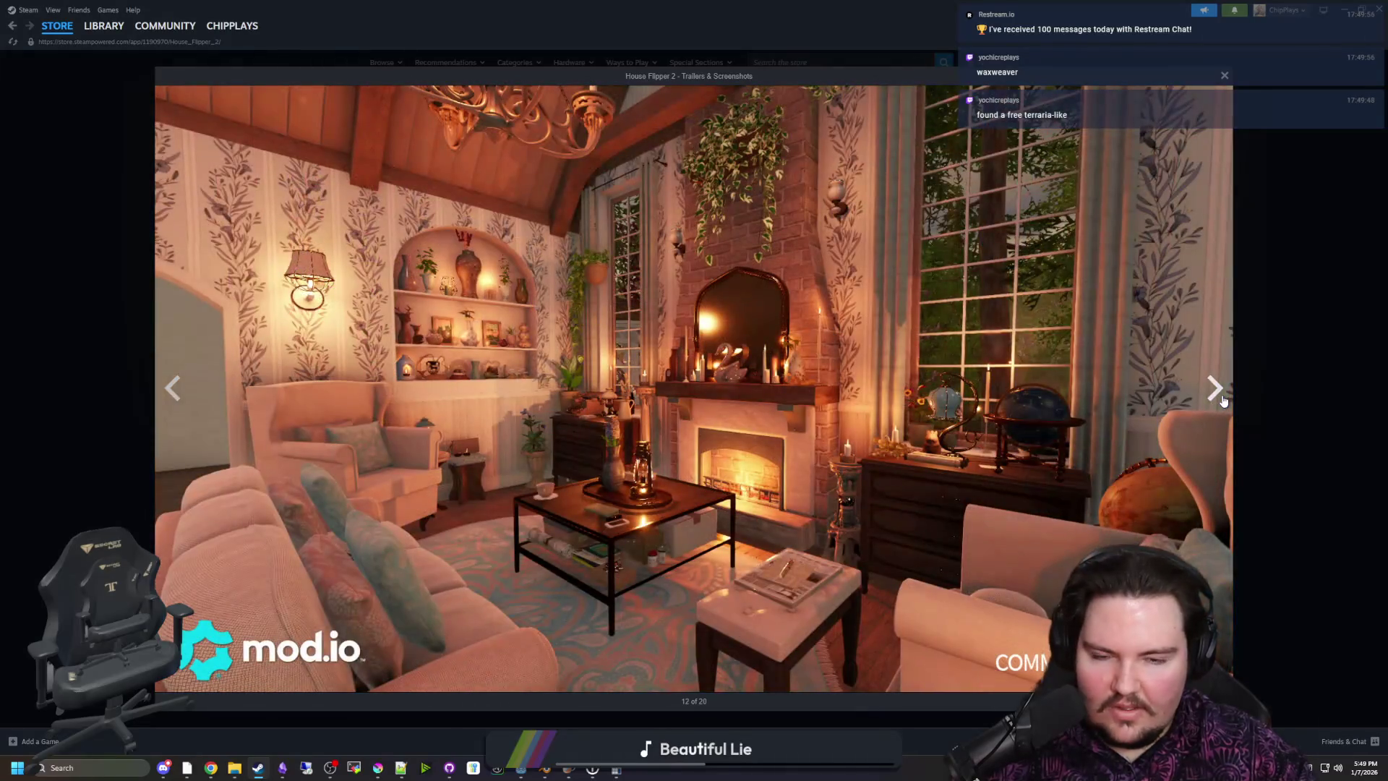
pyautogui.click(1222, 400)
pyautogui.click(1280, 324)
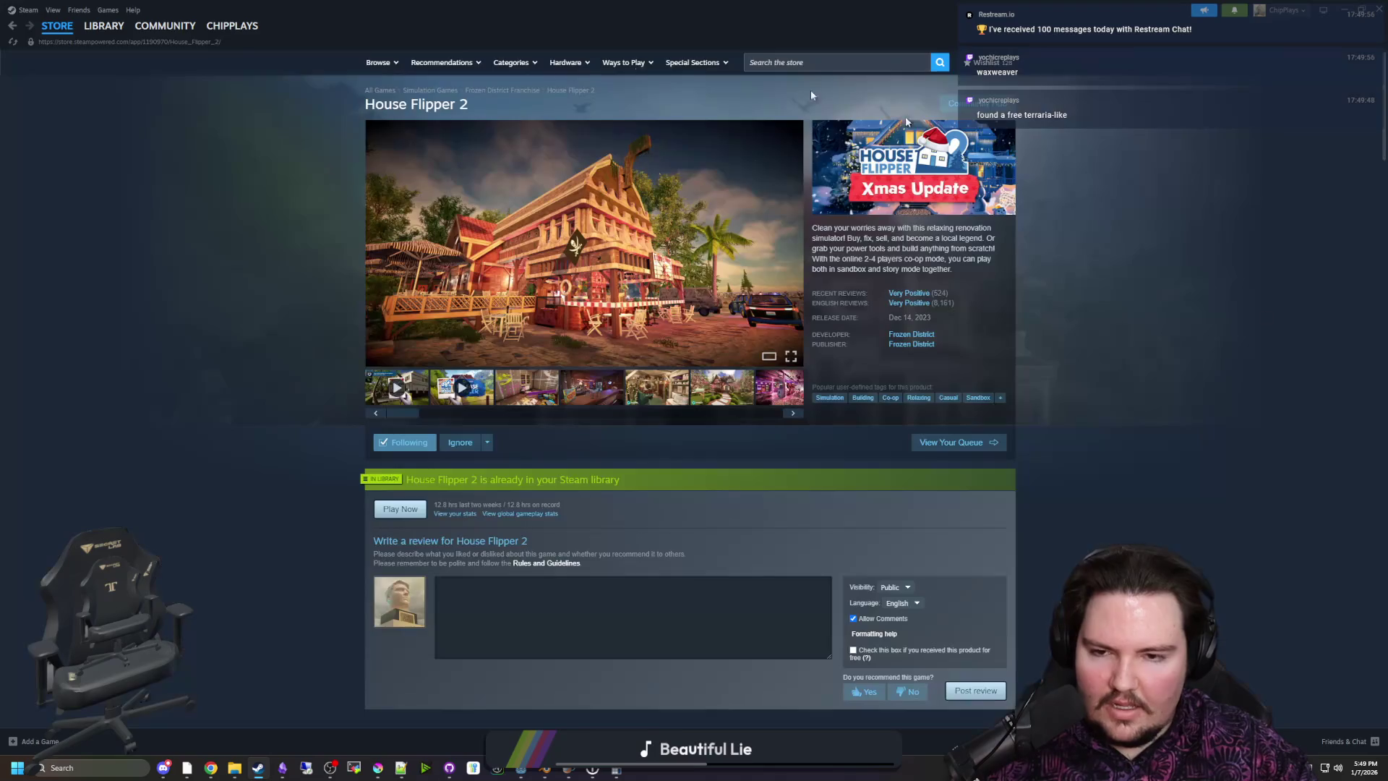
pyautogui.click(104, 26)
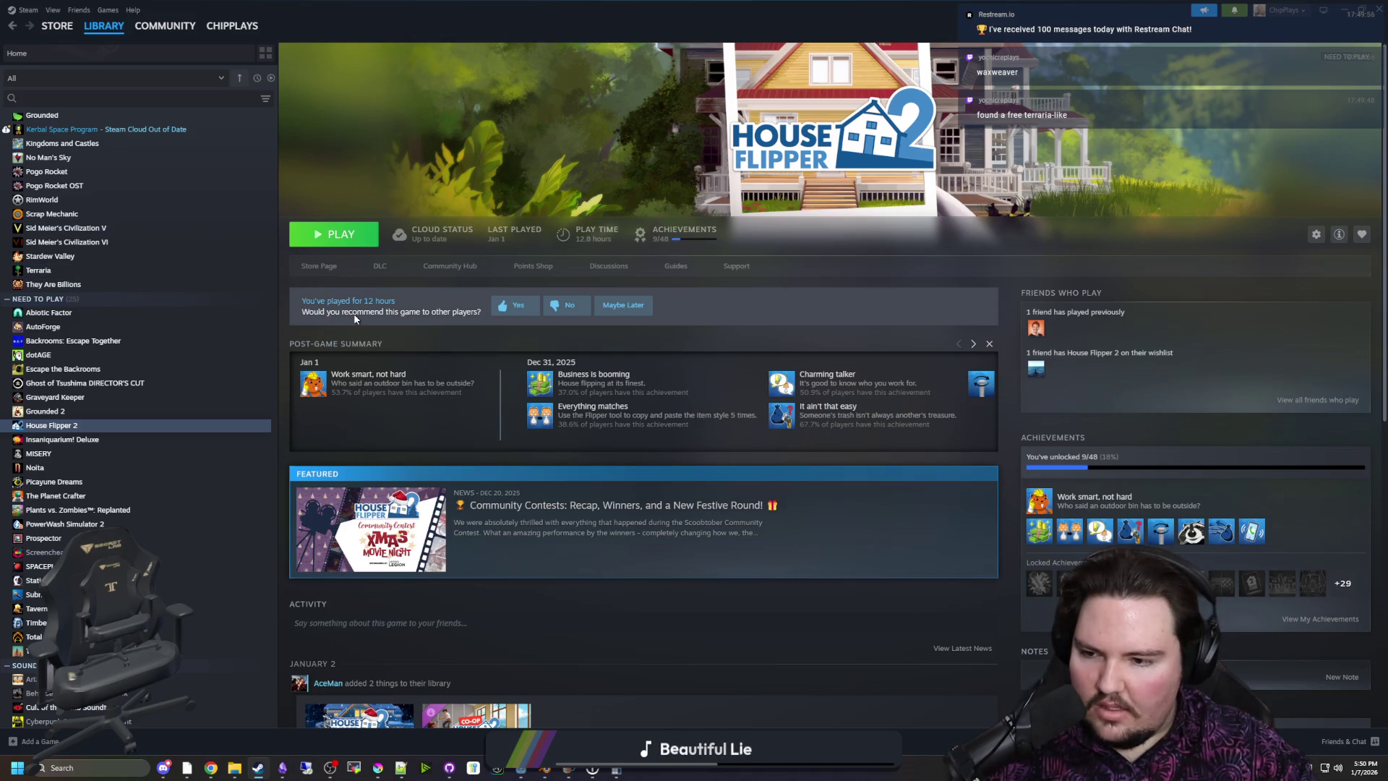
pyautogui.click(44, 453)
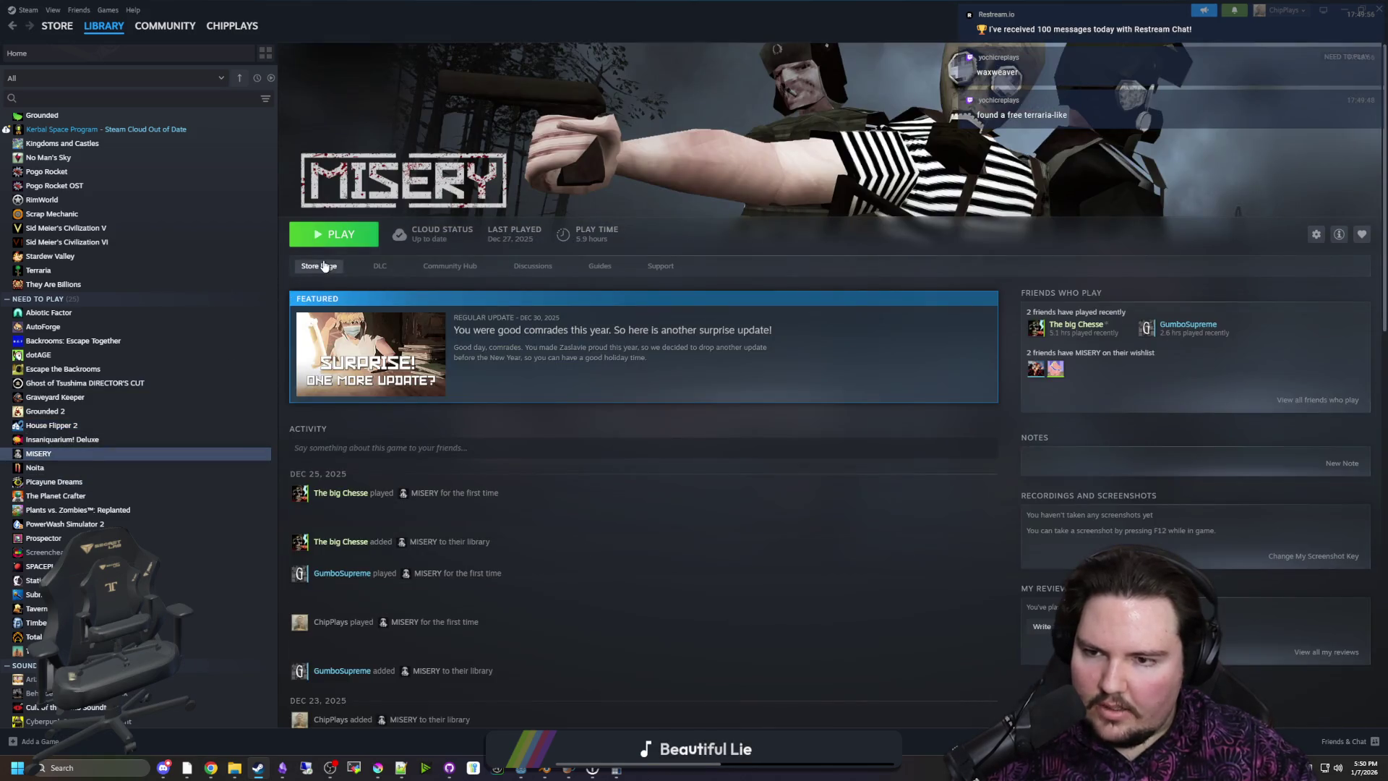
# Open MISERY's store page and page its gallery from the campfire to the creature-by-the-trees screenshot
pyautogui.click(324, 266)
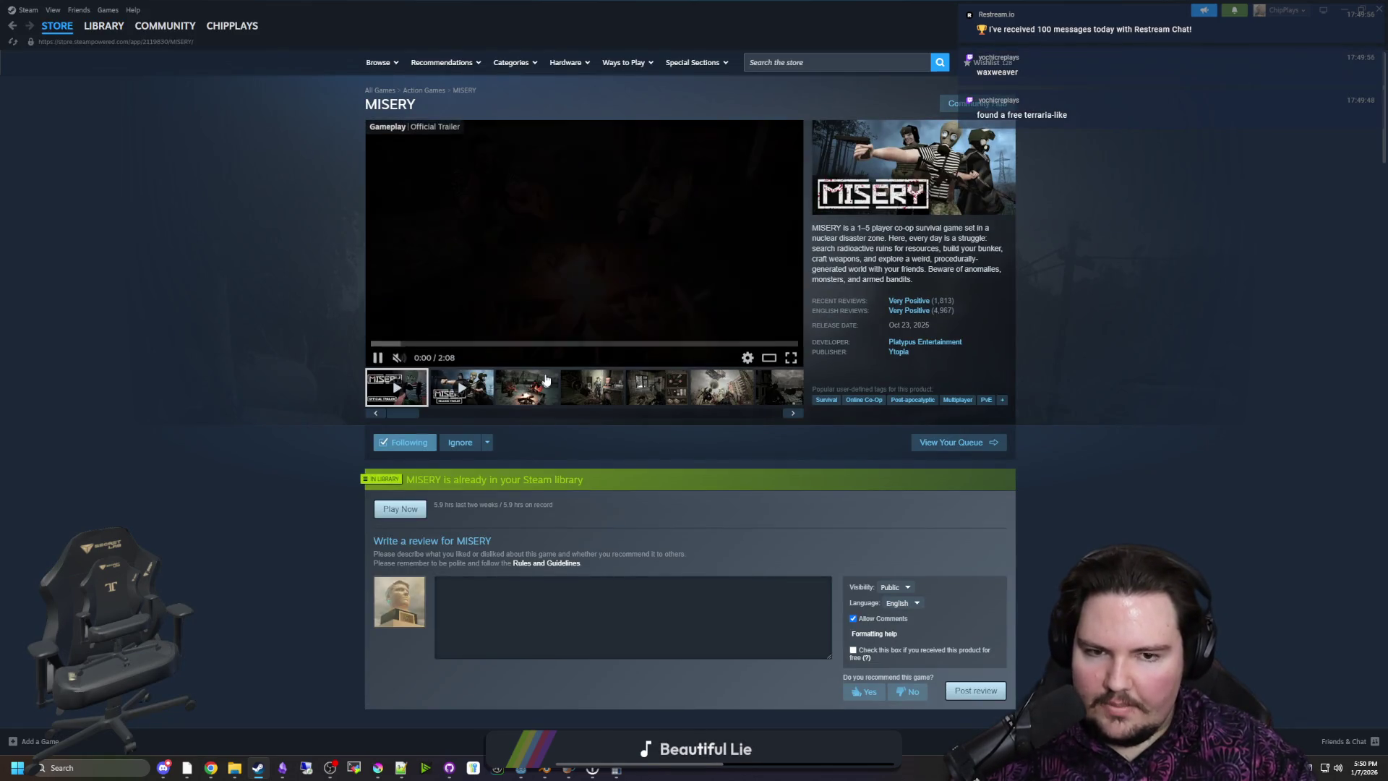
pyautogui.click(546, 381)
pyautogui.click(553, 320)
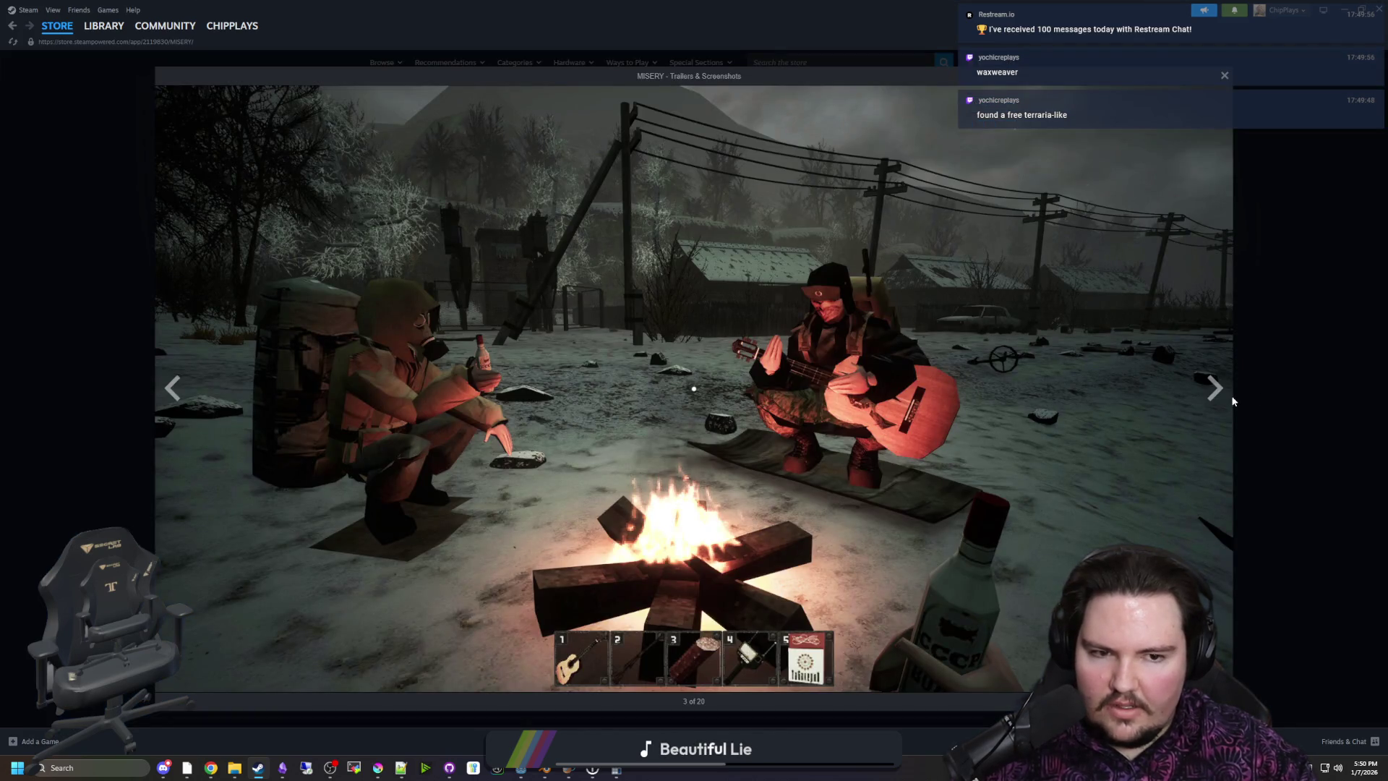
pyautogui.click(1209, 388)
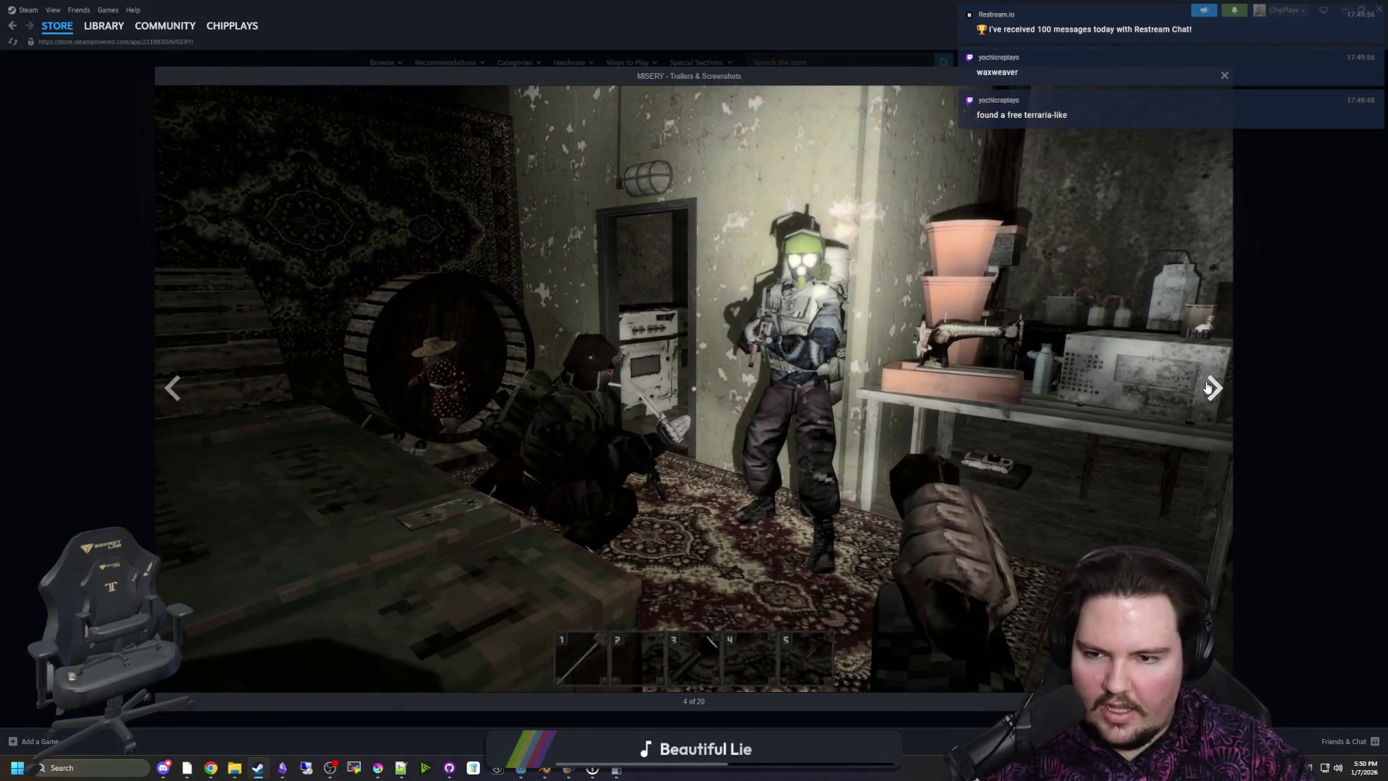
pyautogui.click(1208, 388)
pyautogui.click(160, 396)
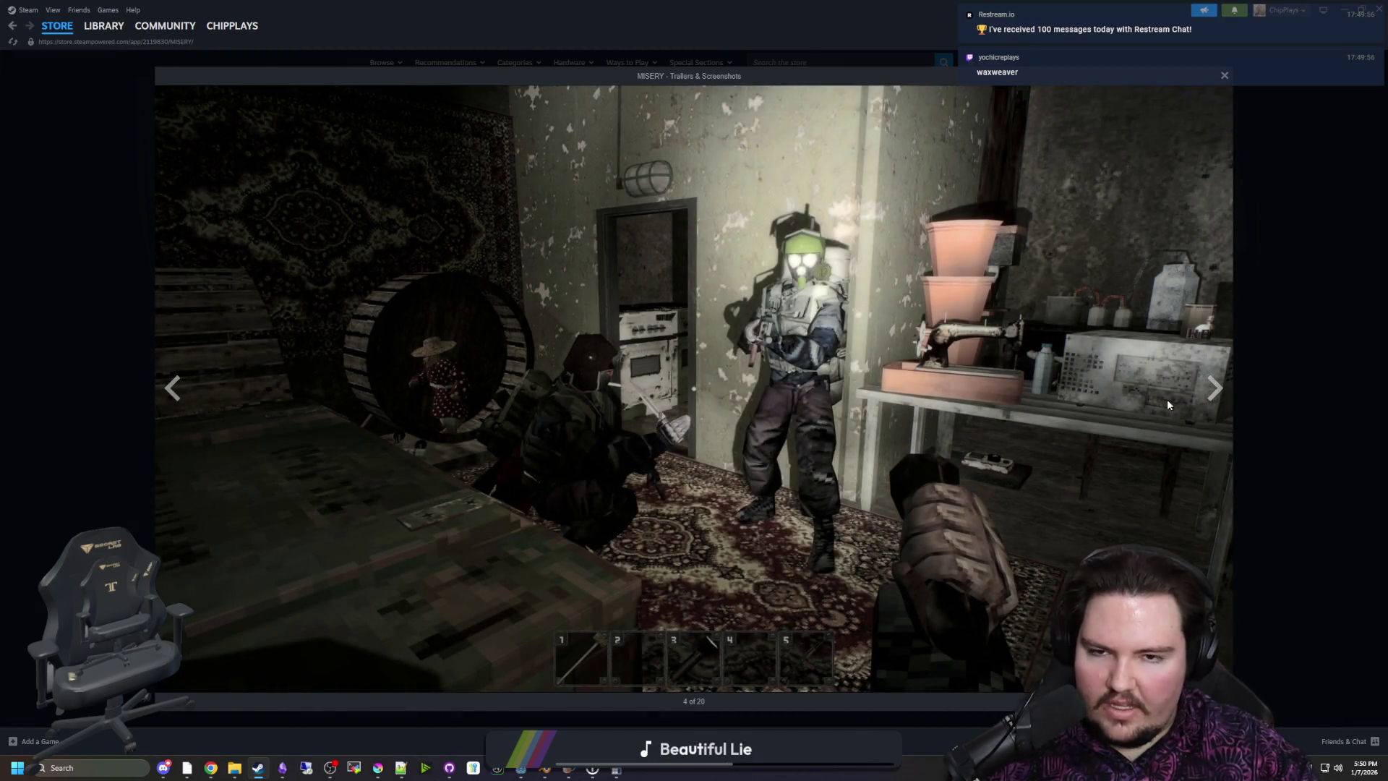
pyautogui.click(1213, 396)
pyautogui.click(1213, 396)
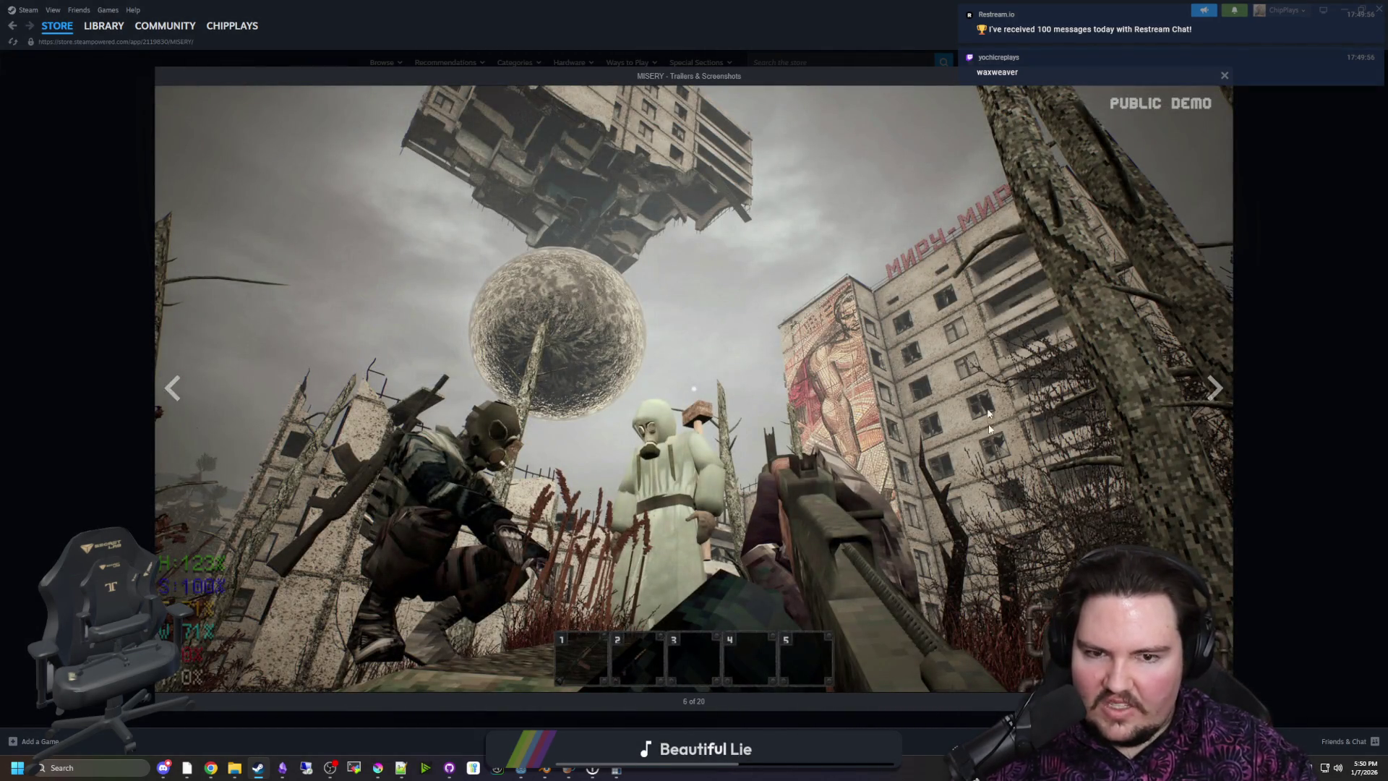
pyautogui.click(1212, 405)
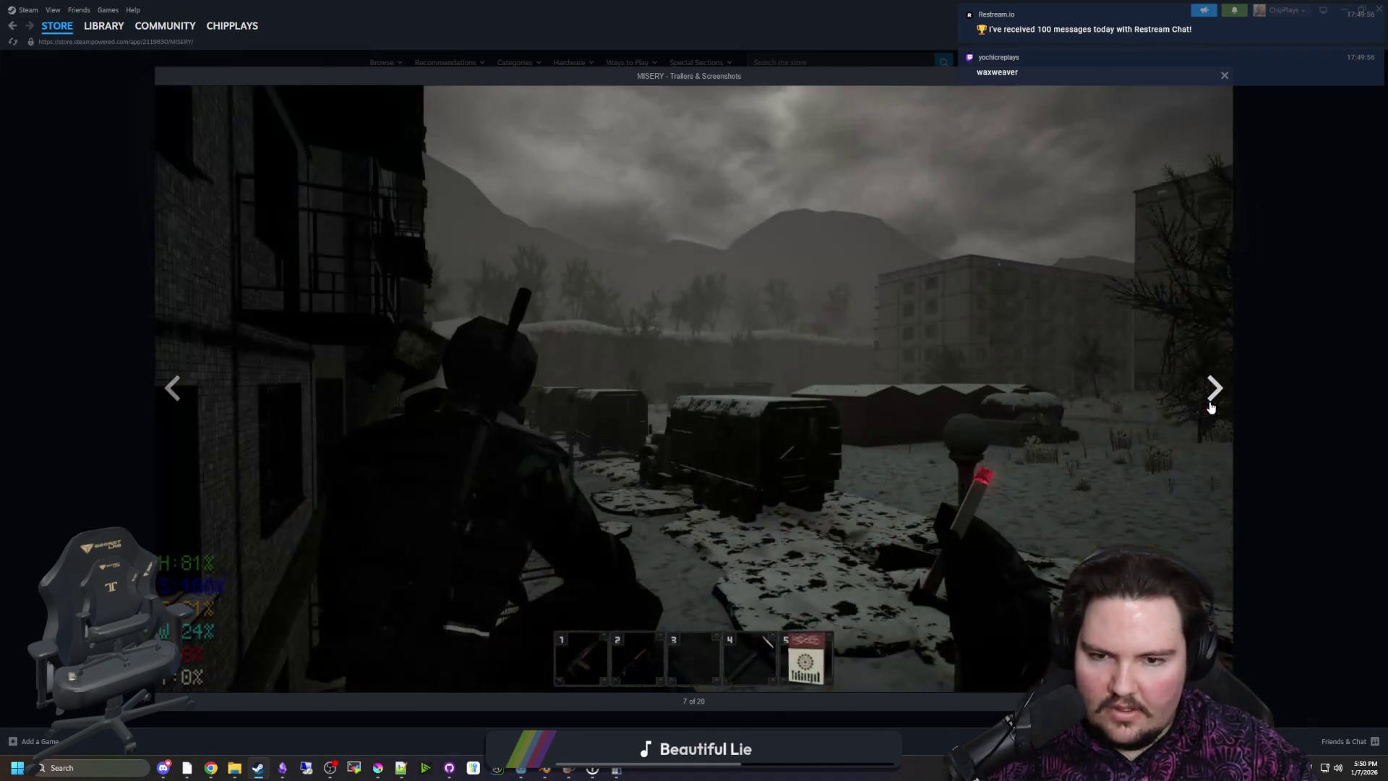
pyautogui.click(1213, 402)
pyautogui.click(1212, 400)
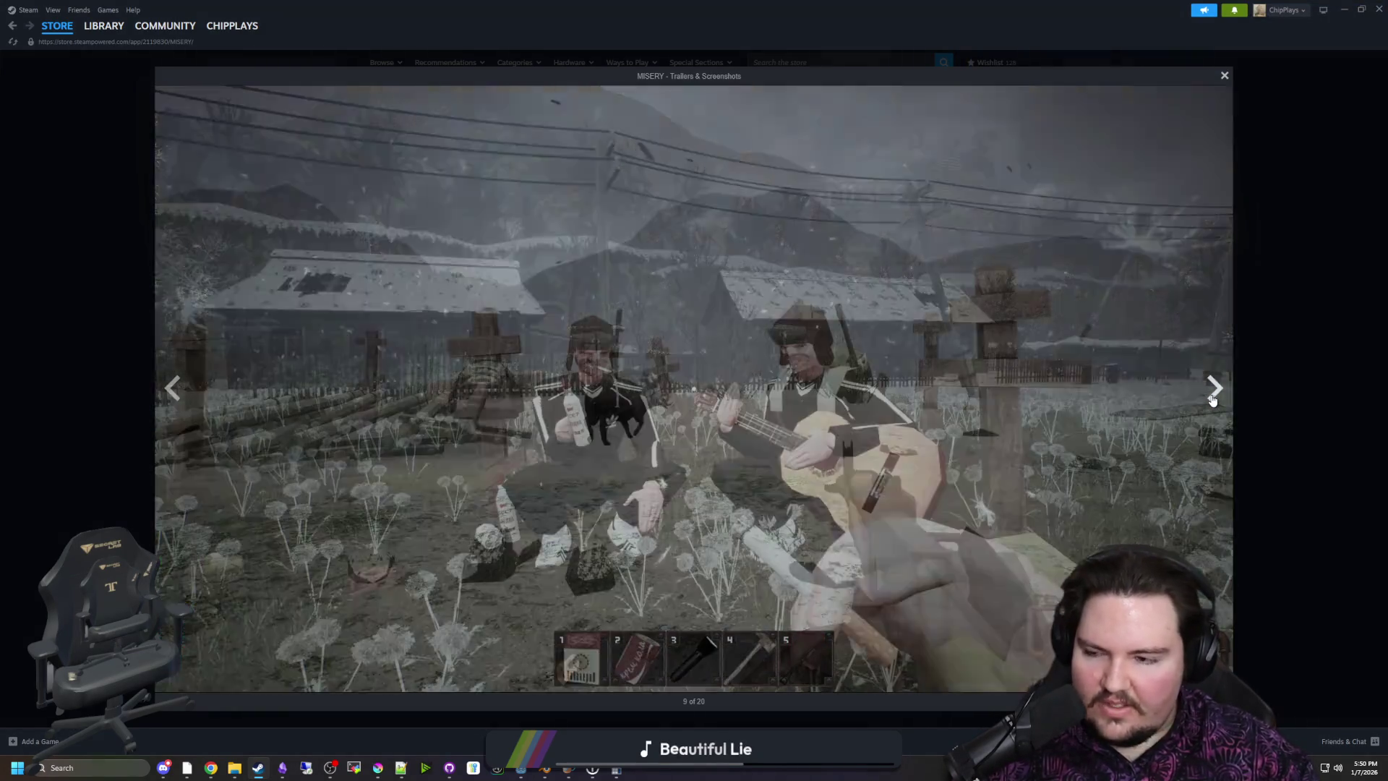
pyautogui.click(1213, 400)
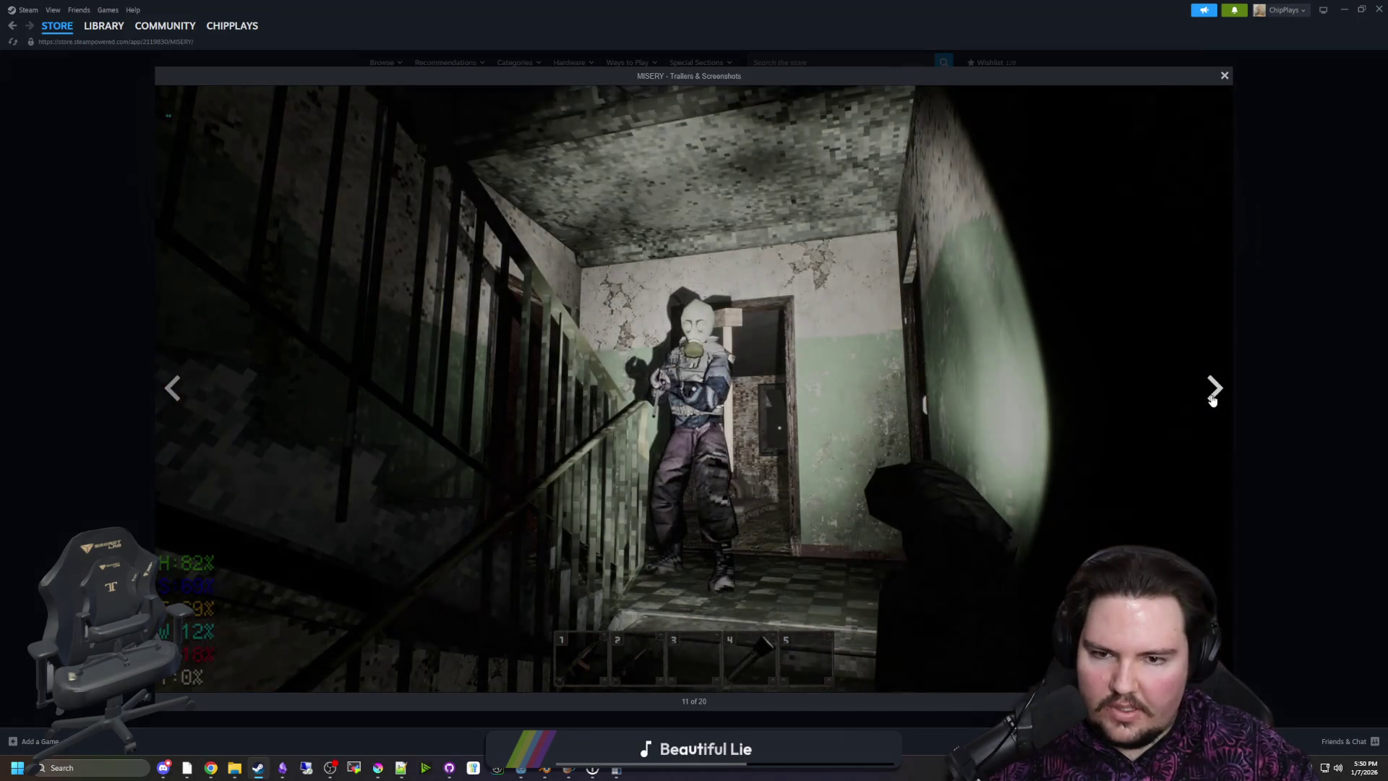
pyautogui.click(1212, 400)
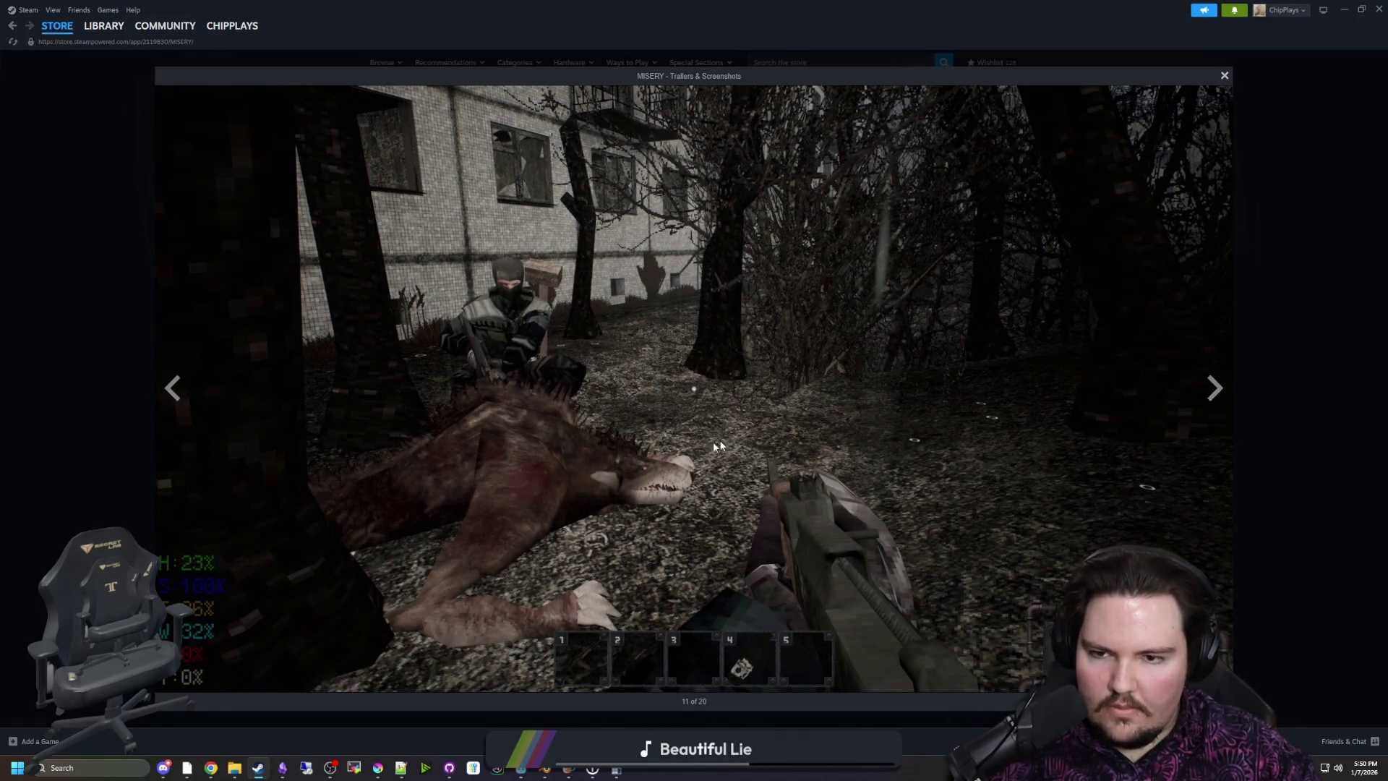
# Browse the remaining MISERY screenshots through the soldiers-in-snow image and videos, then close the gallery
pyautogui.click(1209, 391)
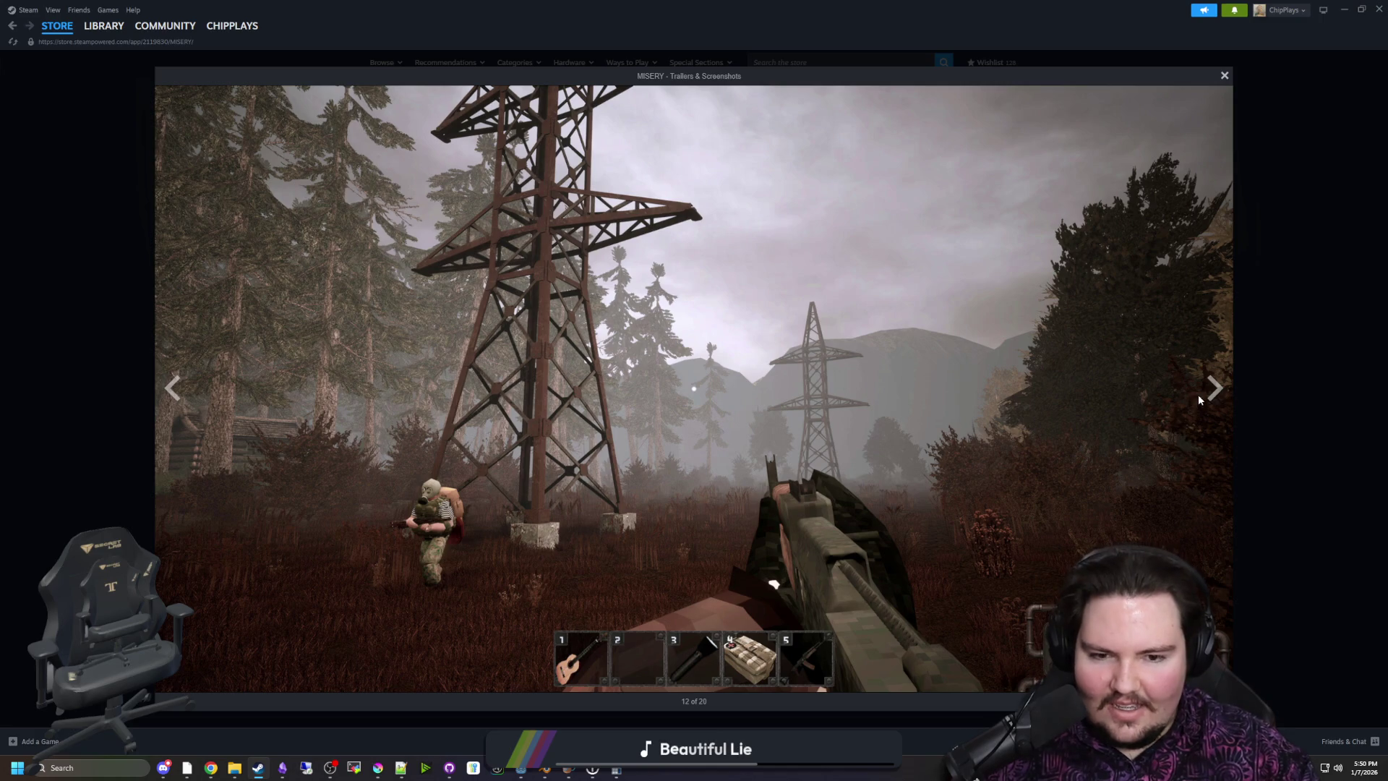
pyautogui.click(1204, 399)
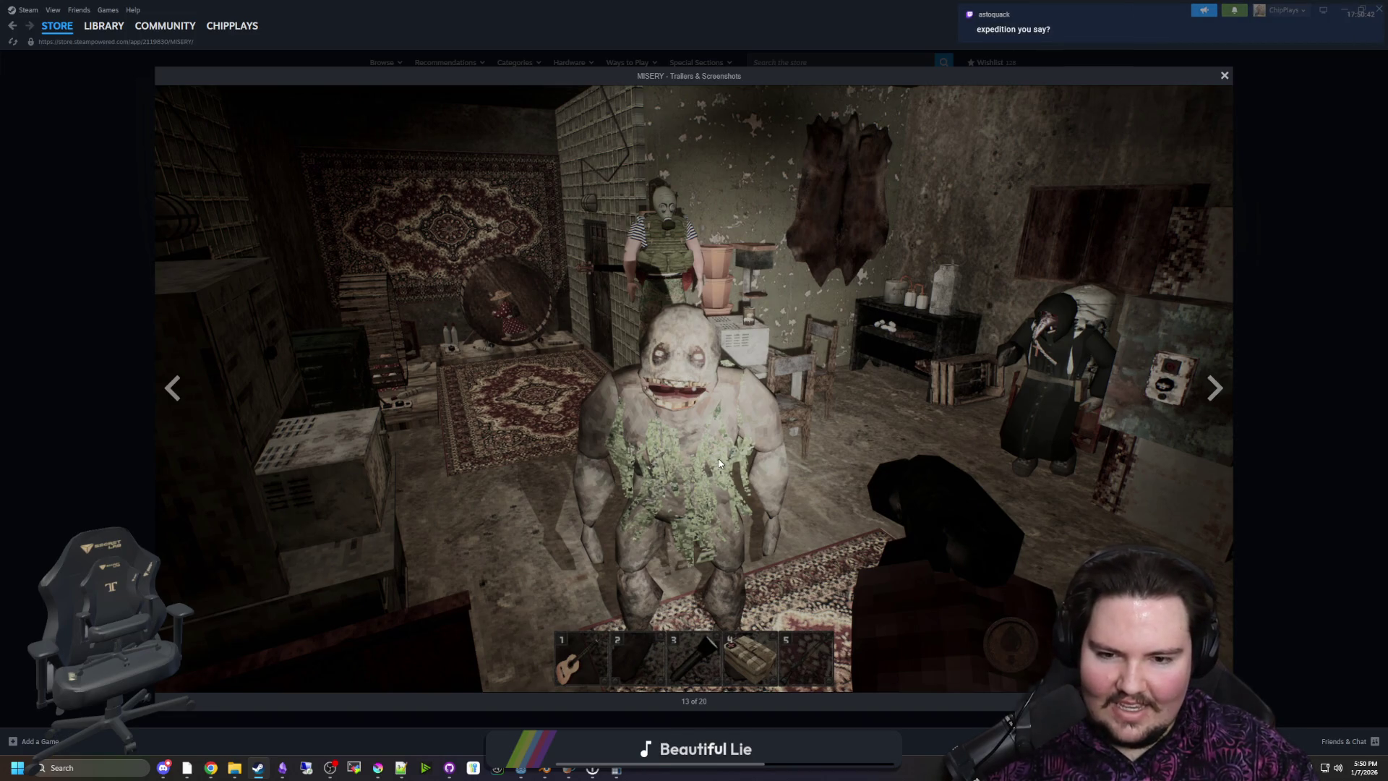
pyautogui.click(1212, 383)
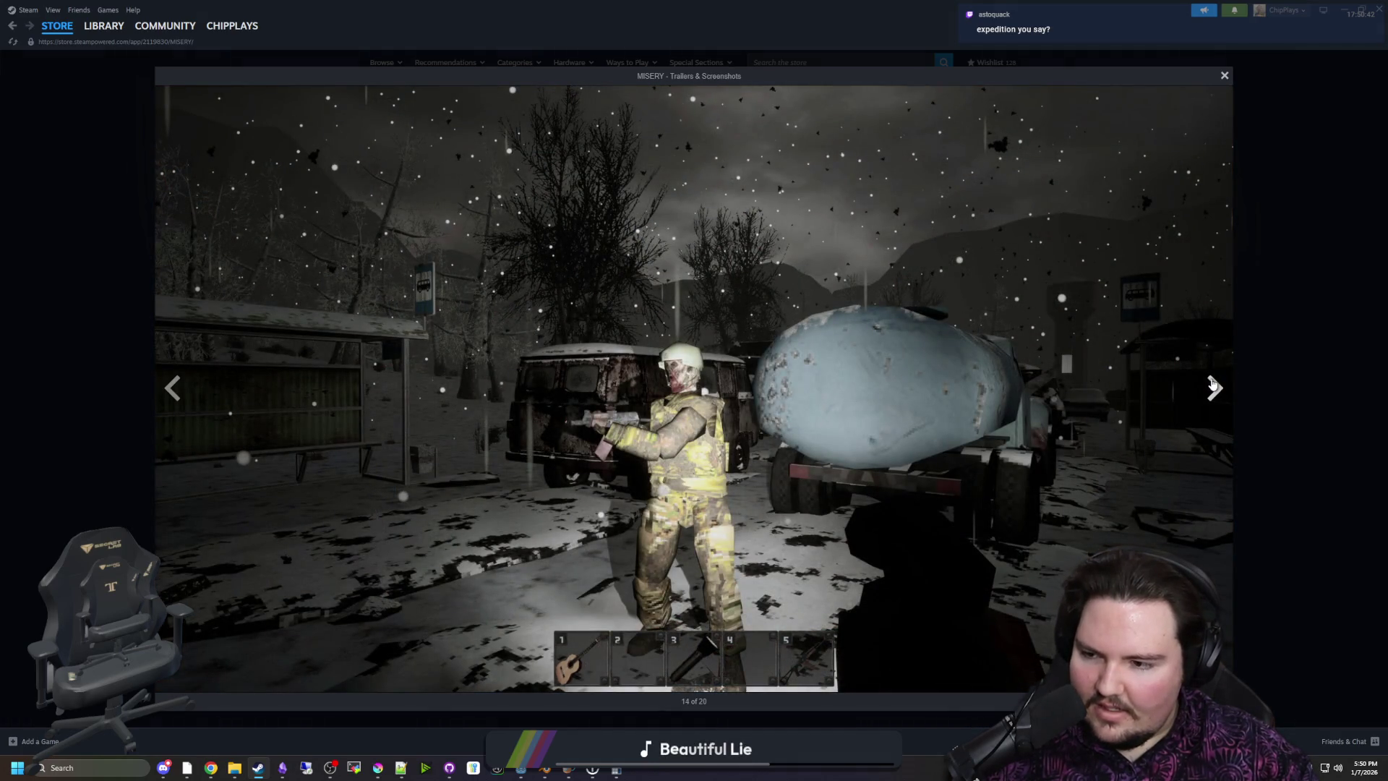
pyautogui.click(1212, 383)
pyautogui.click(1212, 383)
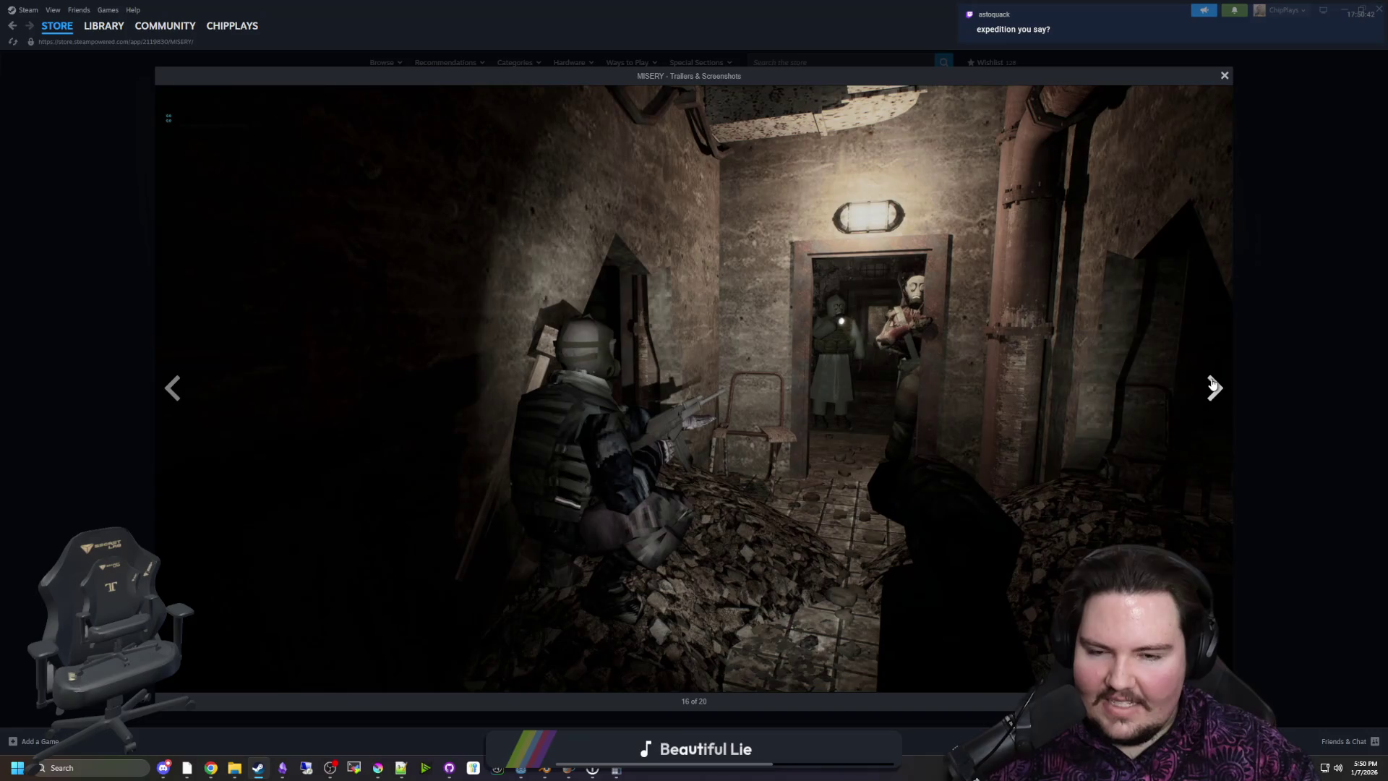
pyautogui.click(1212, 383)
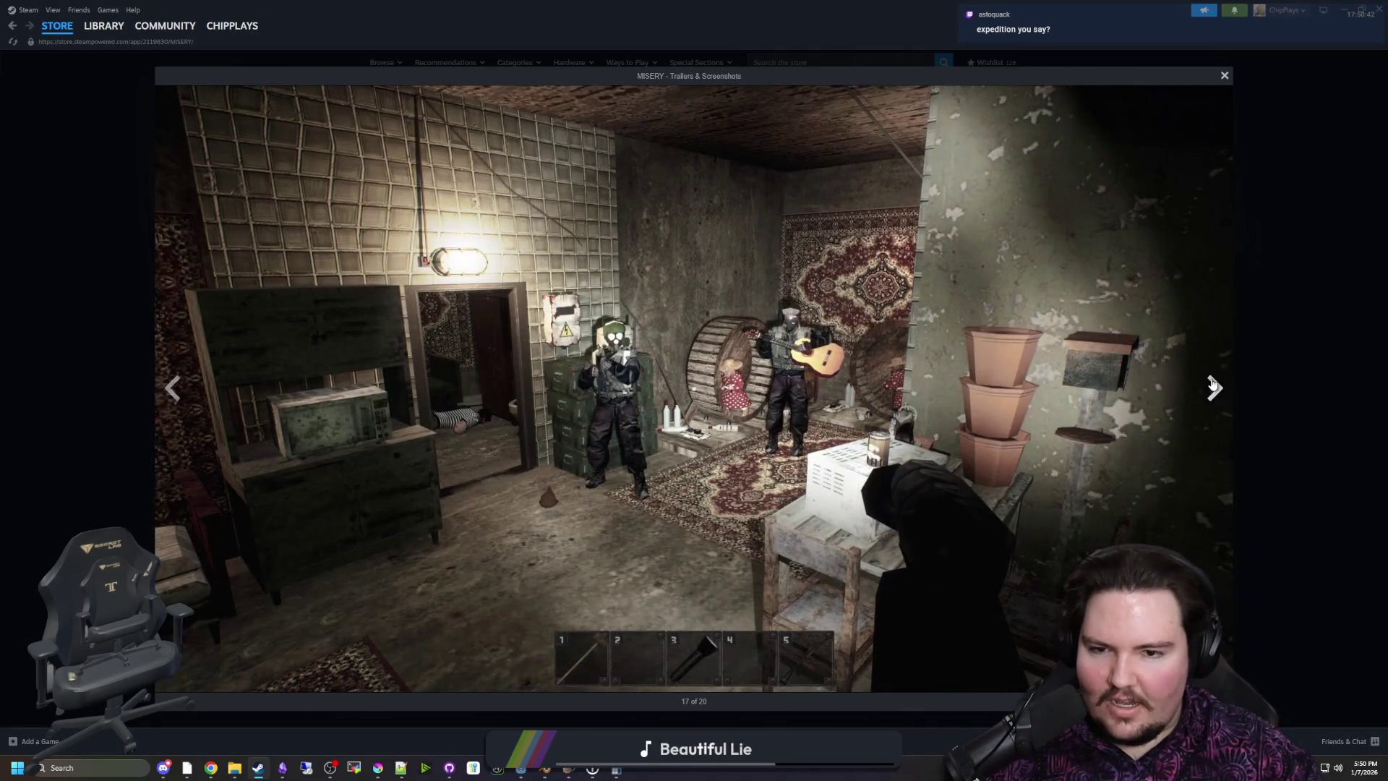
pyautogui.click(1212, 383)
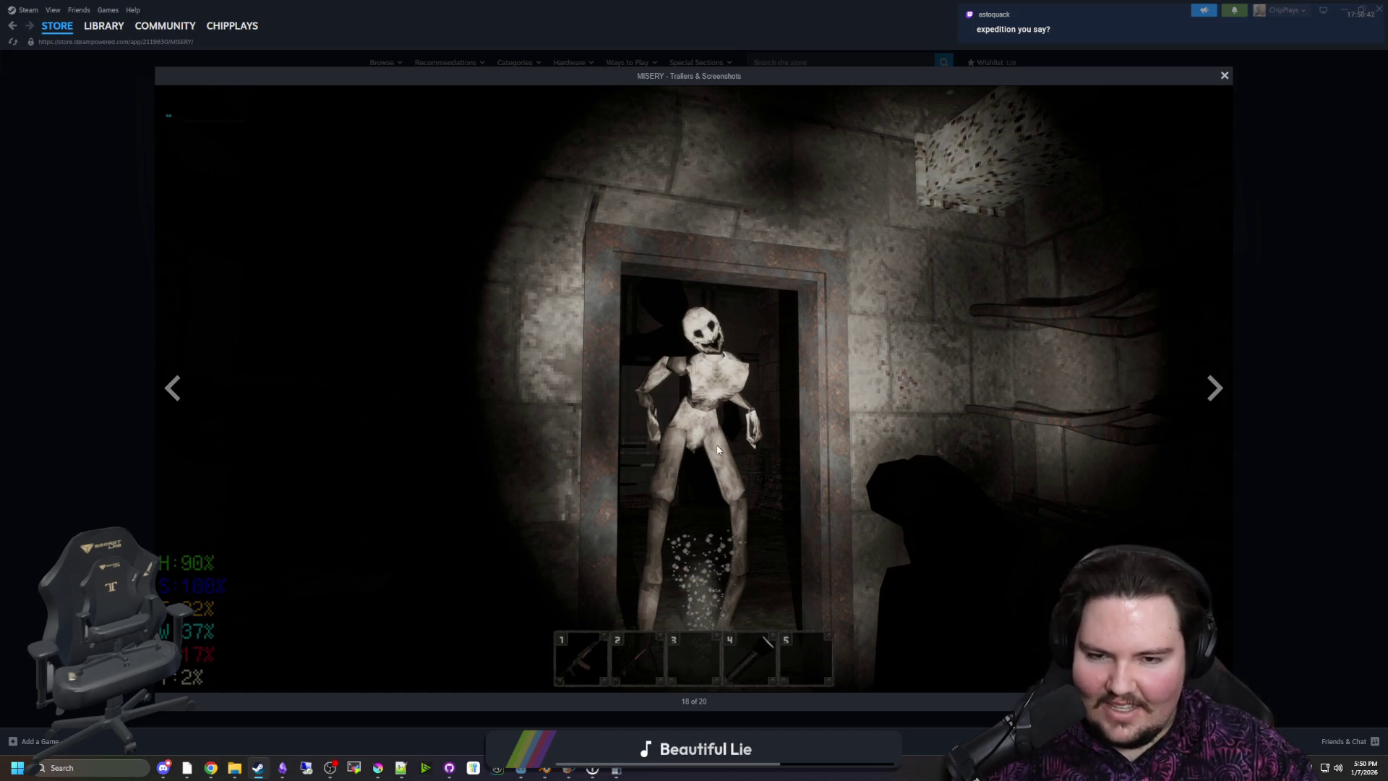
pyautogui.click(1224, 390)
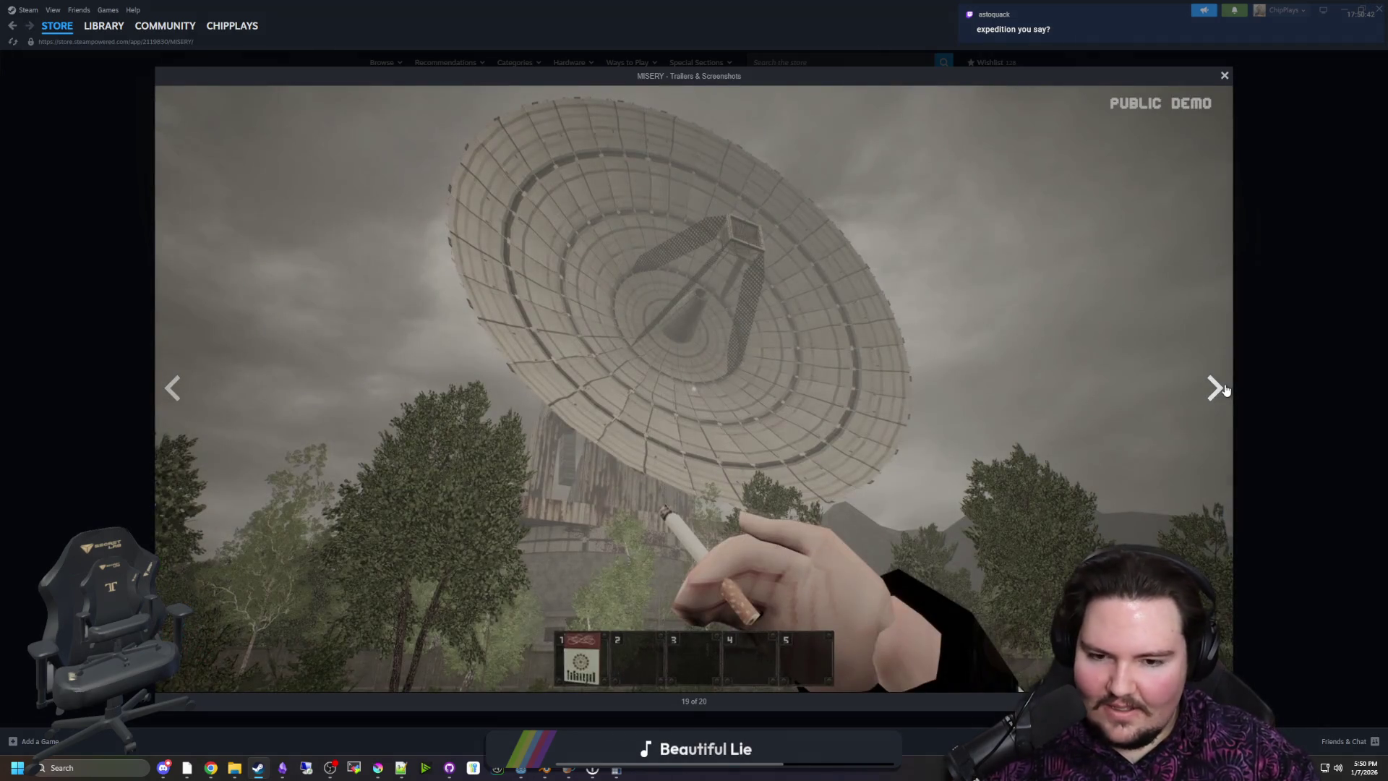
pyautogui.click(1225, 390)
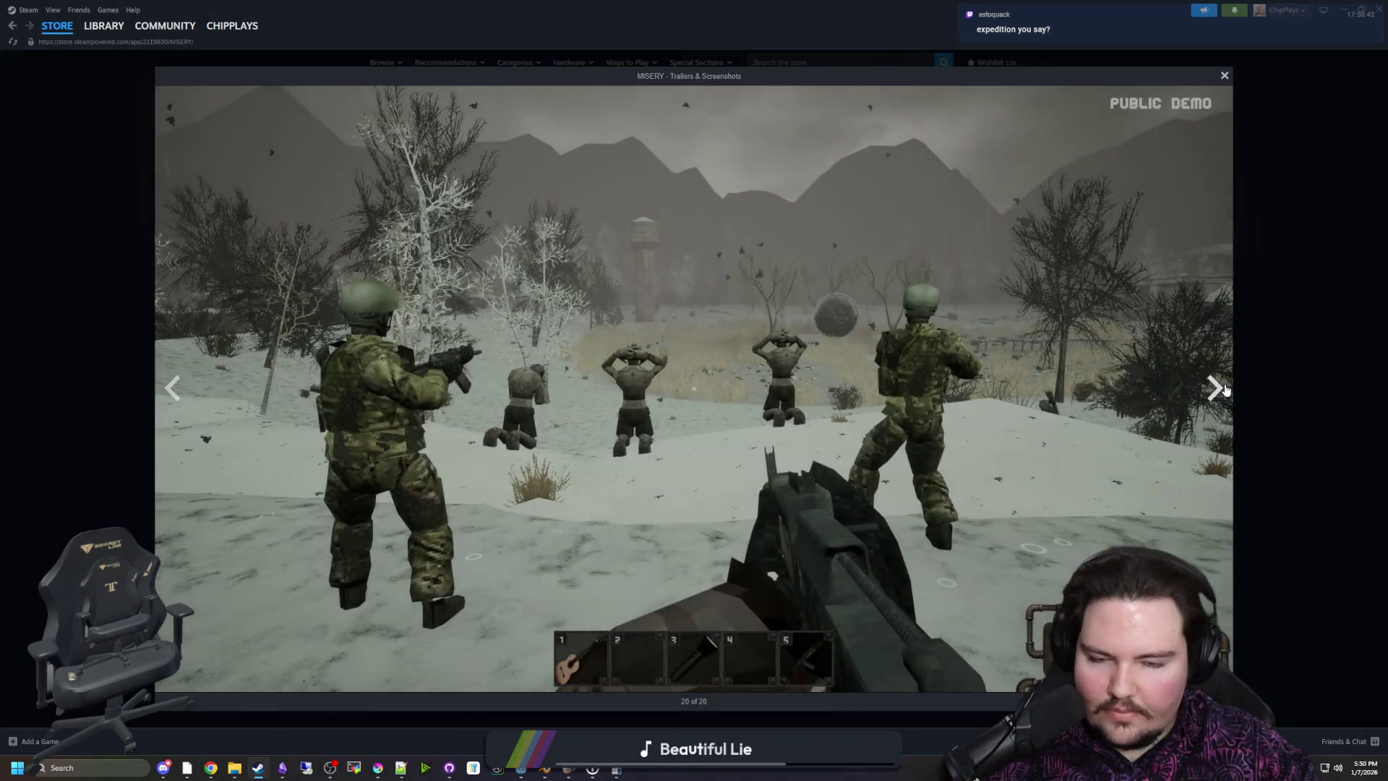
pyautogui.click(1224, 390)
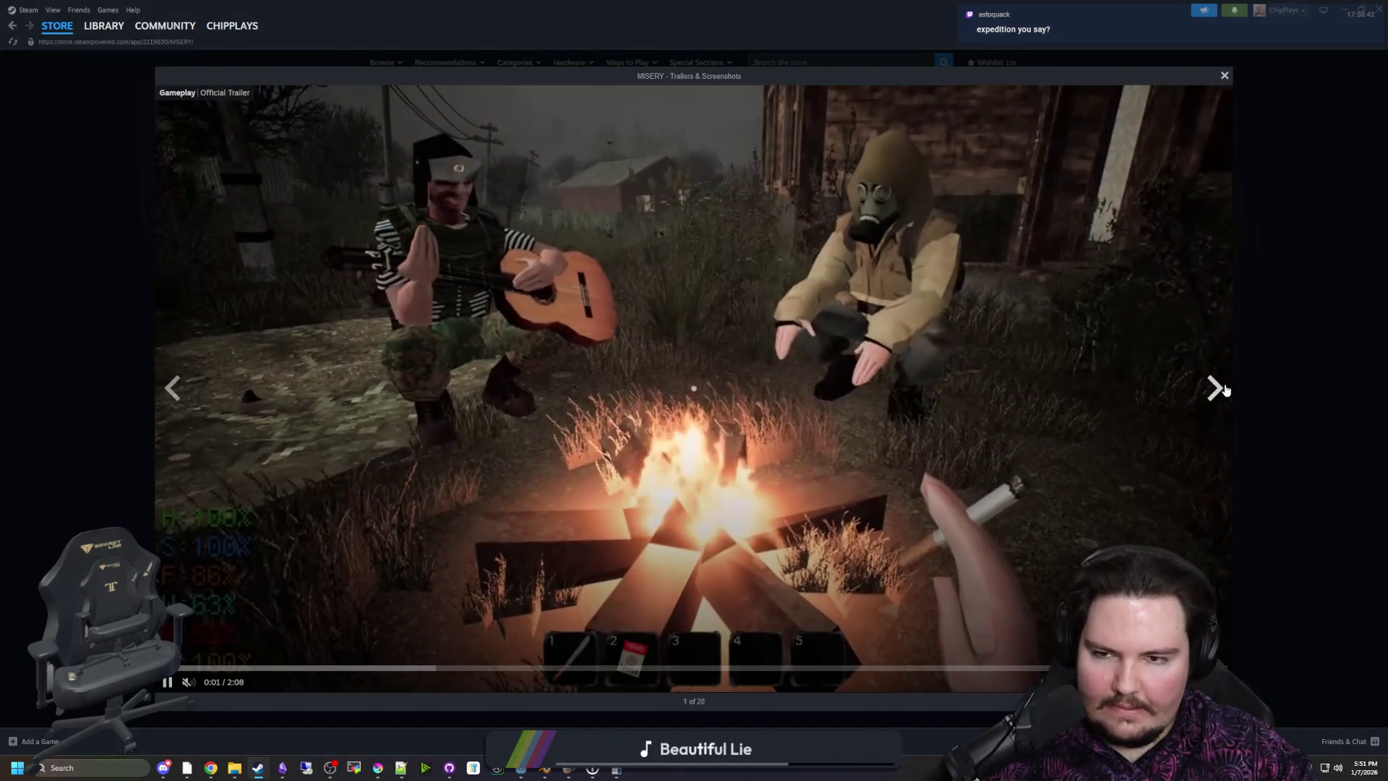
pyautogui.click(1214, 388)
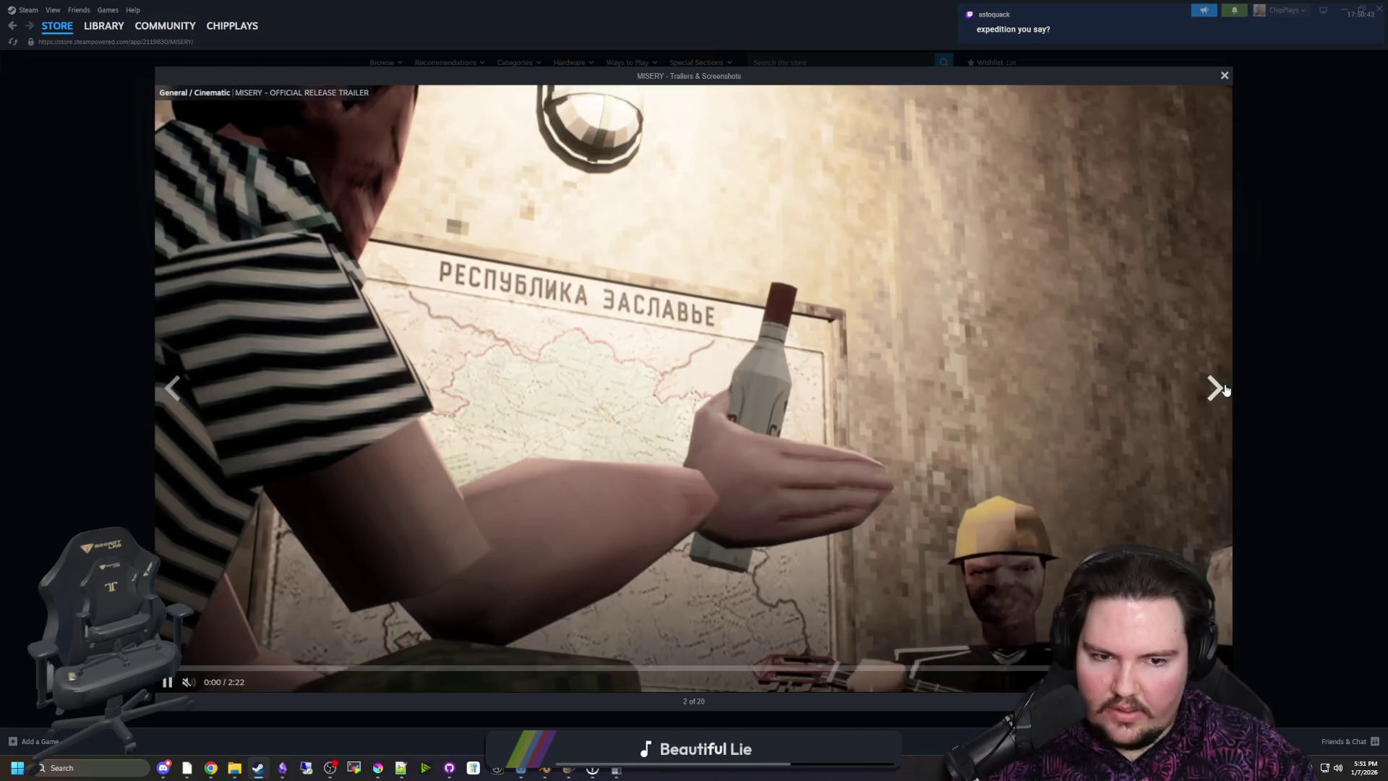
pyautogui.click(1215, 388)
pyautogui.click(1264, 355)
pyautogui.scroll(-5, 712, 393)
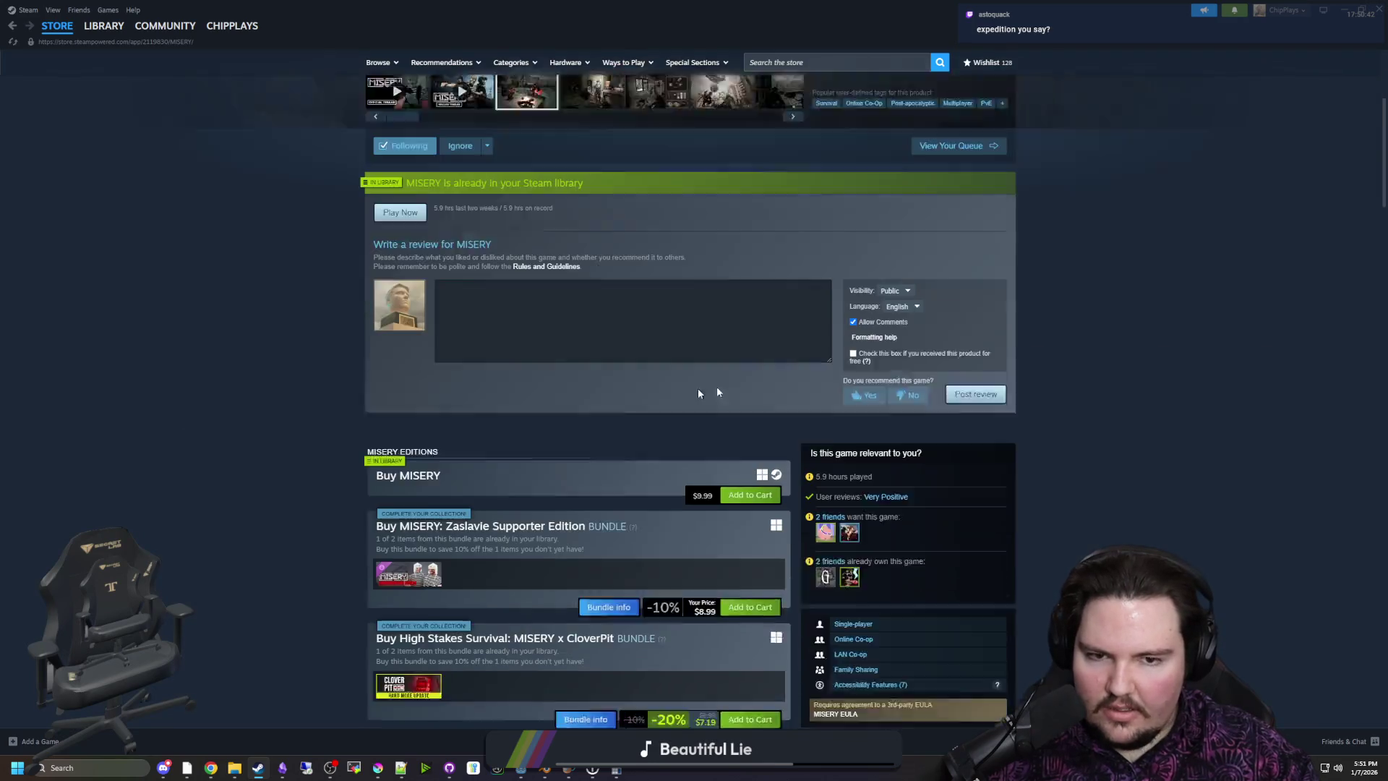
# Go from MISERY in the library back to its store page and focus the store search box
pyautogui.scroll(5, 149, 112)
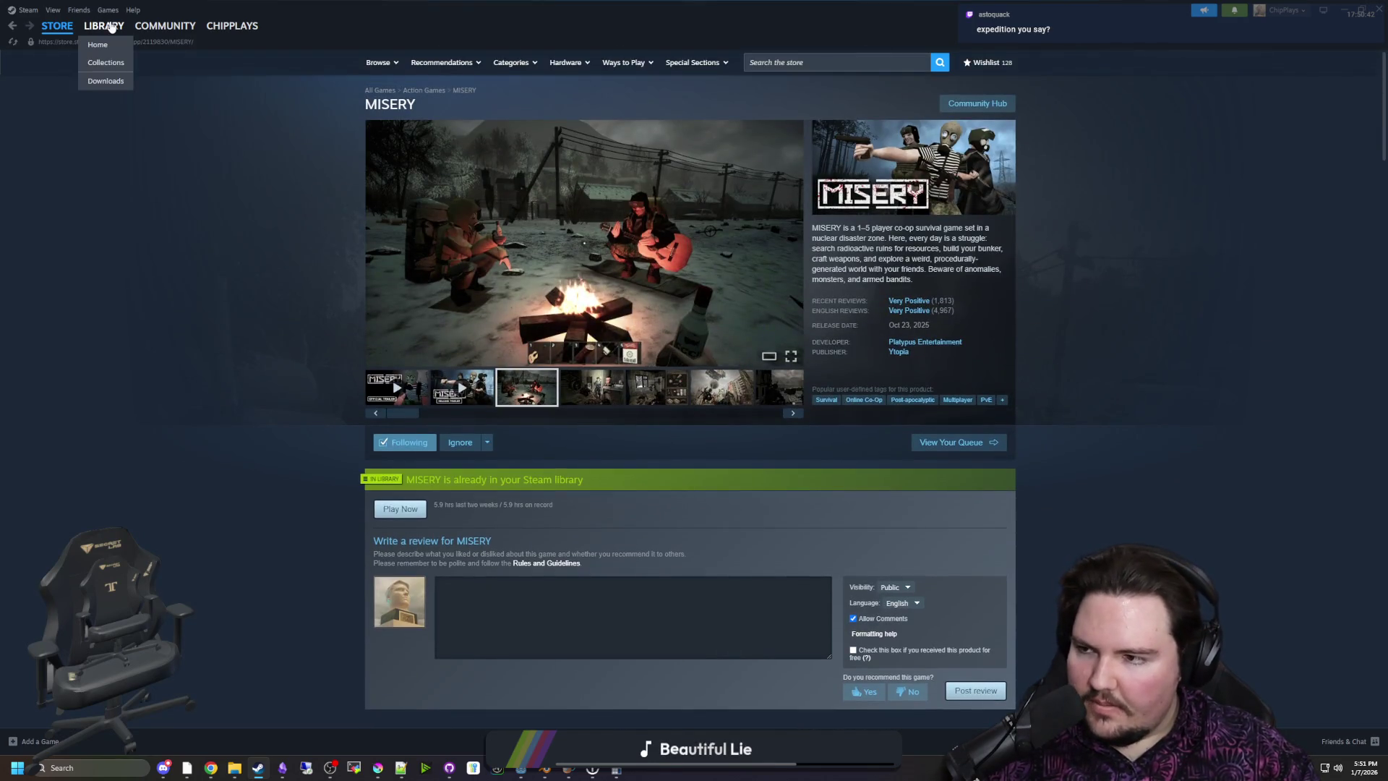
pyautogui.click(111, 27)
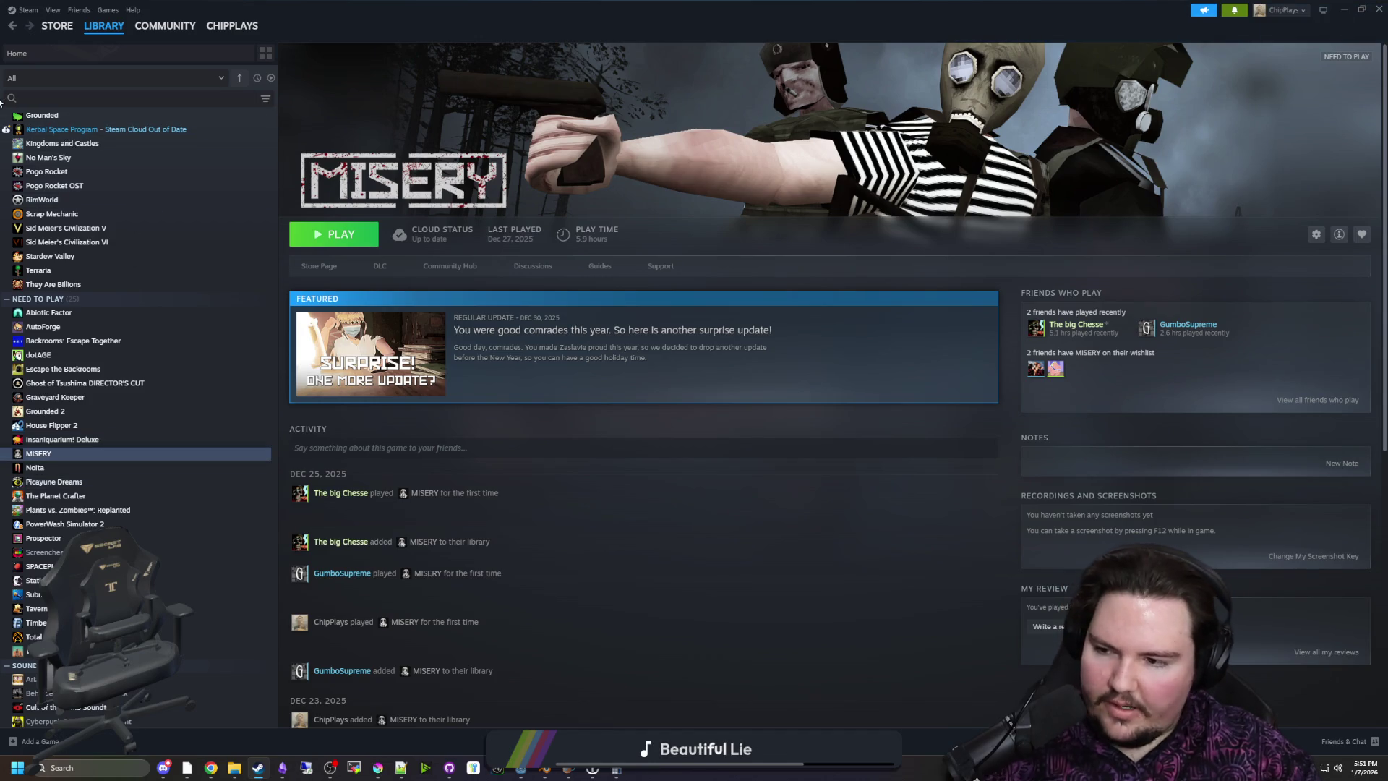
pyautogui.click(57, 26)
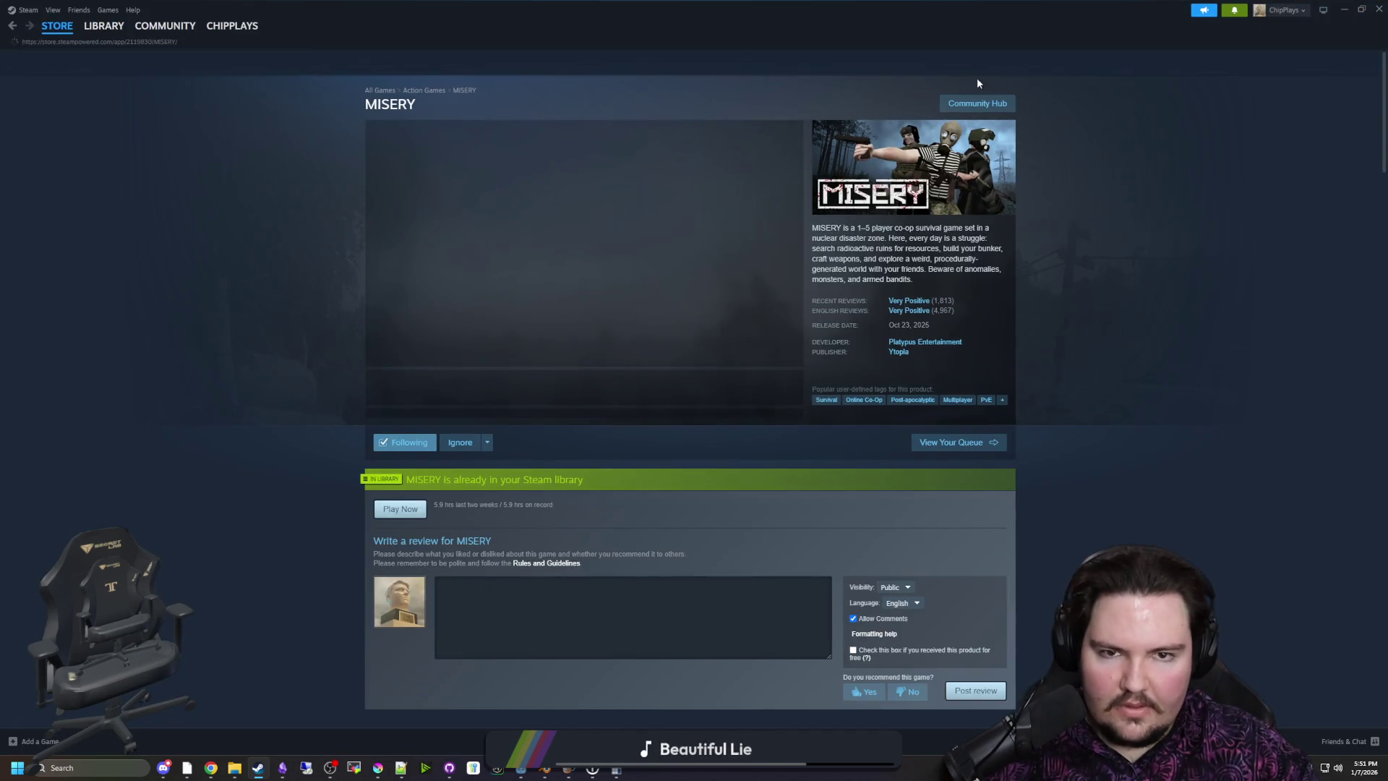
pyautogui.click(898, 63)
# Search the store for waxweaver and open its screenshot gallery from the store page
pyautogui.write('waxweaver')
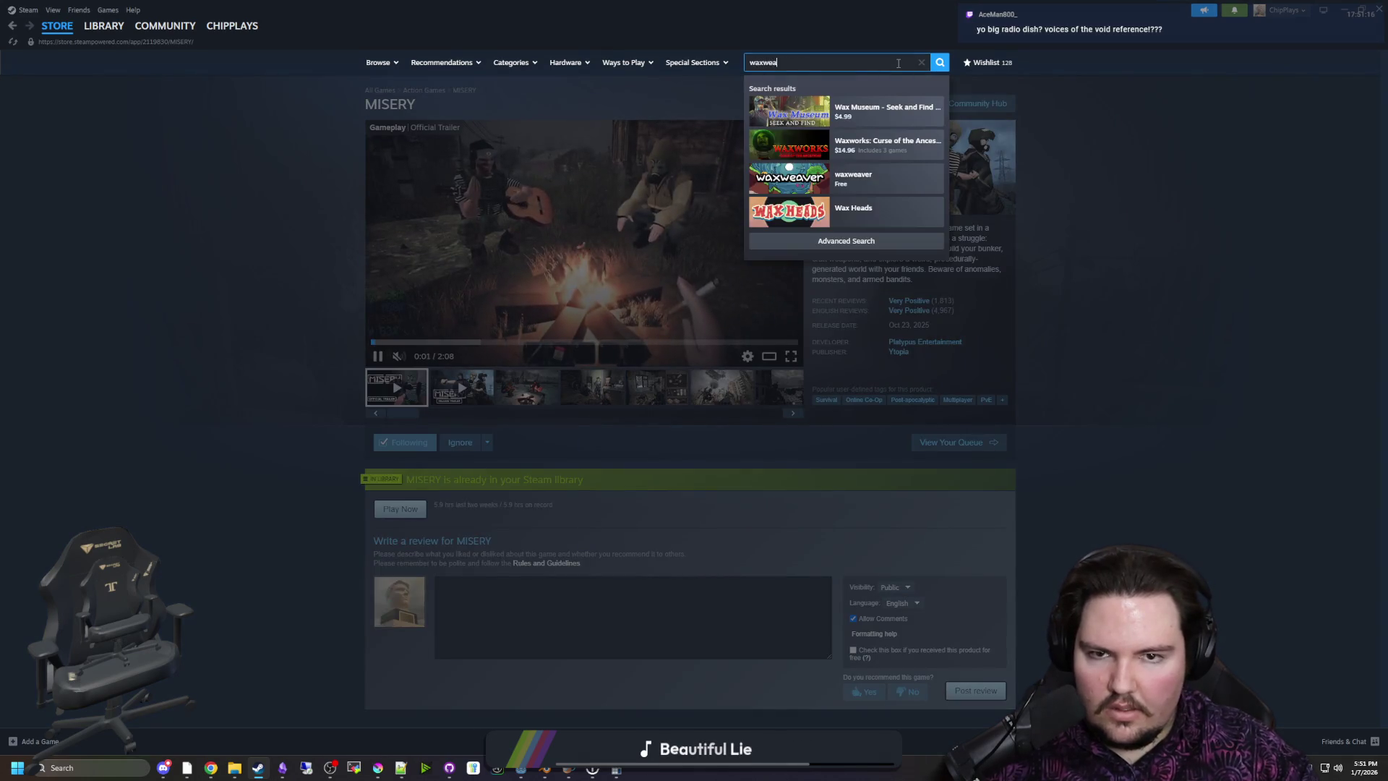
pyautogui.click(814, 121)
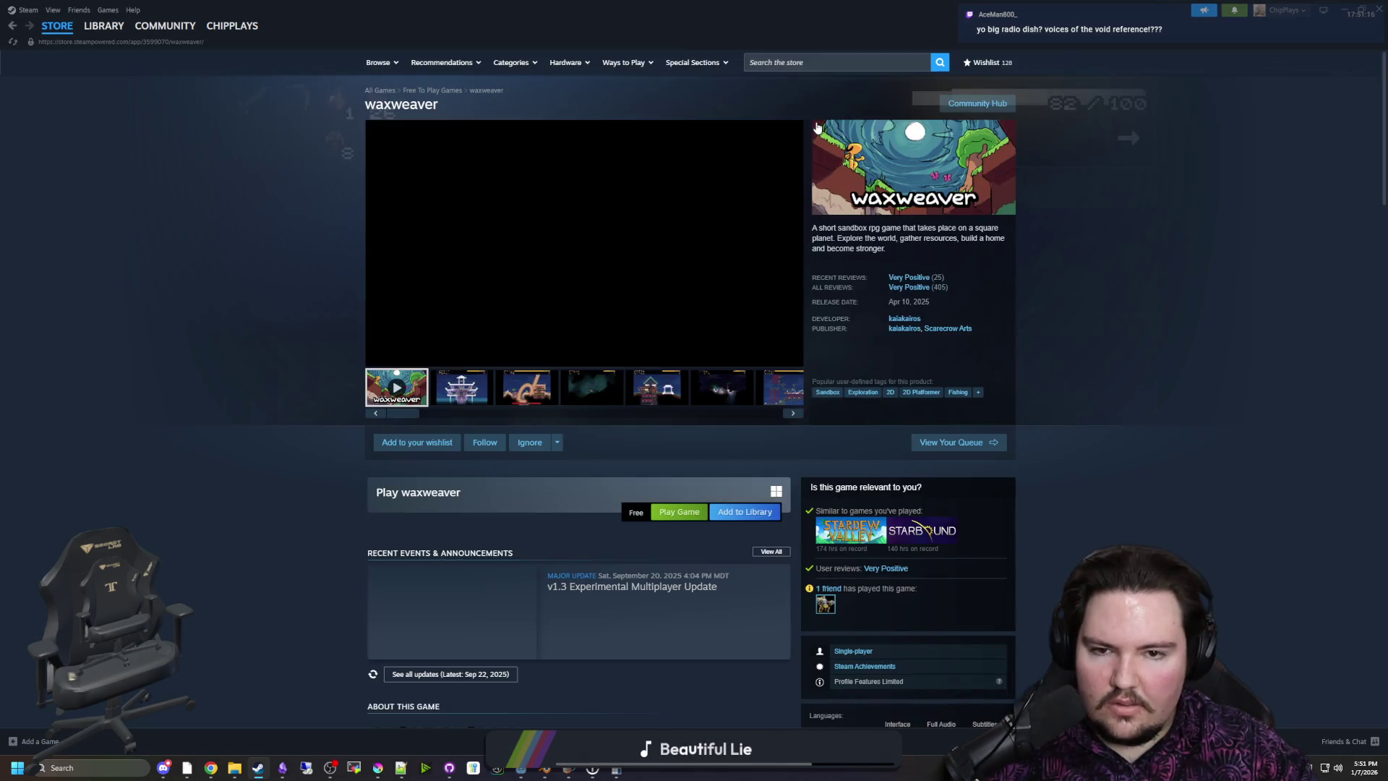
pyautogui.click(466, 403)
pyautogui.click(449, 301)
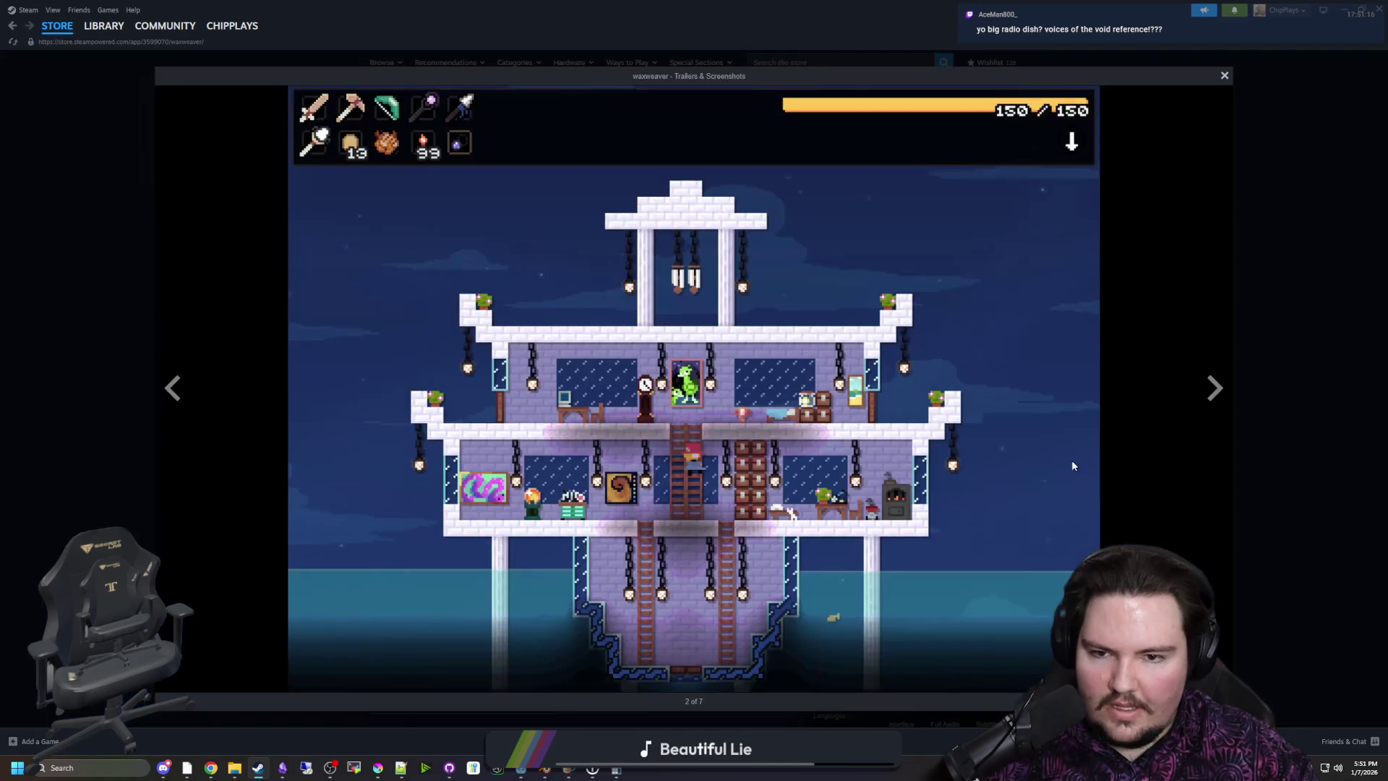
# Page through the waxweaver screenshots and media, close the viewer, and focus the store search
pyautogui.click(1230, 381)
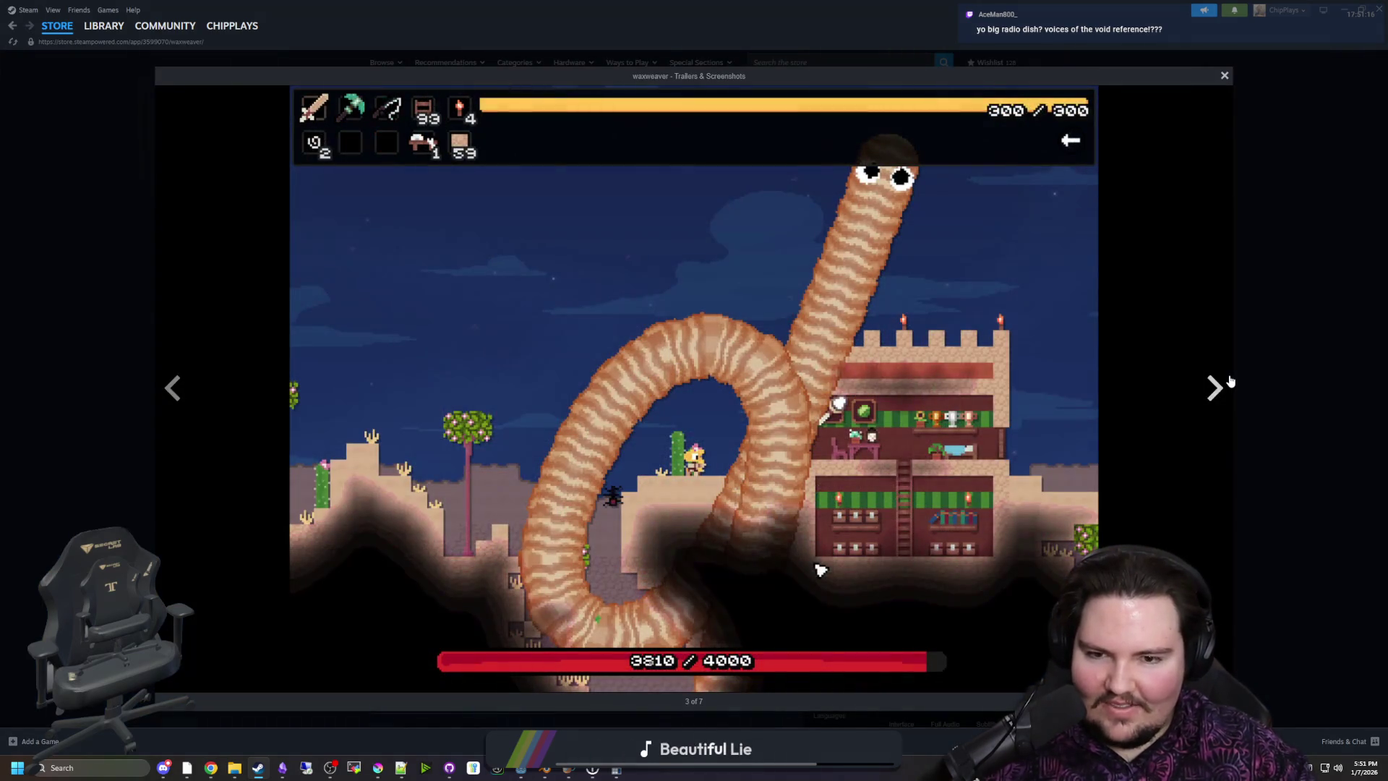
pyautogui.click(1229, 381)
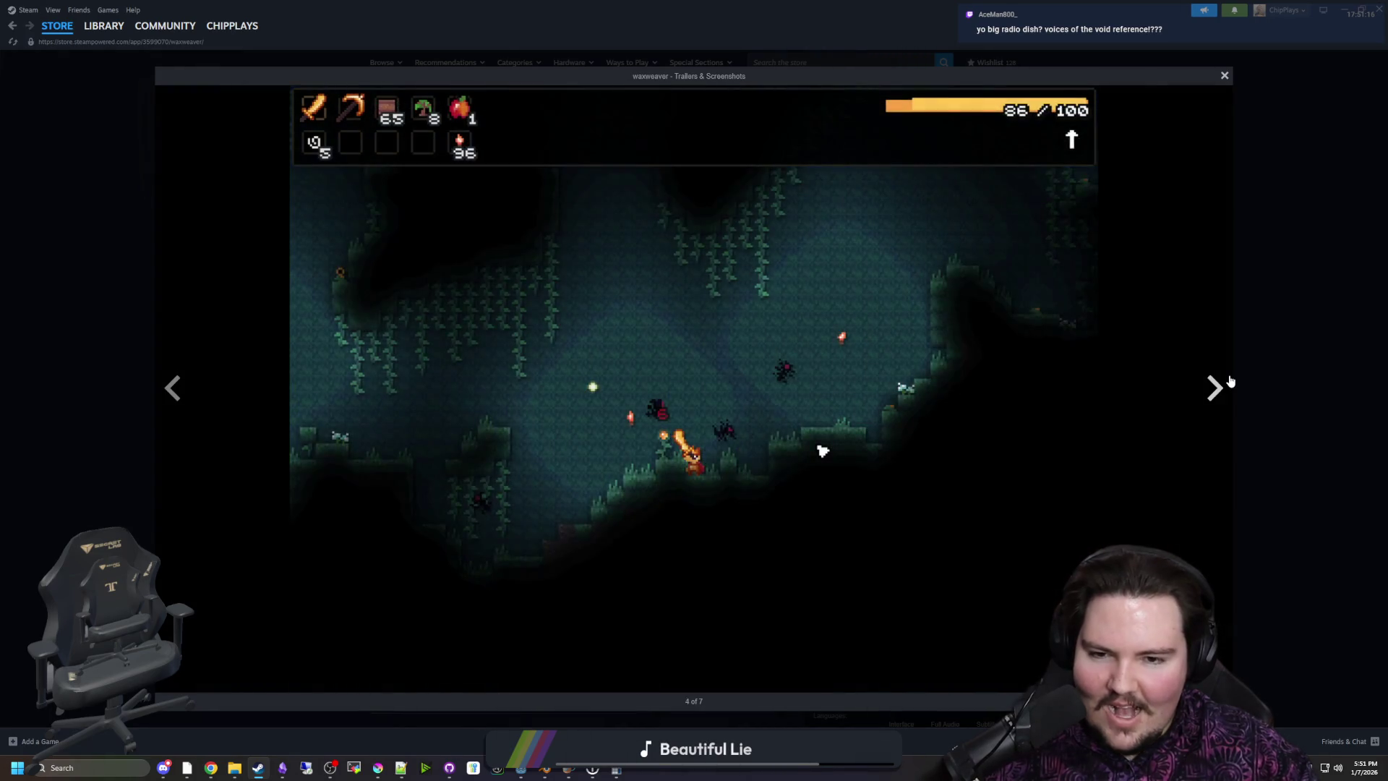
pyautogui.click(1230, 381)
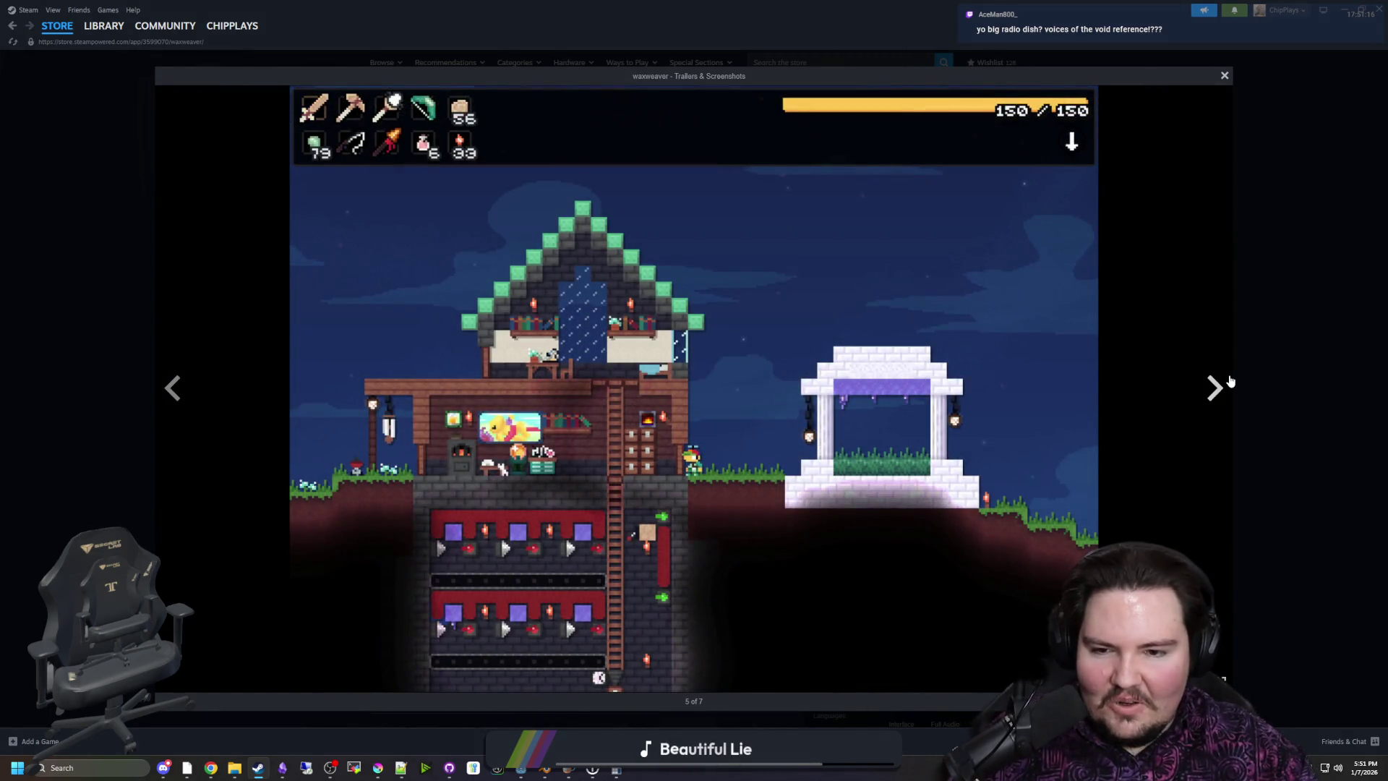
pyautogui.click(1229, 380)
pyautogui.click(1230, 381)
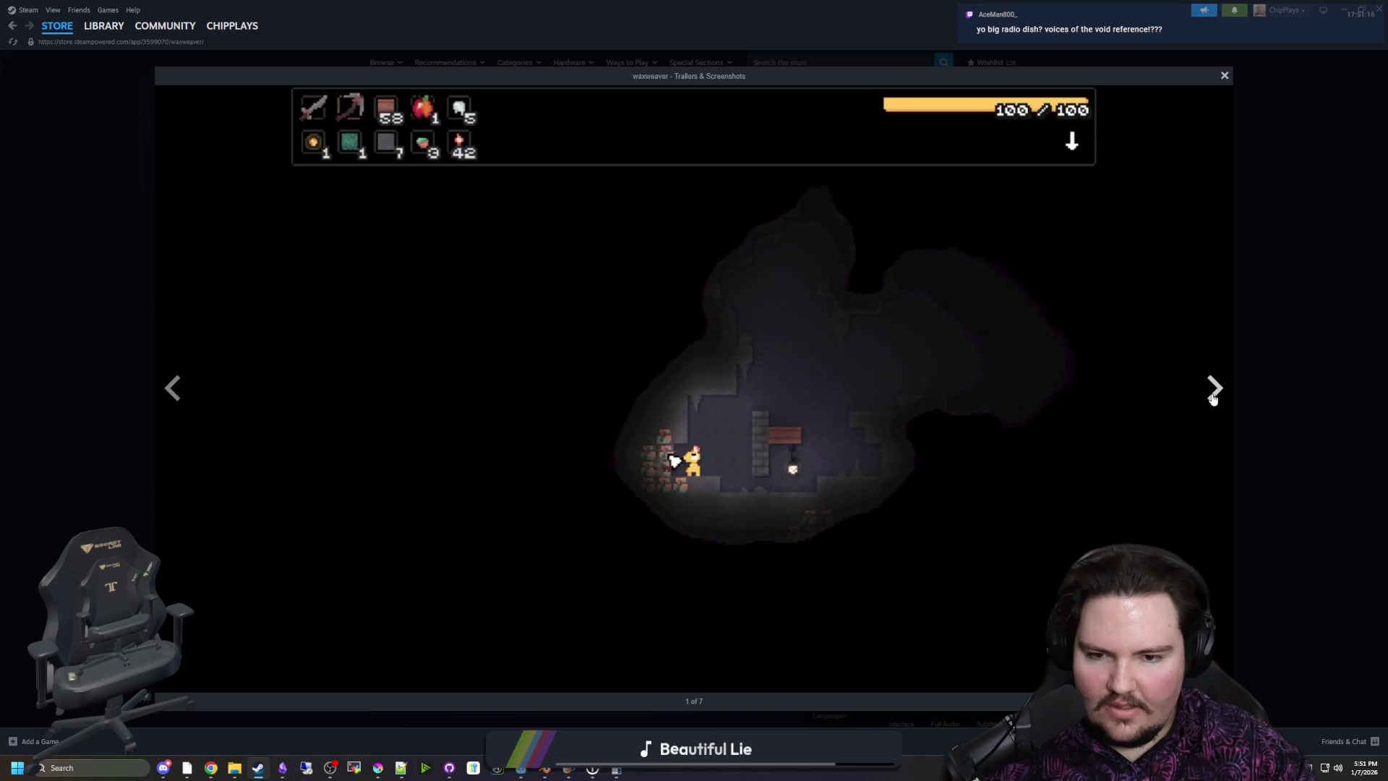
pyautogui.click(1213, 399)
pyautogui.click(1213, 399)
pyautogui.click(1334, 310)
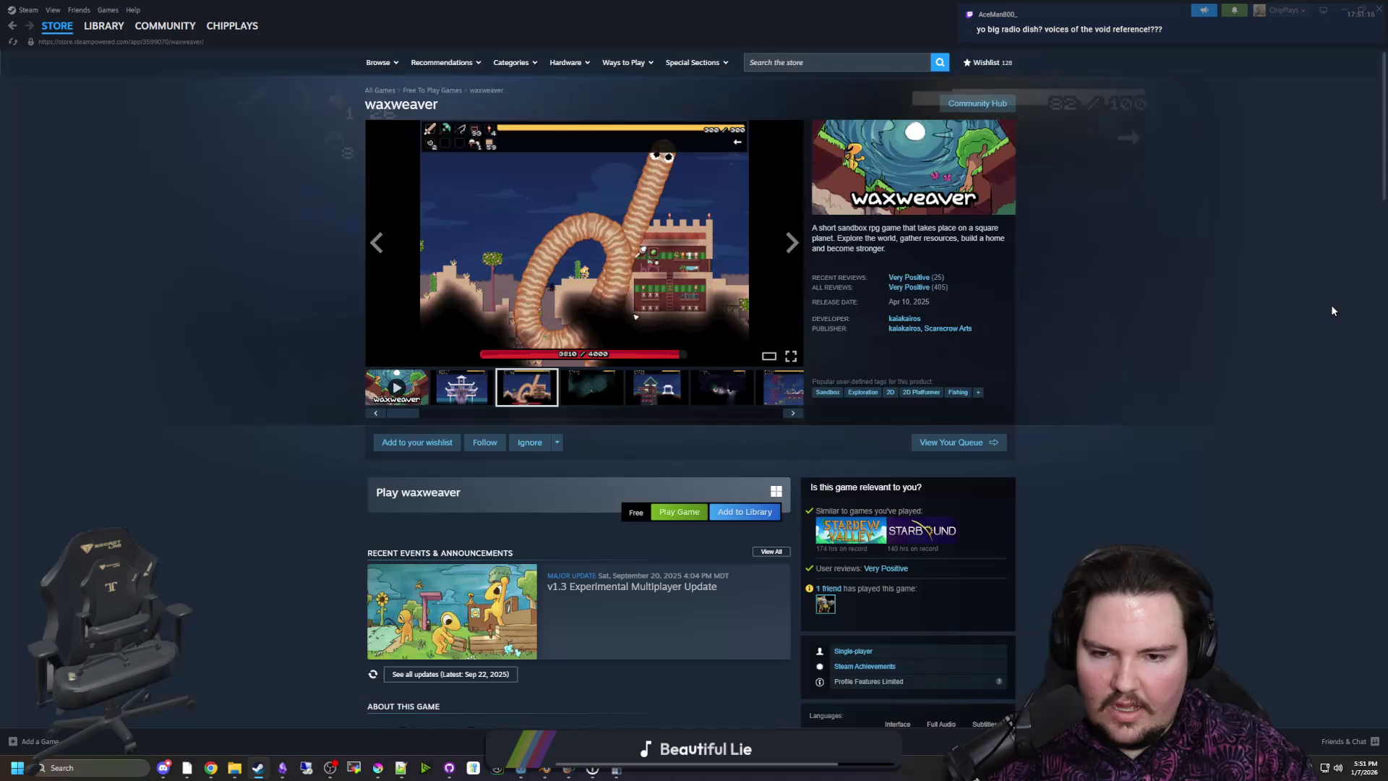
pyautogui.click(875, 66)
pyautogui.write('al')
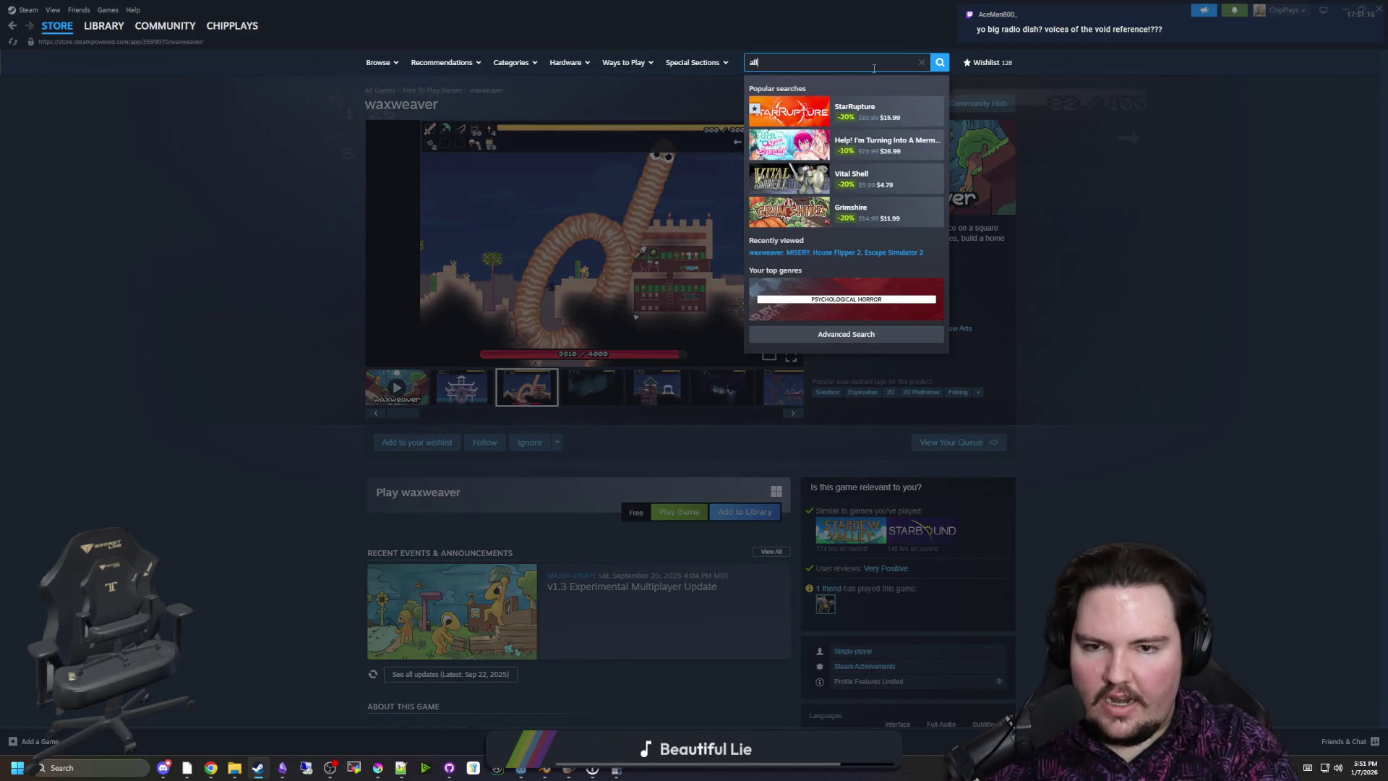
# Search for allumeria, open its store page and view the first Allumeria screenshots full size
pyautogui.write('umeria')
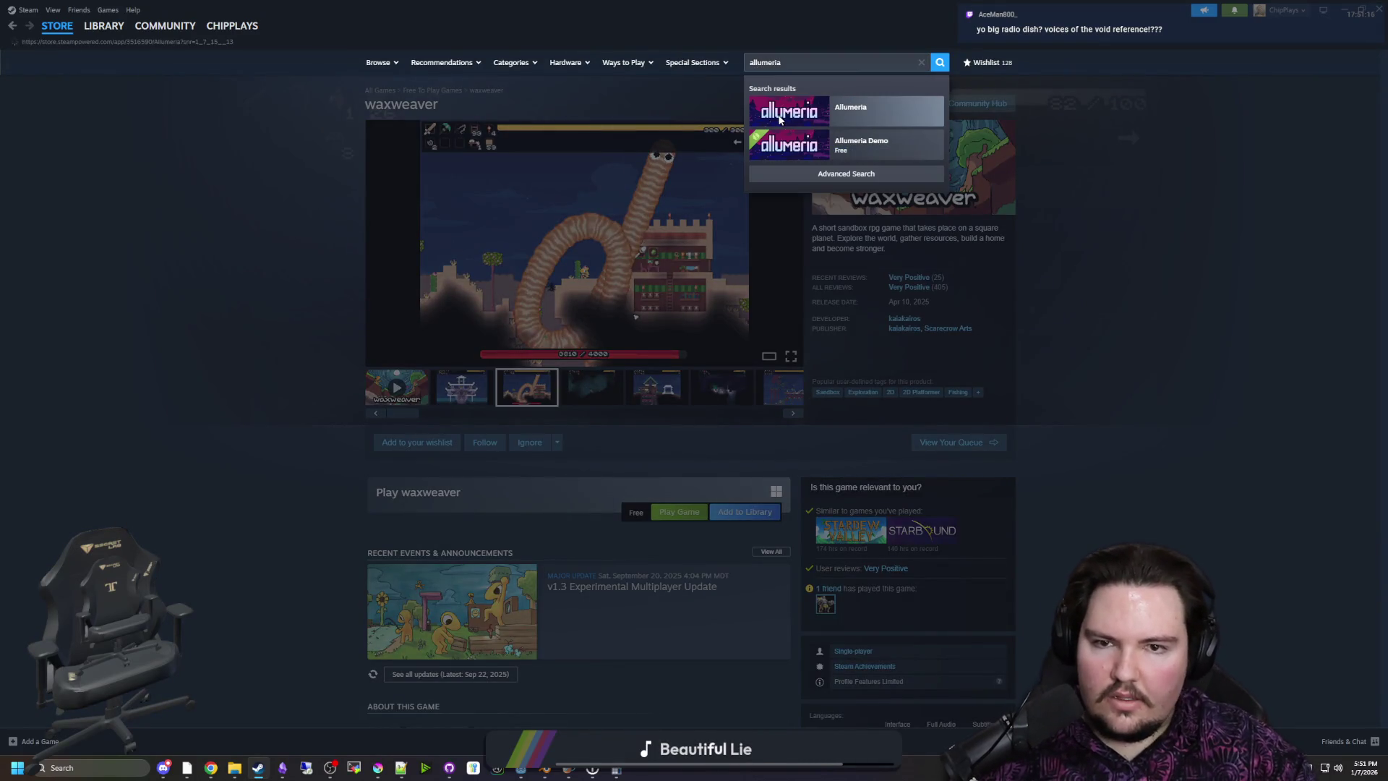
pyautogui.click(779, 120)
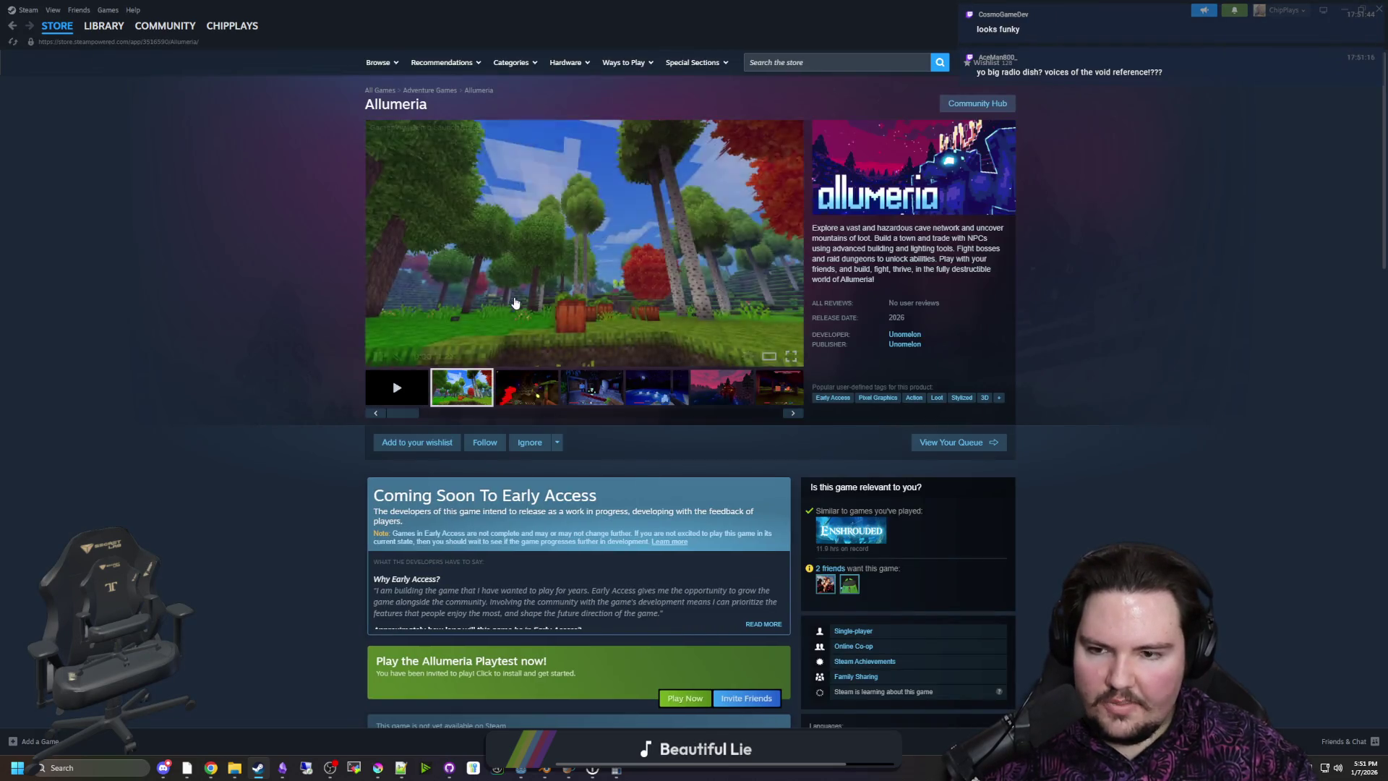
pyautogui.click(799, 349)
pyautogui.click(1214, 390)
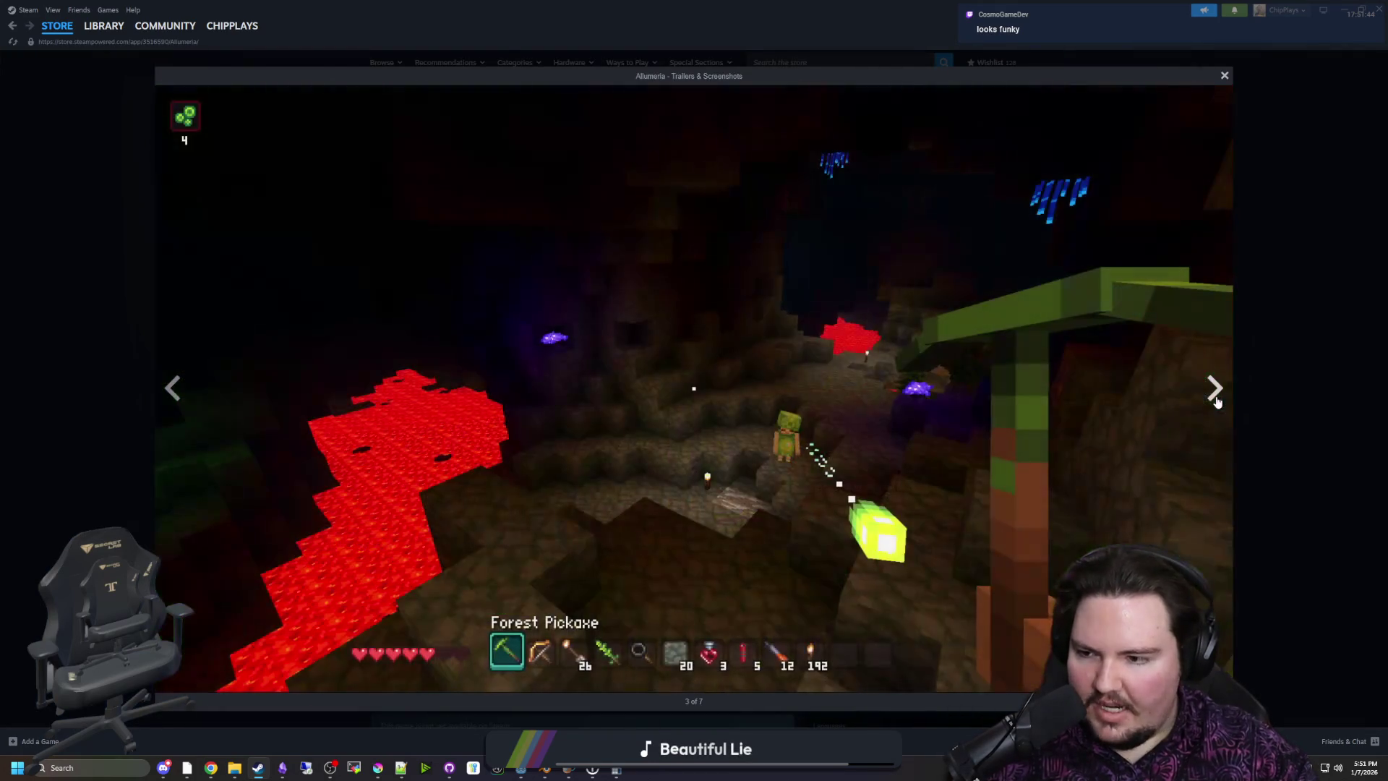
pyautogui.click(1215, 397)
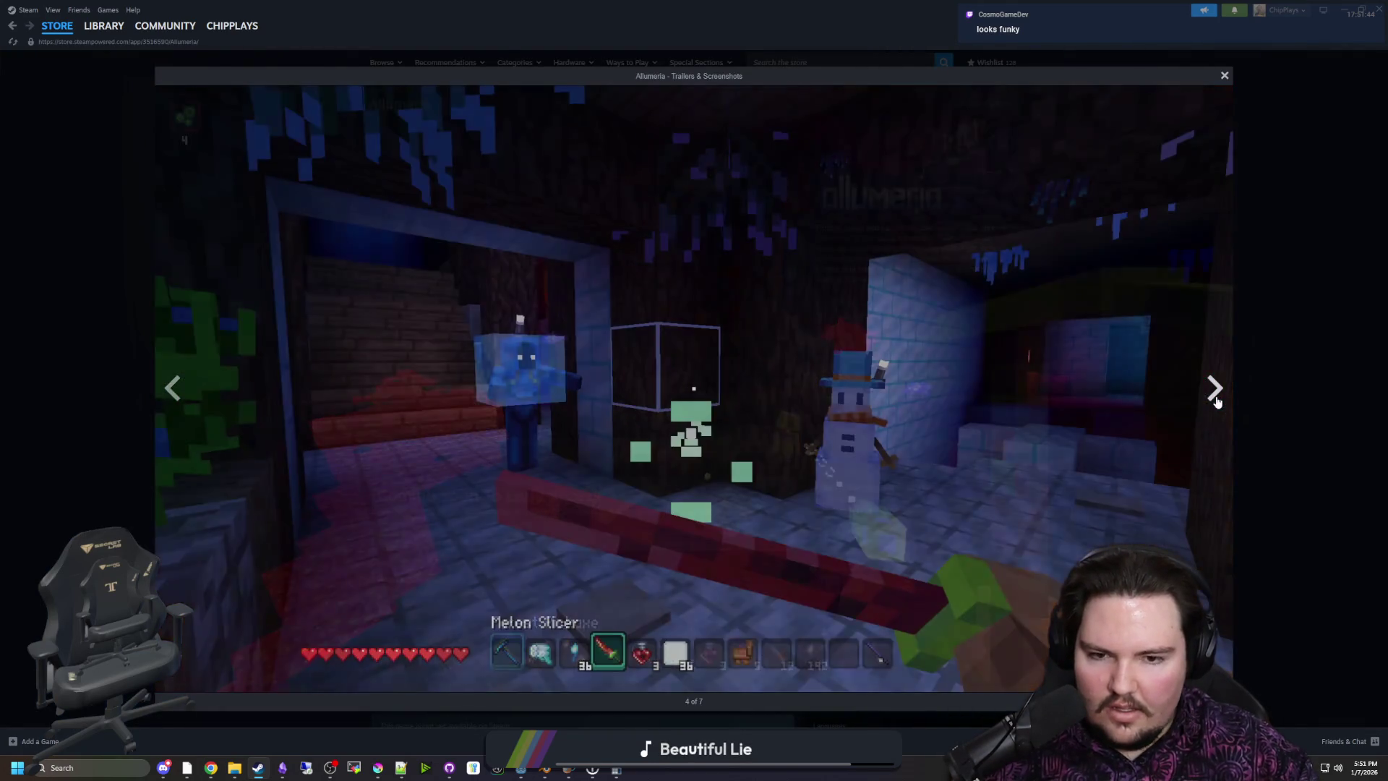
pyautogui.click(1215, 394)
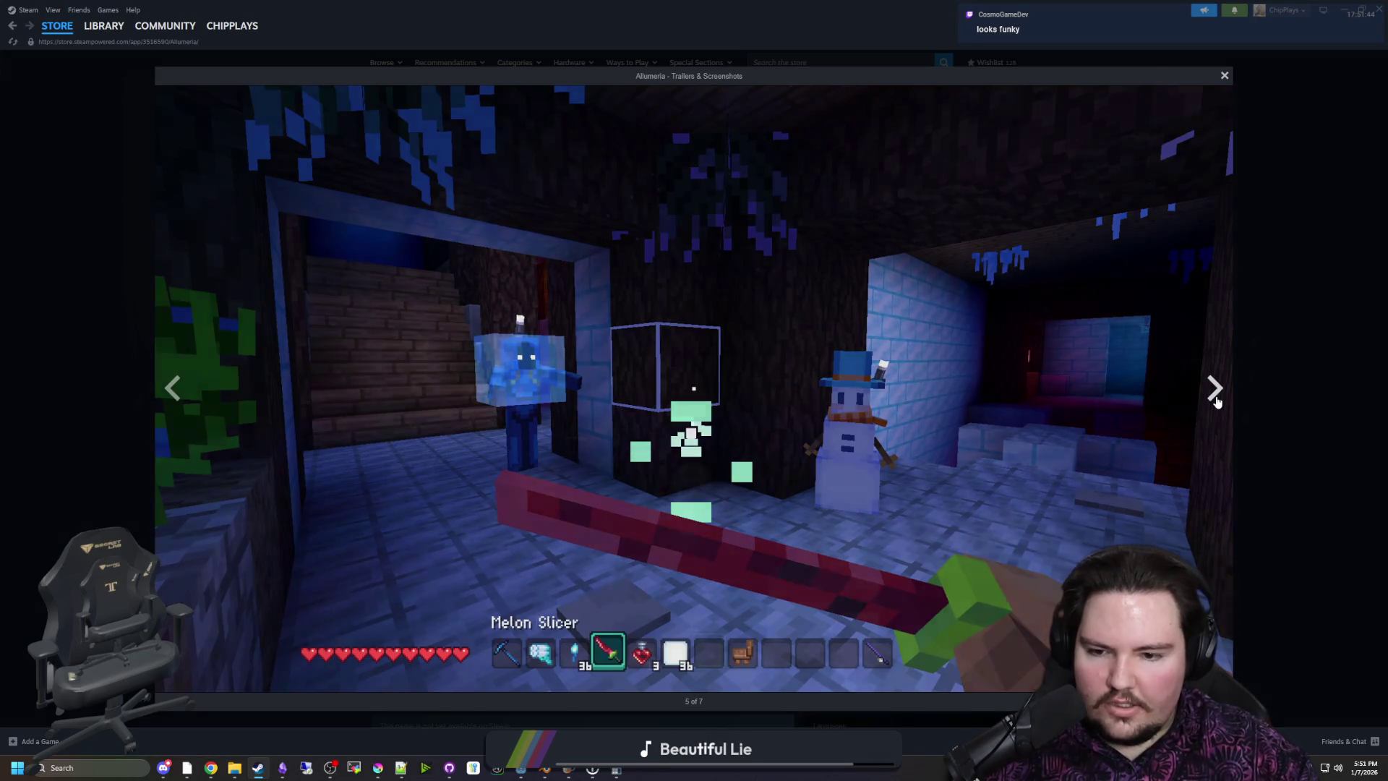
pyautogui.click(1217, 402)
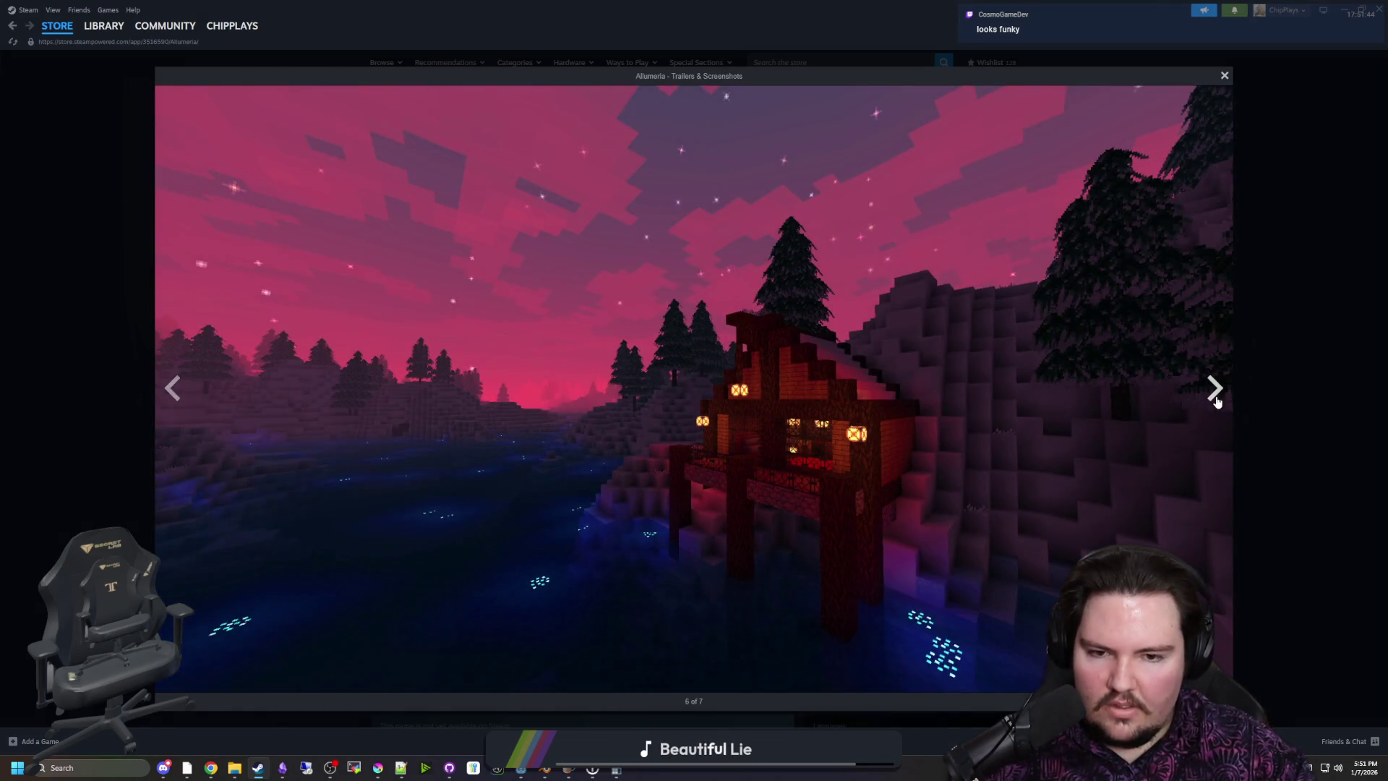
pyautogui.click(1217, 402)
# Cycle through the Allumeria screenshots past Forest Spirit and wrap around to the trailer
pyautogui.click(1217, 402)
pyautogui.click(1216, 402)
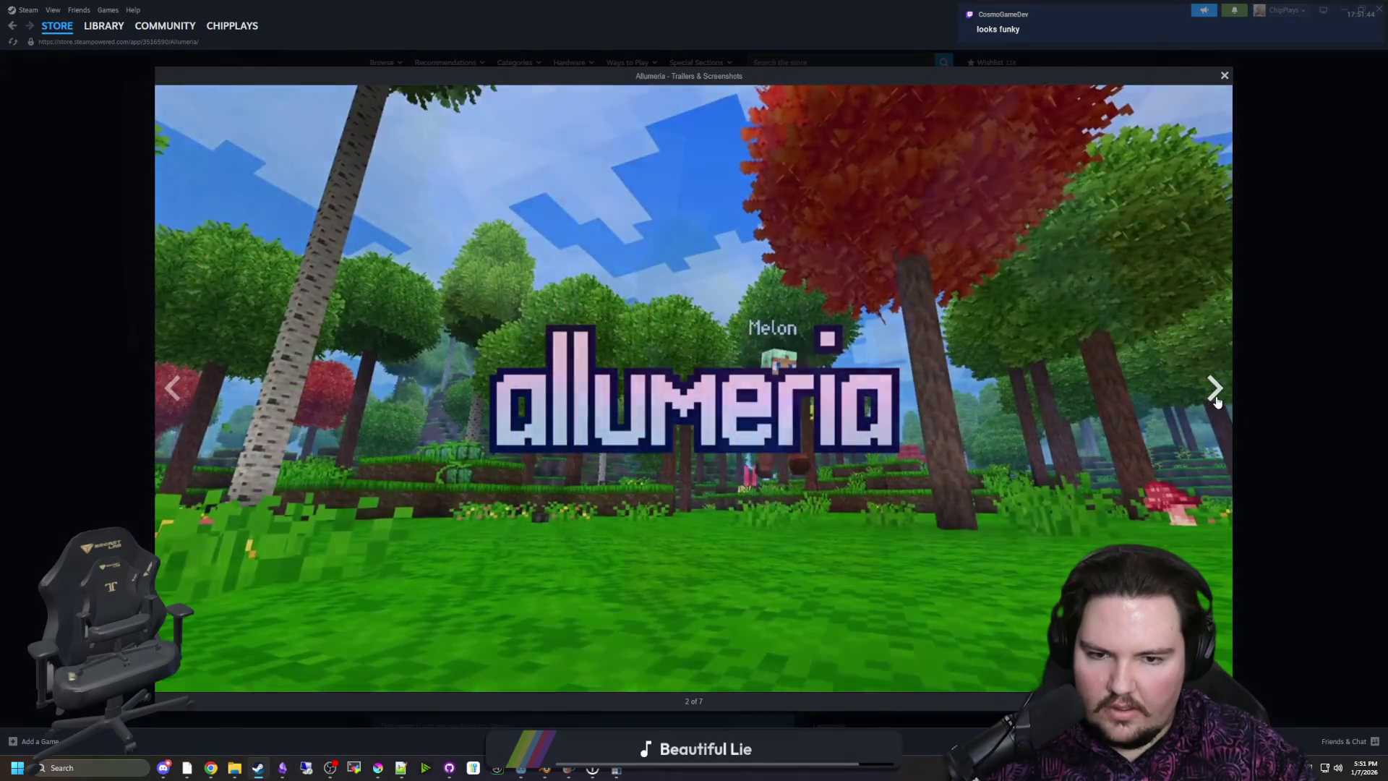
pyautogui.click(1216, 402)
pyautogui.click(1216, 402)
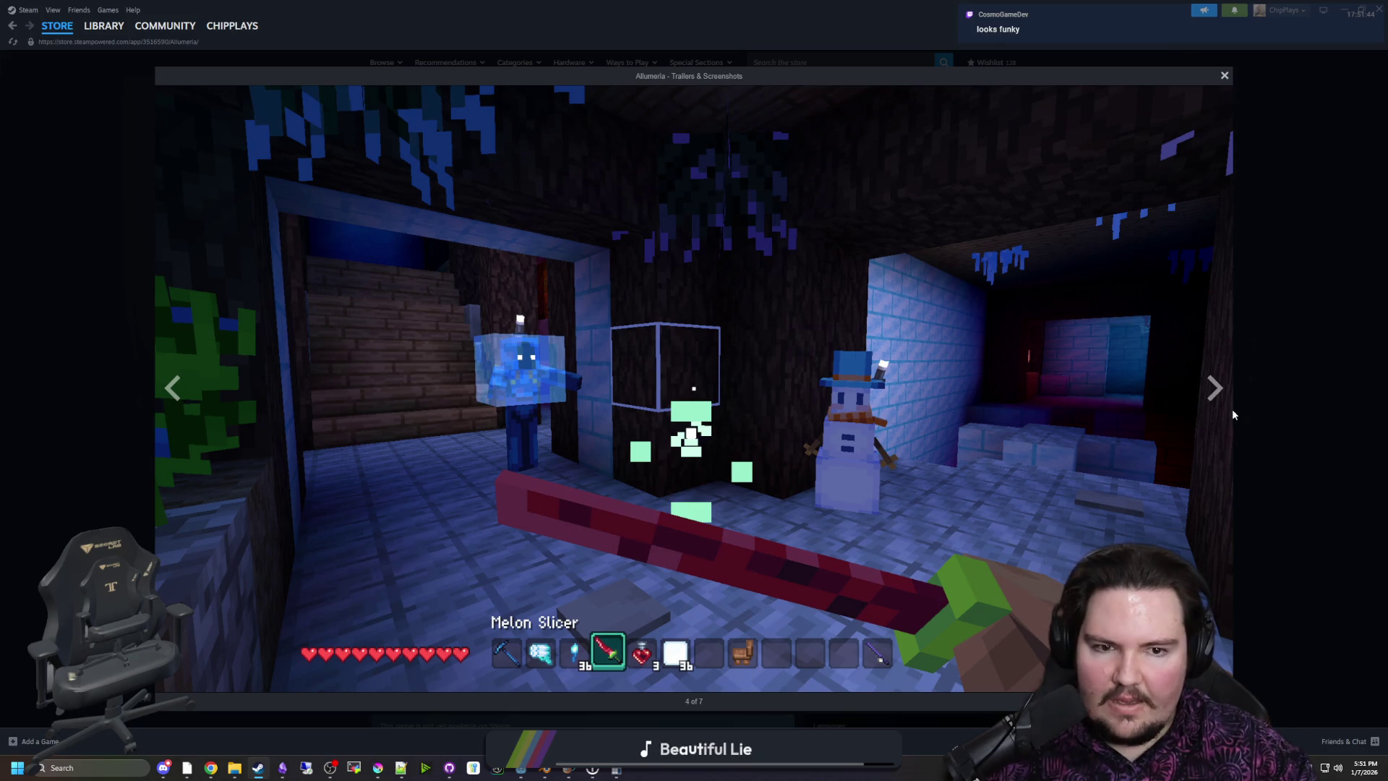
pyautogui.click(1212, 397)
pyautogui.click(1210, 391)
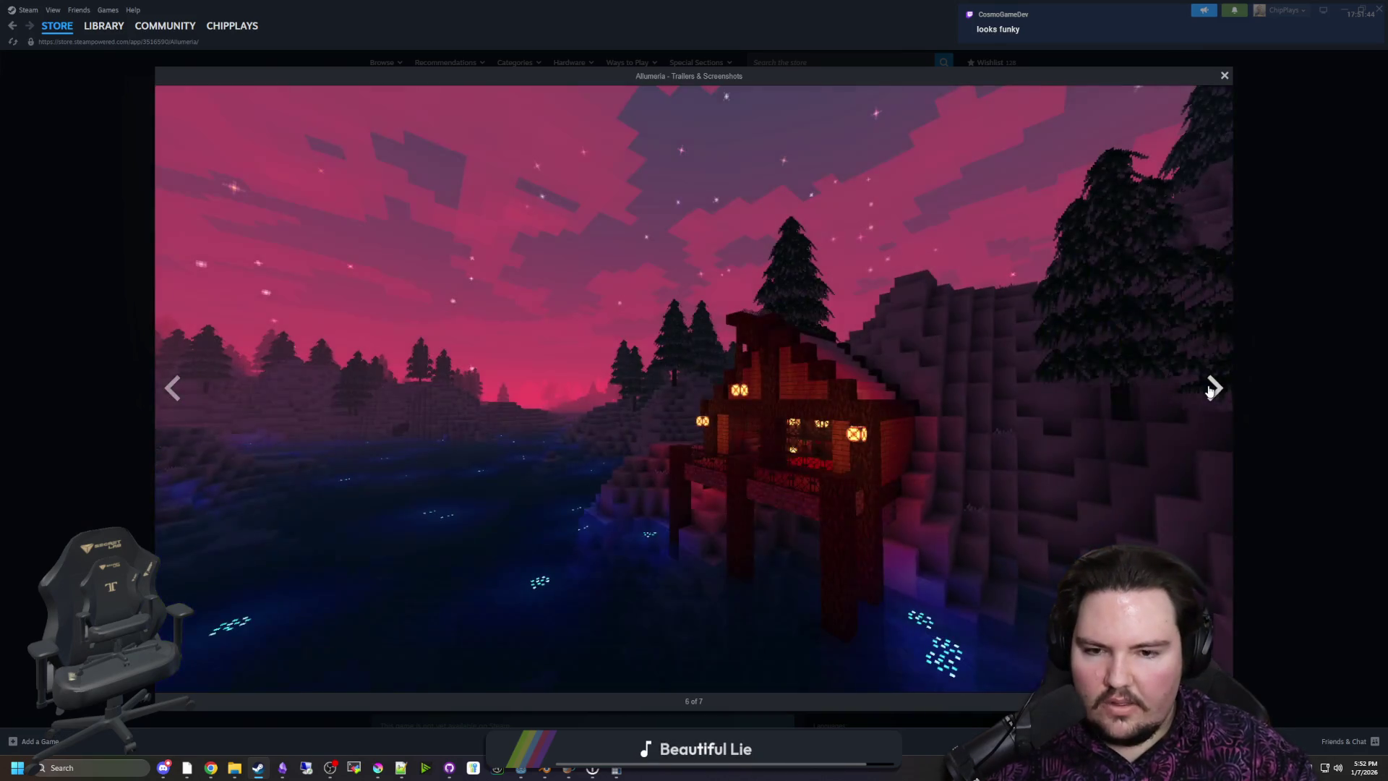
pyautogui.click(1210, 391)
pyautogui.click(1209, 391)
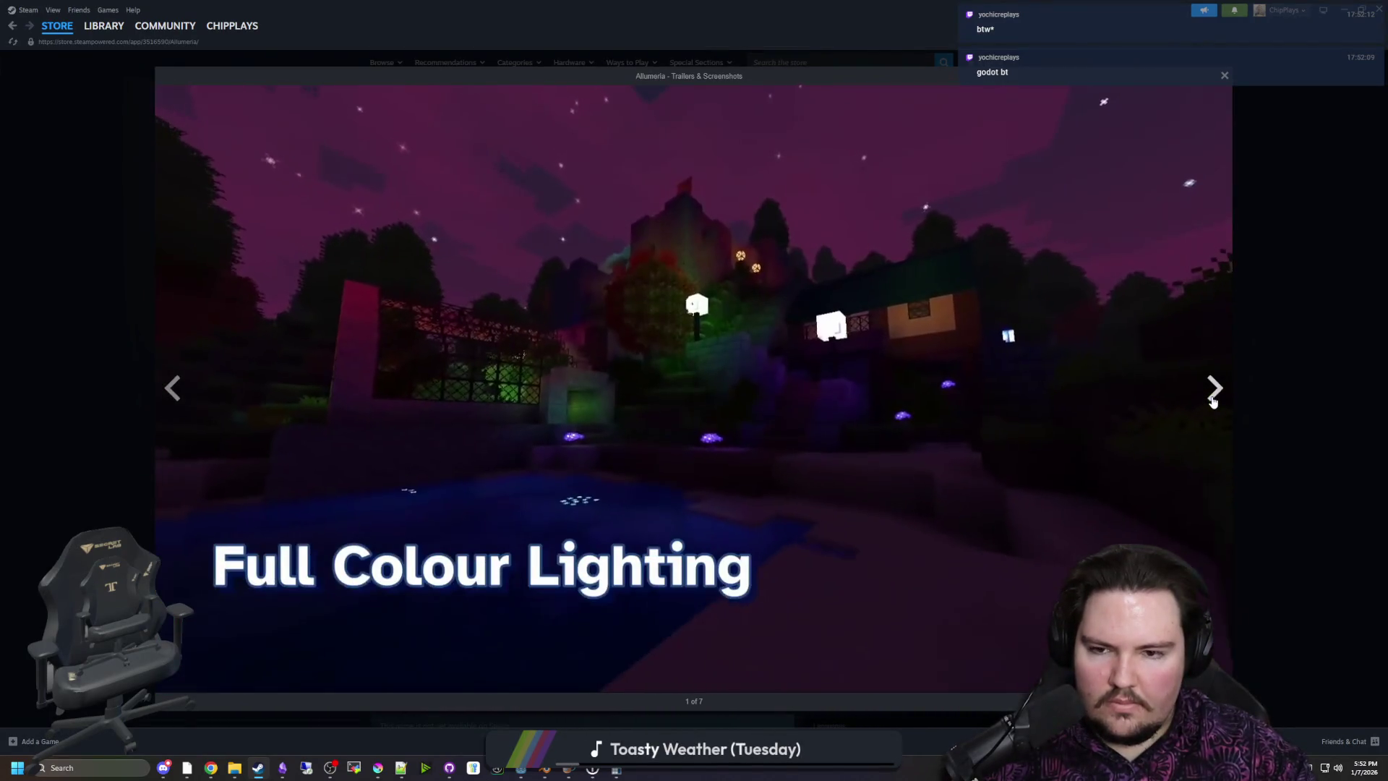
# Page from the trailer through the Allumeria screenshots again, cycling back around once
pyautogui.click(1212, 402)
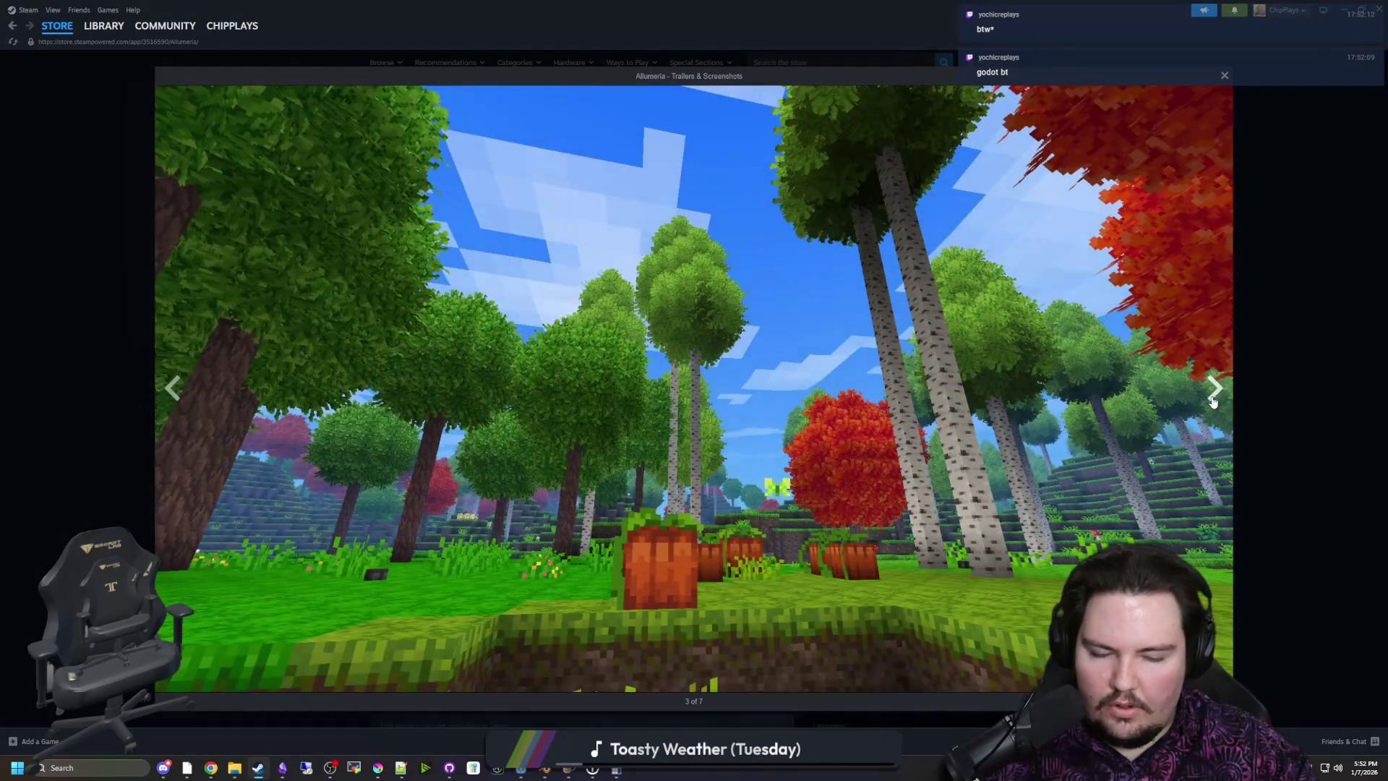
pyautogui.click(1213, 402)
pyautogui.click(1213, 402)
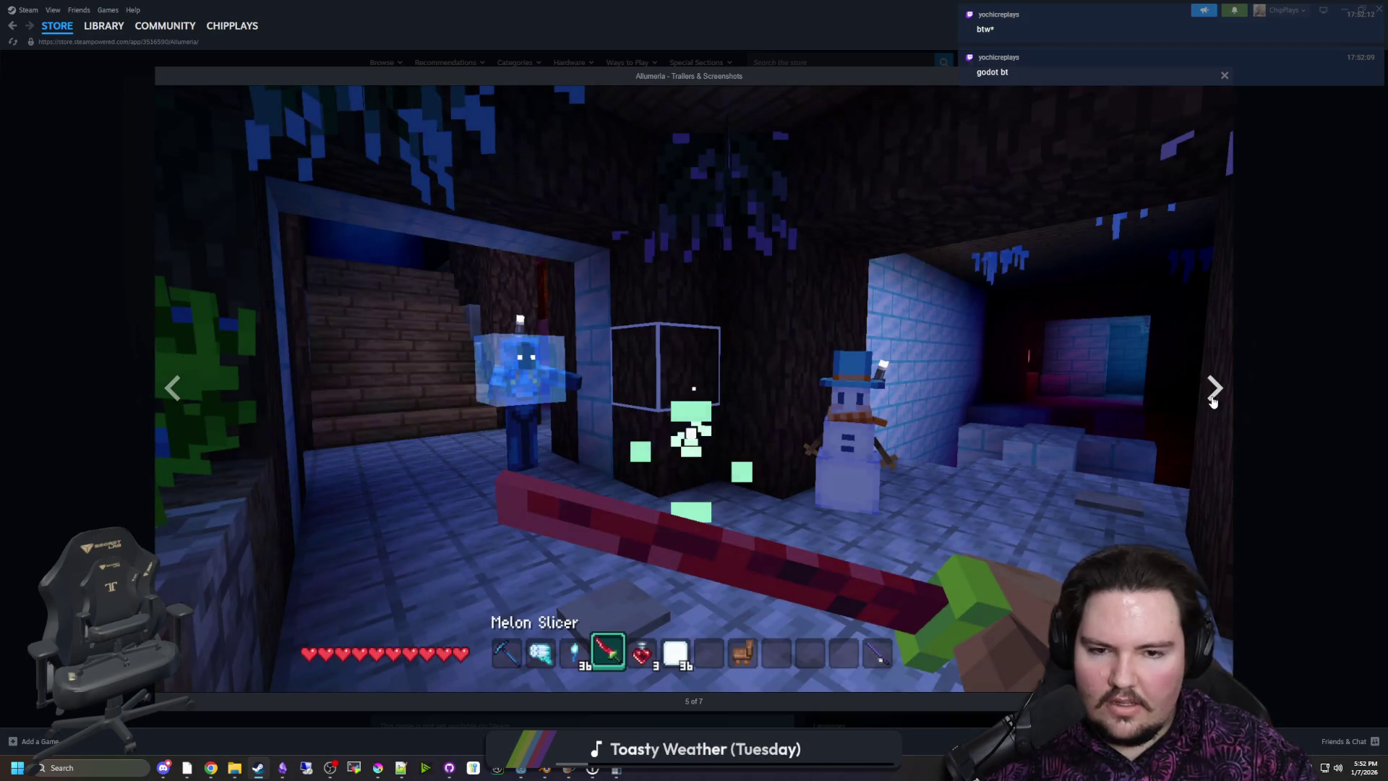
pyautogui.click(1213, 402)
pyautogui.click(1213, 402)
pyautogui.click(1212, 402)
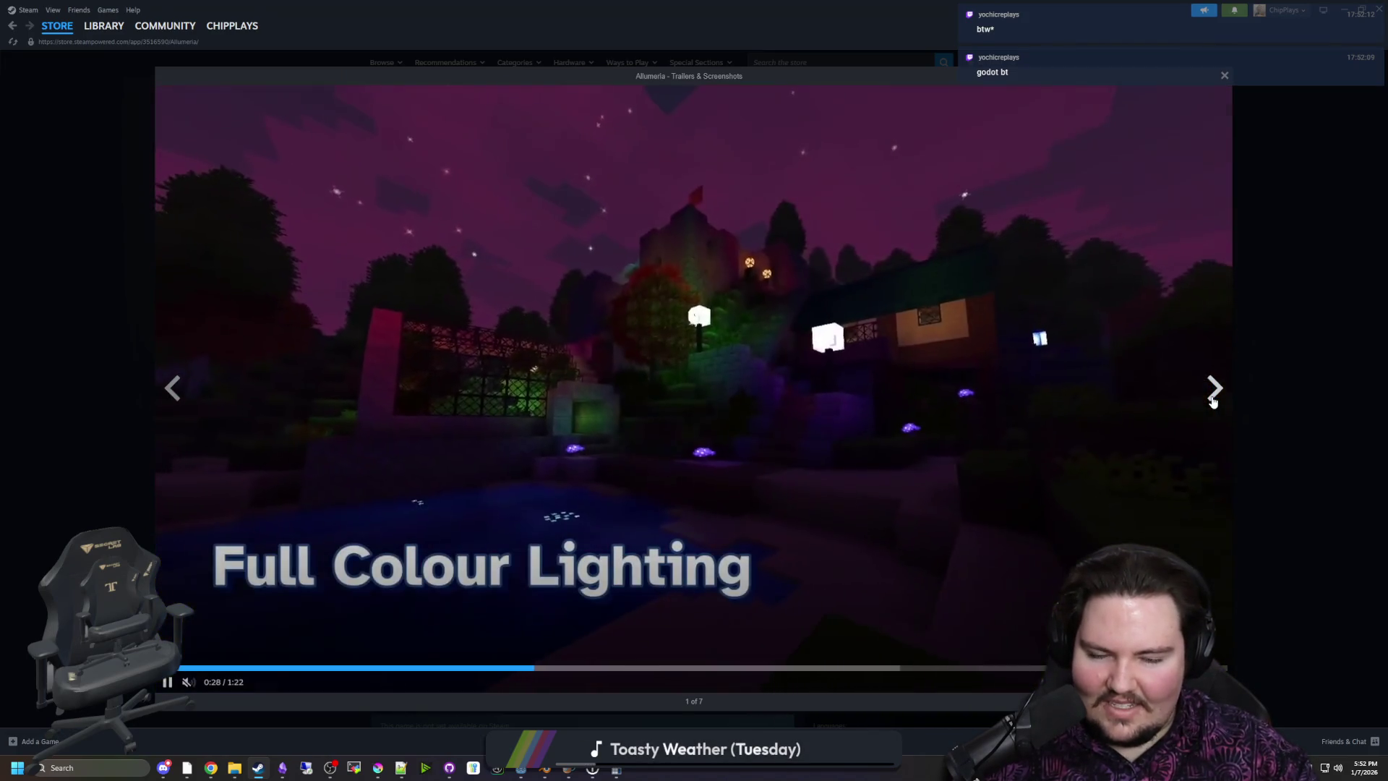
pyautogui.click(1212, 402)
pyautogui.click(1212, 402)
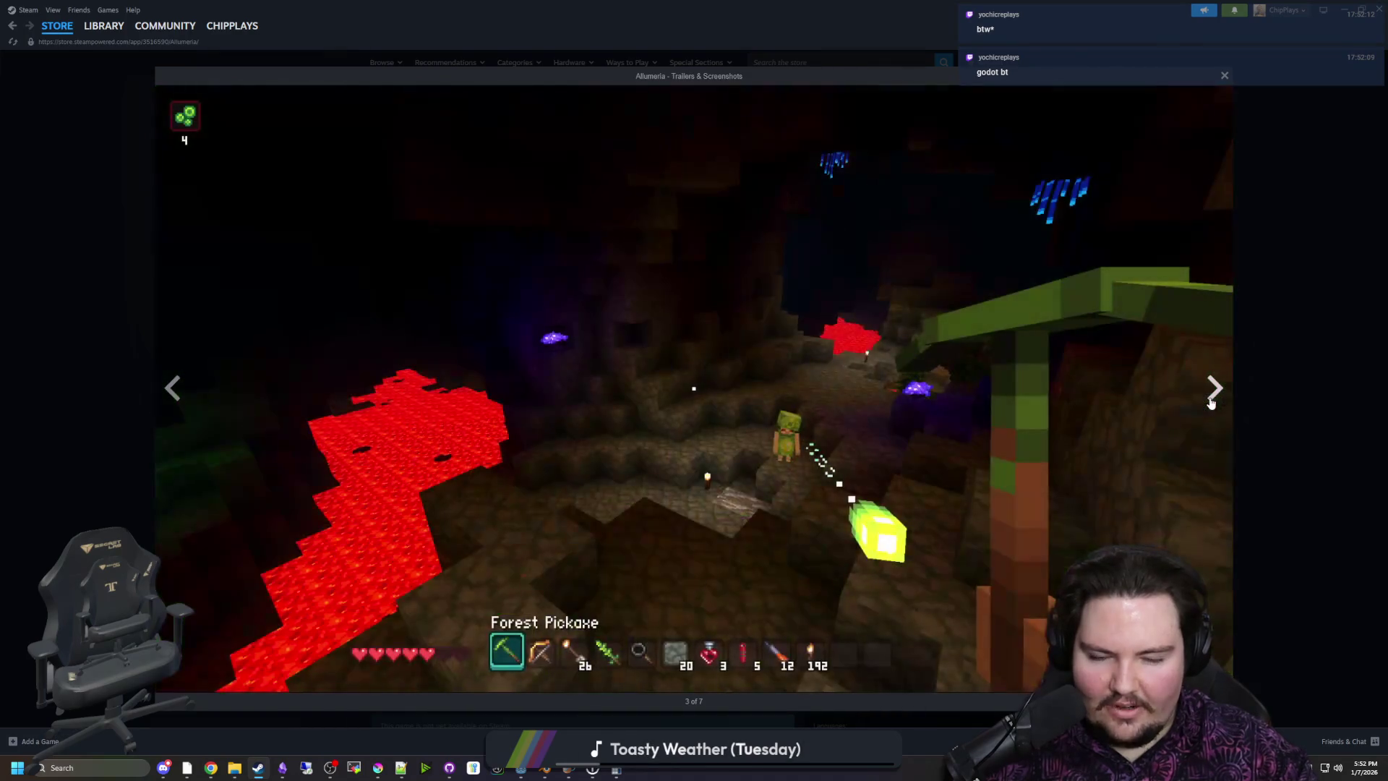
pyautogui.click(1213, 402)
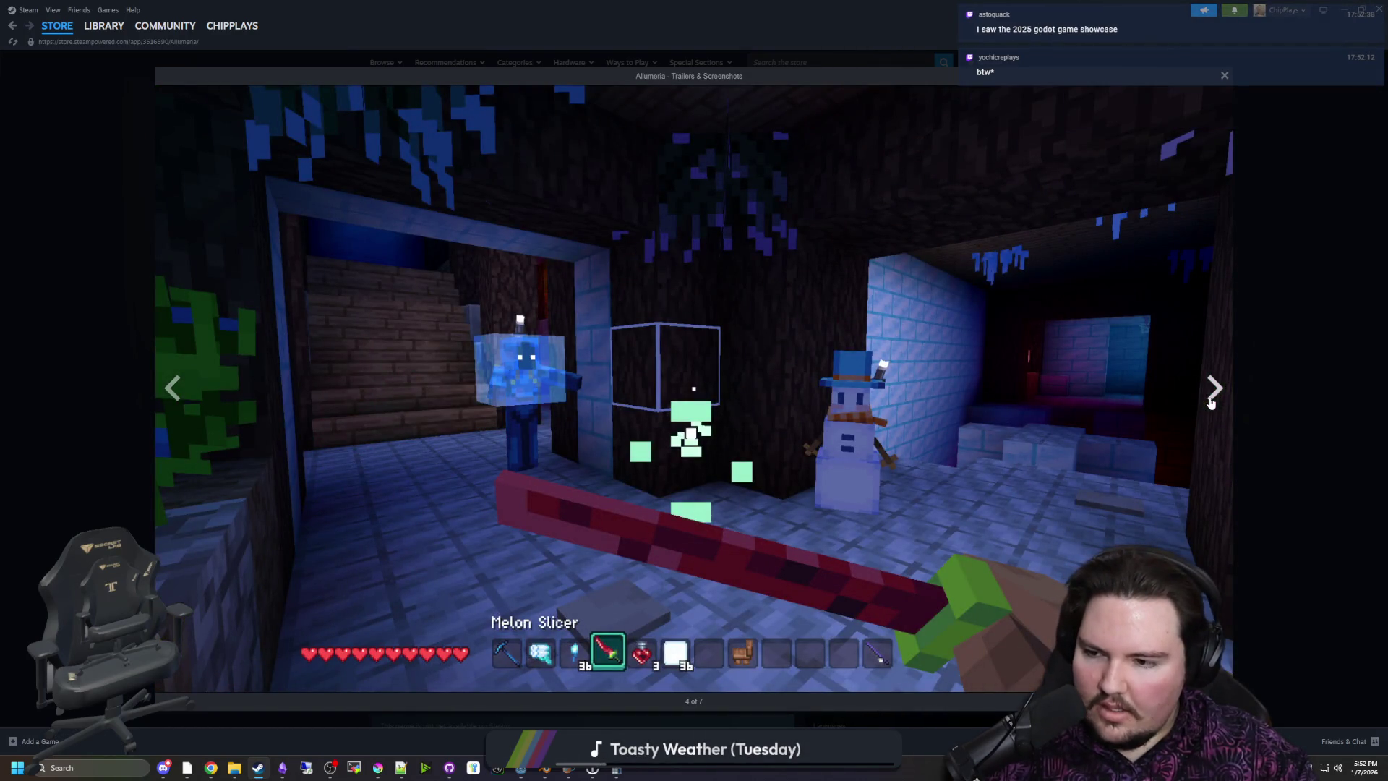
# Close the Allumeria screenshot viewer and minimize Steam to reveal the Godot editor
pyautogui.click(1276, 321)
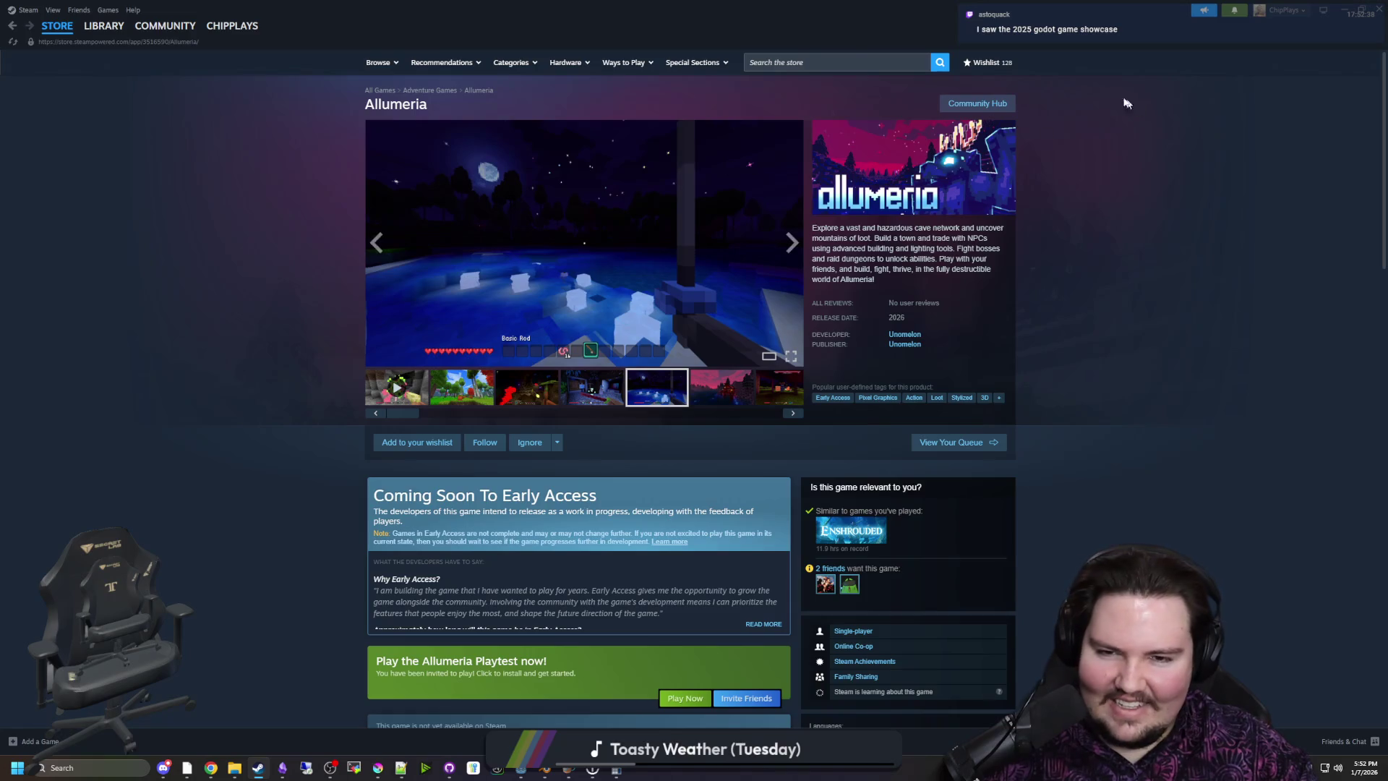
pyautogui.doubleClick(987, 5)
pyautogui.click(1030, 327)
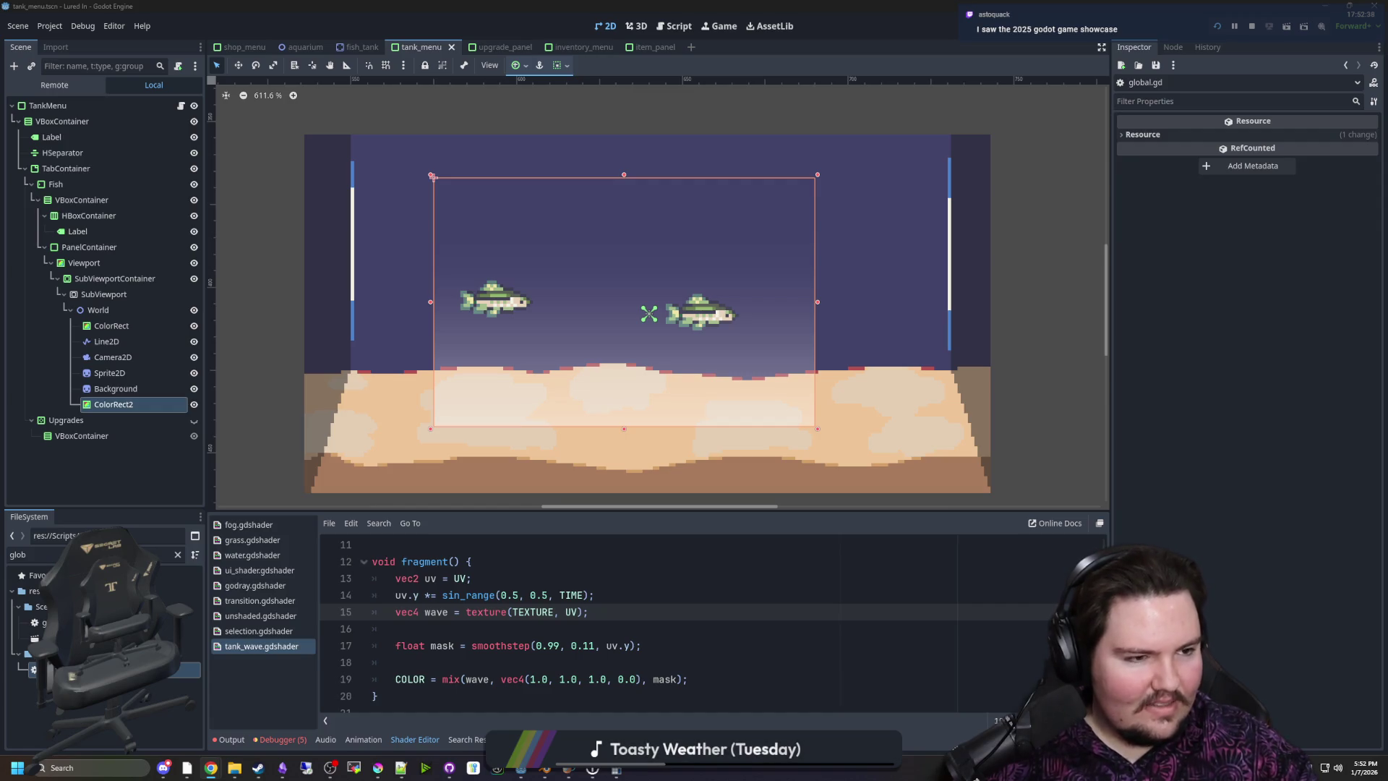
# Alt+Tab to the Chrome window showing the Texel Space Quantization shader page
pyautogui.hotkey('alt', 'Tab')
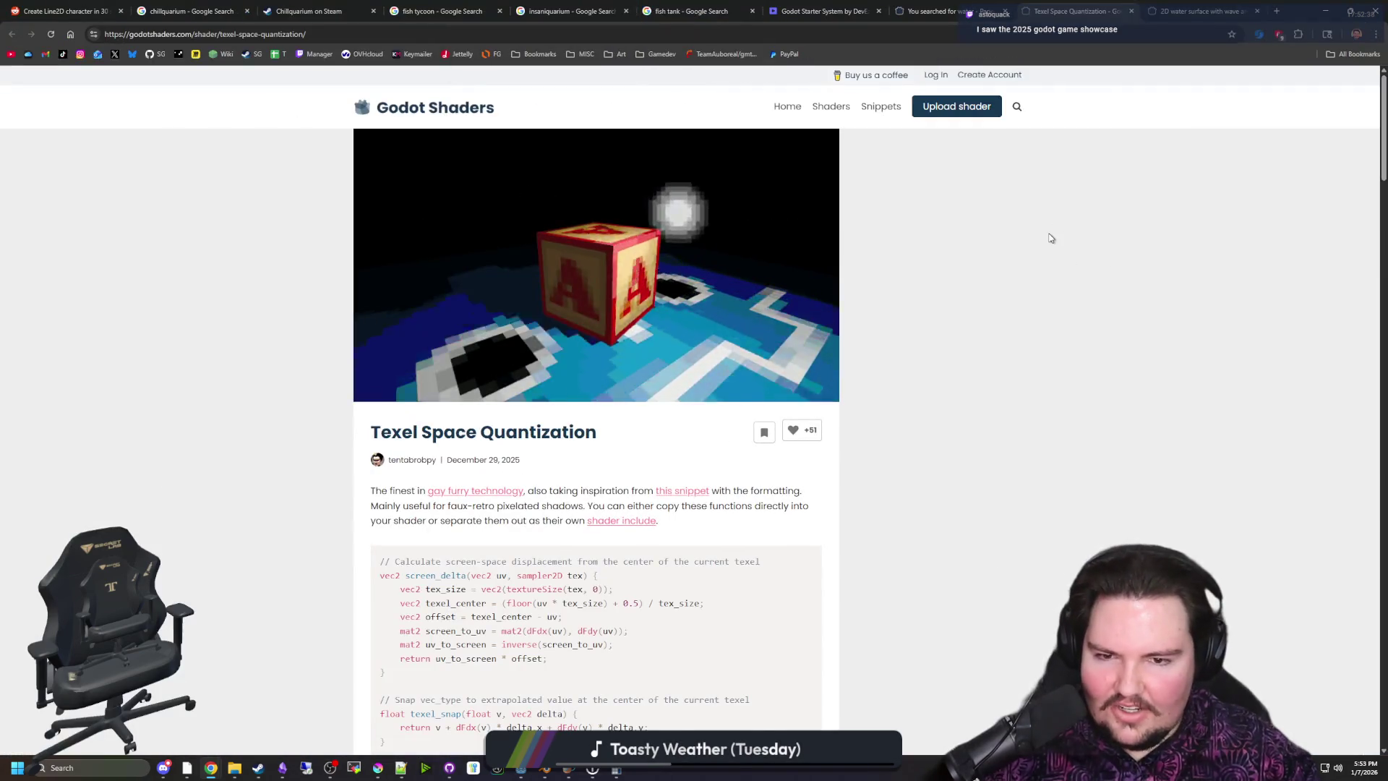
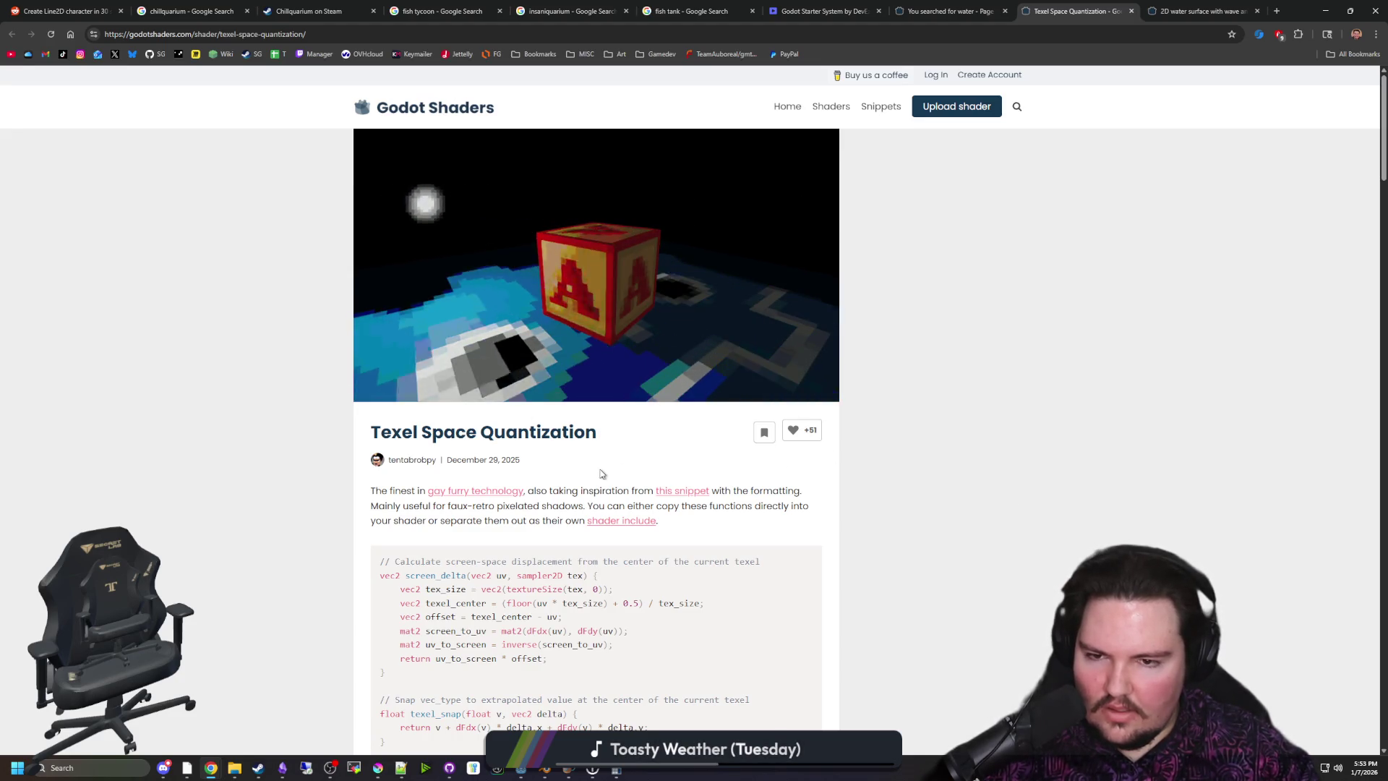
# Scroll through the Texel Space Quantization shader page
pyautogui.scroll(-4, 599, 475)
pyautogui.scroll(-4, 597, 477)
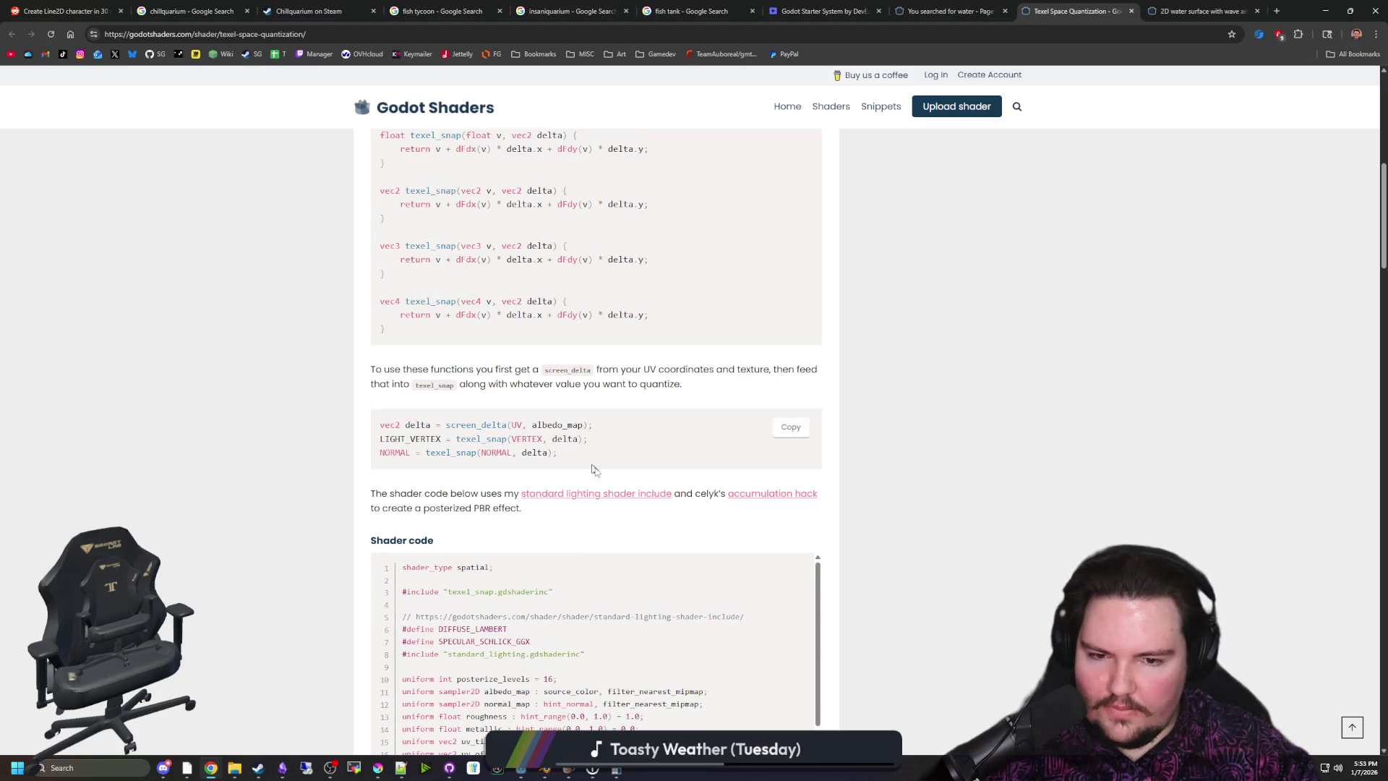
pyautogui.scroll(-2, 558, 508)
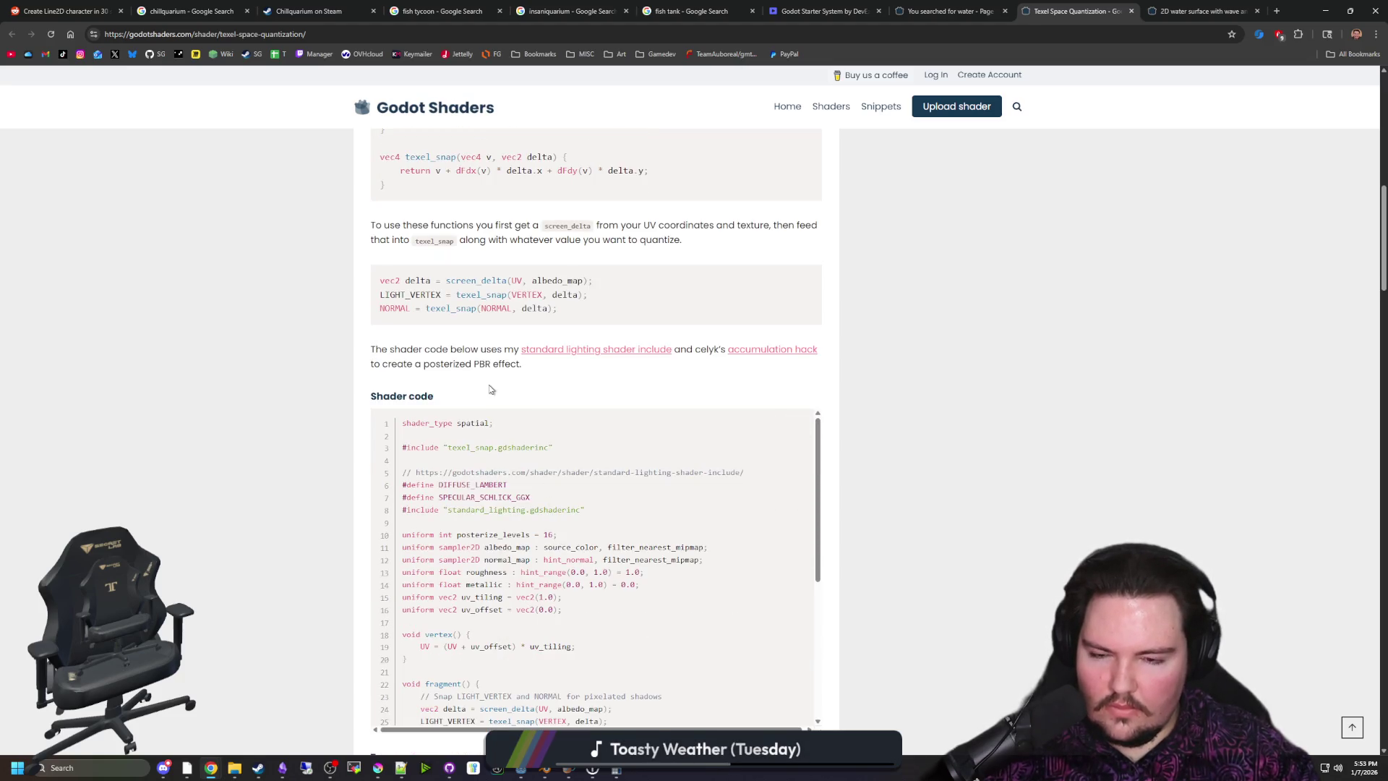
pyautogui.scroll(-6, 490, 434)
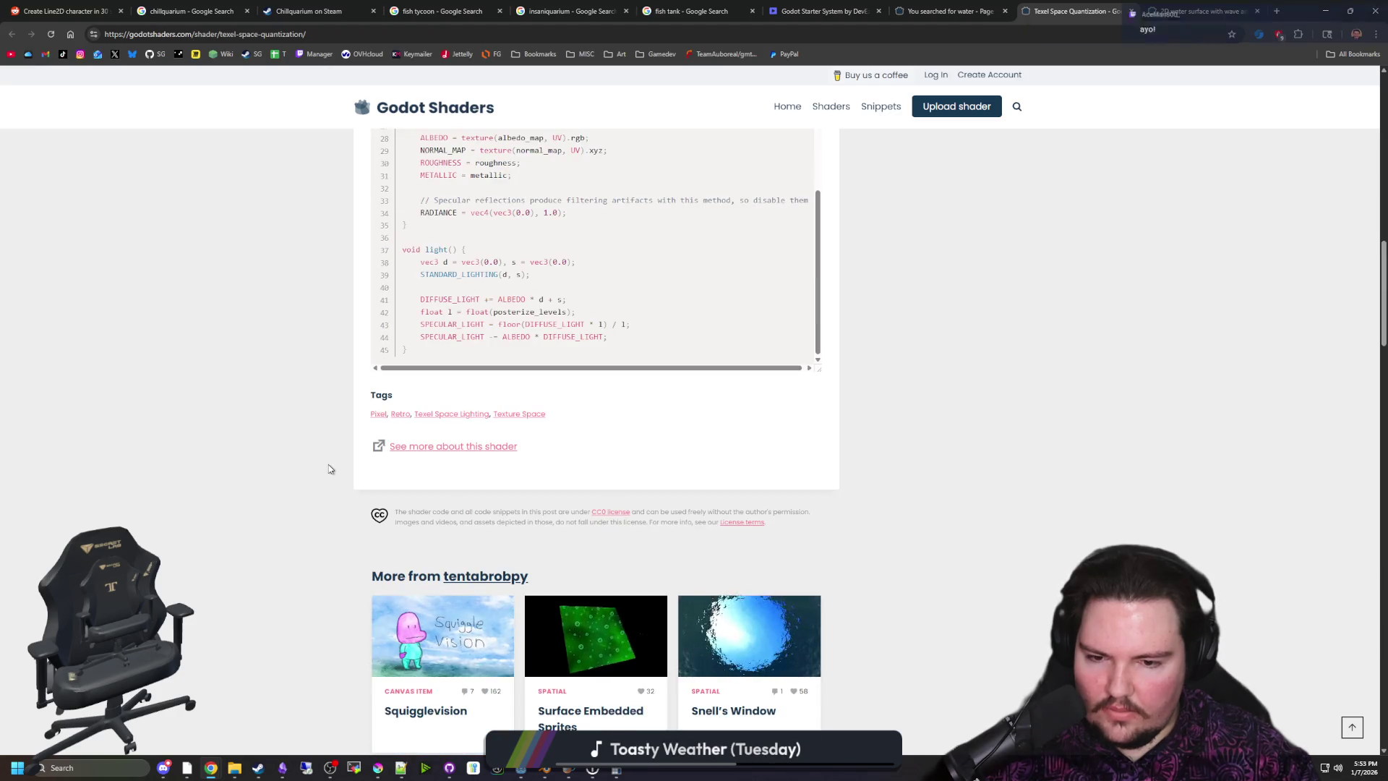
pyautogui.scroll(-4, 330, 468)
pyautogui.scroll(10, 329, 469)
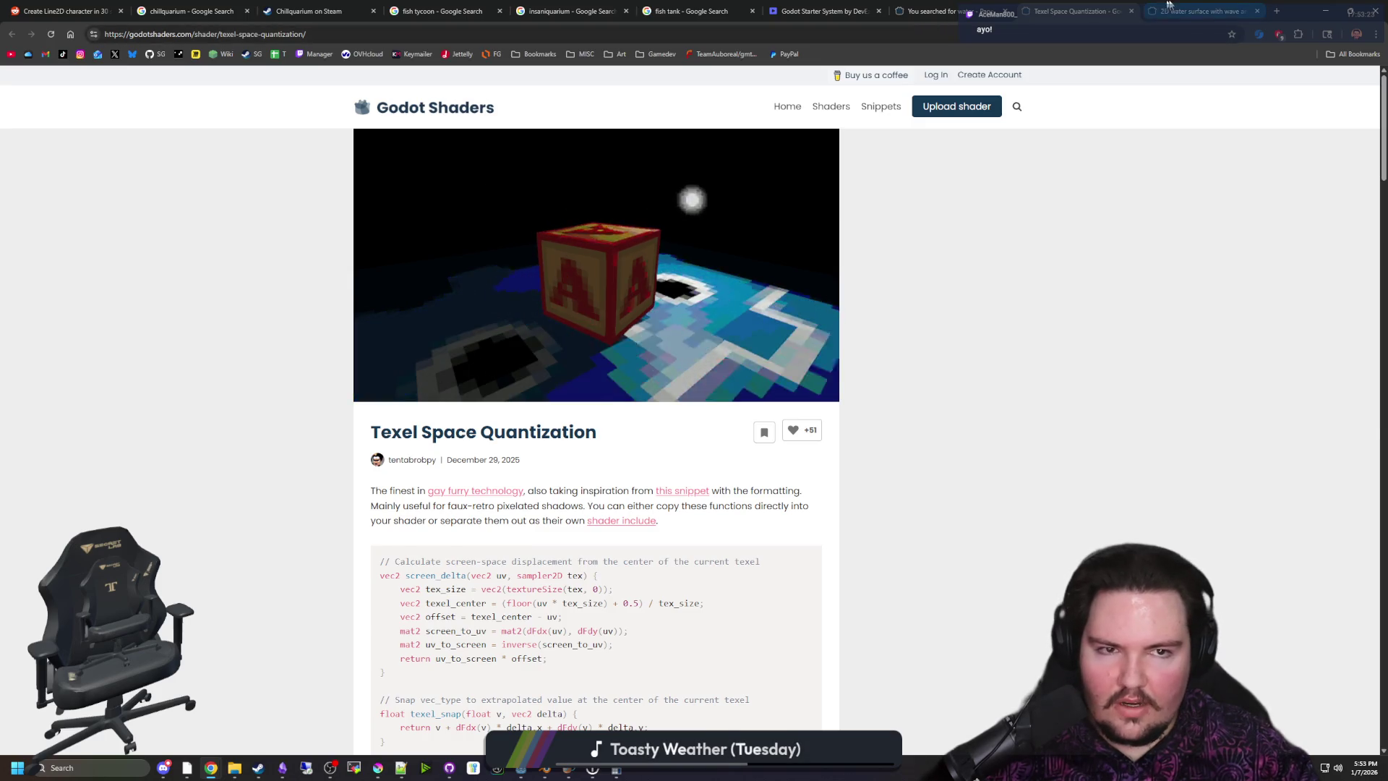
# Review the 2D water surface shader code, then return to Godot and select all existing shader code
pyautogui.hotkey('ctrl', 'Tab')
pyautogui.scroll(5, 1017, 481)
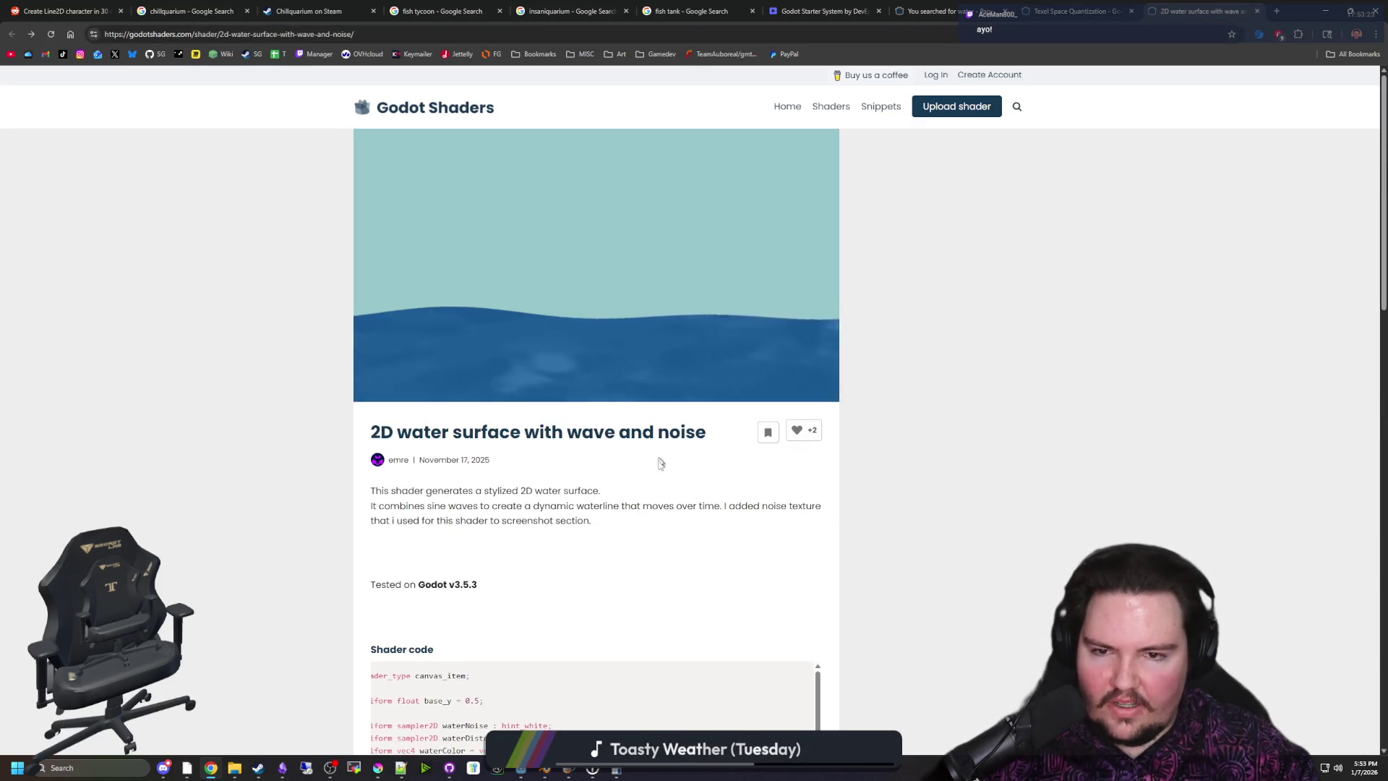
pyautogui.scroll(-3, 753, 523)
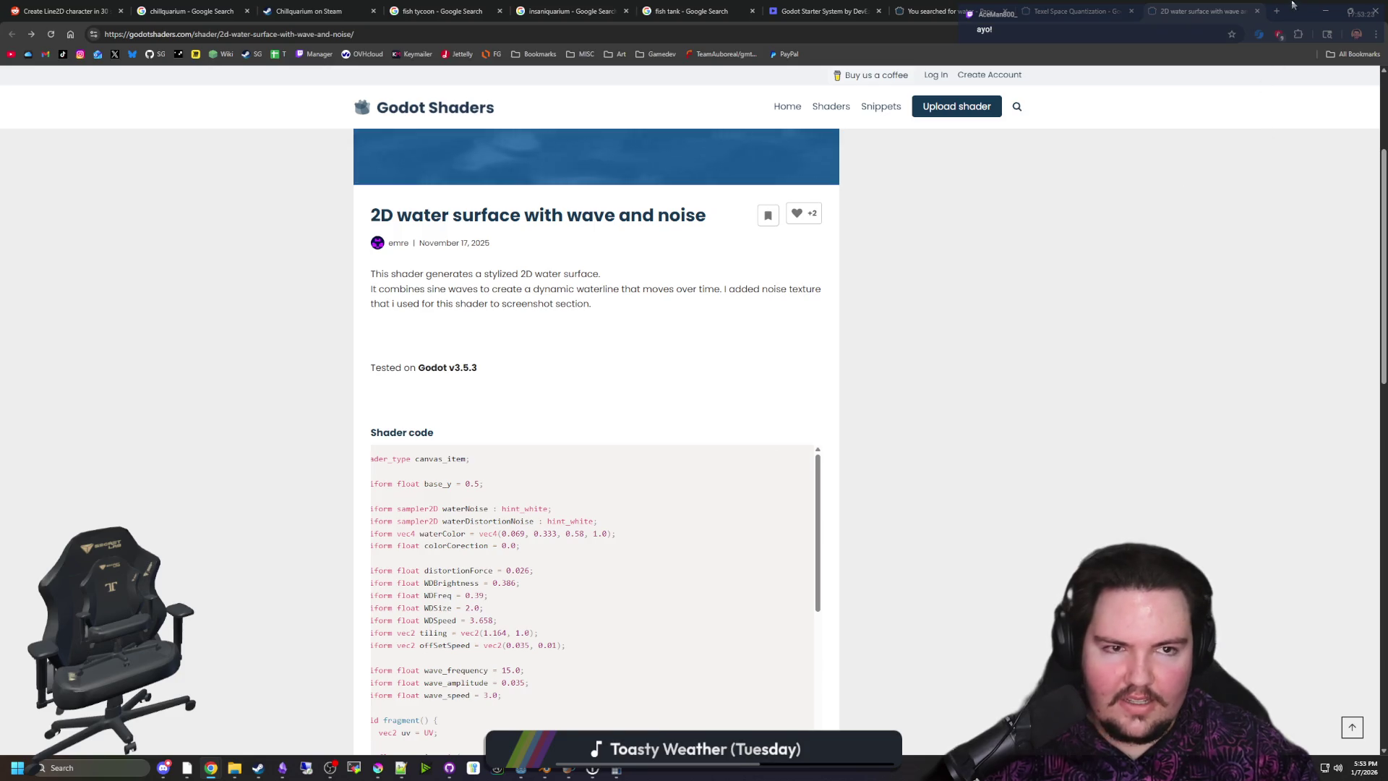
pyautogui.hotkey('alt', 'Tab')
pyautogui.hotkey('ctrl', 'a')
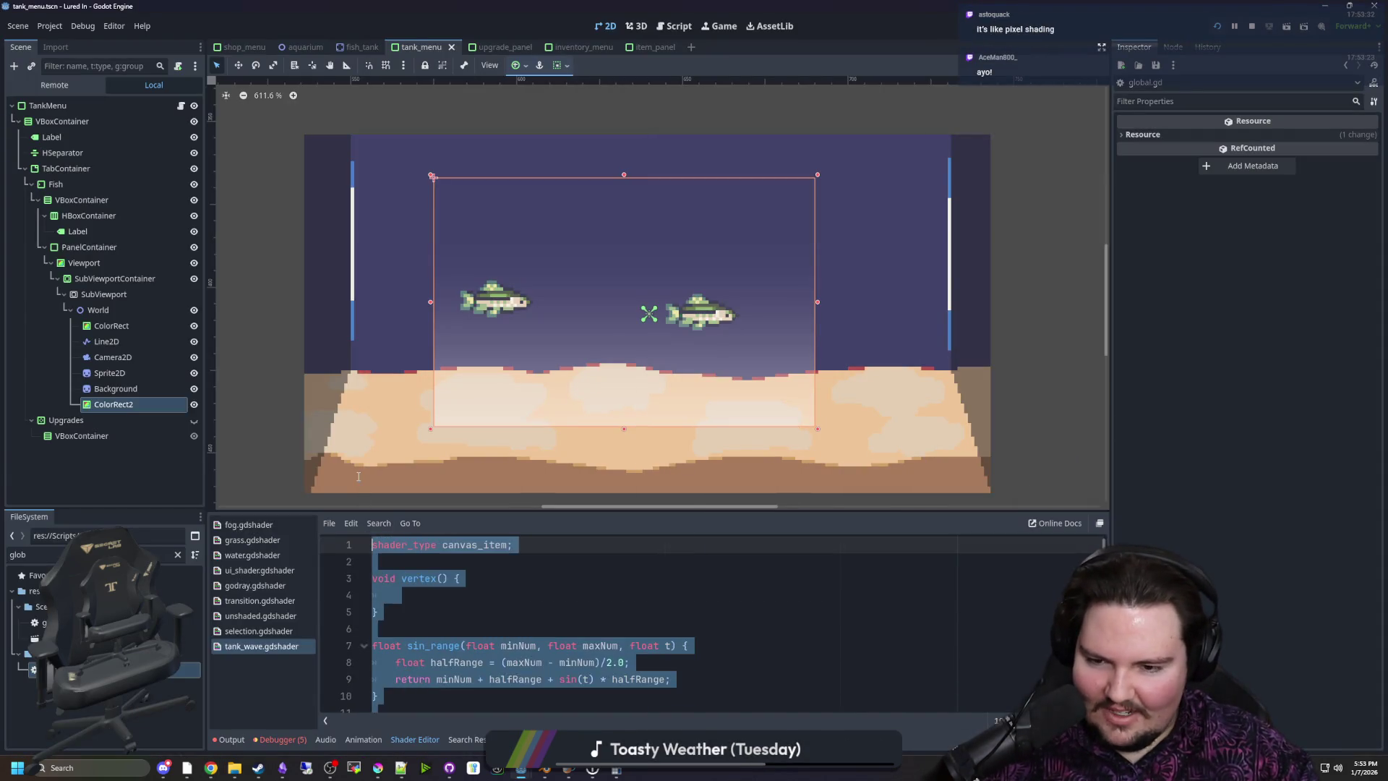
# Replace tank_wave.gdshader's code with the copied wave-and-noise water shader and enlarge the editor
pyautogui.hotkey('ctrl', 'v')
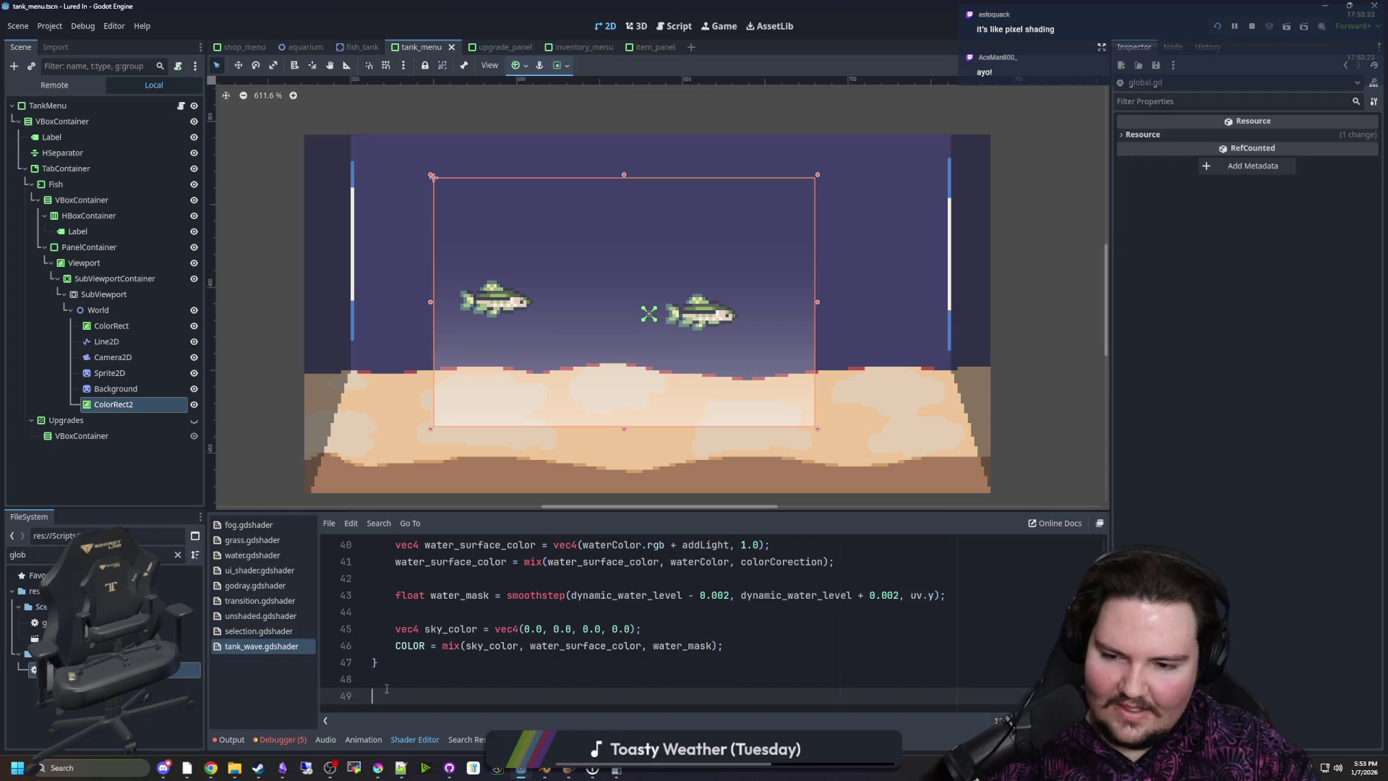
pyautogui.scroll(13, 391, 673)
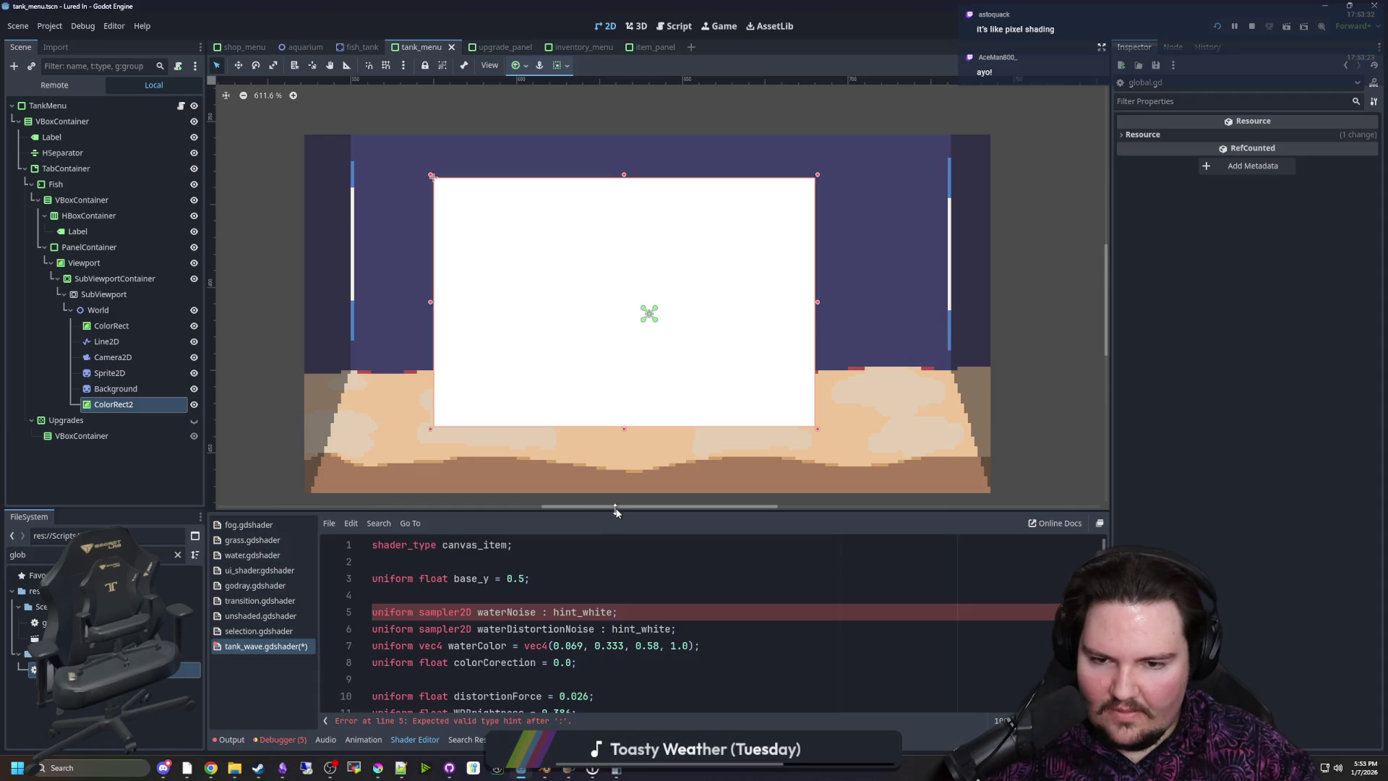
pyautogui.moveTo(609, 511); pyautogui.dragTo(609, 394)
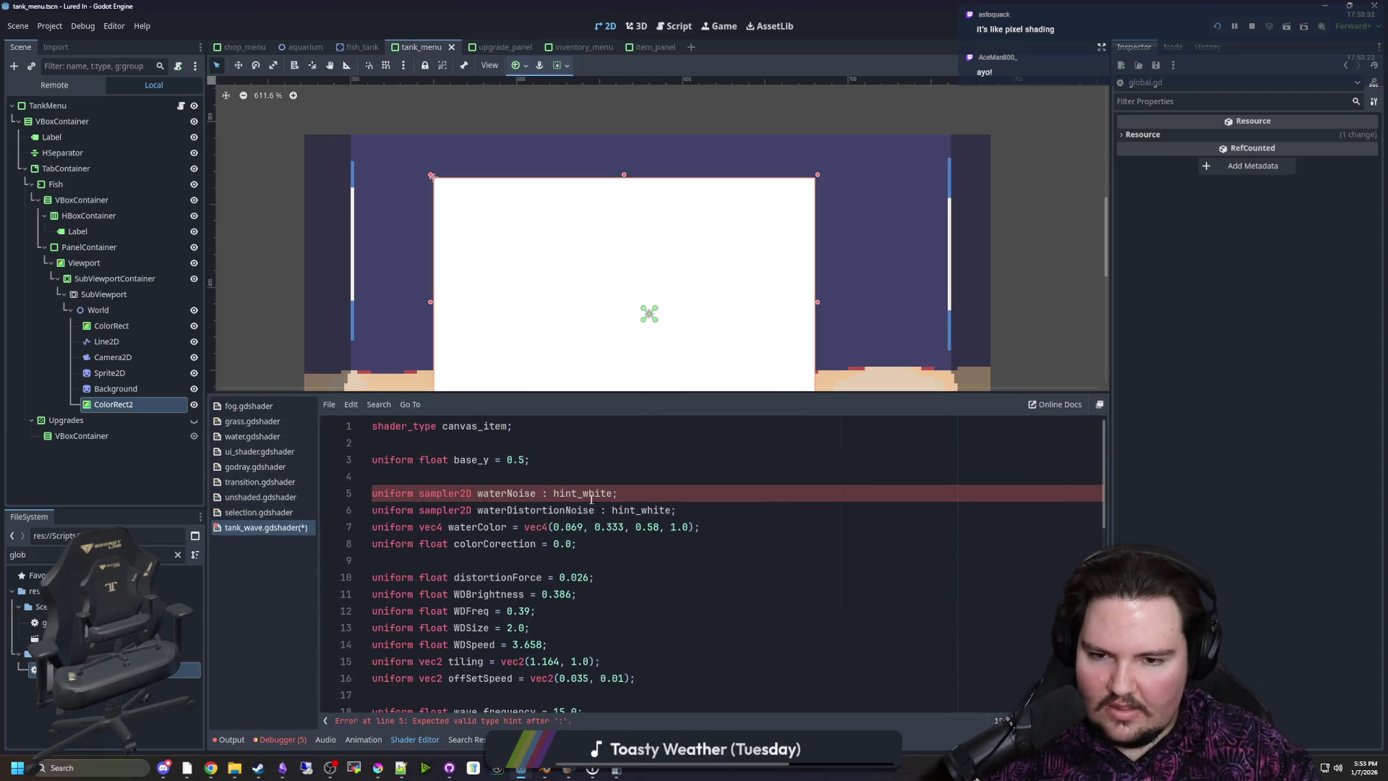
# Change hint_white to source_color on lines 5 and 6
pyautogui.doubleClick(583, 492)
pyautogui.write('ource')
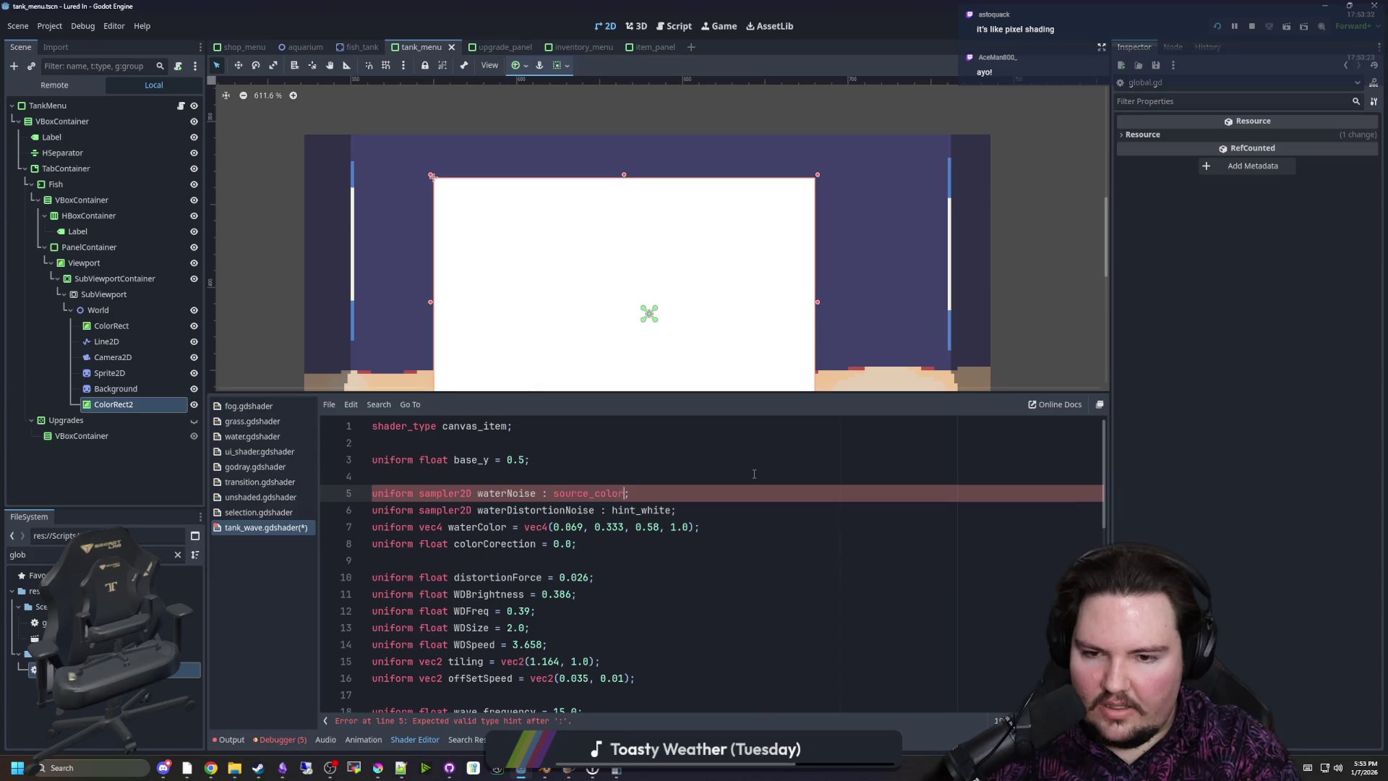
pyautogui.doubleClick(581, 493)
pyautogui.hotkey('ctrl', 'c')
pyautogui.doubleClick(642, 509)
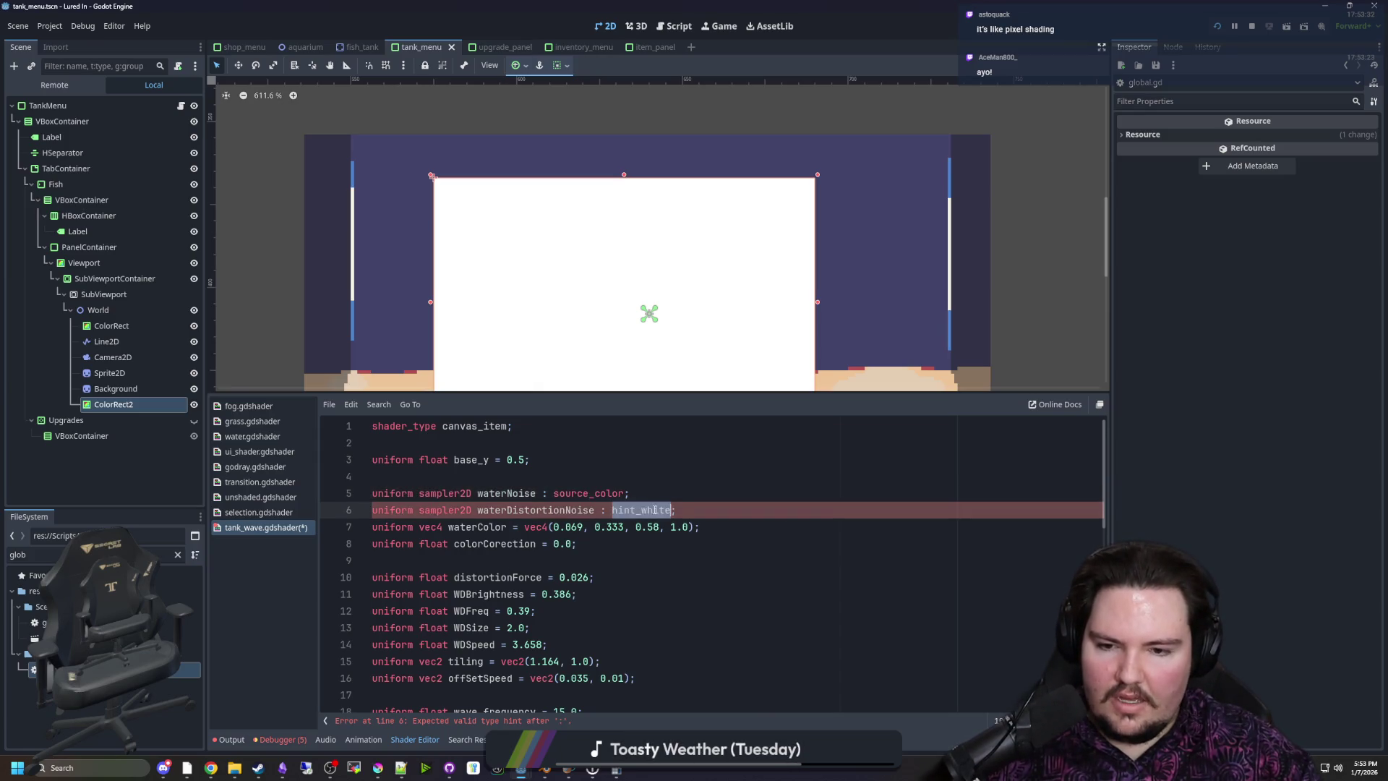
pyautogui.hotkey('ctrl', 'v')
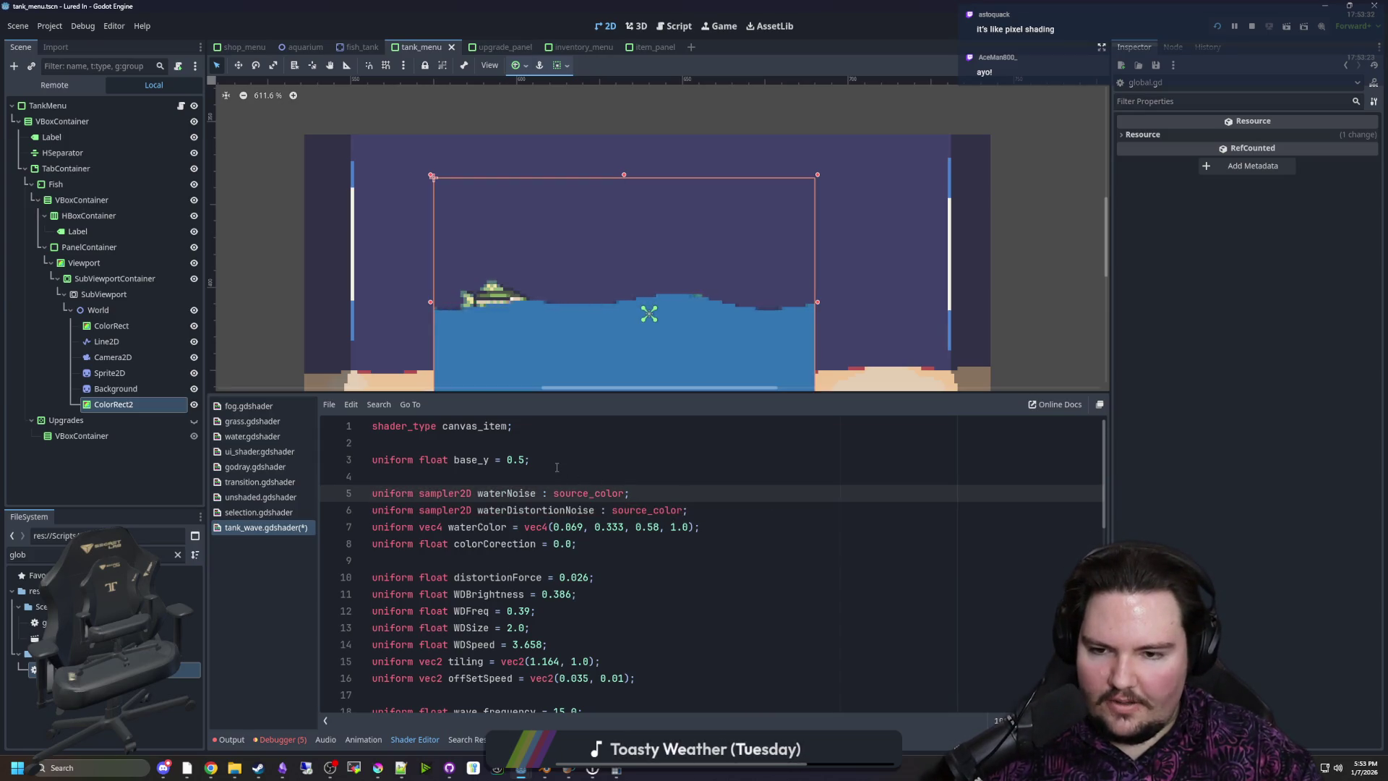
# Review the shader code and select ColorRect2 to show its shader material parameters
pyautogui.scroll(-2, 566, 310)
pyautogui.scroll(3, 588, 328)
pyautogui.scroll(-2, 605, 345)
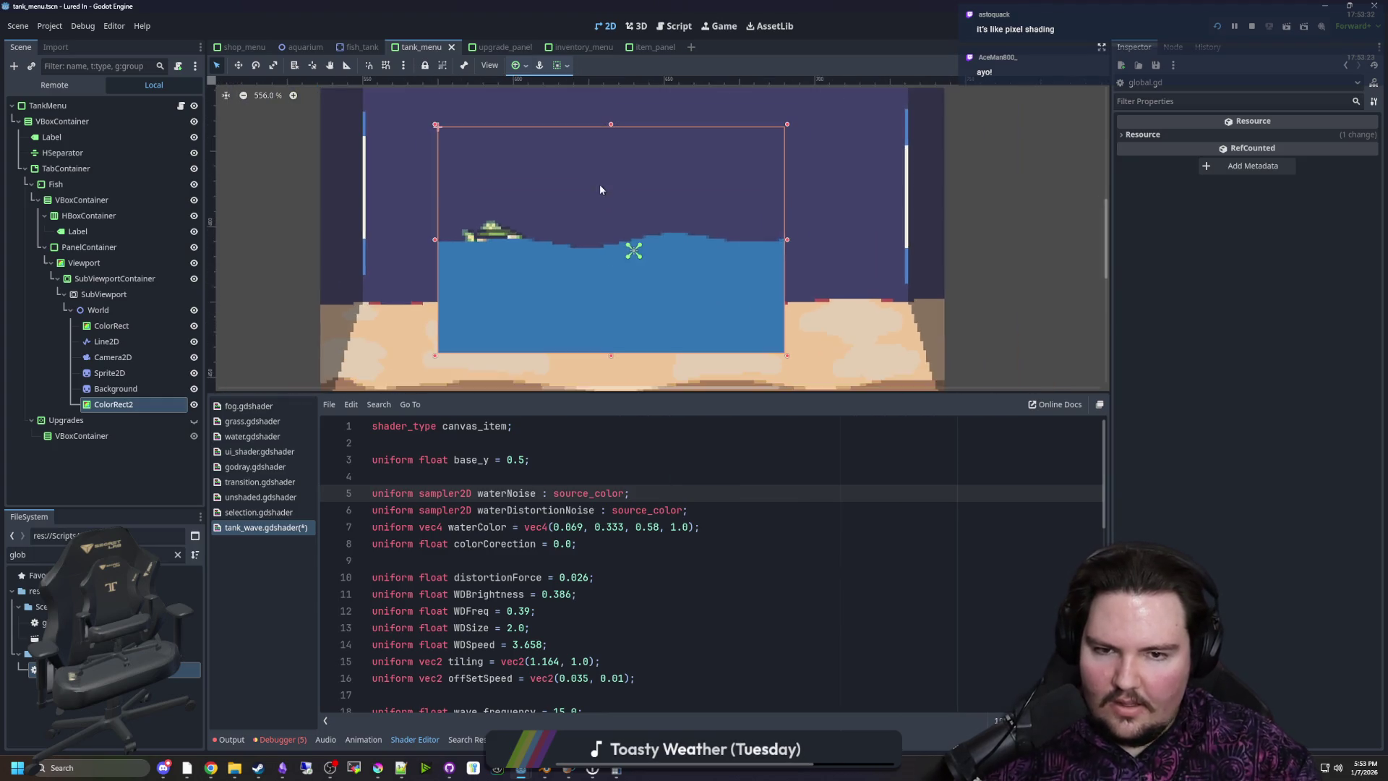
pyautogui.scroll(3, 600, 184)
pyautogui.scroll(3, 607, 252)
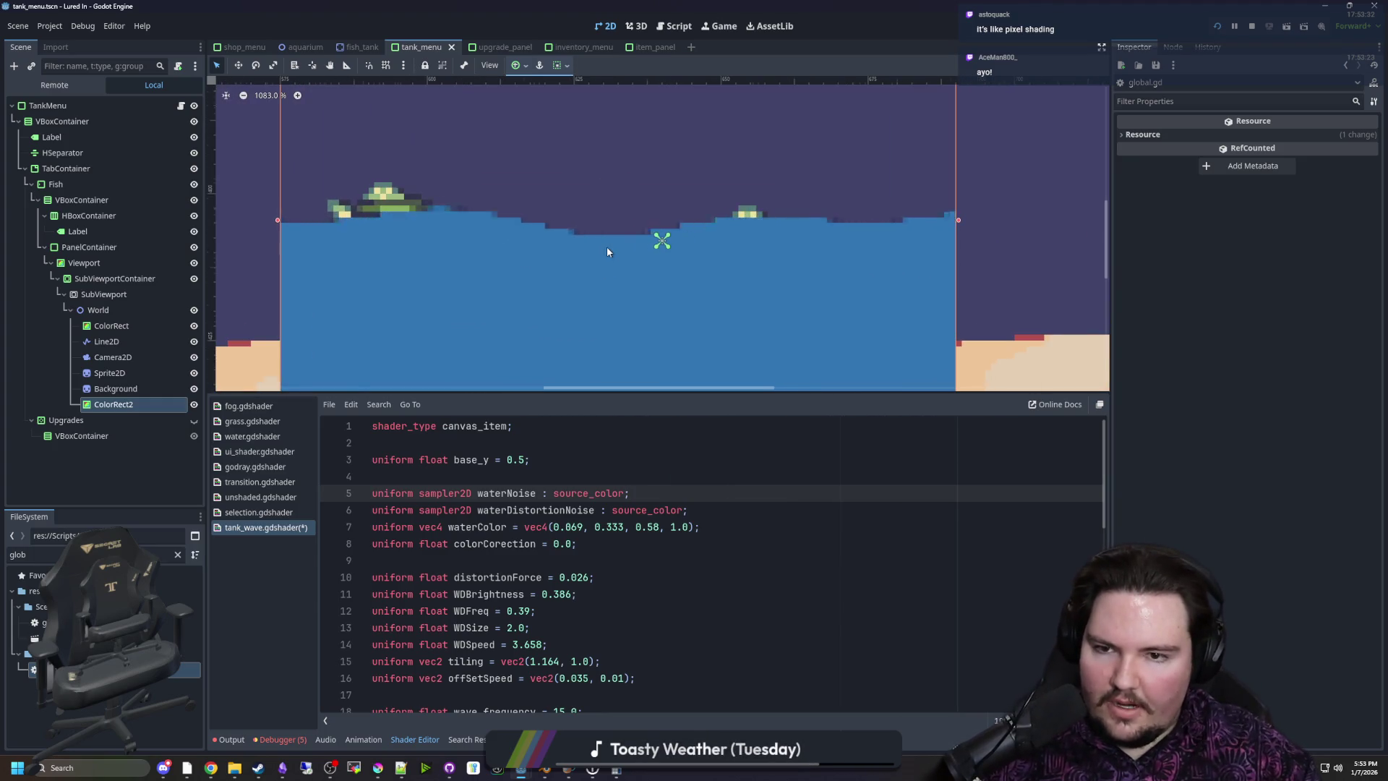
pyautogui.scroll(-1, 633, 287)
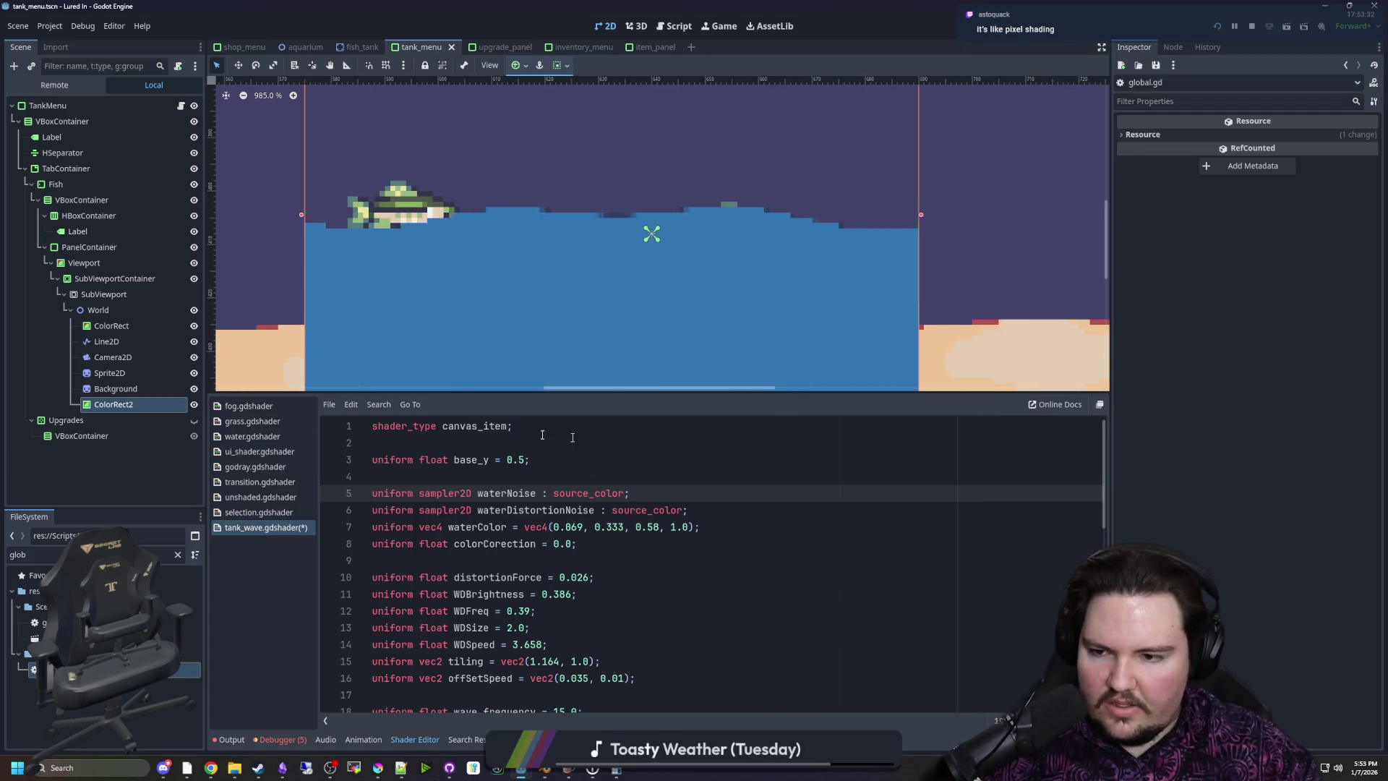
pyautogui.click(113, 404)
# Open a new browser window and start a 'godot 2025 showc' search
pyautogui.scroll(-5, 1243, 399)
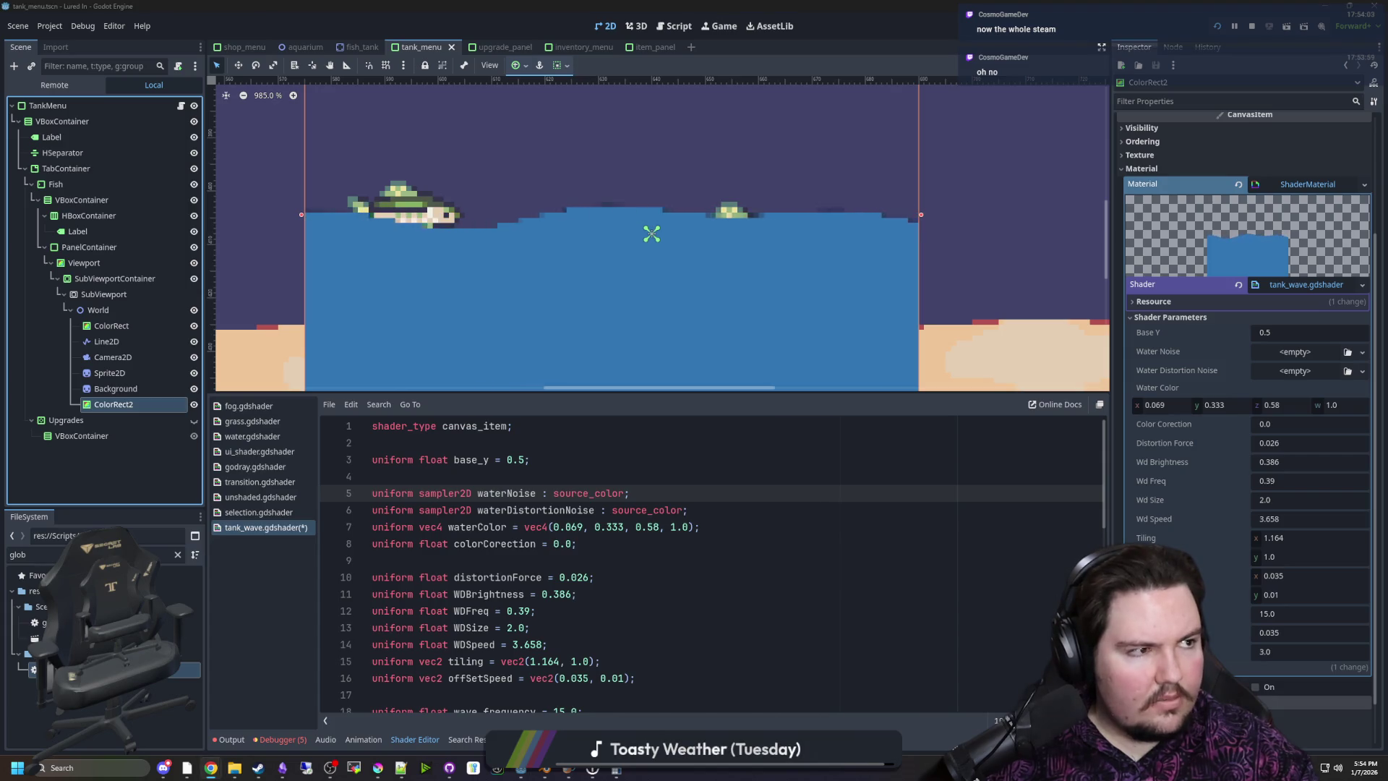
pyautogui.press('super+3')
pyautogui.write('g')
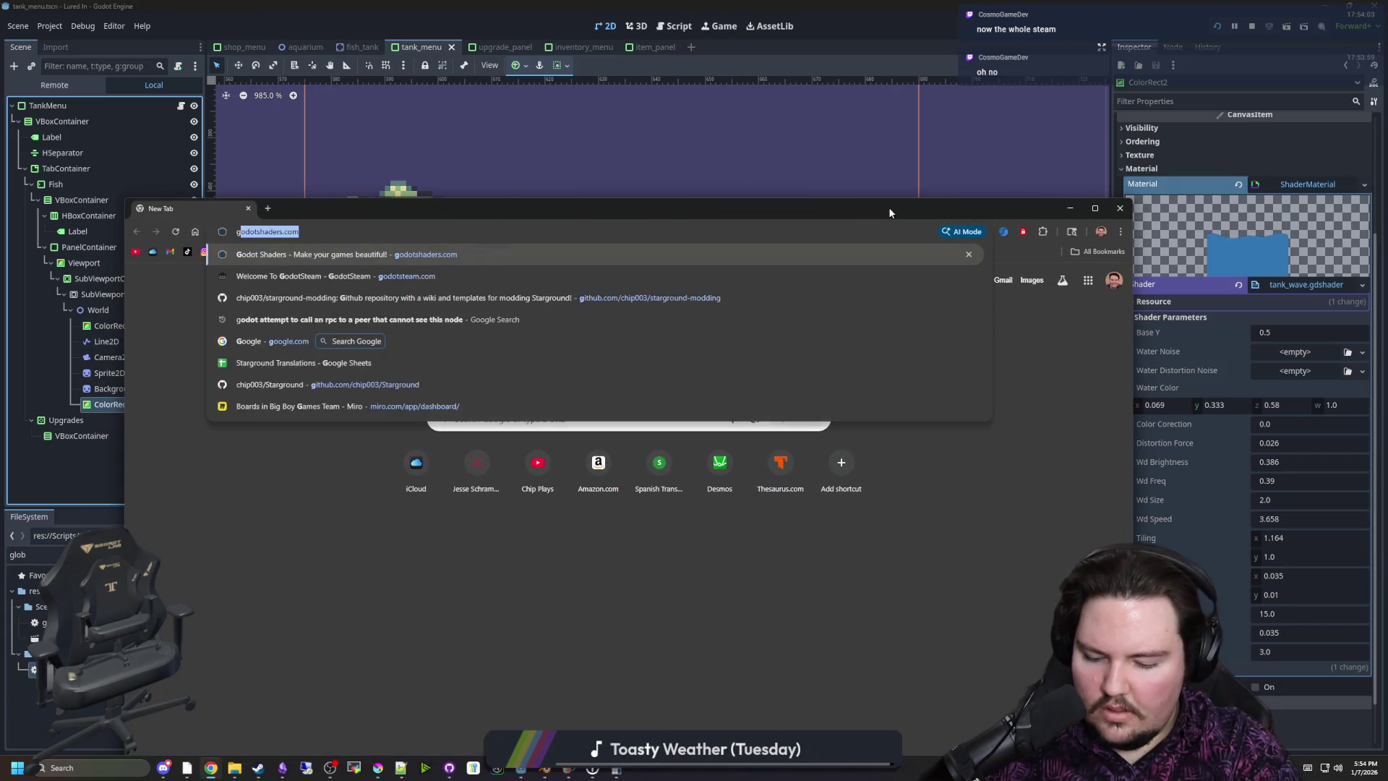
pyautogui.write('odot 2025 showc')
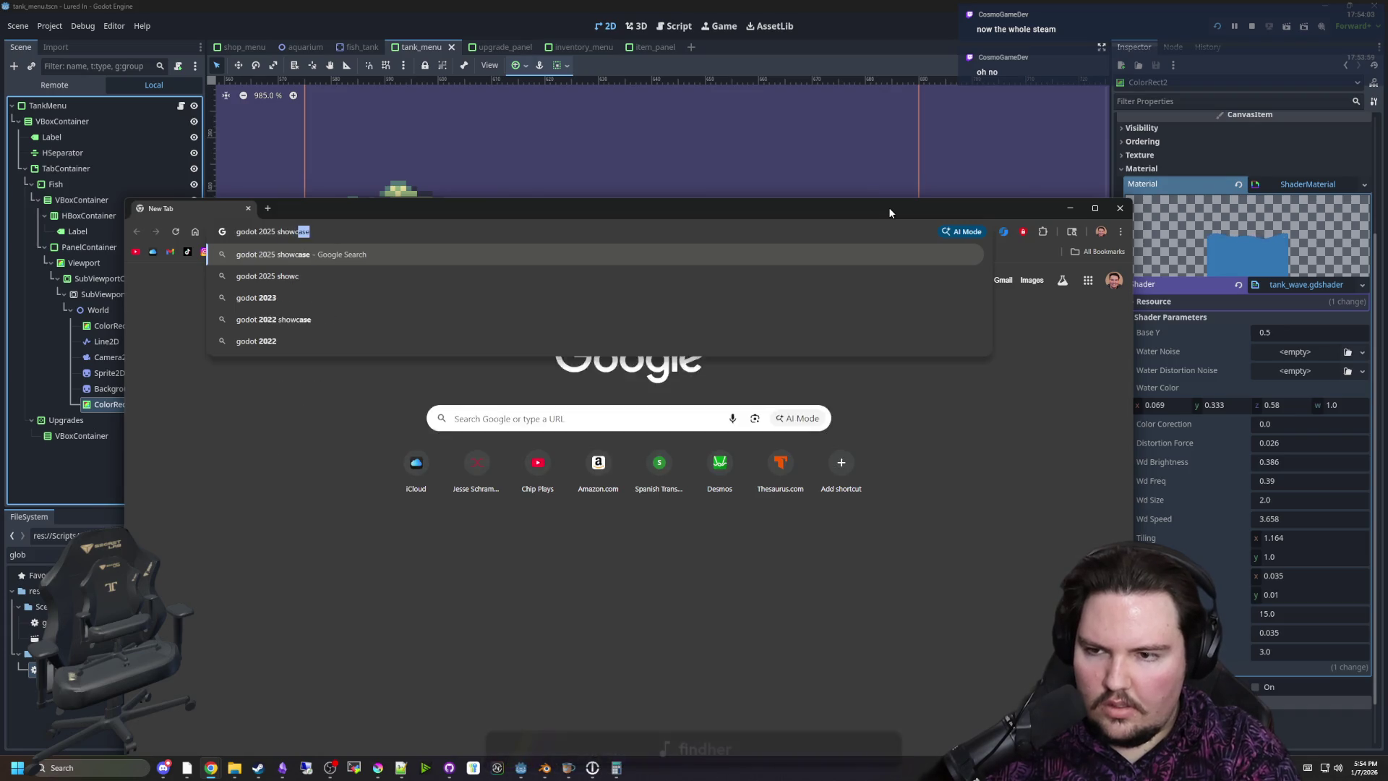
# Search 'godot 2025 showcase' and play the Godot 2025 Showreel muted
pyautogui.press('Return')
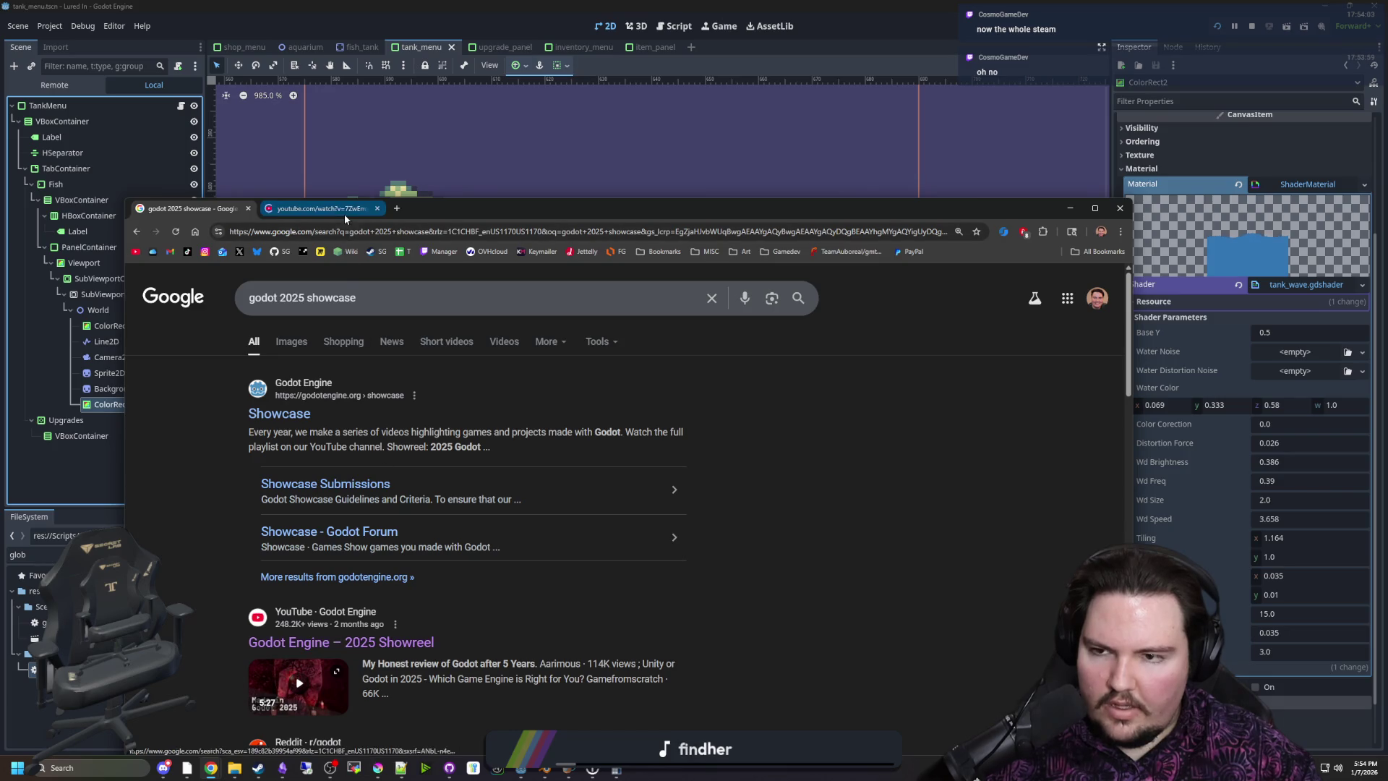
pyautogui.click(344, 216)
pyautogui.click(199, 698)
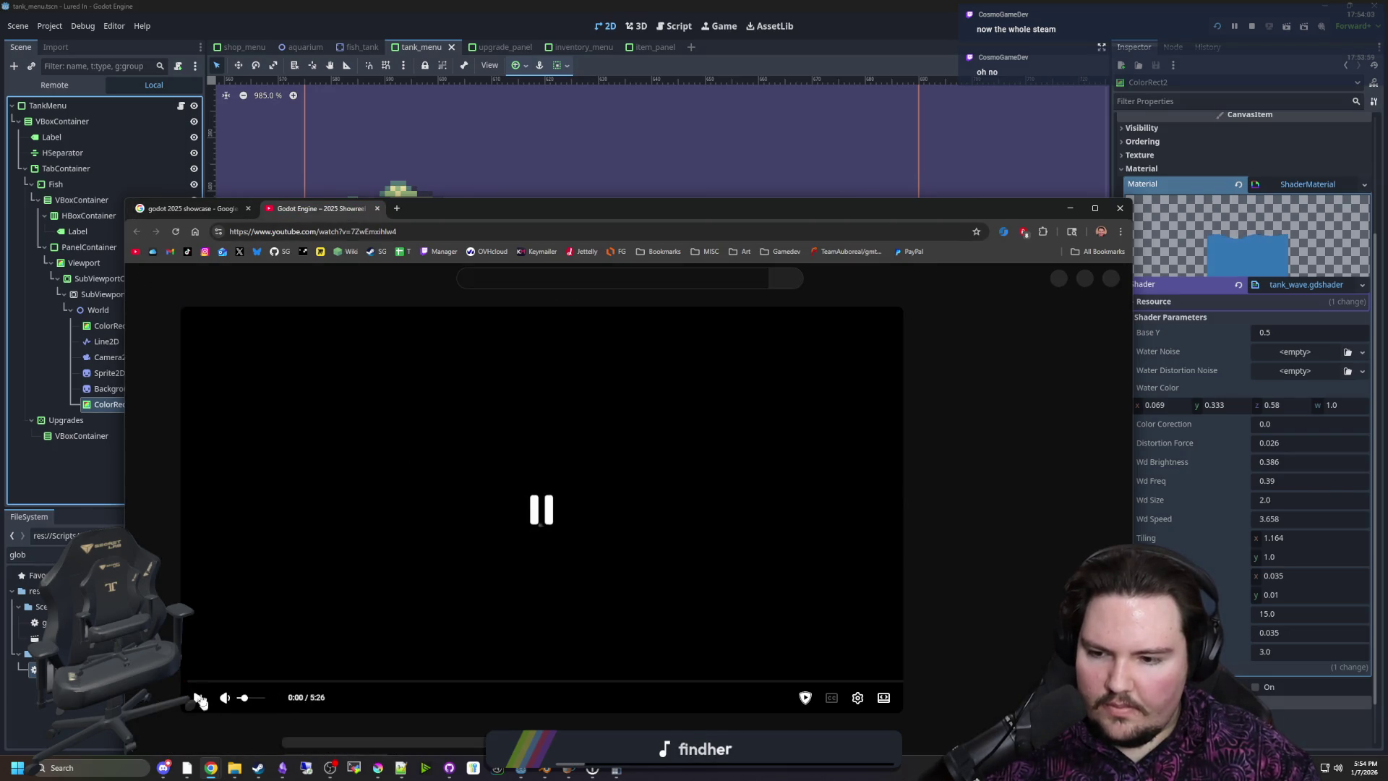
pyautogui.click(226, 698)
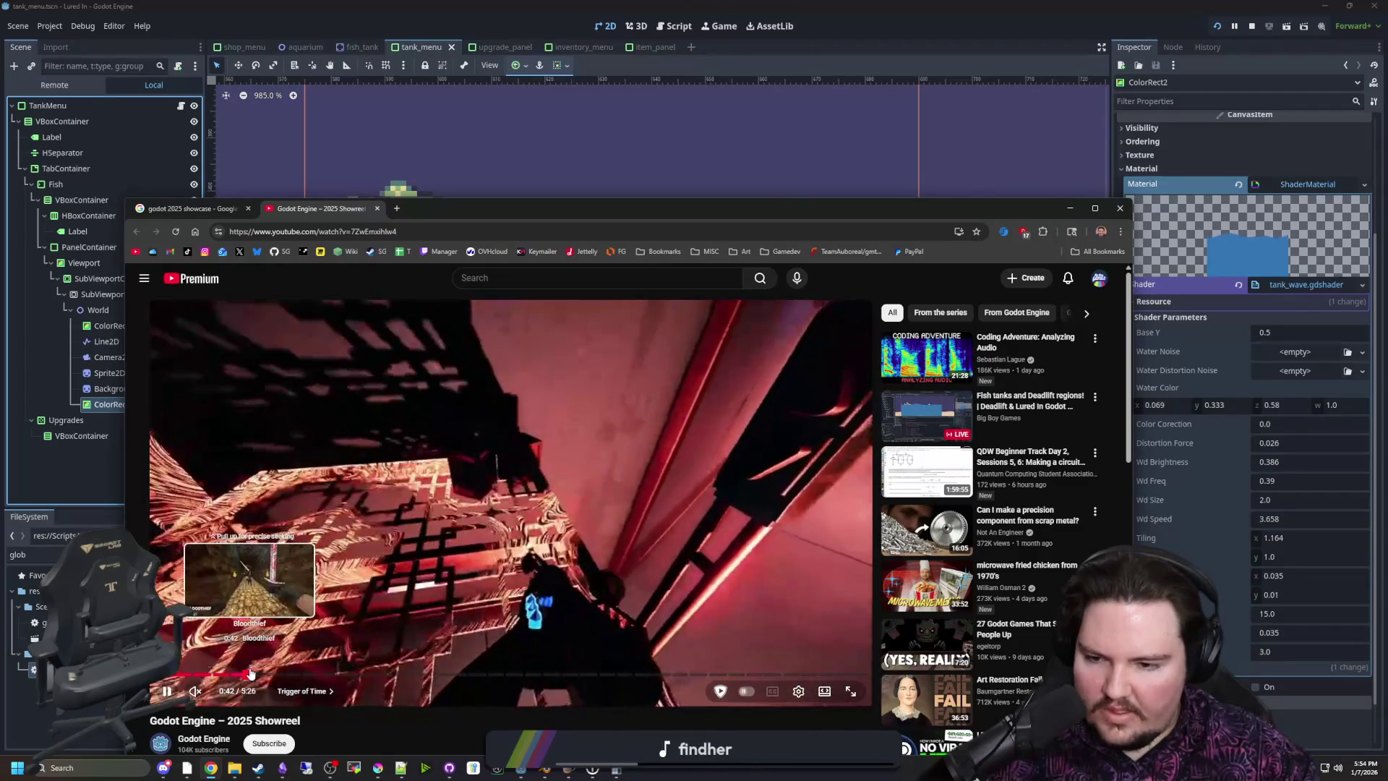
# Skim the showreel through Bloodthief, Aerosurge, Black Pellet, Material Maker, Drift and Tyto clips
pyautogui.click(259, 673)
pyautogui.moveTo(259, 674); pyautogui.dragTo(307, 674)
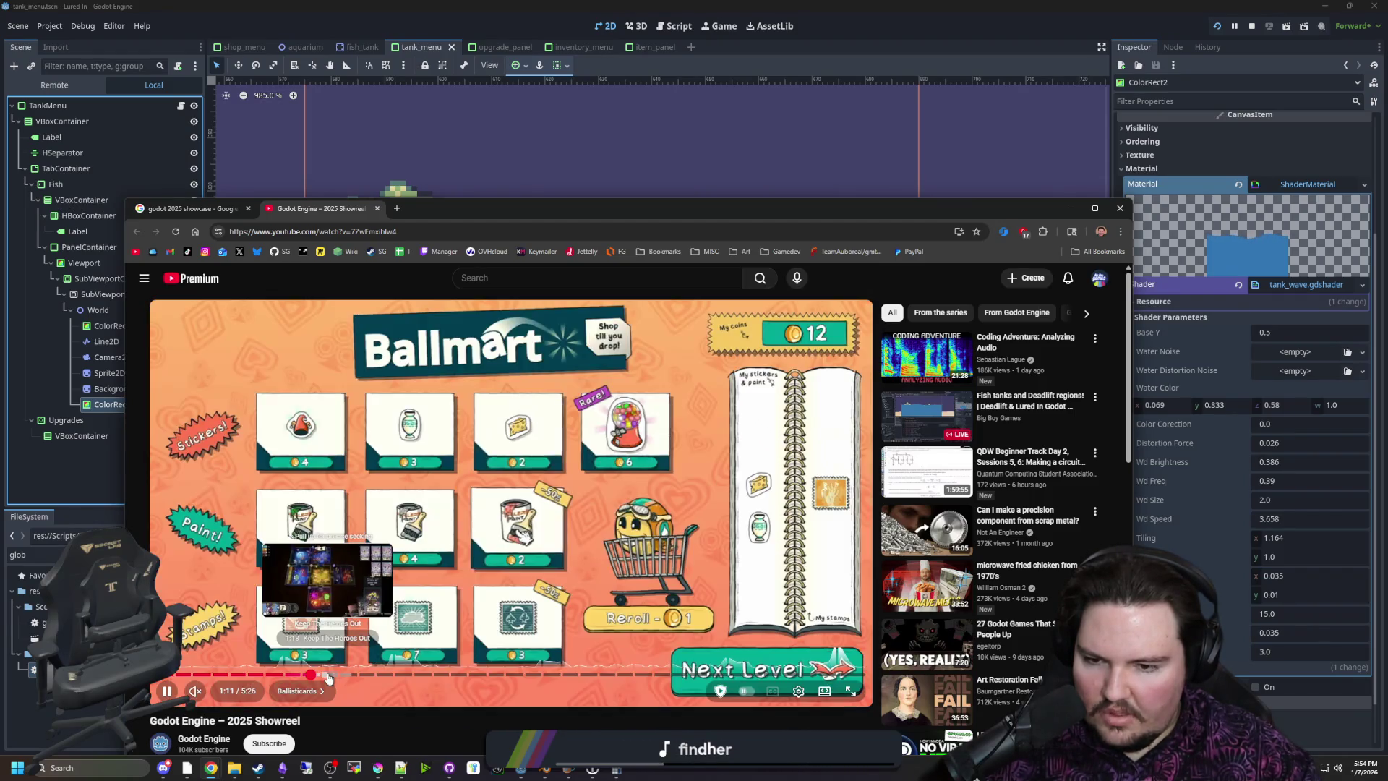
pyautogui.click(328, 674)
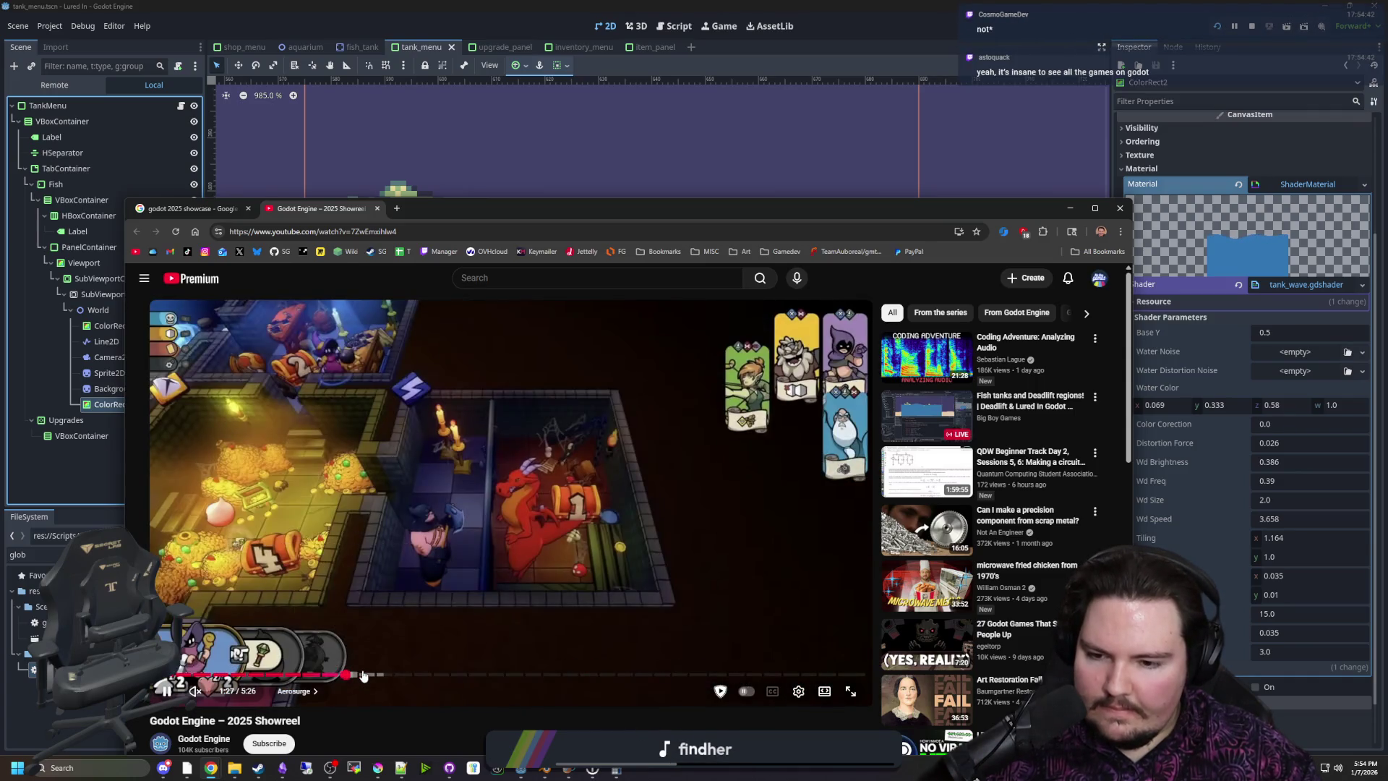
pyautogui.click(347, 675)
pyautogui.click(368, 674)
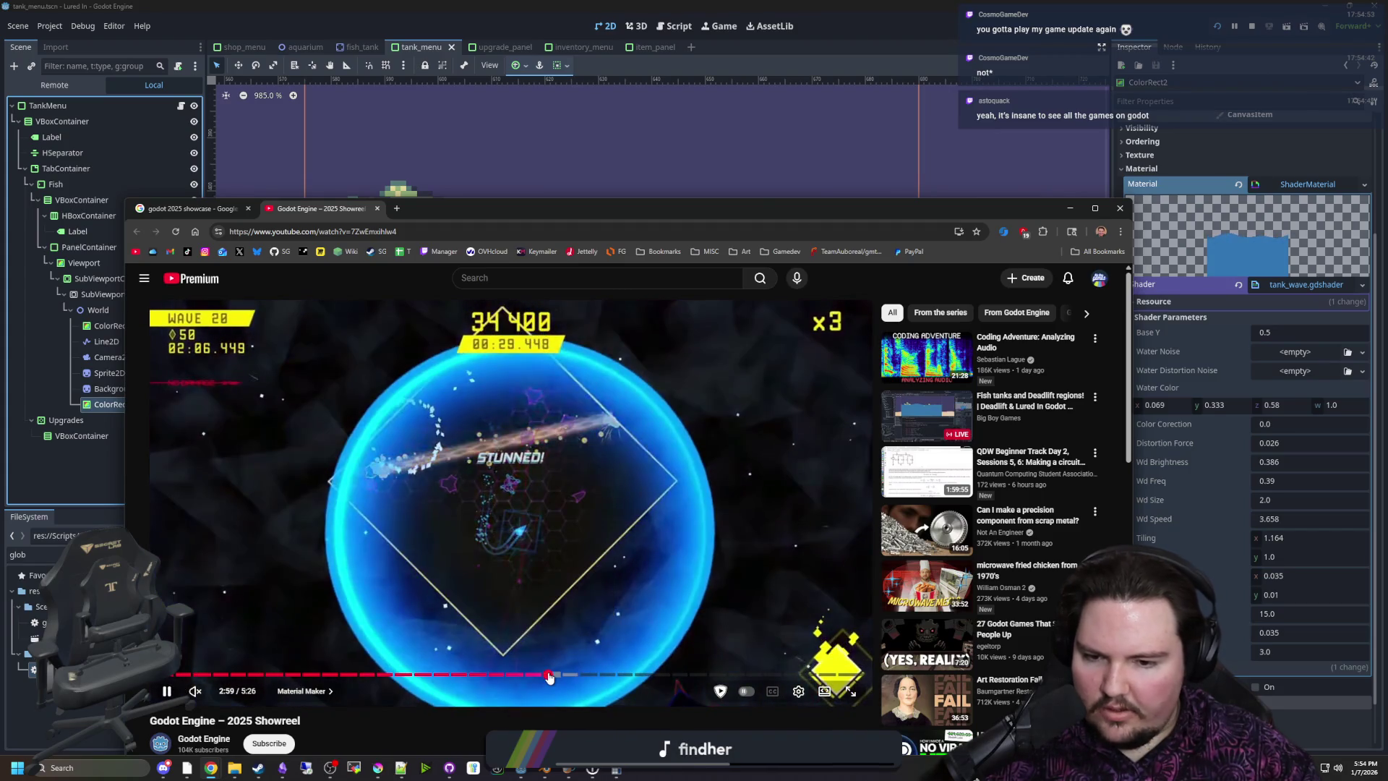
pyautogui.click(547, 673)
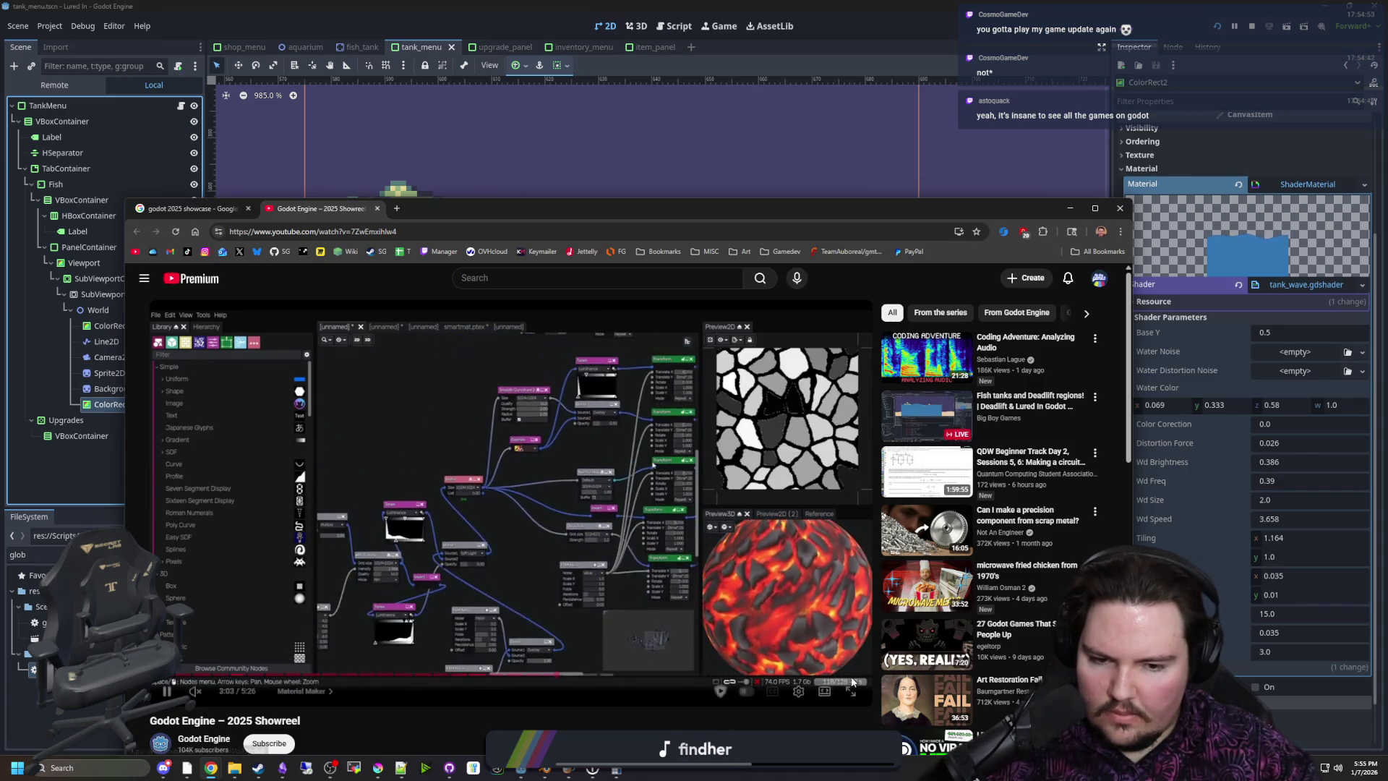
pyautogui.click(827, 674)
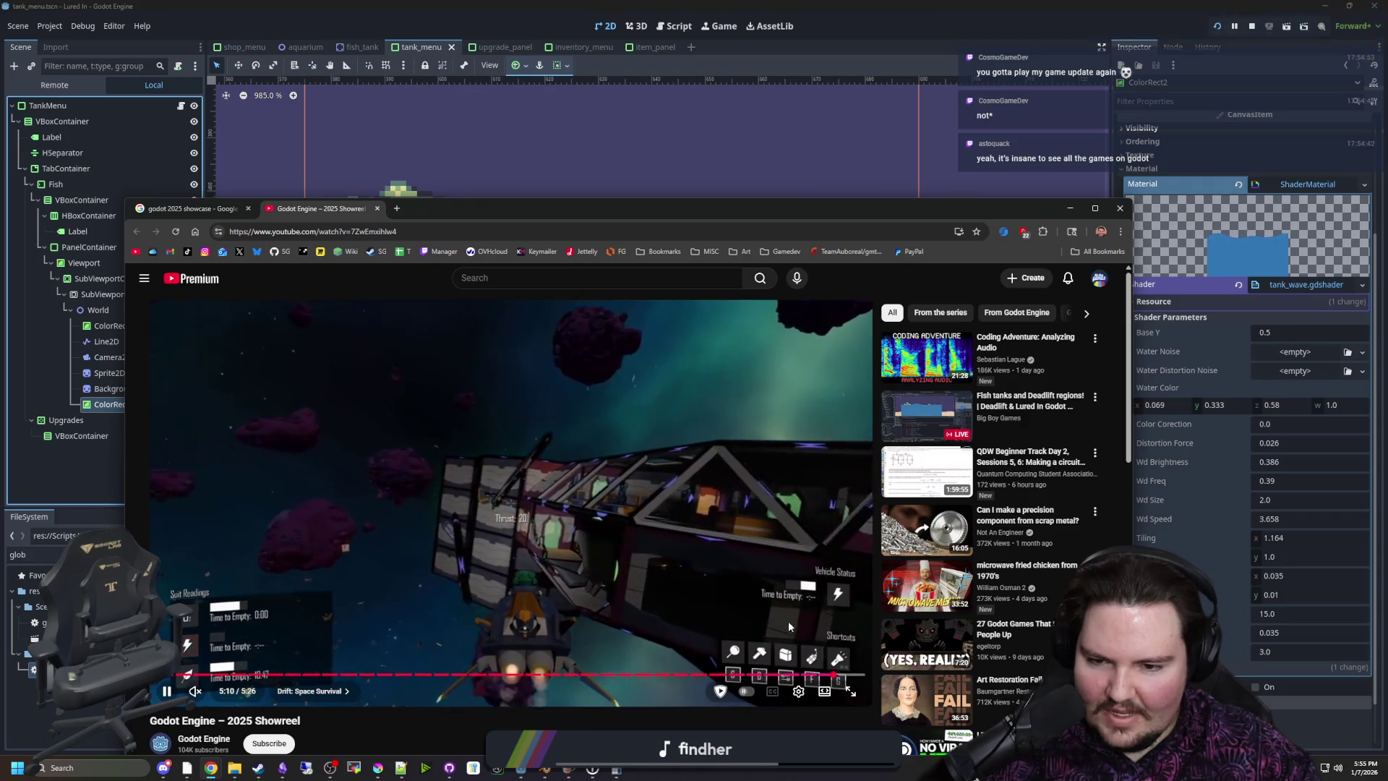
pyautogui.click(829, 674)
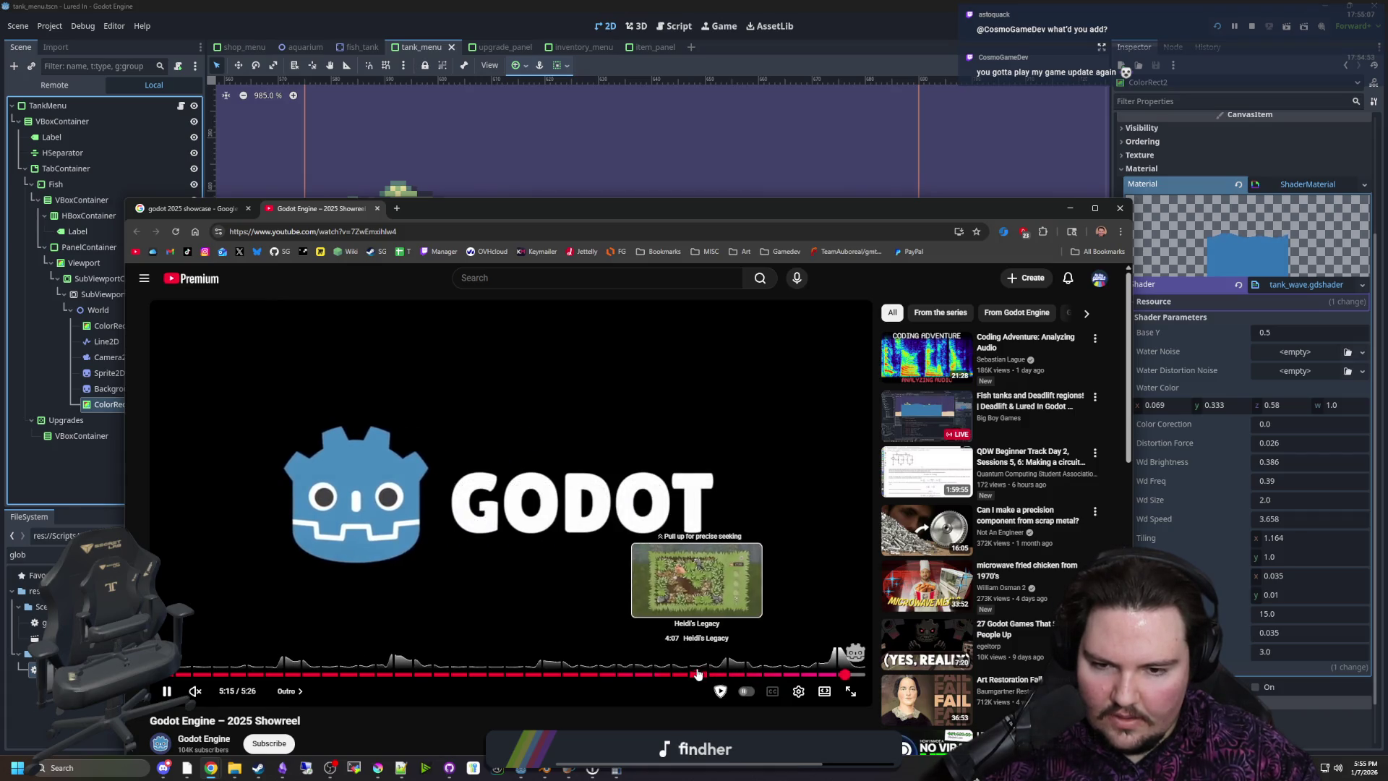
pyautogui.click(698, 673)
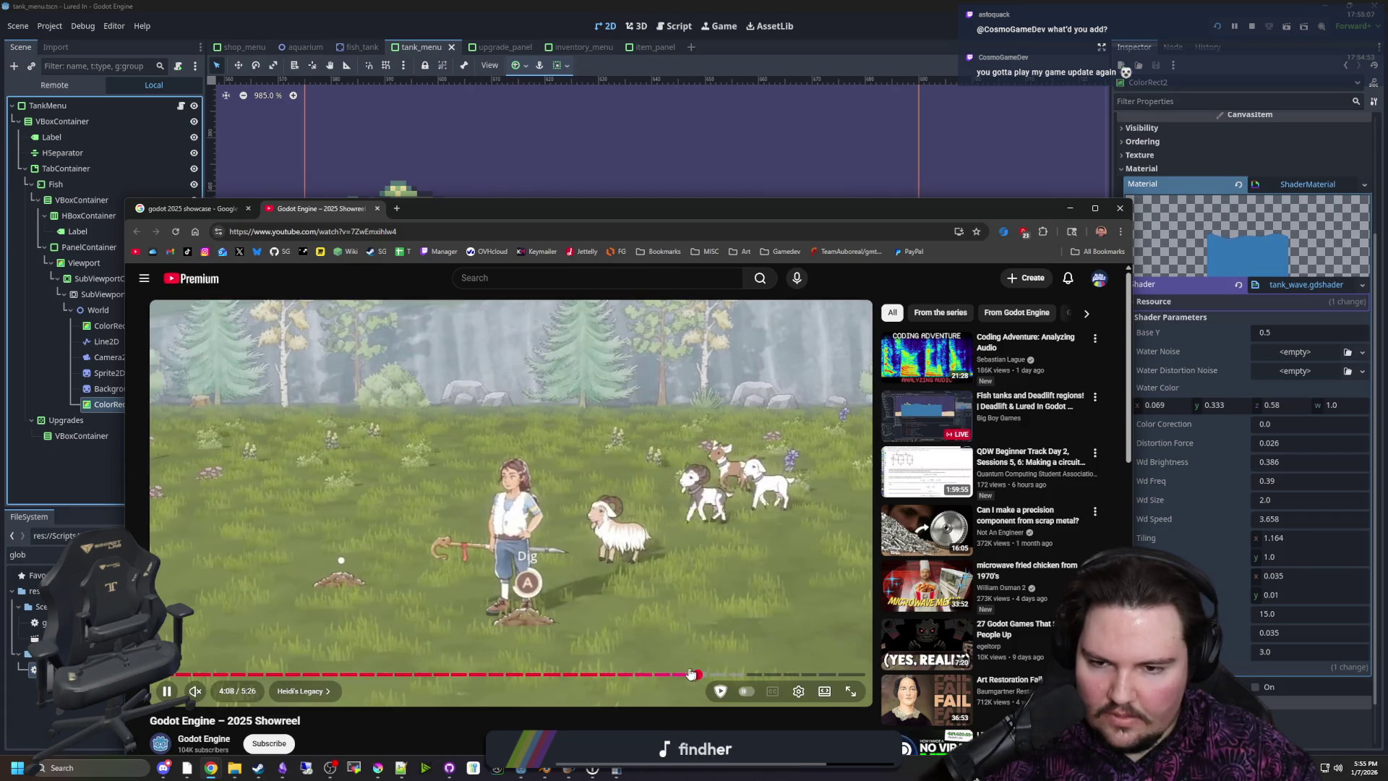
pyautogui.click(680, 674)
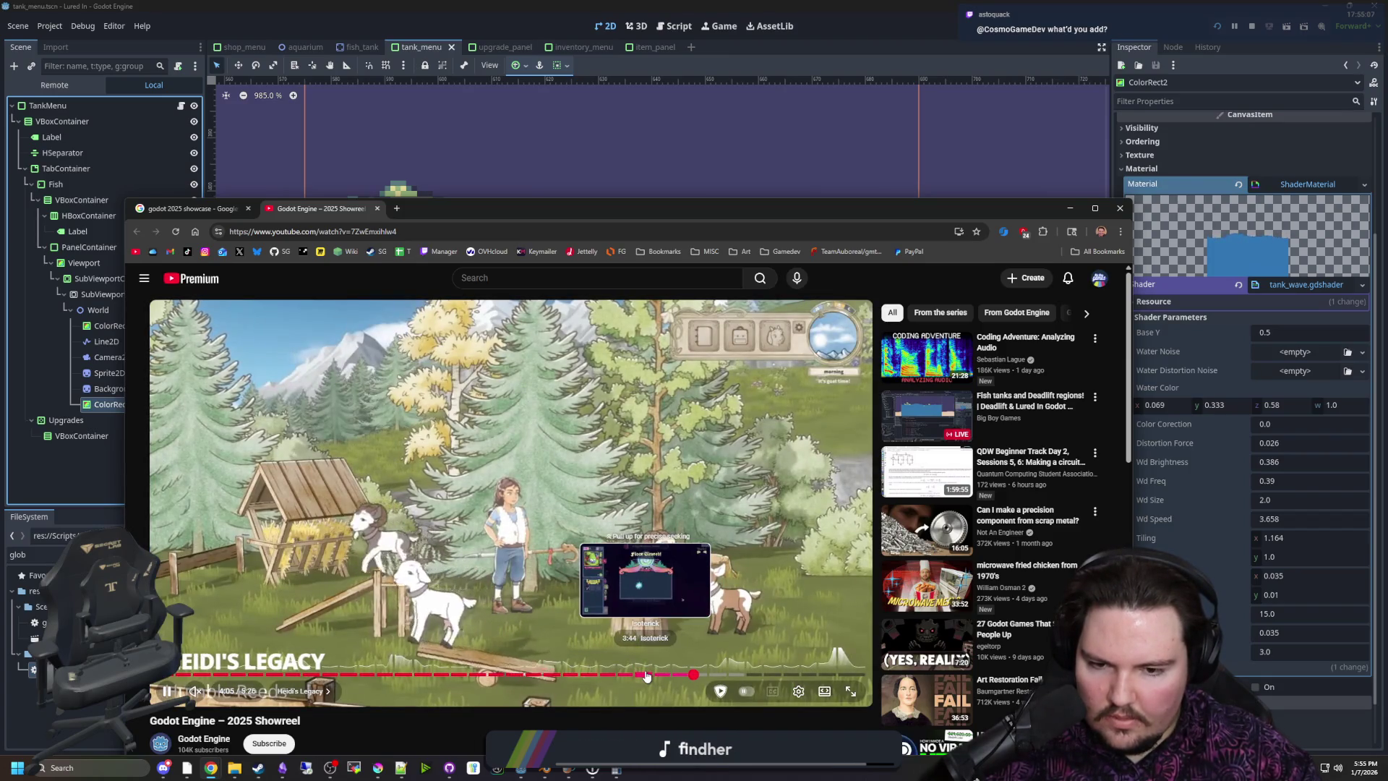
# Close the showreel and the browser to return to the Godot editor
pyautogui.click(377, 209)
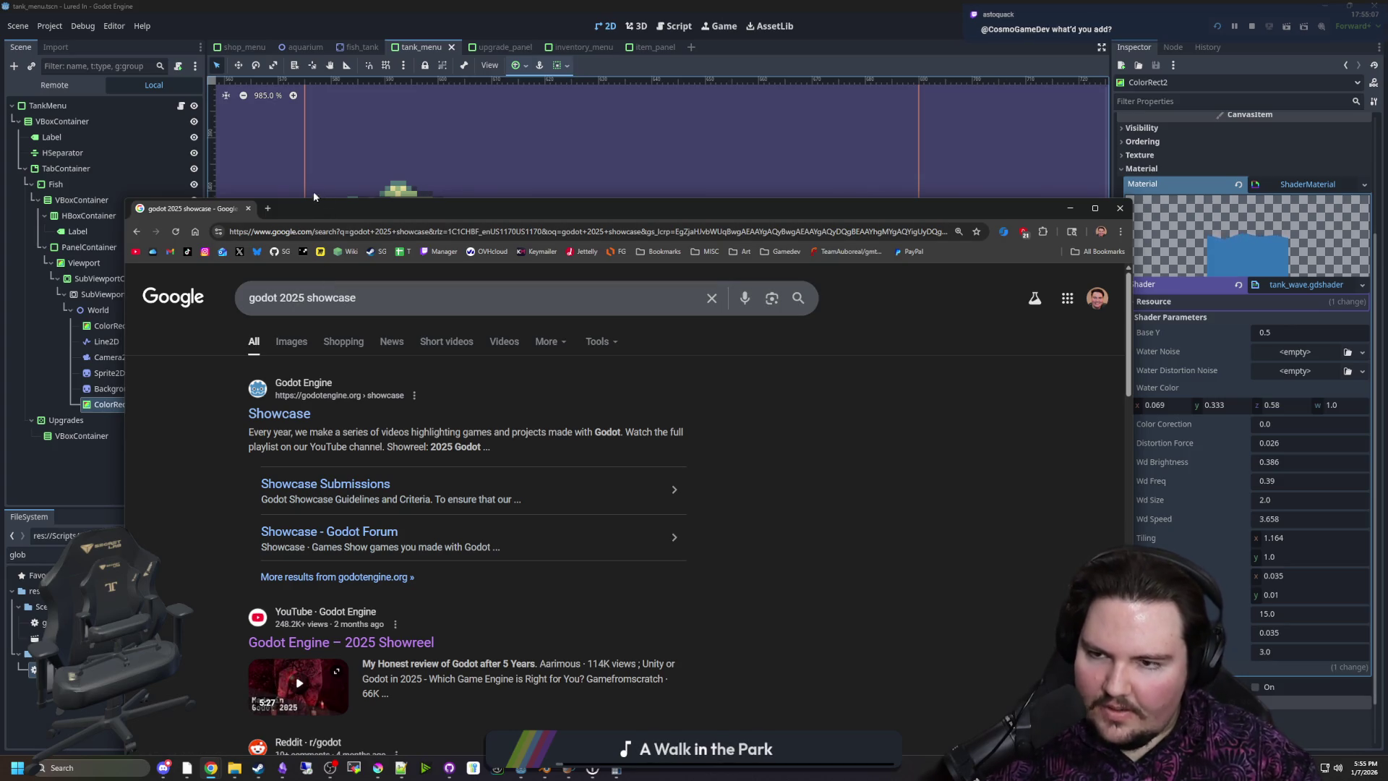
pyautogui.click(249, 208)
pyautogui.scroll(-1, 580, 321)
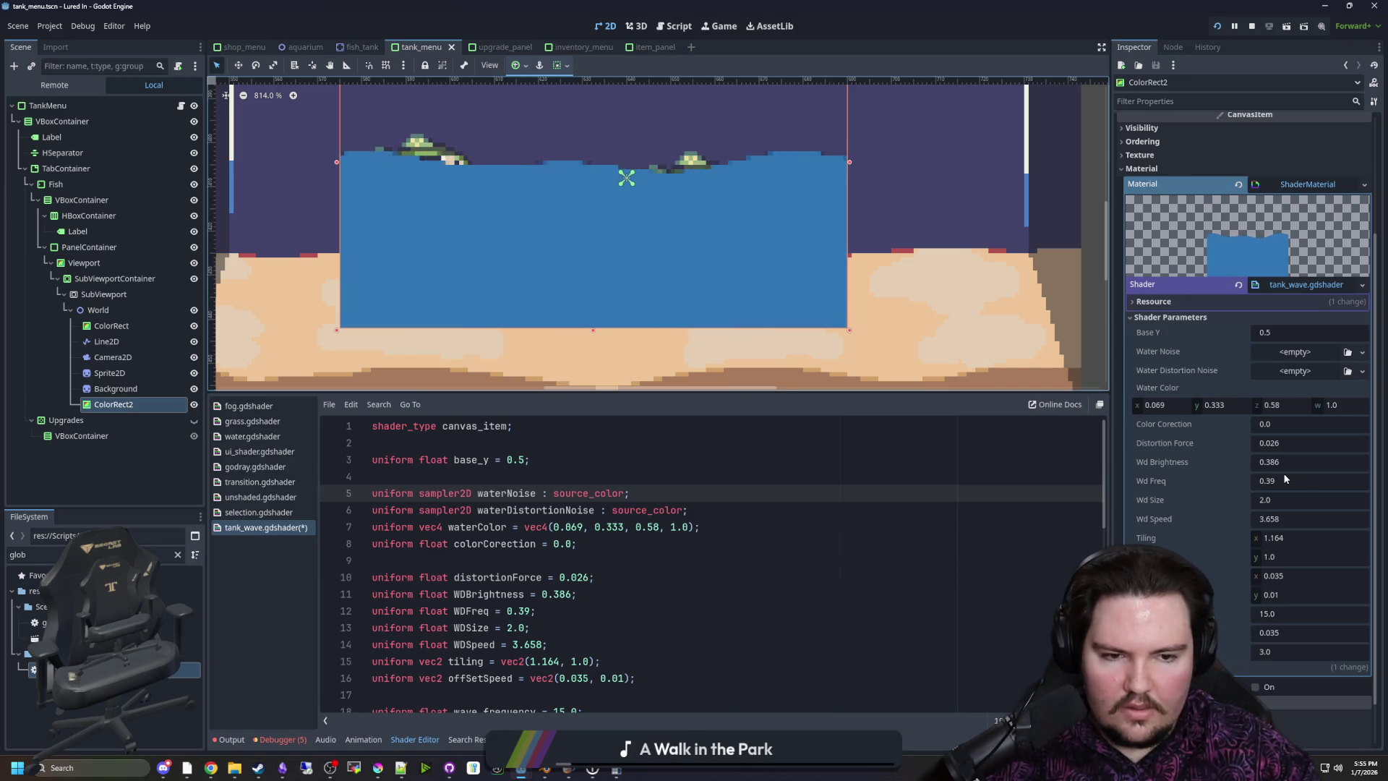
# Try a higher Wd Freq, revert it to 0.39, then Quick Load a Water Distortion Noise texture
pyautogui.moveTo(1289, 476)
pyautogui.mouseDown()
pyautogui.moveTo(1310, 488)
pyautogui.moveTo(1246, 480)
pyautogui.moveTo(1272, 480)
pyautogui.moveTo(1258, 503)
pyautogui.mouseUp()
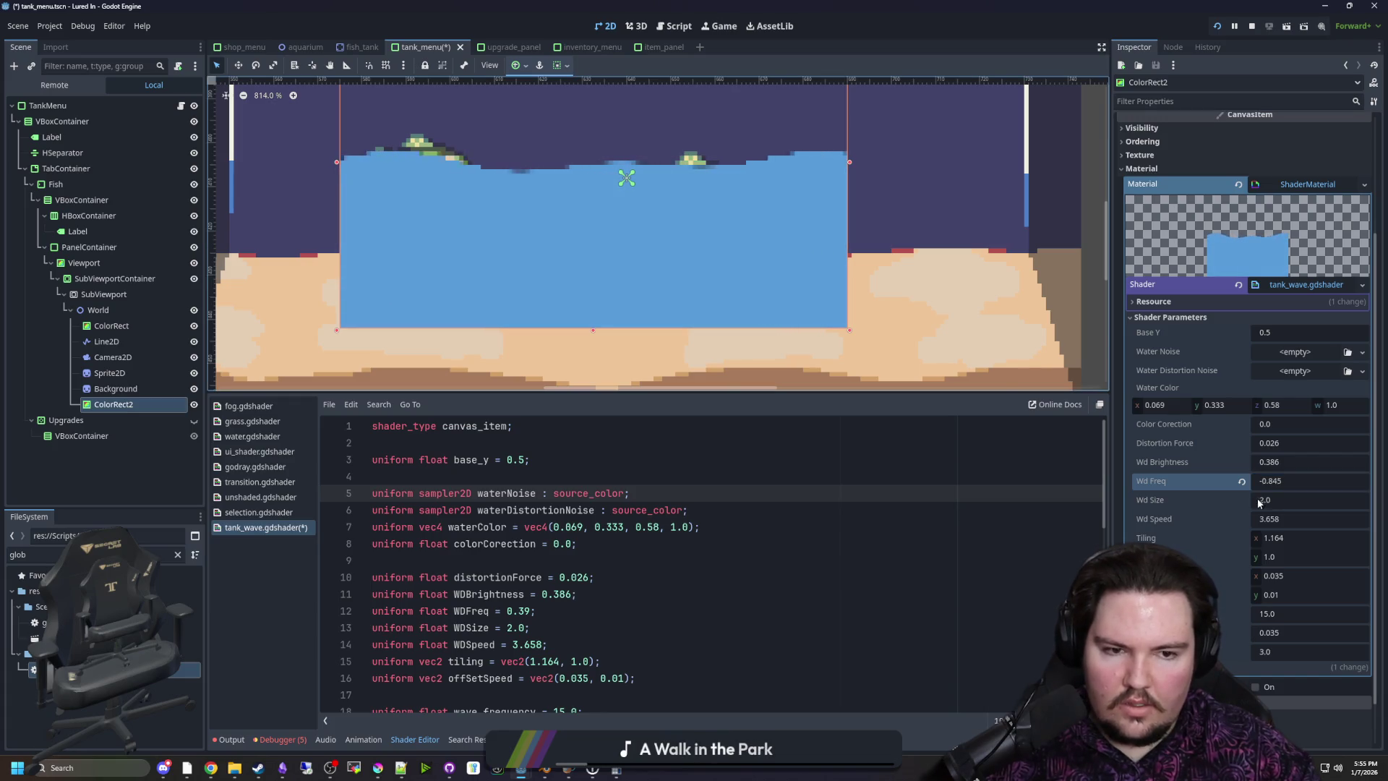
pyautogui.click(1242, 482)
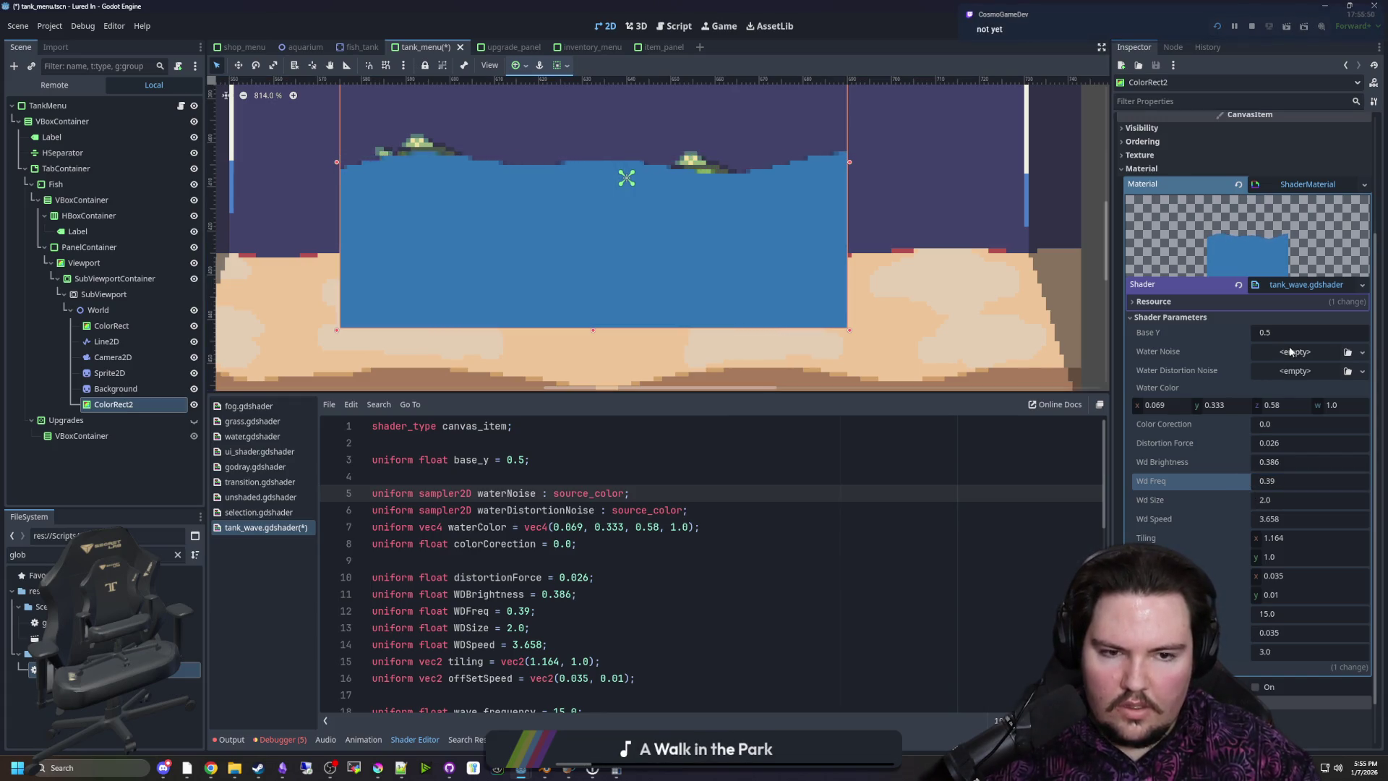
pyautogui.click(1286, 374)
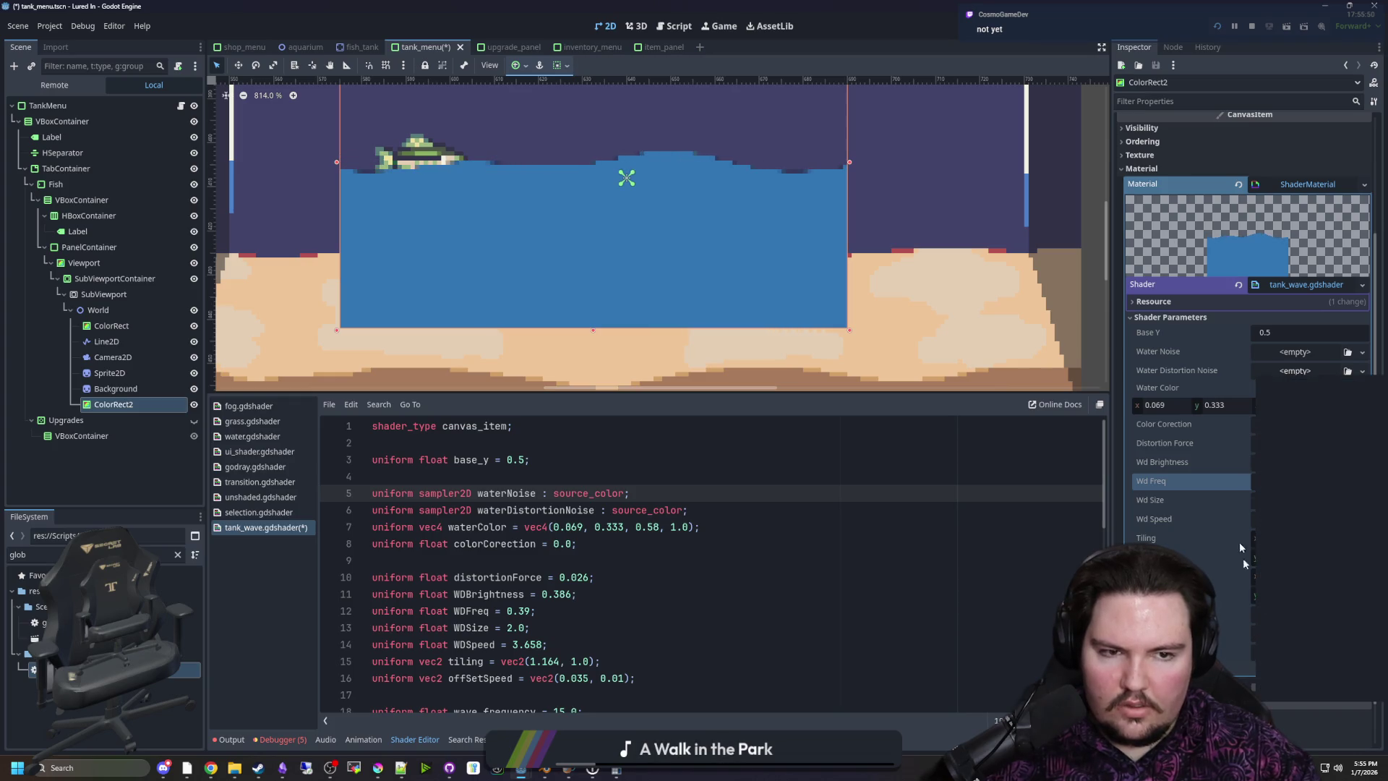
pyautogui.click(1307, 674)
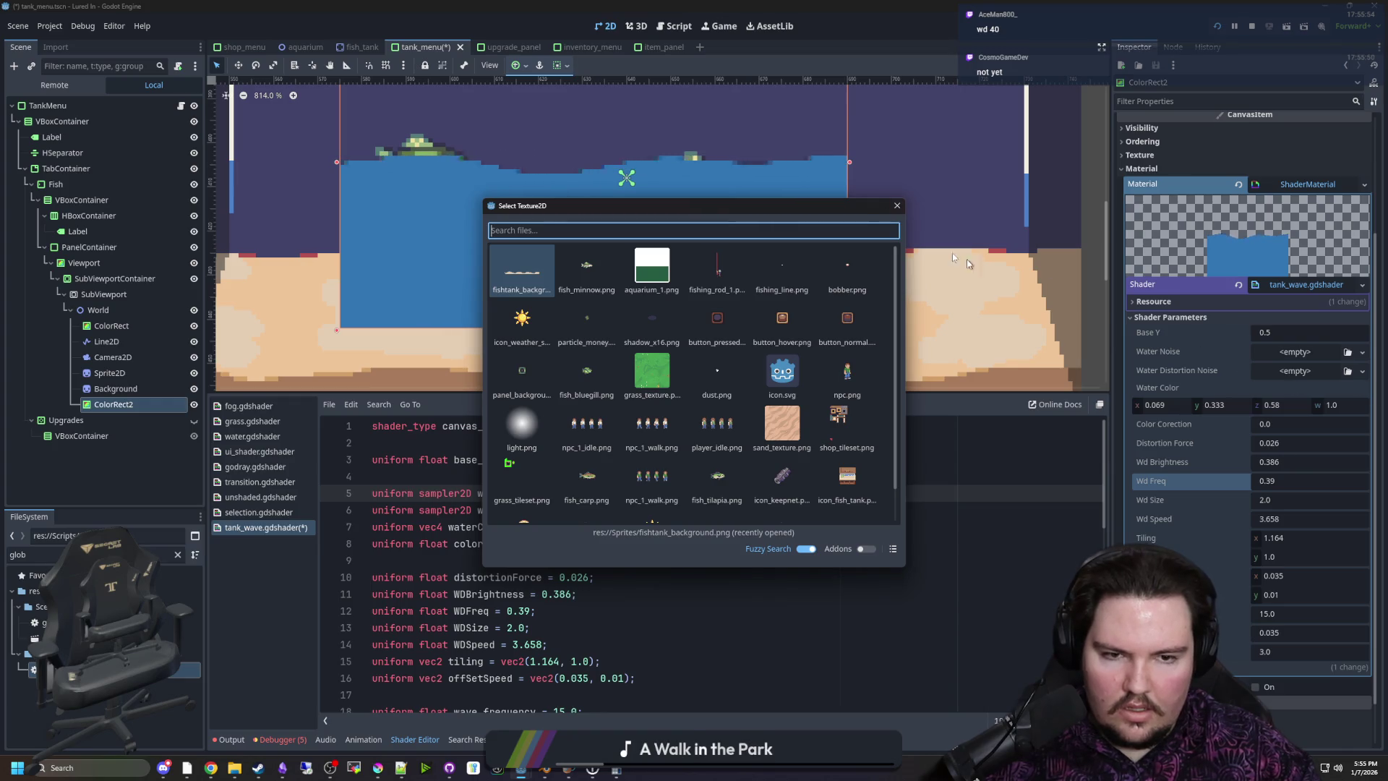
# Trial a FastNoiseLite NoiseTexture2D with raised frequency for Water Distortion Noise, then clear it to empty
pyautogui.click(897, 205)
pyautogui.click(1294, 371)
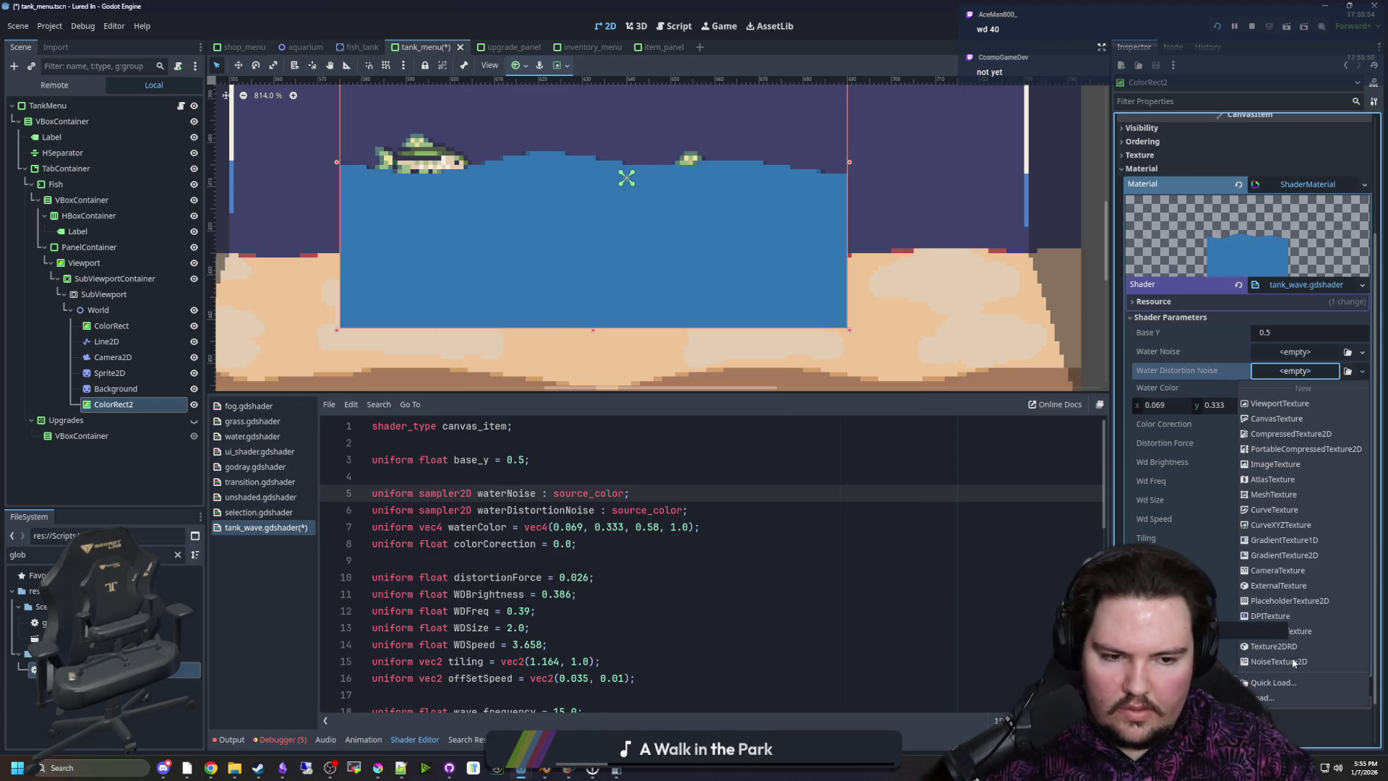
pyautogui.click(1279, 662)
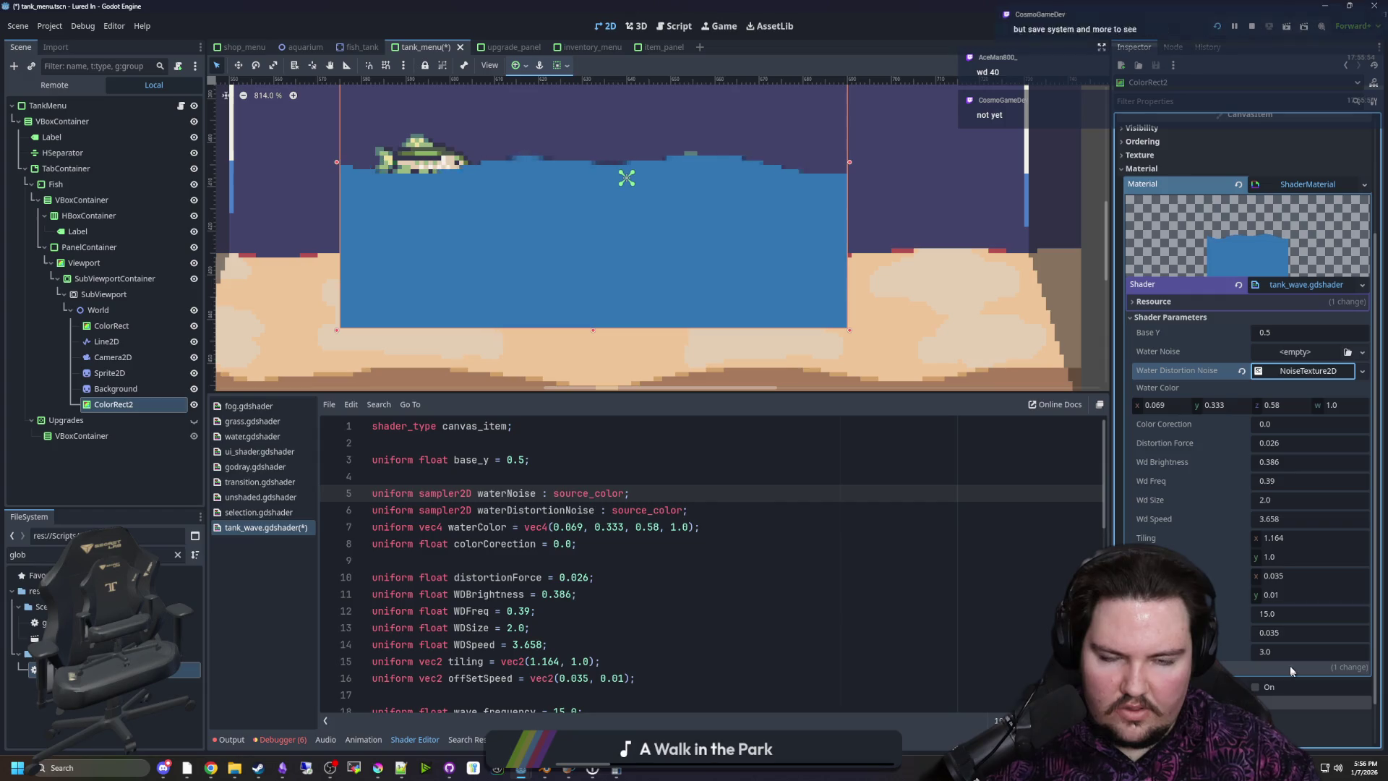
pyautogui.click(1304, 373)
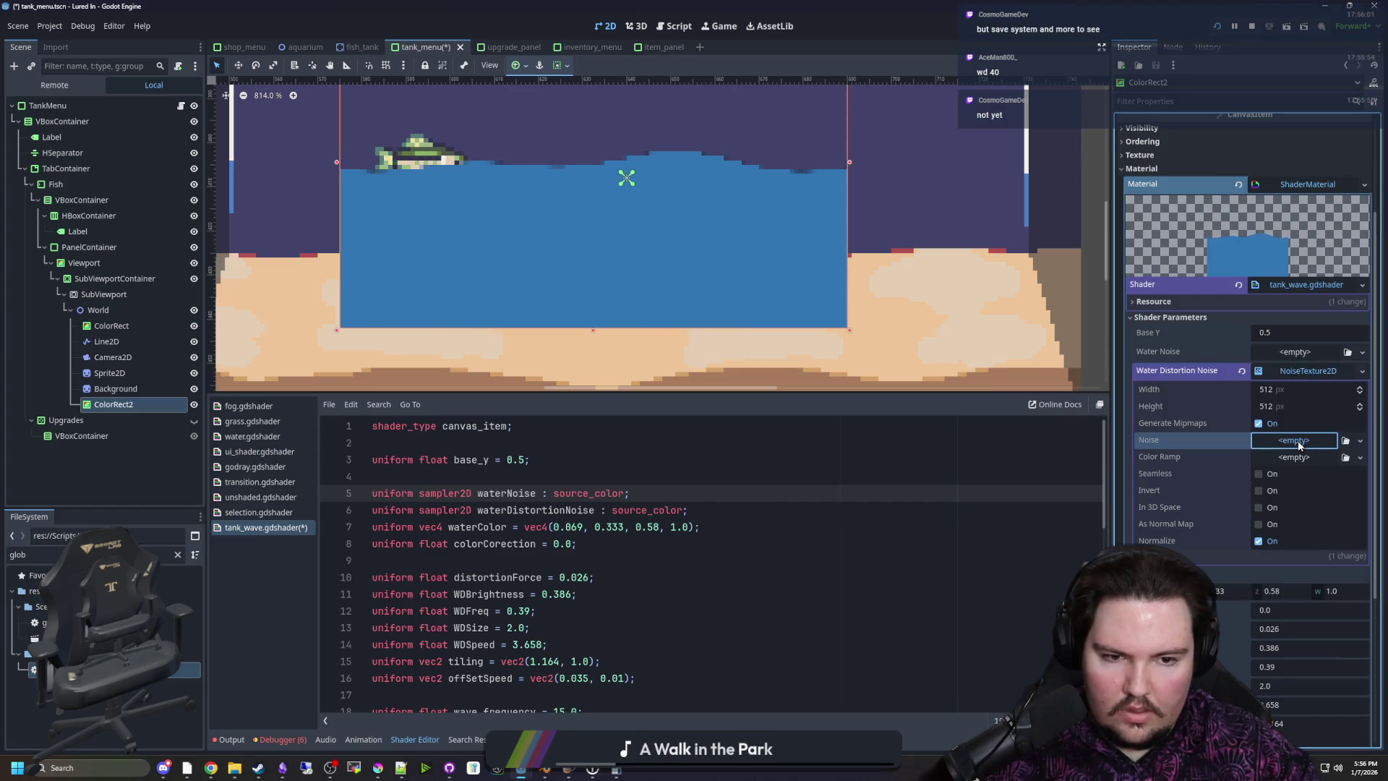
pyautogui.click(1331, 472)
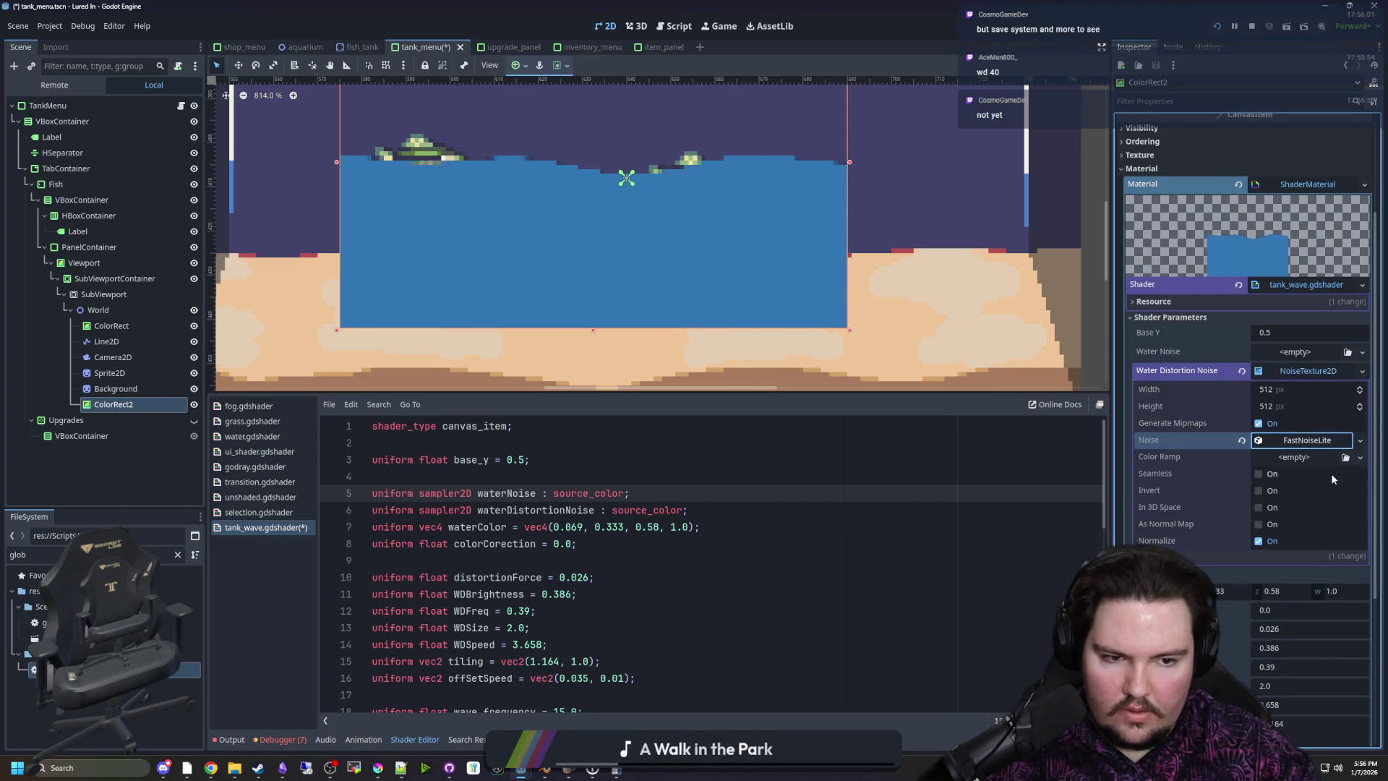
pyautogui.click(1310, 441)
pyautogui.moveTo(1307, 579); pyautogui.dragTo(1315, 579)
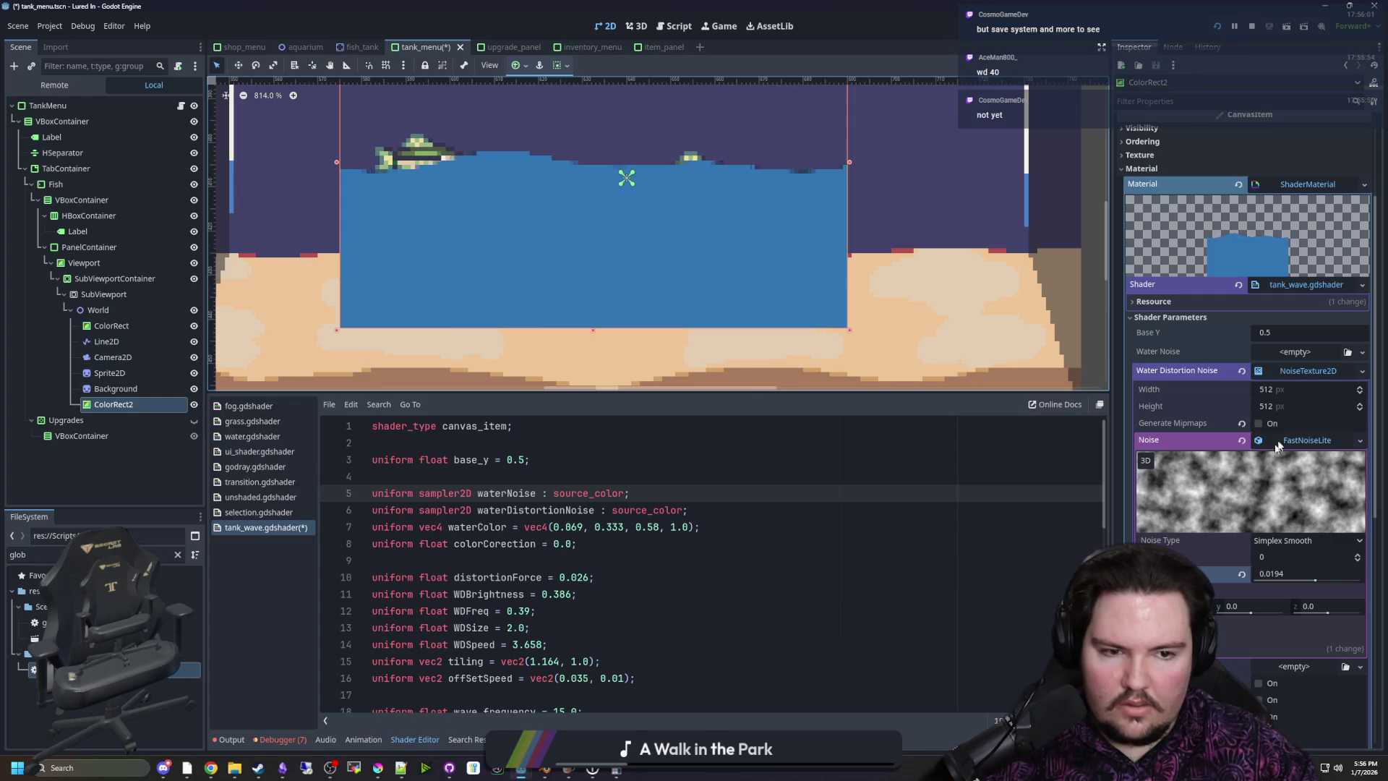
pyautogui.click(1242, 371)
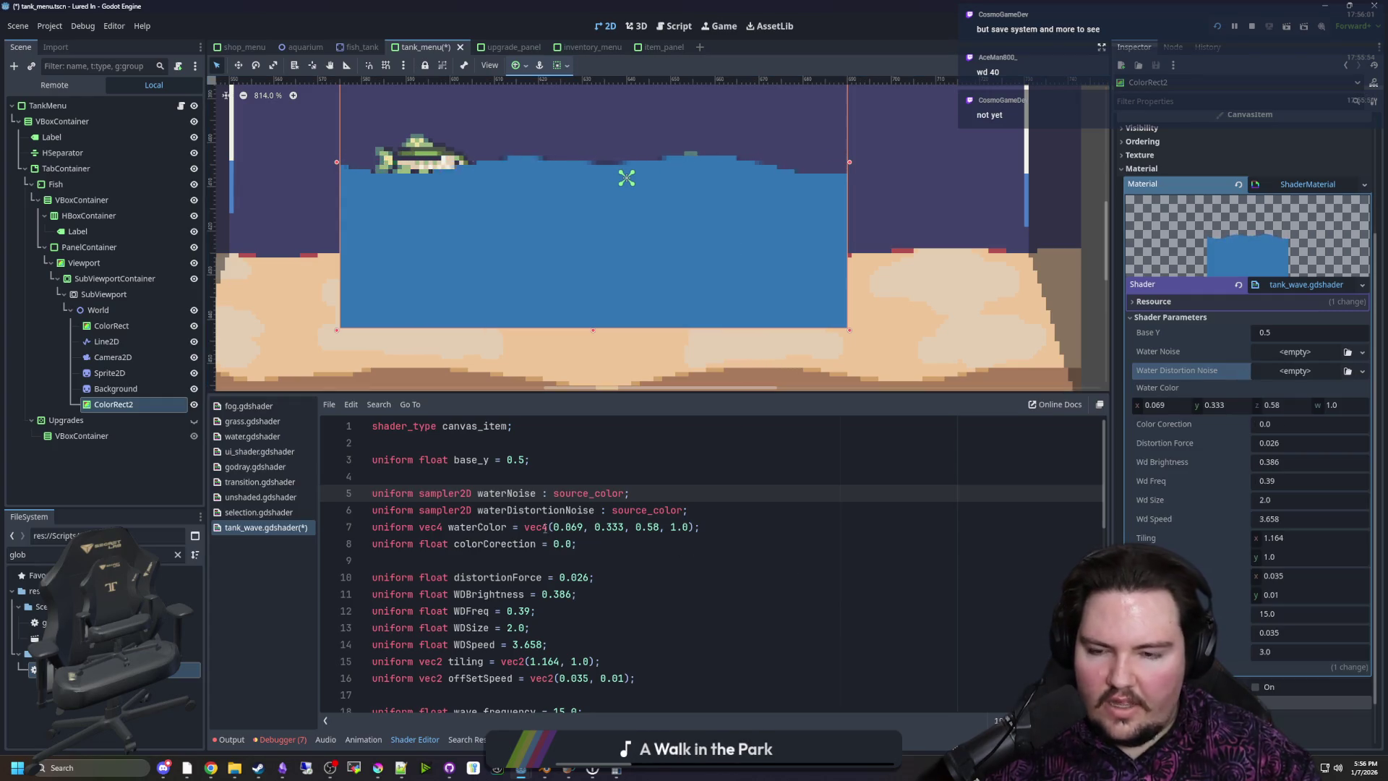
# Change the water_mask smoothstep offset on line 43 from 0.002 to 0.2
pyautogui.click(425, 472)
pyautogui.scroll(-6, 513, 505)
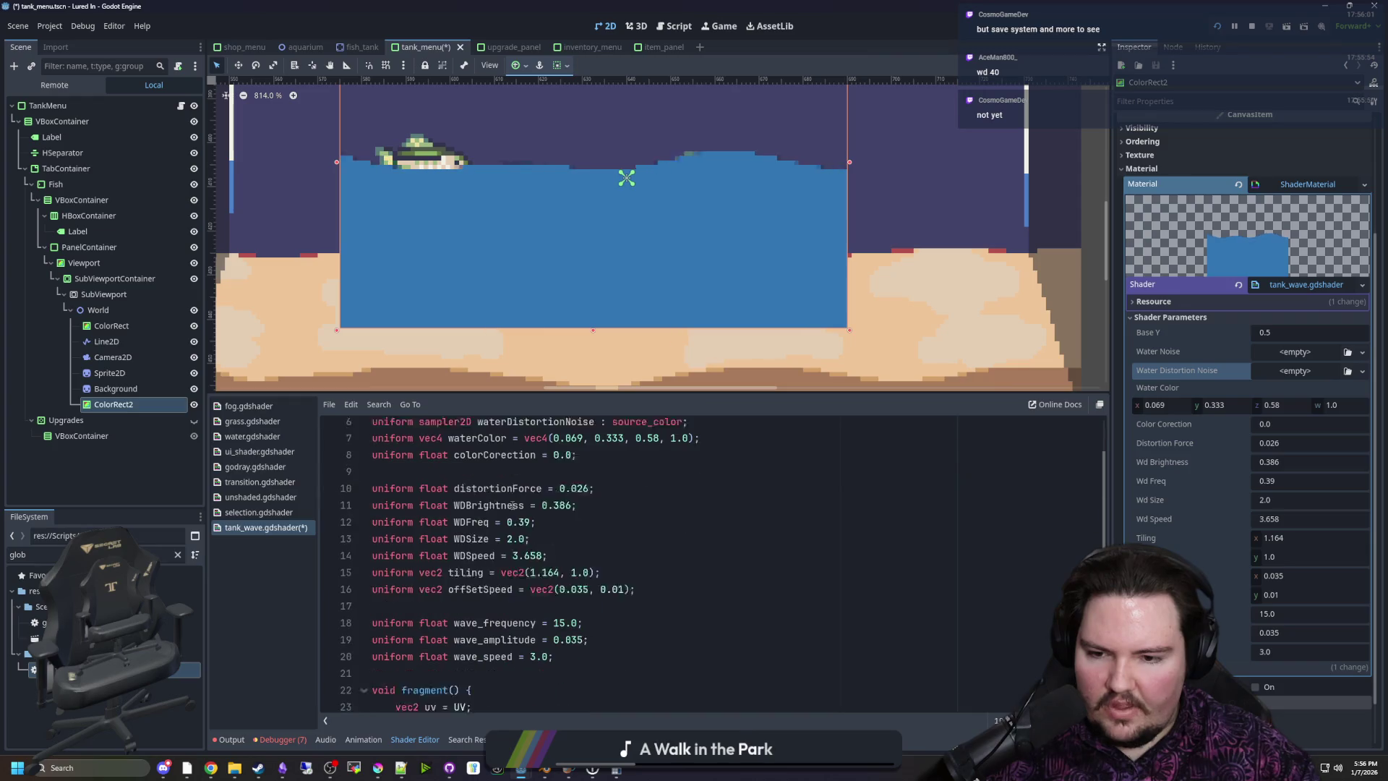
pyautogui.scroll(-4, 570, 536)
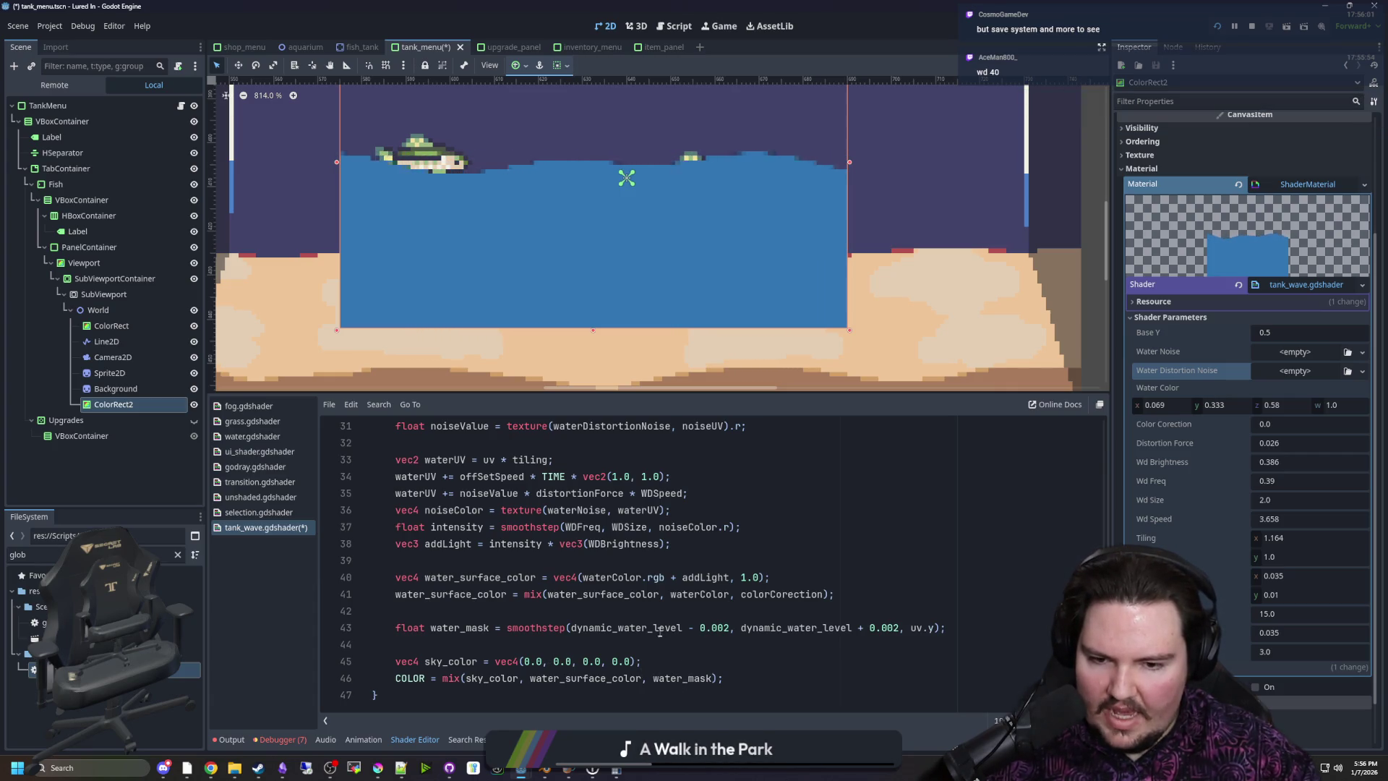
pyautogui.click(683, 635)
pyautogui.click(806, 640)
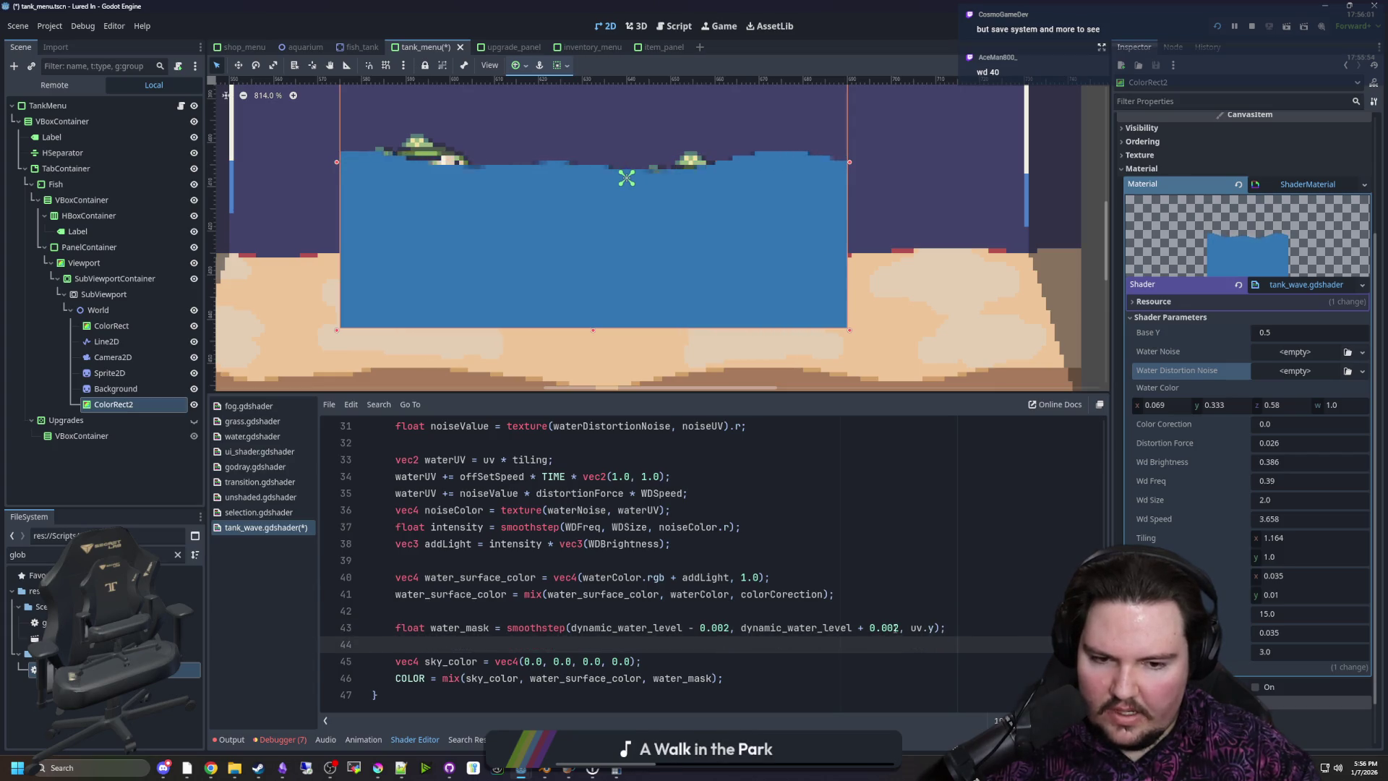
pyautogui.click(896, 627)
pyautogui.click(894, 609)
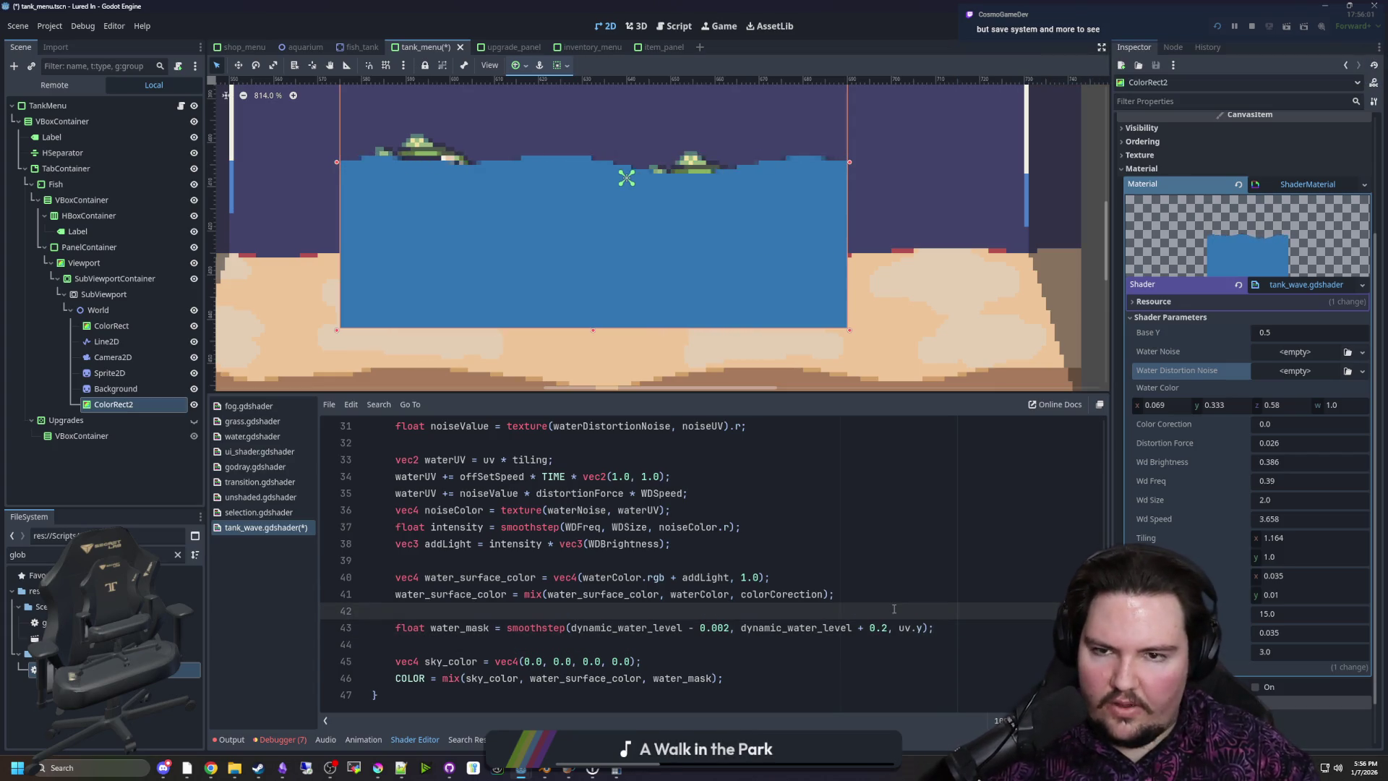
pyautogui.scroll(1, 587, 278)
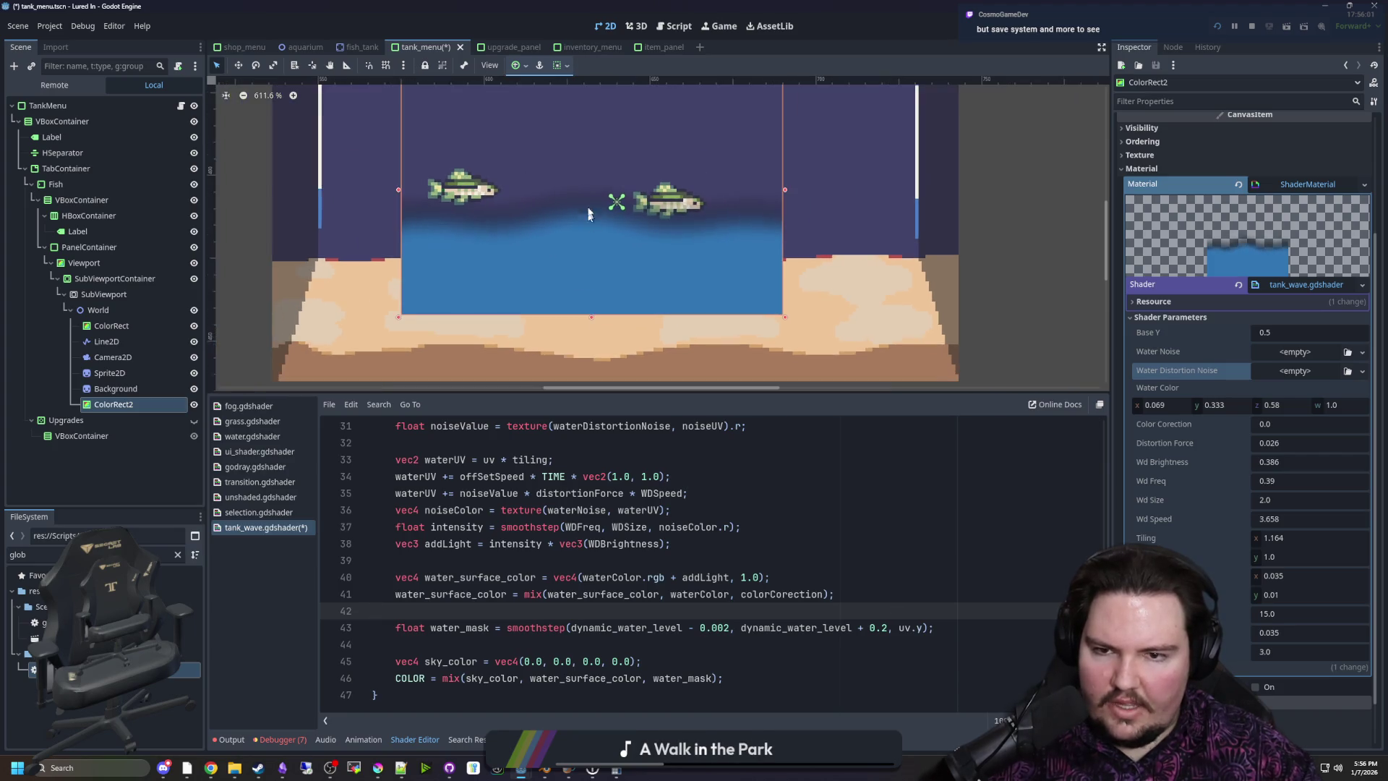
# Swap water_mask for uv.y in the COLOR line and comment out the water_mask line
pyautogui.click(847, 642)
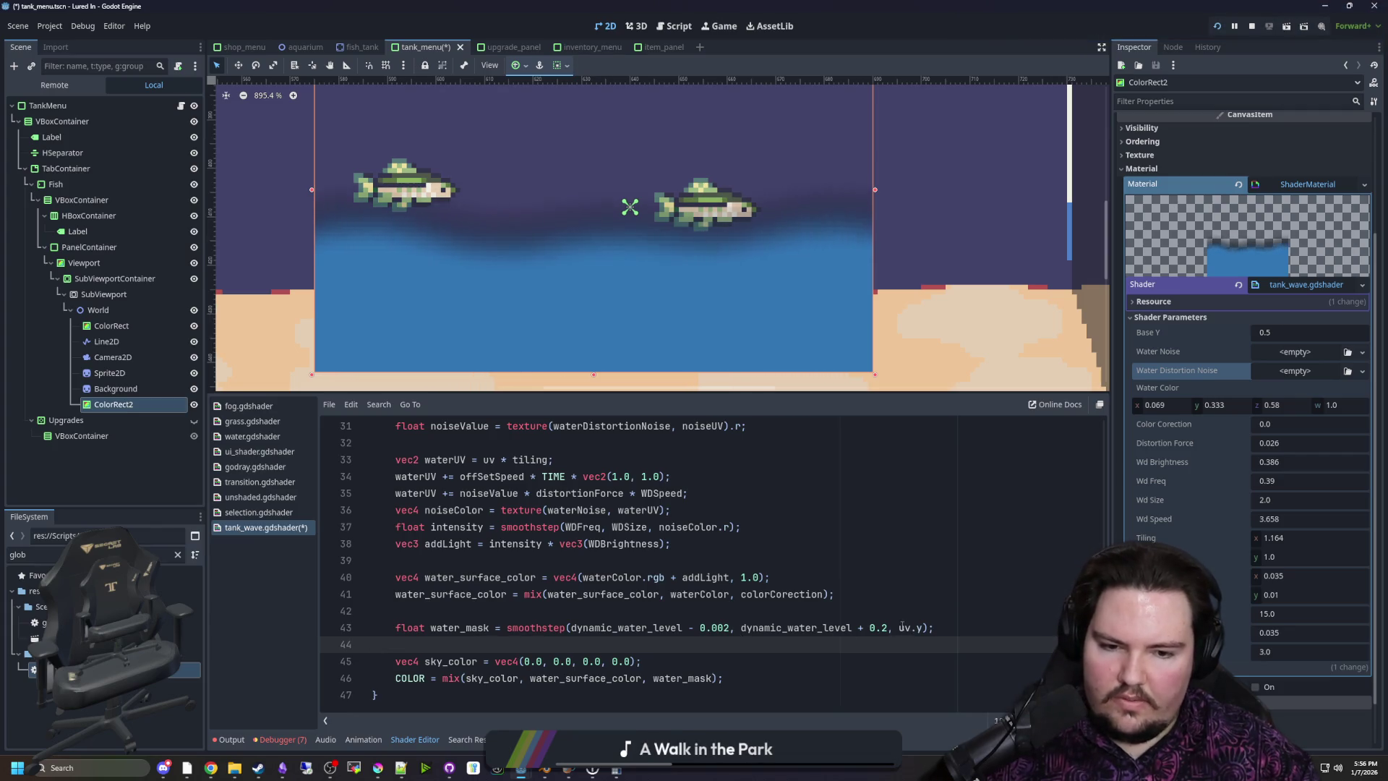
pyautogui.moveTo(899, 627); pyautogui.dragTo(918, 627)
pyautogui.doubleClick(703, 679)
pyautogui.write('uv.y')
pyautogui.click(703, 662)
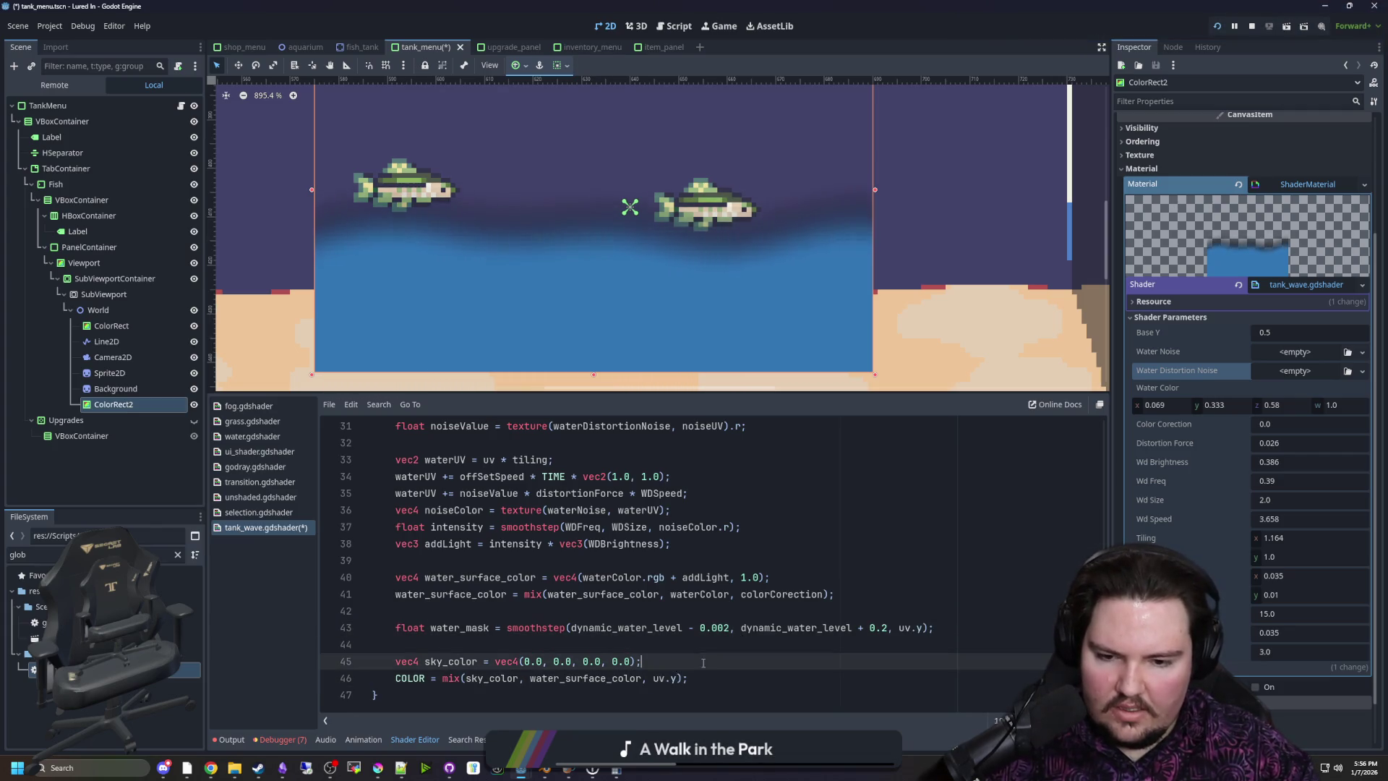
pyautogui.click(388, 628)
pyautogui.write('#')
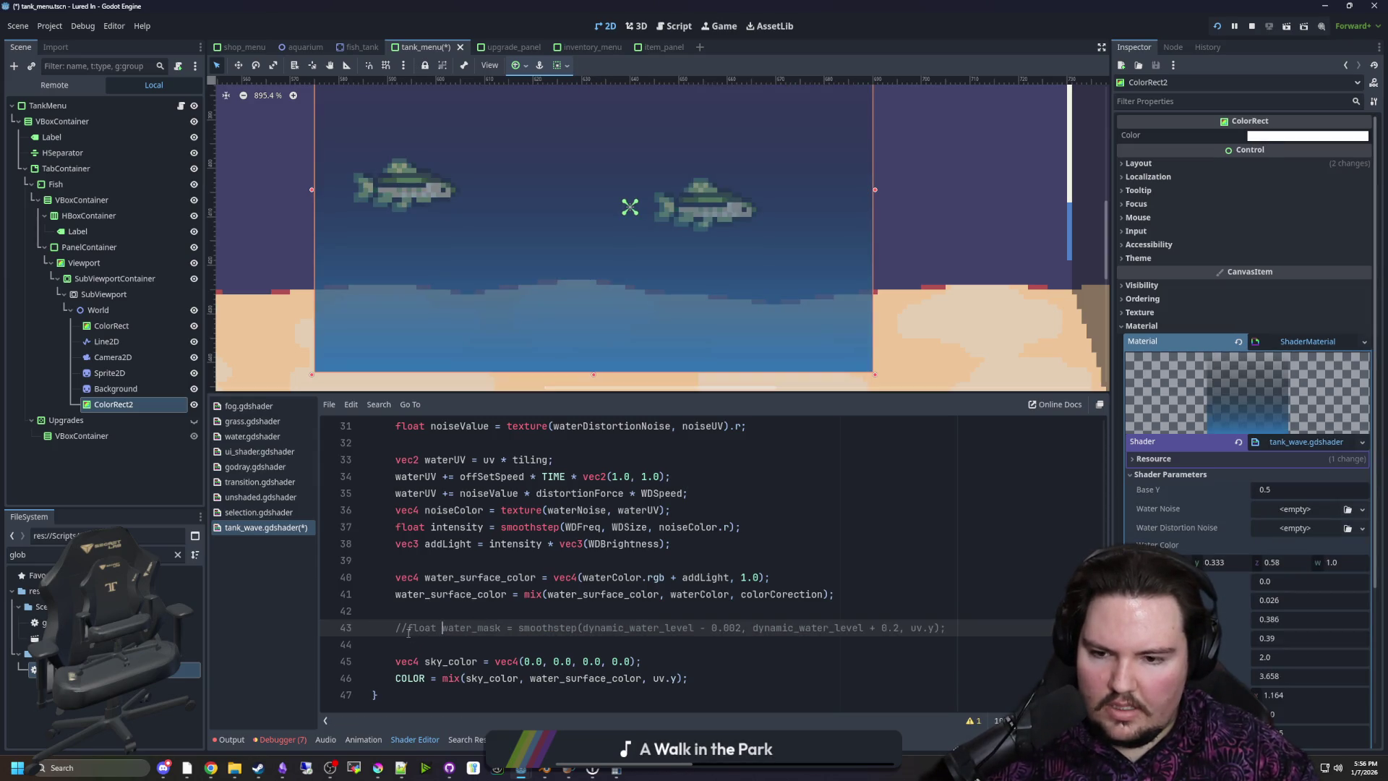
# Replace uv.y in the COLOR line with dynamic_water_level
pyautogui.doubleClick(633, 626)
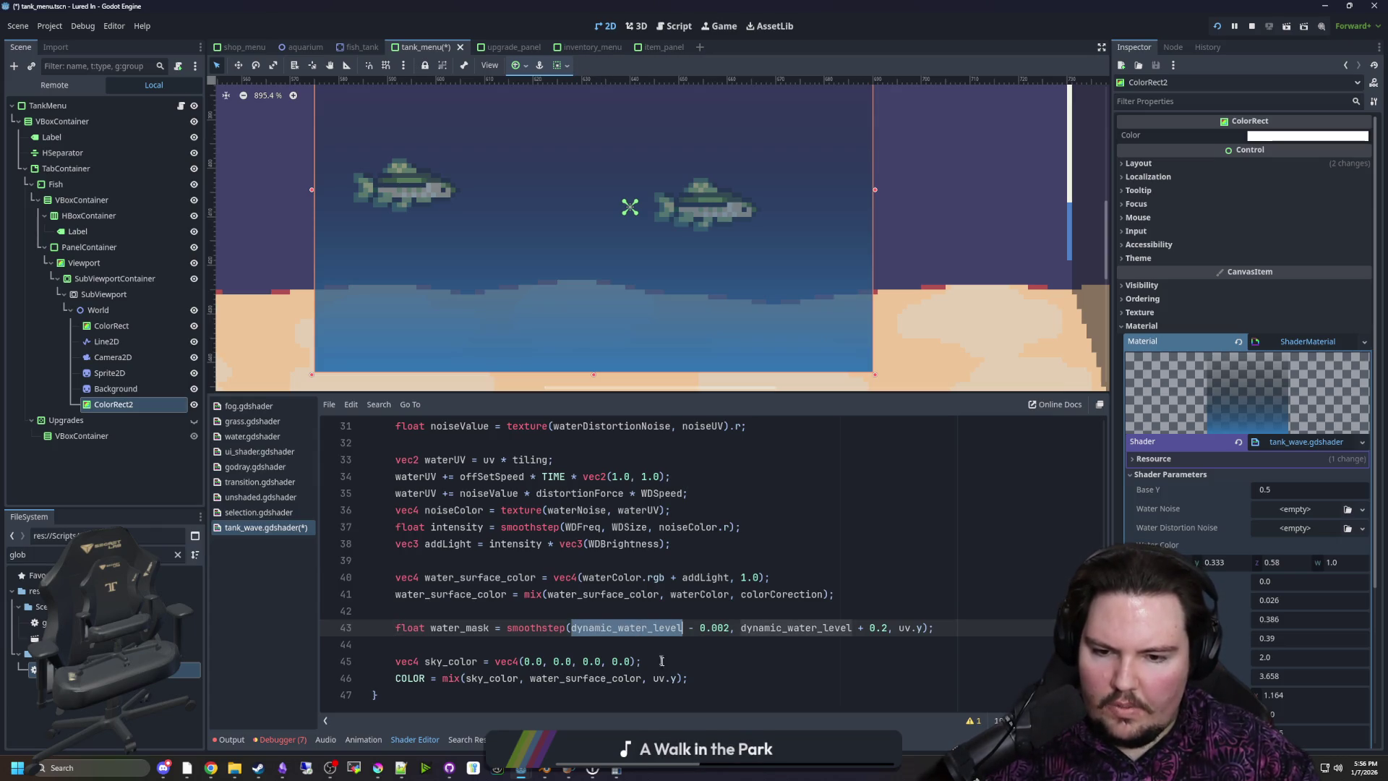
pyautogui.hotkey('ctrl', 'c')
pyautogui.moveTo(677, 678); pyautogui.dragTo(653, 678)
pyautogui.hotkey('ctrl', 'v')
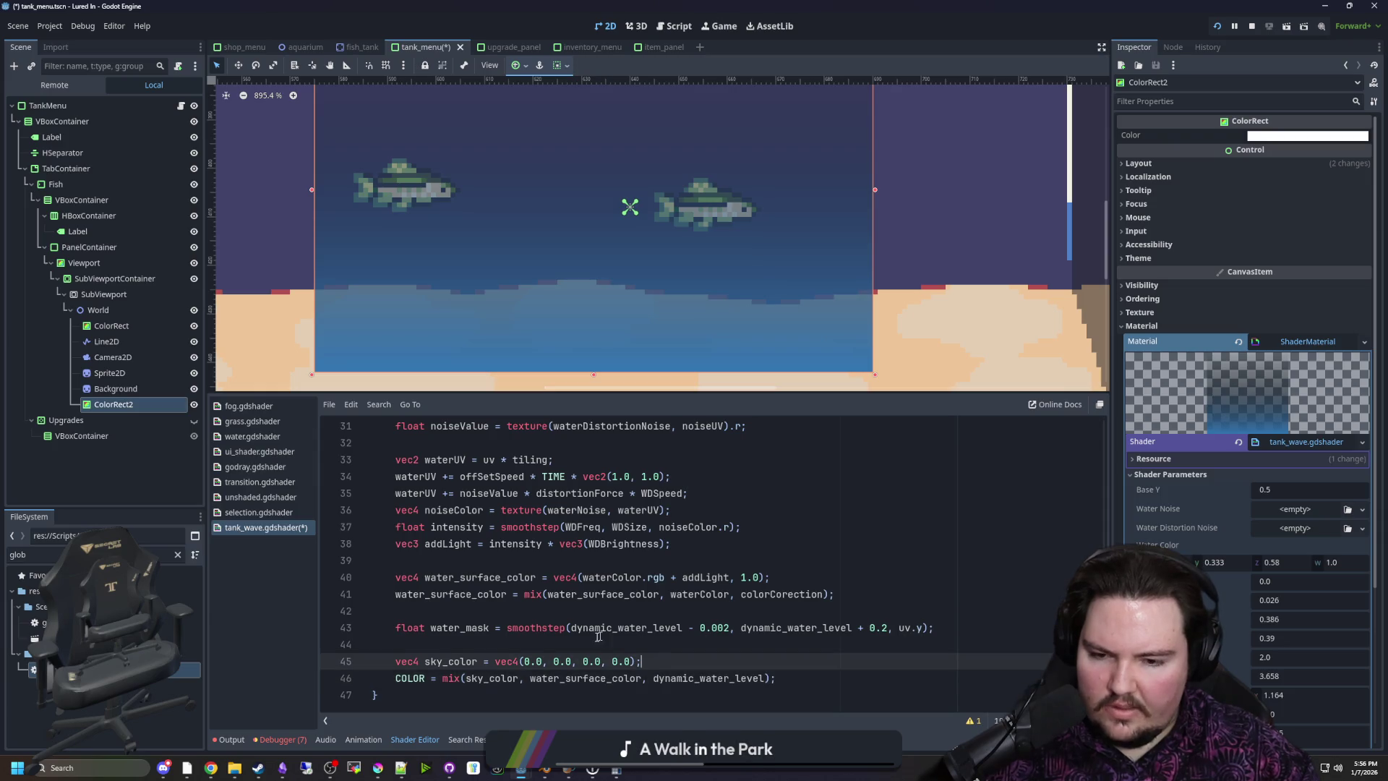
pyautogui.click(558, 643)
pyautogui.scroll(-2, 505, 295)
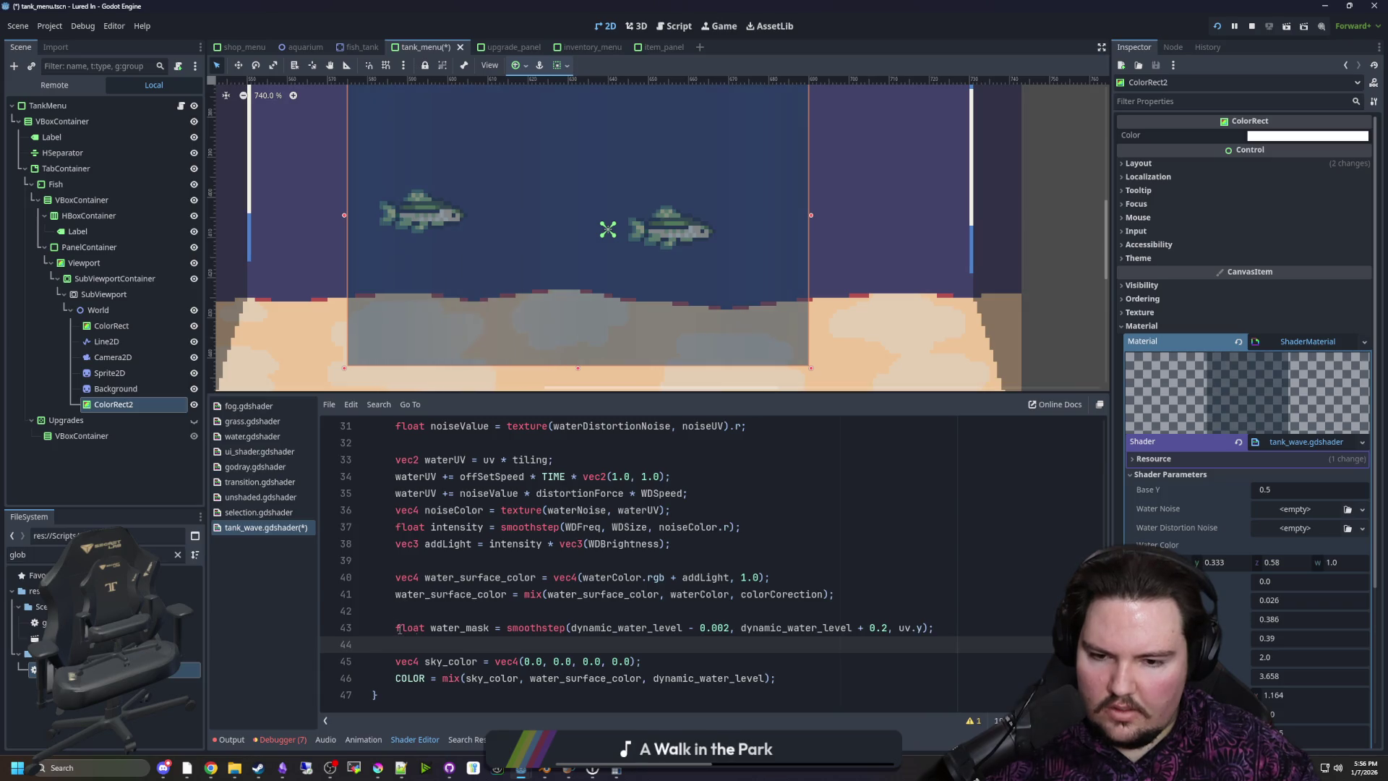
# Restore water_mask in the COLOR line and set line 43's offset back to 0.002
pyautogui.doubleClick(459, 628)
pyautogui.hotkey('ctrl', 'c')
pyautogui.doubleClick(705, 678)
pyautogui.hotkey('ctrl', 'v')
pyautogui.press('Up')
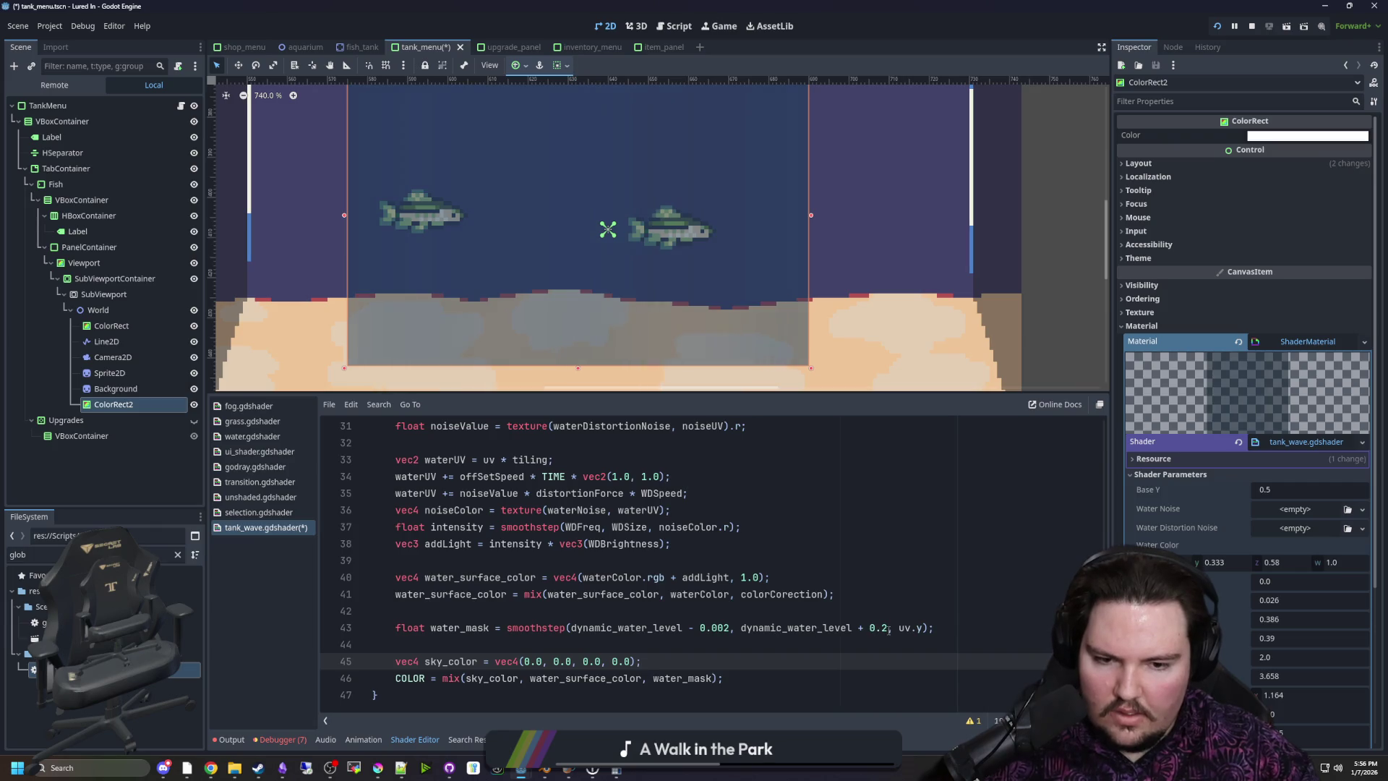
pyautogui.click(882, 628)
pyautogui.write('0')
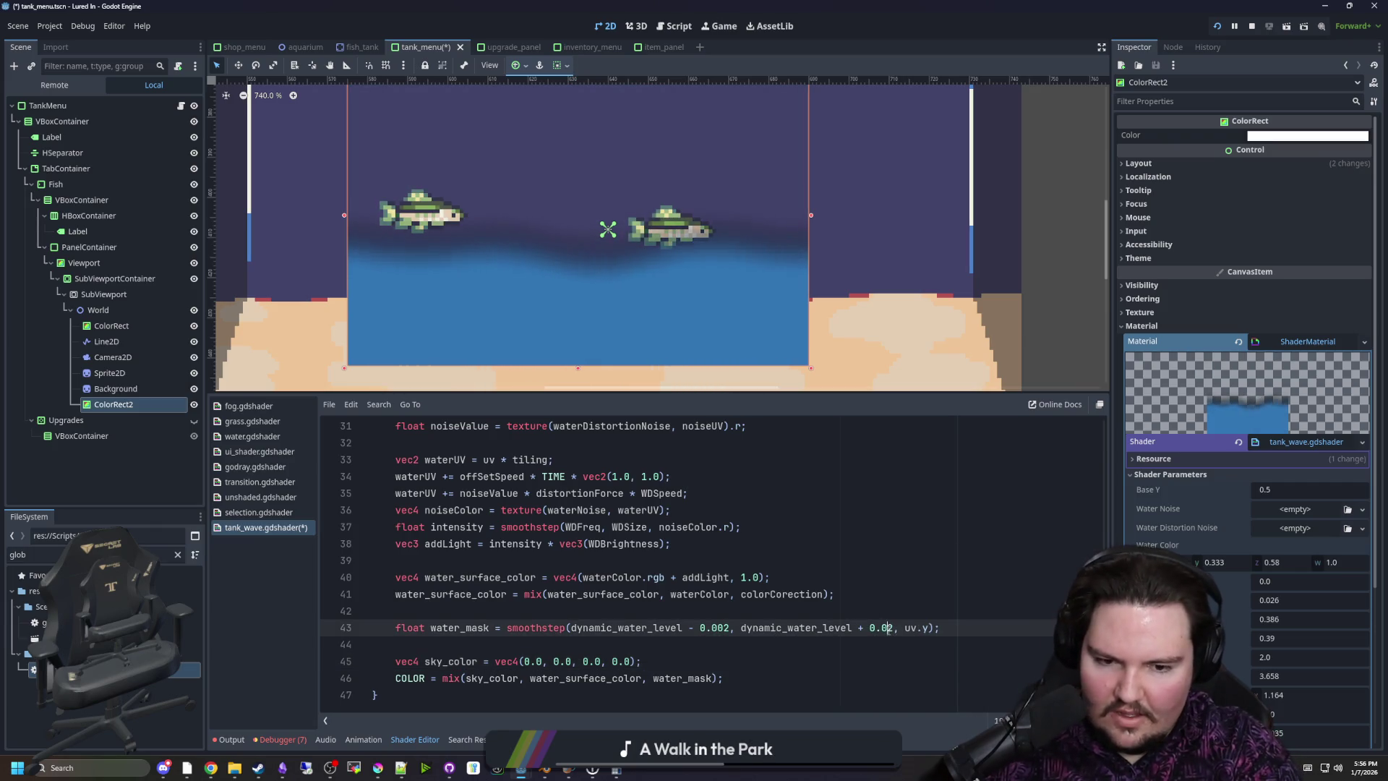
pyautogui.write('0')
pyautogui.press('Up')
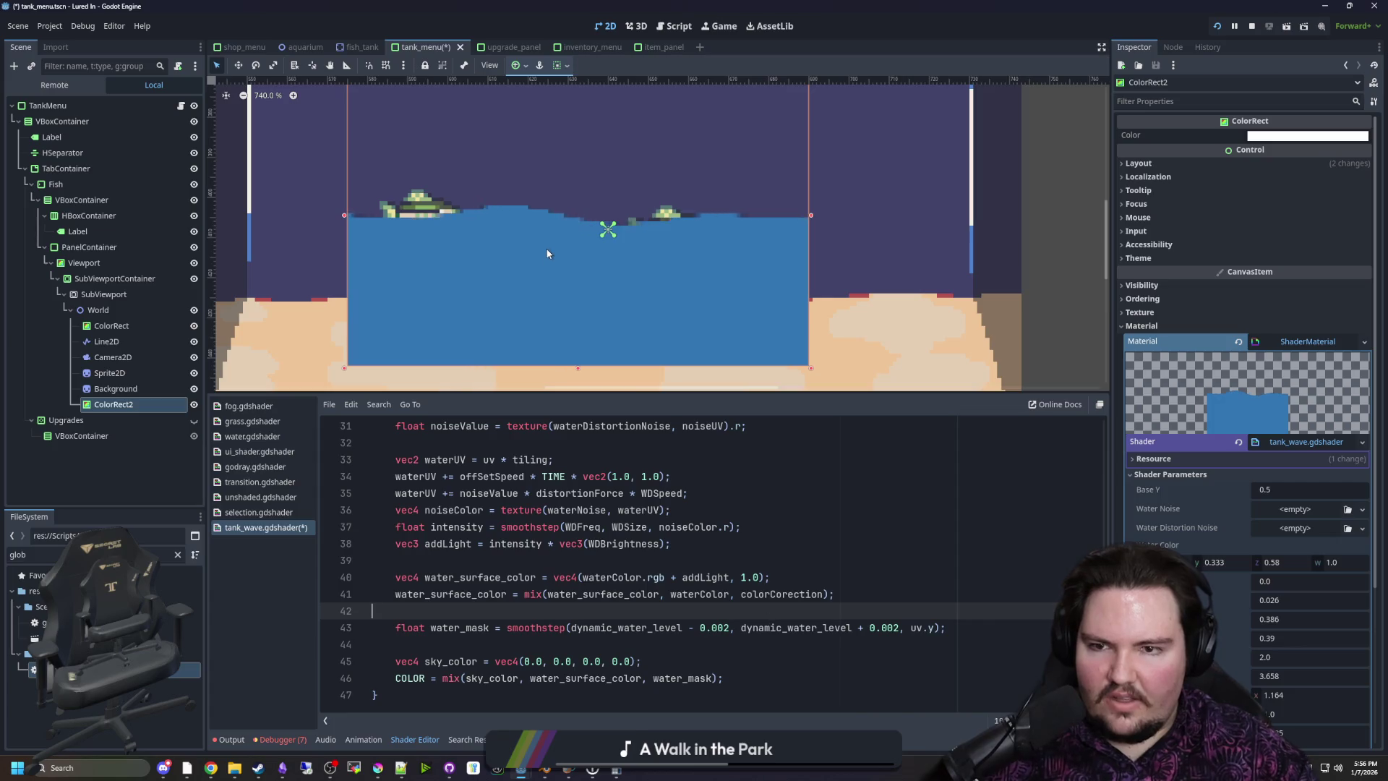
# Push Color Correction to a large negative value while reviewing the shader code
pyautogui.scroll(-4, 547, 253)
pyautogui.scroll(3, 547, 254)
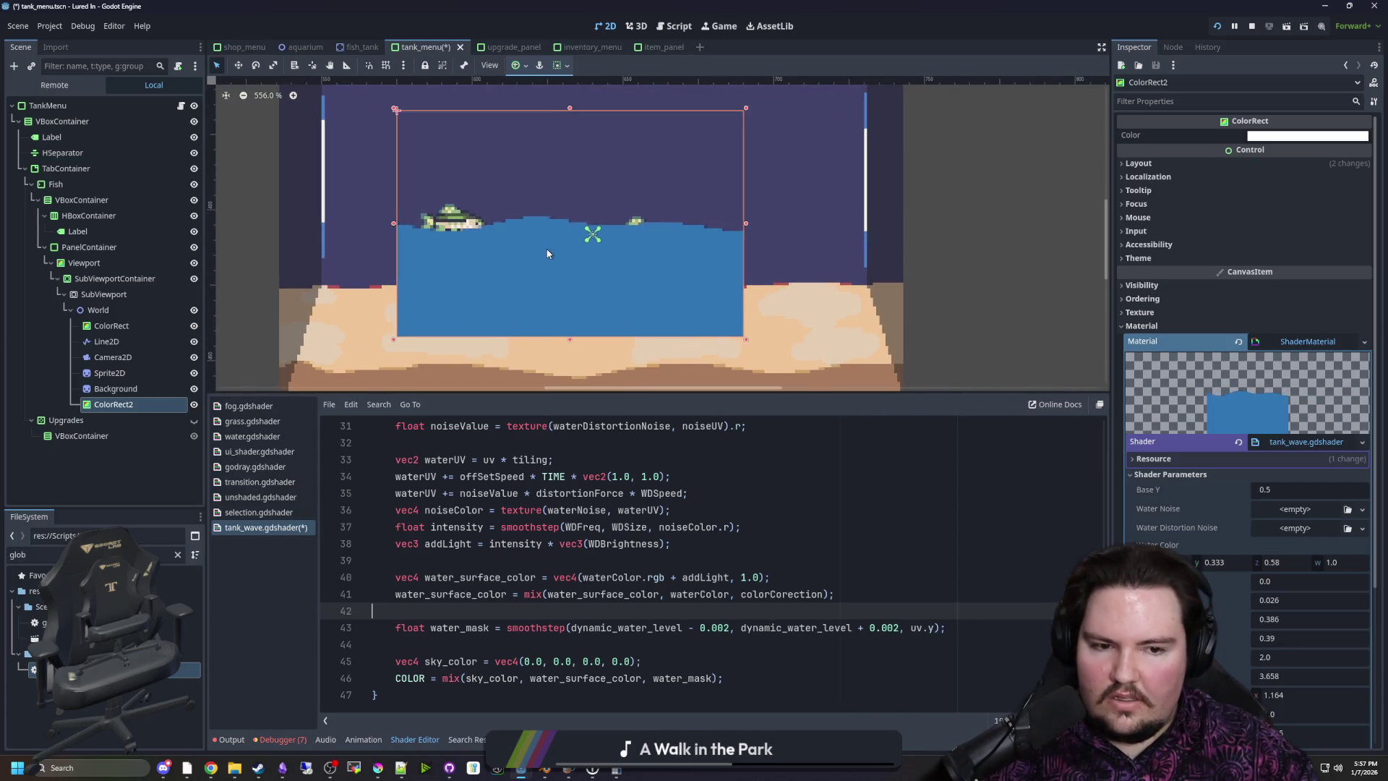
pyautogui.scroll(1, 548, 254)
pyautogui.moveTo(1310, 581)
pyautogui.mouseDown()
pyautogui.moveTo(1243, 581)
pyautogui.moveTo(1301, 596)
pyautogui.mouseUp()
pyautogui.scroll(10, 650, 517)
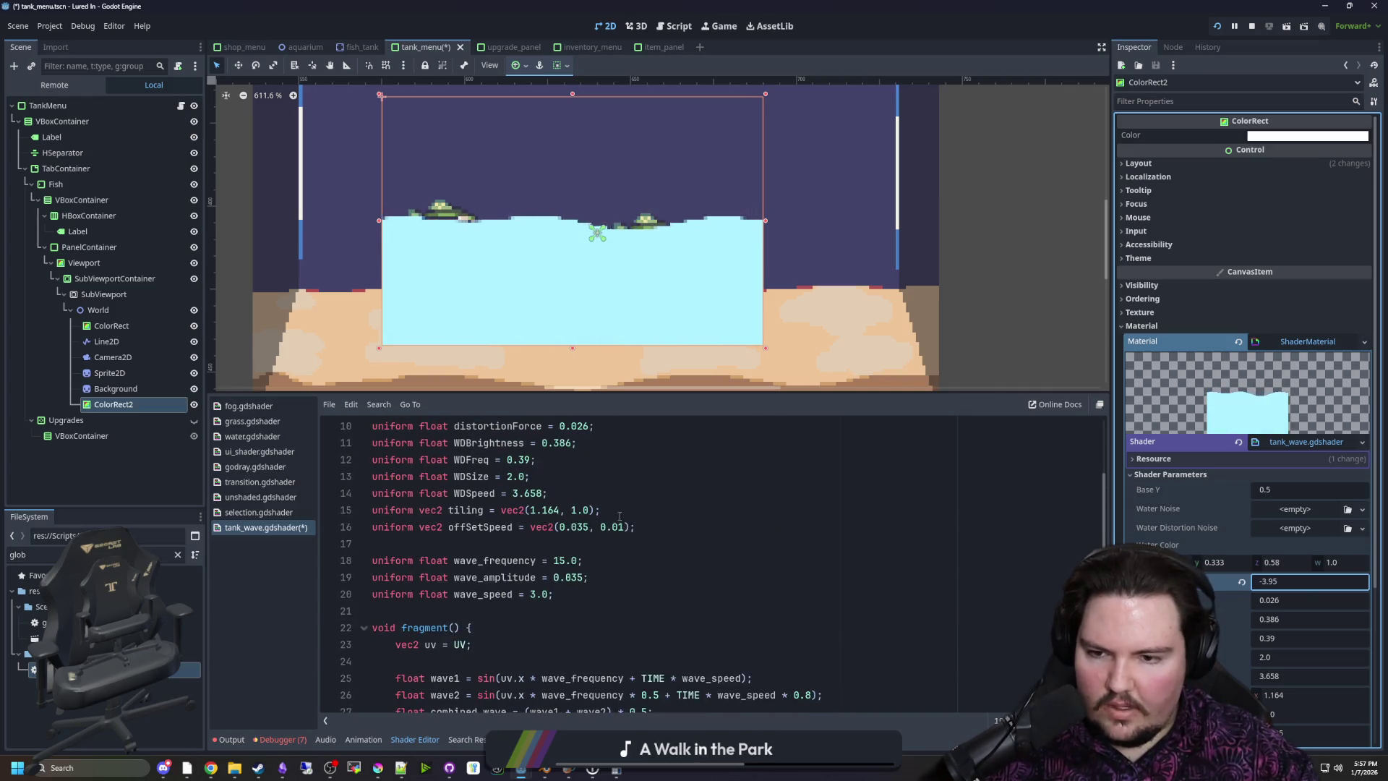
pyautogui.scroll(-10, 561, 571)
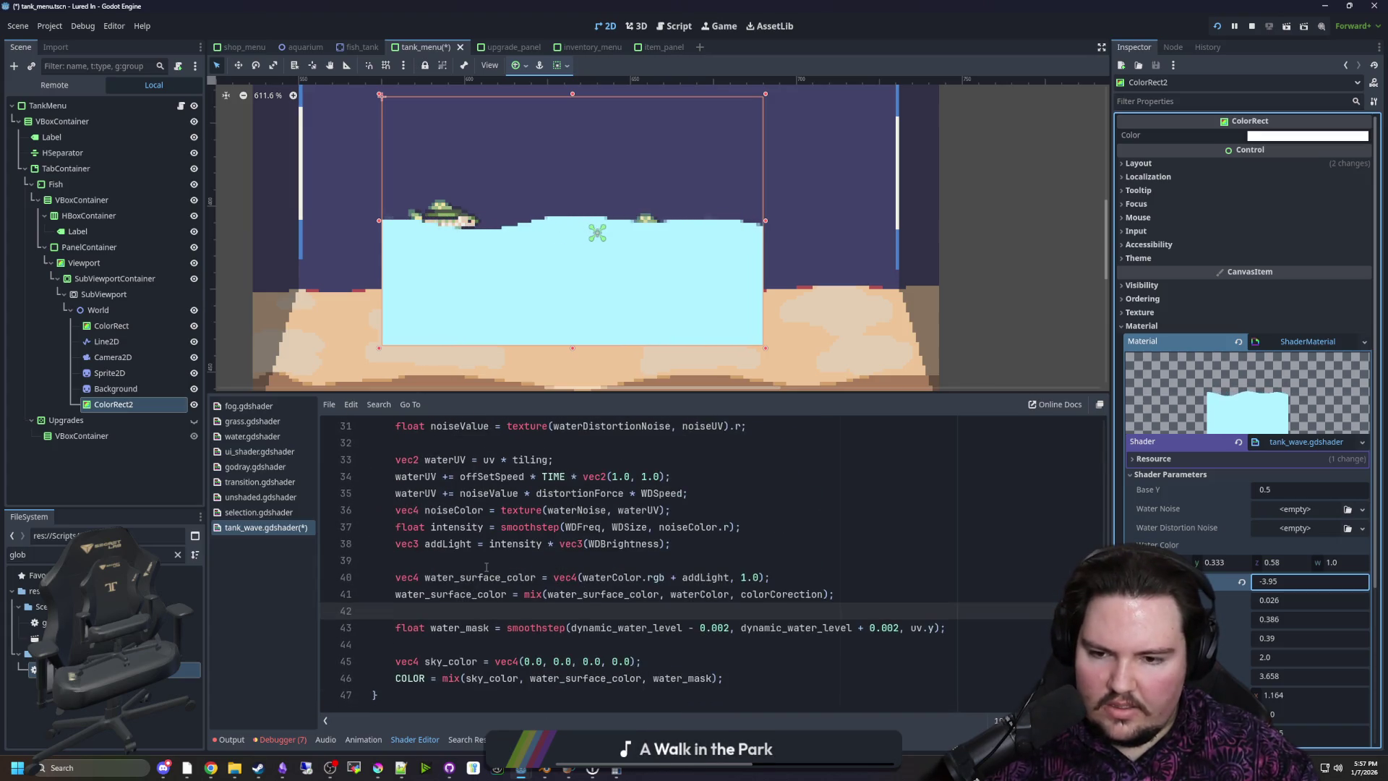
pyautogui.click(486, 567)
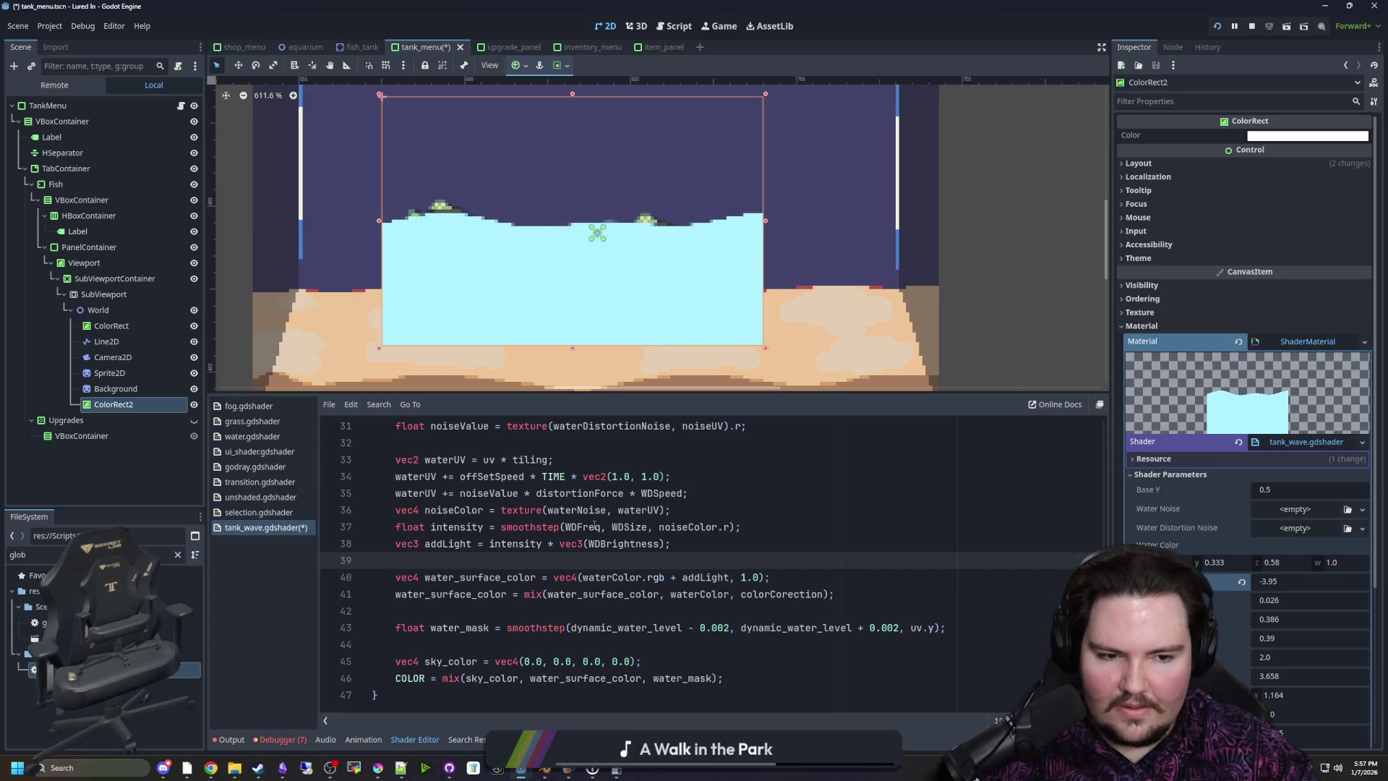
# Reset Color Correction to 0.0, try a stronger Distortion Force, then revert it to 0.026
pyautogui.click(1241, 580)
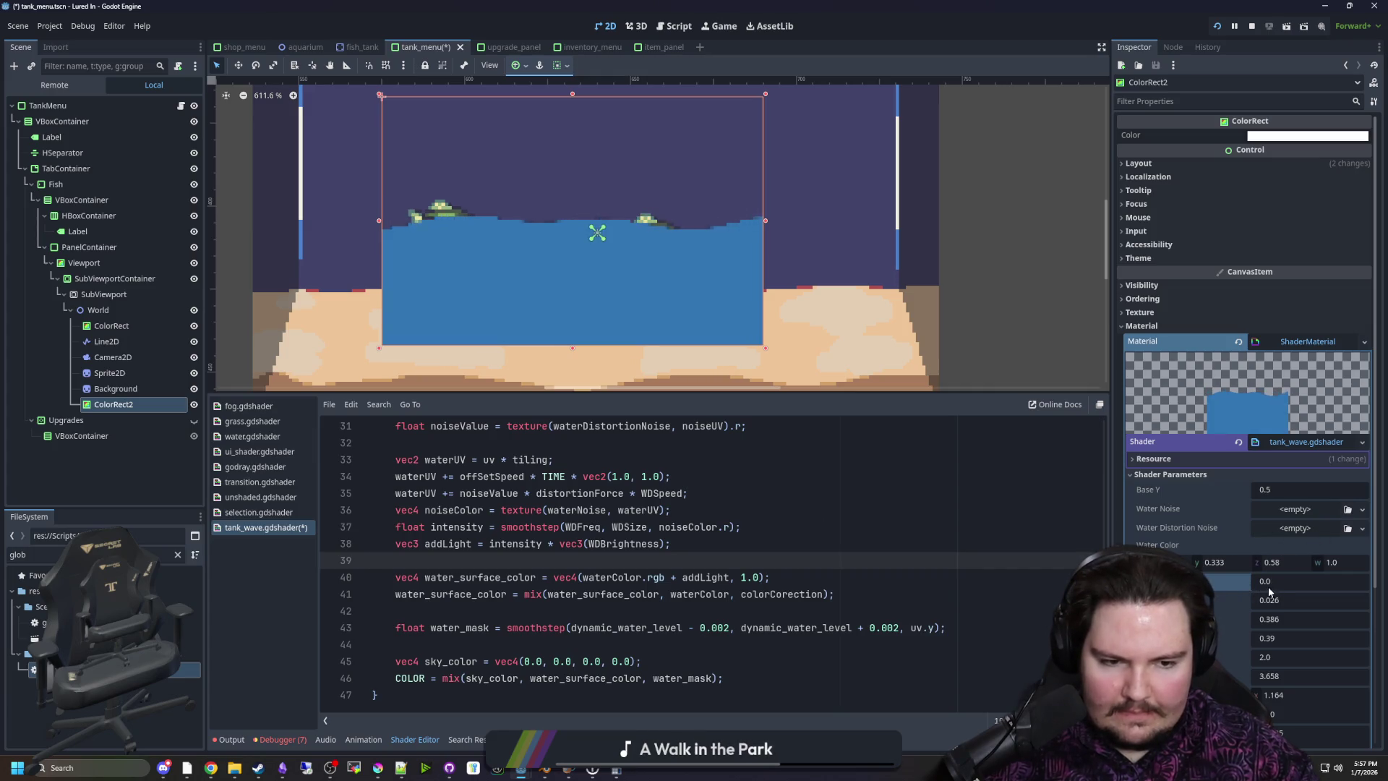
pyautogui.moveTo(1281, 604); pyautogui.dragTo(1366, 604)
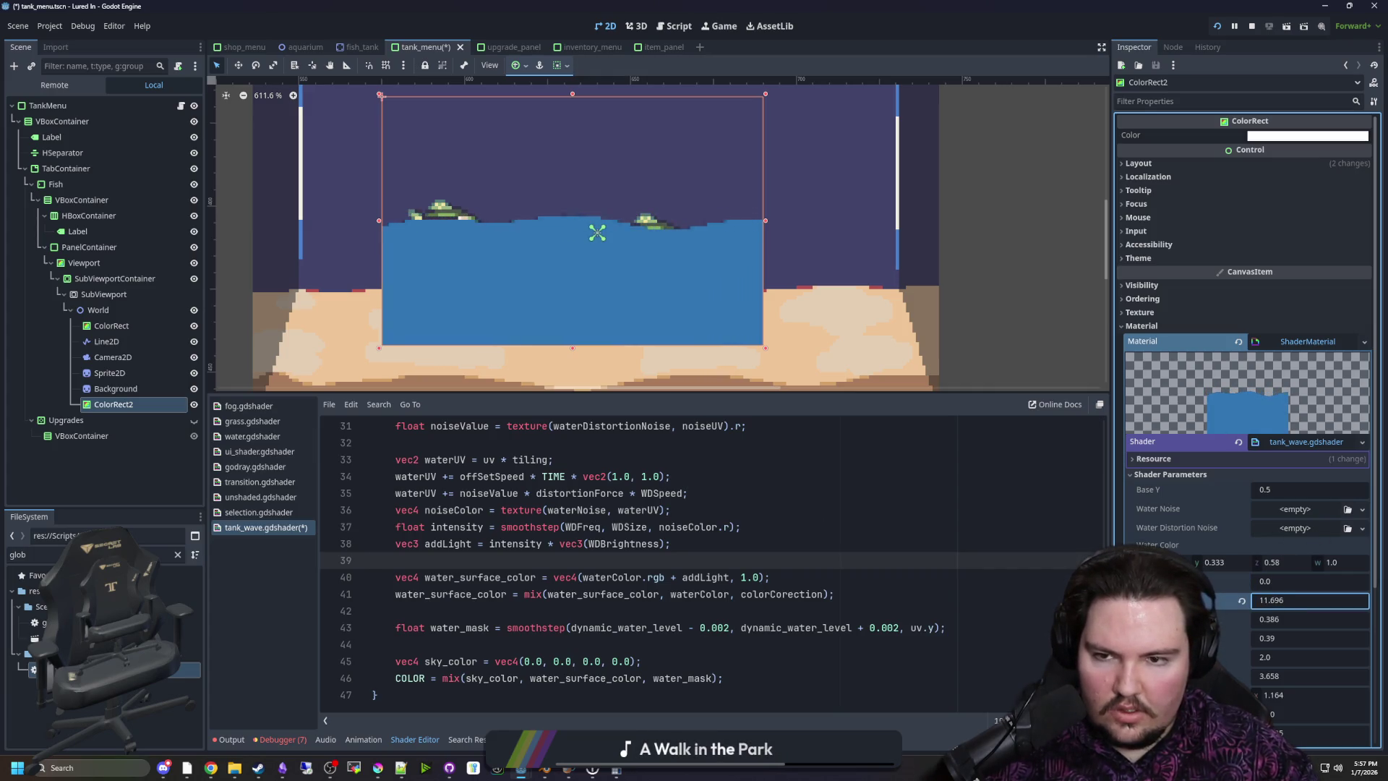
pyautogui.click(1241, 600)
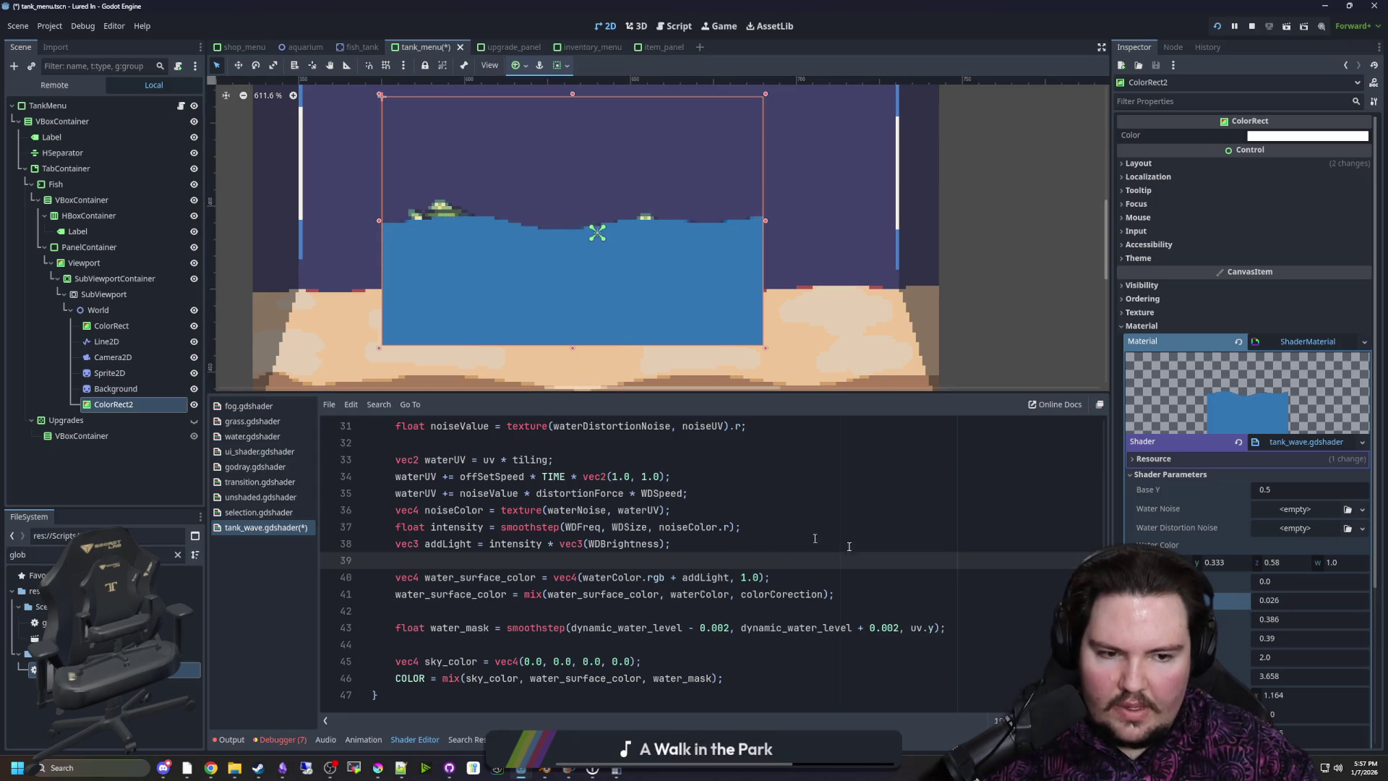
pyautogui.scroll(10, 698, 467)
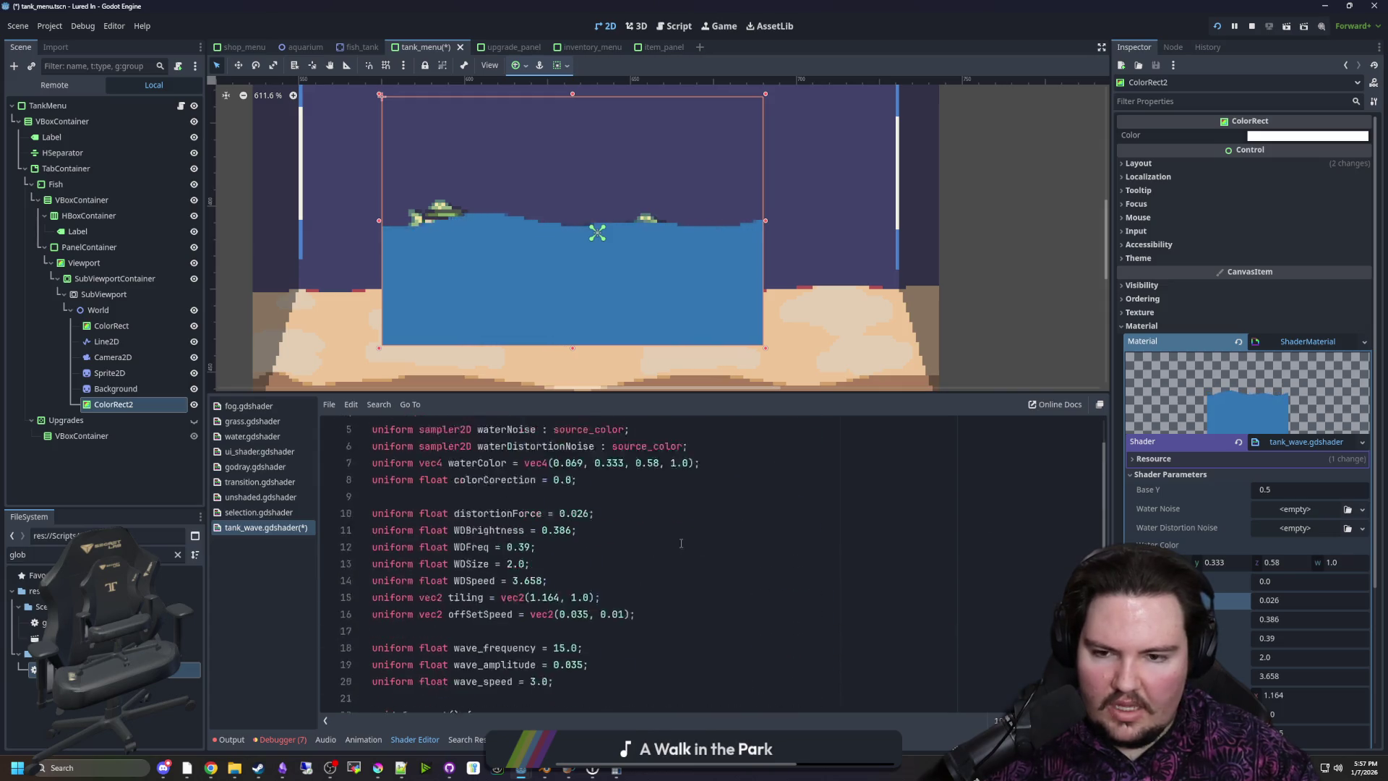
# Add a source_color hint to the waterColor uniform and save the scene and shader
pyautogui.click(523, 526)
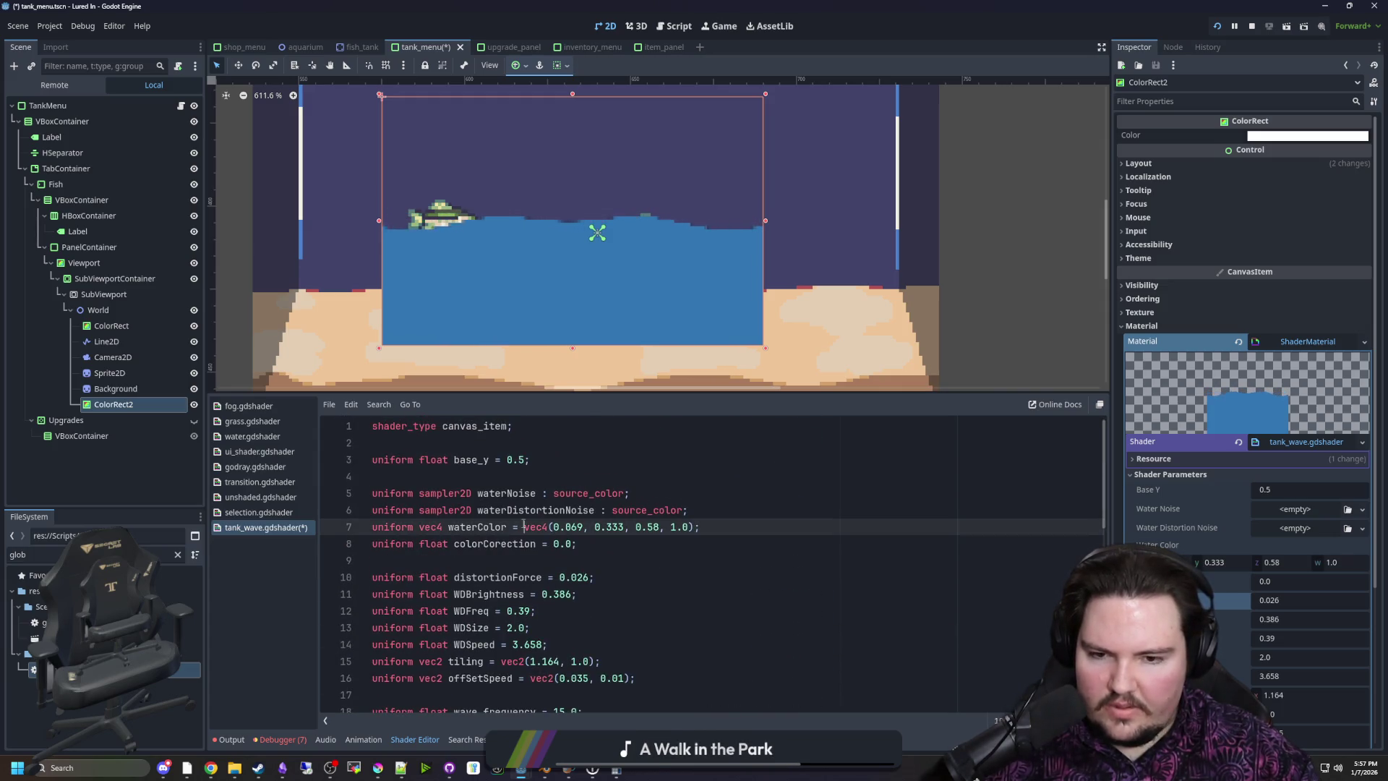
pyautogui.write(': h')
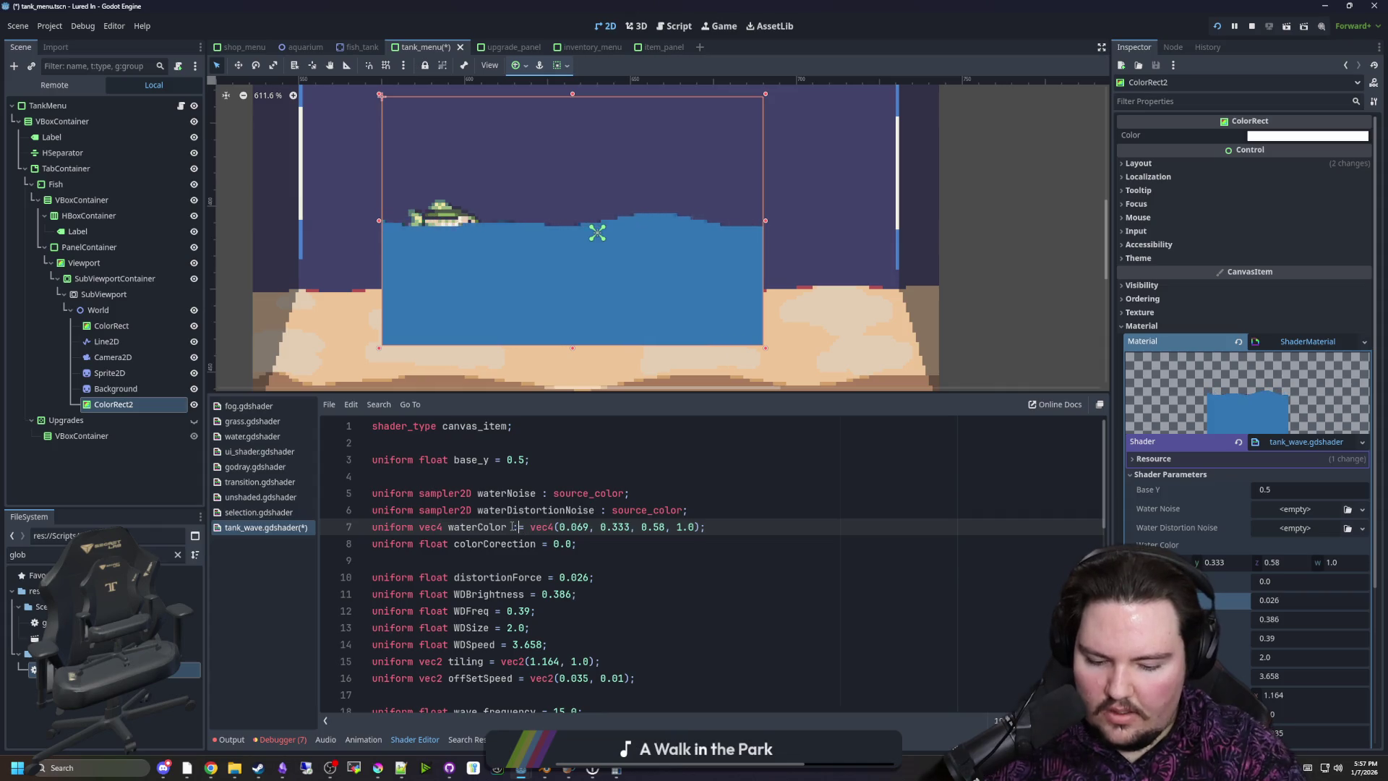
pyautogui.press('BackSpace')
pyautogui.press('BackSpace')
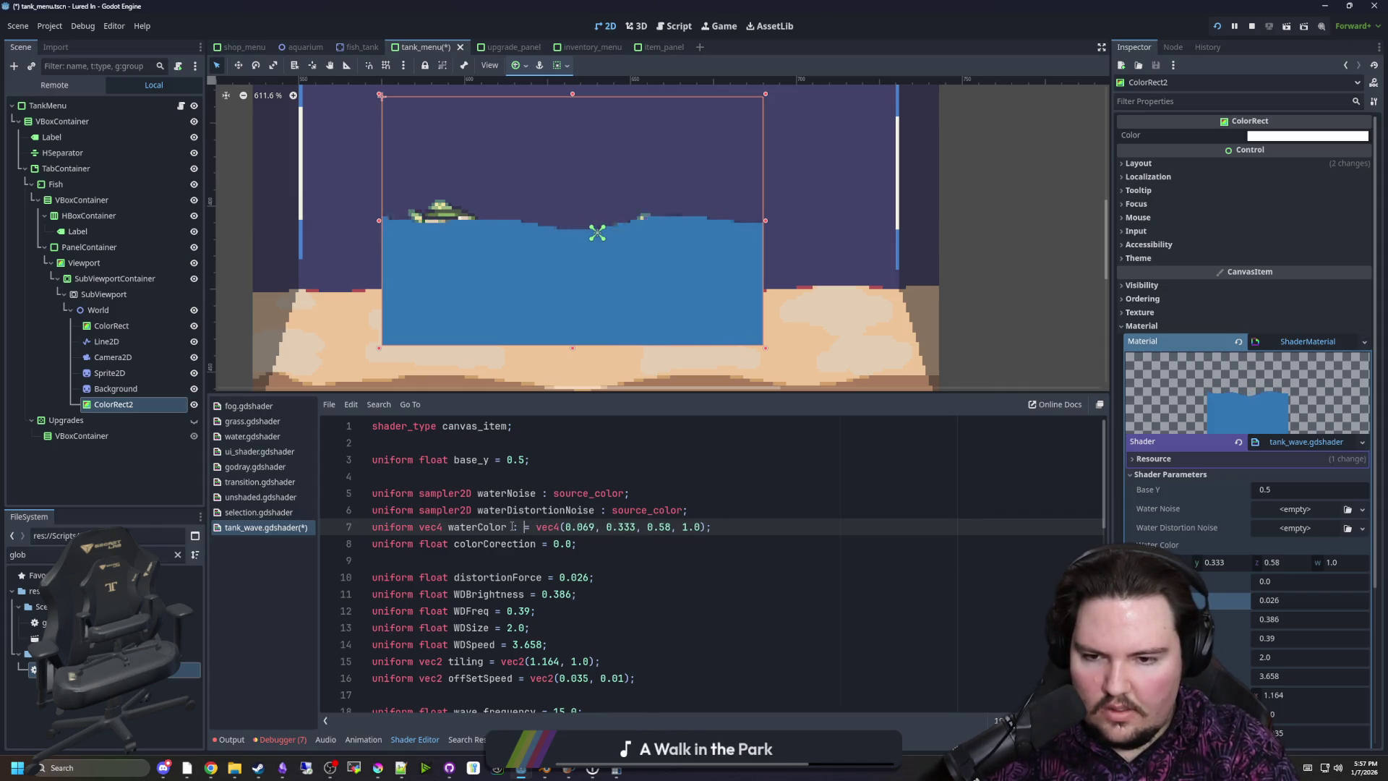
pyautogui.write('source')
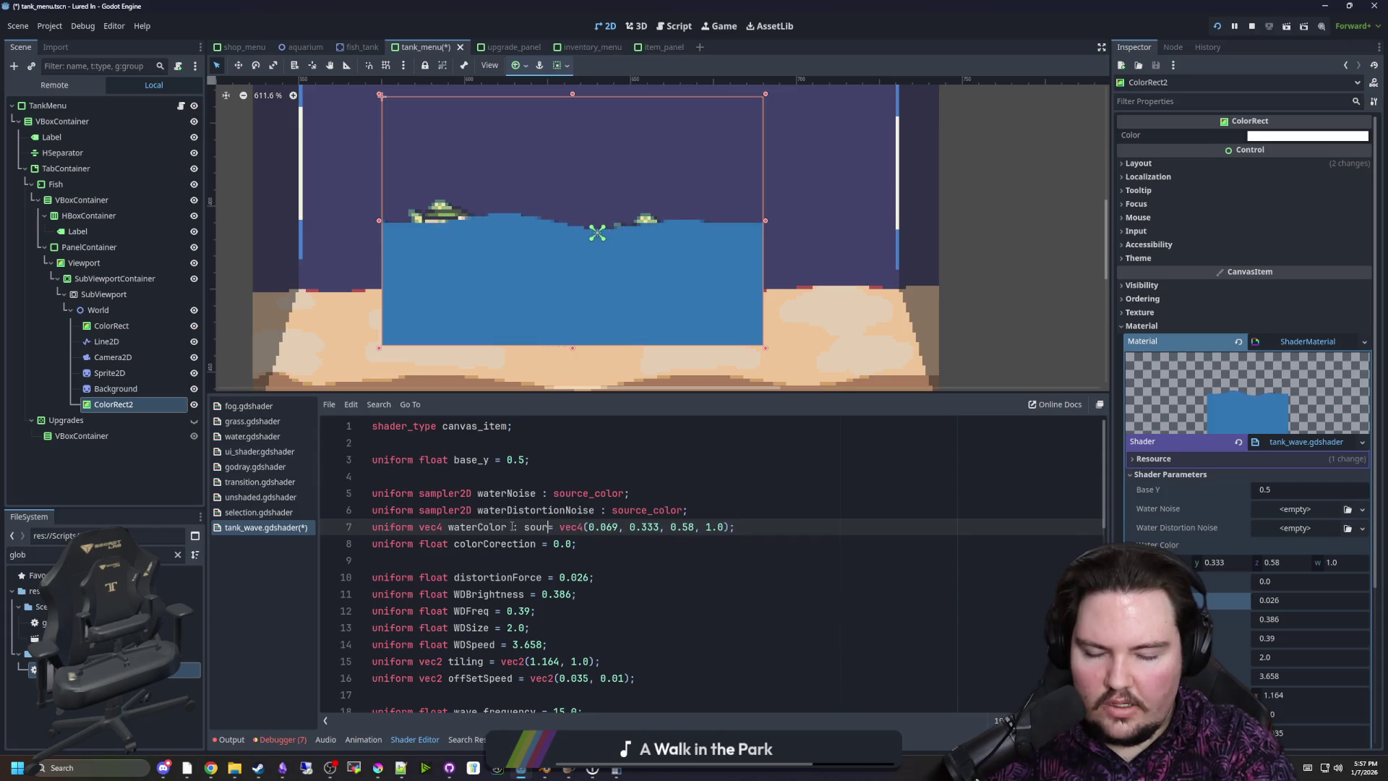
pyautogui.press('Return')
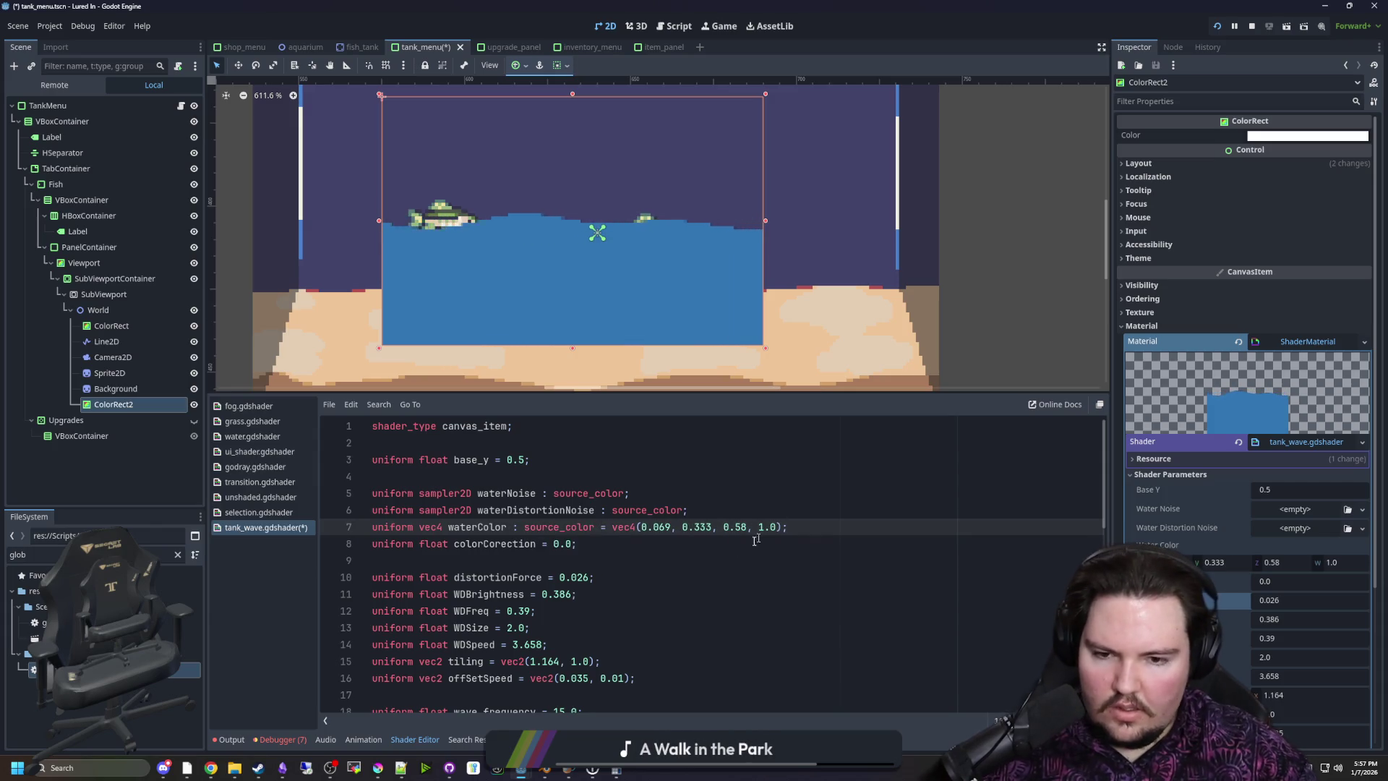
pyautogui.click(733, 553)
pyautogui.hotkey('ctrl', 's')
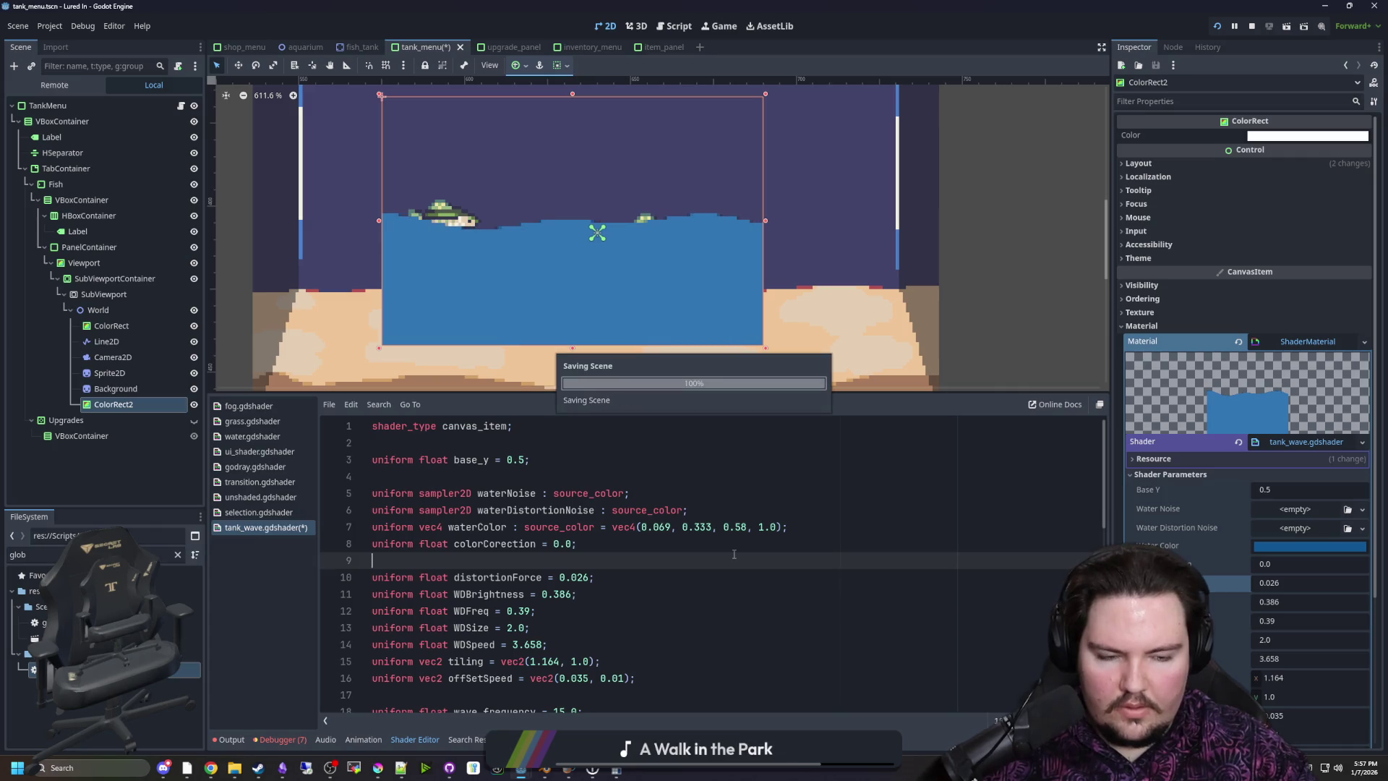
# Set the Water Color shader parameter to white
pyautogui.click(1308, 547)
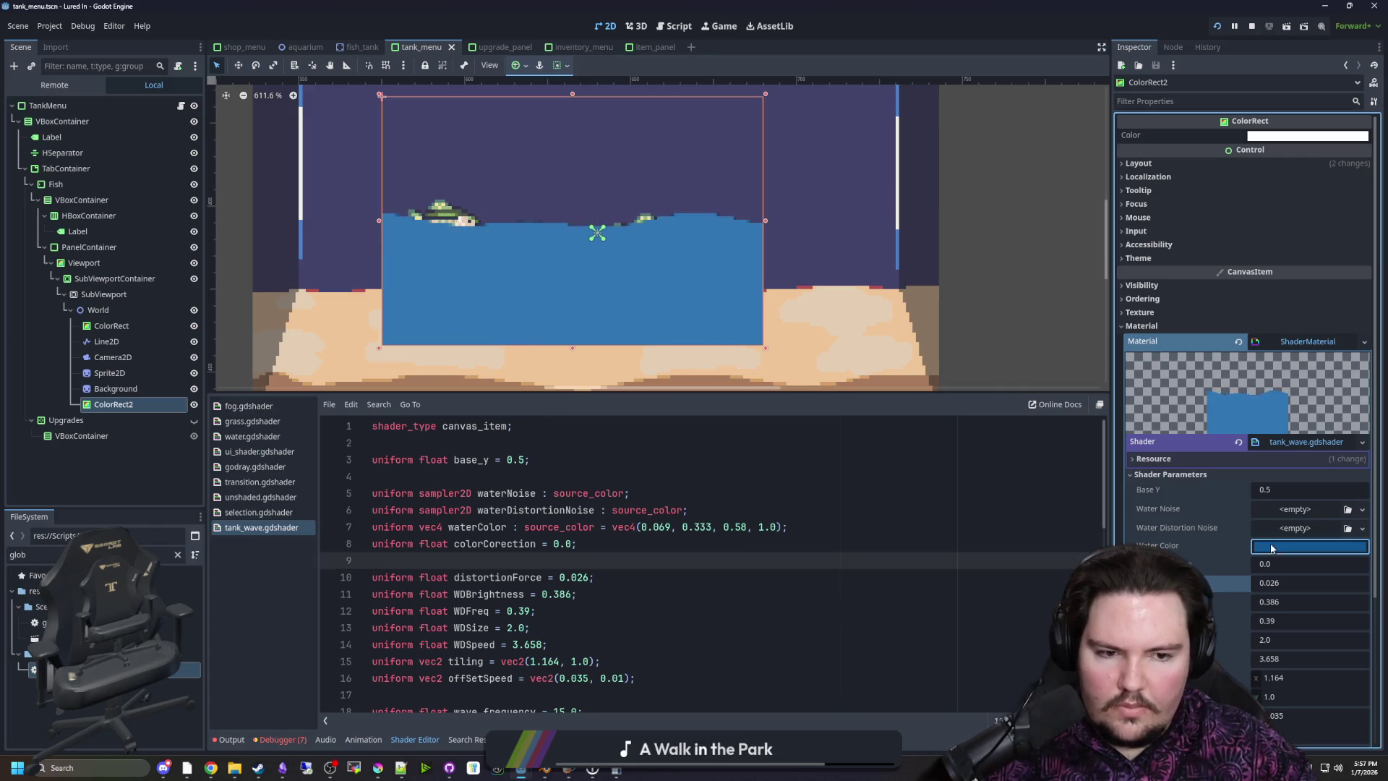
pyautogui.click(1372, 258)
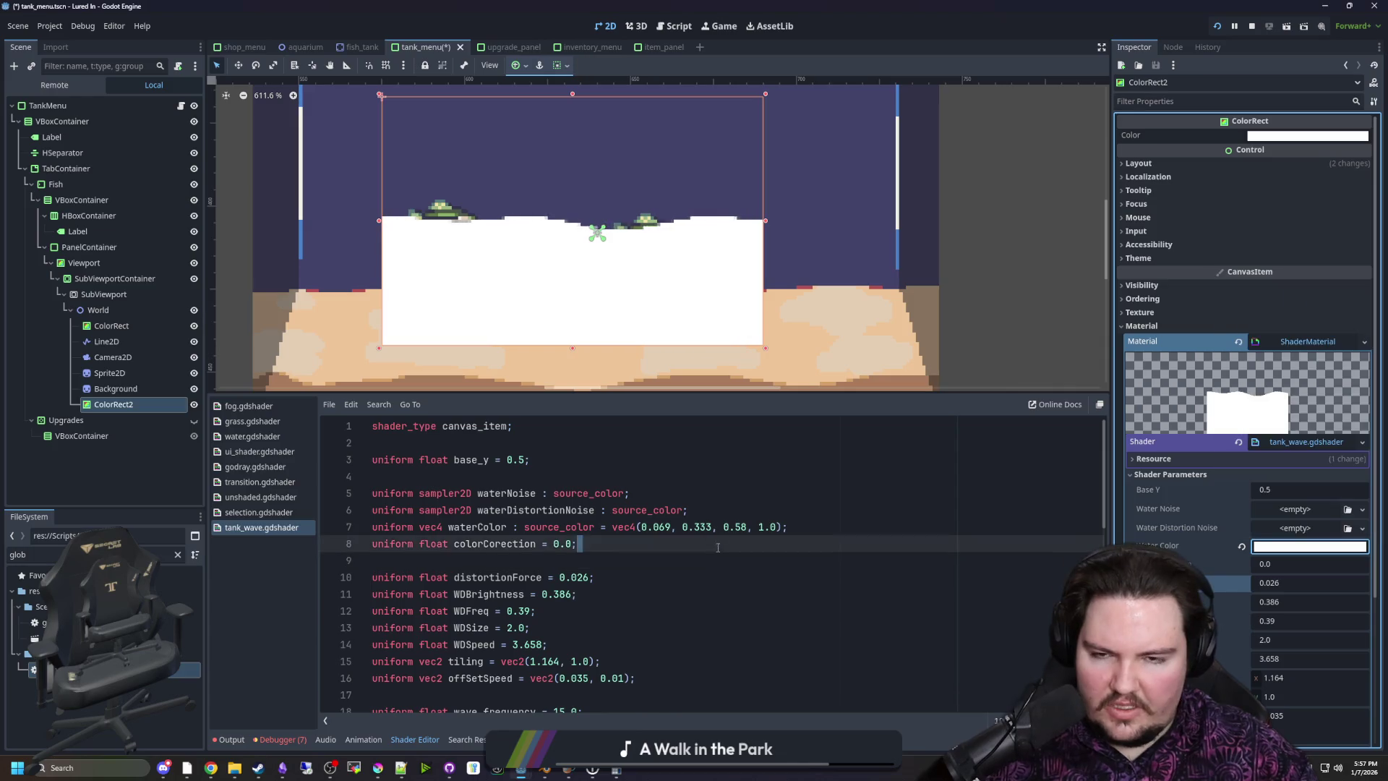
pyautogui.click(712, 476)
pyautogui.scroll(-2, 626, 326)
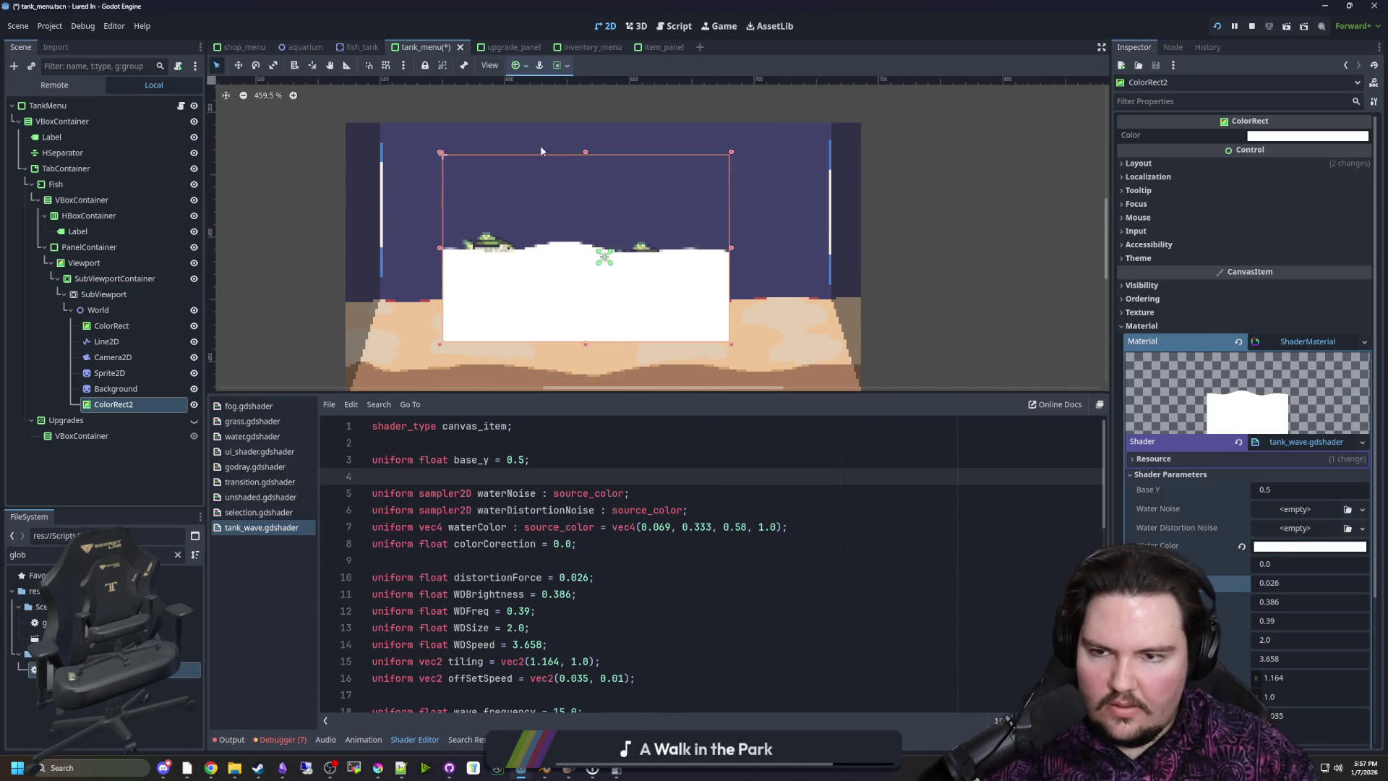
pyautogui.scroll(2, 615, 360)
pyautogui.scroll(-2, 620, 367)
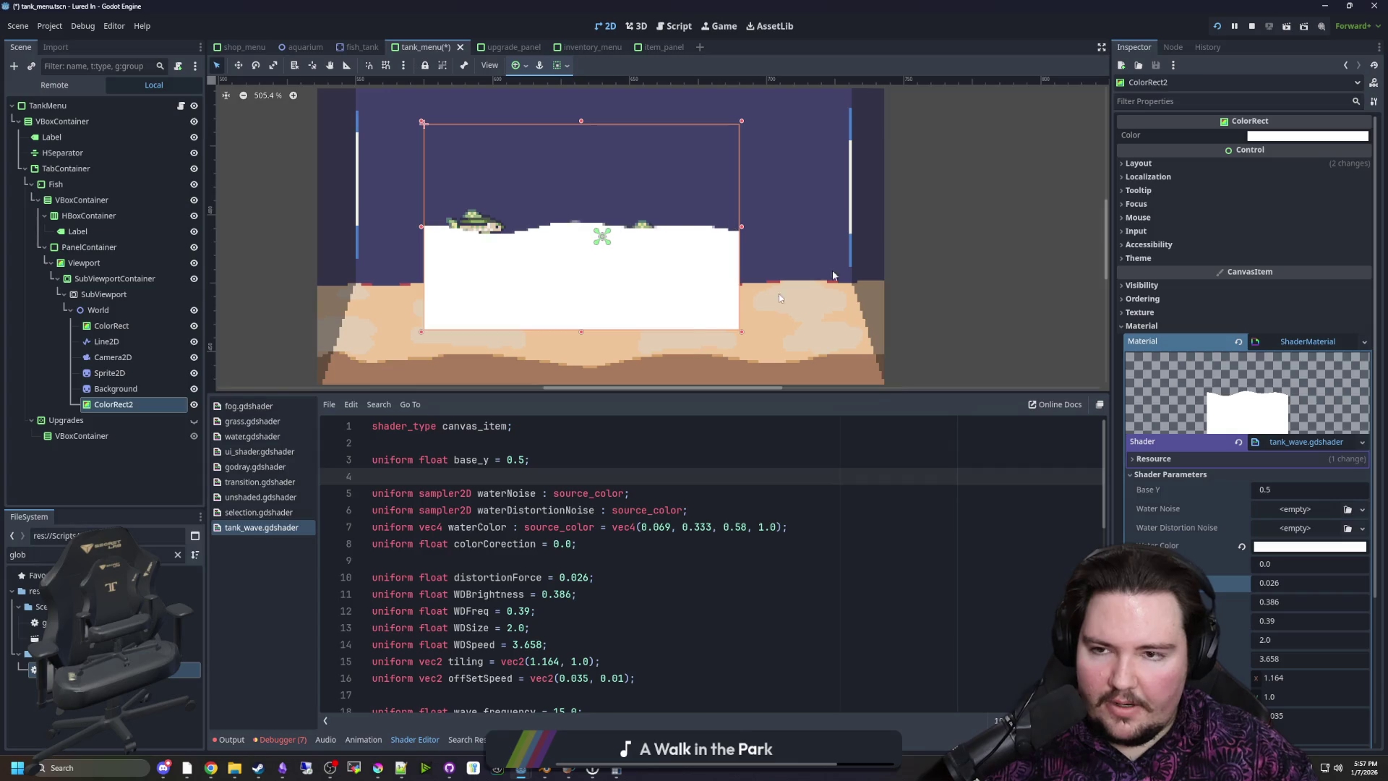
pyautogui.scroll(2, 626, 380)
pyautogui.scroll(1, 626, 380)
pyautogui.scroll(-1, 626, 380)
pyautogui.scroll(1, 626, 380)
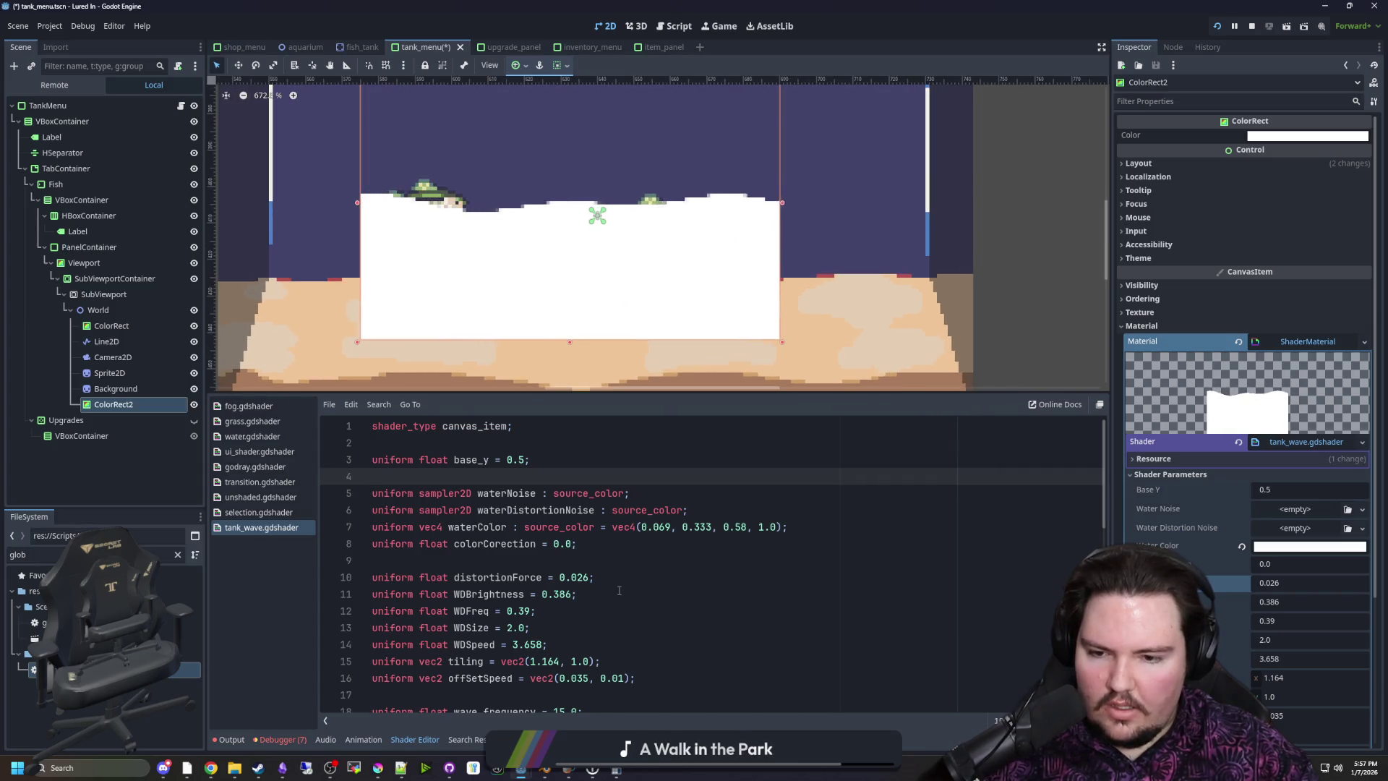
pyautogui.scroll(-4, 619, 591)
pyautogui.scroll(-6, 619, 590)
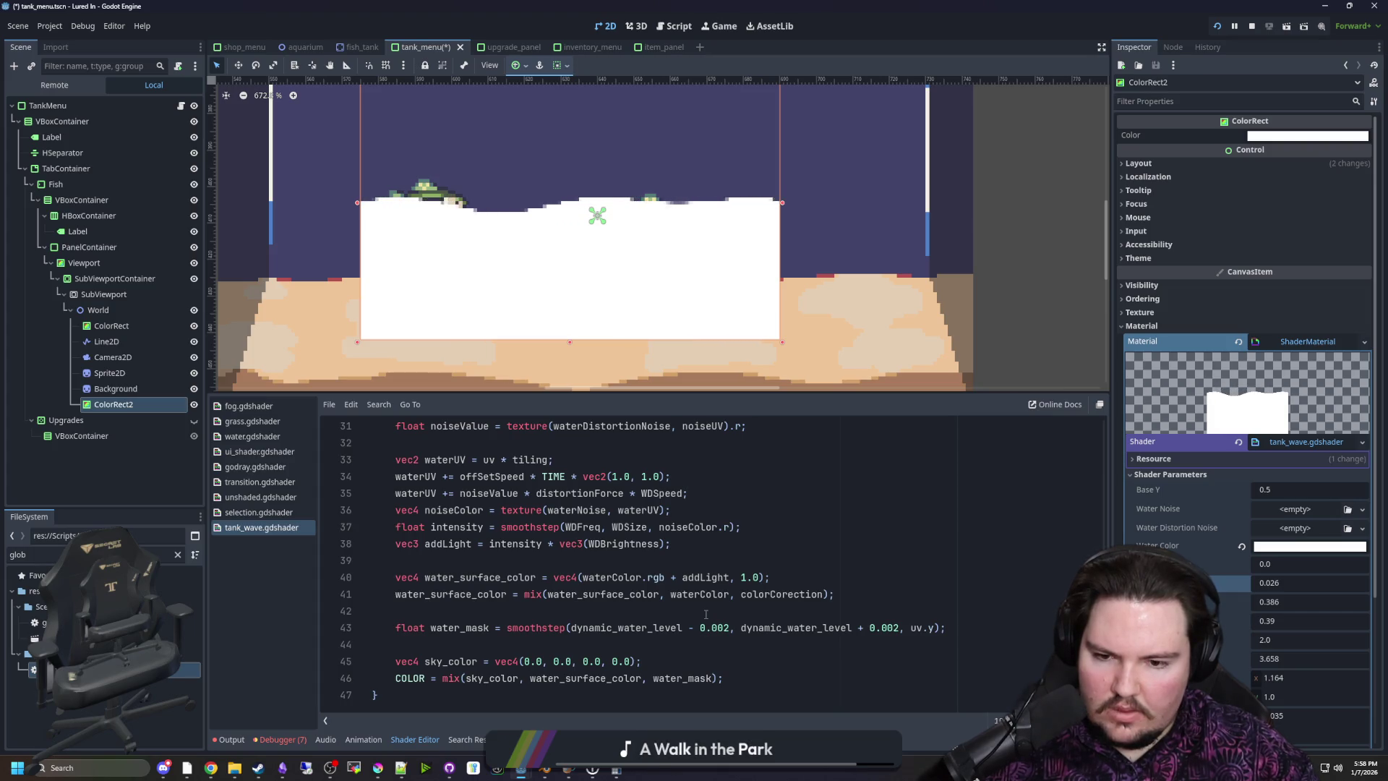
pyautogui.moveTo(534, 627); pyautogui.dragTo(846, 627)
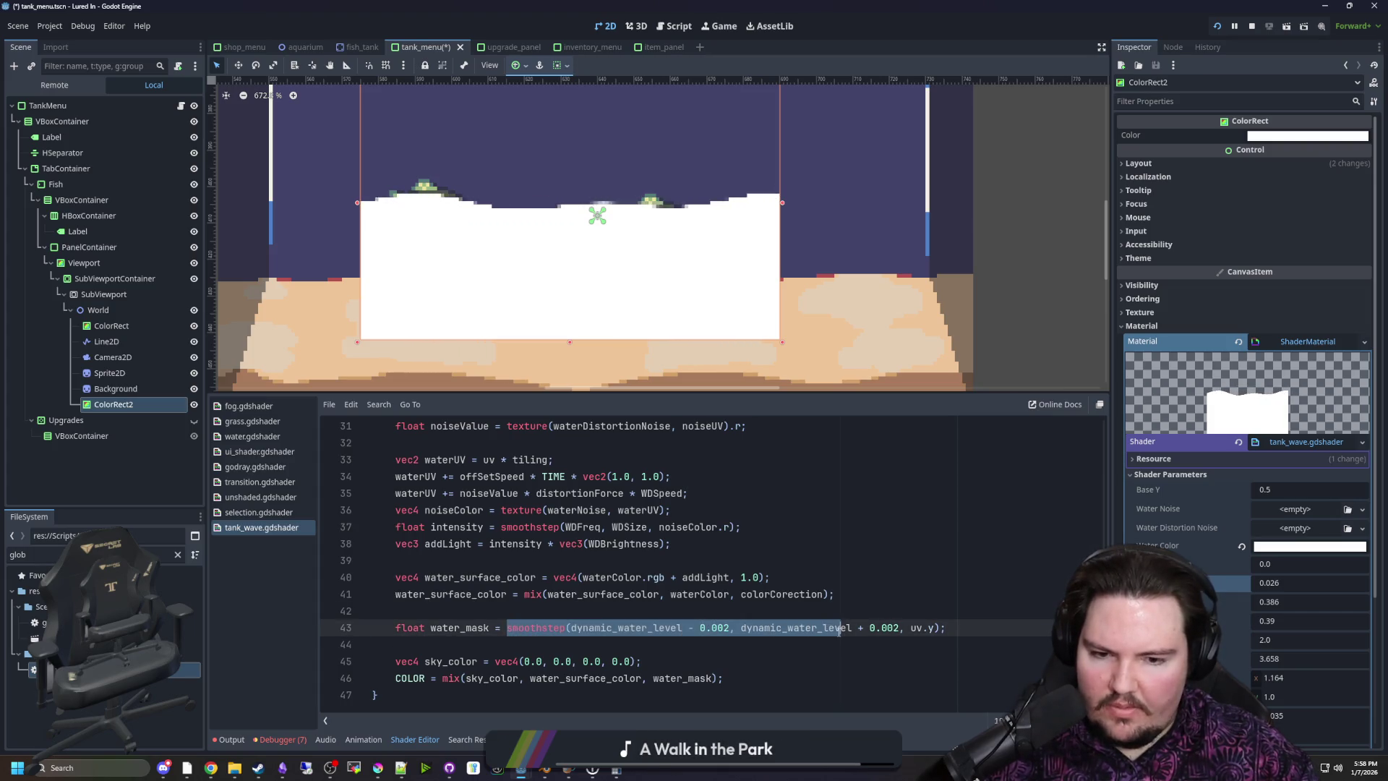
pyautogui.click(991, 628)
pyautogui.moveTo(990, 628); pyautogui.dragTo(398, 627)
pyautogui.click(433, 644)
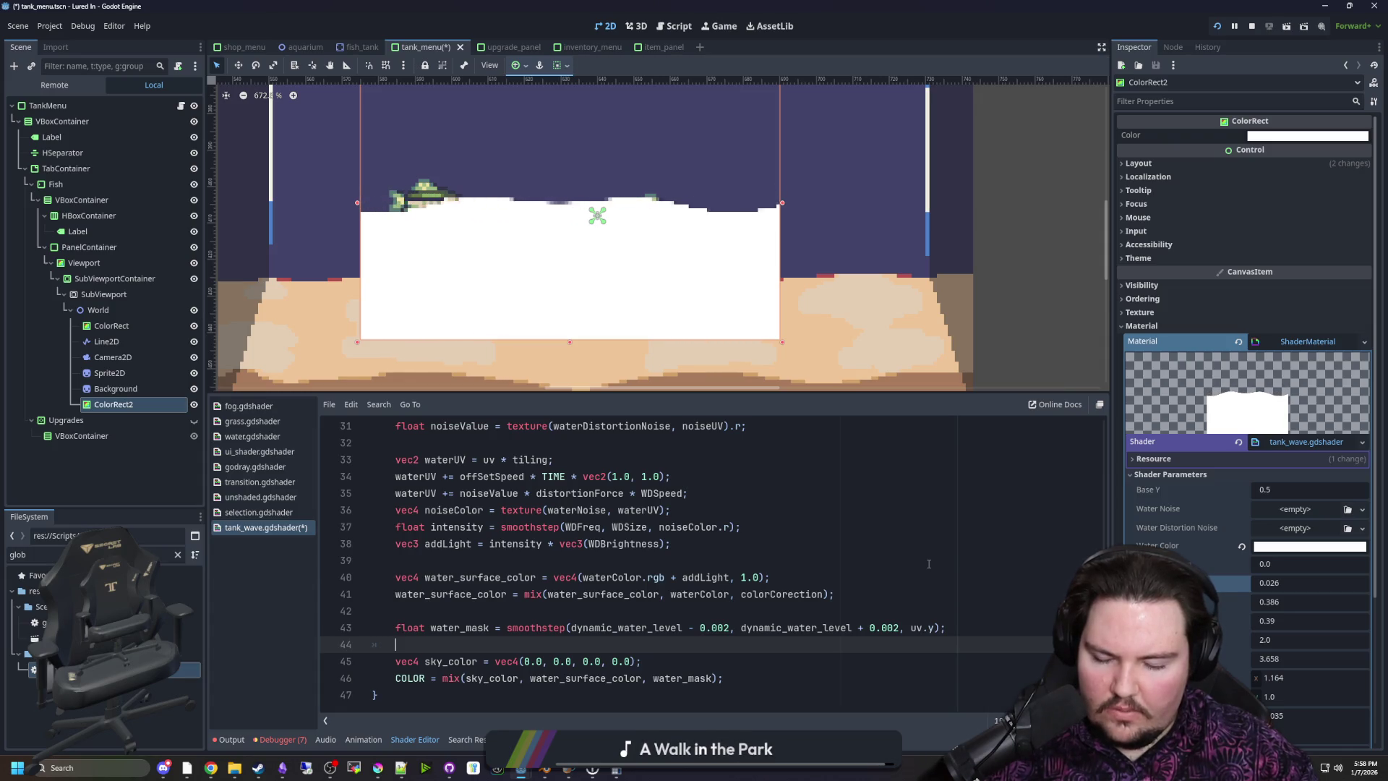
# Test a -0.1 offset after uv.y in the water_mask smoothstep, then remove it
pyautogui.click(934, 627)
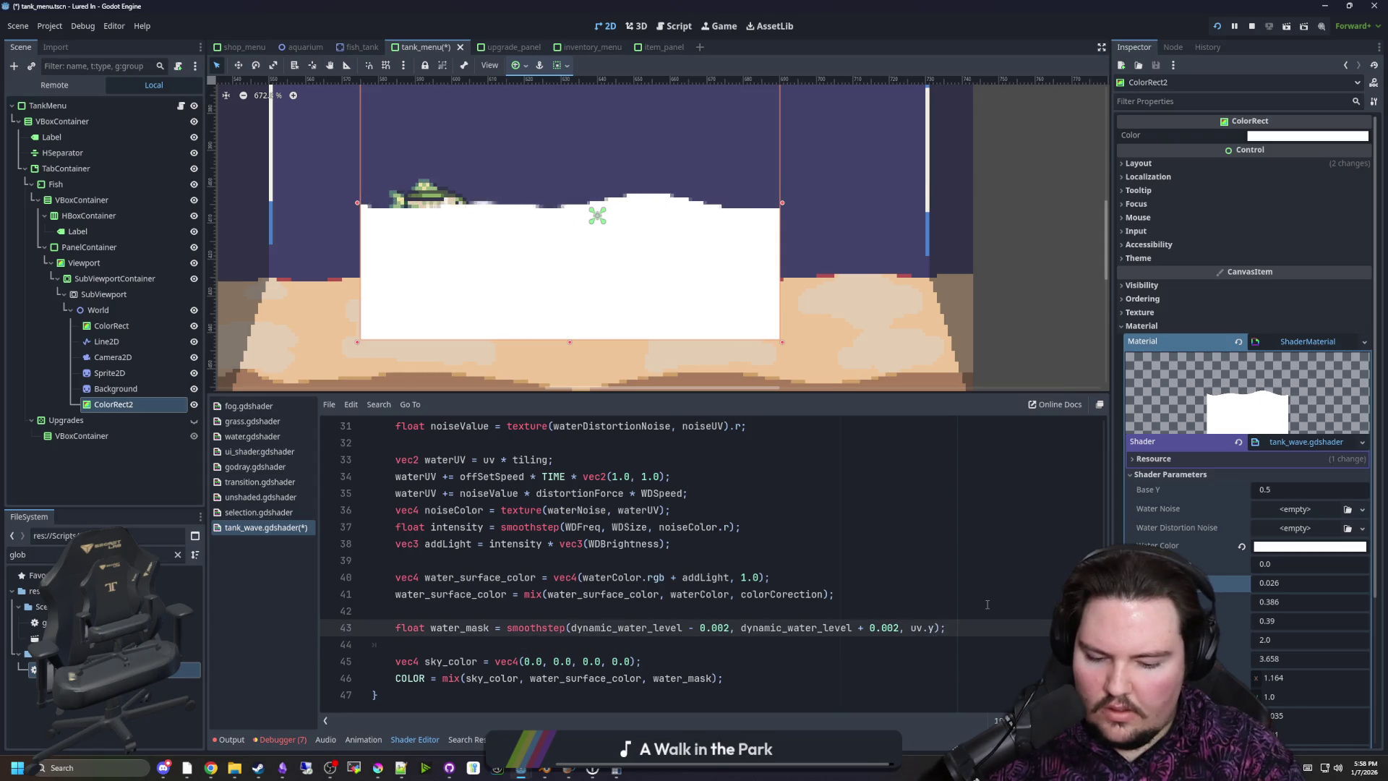
pyautogui.write('-0.1')
pyautogui.click(987, 603)
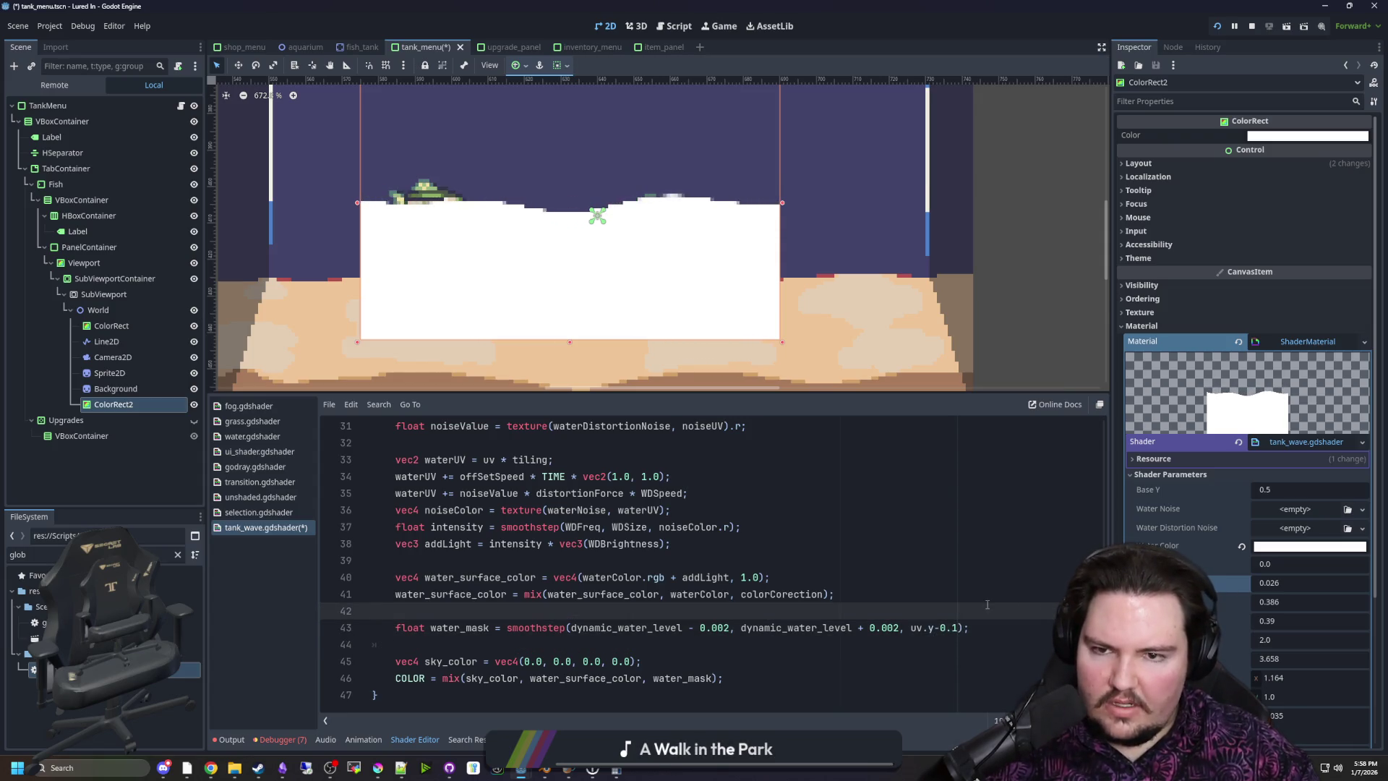
pyautogui.click(1012, 626)
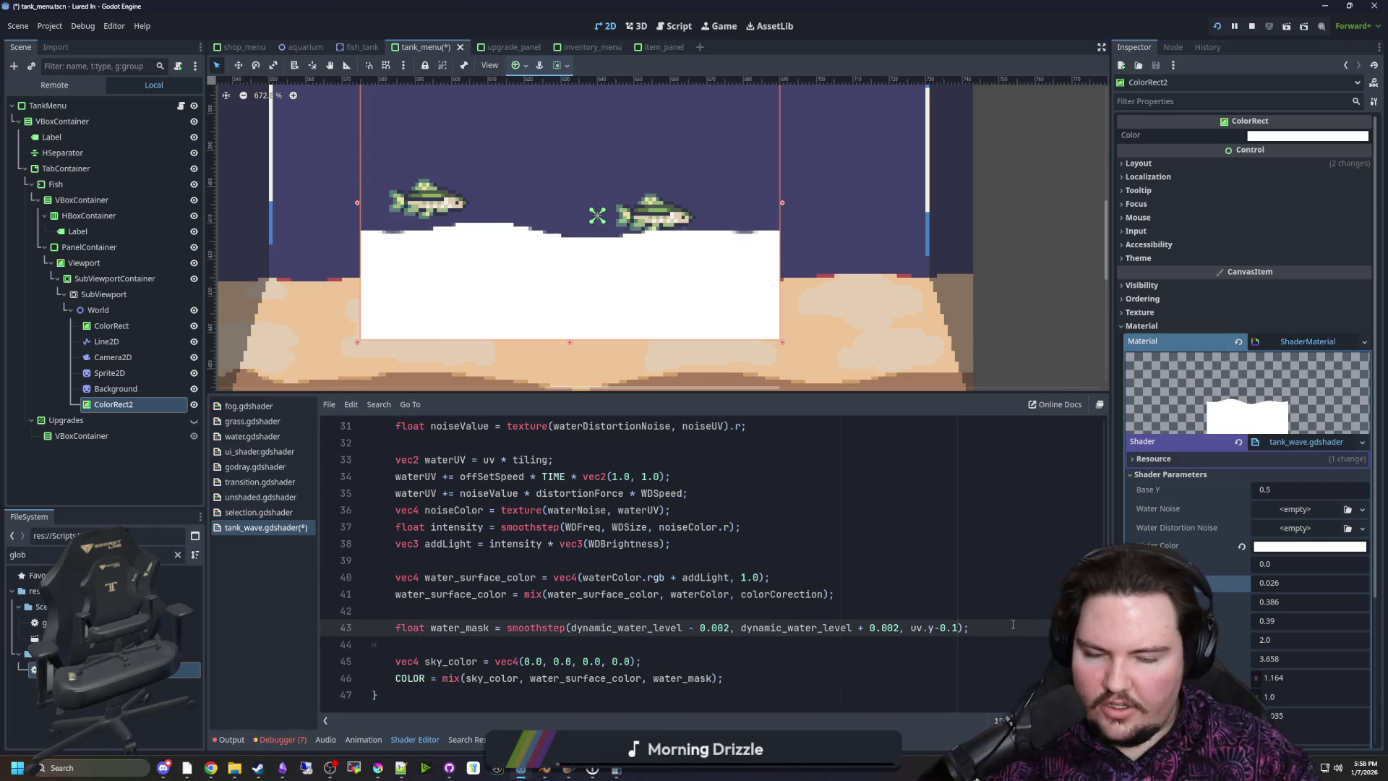
pyautogui.press('Left')
pyautogui.press('Left')
pyautogui.press('BackSpace')
pyautogui.press('BackSpace')
pyautogui.press('BackSpace')
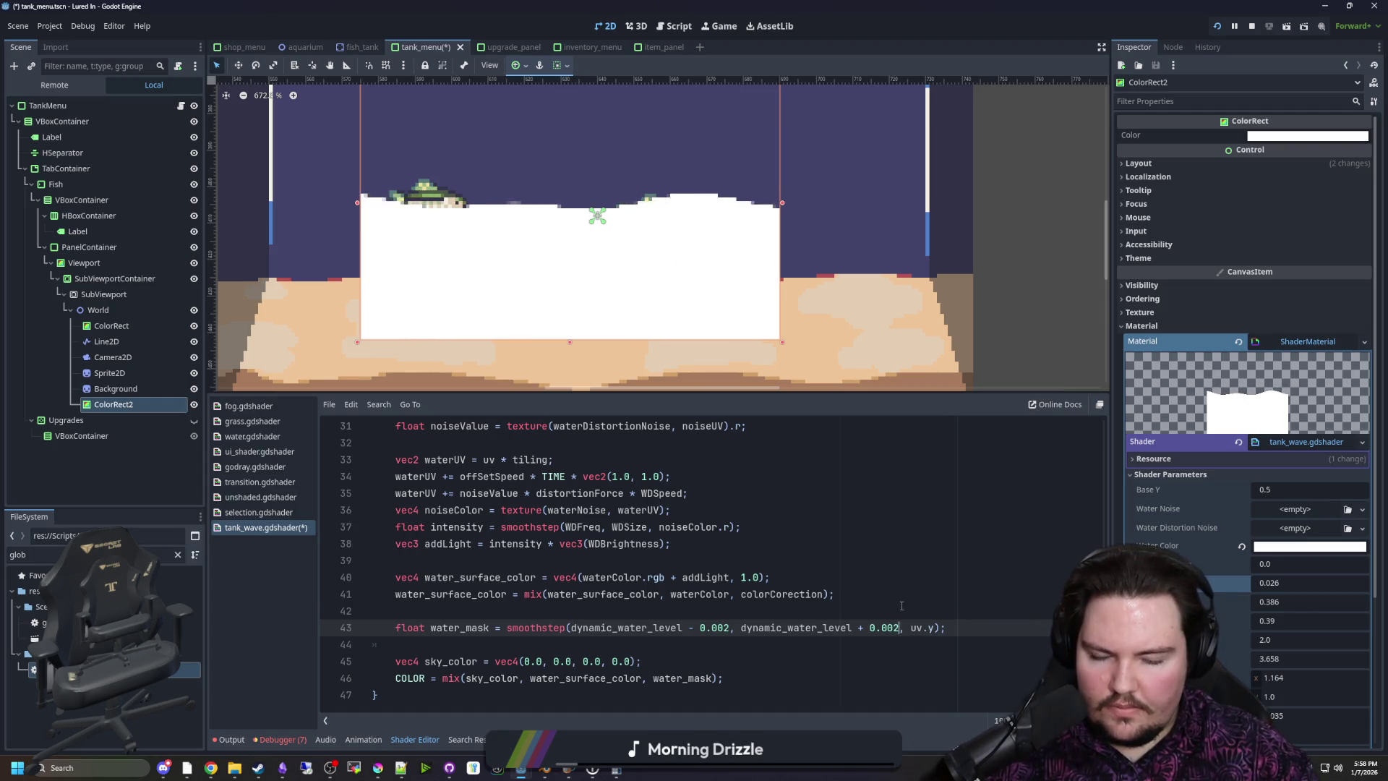
# Insert a blank line below the water_mask line and check where water_mask is used
pyautogui.moveTo(947, 627); pyautogui.dragTo(394, 621)
pyautogui.click(979, 628)
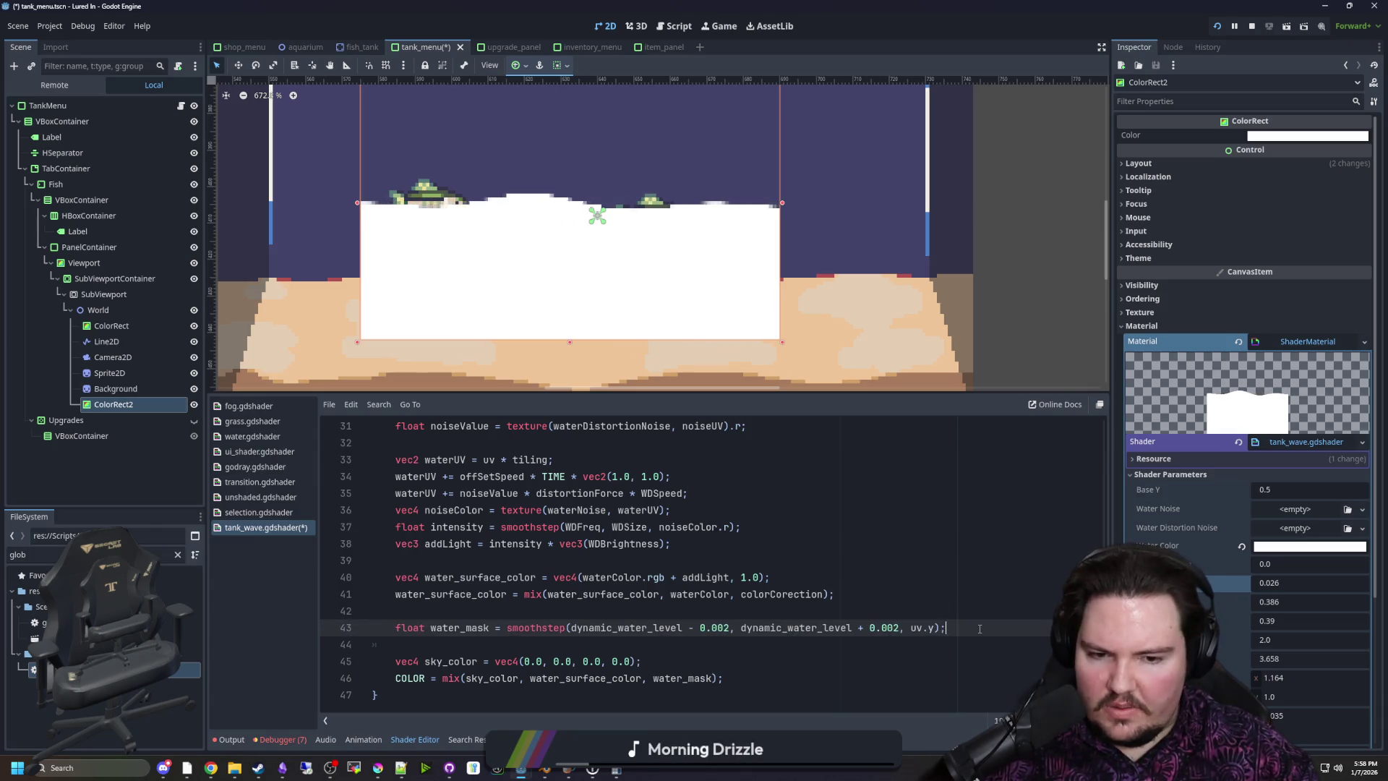
pyautogui.press('Return')
pyautogui.scroll(-1, 723, 651)
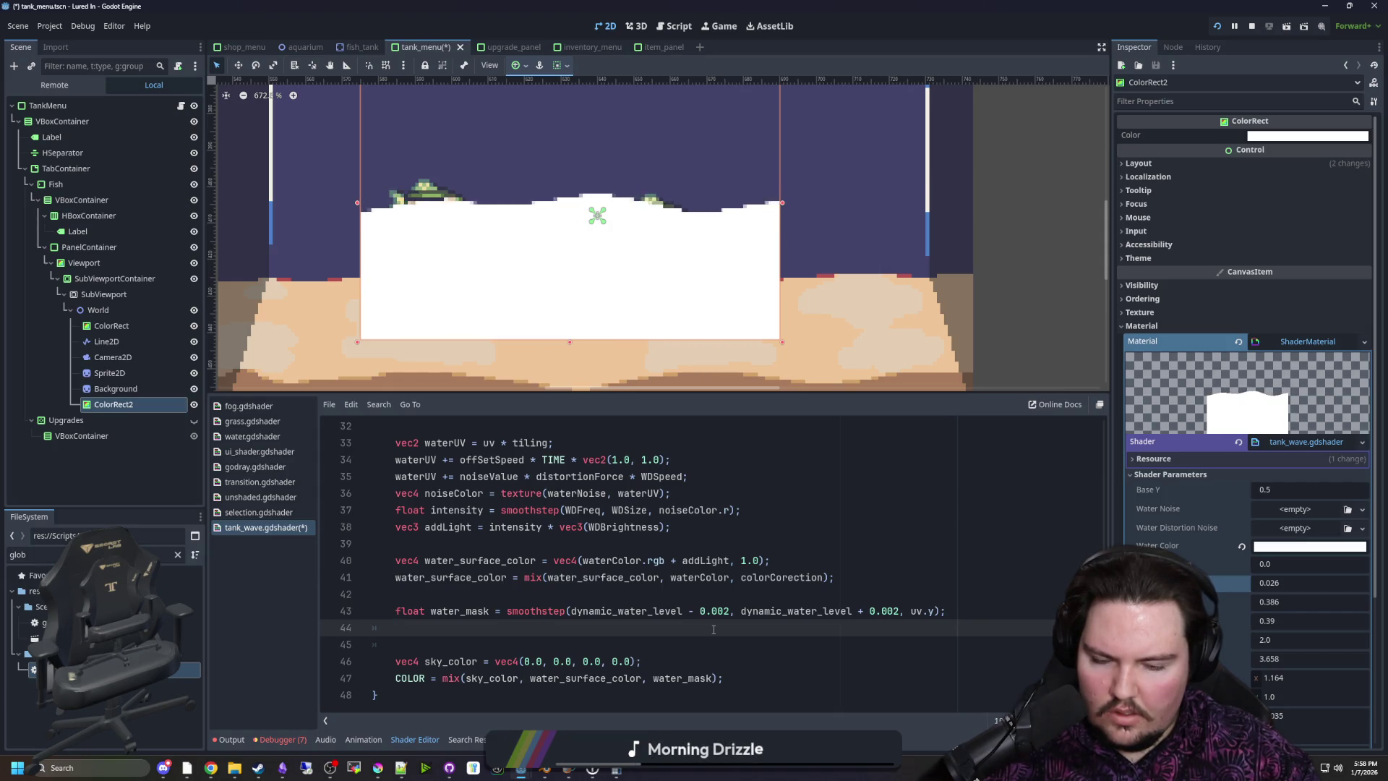
pyautogui.doubleClick(470, 611)
pyautogui.click(432, 630)
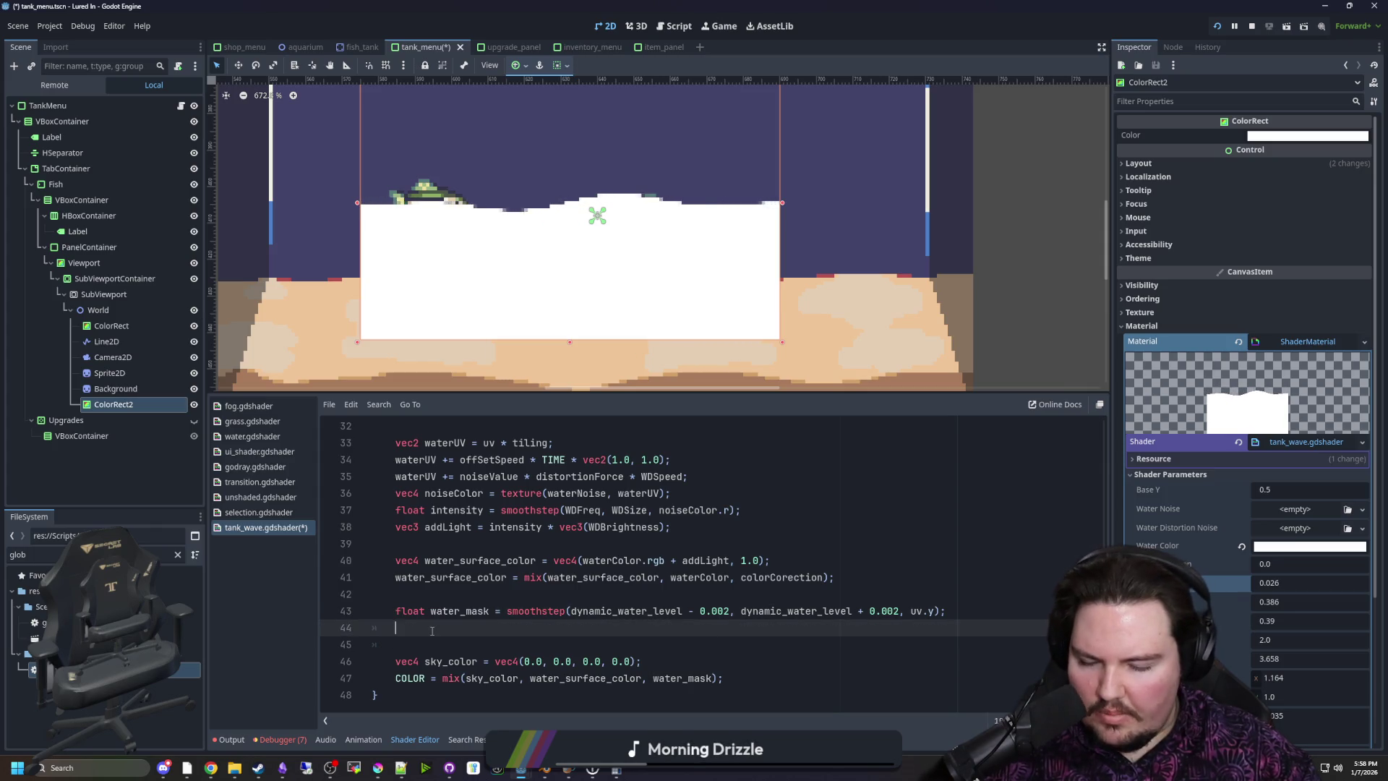
pyautogui.scroll(1, 484, 626)
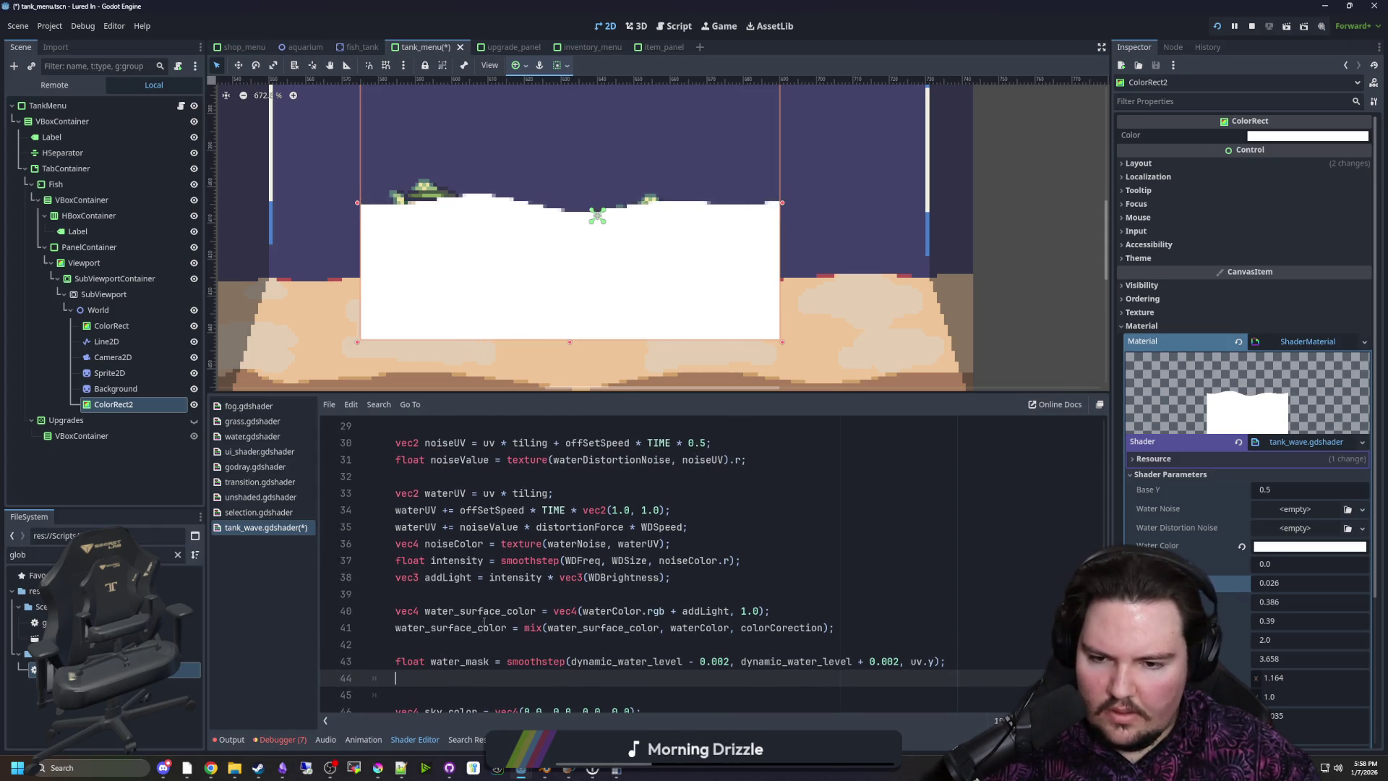
pyautogui.click(501, 595)
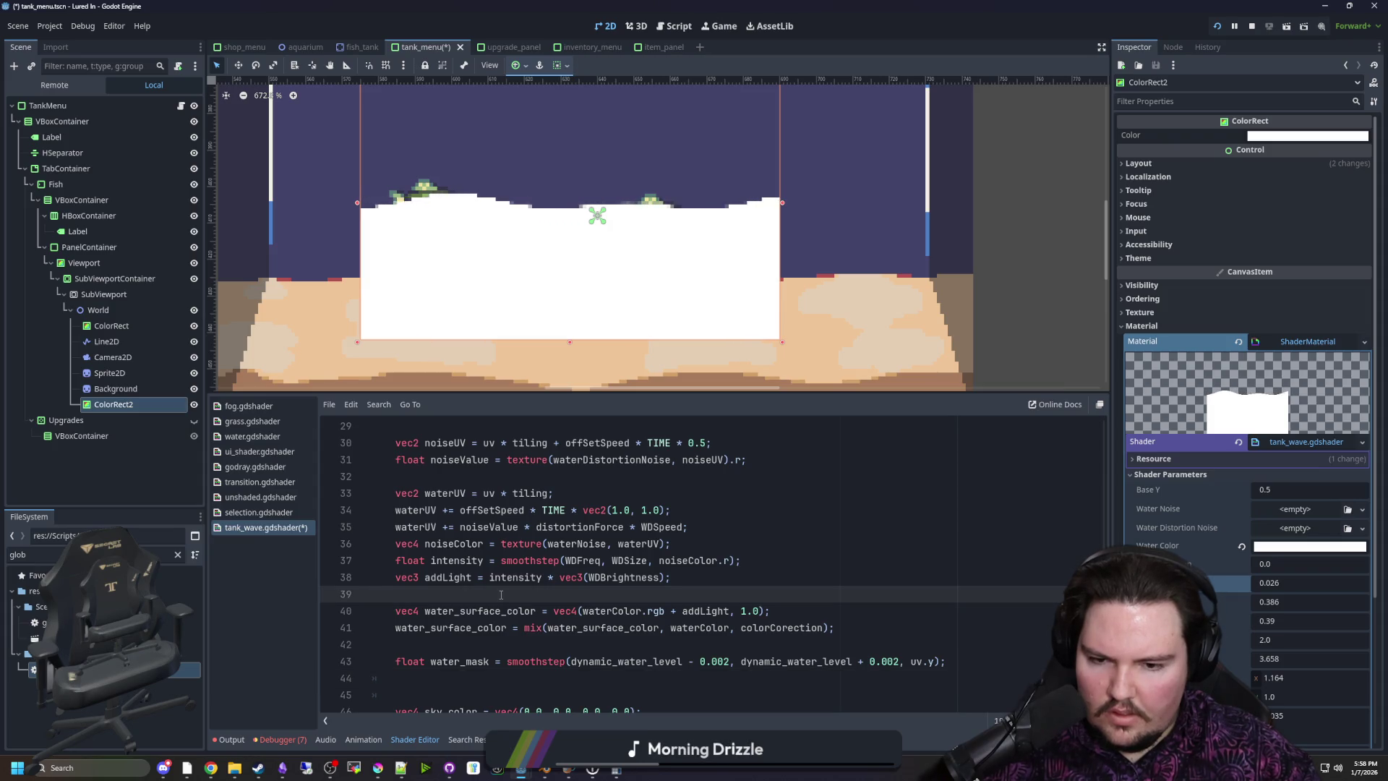
pyautogui.scroll(1, 478, 549)
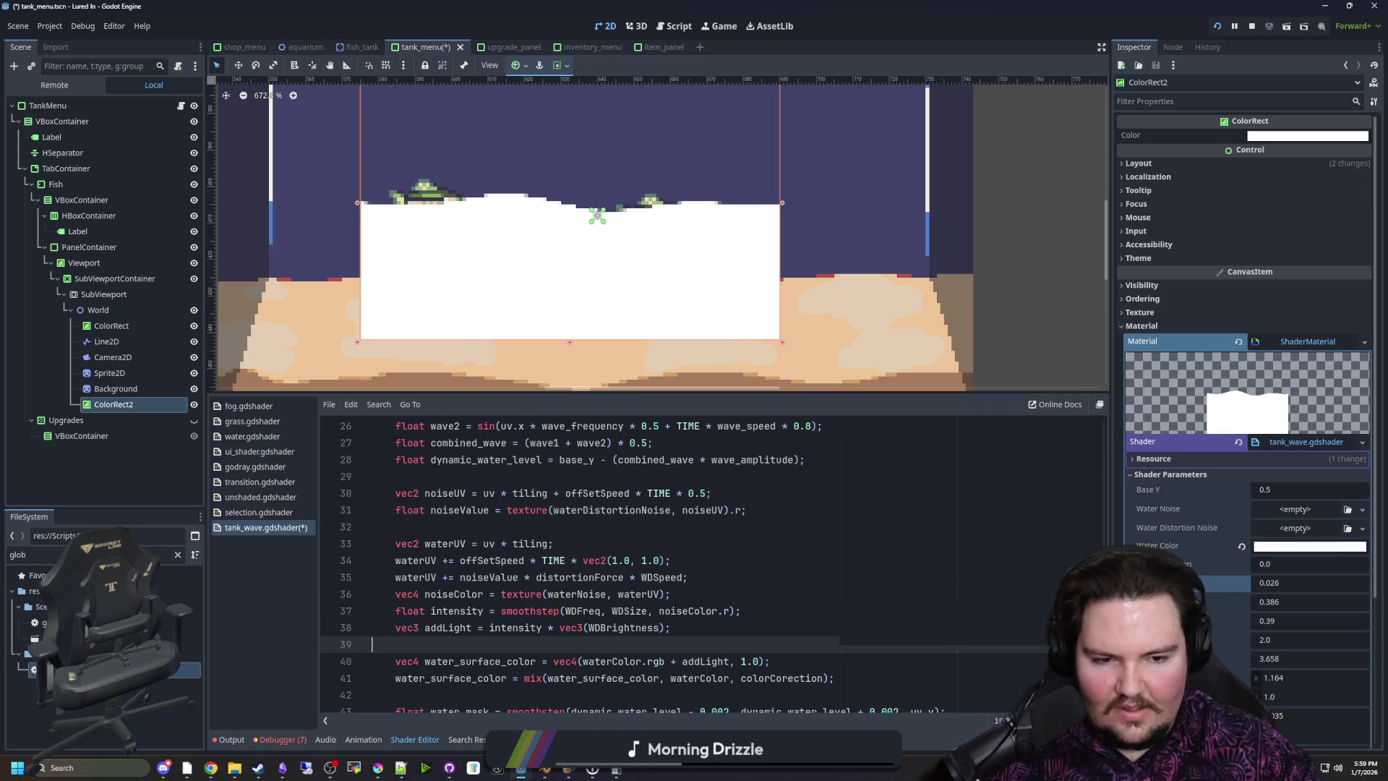
# Lower WDBrightness to -2.504 and remove the blank line after the uv setup
pyautogui.moveTo(1260, 603); pyautogui.dragTo(1222, 603)
pyautogui.scroll(2, 571, 608)
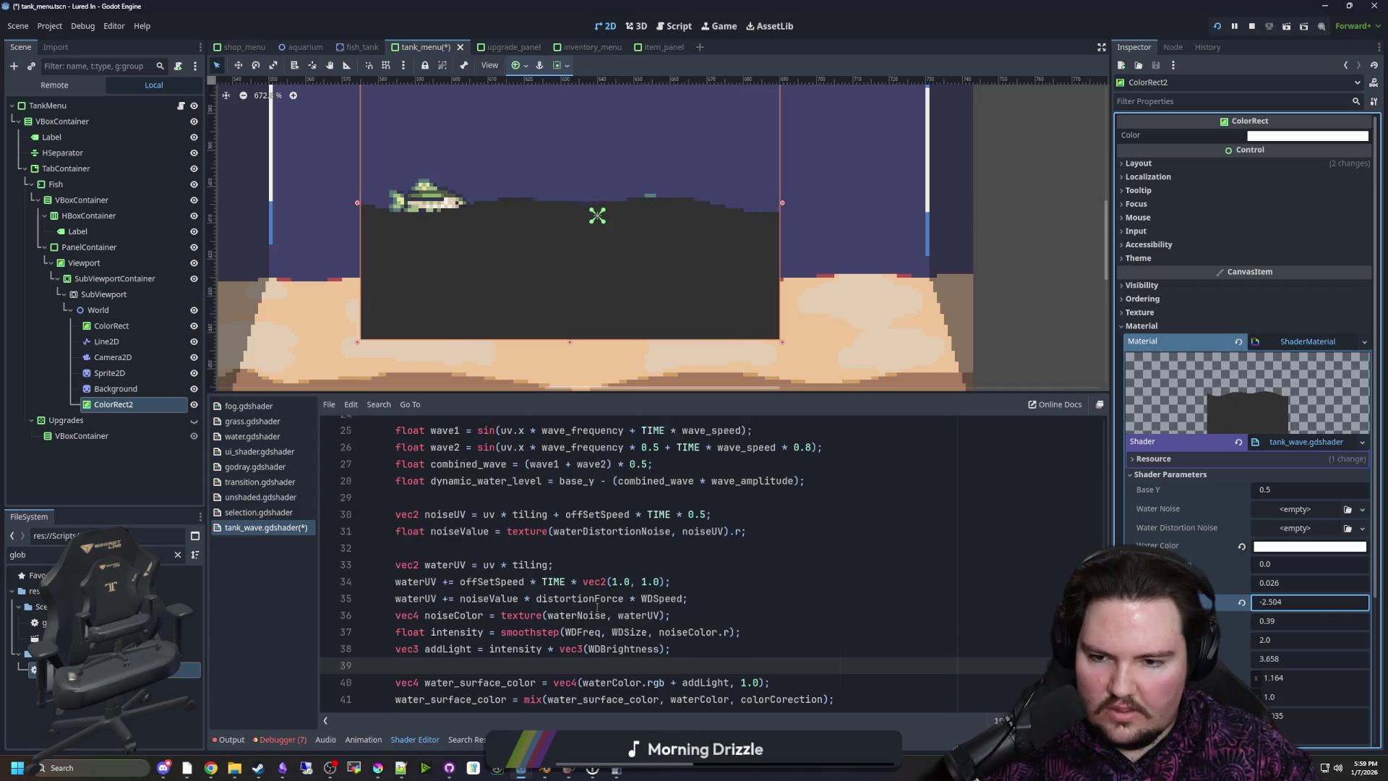
pyautogui.click(557, 564)
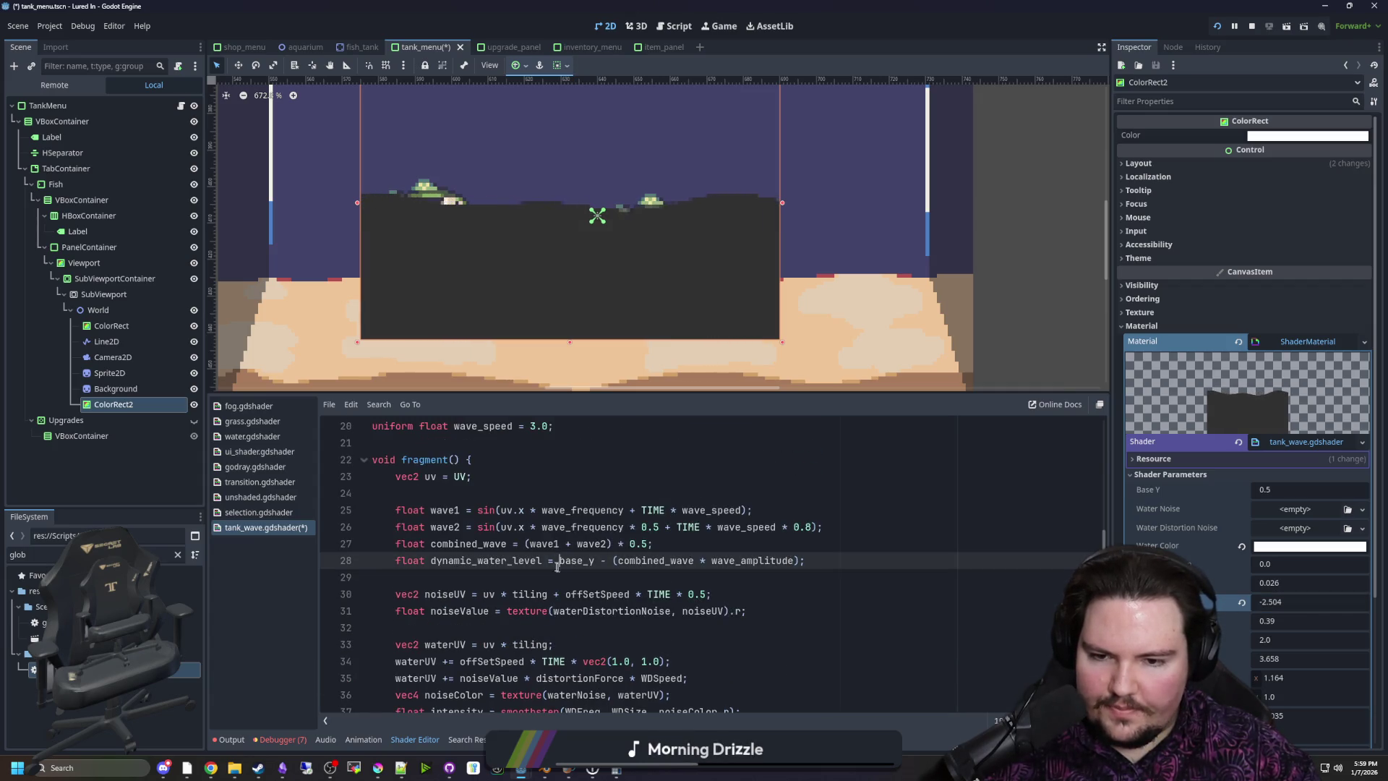
pyautogui.click(419, 482)
pyautogui.press('Down')
pyautogui.press('BackSpace')
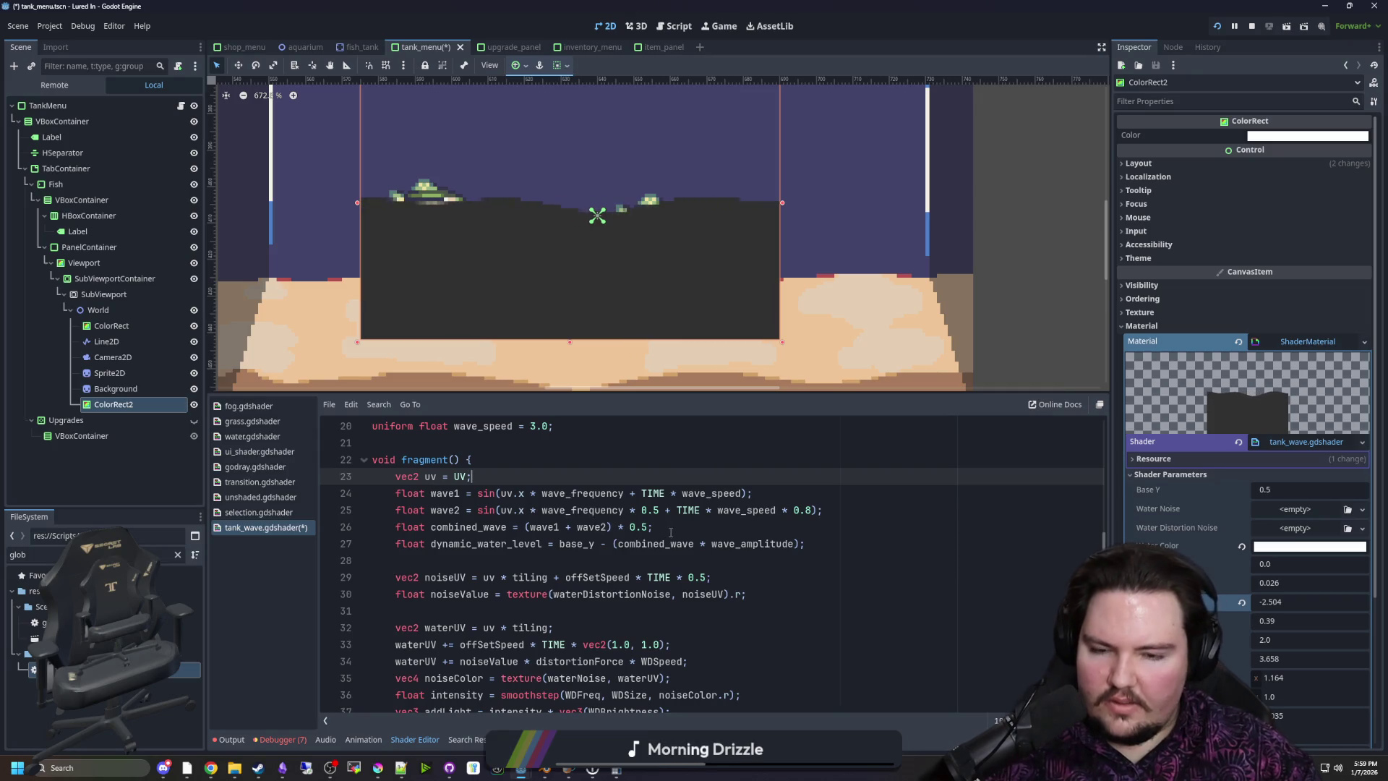
pyautogui.click(505, 565)
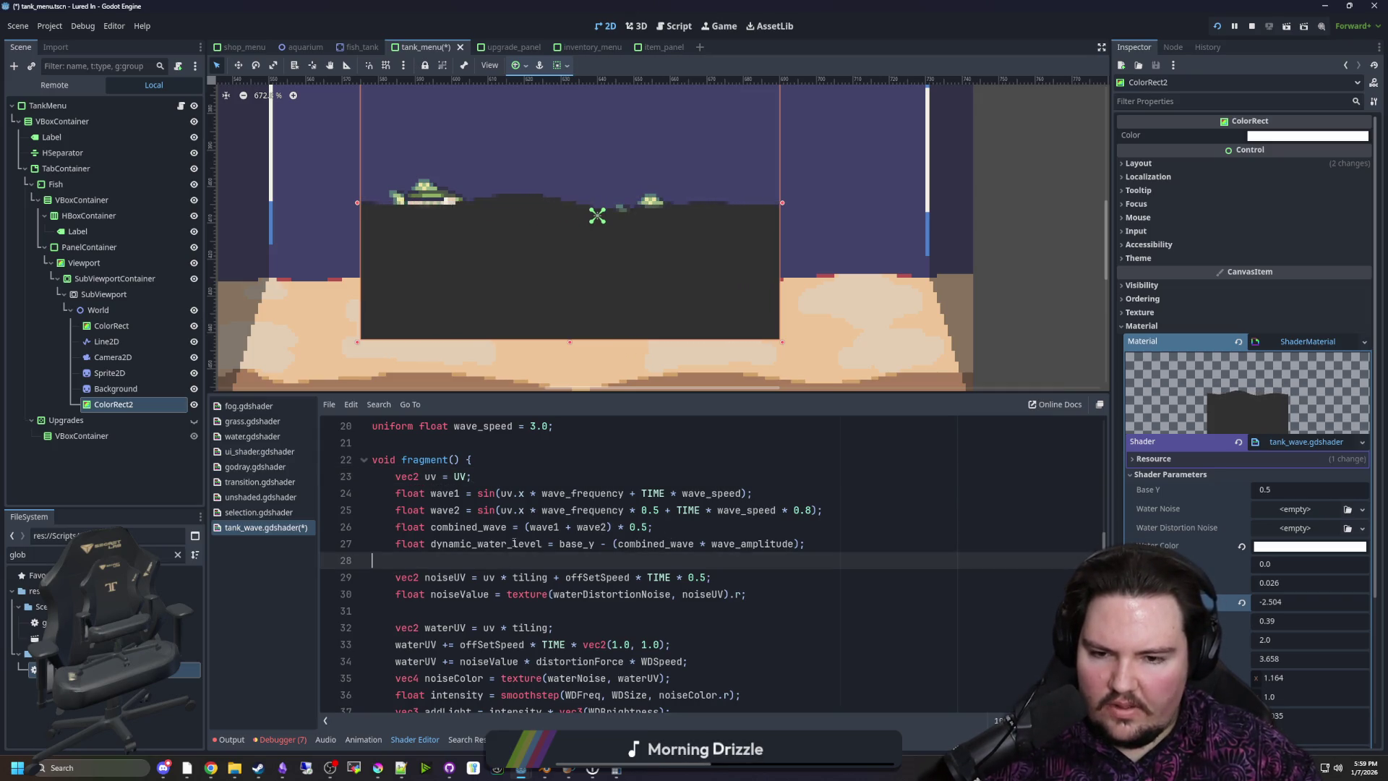
# Delete the noiseUV and noiseValue lines, then restore them with undo
pyautogui.scroll(-1, 513, 543)
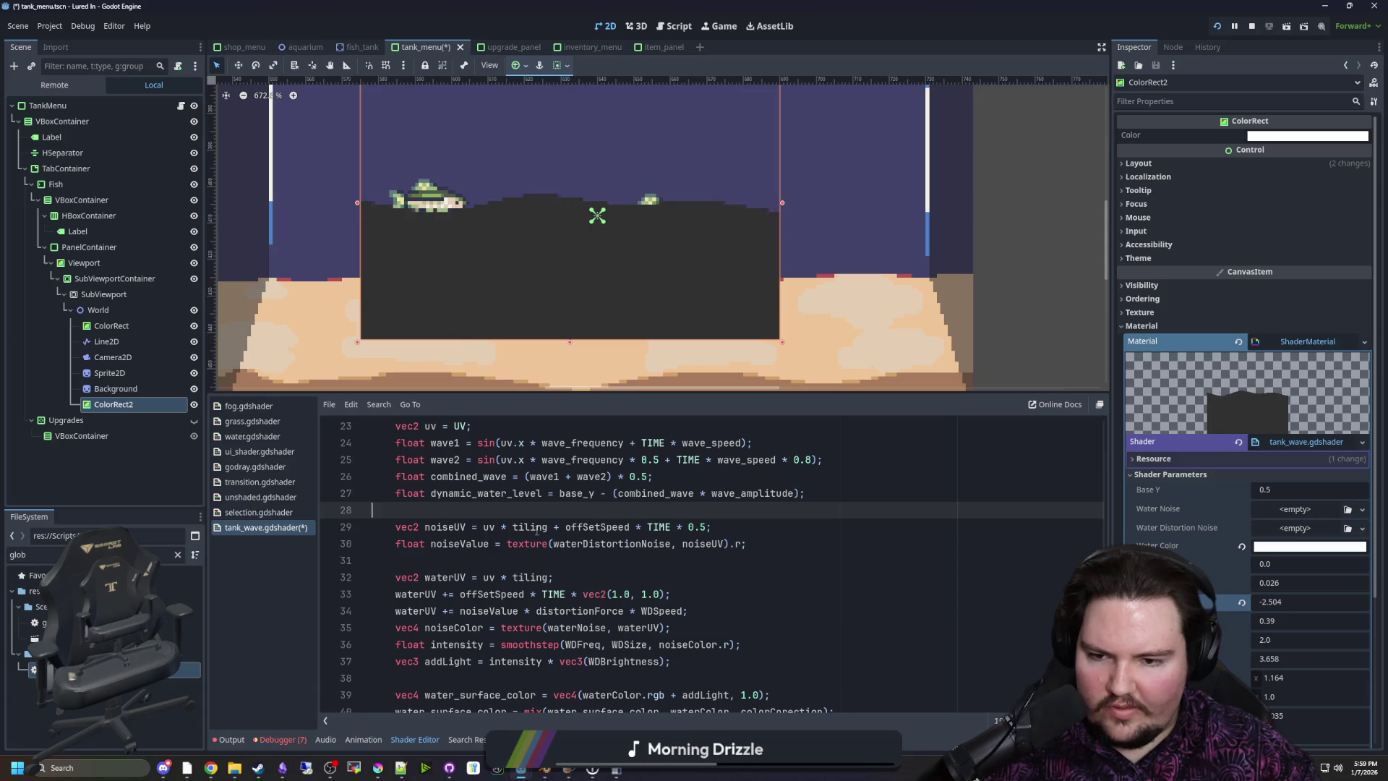
pyautogui.scroll(-1, 471, 521)
pyautogui.moveTo(503, 507); pyautogui.dragTo(376, 477)
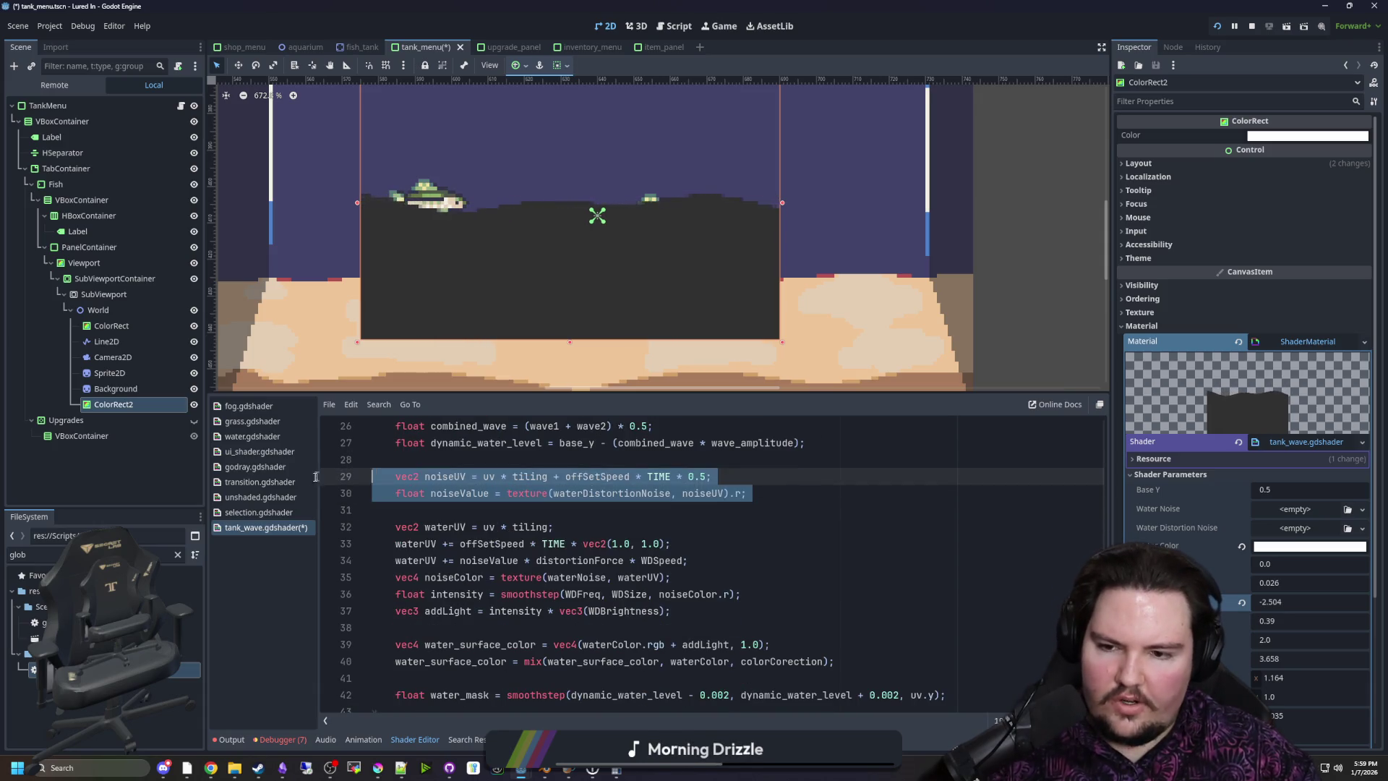
pyautogui.press('BackSpace')
pyautogui.scroll(3, 484, 535)
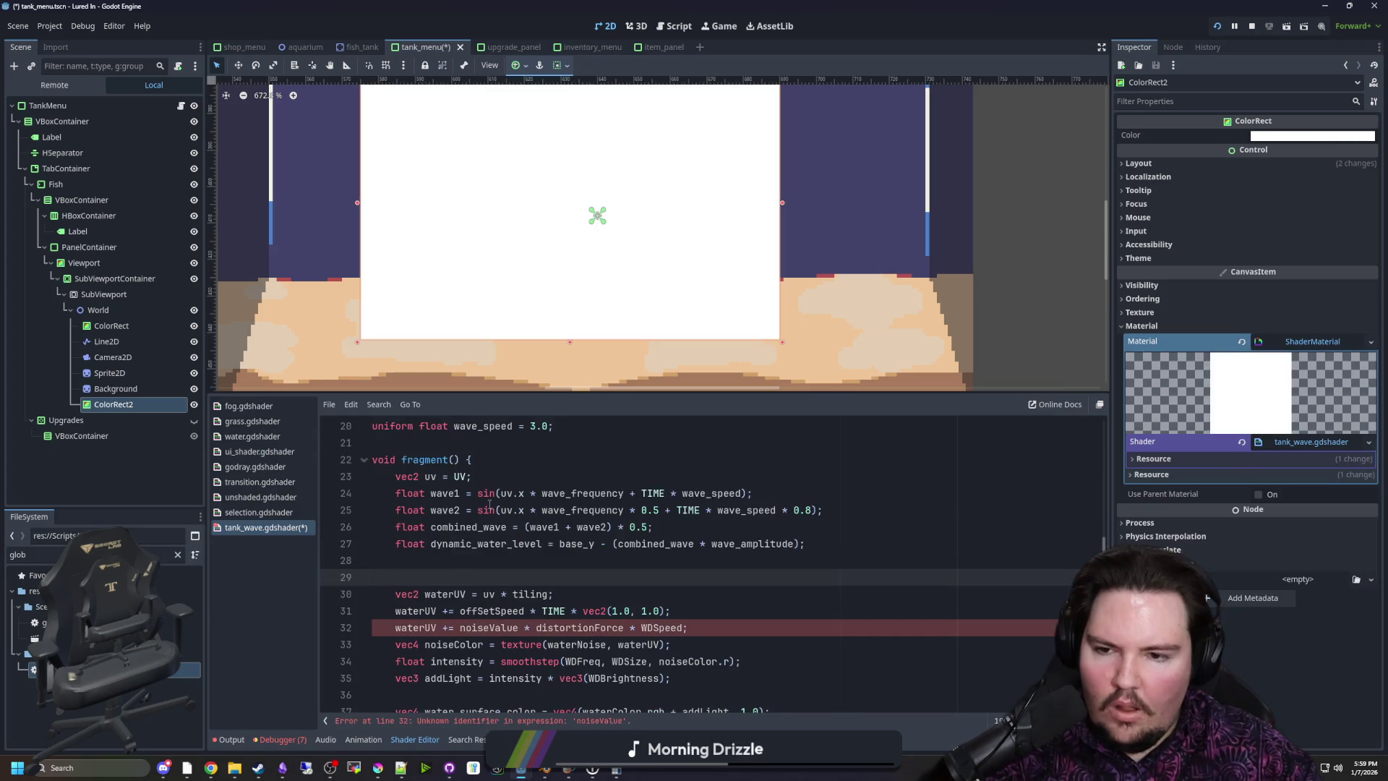
pyautogui.scroll(-1, 510, 560)
pyautogui.scroll(-1, 513, 565)
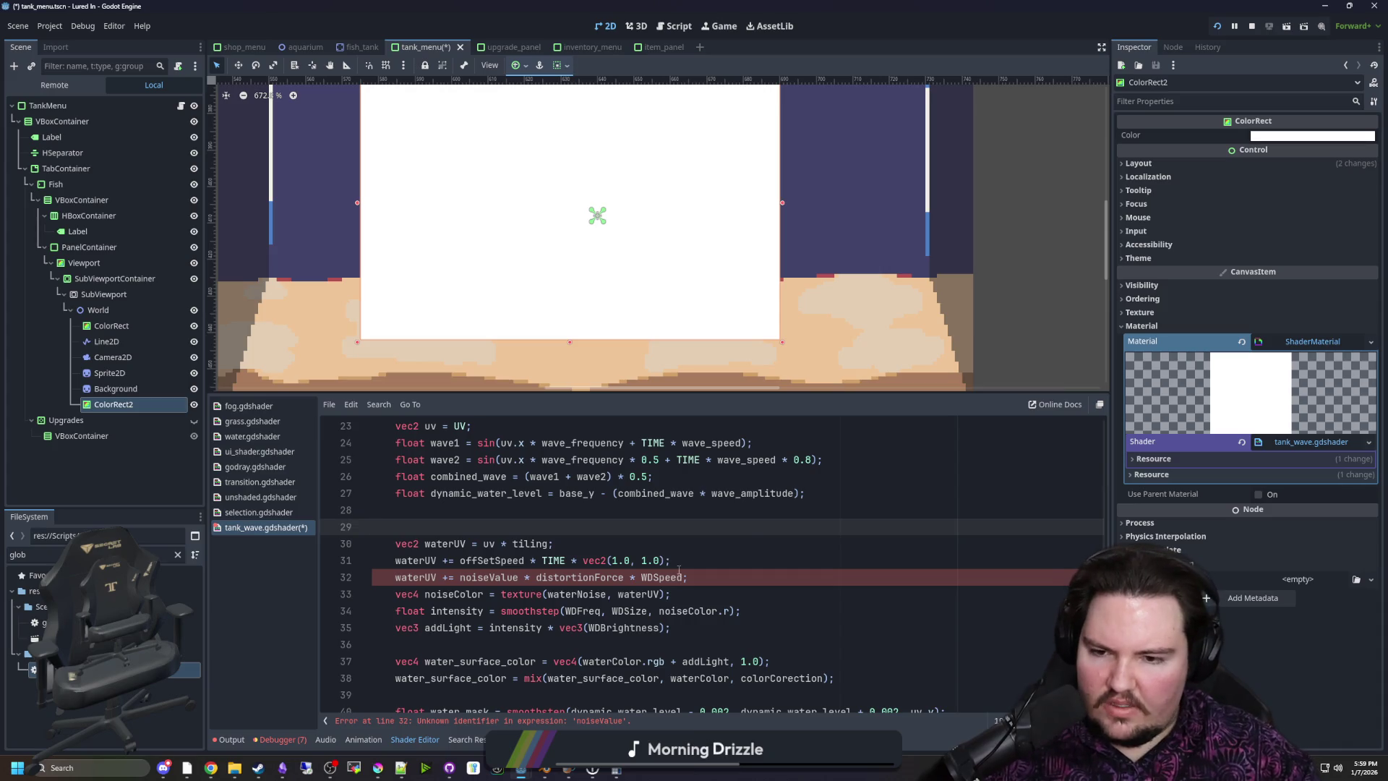
pyautogui.hotkey('ctrl', 'z')
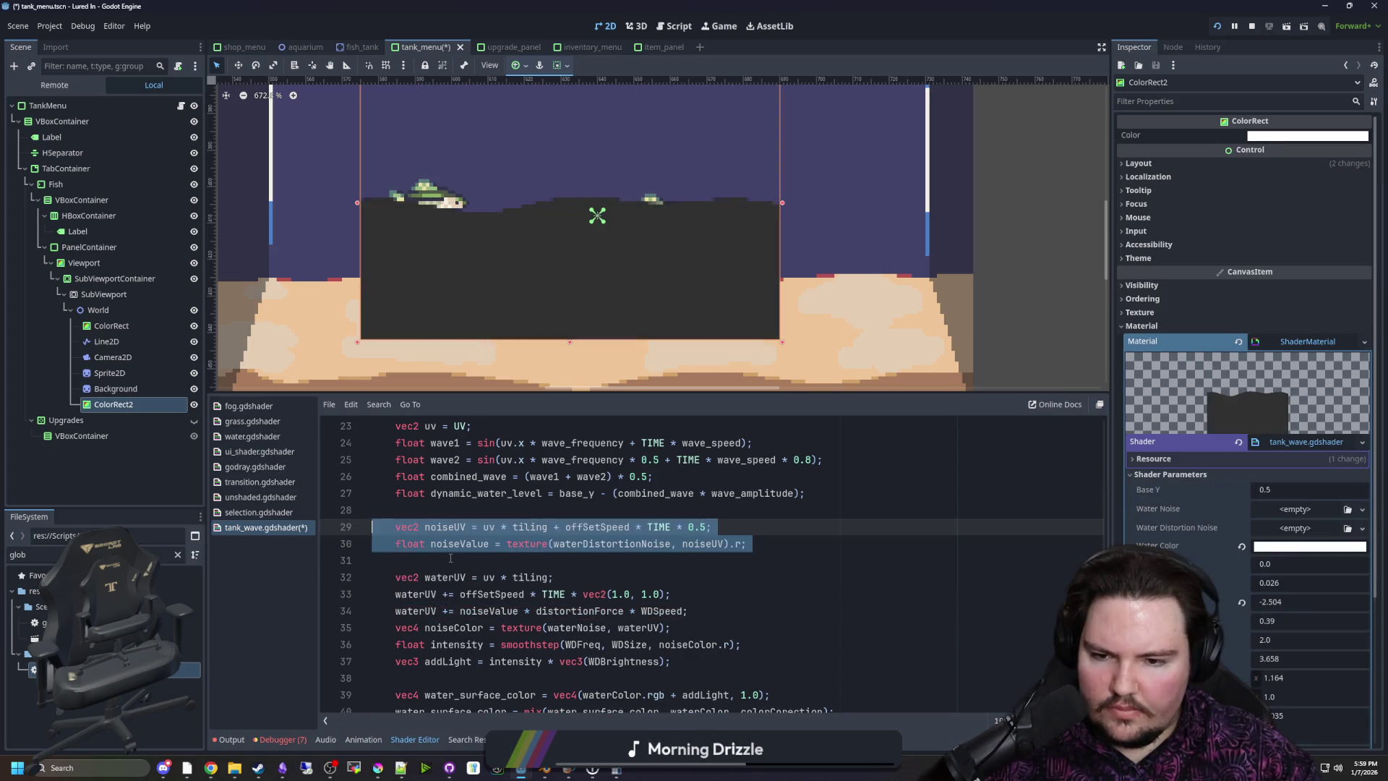
pyautogui.click(450, 558)
# Set Wd Speed to -24.257 and Tiling x to 2.884, and select shader lines 29–37
pyautogui.scroll(-4, 1270, 563)
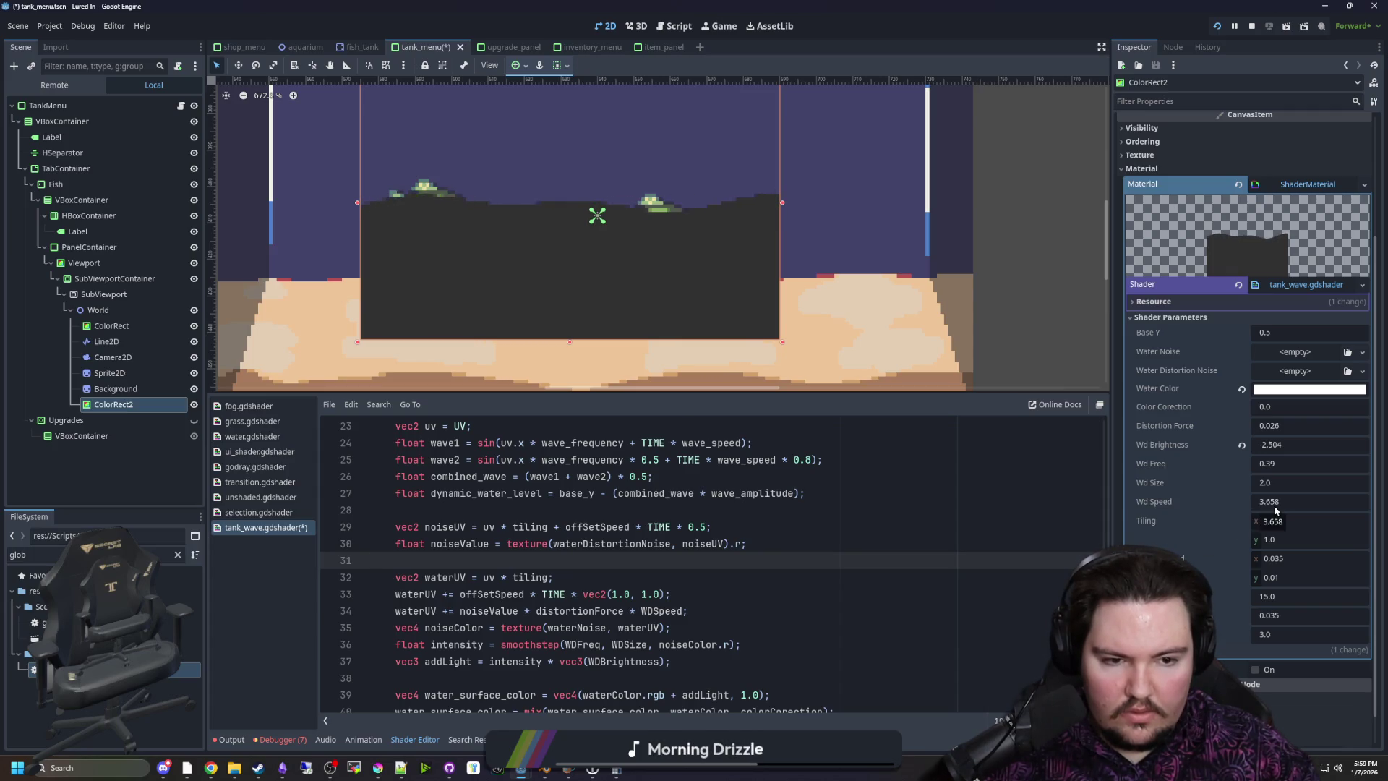
pyautogui.moveTo(1258, 506)
pyautogui.mouseDown()
pyautogui.moveTo(1315, 506)
pyautogui.moveTo(1258, 501)
pyautogui.mouseUp()
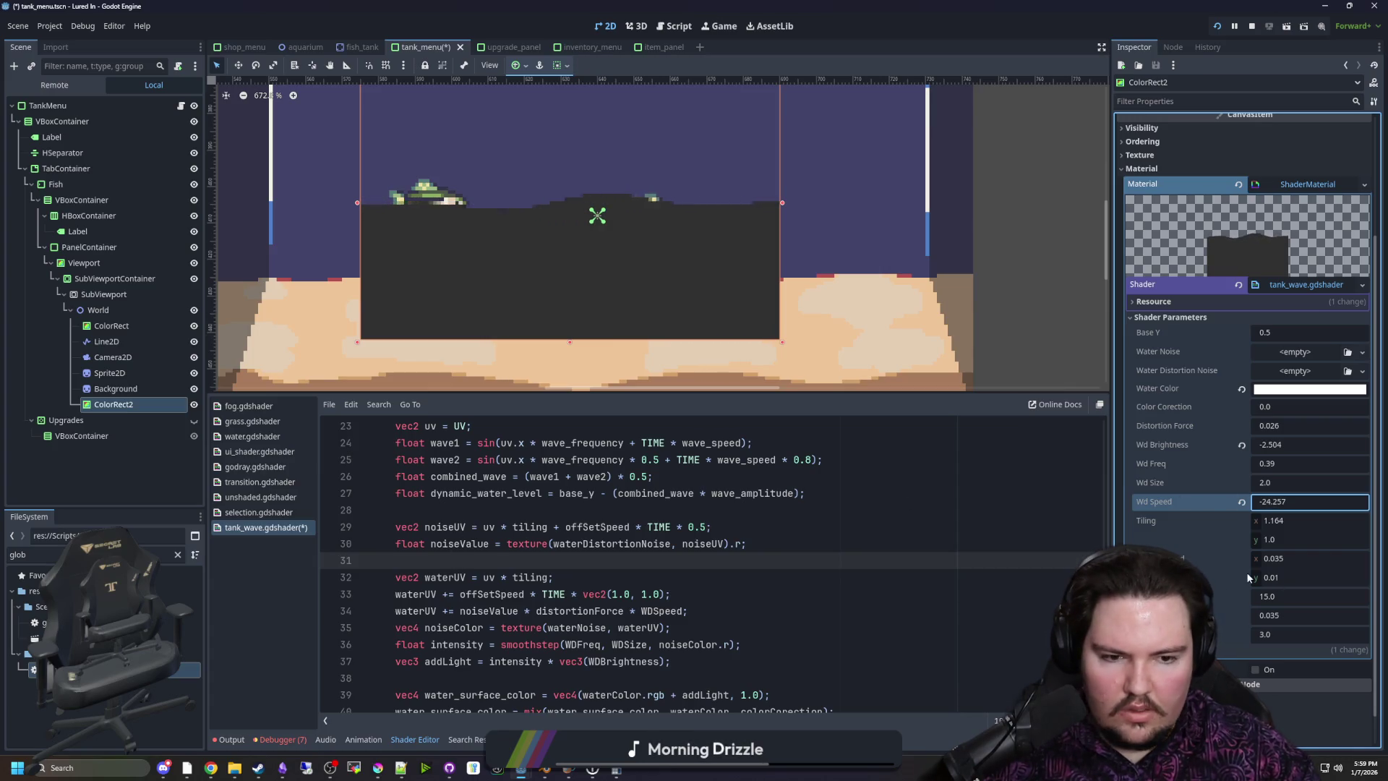
pyautogui.moveTo(1280, 520)
pyautogui.mouseDown()
pyautogui.moveTo(1330, 521)
pyautogui.moveTo(1283, 521)
pyautogui.mouseUp()
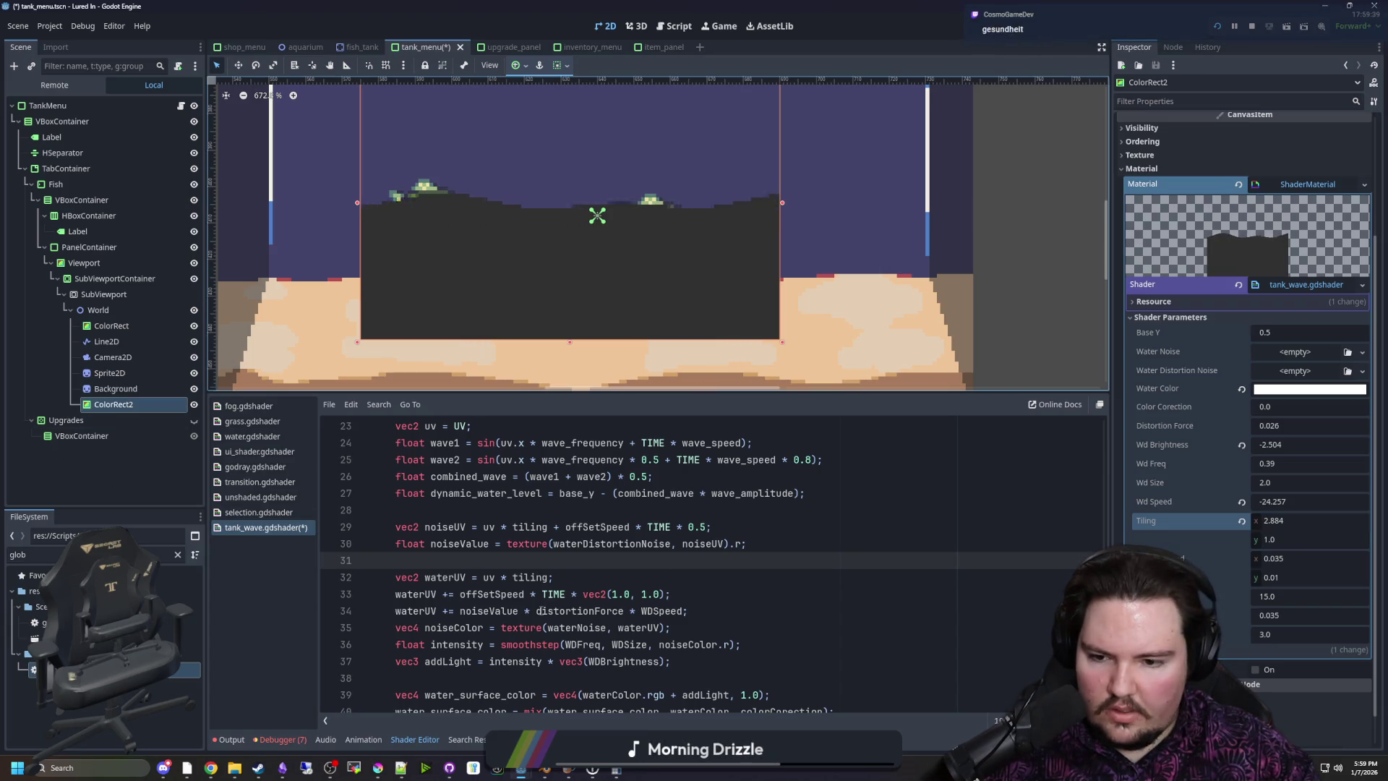
pyautogui.click(673, 660)
pyautogui.keyDown('shift'); pyautogui.click(330, 531); pyautogui.keyUp('shift')
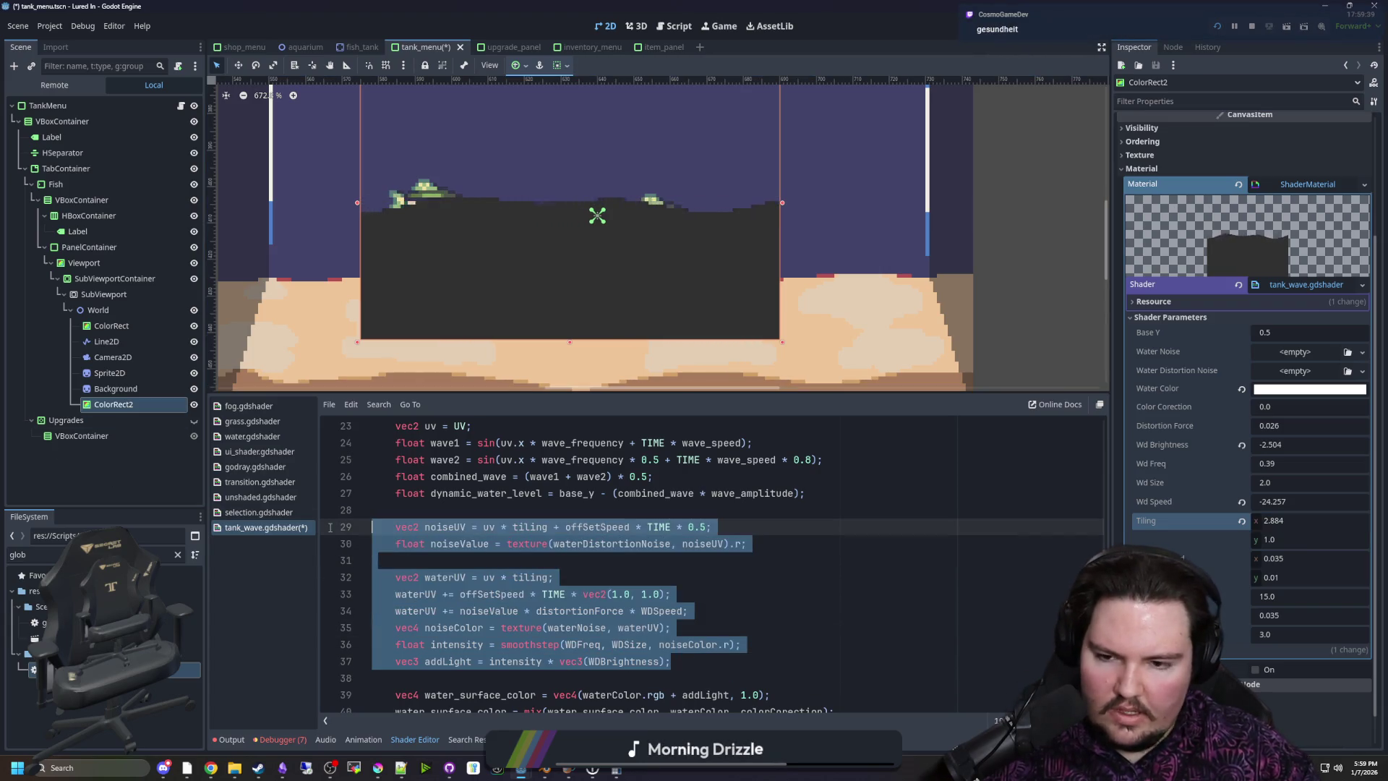
# Delete the noise and distortion code on lines 29–37 and the leftover empty line
pyautogui.press('BackSpace')
pyautogui.press('BackSpace')
pyautogui.press('BackSpace')
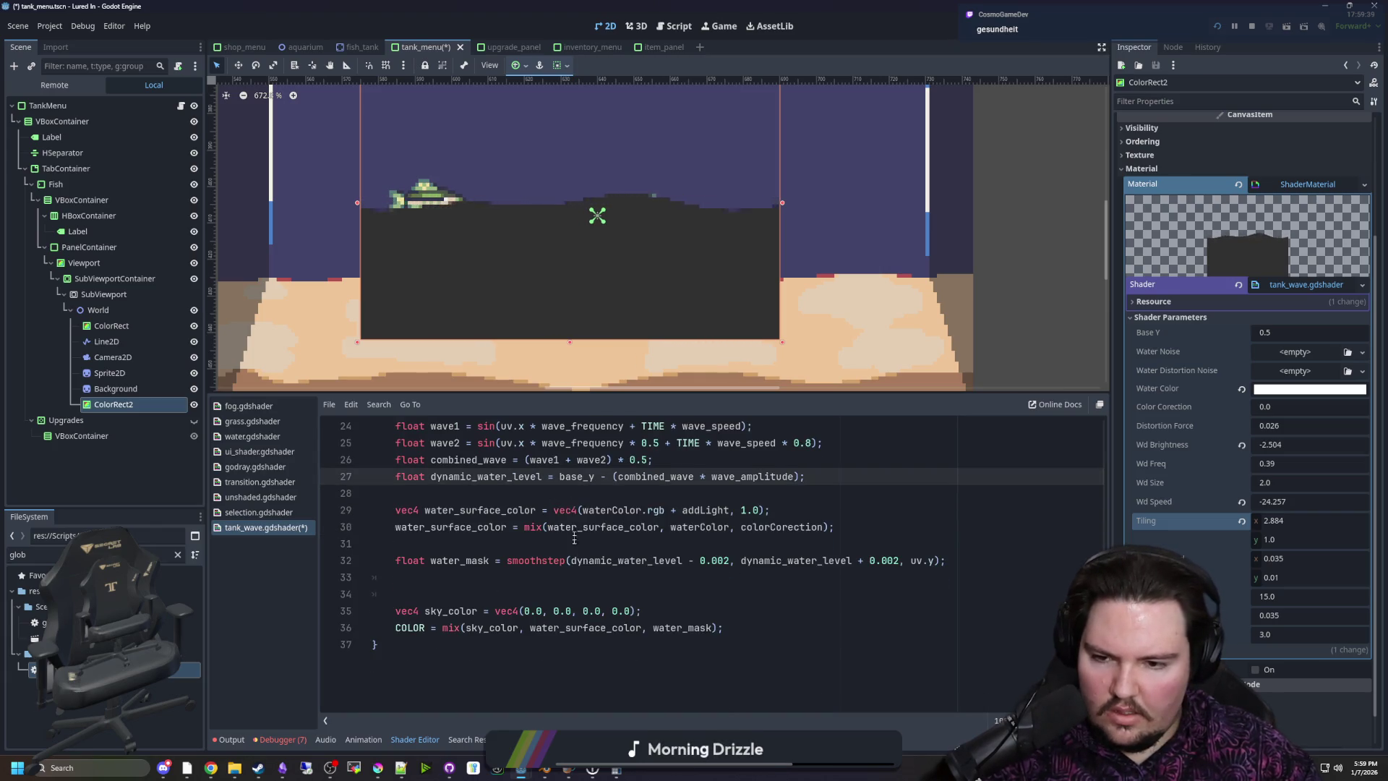
pyautogui.scroll(2, 482, 633)
pyautogui.scroll(-1, 483, 632)
pyautogui.click(446, 627)
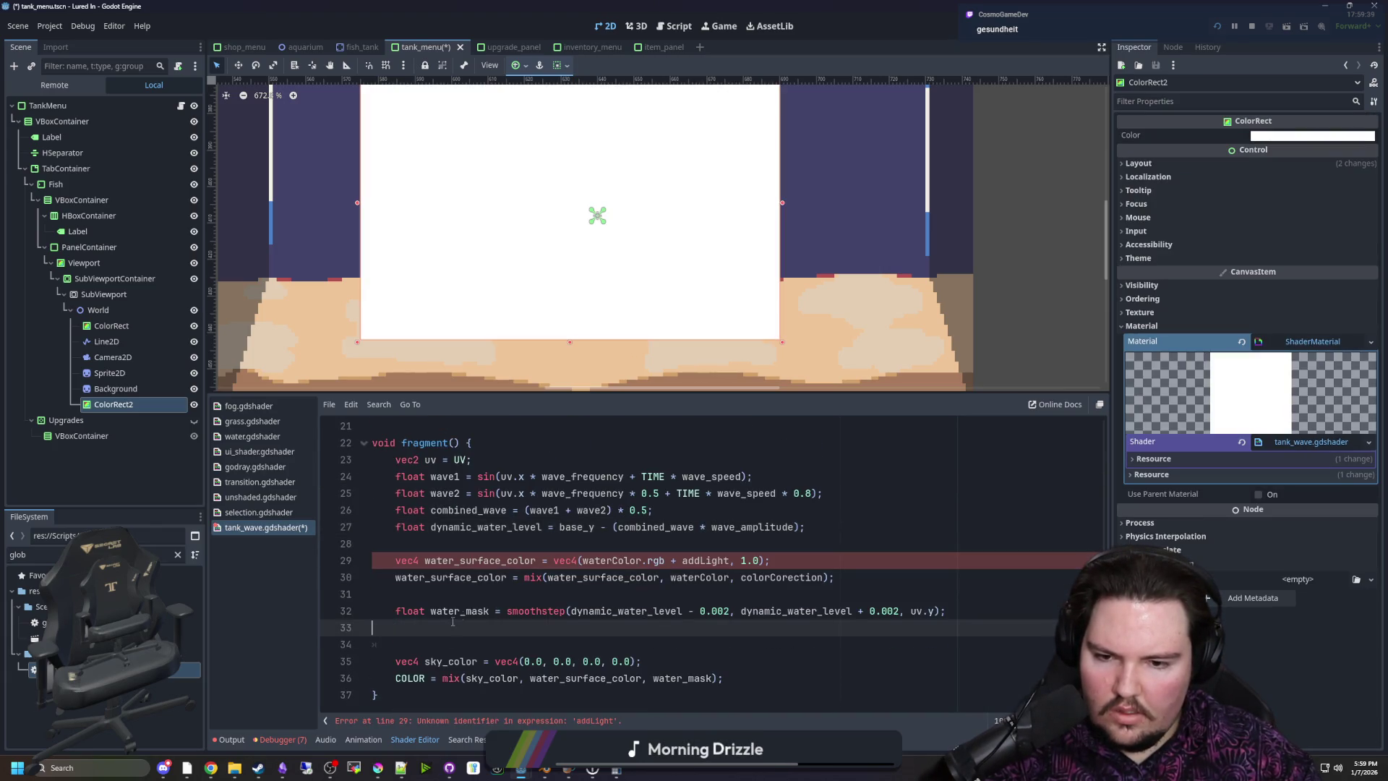
pyautogui.press('BackSpace')
# Replace vec4(waterColor.rgb + addLight, 1.0) on line 29 with waterColor;
pyautogui.click(778, 569)
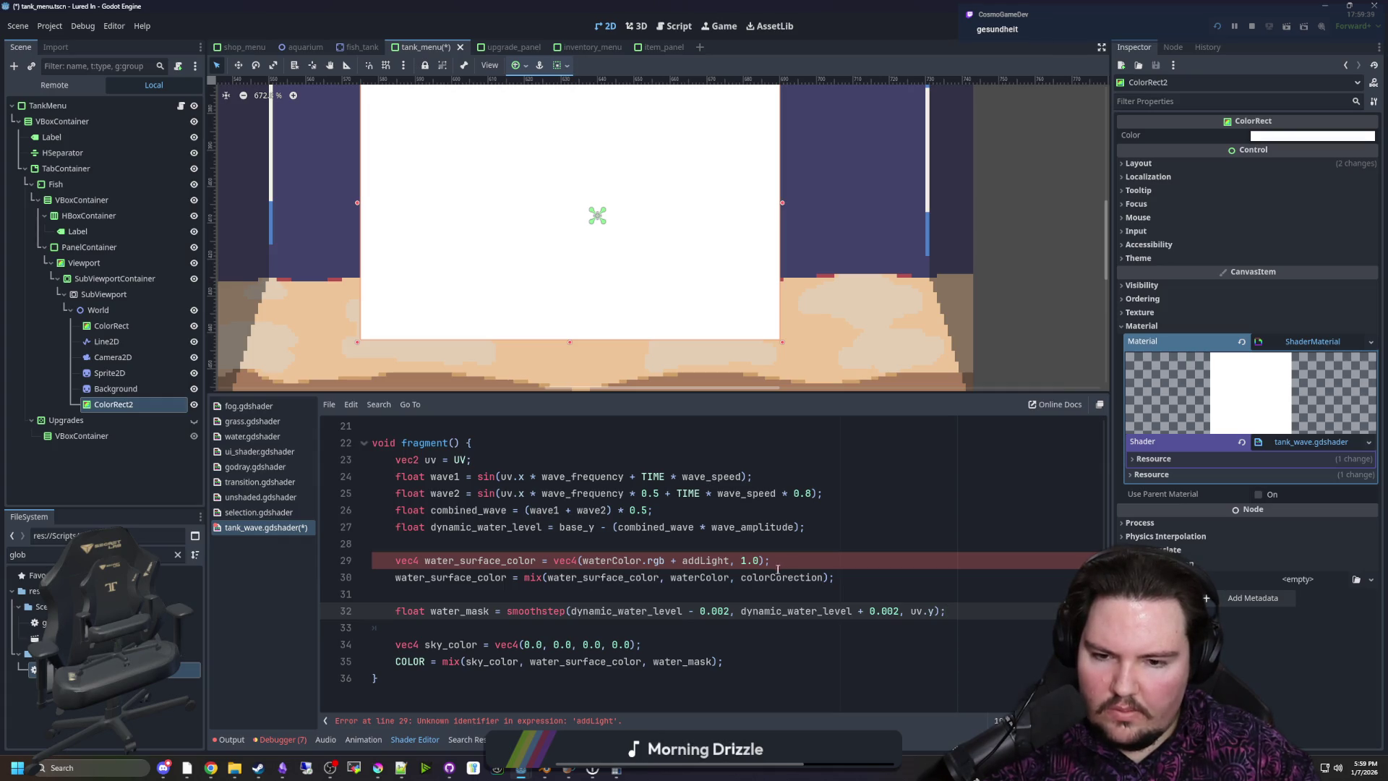
pyautogui.moveTo(763, 561); pyautogui.dragTo(554, 563)
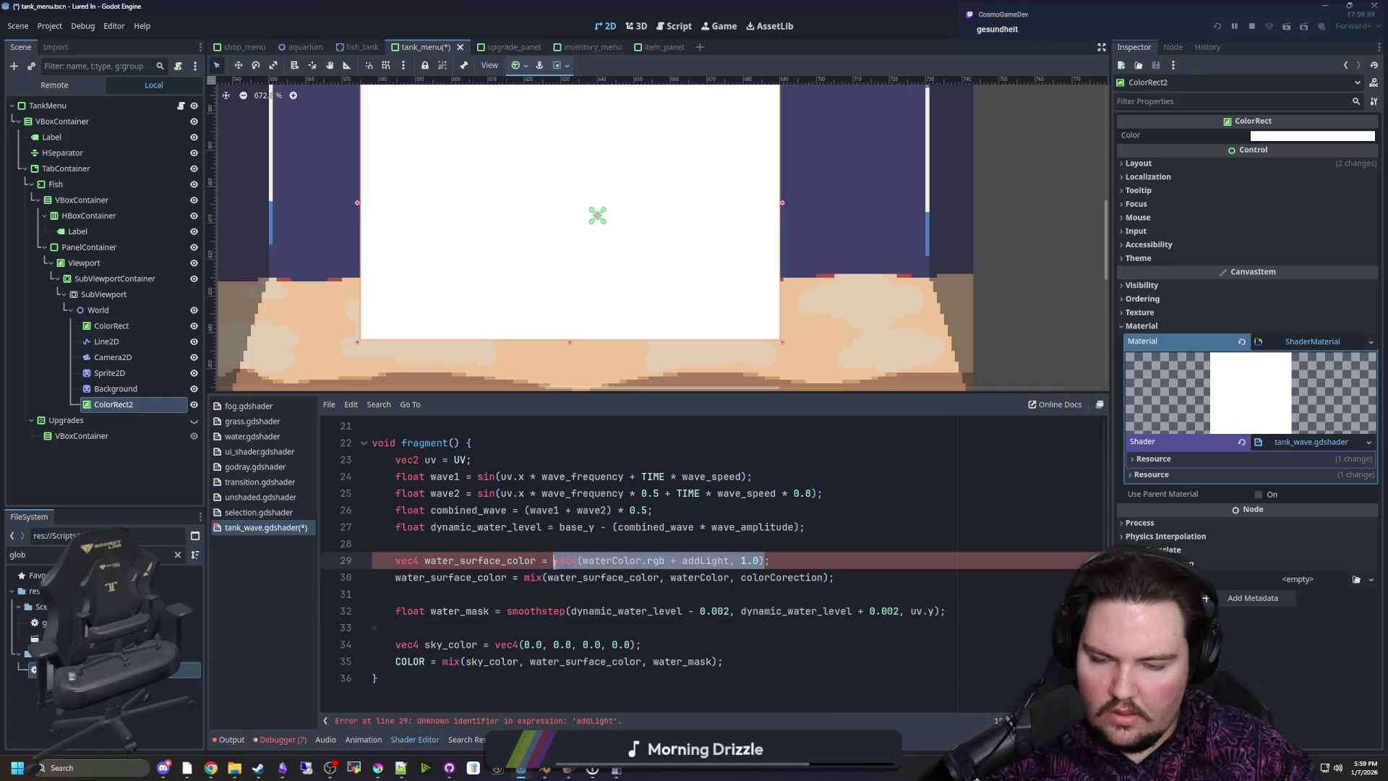
pyautogui.scroll(7, 492, 562)
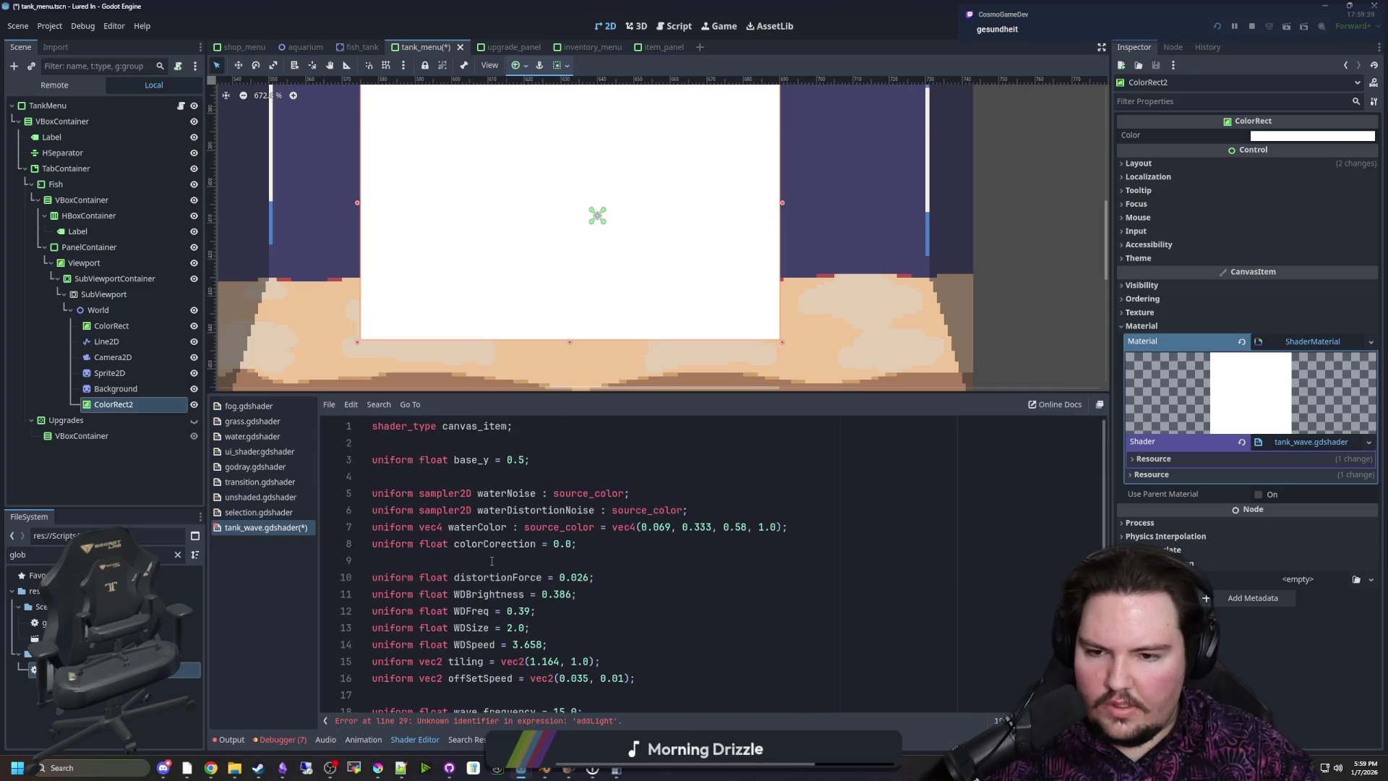
pyautogui.doubleClick(493, 543)
pyautogui.doubleClick(477, 527)
pyautogui.hotkey('ctrl', 'c')
pyautogui.scroll(-6, 712, 599)
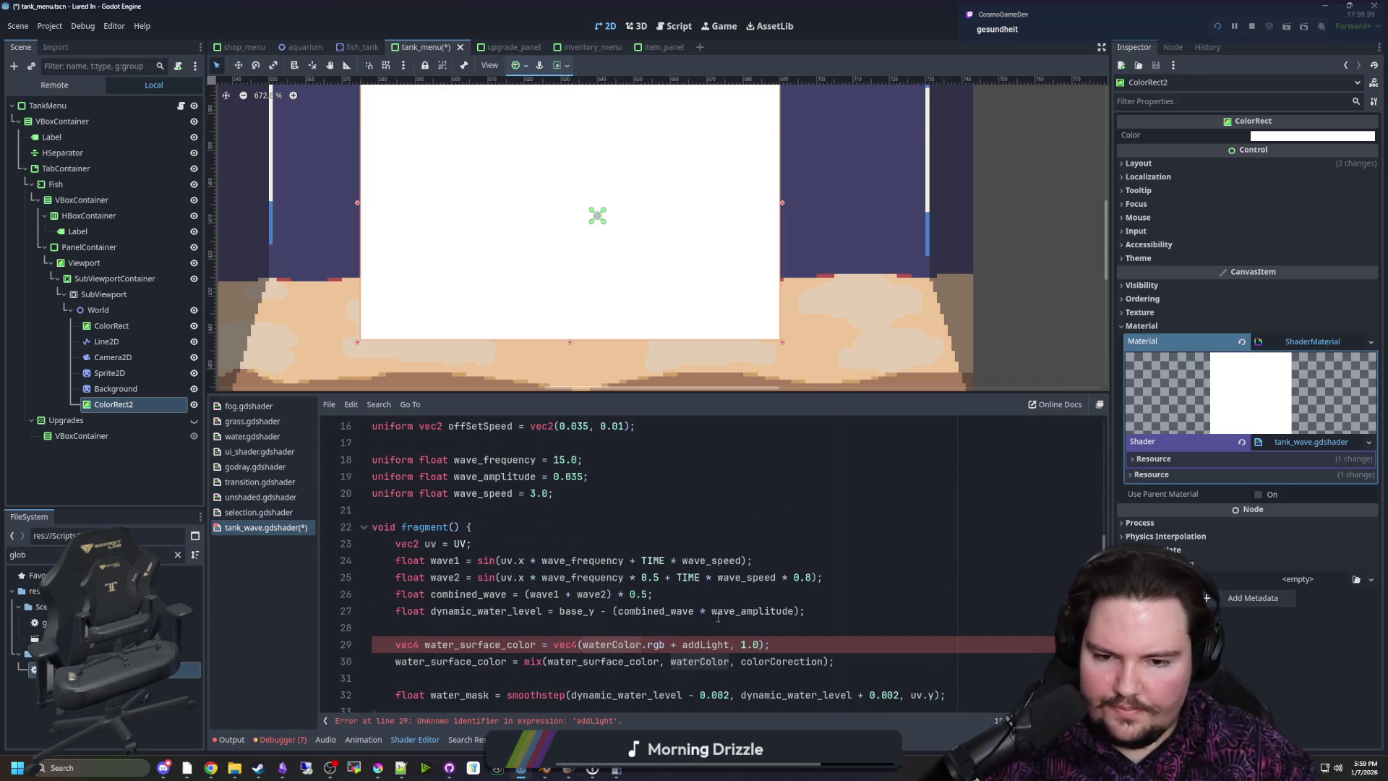
pyautogui.moveTo(772, 576); pyautogui.dragTo(547, 577)
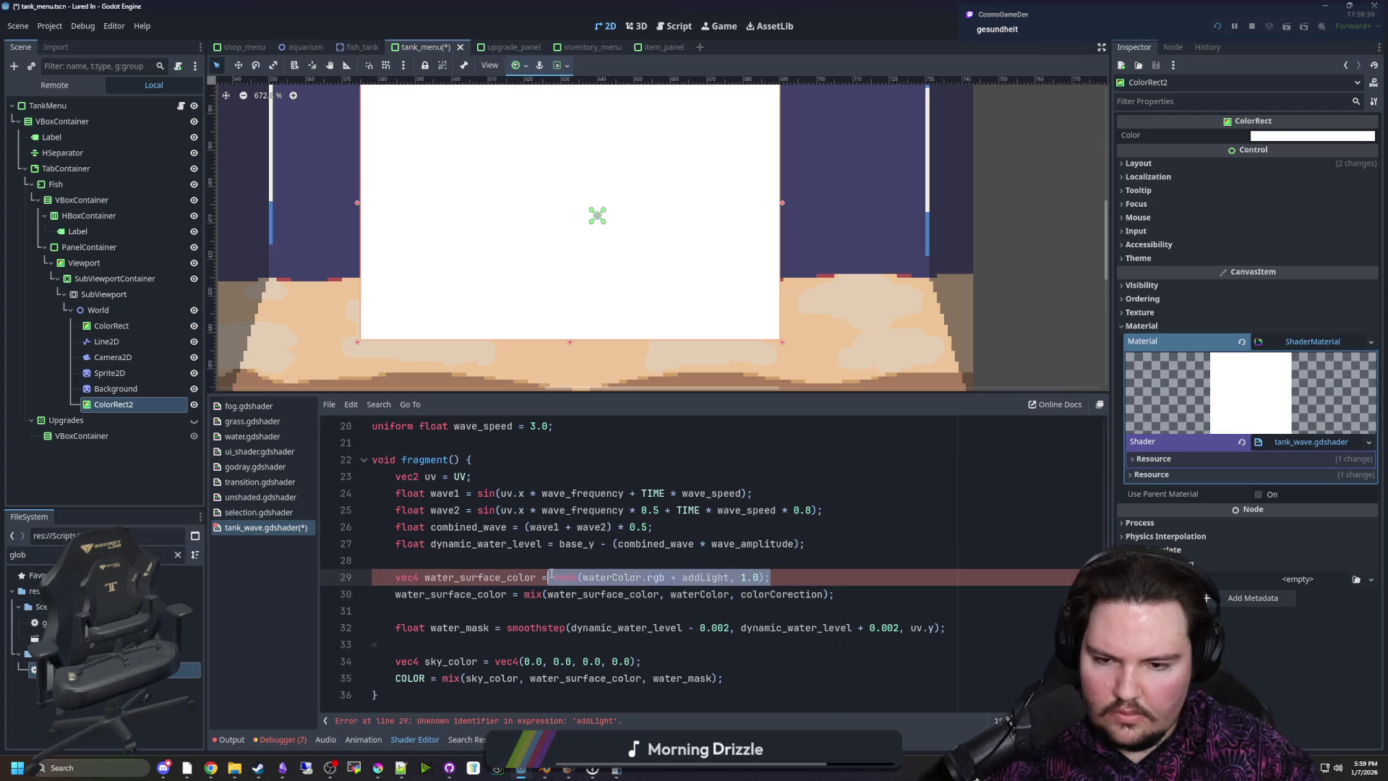
pyautogui.hotkey('ctrl', 'v')
pyautogui.press('End')
pyautogui.write(';')
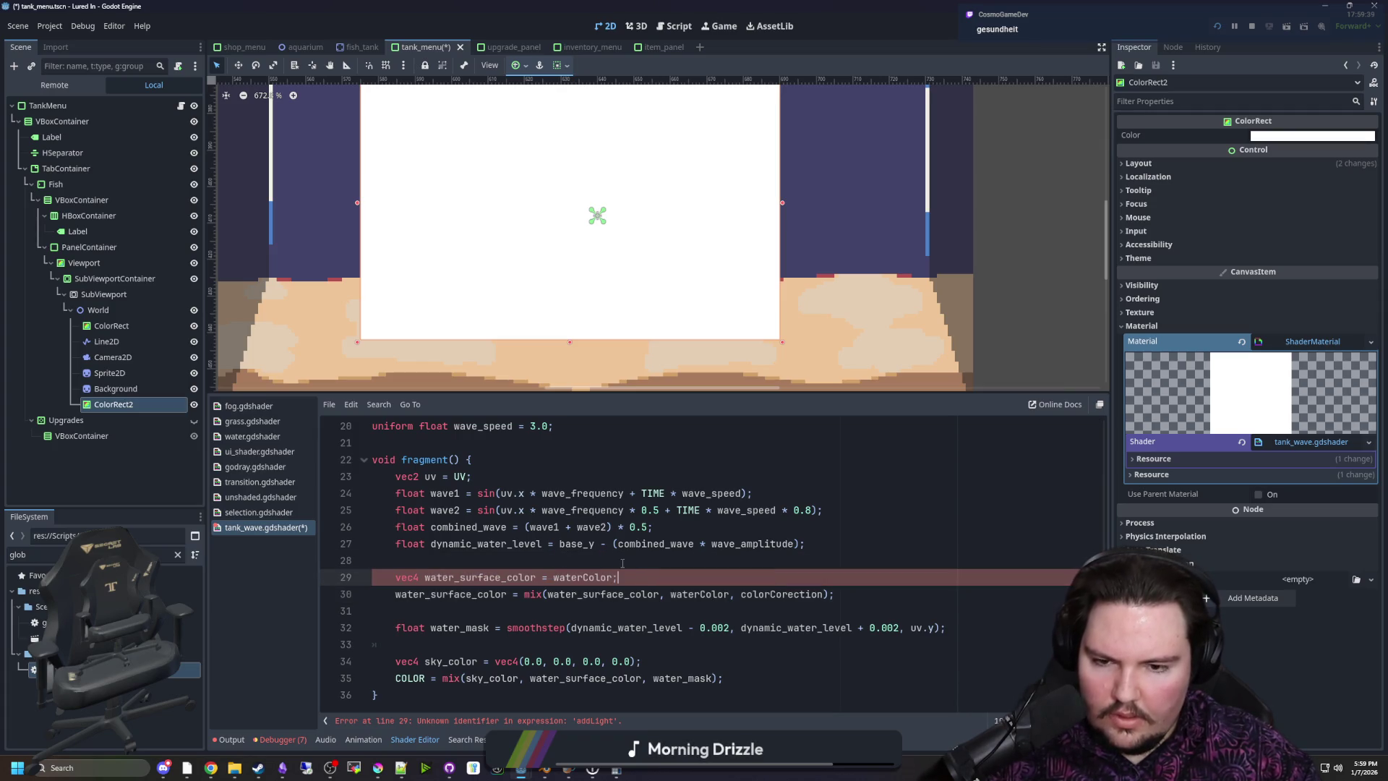
pyautogui.click(622, 561)
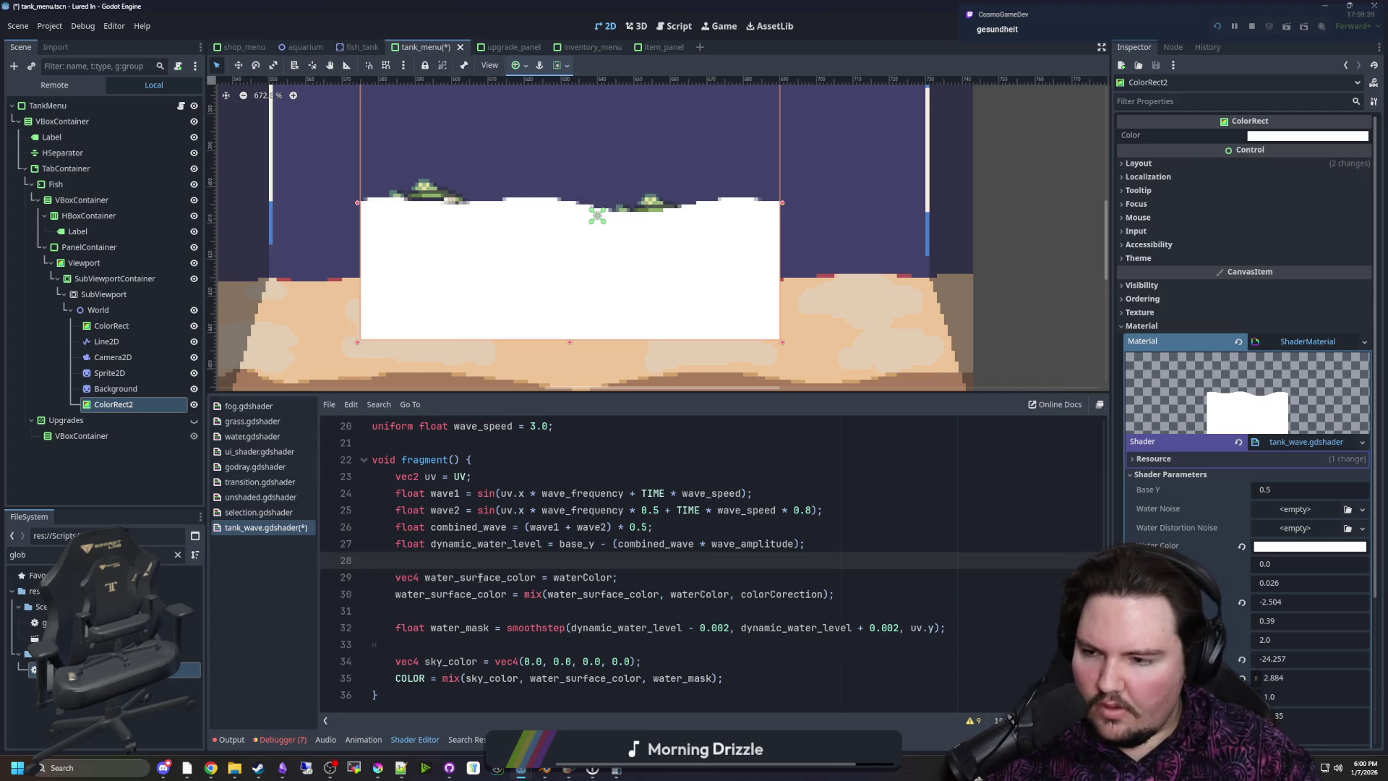
# Delete the four WD uniforms, WDBrightness through WDSpeed
pyautogui.click(517, 611)
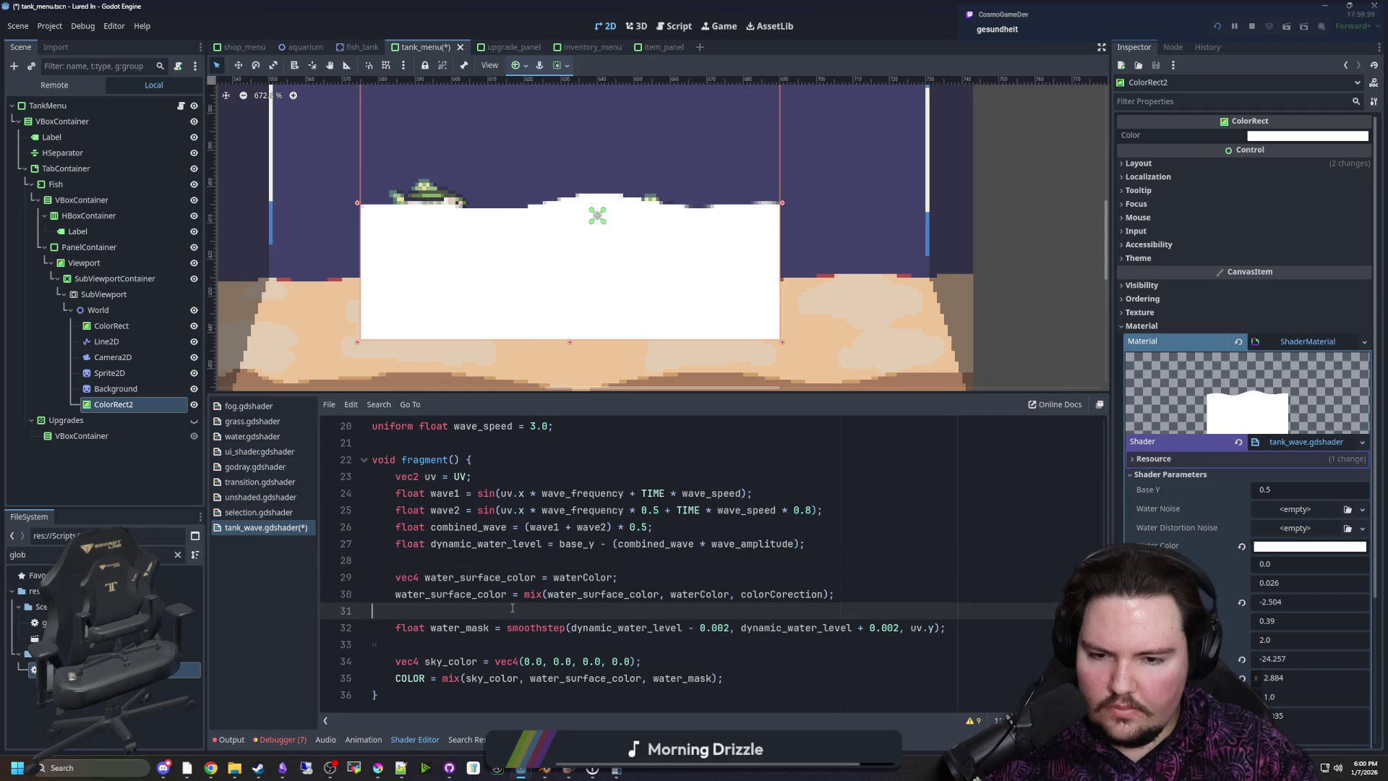
pyautogui.click(597, 579)
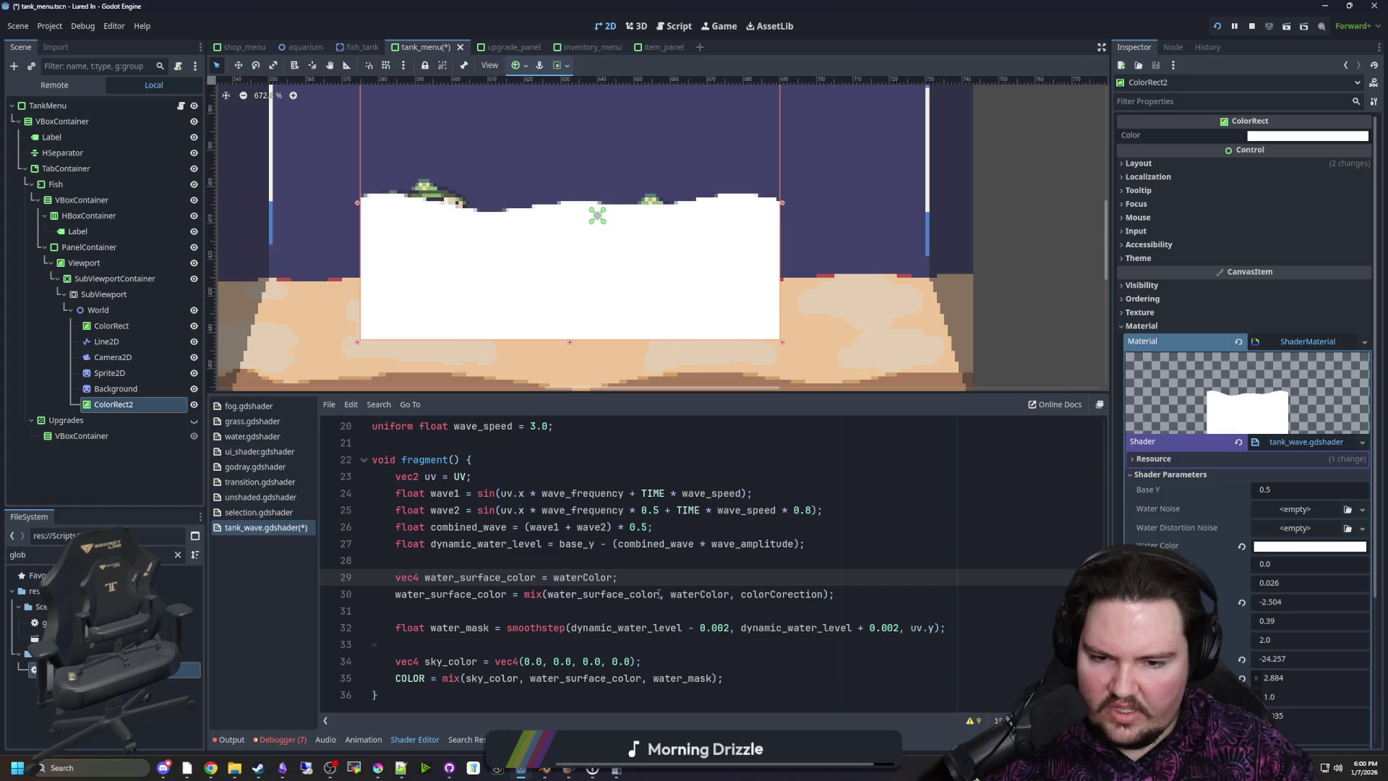
pyautogui.scroll(5, 606, 594)
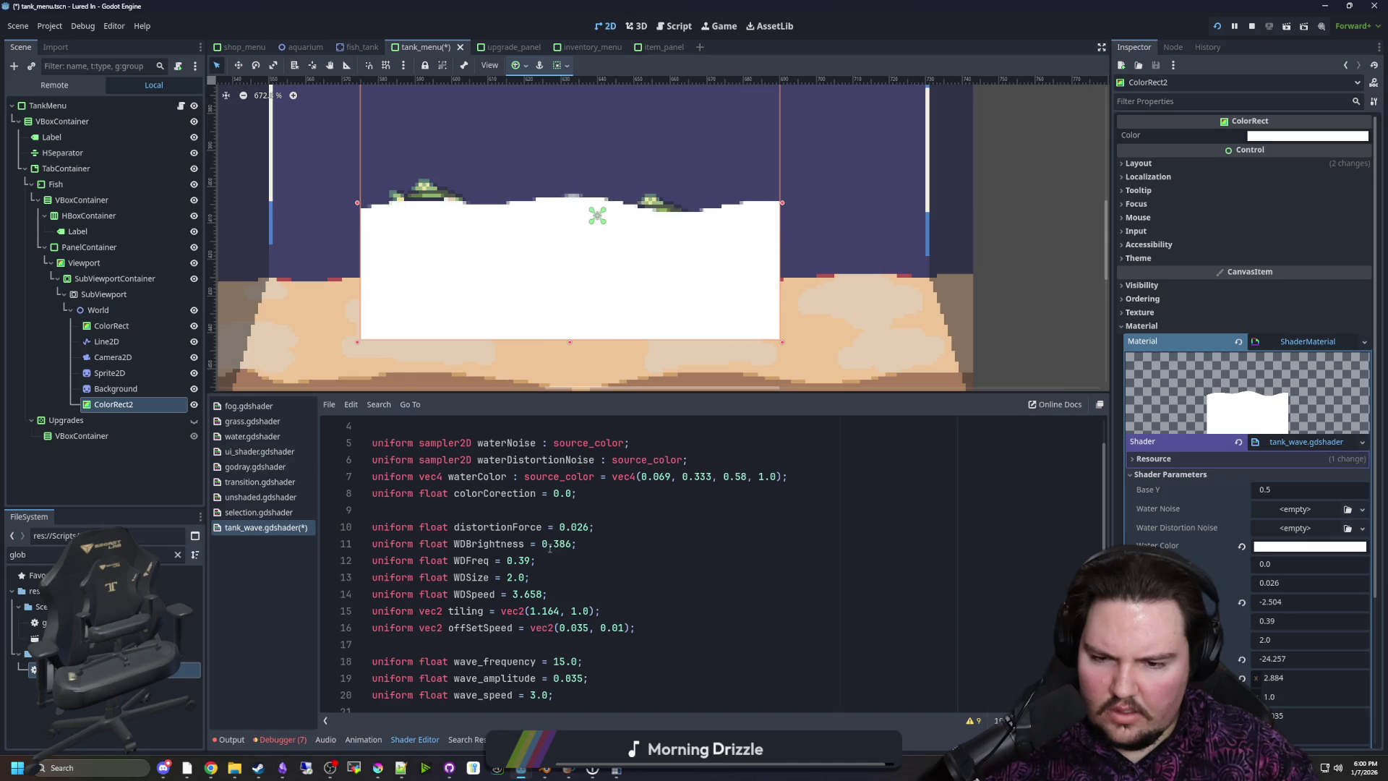
pyautogui.moveTo(571, 587); pyautogui.dragTo(626, 533)
pyautogui.press('BackSpace')
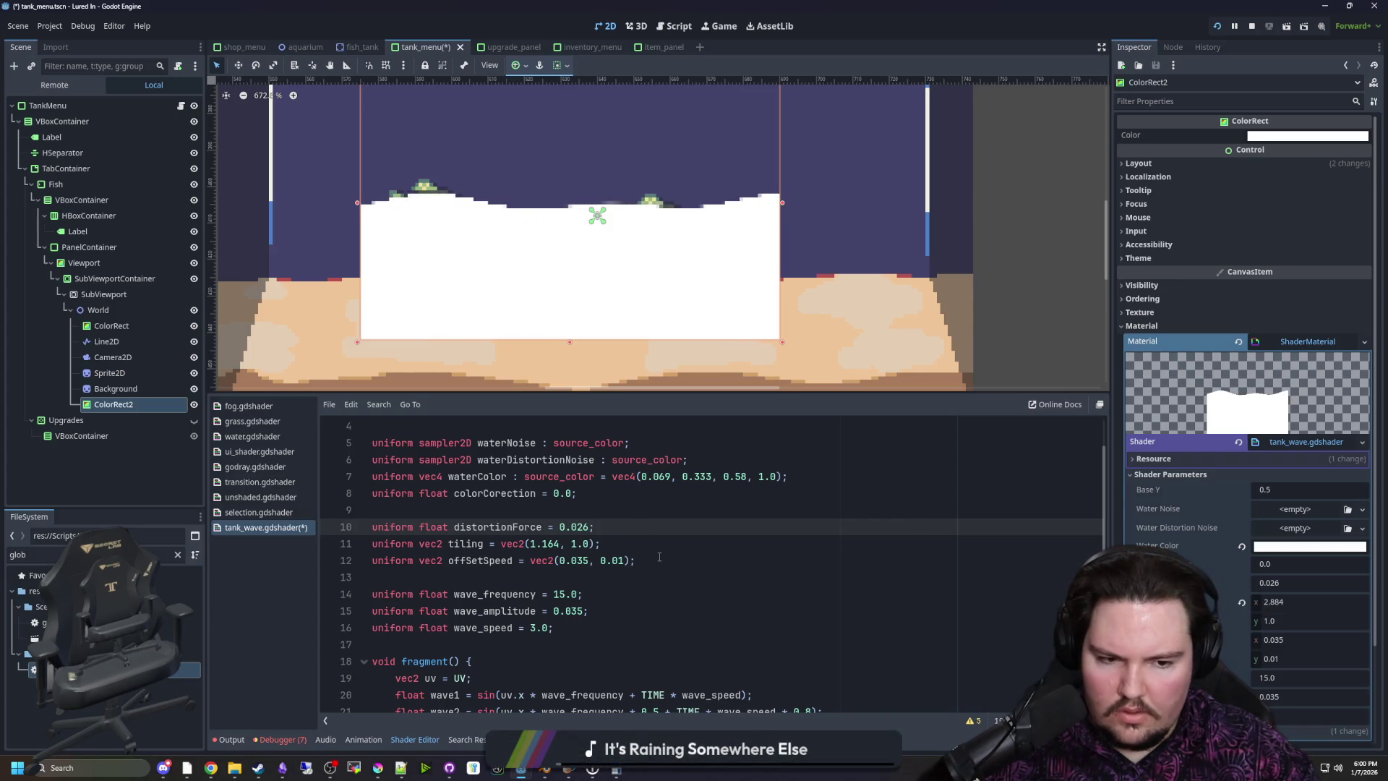
# Delete the distortionForce, tiling and offSetSpeed uniforms and the leftover blank line
pyautogui.moveTo(1279, 640); pyautogui.dragTo(1185, 640)
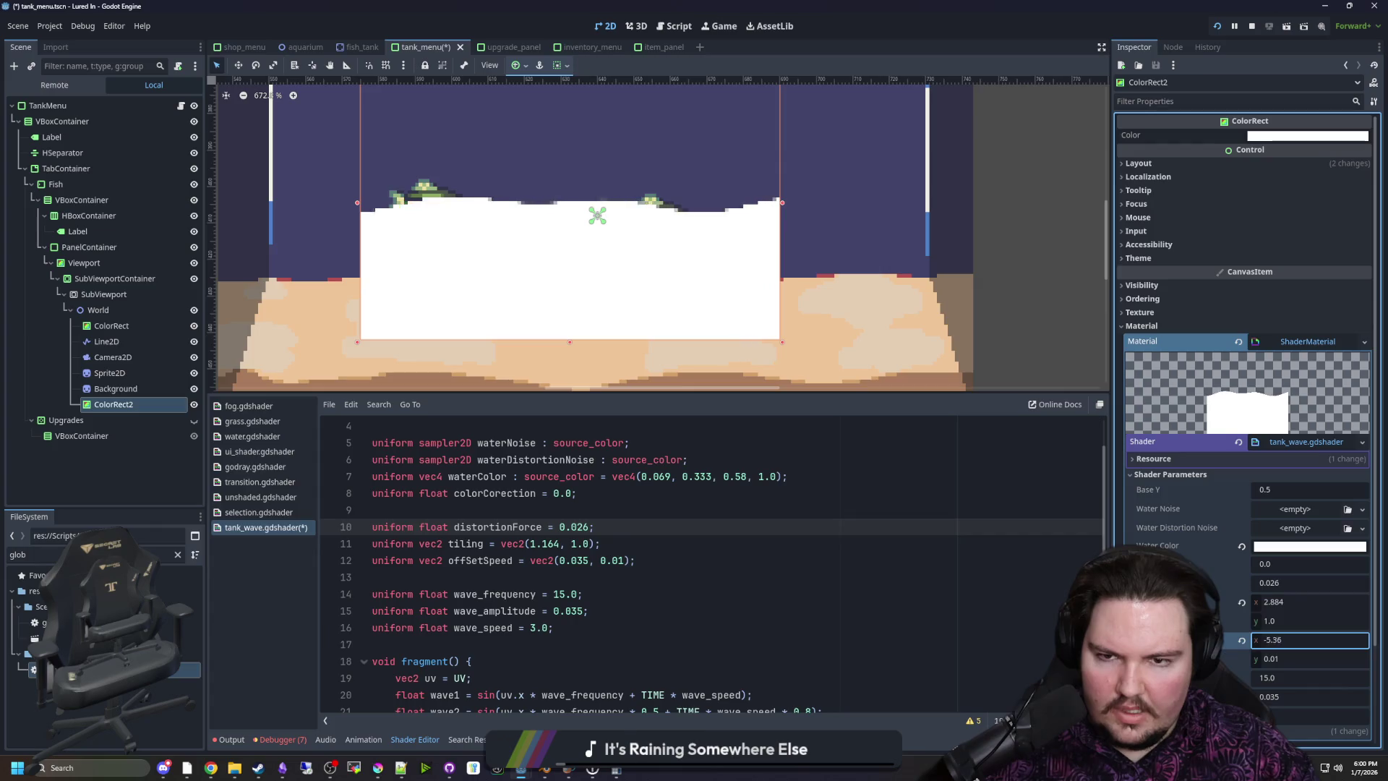
pyautogui.moveTo(634, 560); pyautogui.dragTo(442, 543)
pyautogui.moveTo(346, 526); pyautogui.dragTo(346, 526)
pyautogui.press('BackSpace')
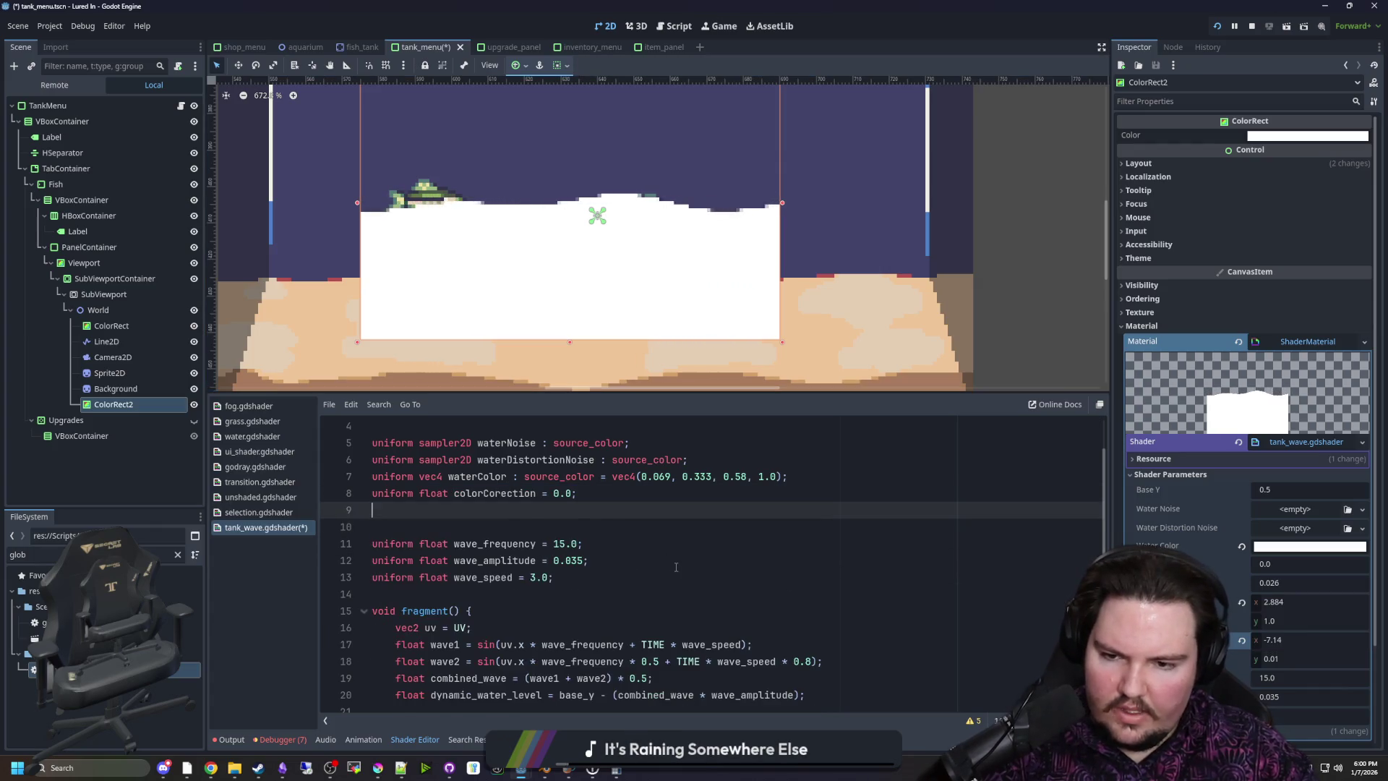
pyautogui.press('BackSpace')
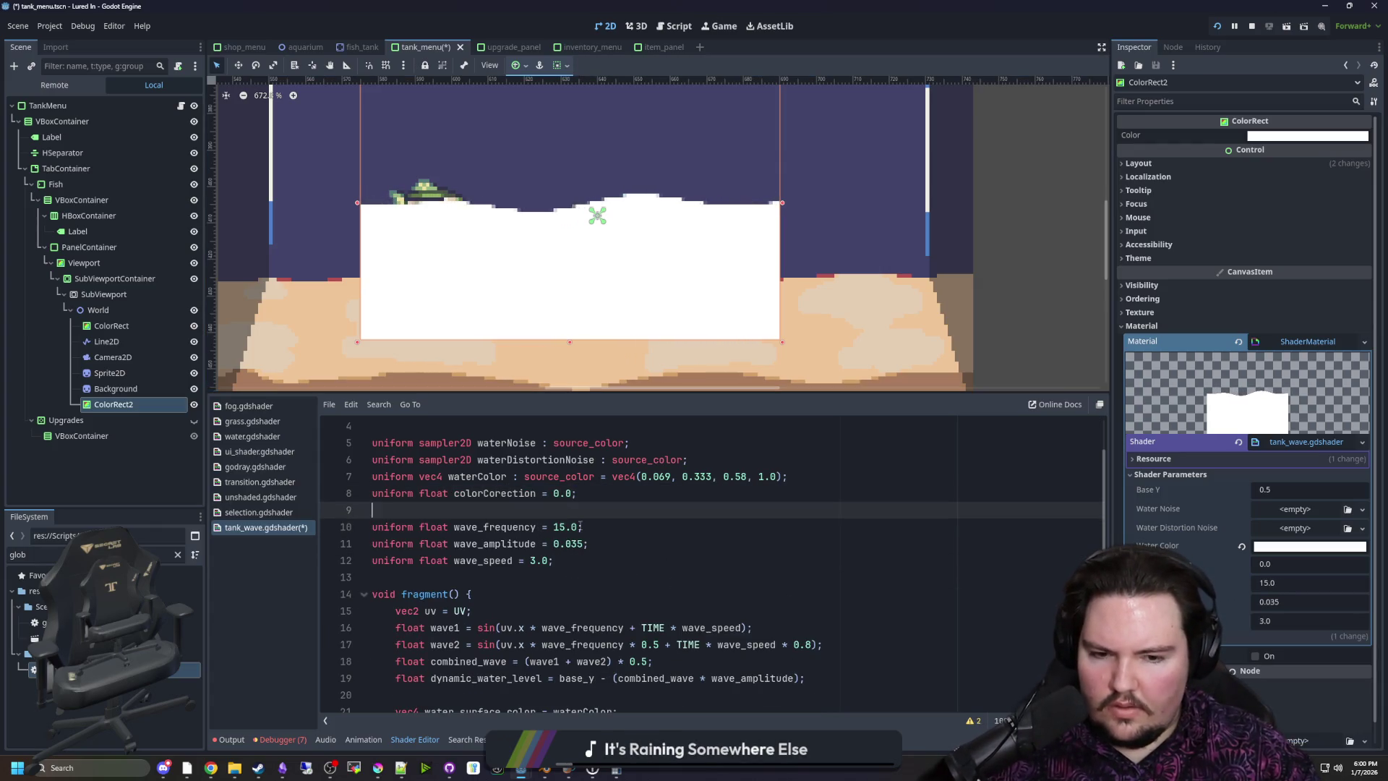
# Use waterColor instead of water_surface_color in the COLOR mix and delete lines 21–23
pyautogui.scroll(-3, 594, 606)
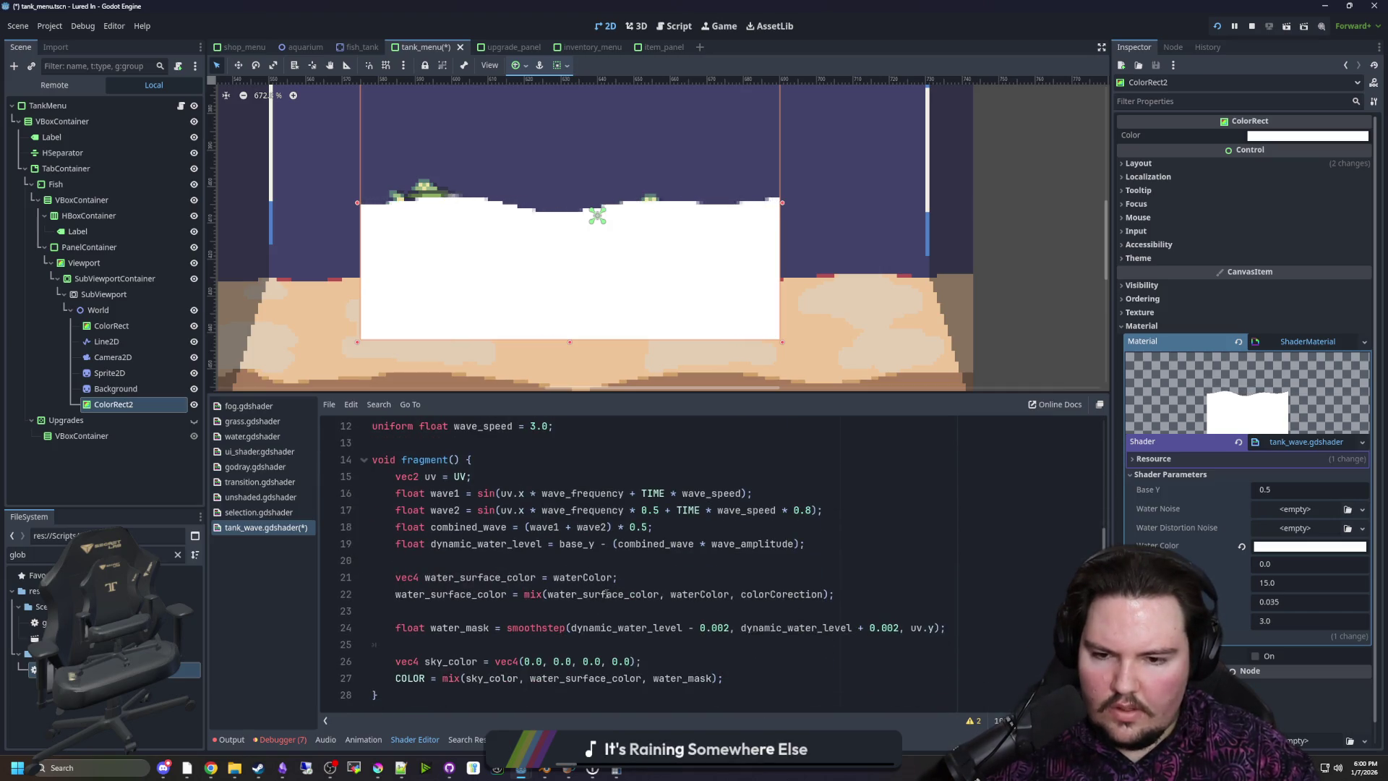
pyautogui.scroll(4, 576, 561)
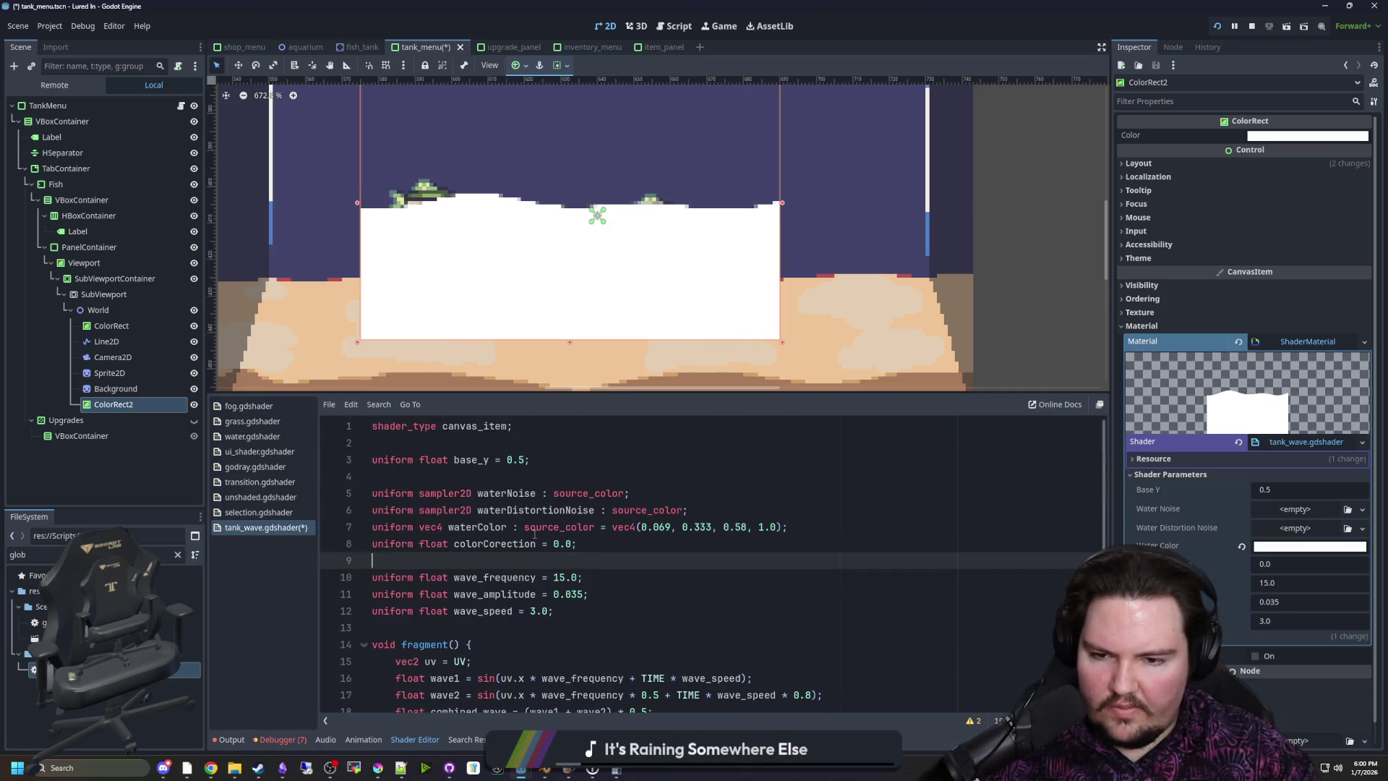
pyautogui.scroll(-4, 534, 533)
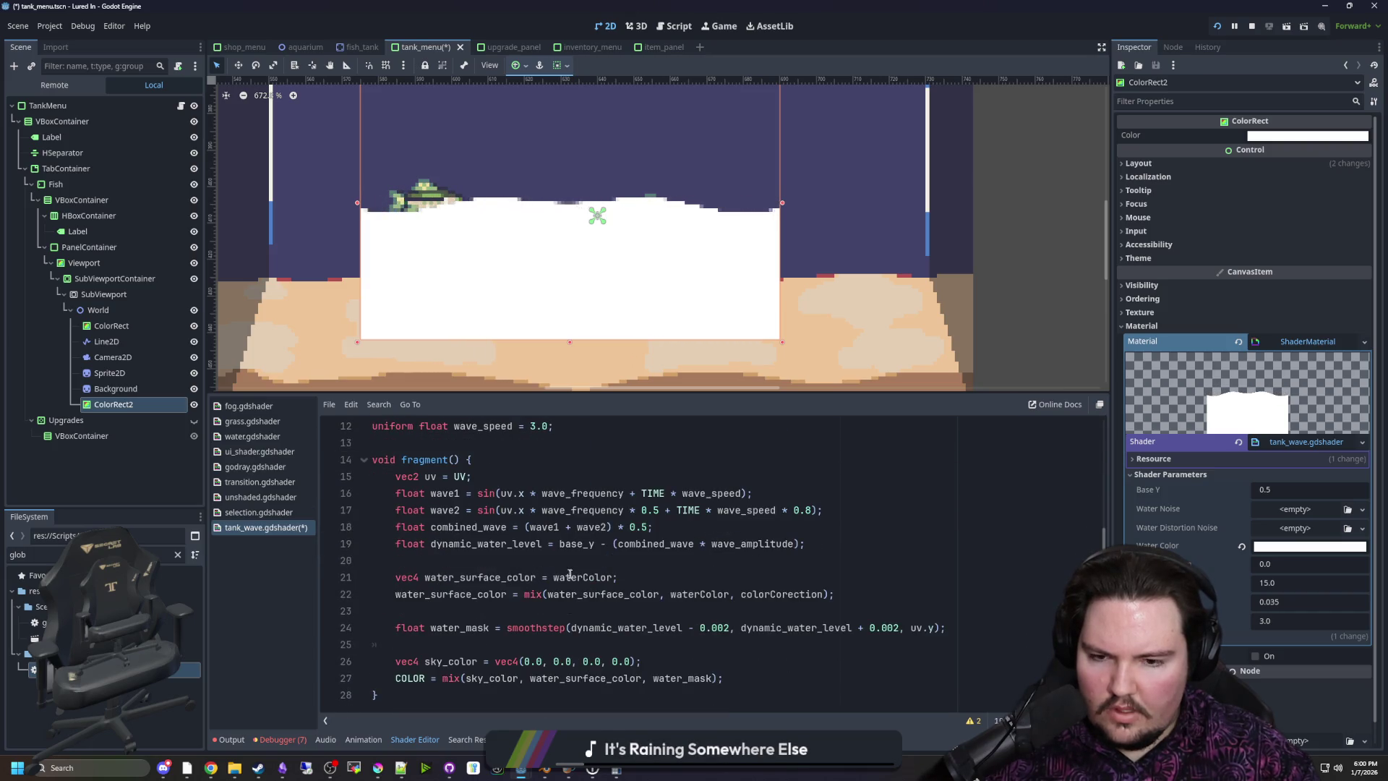
pyautogui.doubleClick(570, 577)
pyautogui.click(858, 592)
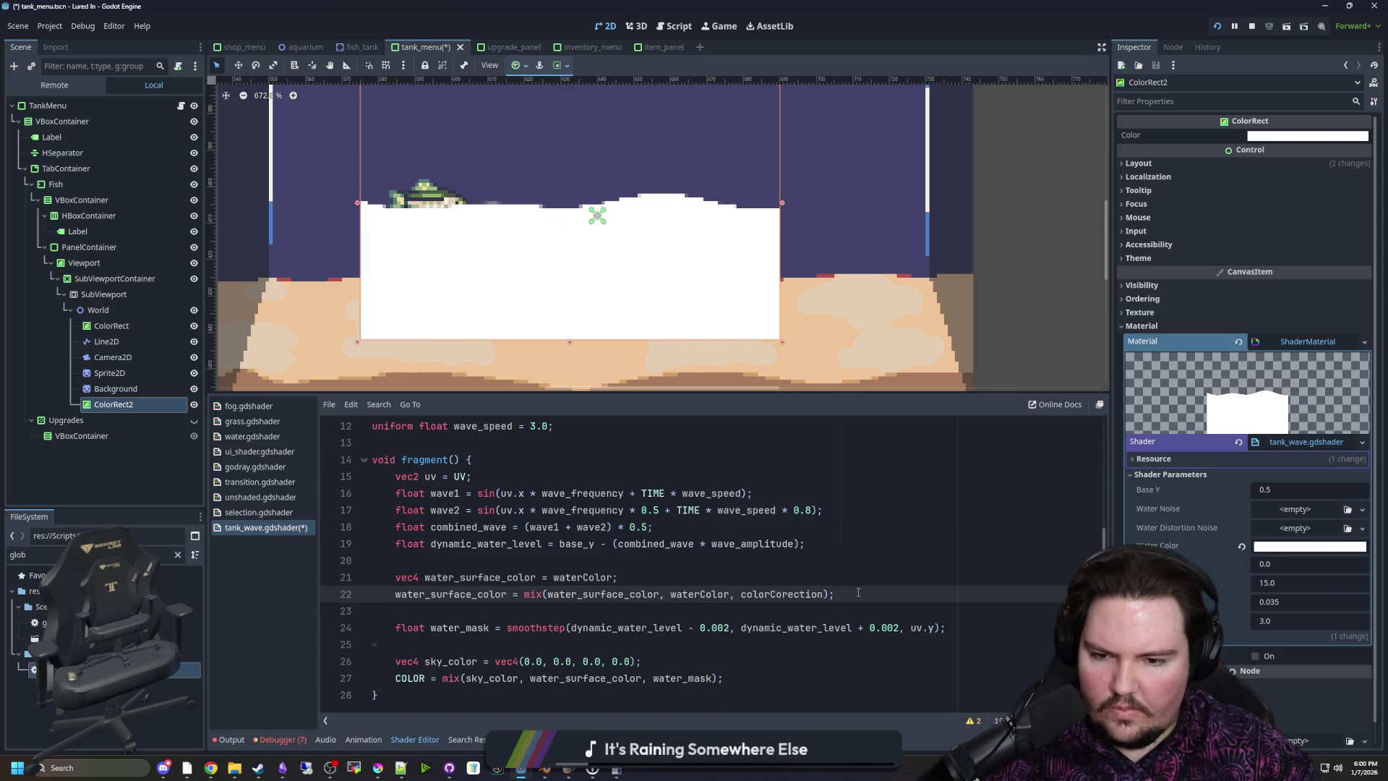
pyautogui.doubleClick(589, 578)
pyautogui.hotkey('ctrl', 'c')
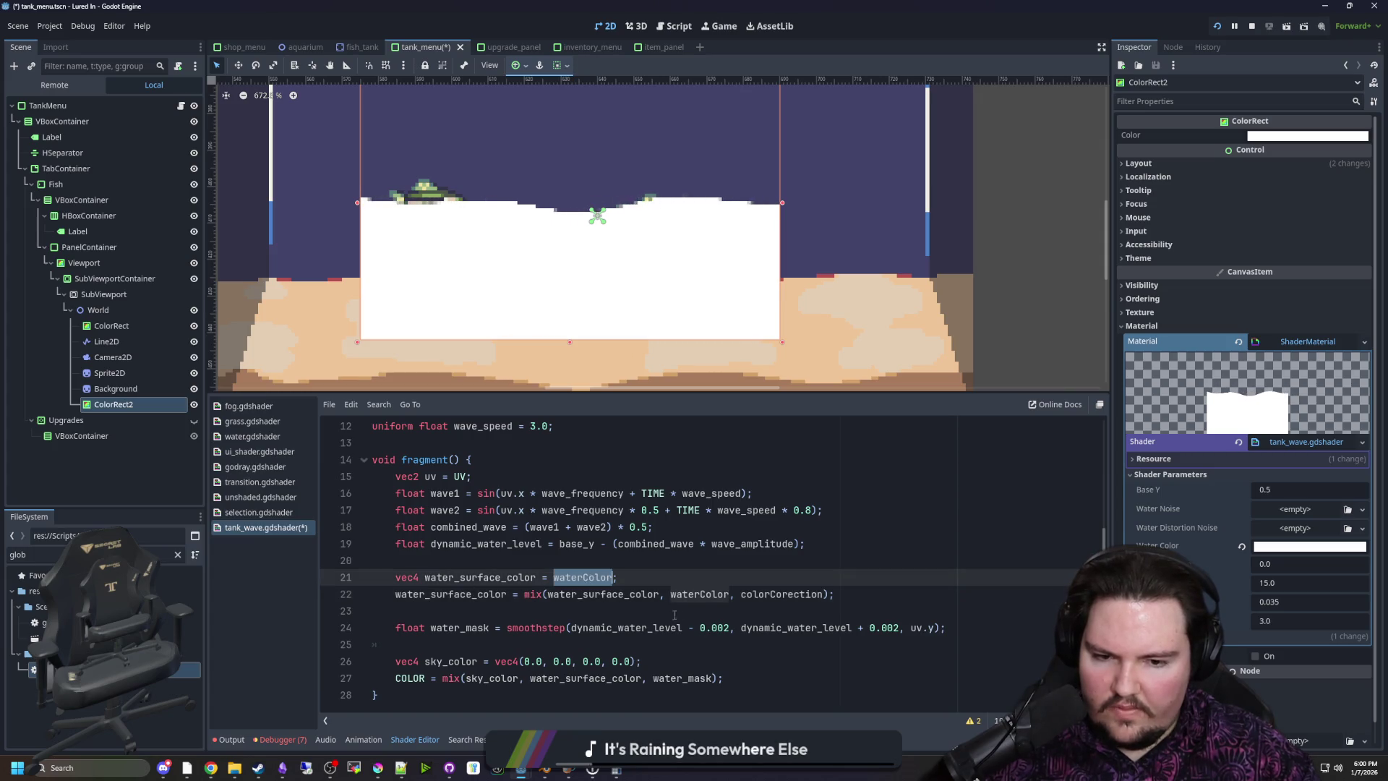
pyautogui.doubleClick(586, 678)
pyautogui.hotkey('ctrl', 'v')
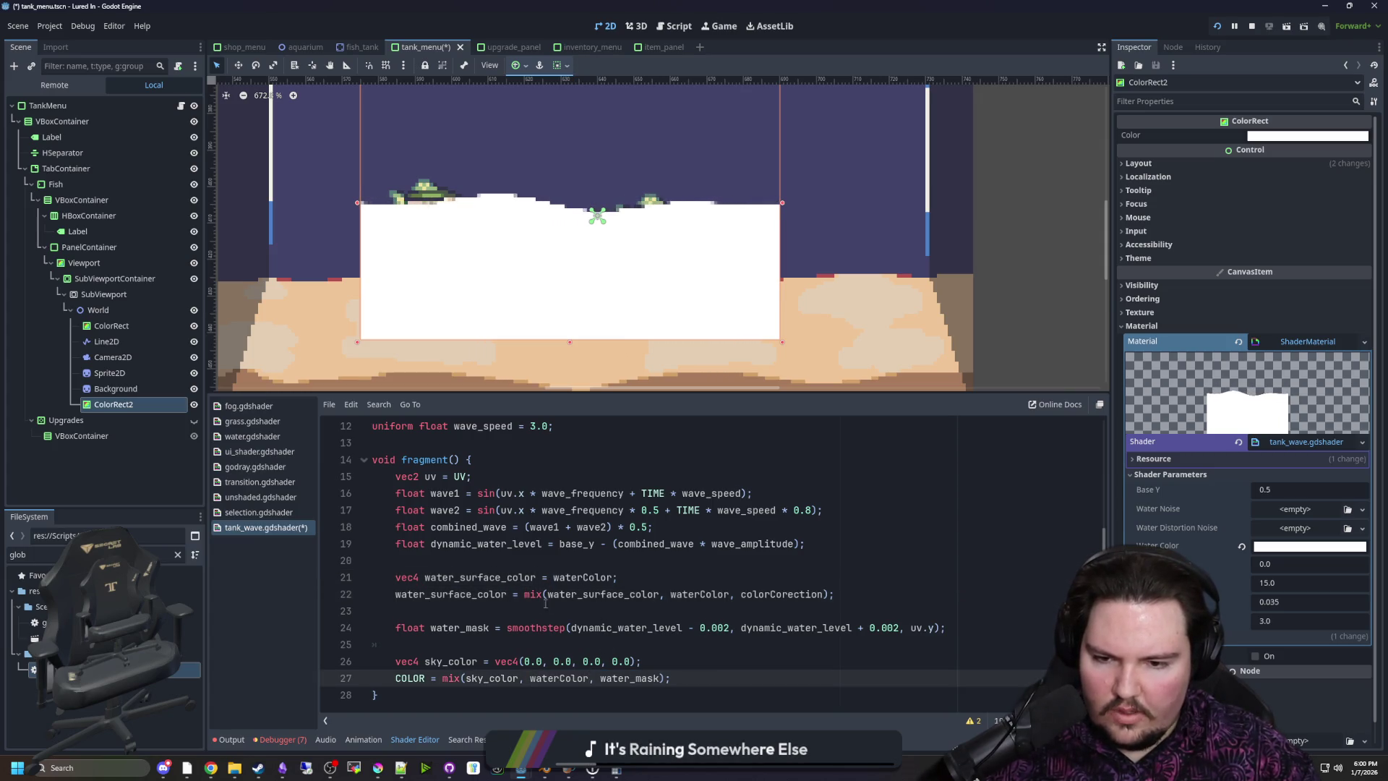
pyautogui.moveTo(546, 610); pyautogui.dragTo(537, 568)
pyautogui.press('BackSpace')
pyautogui.press('BackSpace')
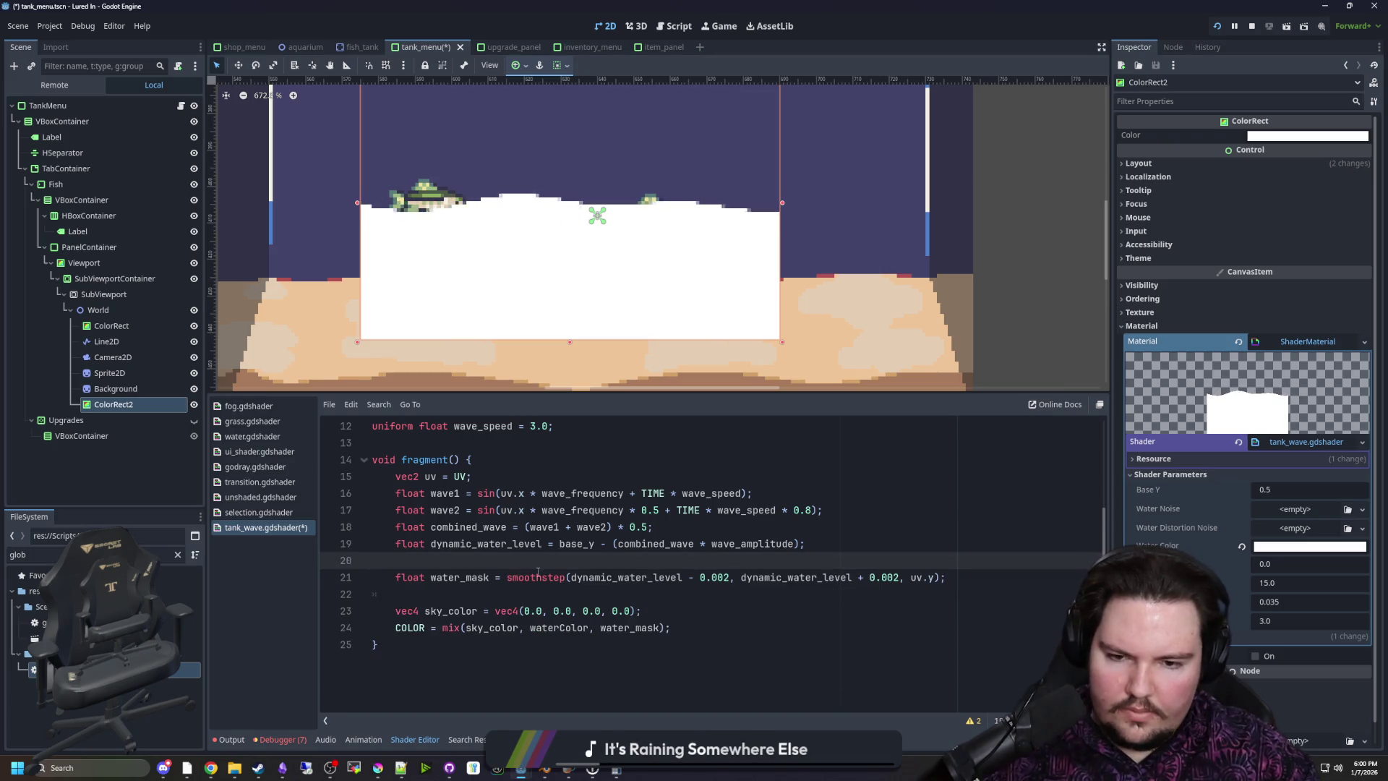
# Move vec4(0.0, 0.0, 0.0, 0.0) from the sky_color line into mix() in place of sky_color
pyautogui.scroll(4, 532, 563)
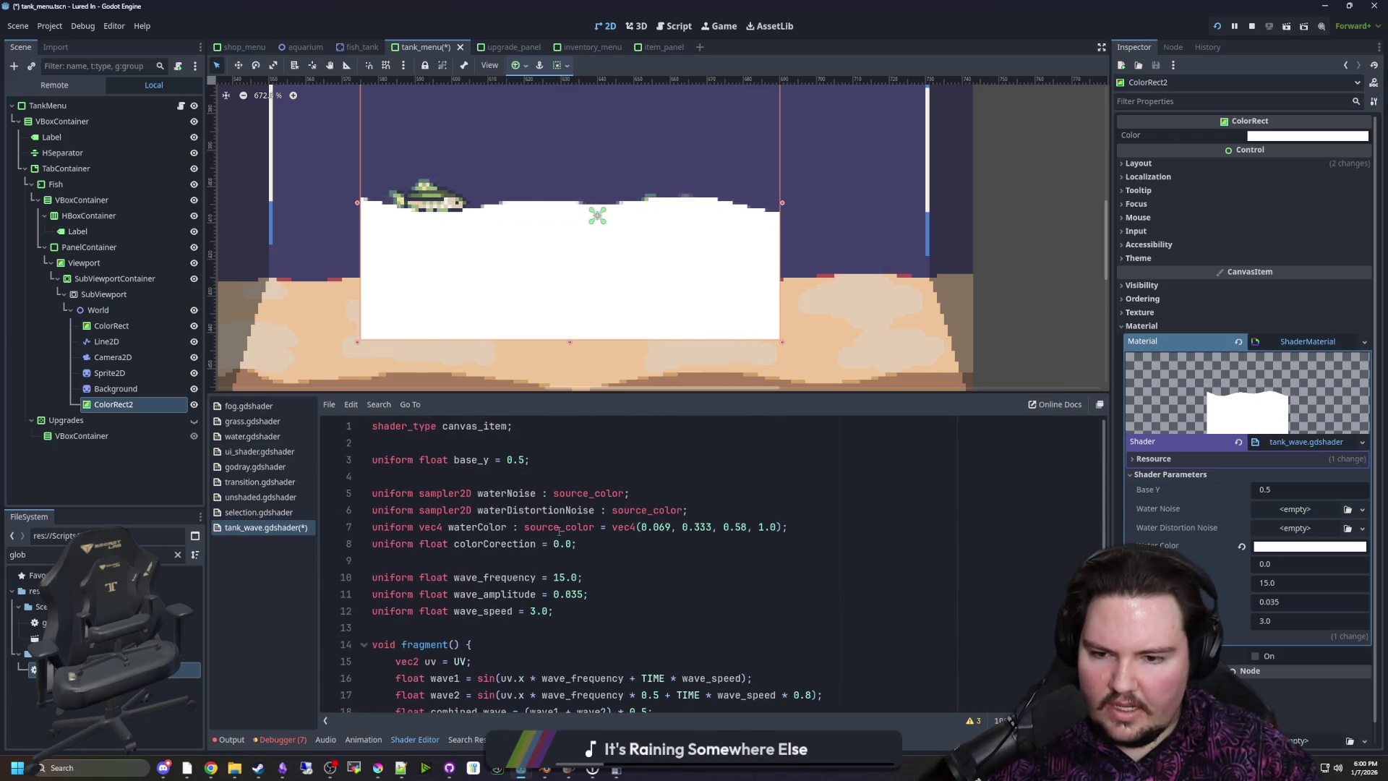
pyautogui.scroll(-2, 557, 550)
pyautogui.scroll(-1, 557, 549)
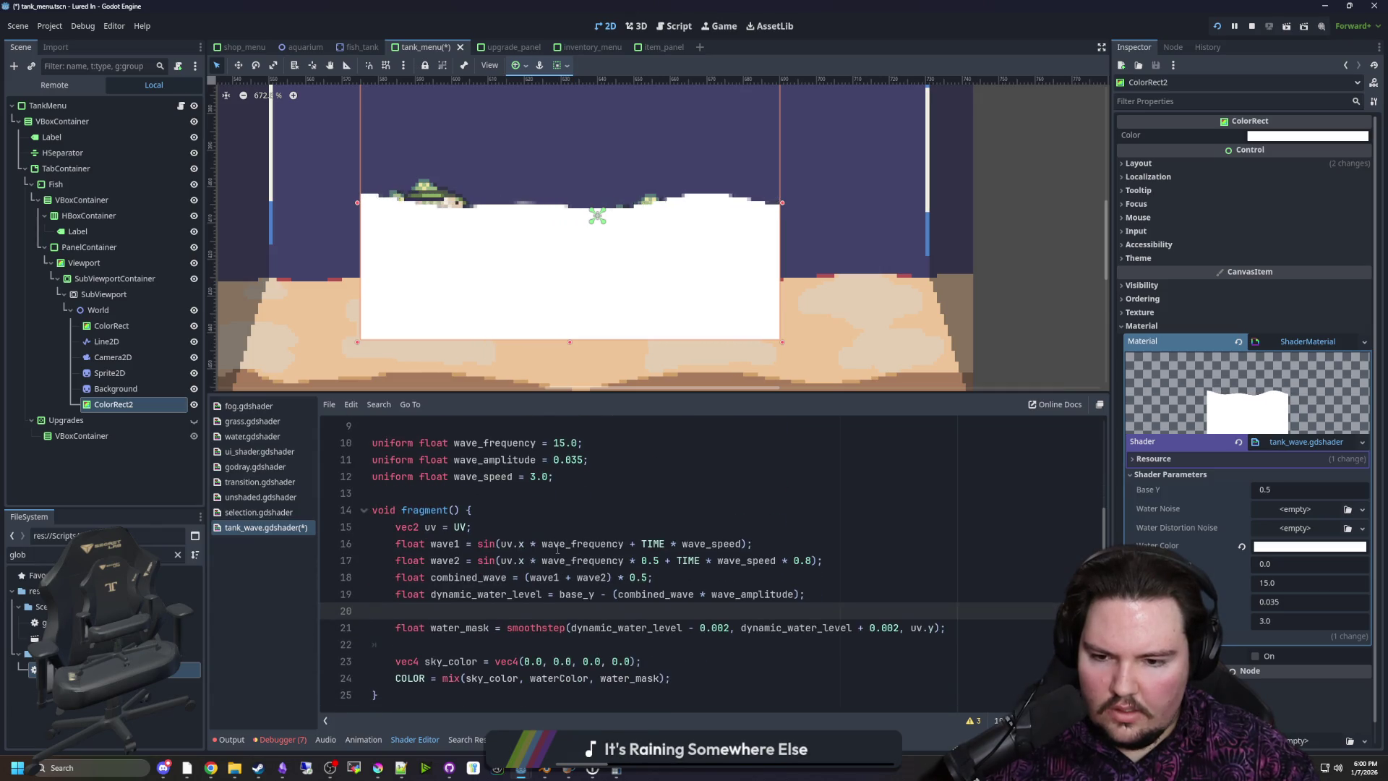
pyautogui.moveTo(632, 661); pyautogui.dragTo(515, 661)
pyautogui.click(499, 661)
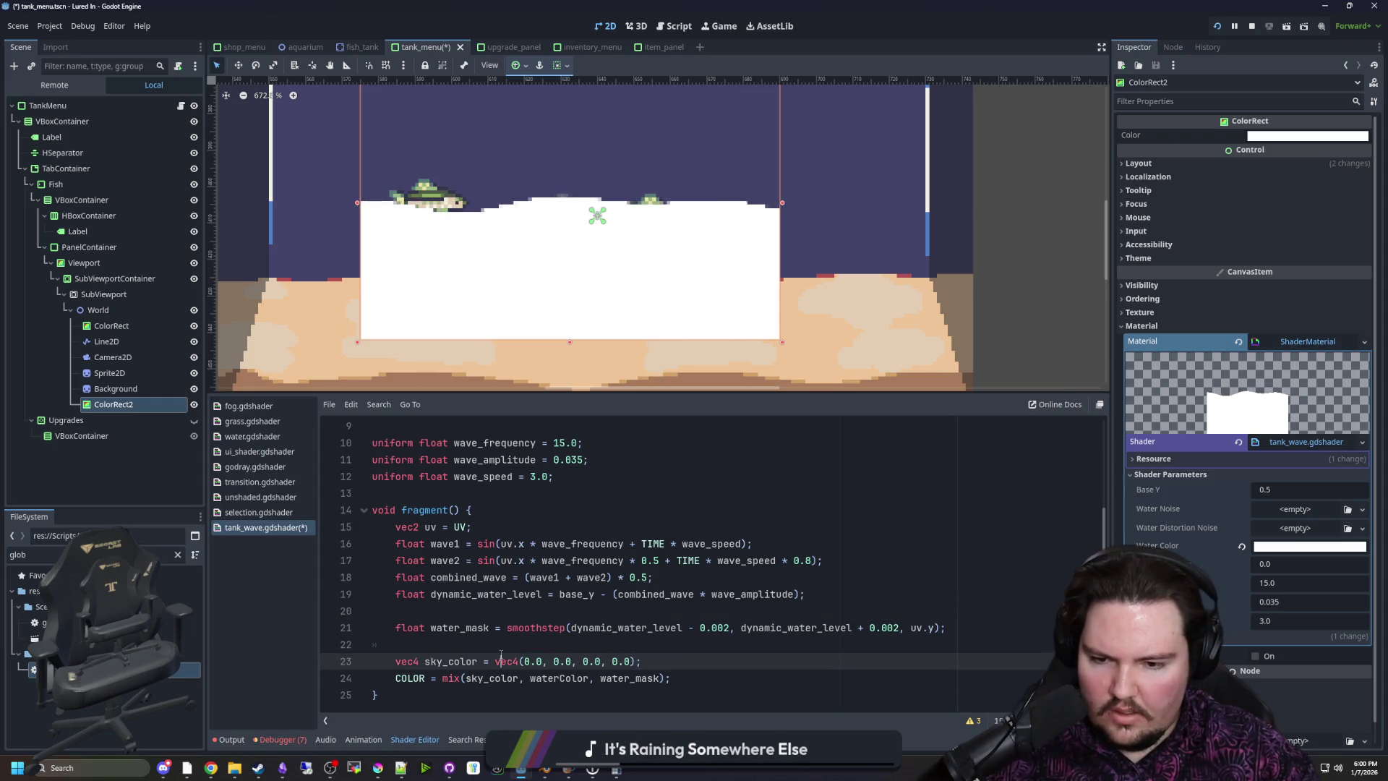
pyautogui.moveTo(496, 661); pyautogui.dragTo(639, 662)
pyautogui.hotkey('ctrl', 'c')
pyautogui.press('BackSpace')
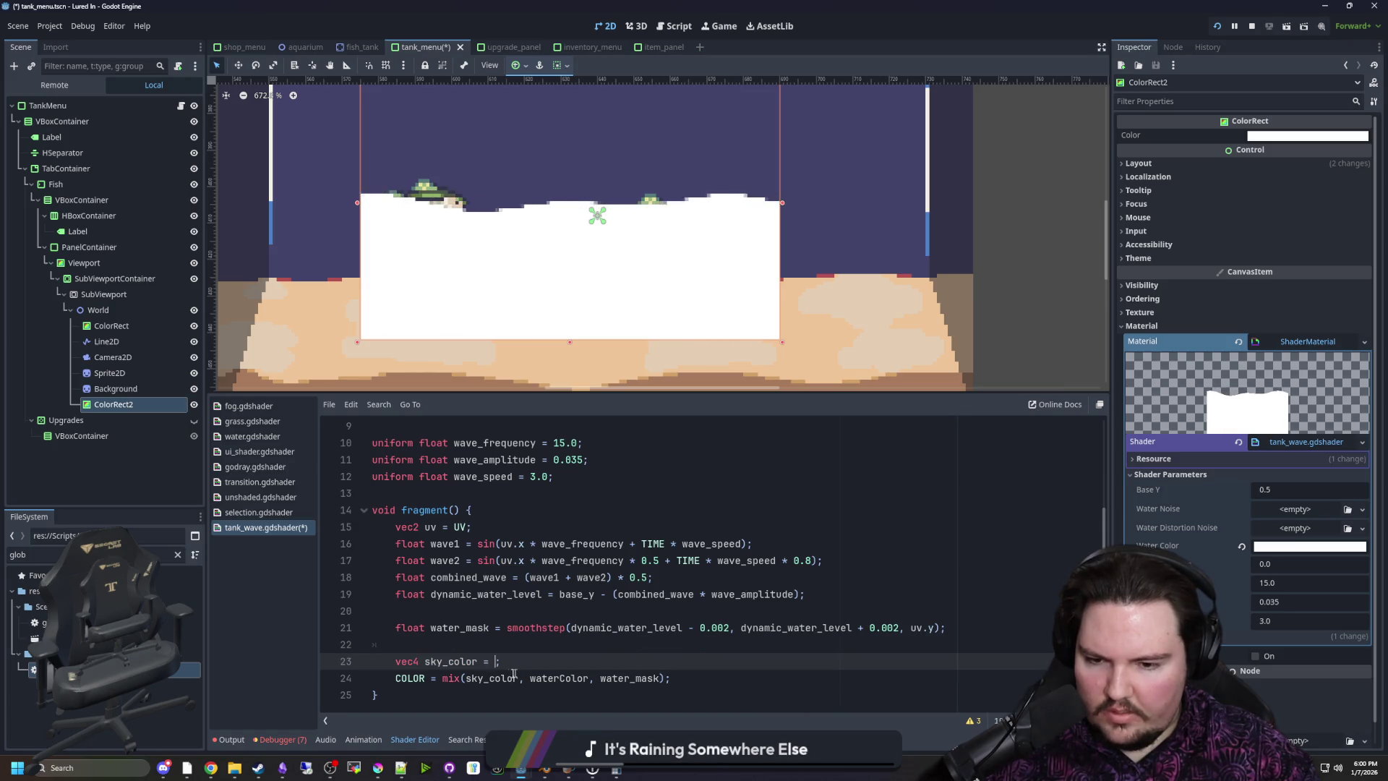
pyautogui.doubleClick(498, 678)
pyautogui.hotkey('ctrl', 'v')
# Delete the now-empty sky_color declaration and save with Ctrl+S
pyautogui.moveTo(503, 661); pyautogui.dragTo(371, 661)
pyautogui.press('BackSpace')
pyautogui.press('BackSpace')
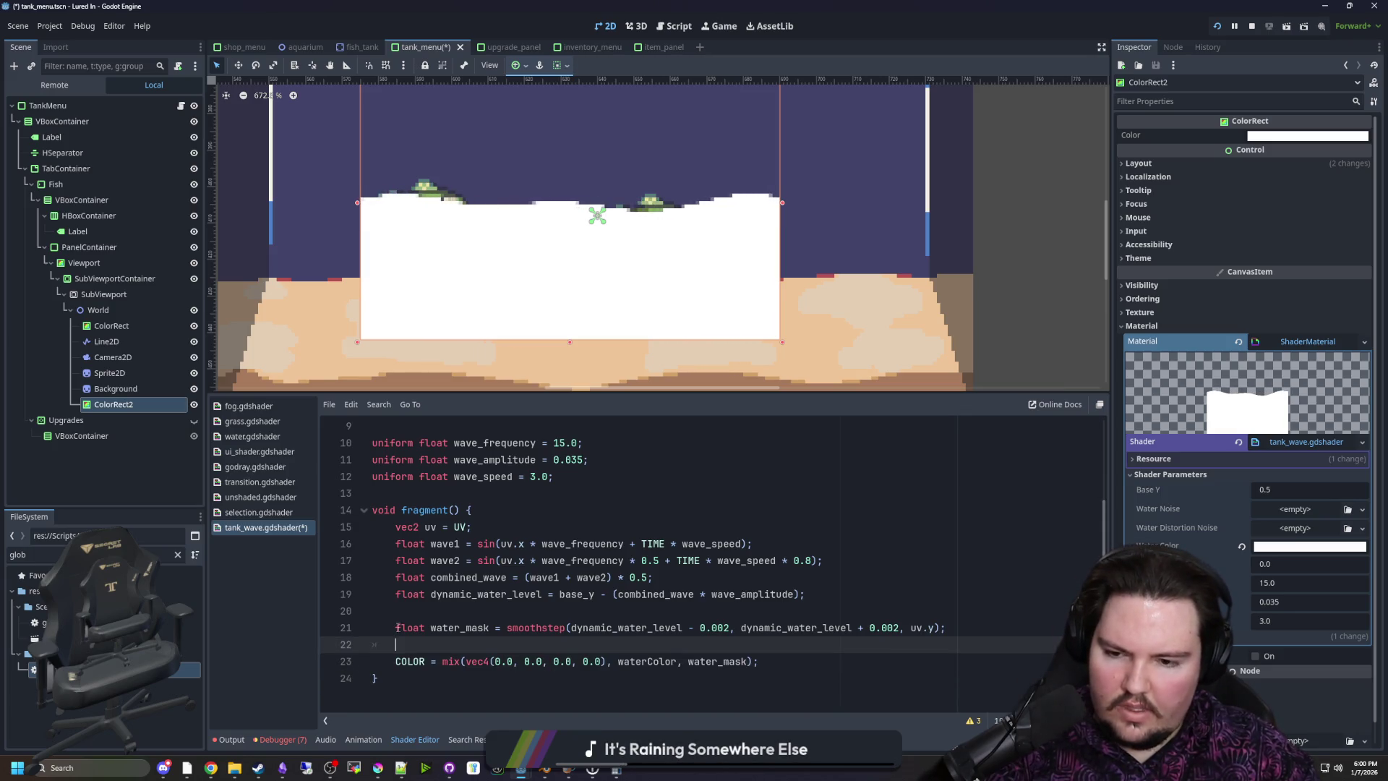
pyautogui.click(425, 614)
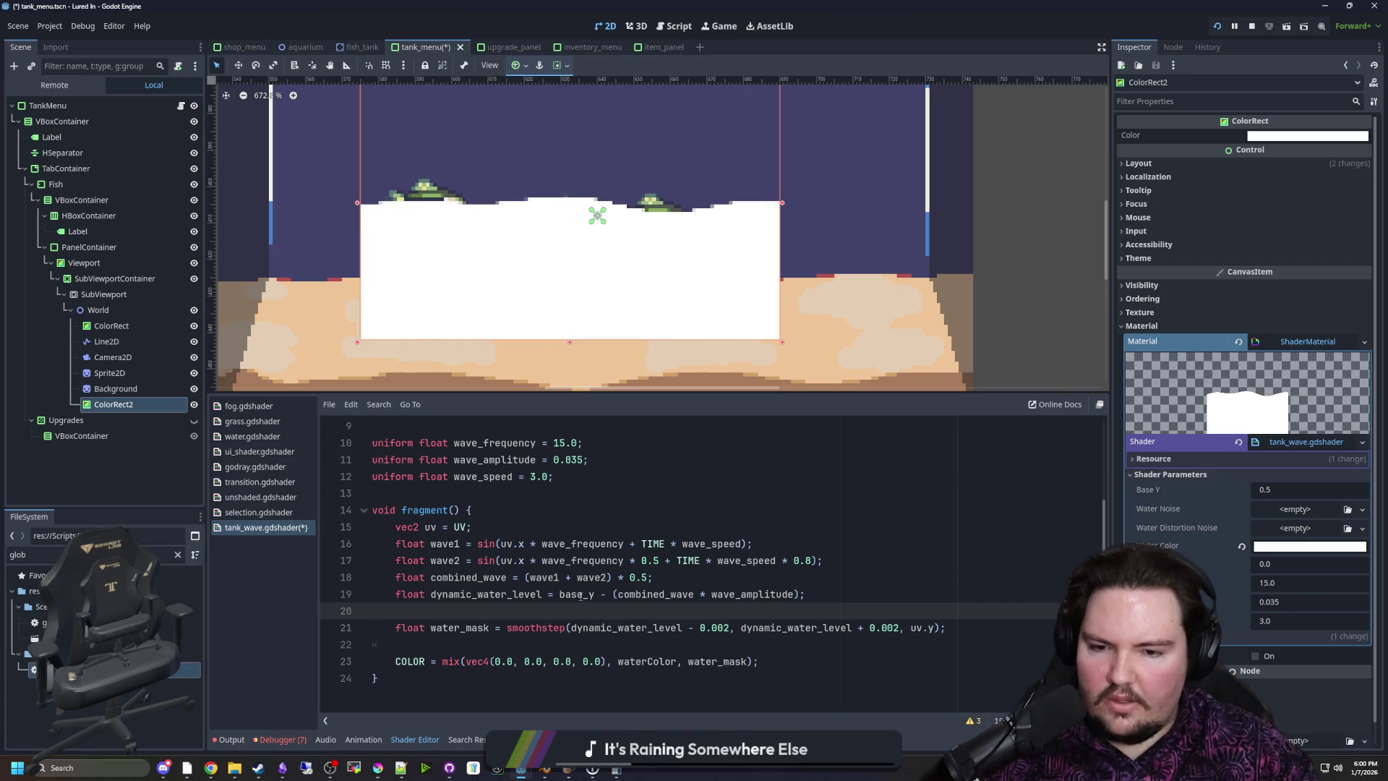
pyautogui.hotkey('ctrl', 's')
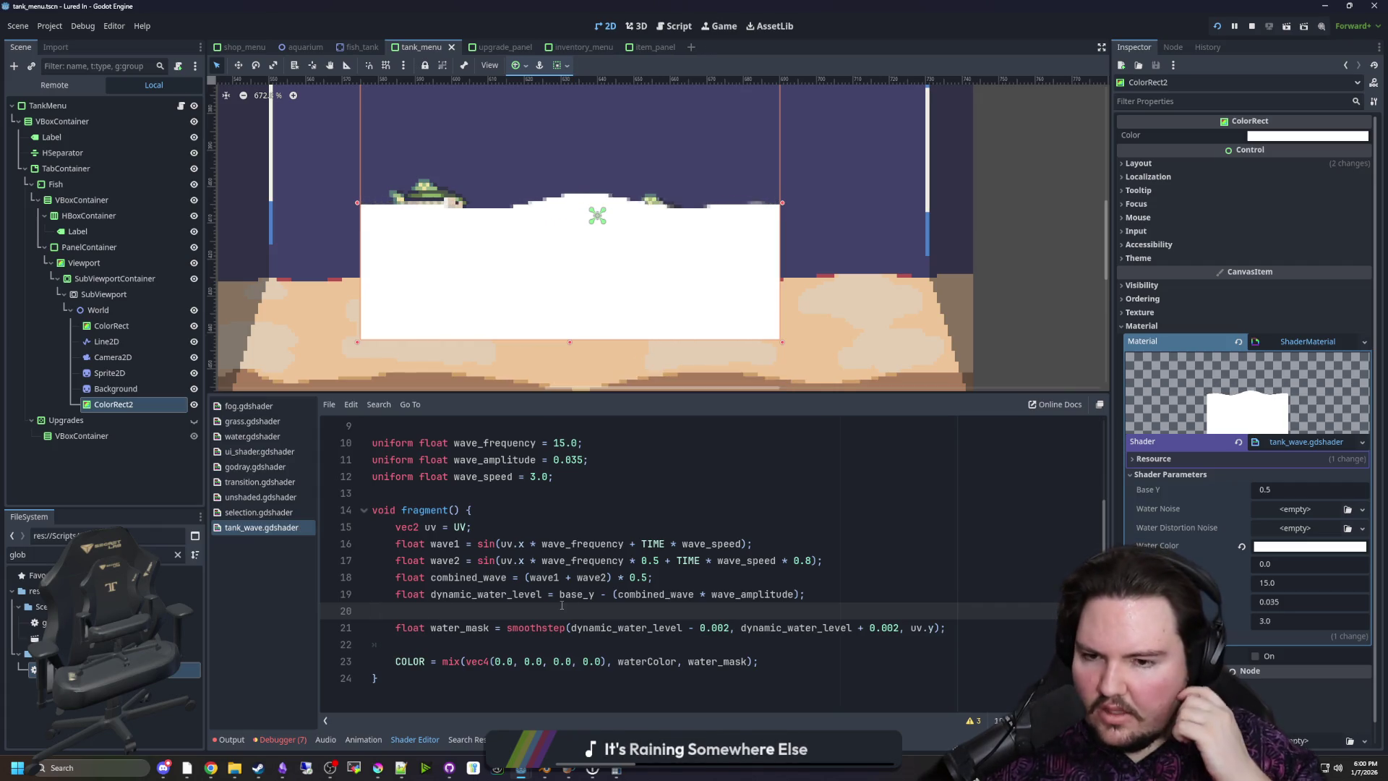
# Delete the waterNoise, waterDistortionNoise and colorCorection uniform declarations from tank_wave.gdshader
pyautogui.scroll(3, 561, 604)
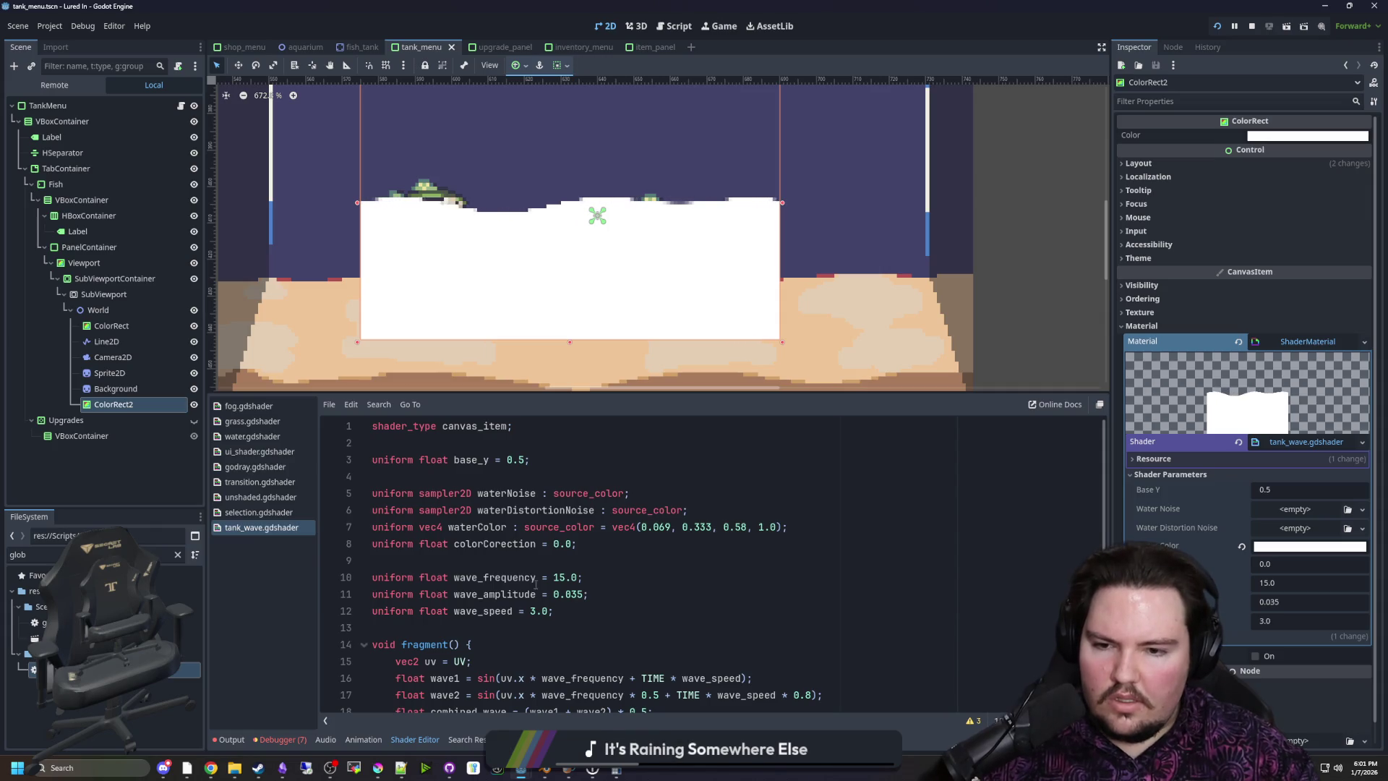
pyautogui.moveTo(696, 516); pyautogui.dragTo(372, 493)
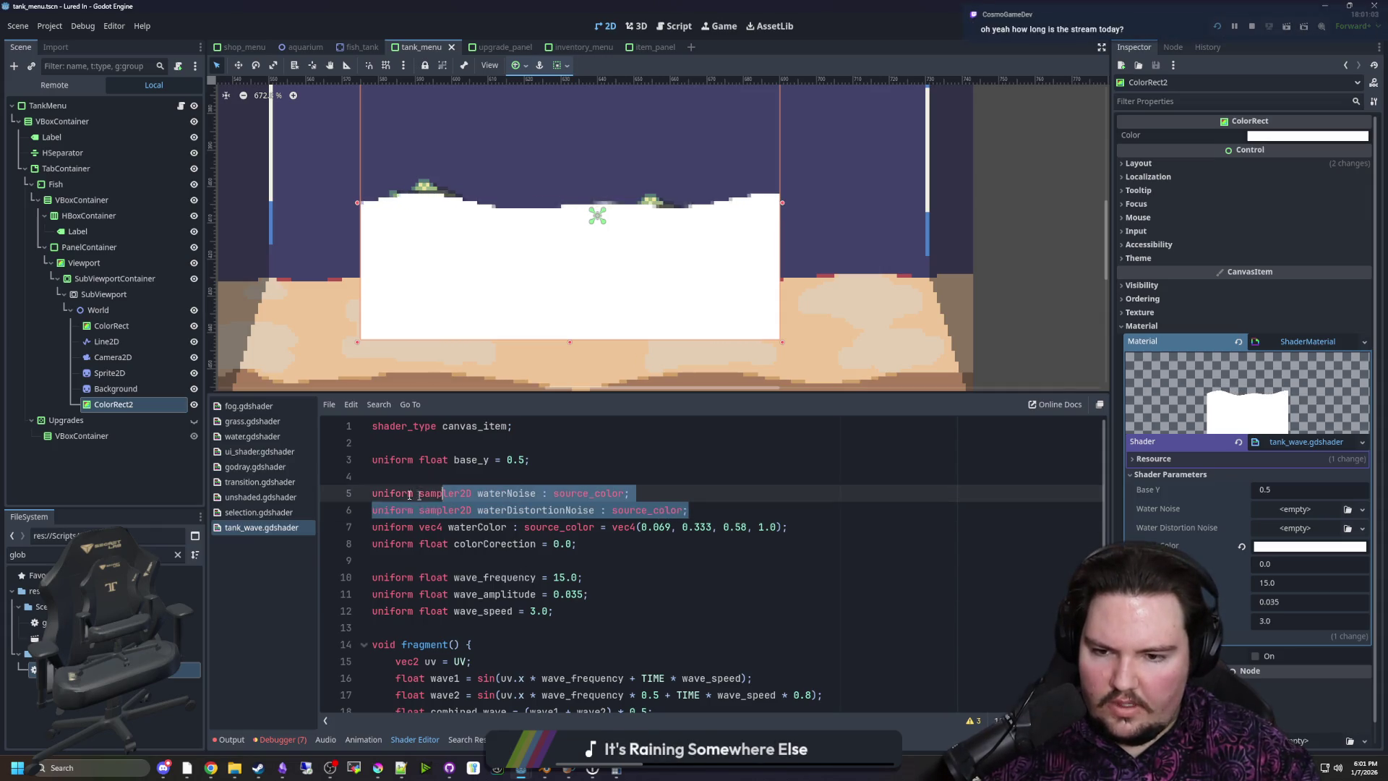
pyautogui.press('BackSpace')
pyautogui.press('BackSpace')
pyautogui.tripleClick(588, 507)
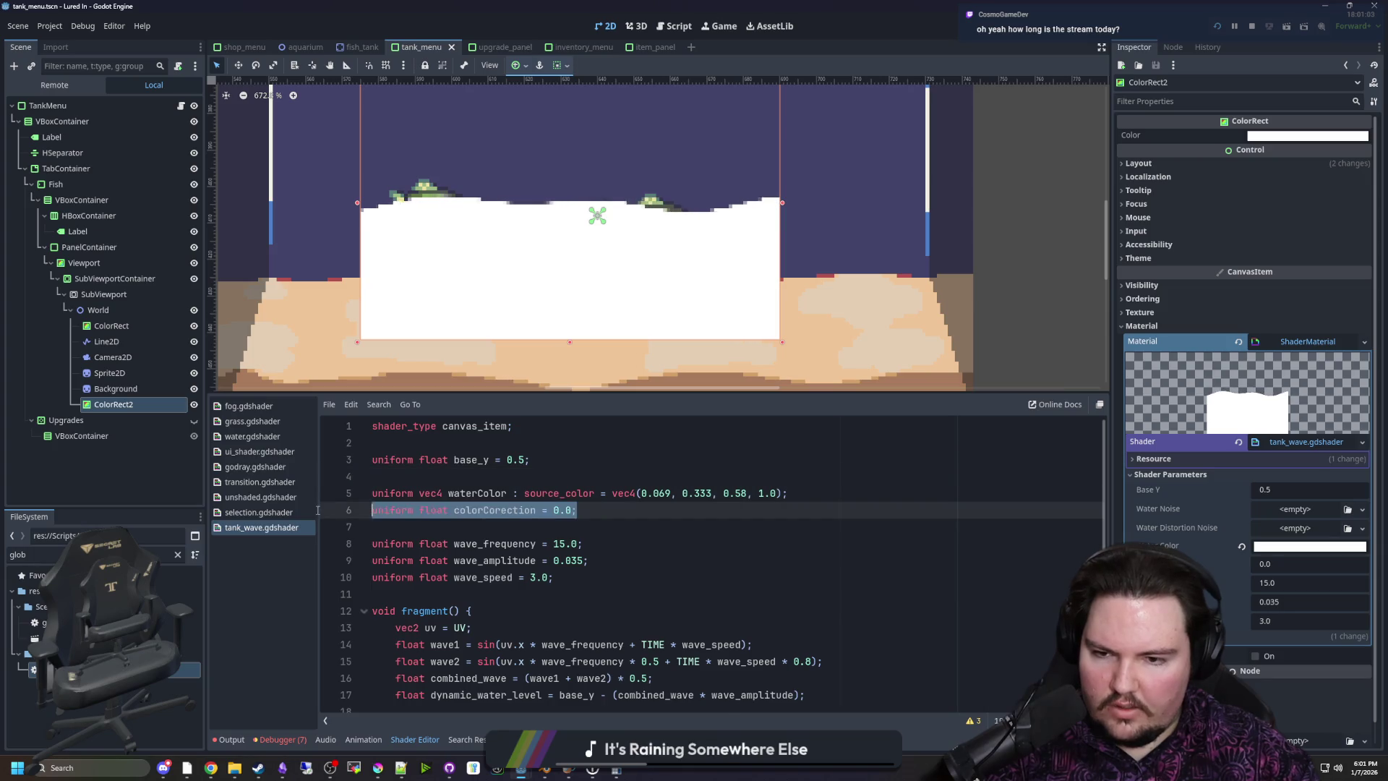
pyautogui.press('BackSpace')
pyautogui.press('BackSpace')
pyautogui.scroll(-1, 528, 520)
pyautogui.click(529, 538)
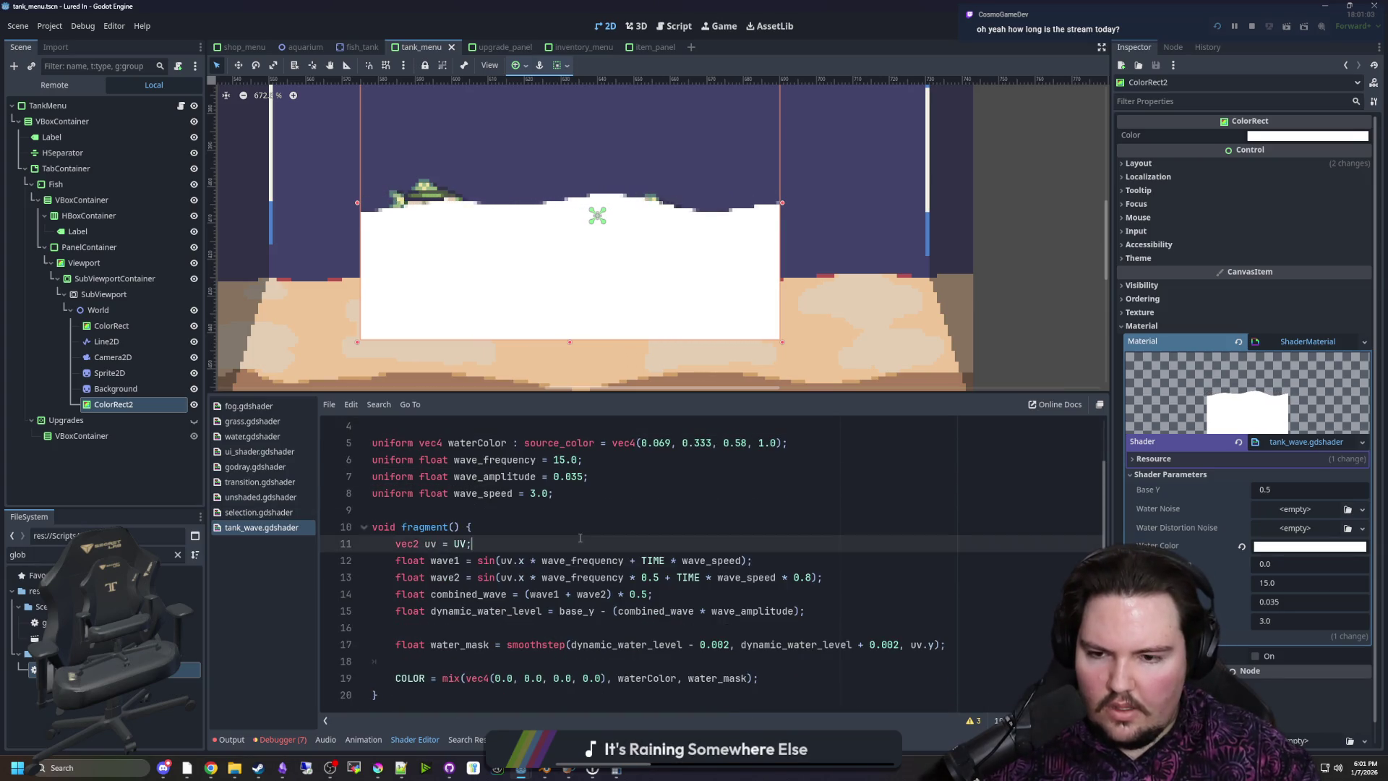
pyautogui.click(456, 510)
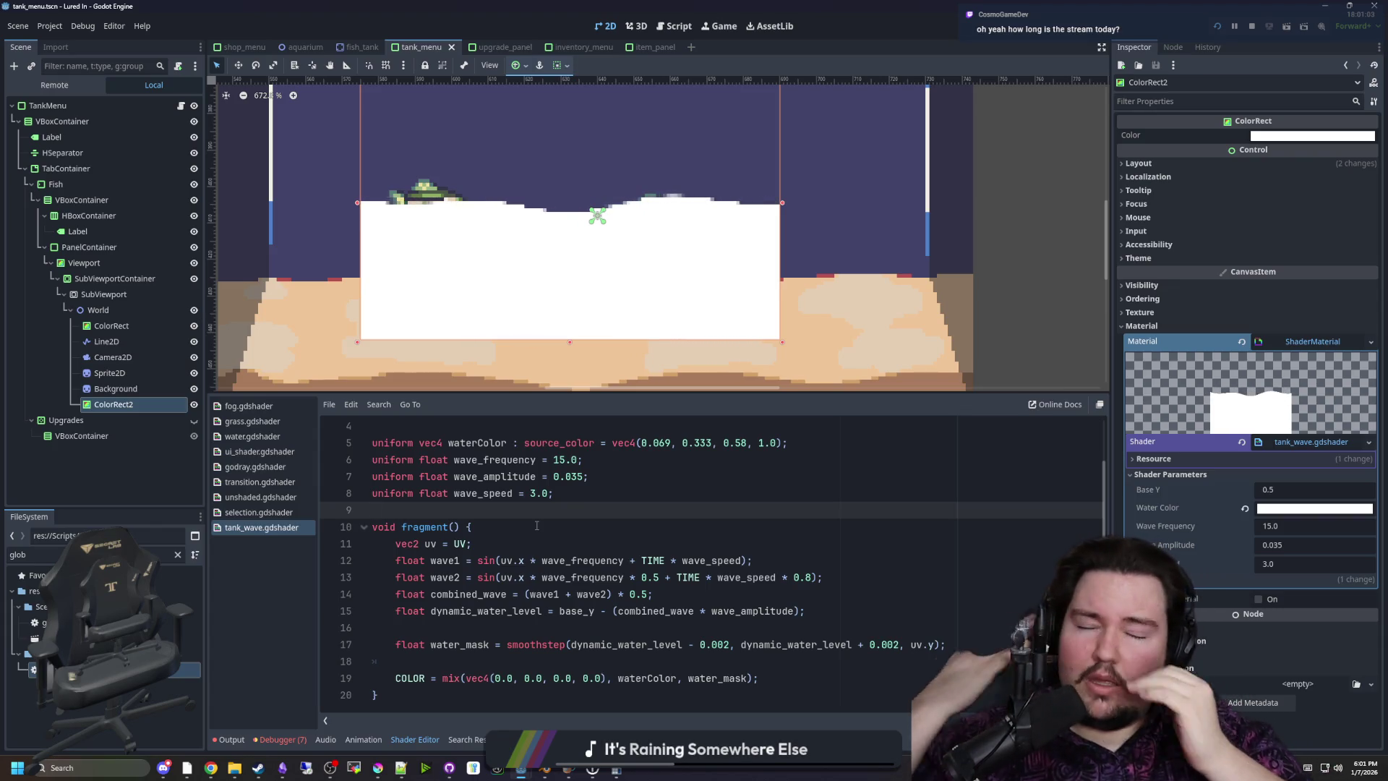
pyautogui.click(536, 526)
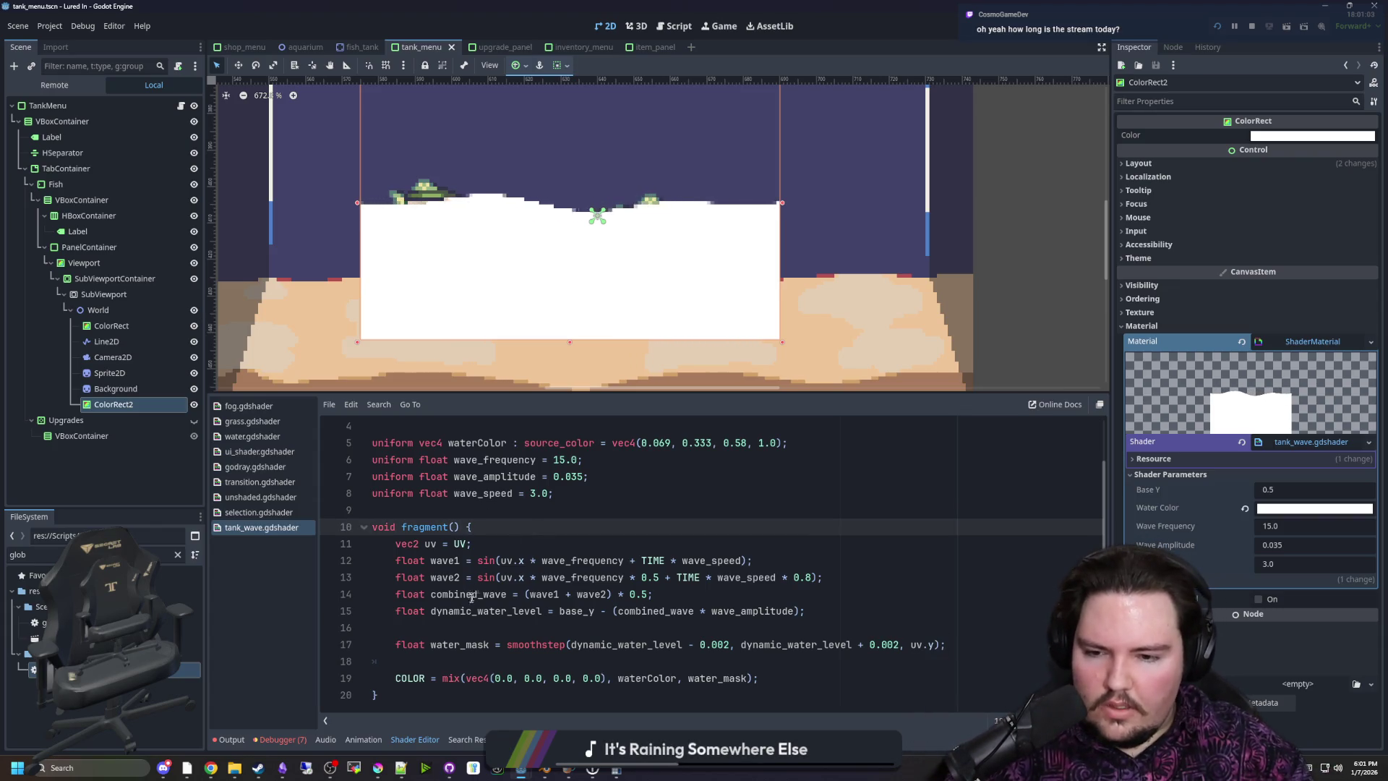
pyautogui.click(445, 627)
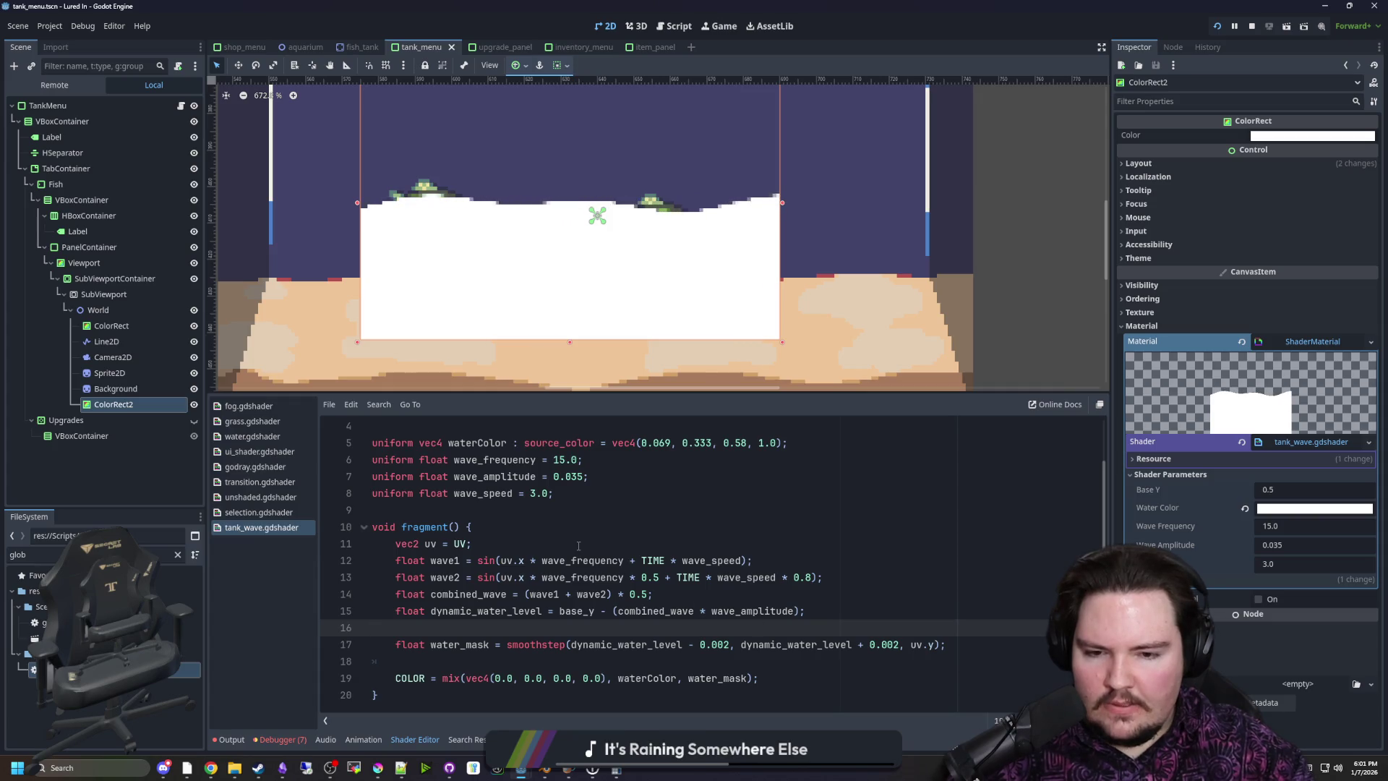
pyautogui.moveTo(498, 561); pyautogui.dragTo(658, 576)
pyautogui.click(658, 576)
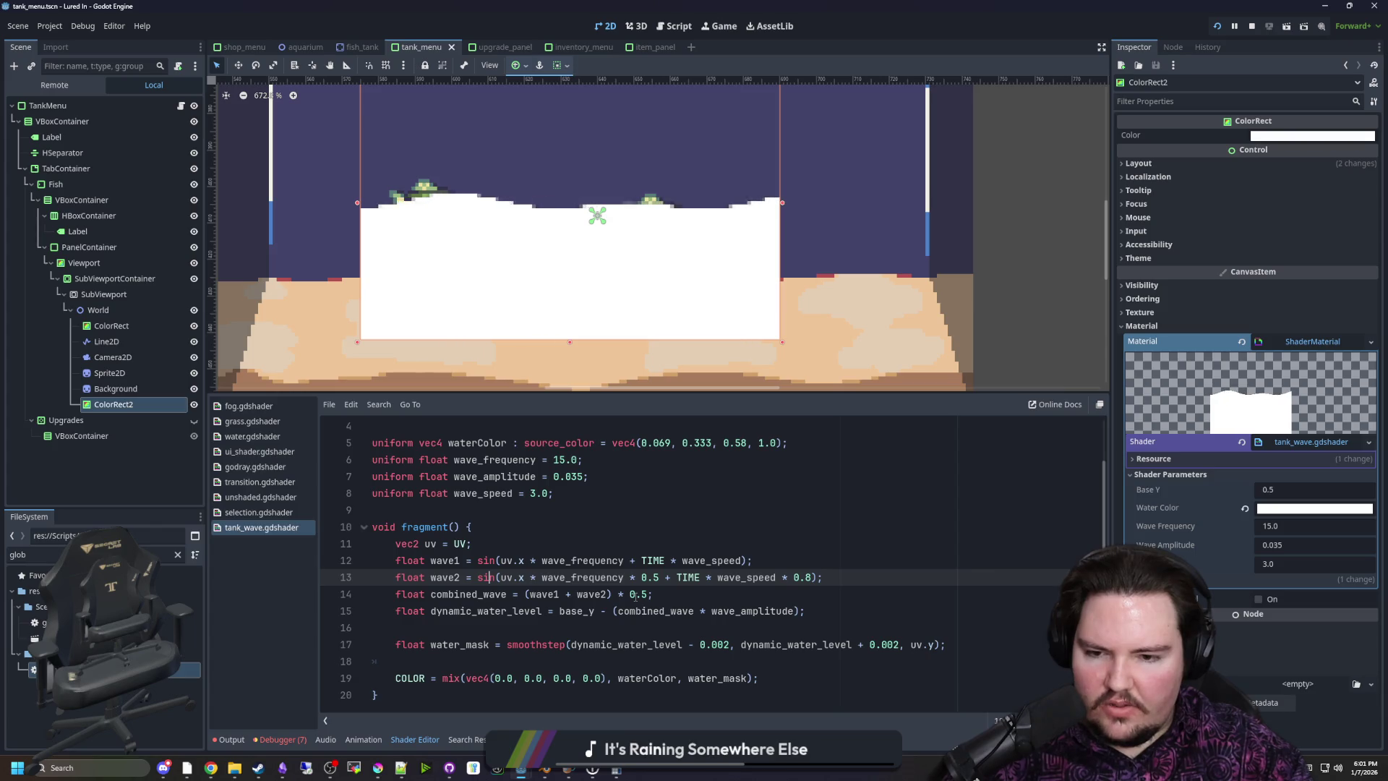
pyautogui.click(672, 597)
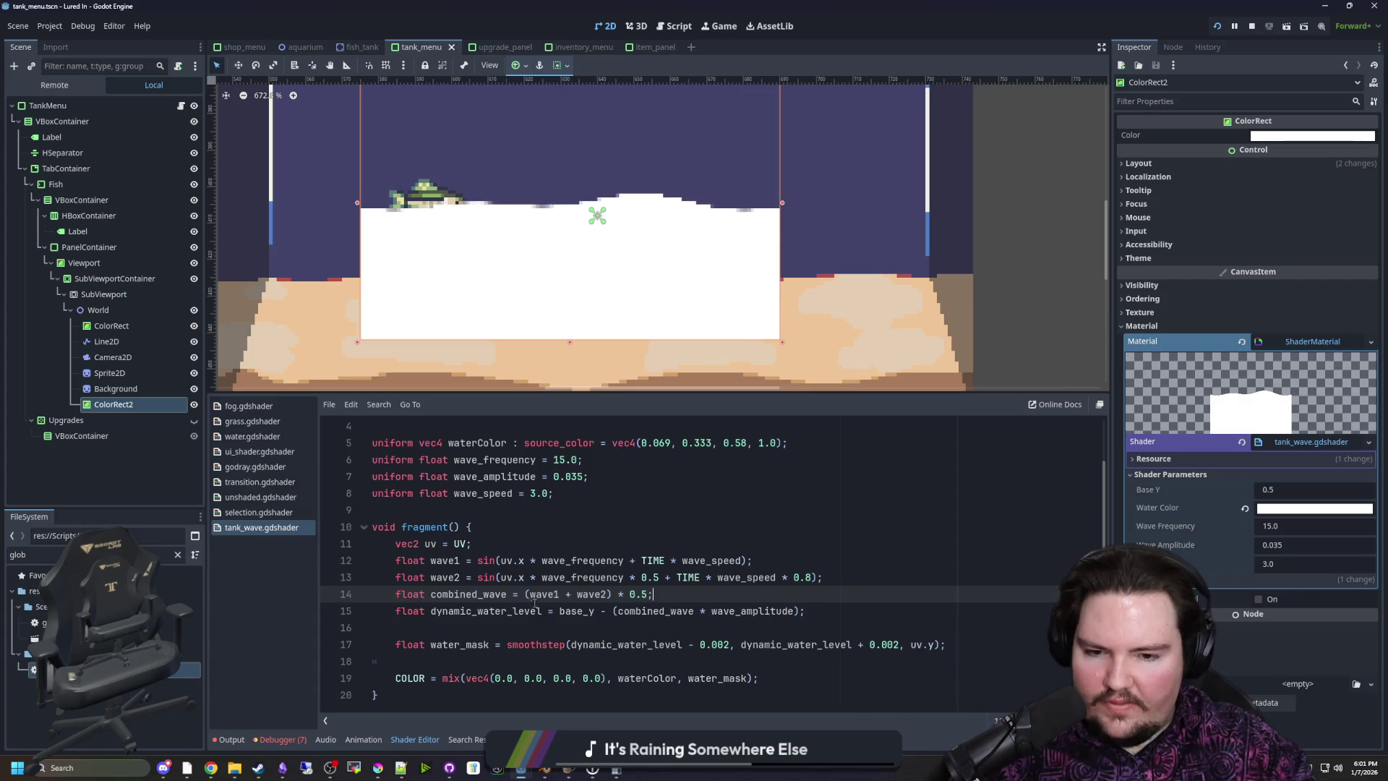
pyautogui.doubleClick(562, 611)
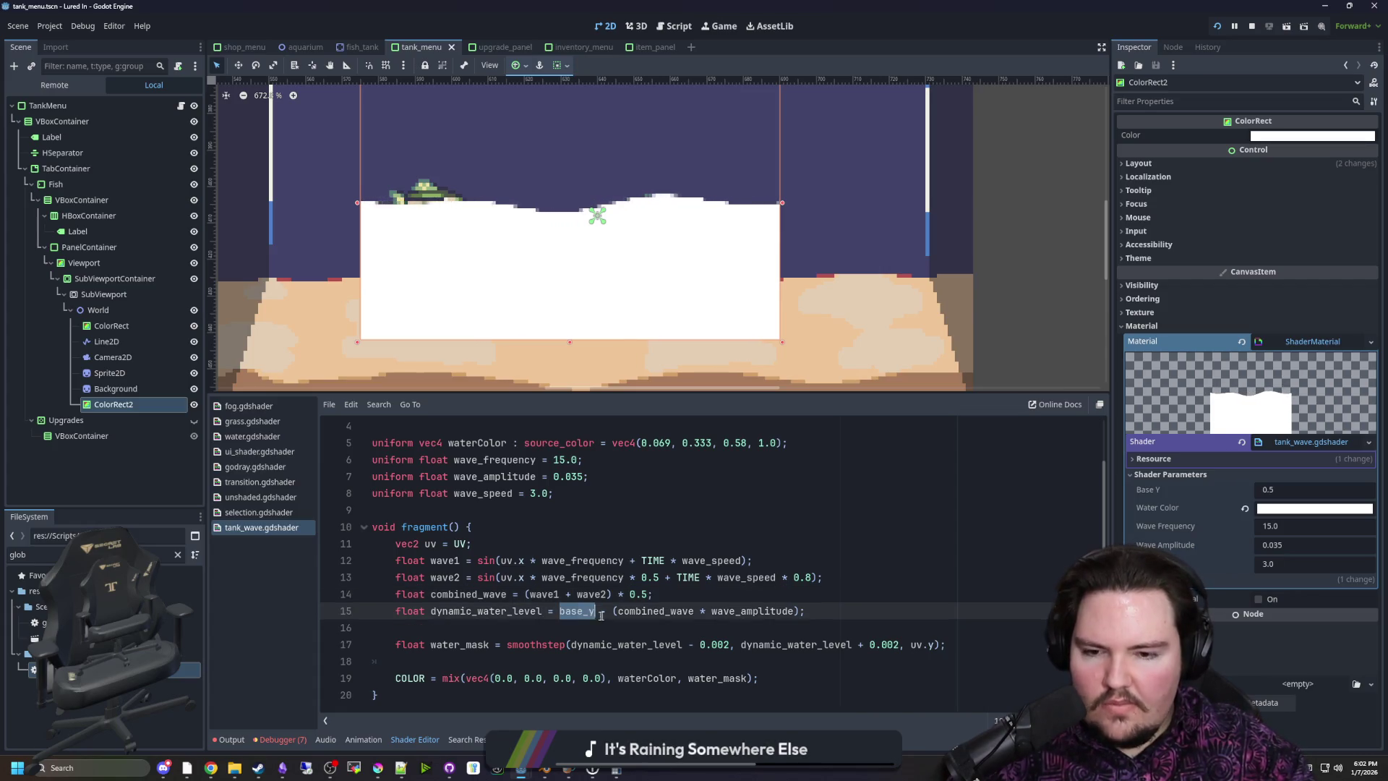
pyautogui.click(613, 608)
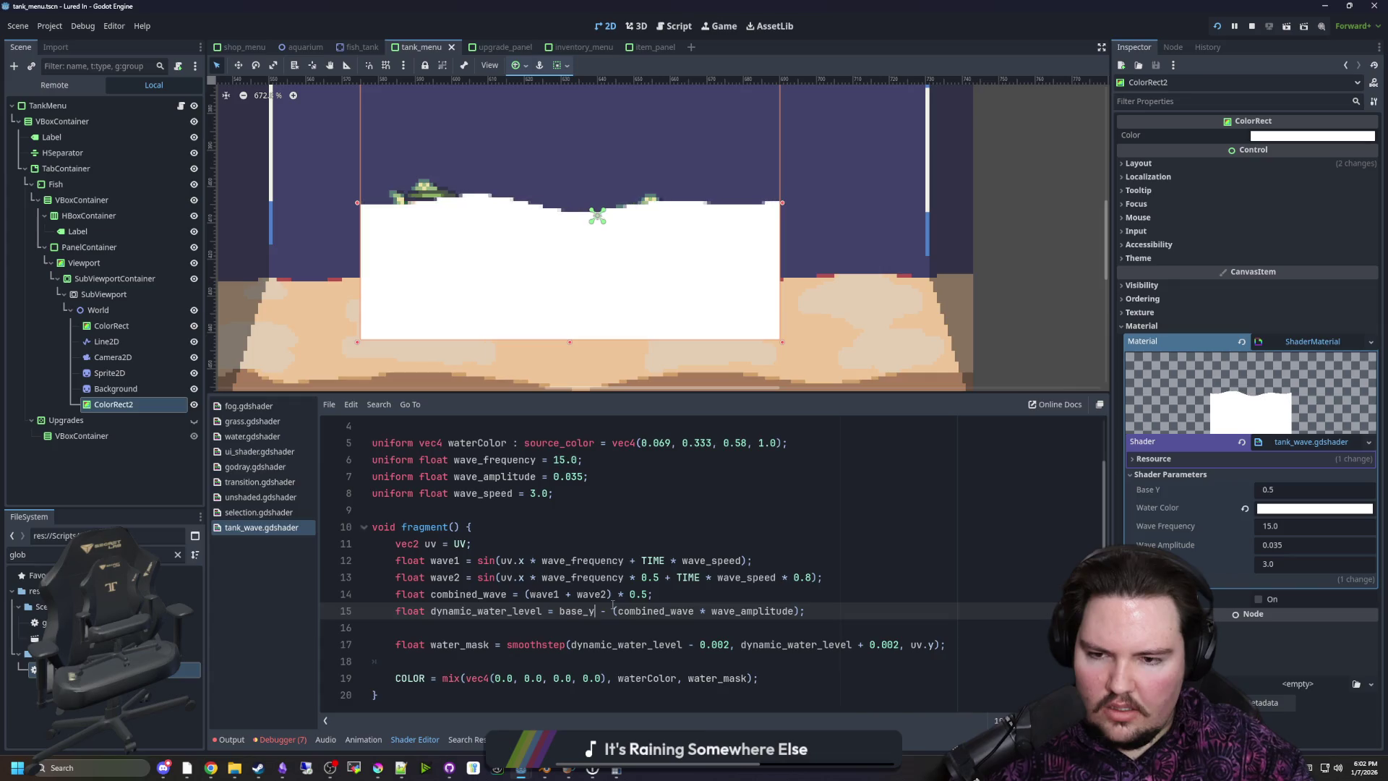
pyautogui.scroll(1, 613, 605)
pyautogui.scroll(-1, 641, 615)
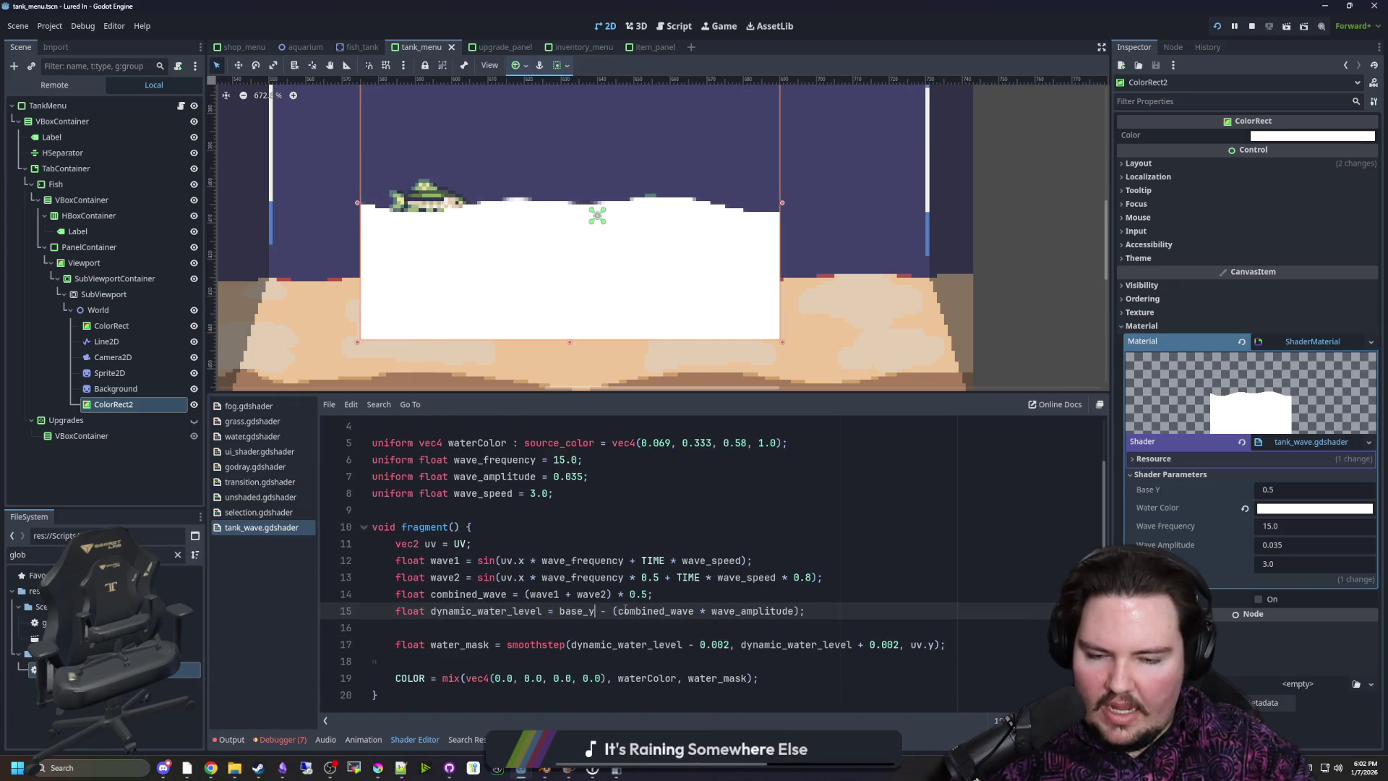
pyautogui.click(1301, 544)
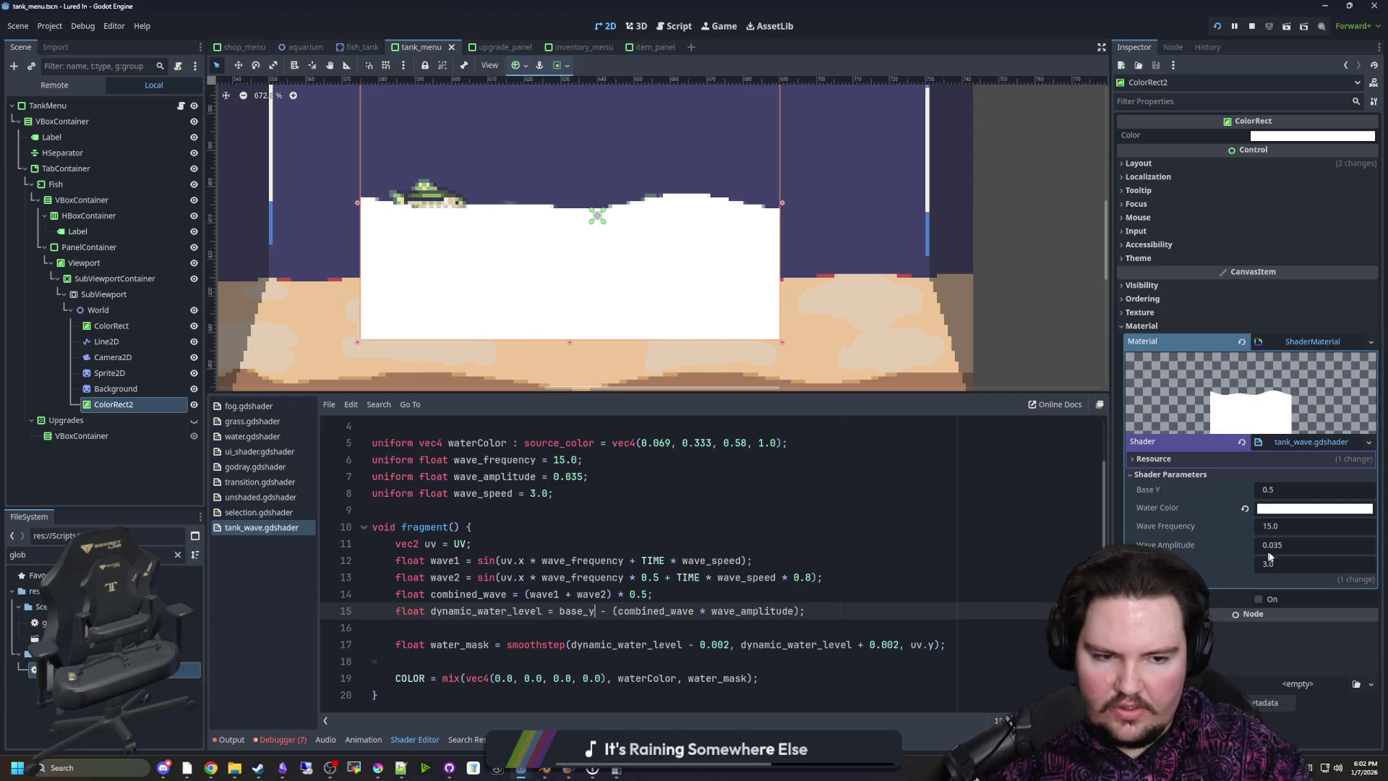
# Set Wave Amplitude to 0.025 and Wave Speed to 1.0 in Shader Parameters
pyautogui.write('0.32')
pyautogui.press('Return')
pyautogui.write('-0.03')
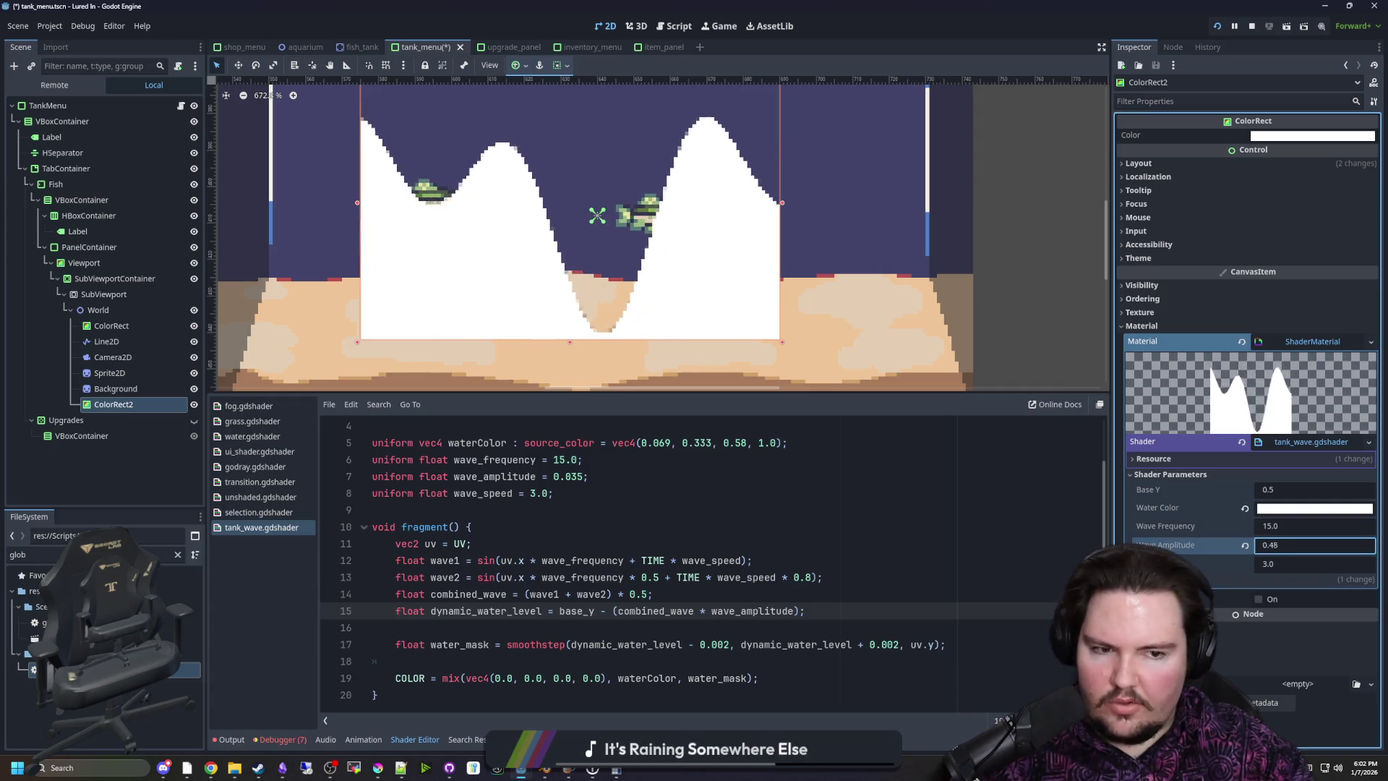
pyautogui.press('Return')
pyautogui.write('0.03')
pyautogui.press('Return')
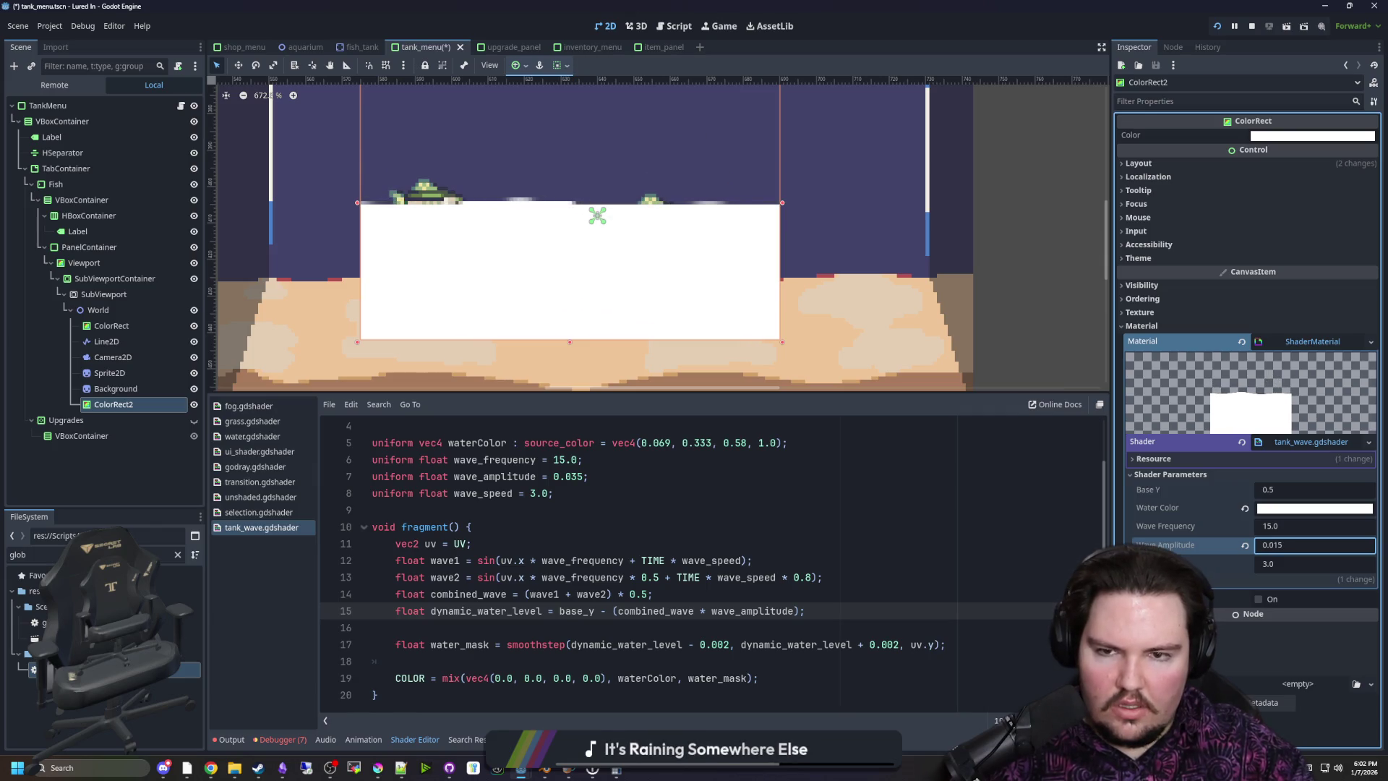
pyautogui.click(1284, 567)
pyautogui.write('1.0')
pyautogui.press('Return')
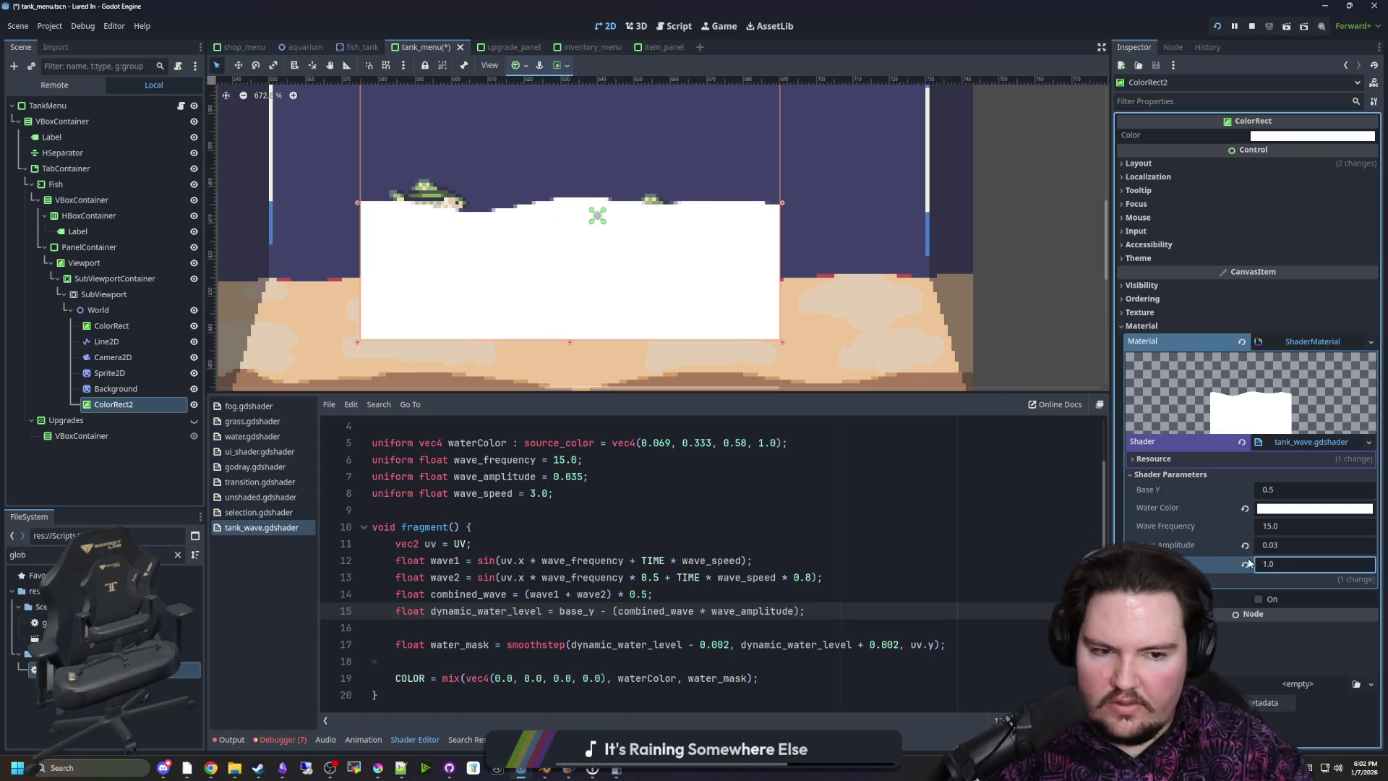
pyautogui.click(1286, 545)
pyautogui.write('-0.04')
pyautogui.write('0.05')
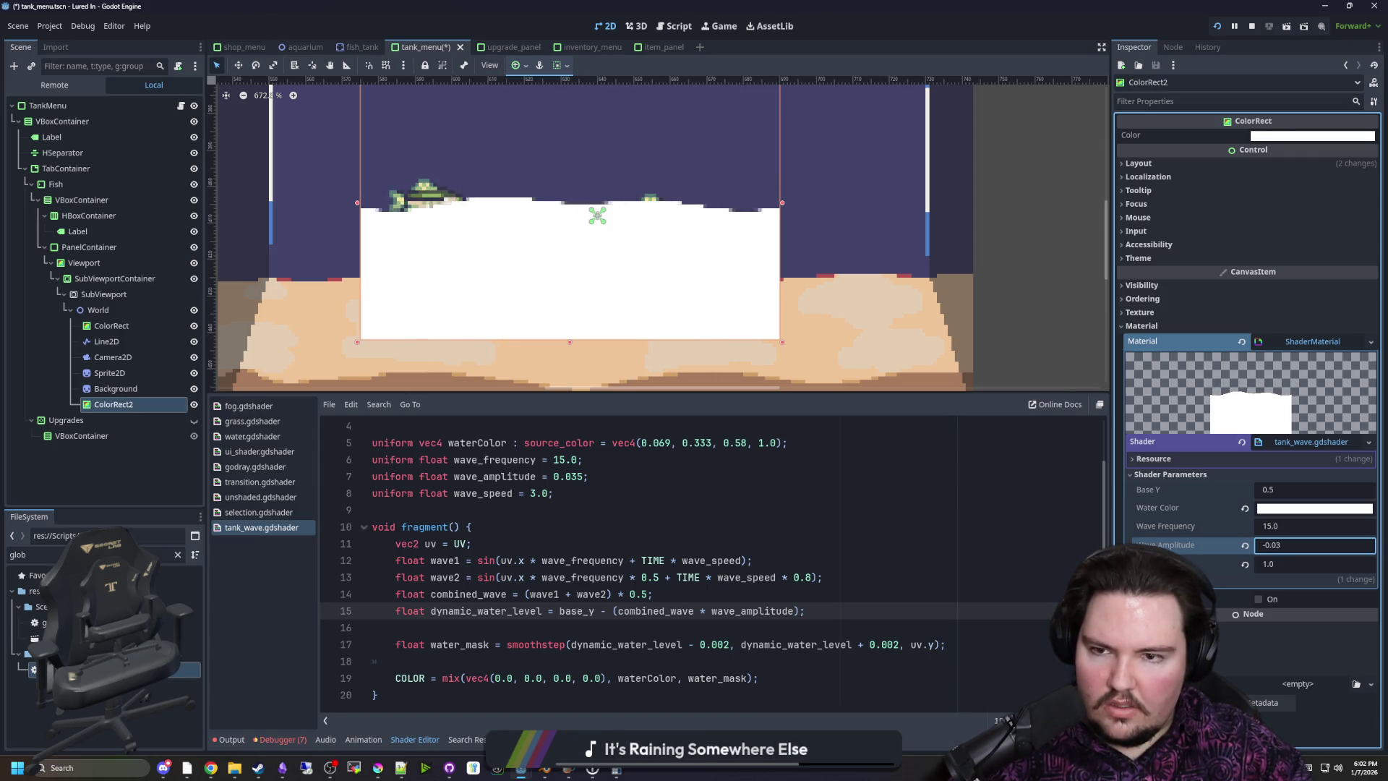
pyautogui.write('0.025')
pyautogui.press('Return')
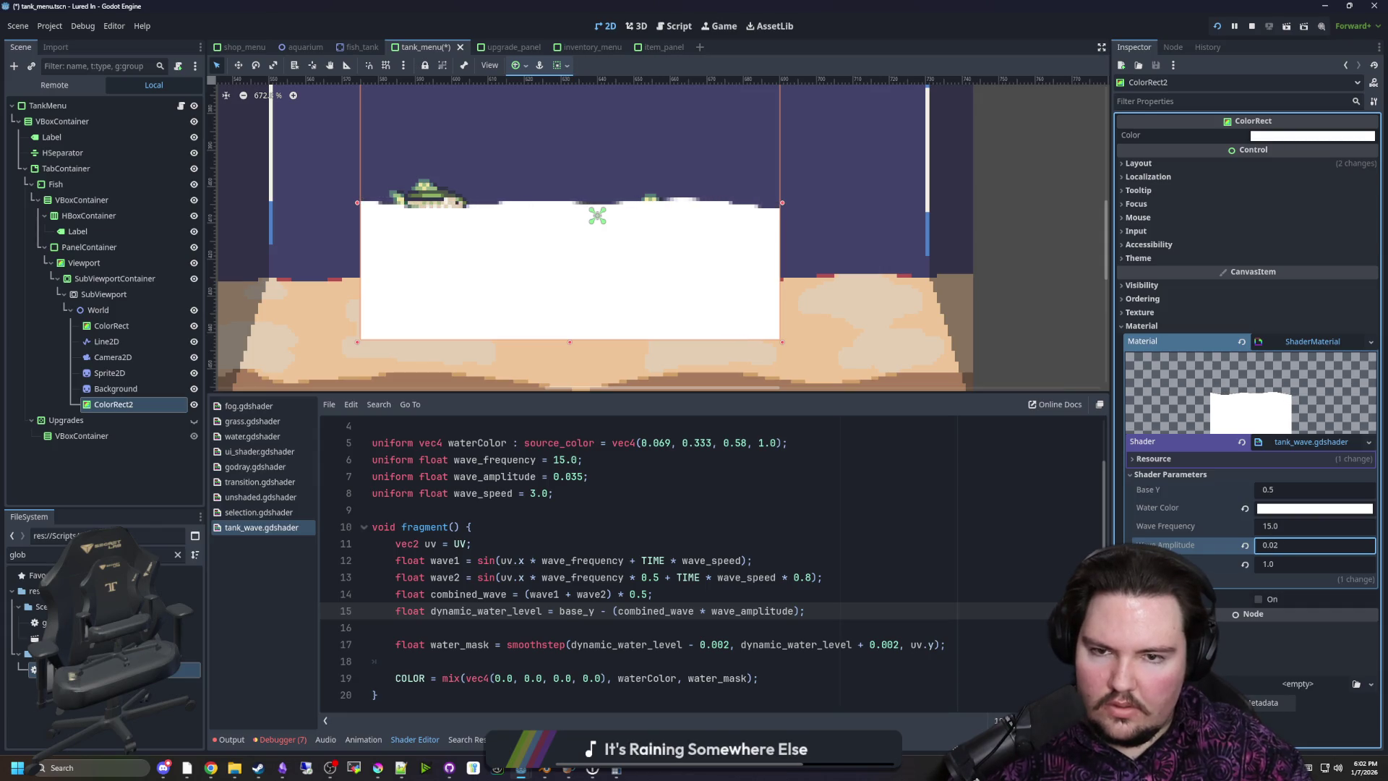
# Save the scene with Ctrl+S and review the wave1 and wave2 lines
pyautogui.click(616, 543)
pyautogui.click(616, 626)
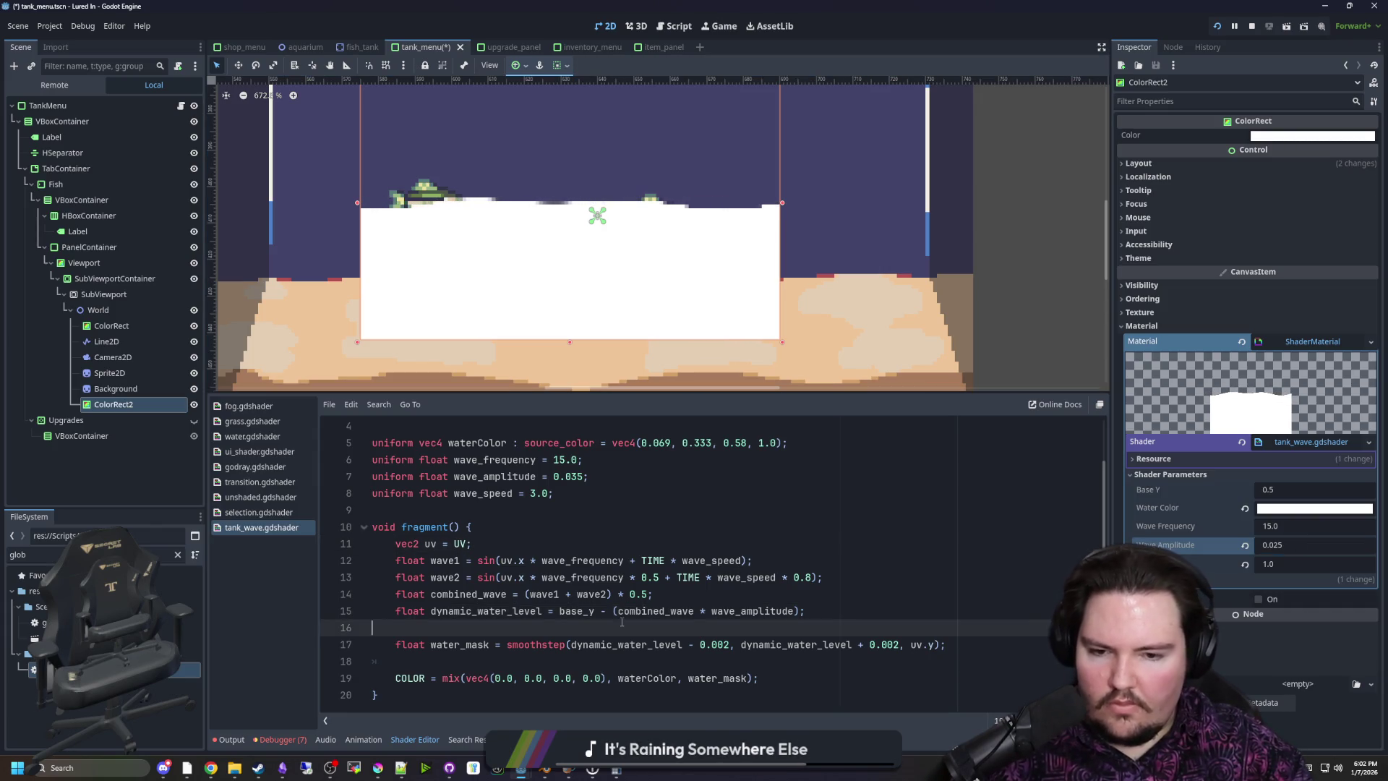
pyautogui.hotkey('ctrl', 's')
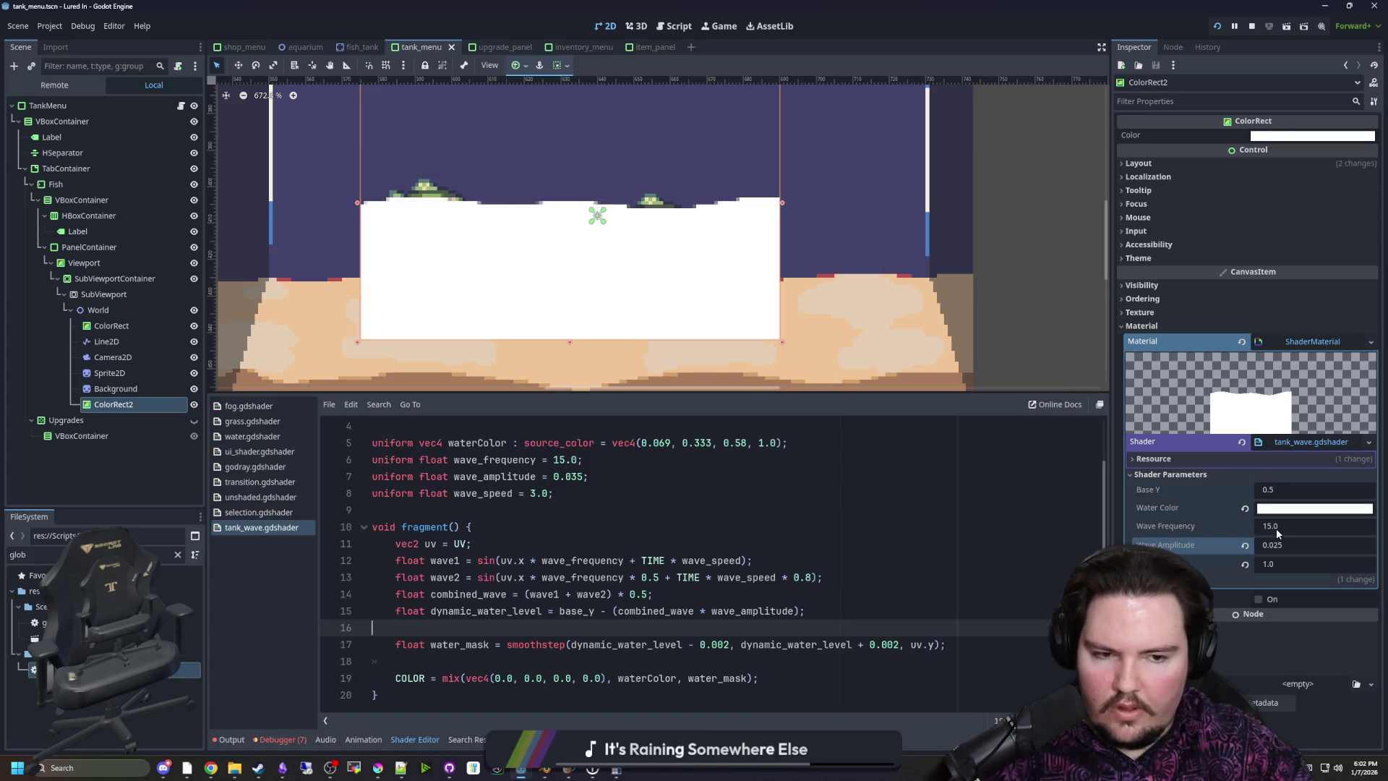
pyautogui.click(795, 527)
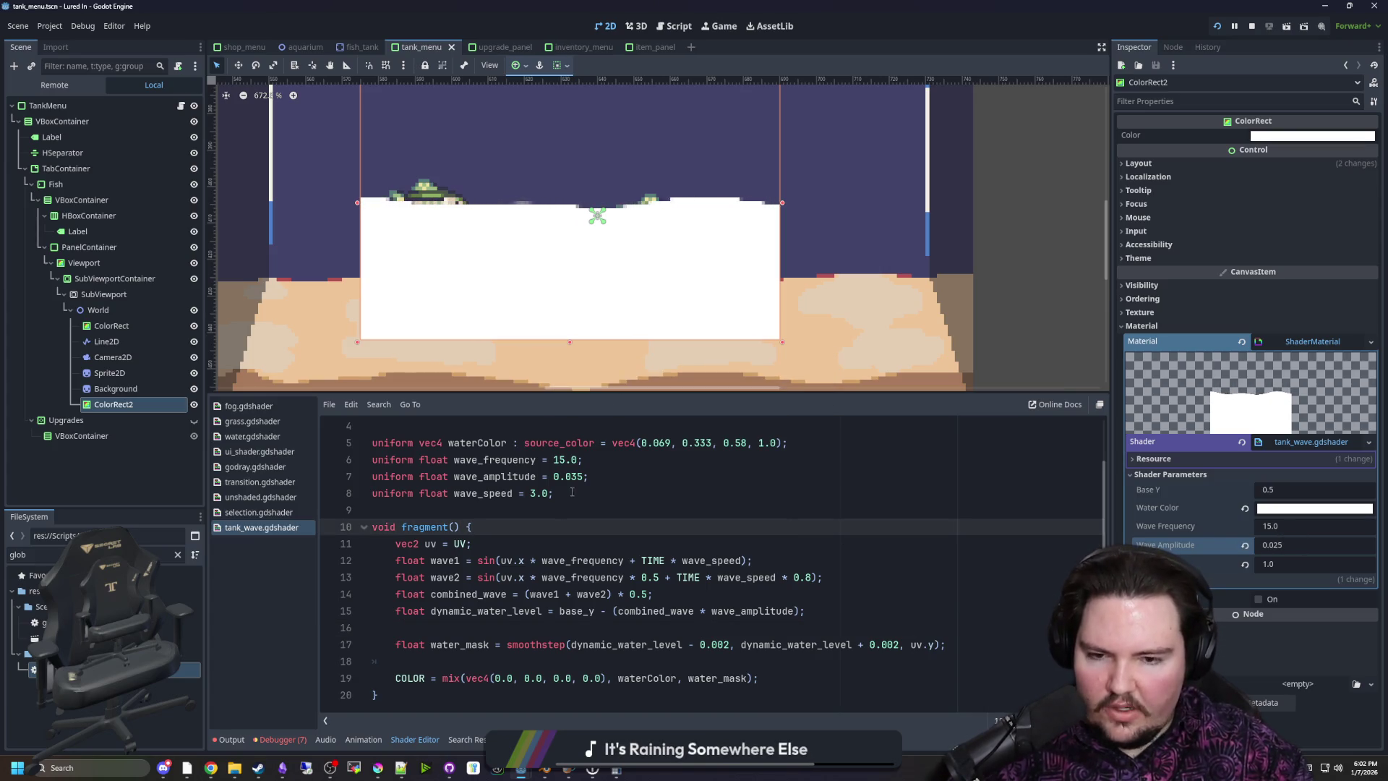
pyautogui.moveTo(536, 560); pyautogui.dragTo(605, 577)
pyautogui.click(631, 527)
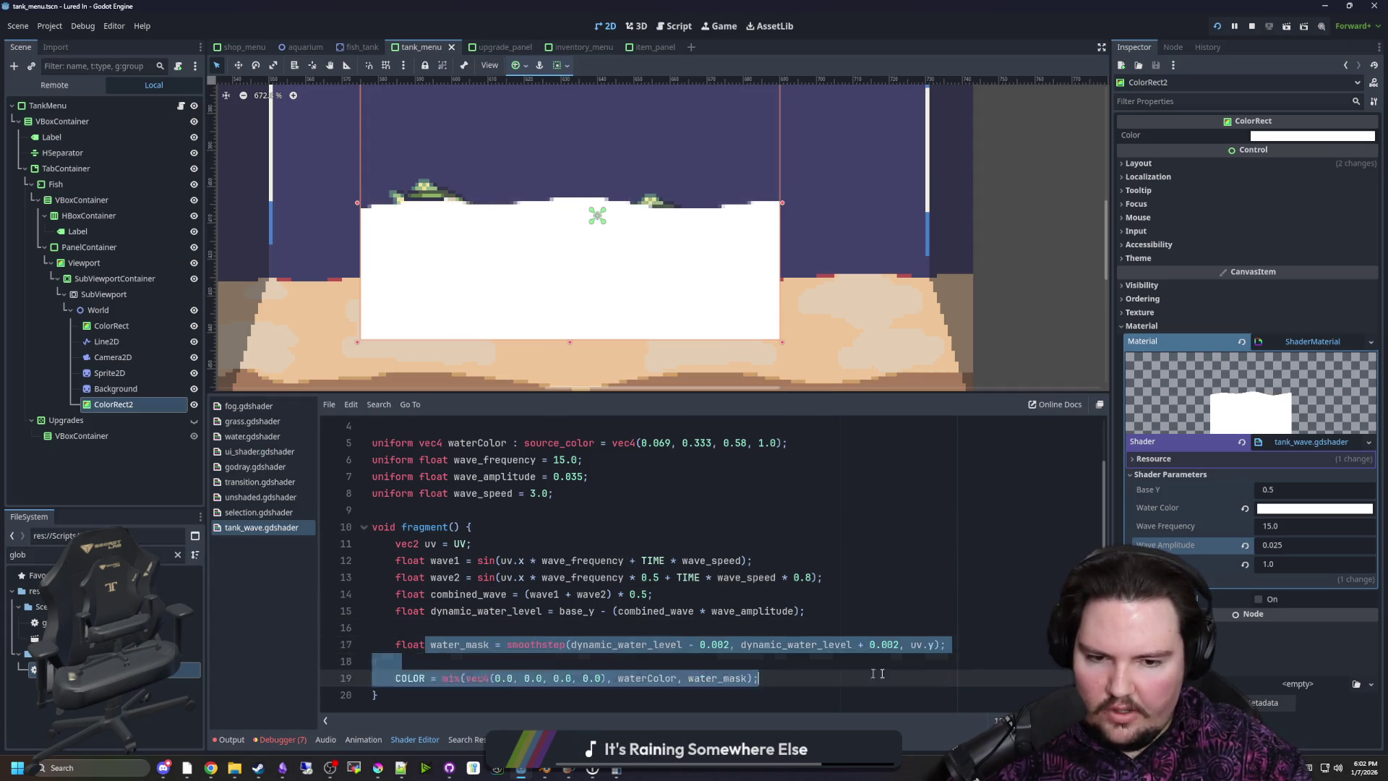
pyautogui.click(865, 609)
pyautogui.click(536, 639)
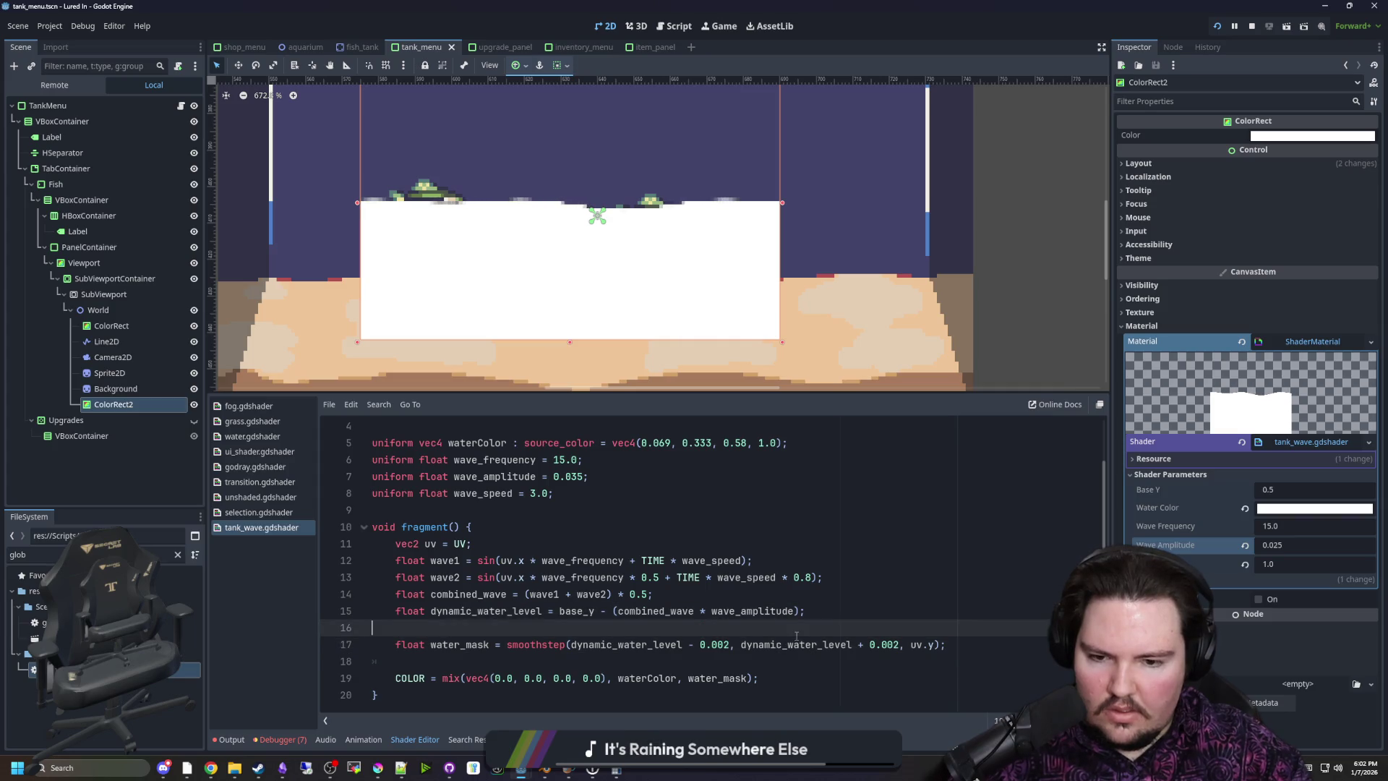
pyautogui.press('Up')
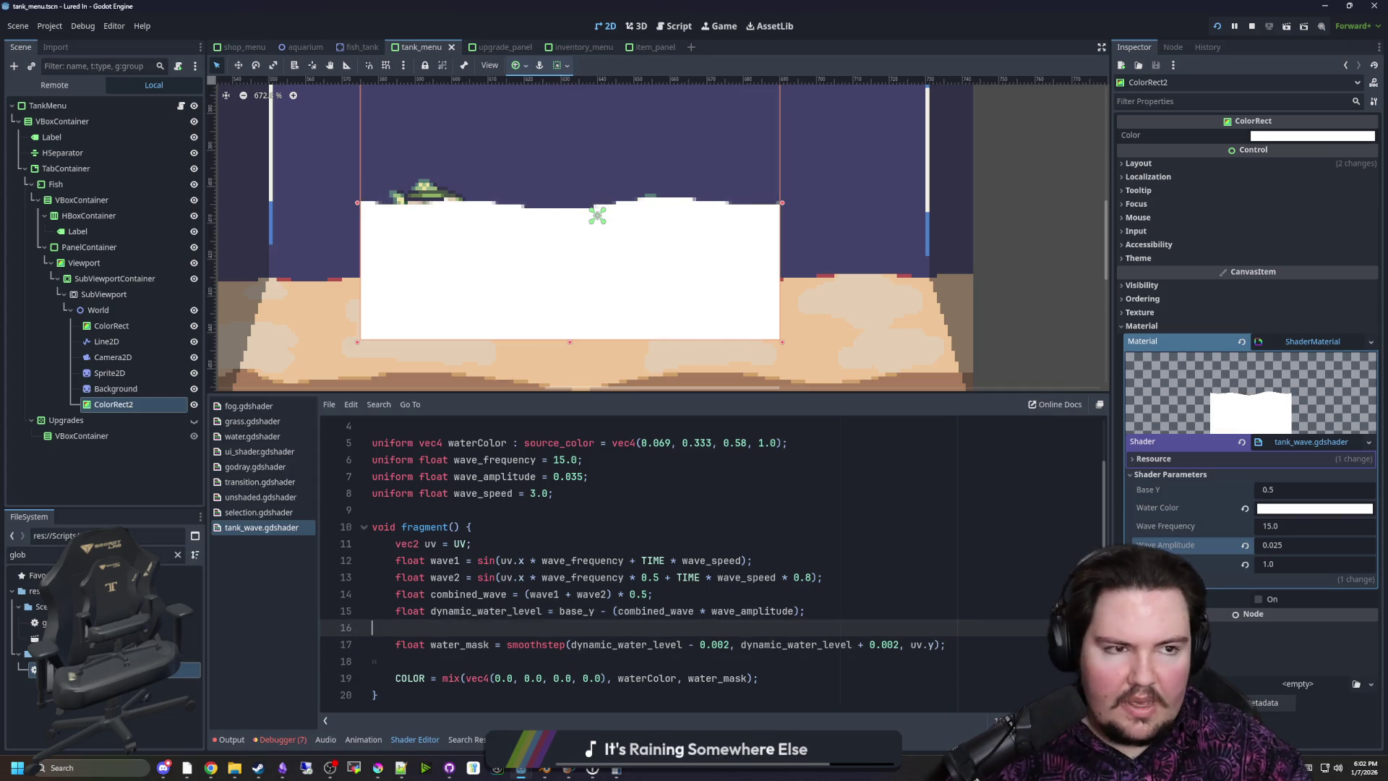
pyautogui.click(211, 768)
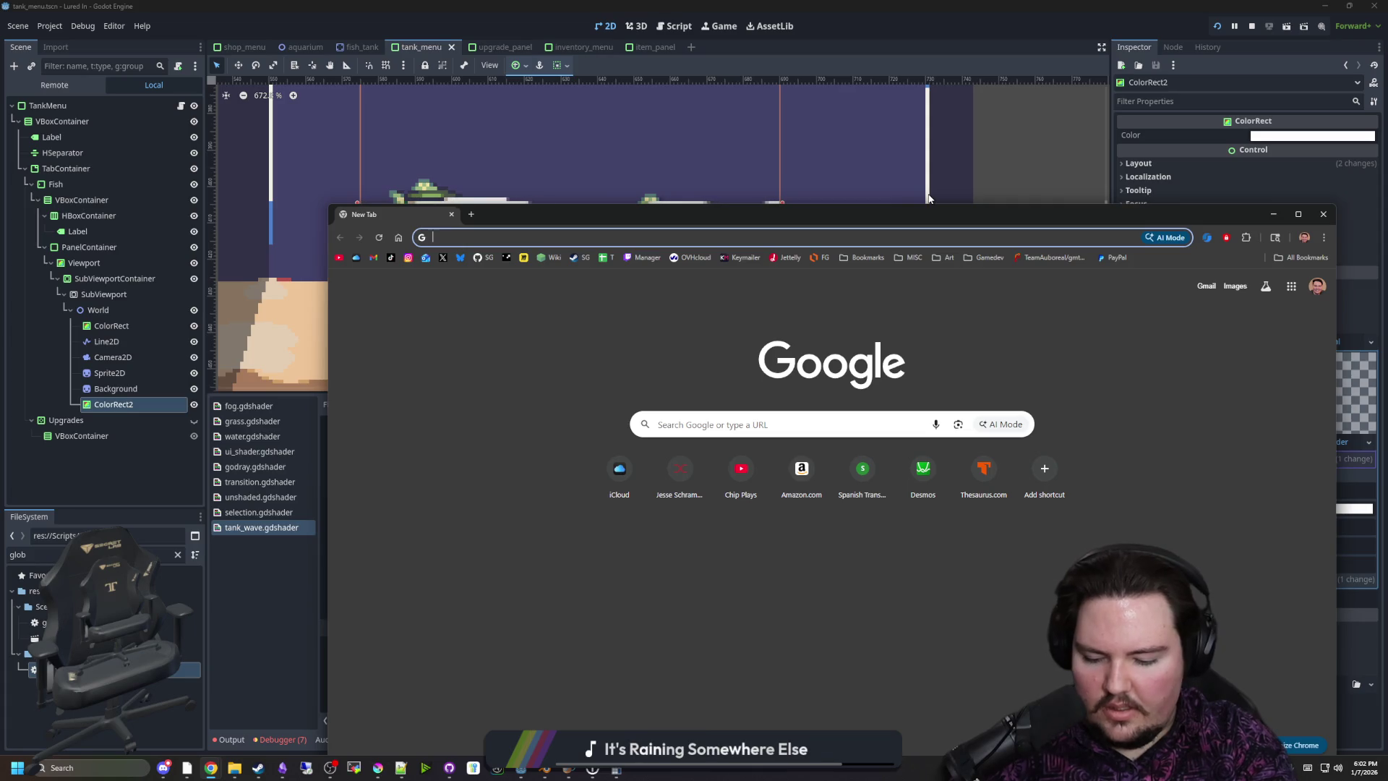
# Search 'godot smoothstep' and open the Godot Shaders Interpolation and Godot docs results in tabs
pyautogui.write('godot smoothstep')
pyautogui.press('Return')
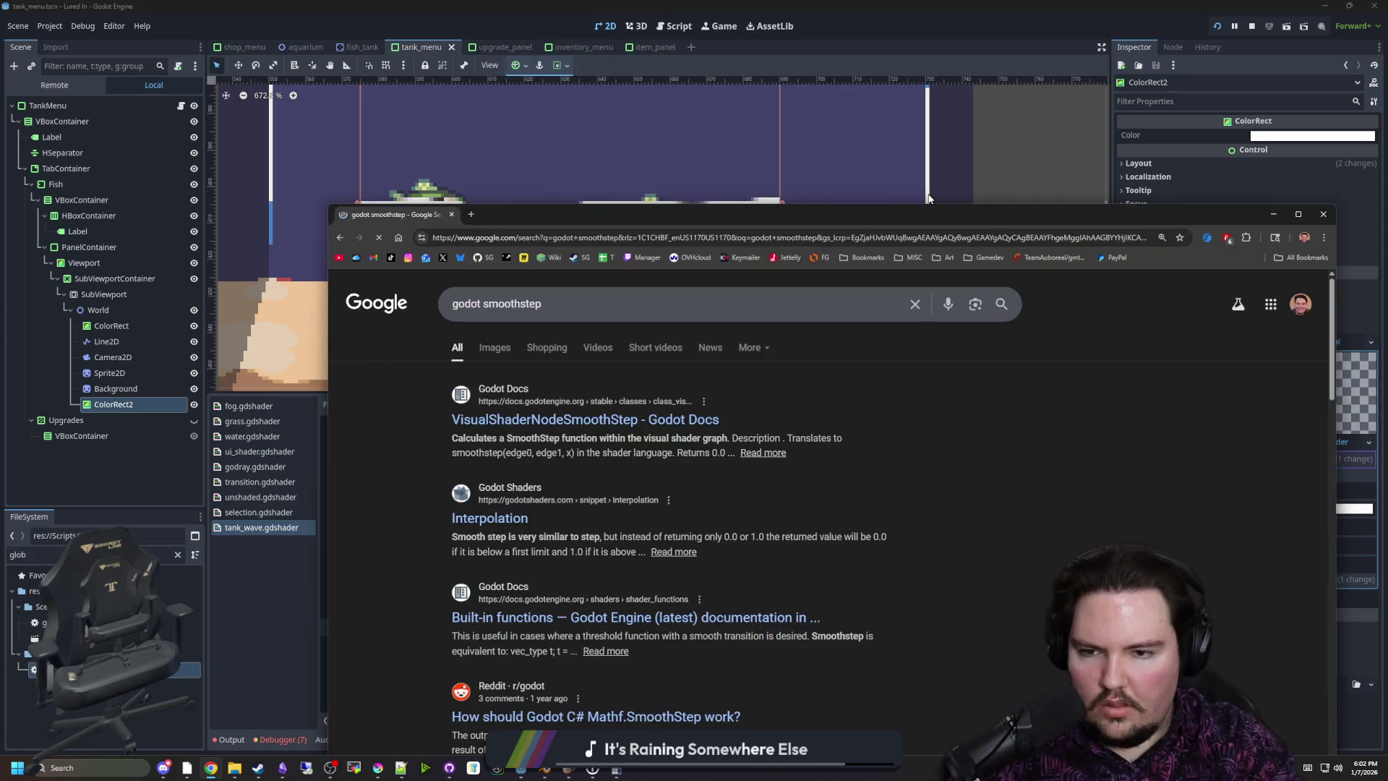
pyautogui.middleClick(498, 518)
pyautogui.middleClick(668, 422)
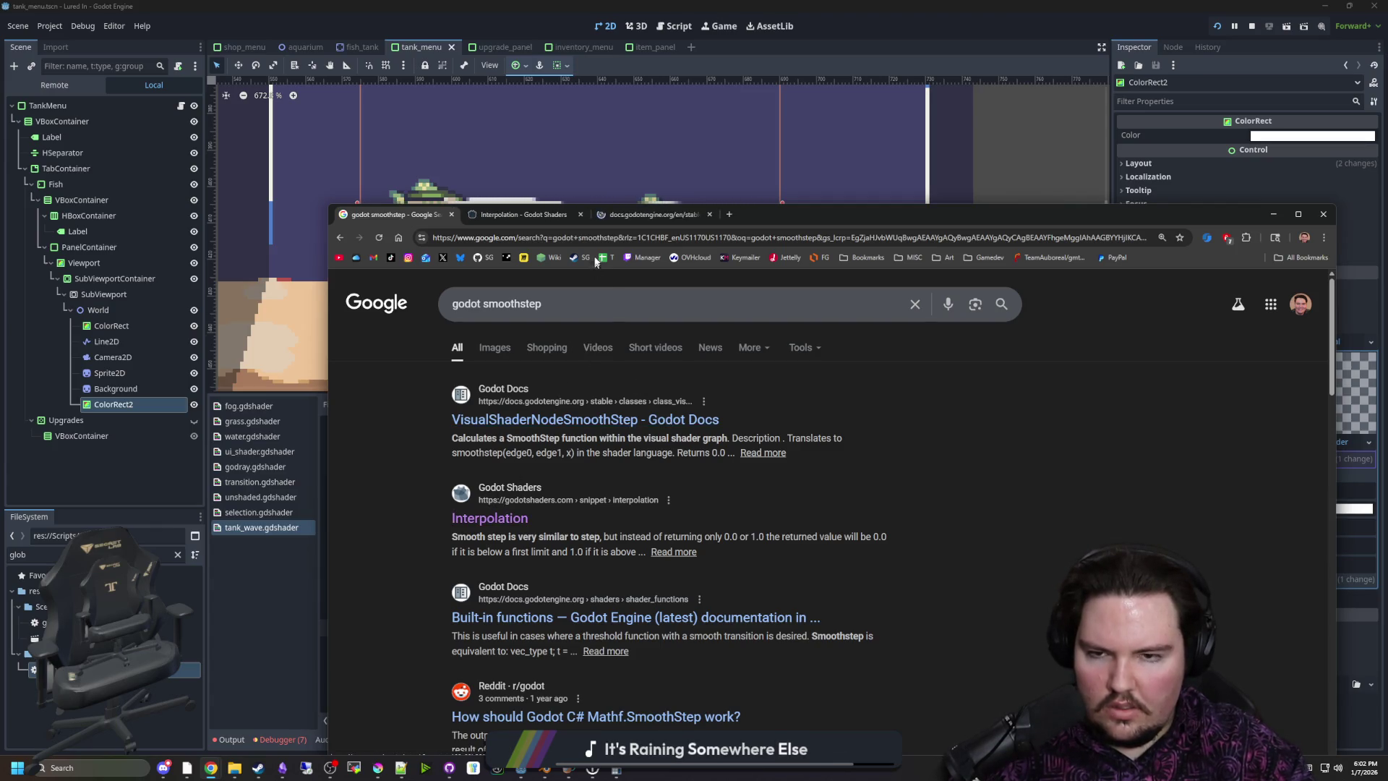
# Read the smoothstep docs' edge0 and edge1 explanation in a maximized window, then return to Godot
pyautogui.click(568, 218)
pyautogui.click(679, 214)
pyautogui.moveTo(760, 214); pyautogui.dragTo(768, 1)
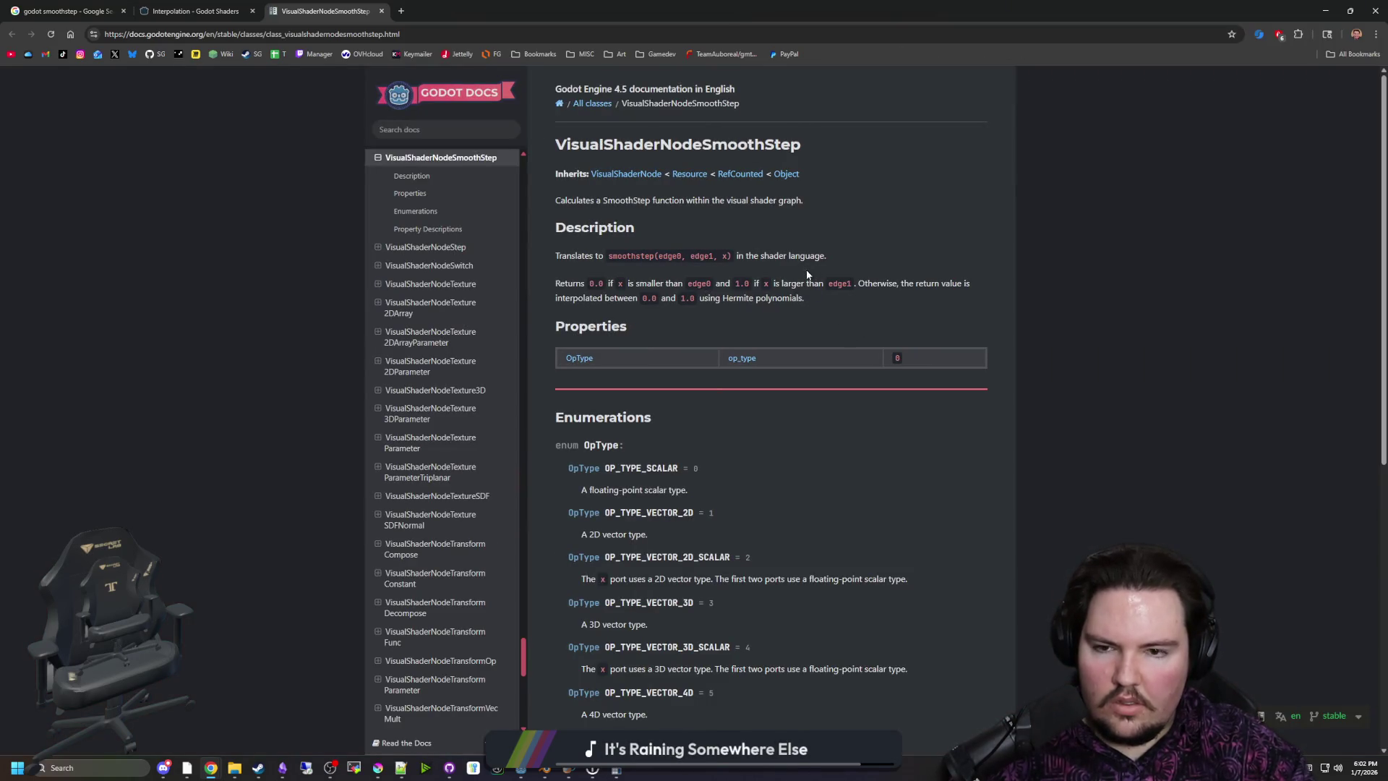
pyautogui.moveTo(626, 284); pyautogui.dragTo(854, 282)
pyautogui.click(702, 285)
pyautogui.click(854, 282)
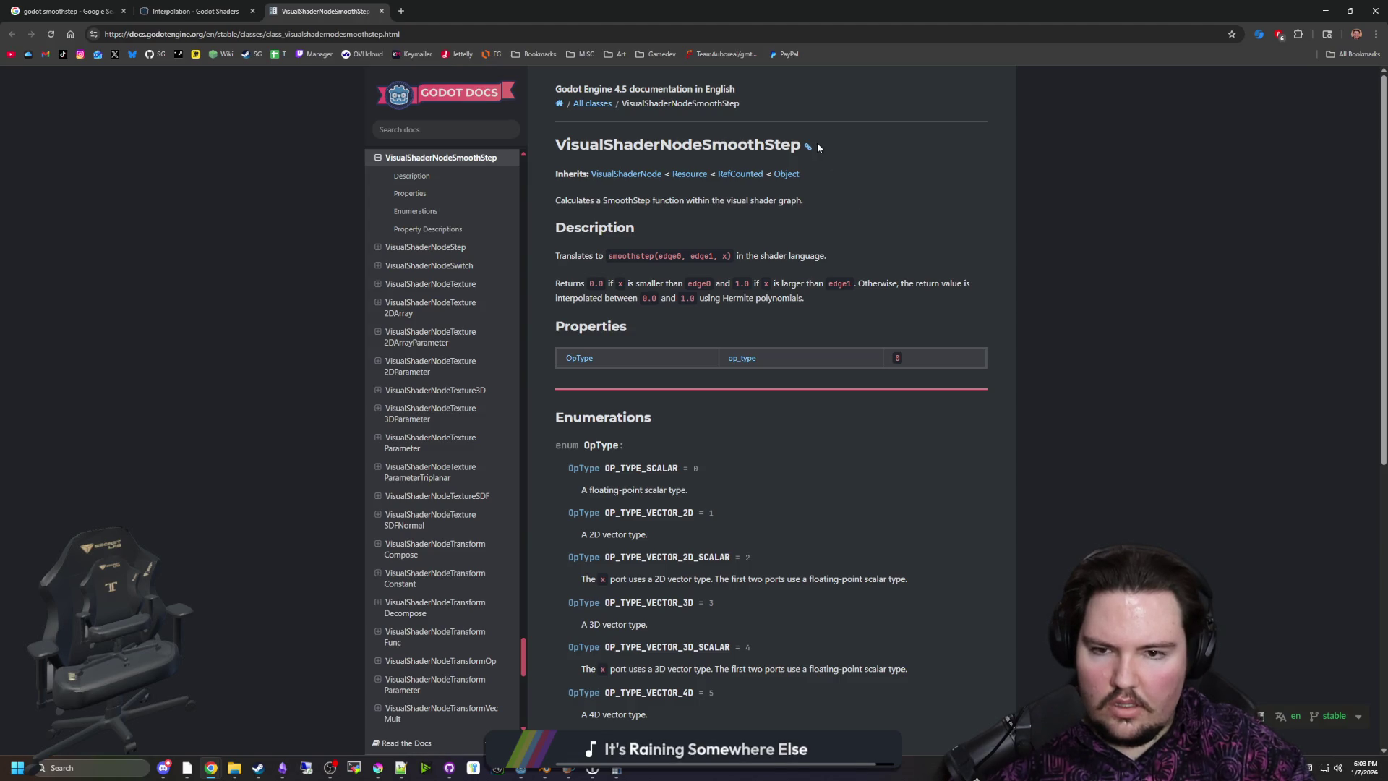
pyautogui.hotkey('alt', 'Tab')
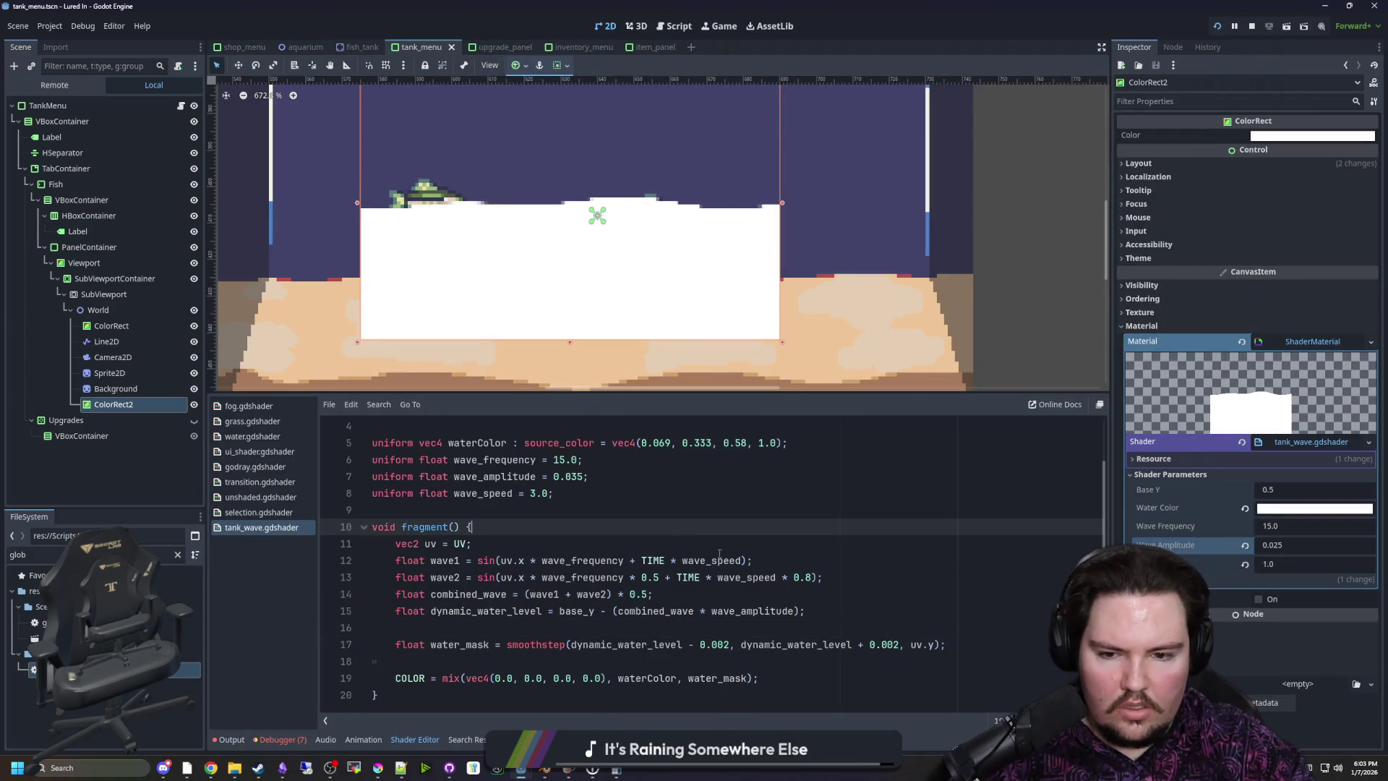
# Add an empty line after the water_mask smoothstep line on line 17
pyautogui.click(713, 628)
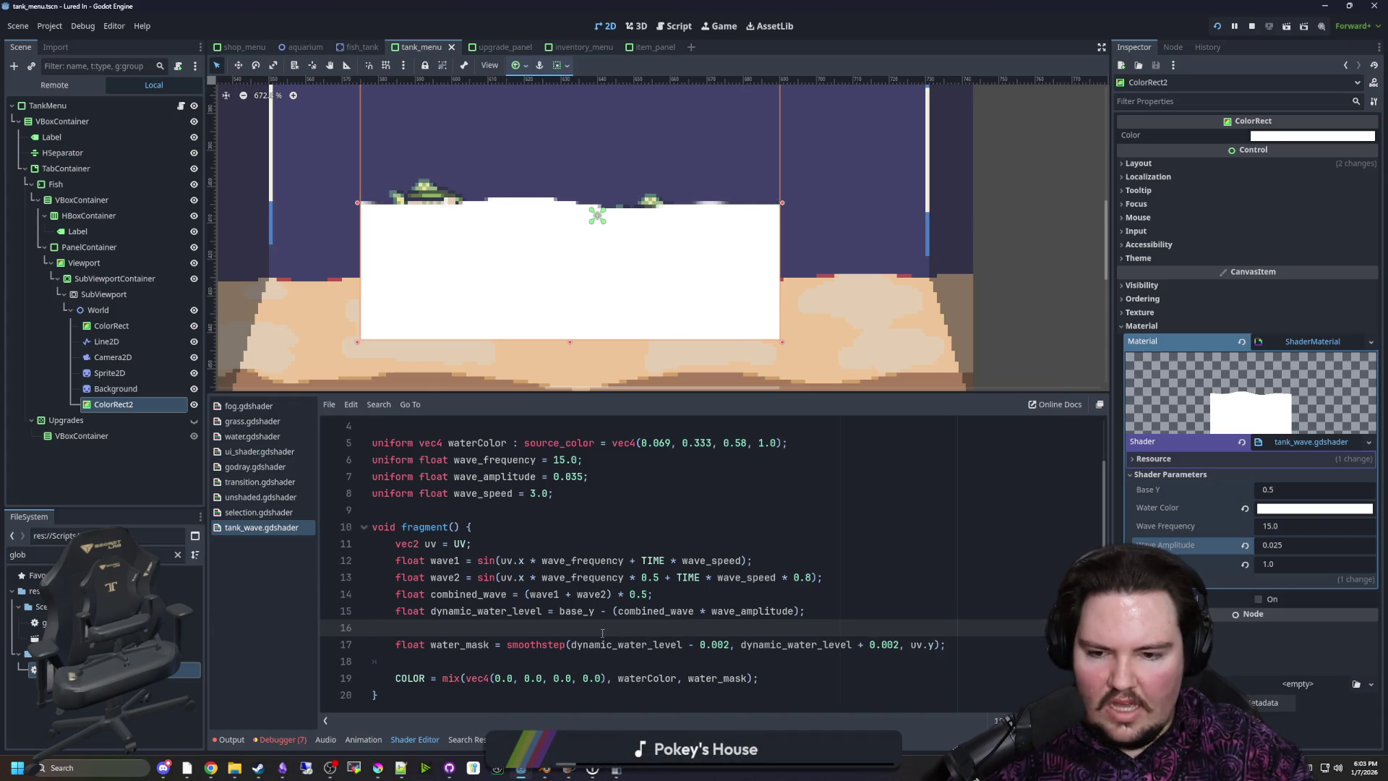
pyautogui.click(583, 644)
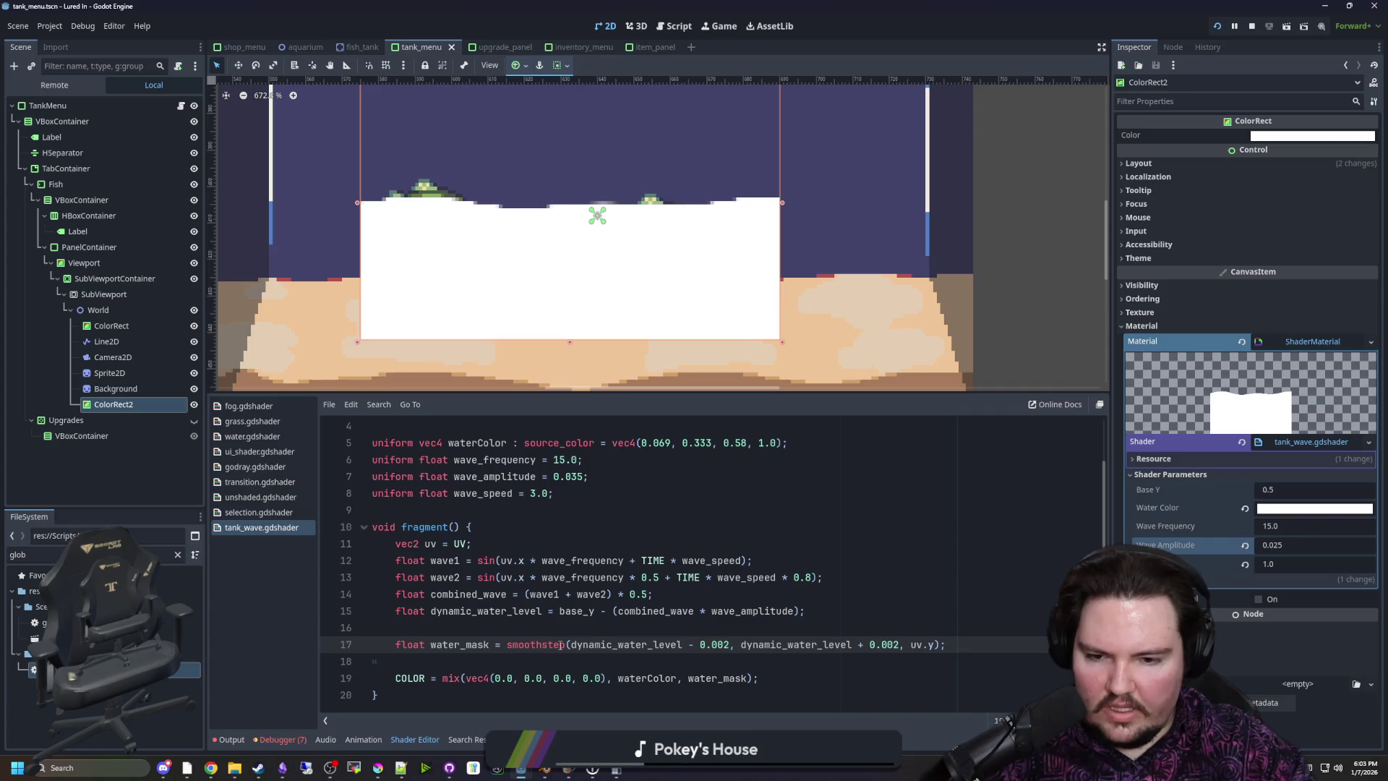
pyautogui.click(493, 658)
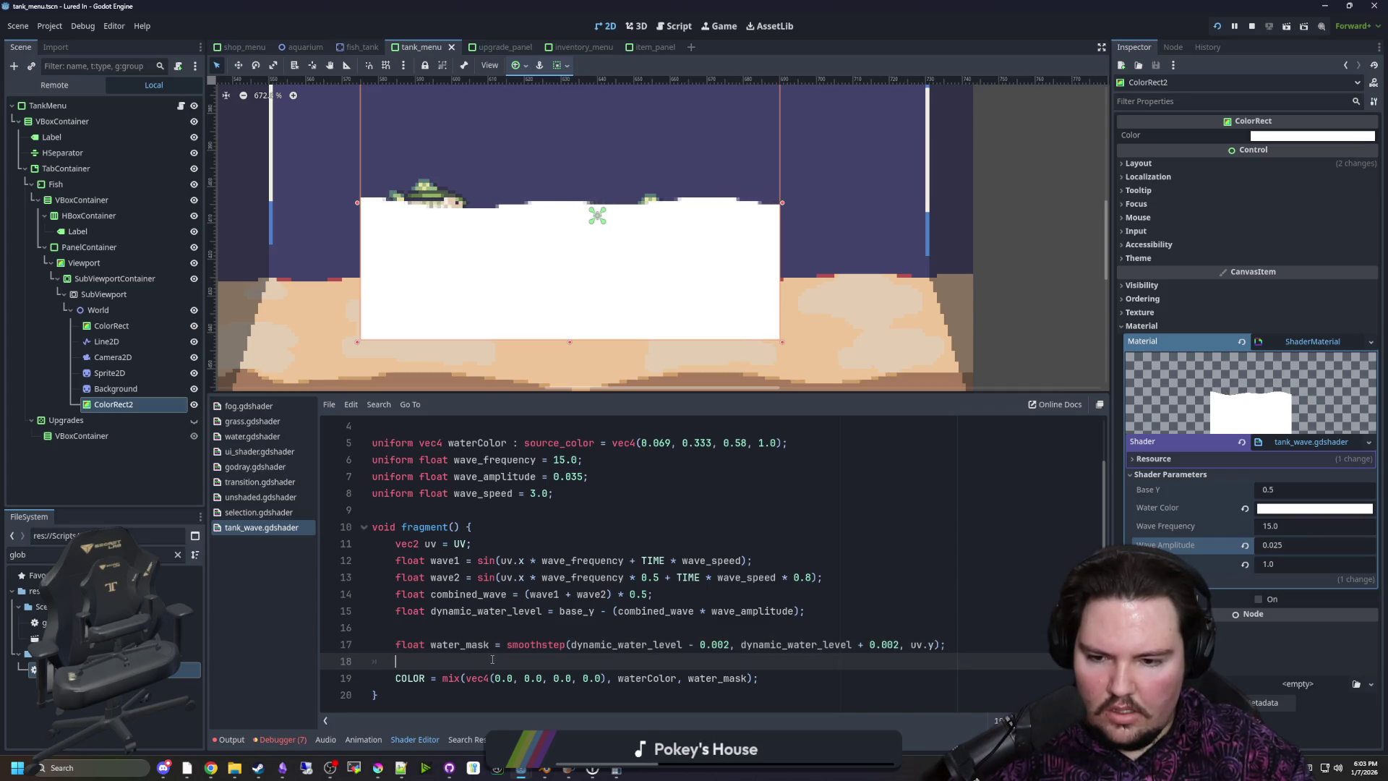
pyautogui.press('Return')
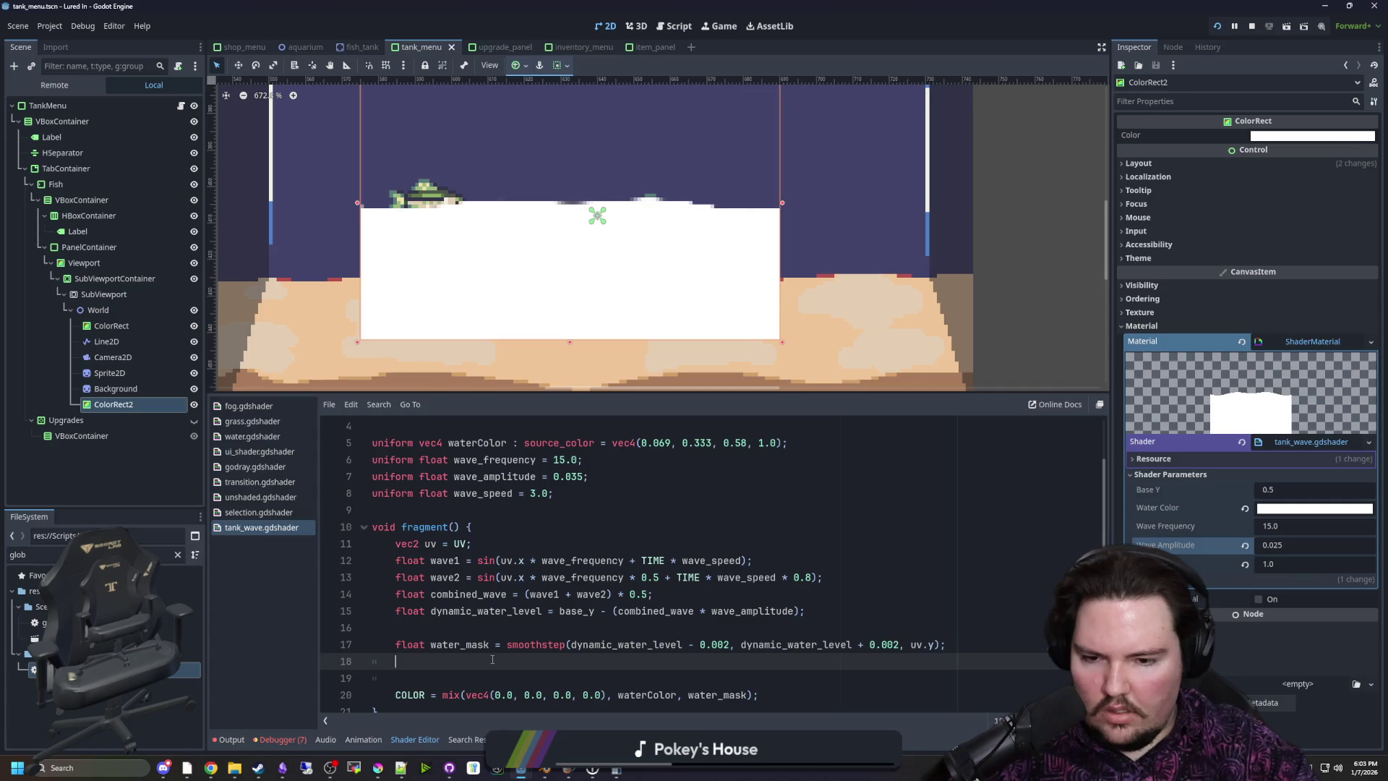
# Start line 18 as float water_mask2 = smoothstep(...) with water_mask pasted as both edge arguments
pyautogui.scroll(-1, 594, 585)
pyautogui.write('float')
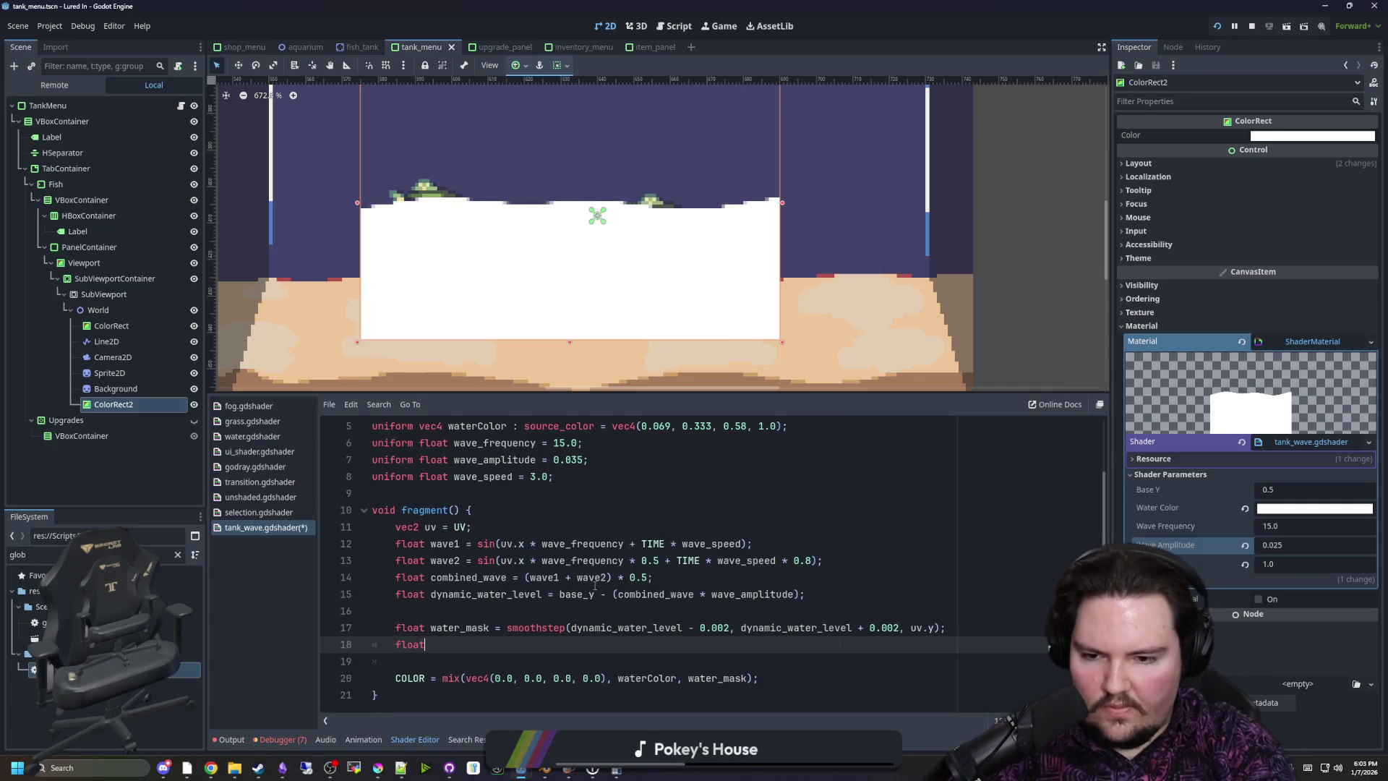
pyautogui.write(' water_mask2 = smoothstep(')
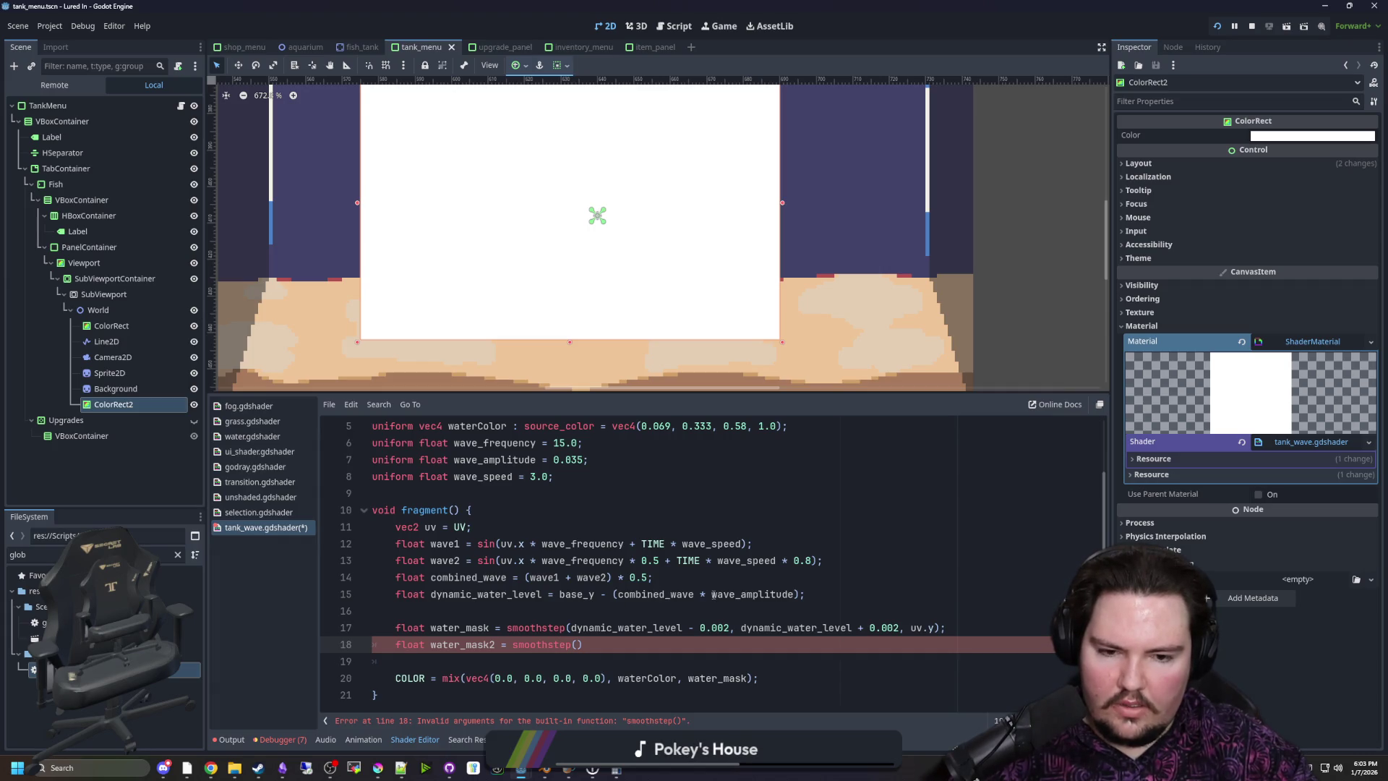
pyautogui.write('uv.y-0.1')
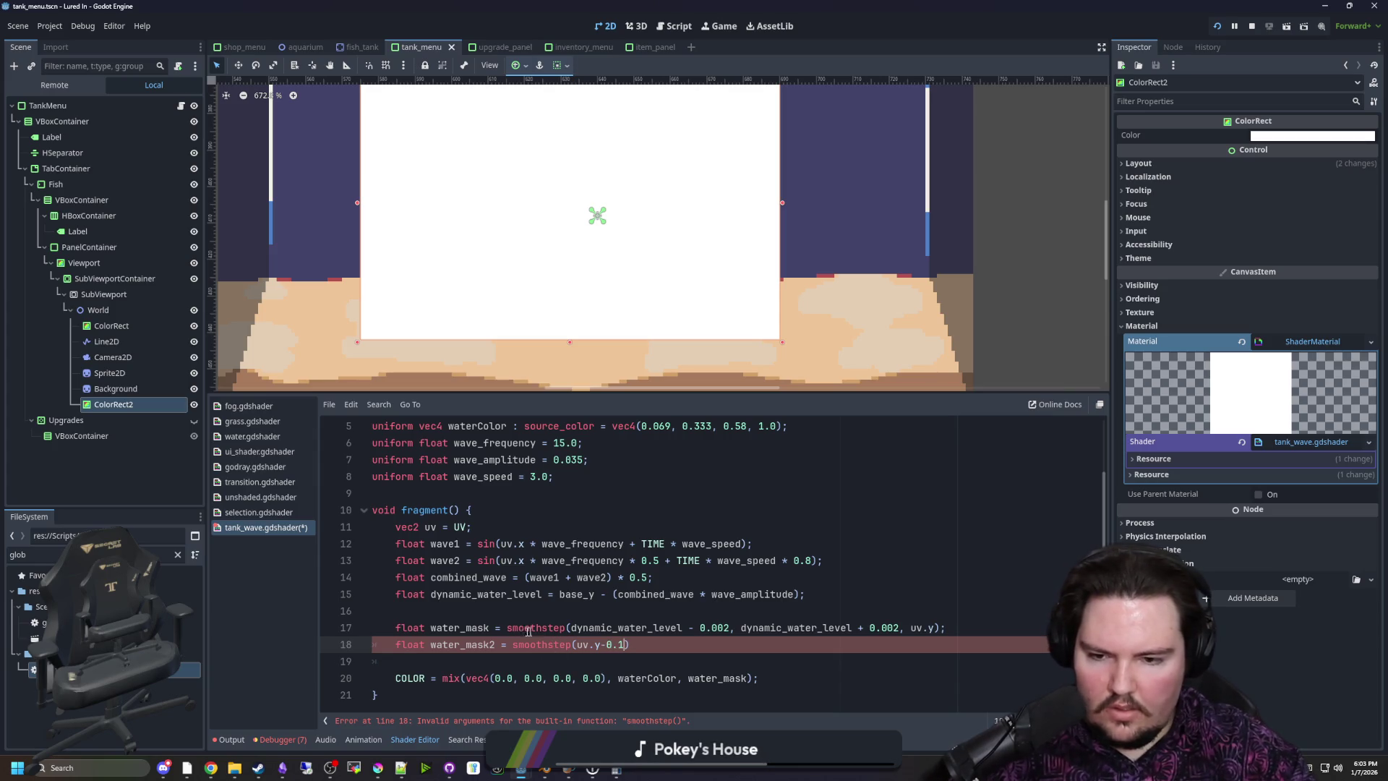
pyautogui.doubleClick(461, 628)
pyautogui.click(576, 644)
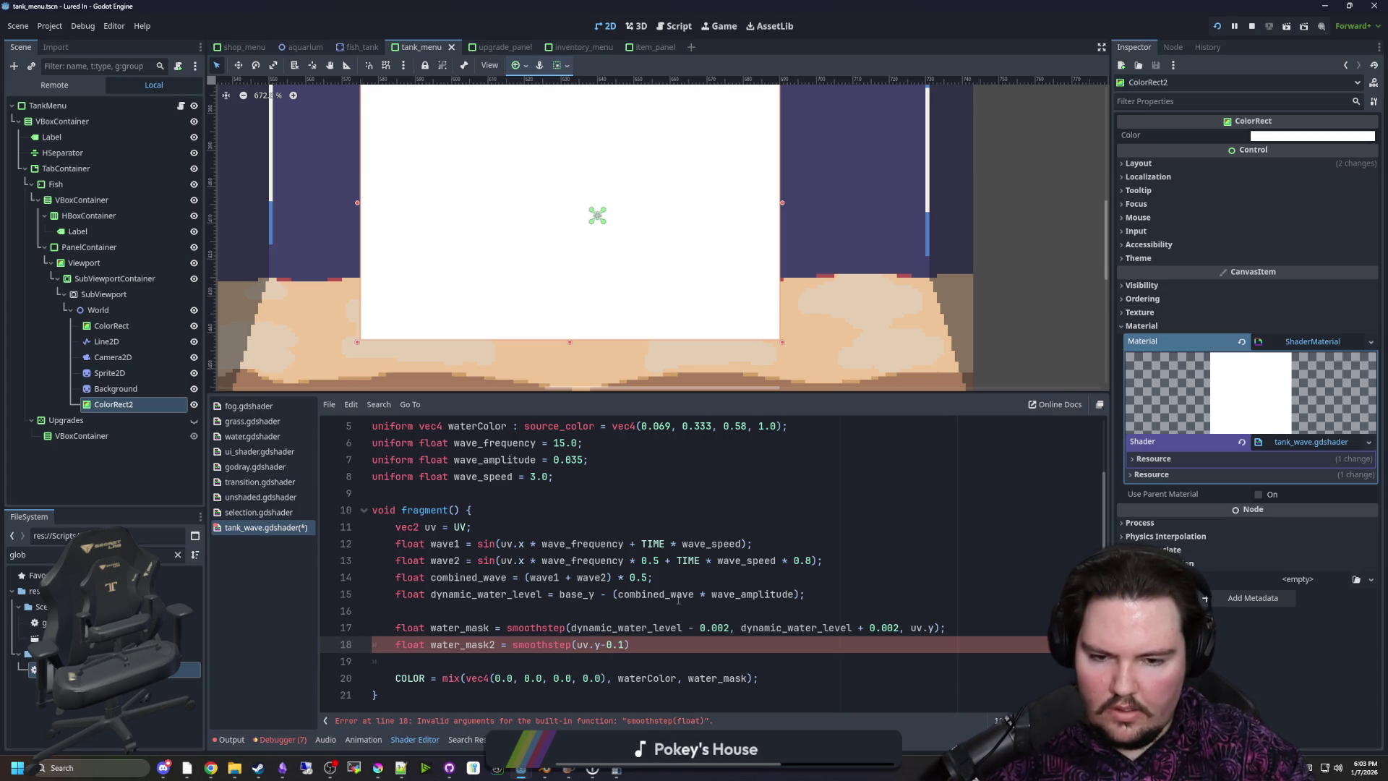
pyautogui.doubleClick(612, 628)
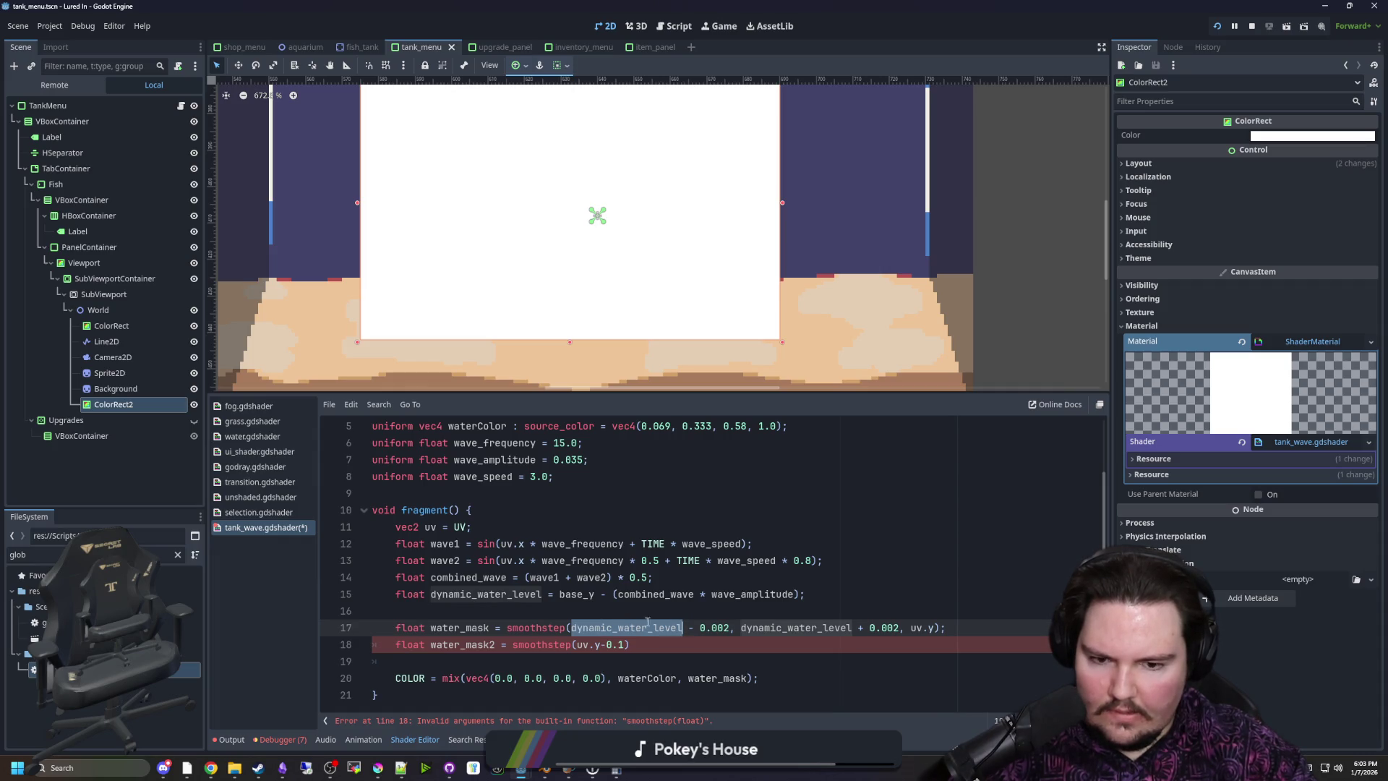
pyautogui.hotkey('ctrl', 'shift', 'Left')
pyautogui.hotkey('ctrl', 'shift', 'Left')
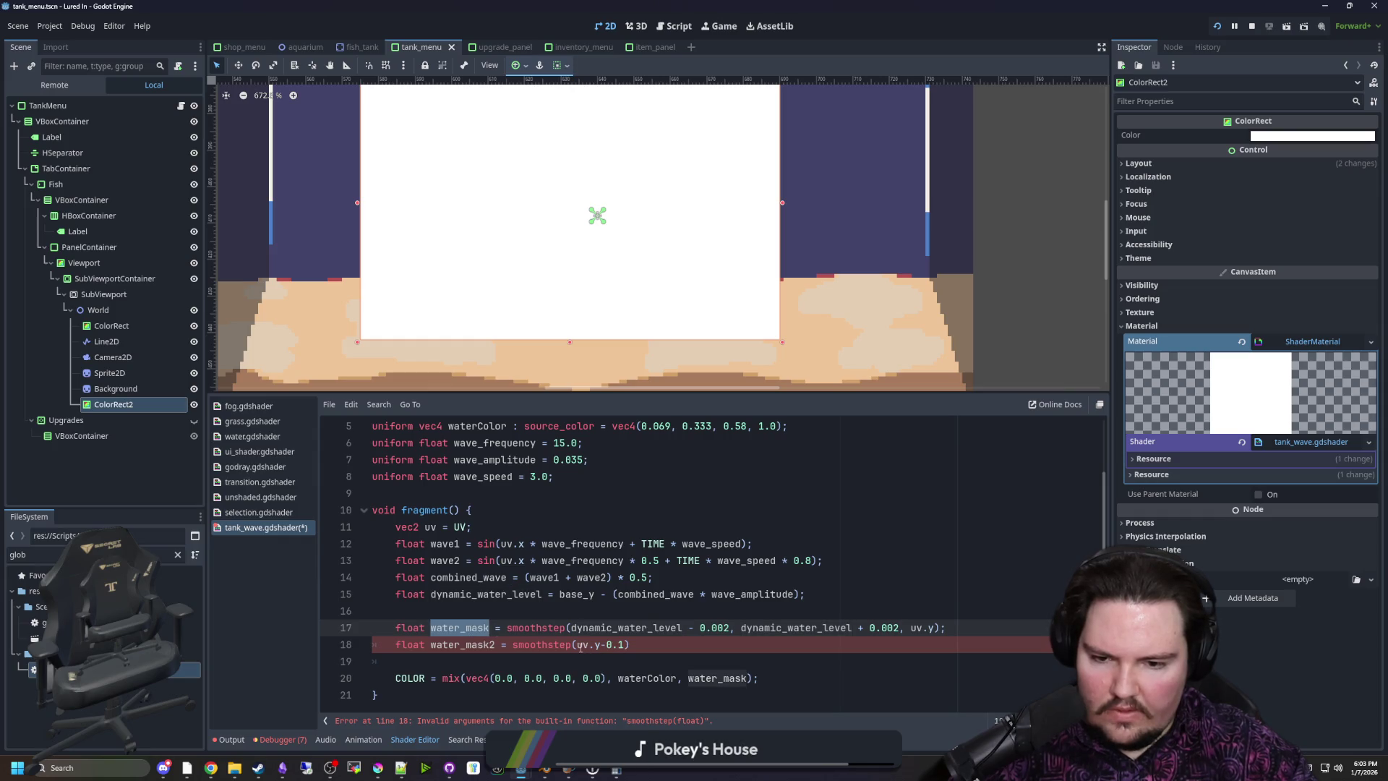
pyautogui.hotkey('ctrl', 'c')
pyautogui.click(576, 644)
pyautogui.hotkey('ctrl', 'v')
pyautogui.write(',')
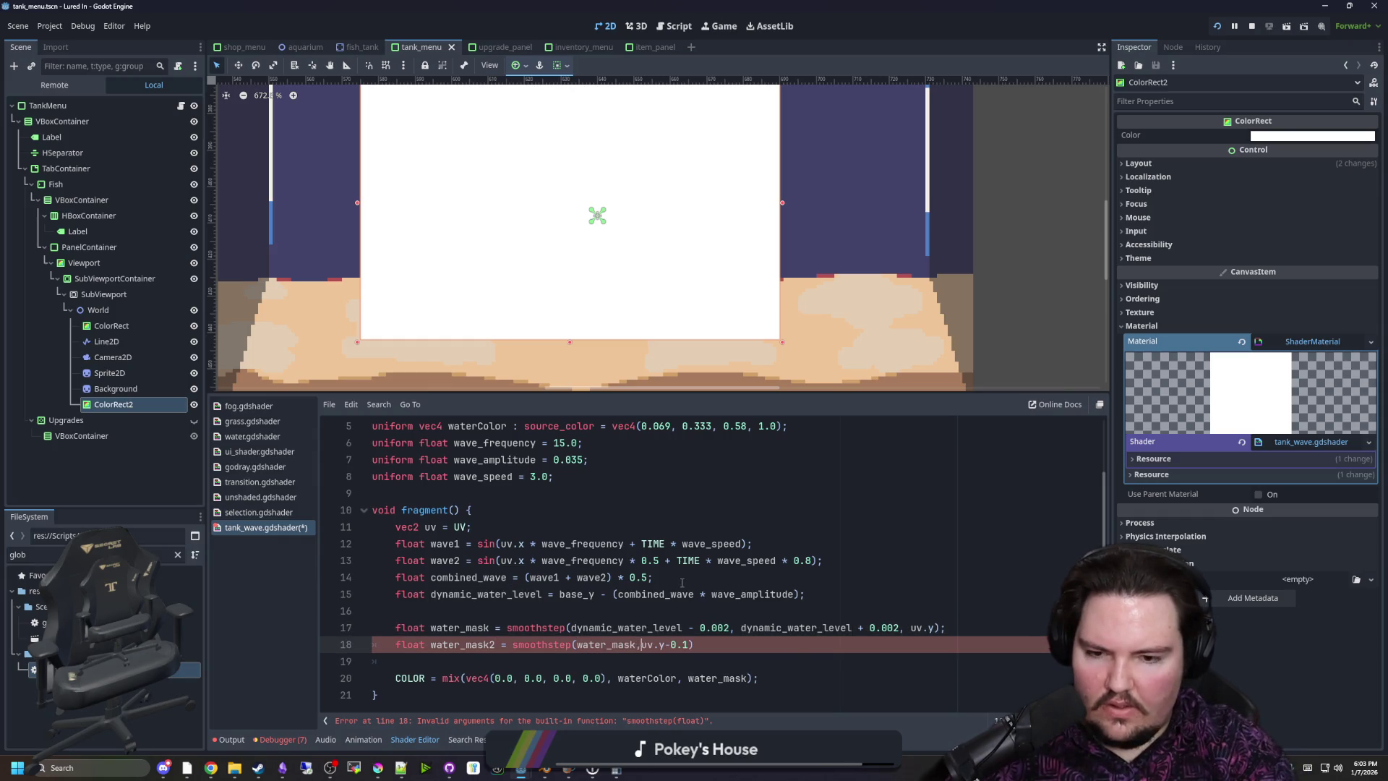
pyautogui.hotkey('ctrl', 'v')
pyautogui.write(',')
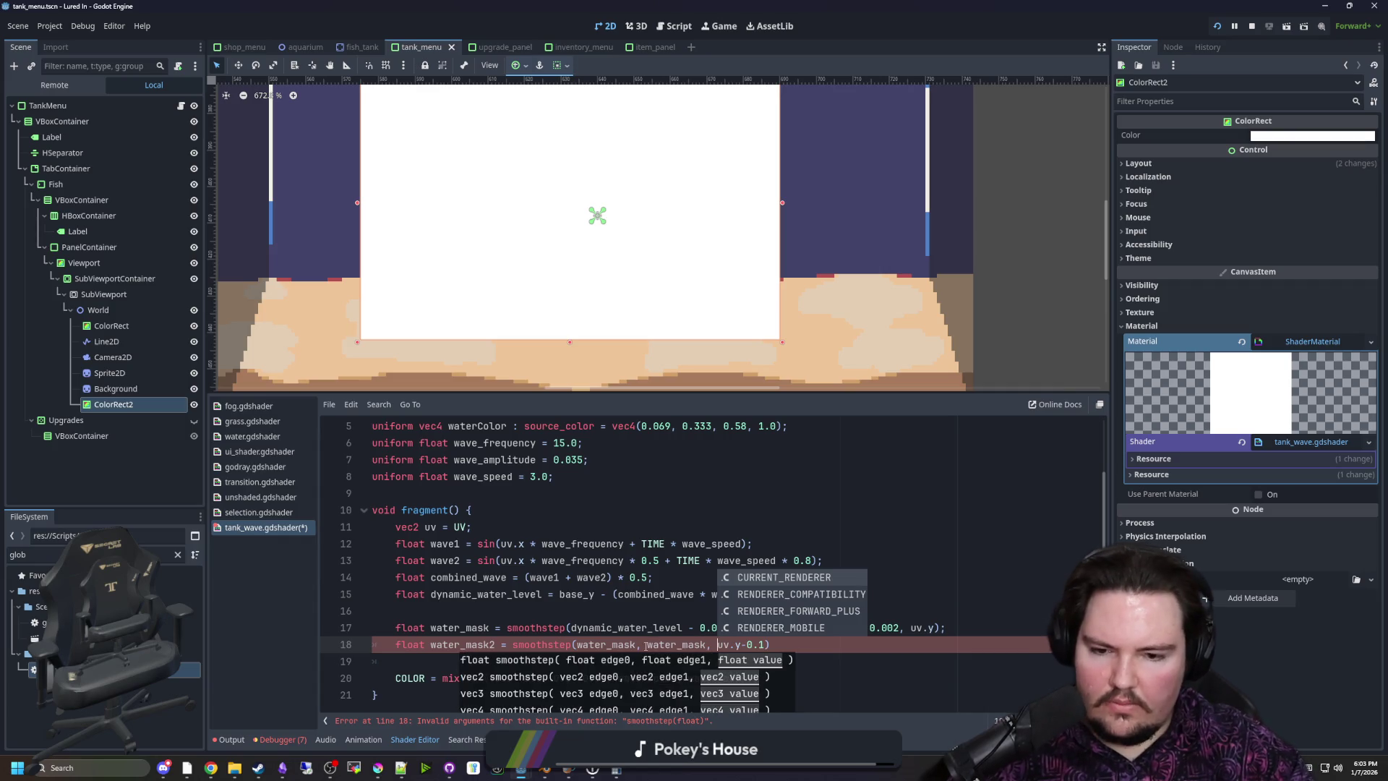
# Subtract 0.1 from the first edge and terminate the water_mask2 line with a semicolon
pyautogui.click(636, 644)
pyautogui.write('-0.1')
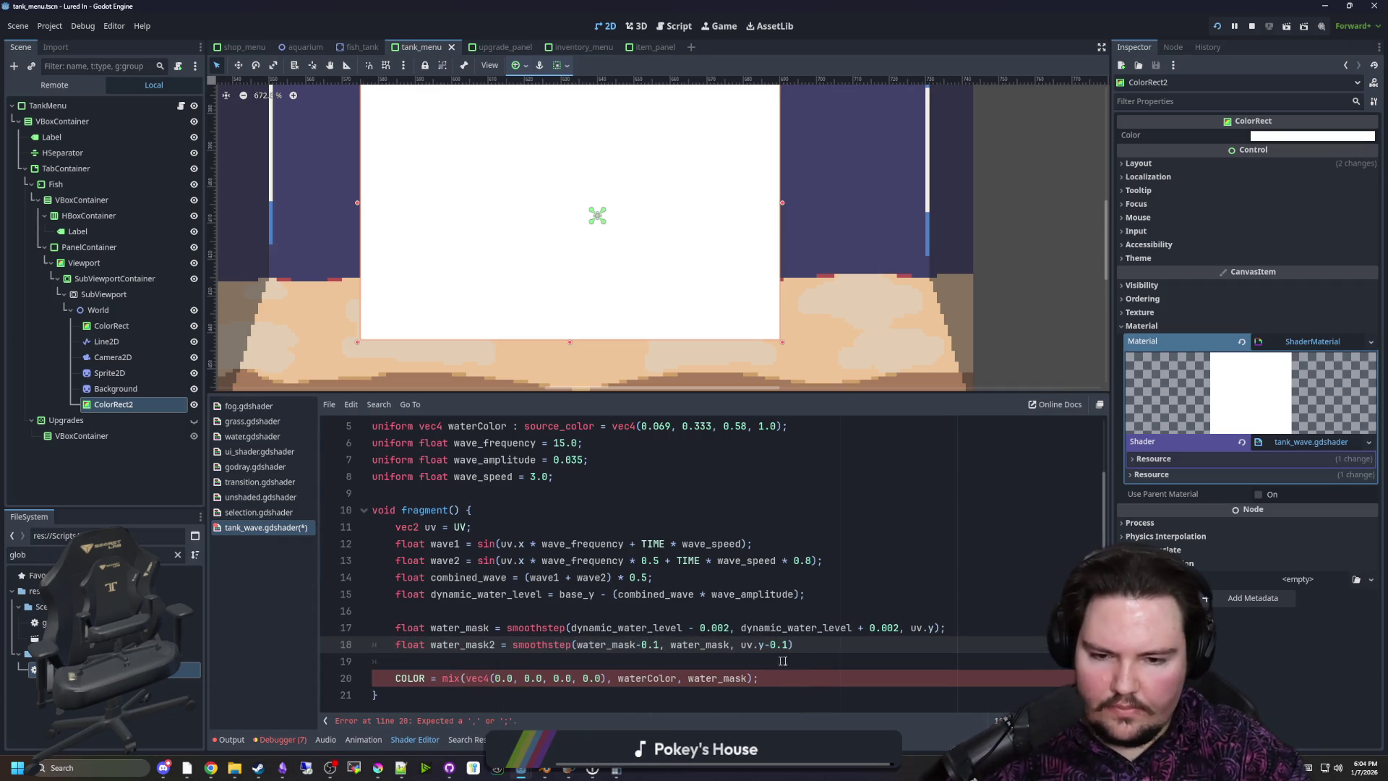
pyautogui.click(795, 644)
pyautogui.write(';')
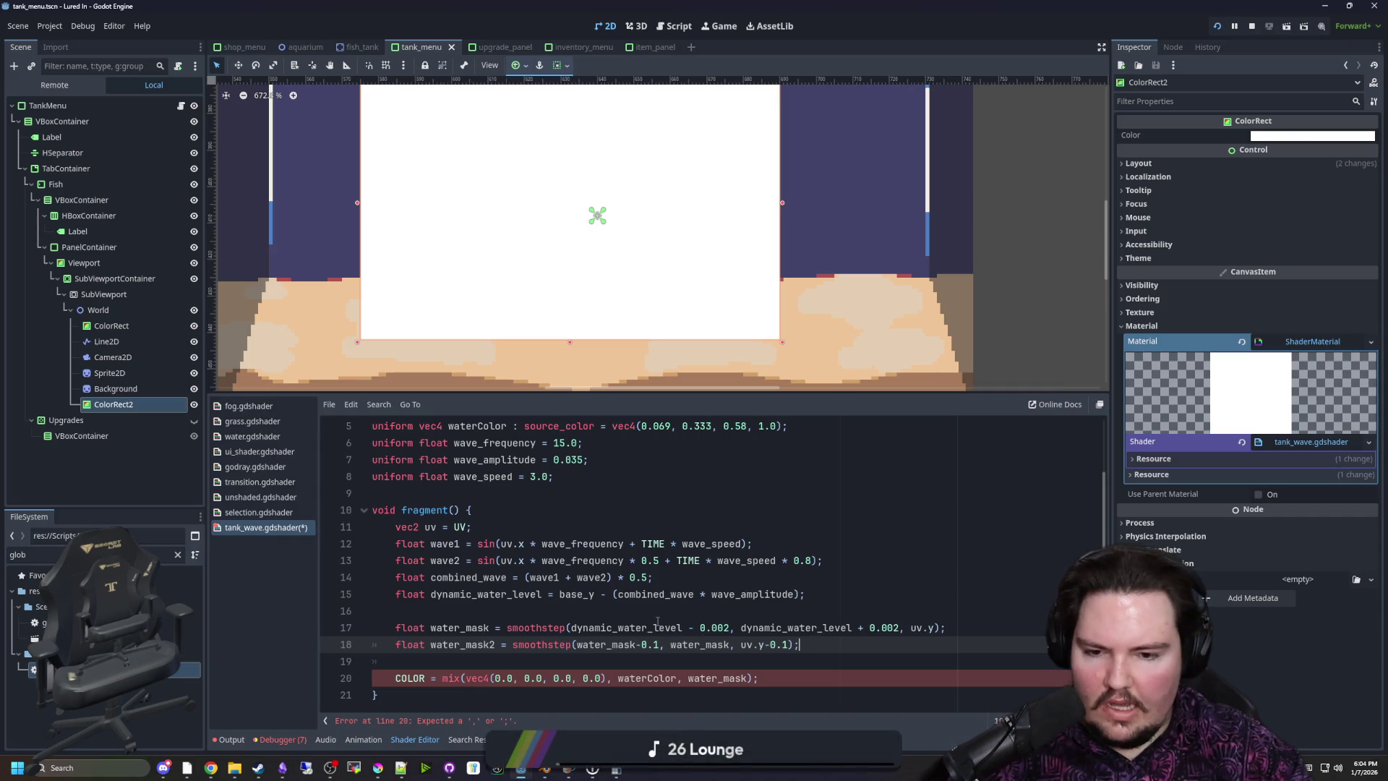
pyautogui.write('0')
pyautogui.click(801, 544)
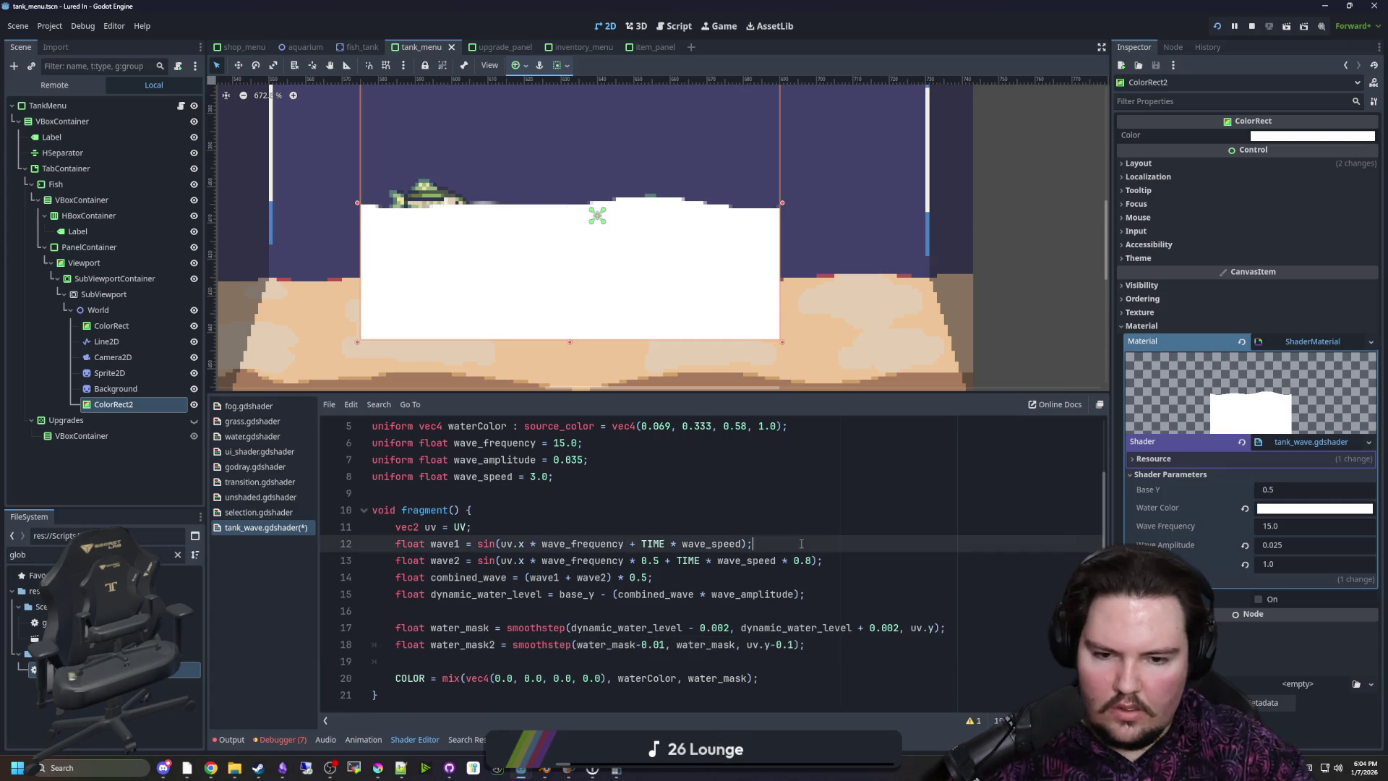
pyautogui.click(831, 641)
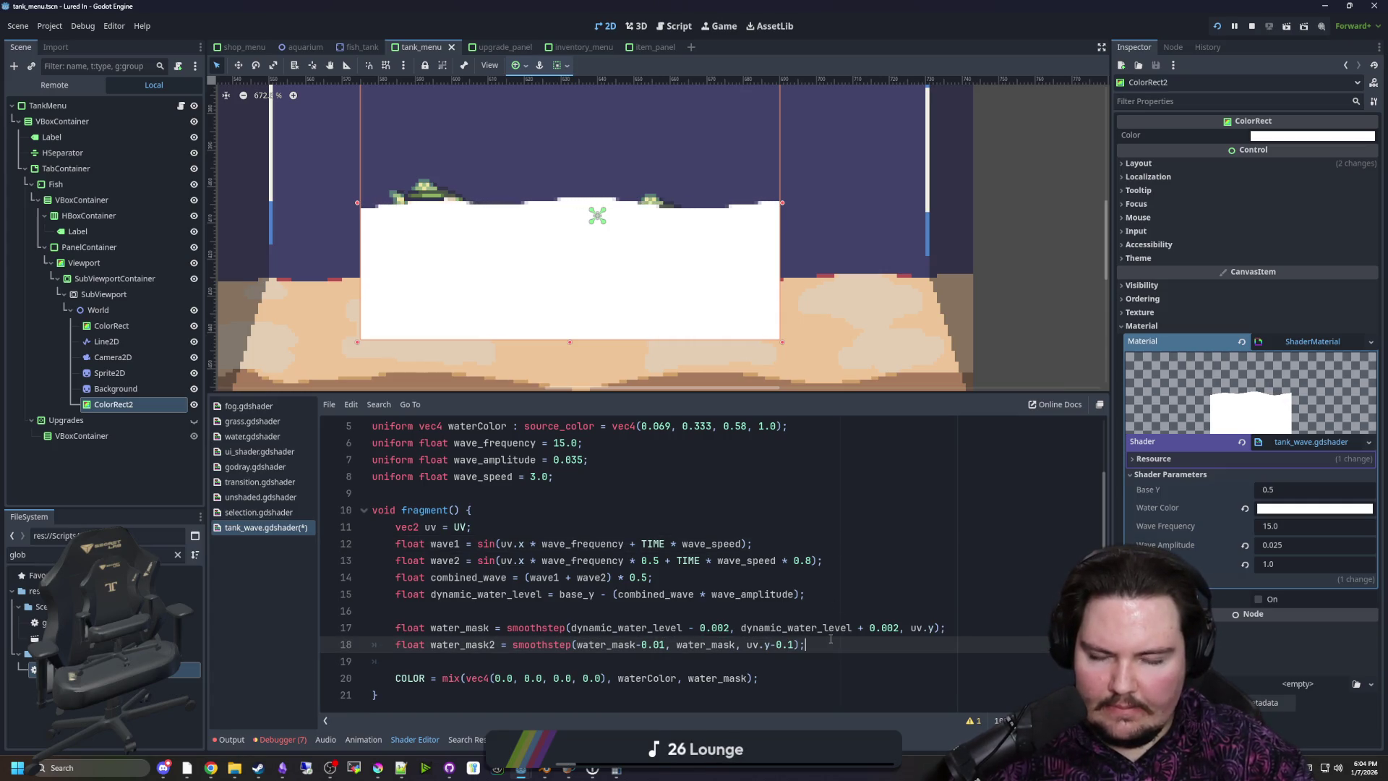
# Make the COLOR mix use water_mask2 instead of water_mask
pyautogui.doubleClick(462, 644)
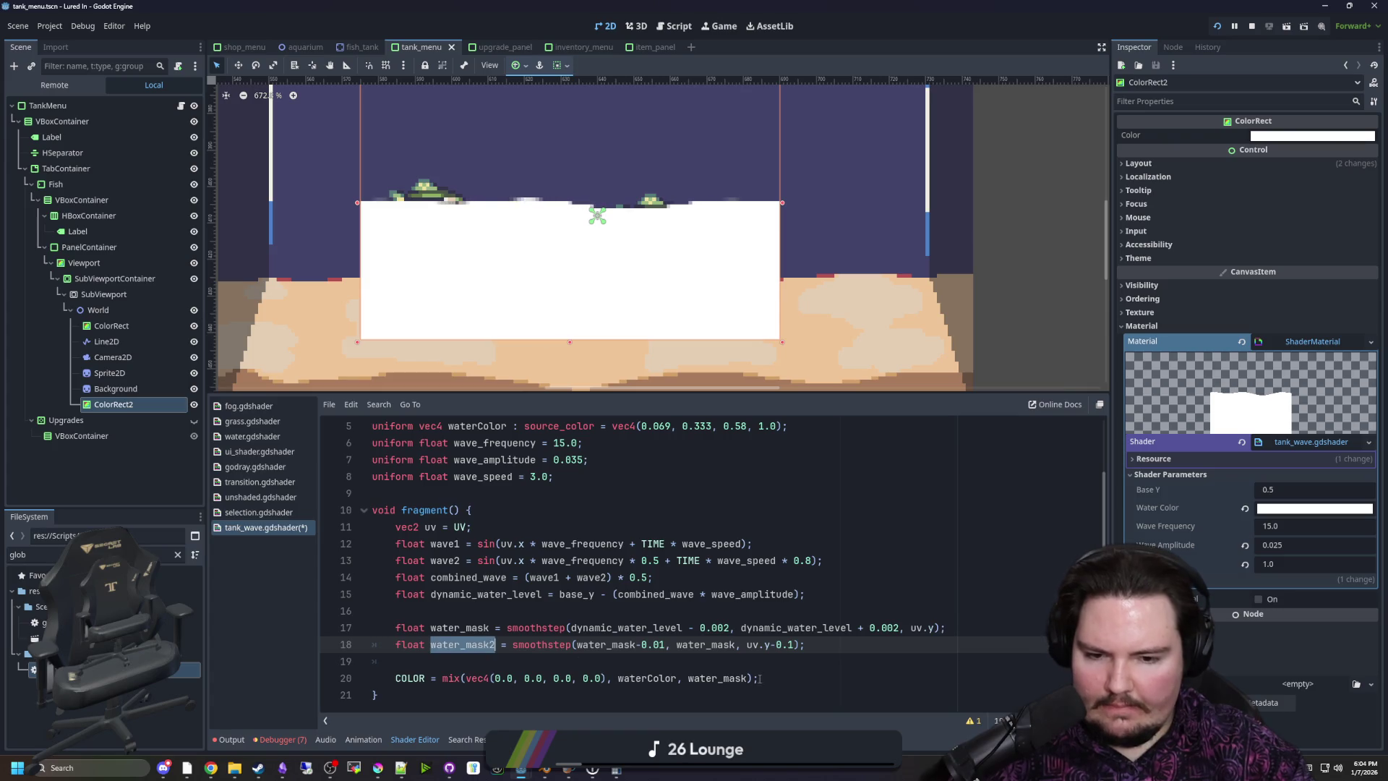
pyautogui.hotkey('ctrl', 'c')
pyautogui.doubleClick(719, 677)
pyautogui.hotkey('ctrl', 'v')
pyautogui.click(767, 660)
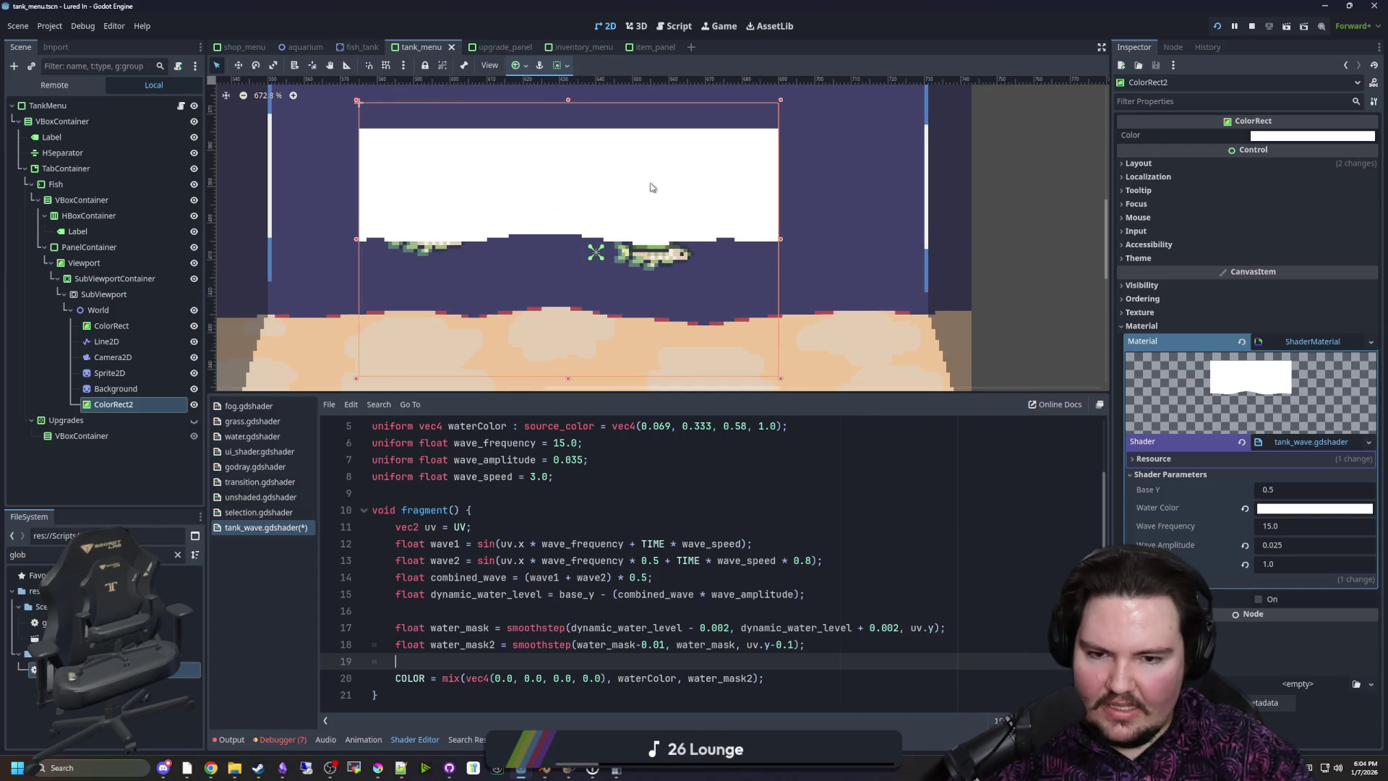
# Change line 18's smoothstep edges to water_mask+0.1 and water_mask-0.01
pyautogui.click(735, 644)
pyautogui.write('+')
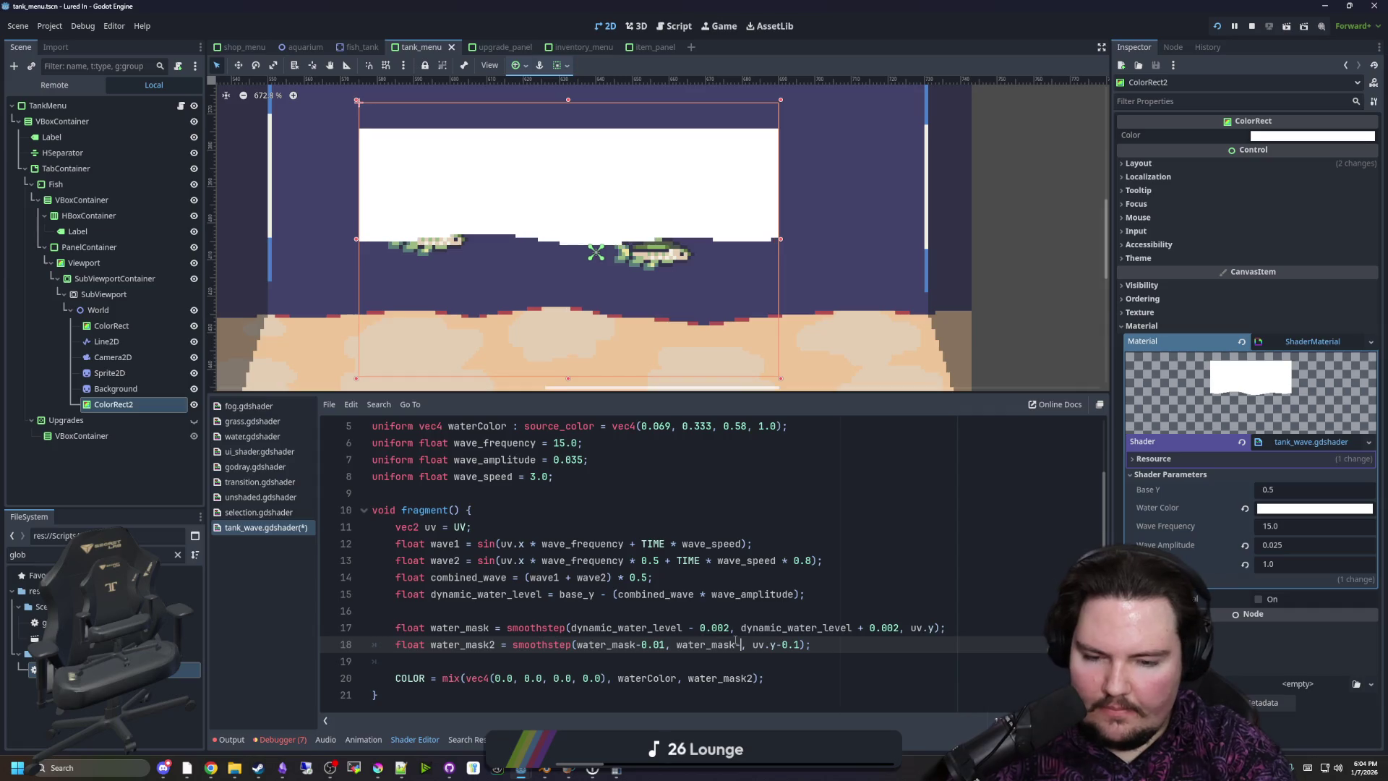
pyautogui.write('.2')
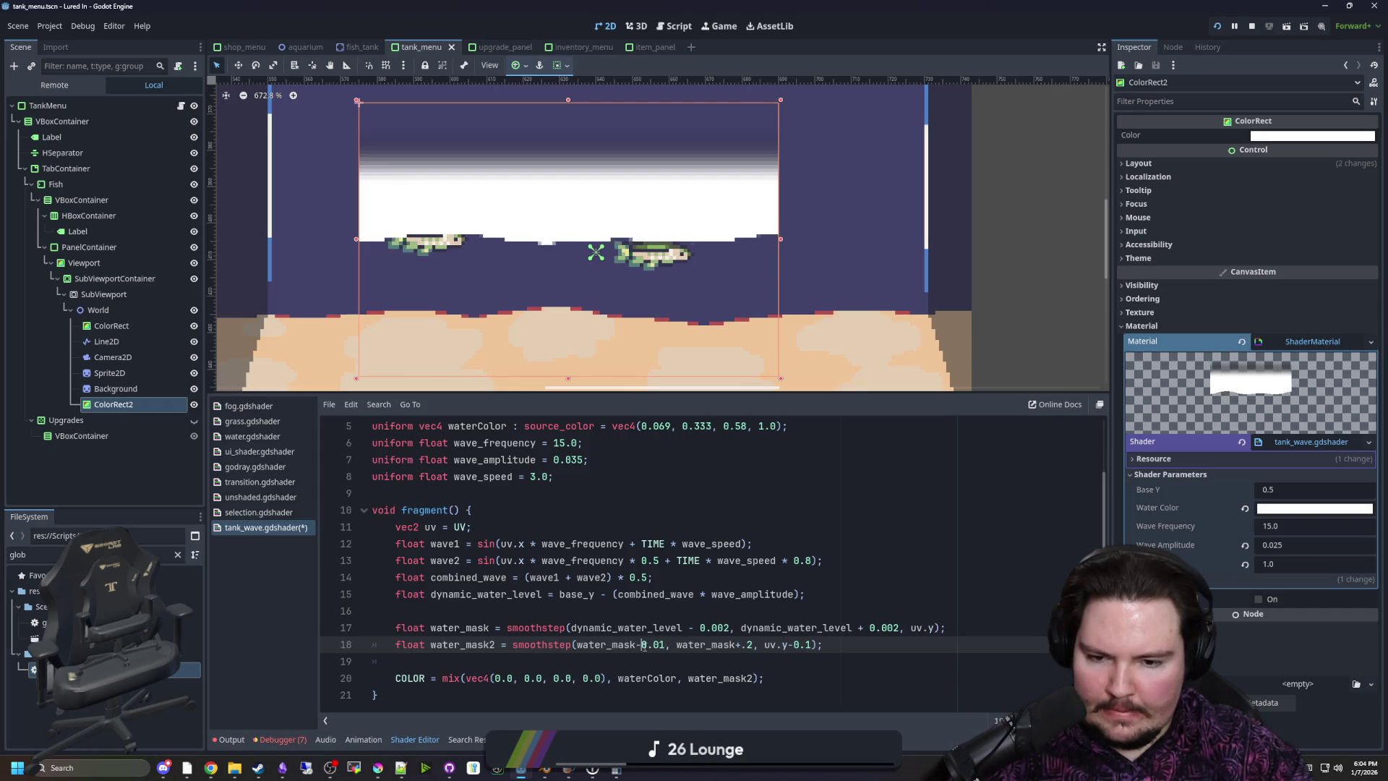
pyautogui.press('BackSpace')
pyautogui.press('BackSpace')
pyautogui.press('BackSpace')
pyautogui.write('+0.')
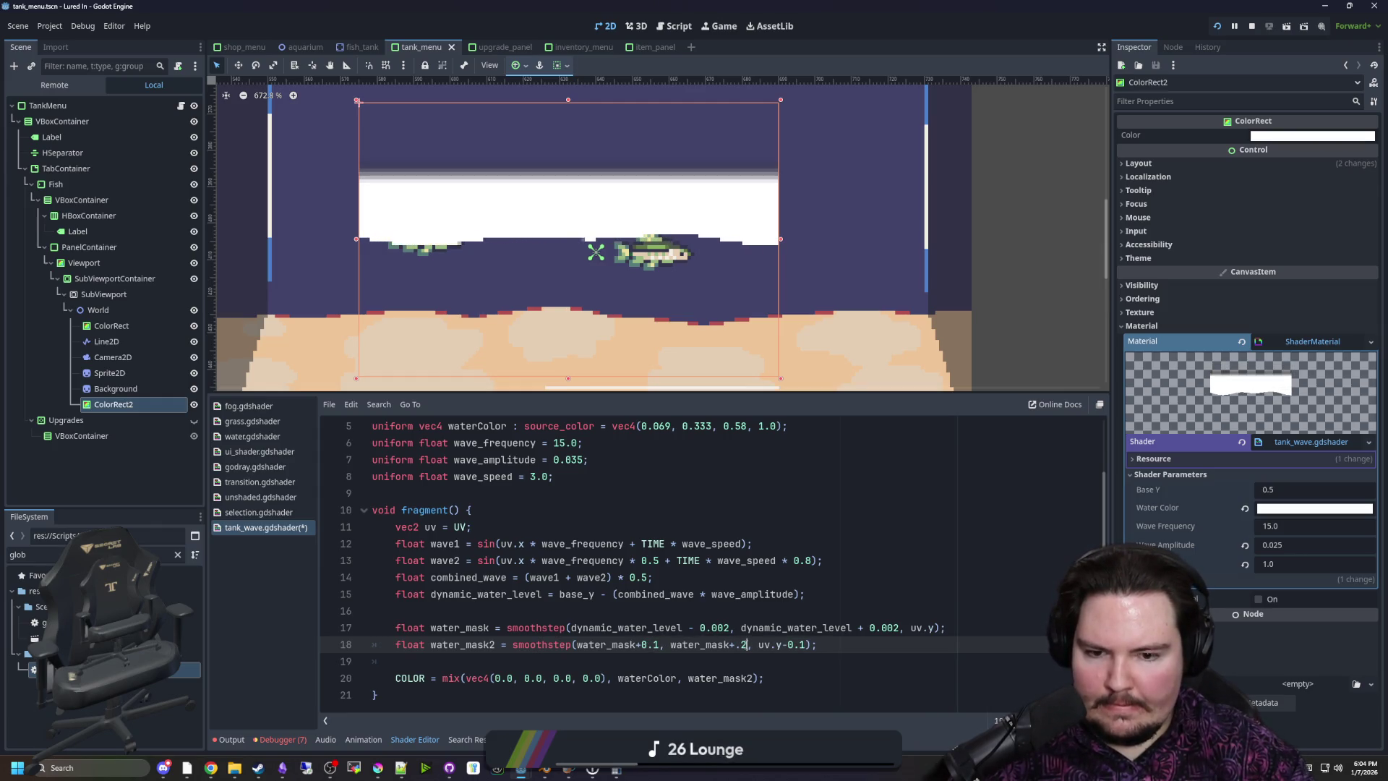
pyautogui.press('BackSpace')
pyautogui.press('BackSpace')
pyautogui.press('BackSpace')
pyautogui.write('-0.01')
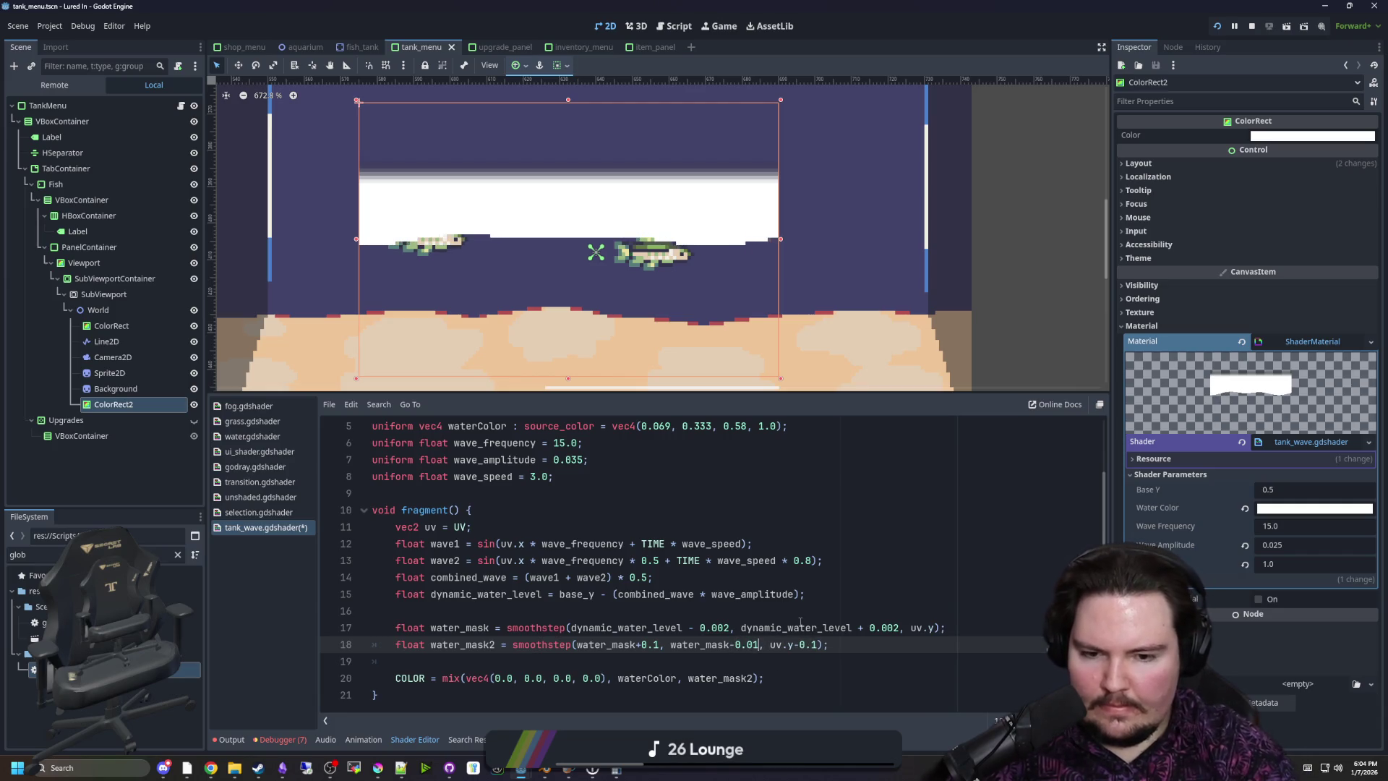
pyautogui.click(800, 626)
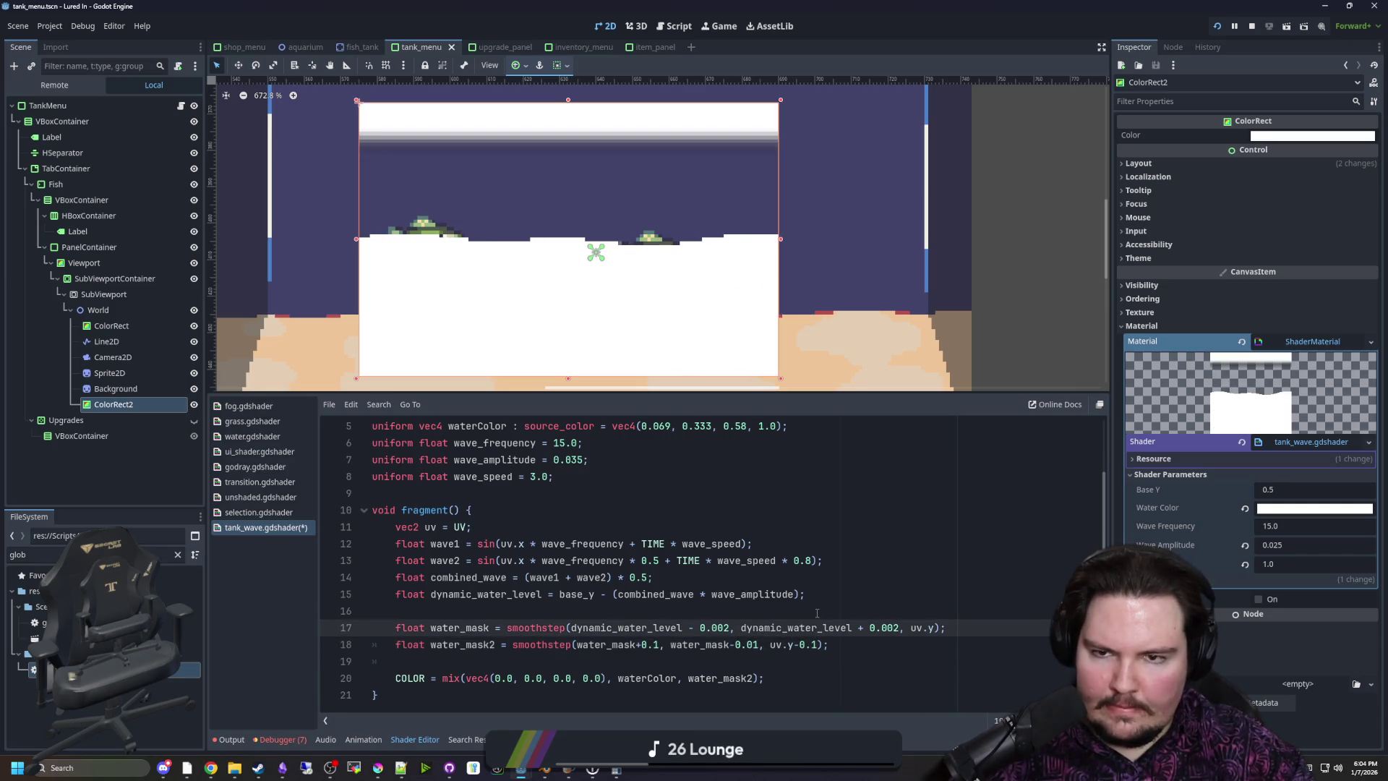
# Shrink the first edge offset to 0.01, then delete the whole water_mask2 line
pyautogui.click(817, 613)
pyautogui.scroll(1, 608, 350)
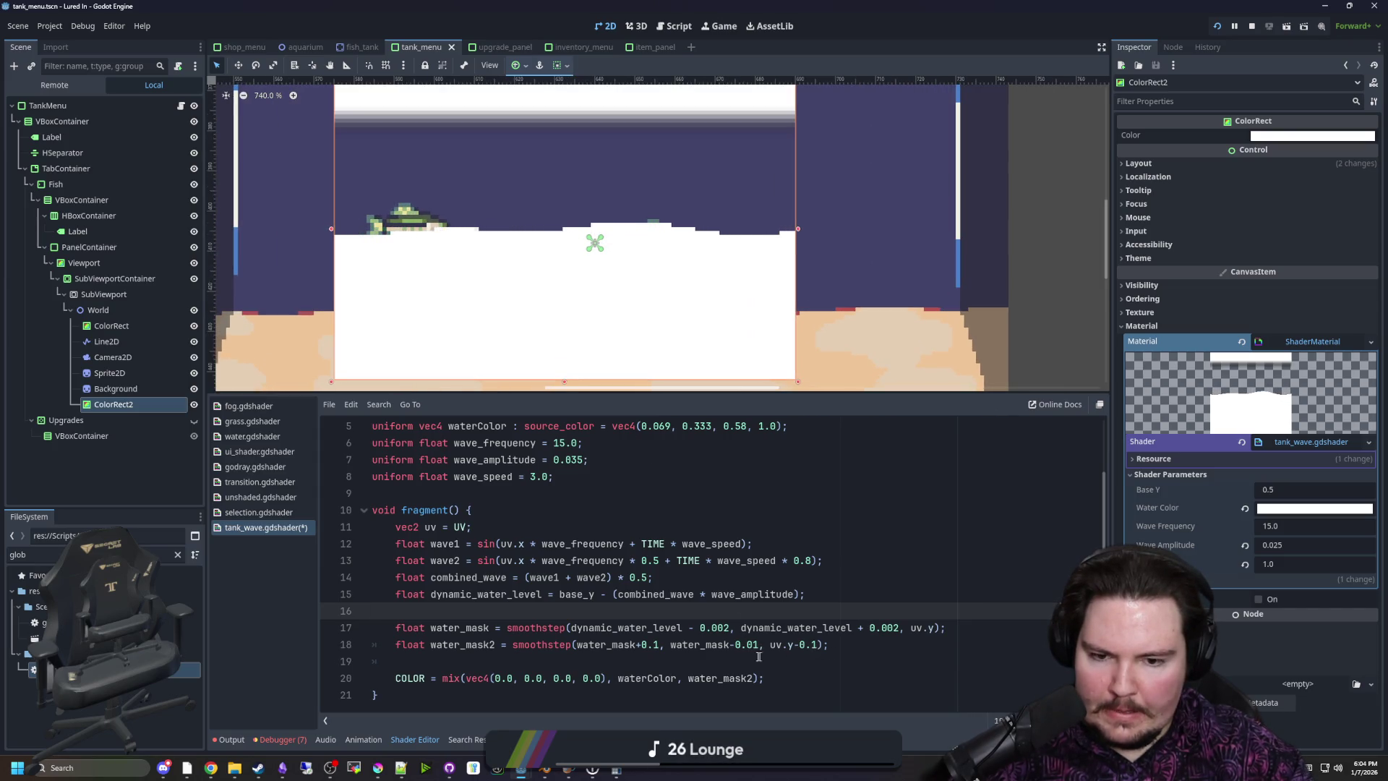
pyautogui.click(659, 645)
pyautogui.press('BackSpace')
pyautogui.write('01')
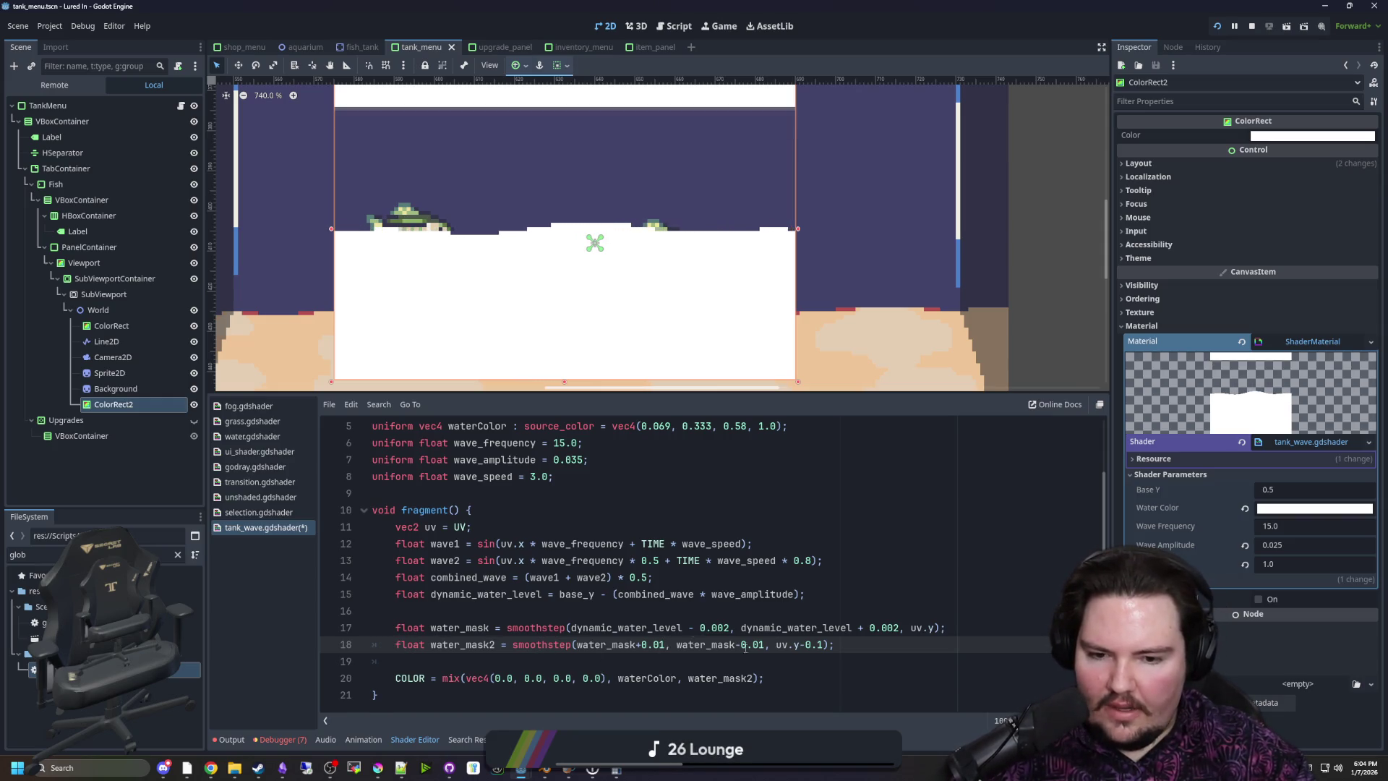
pyautogui.moveTo(870, 644); pyautogui.dragTo(396, 644)
pyautogui.press('BackSpace')
pyautogui.press('BackSpace')
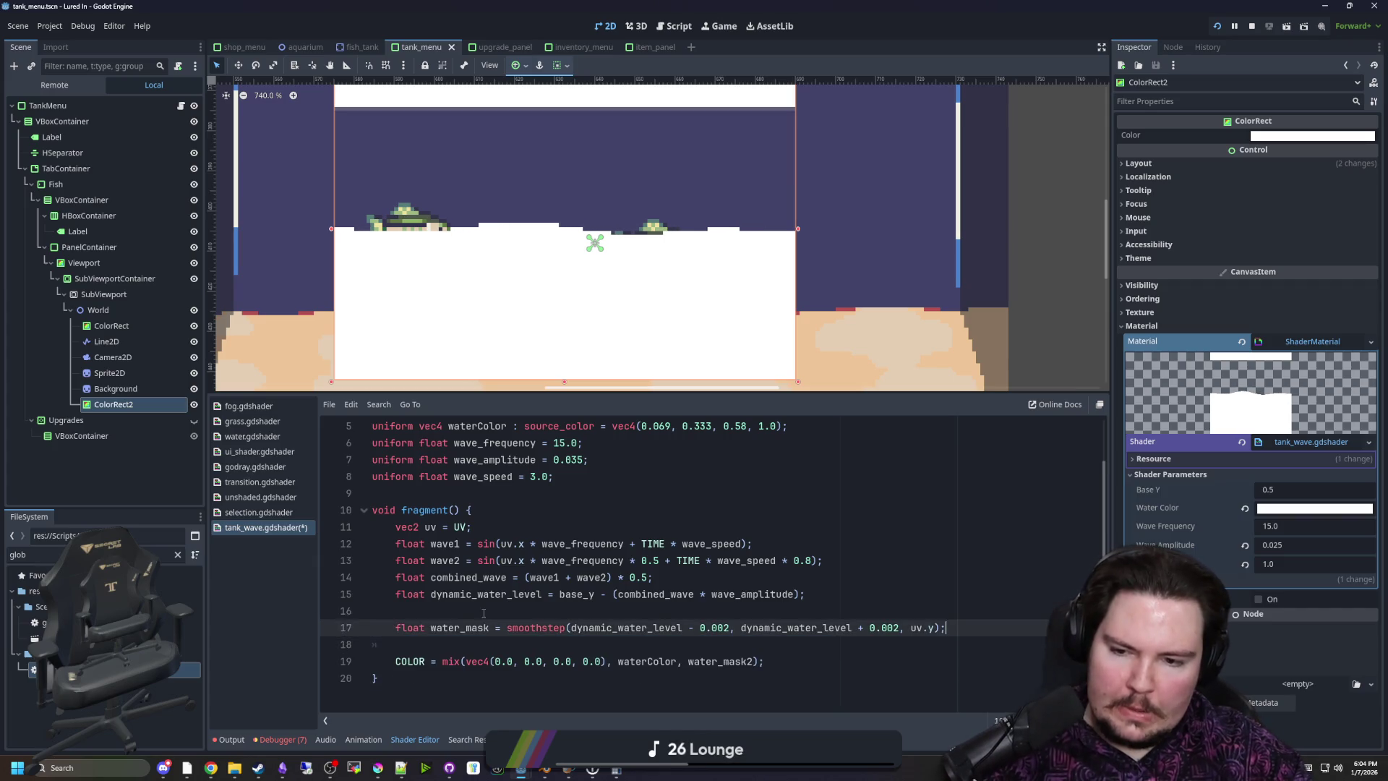
# Point the COLOR mix back at water_mask and save the shader
pyautogui.click(483, 610)
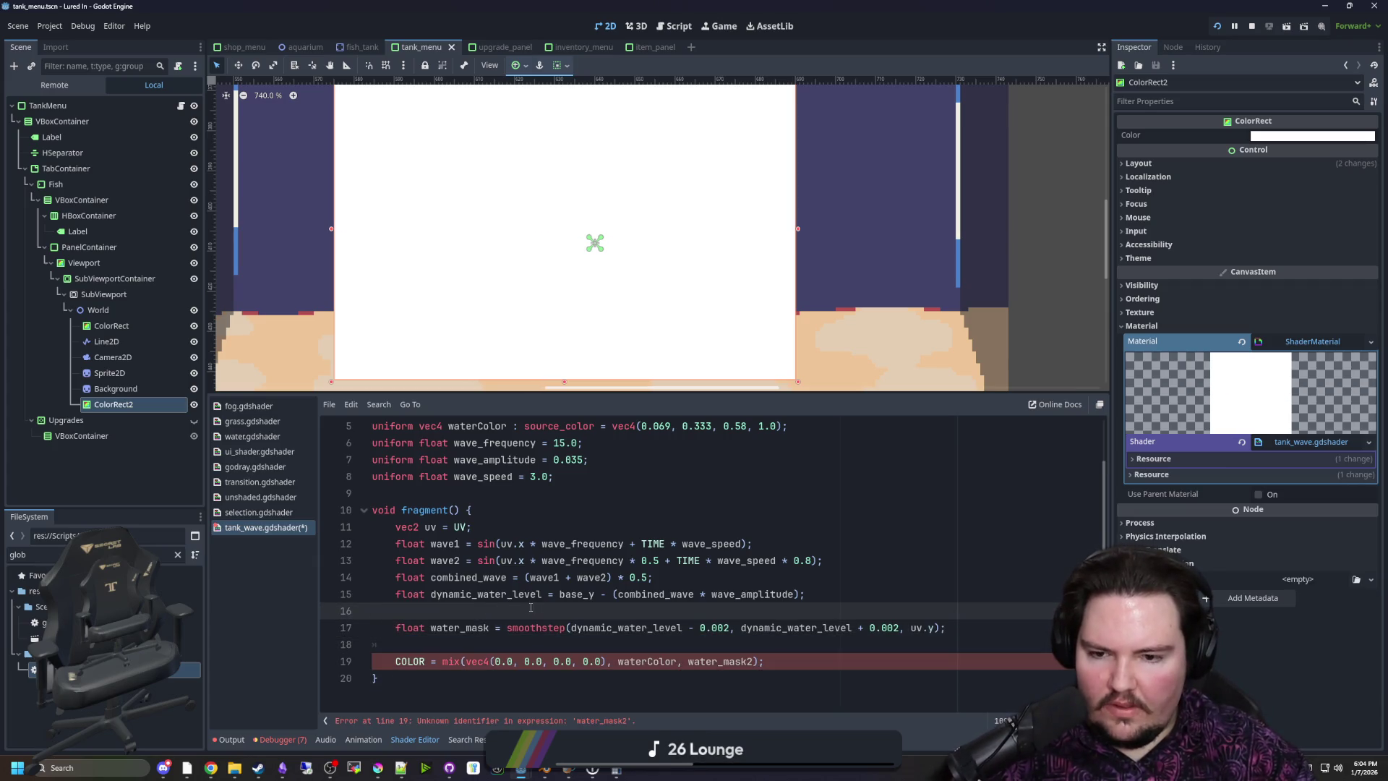
pyautogui.doubleClick(460, 627)
pyautogui.hotkey('ctrl', 'c')
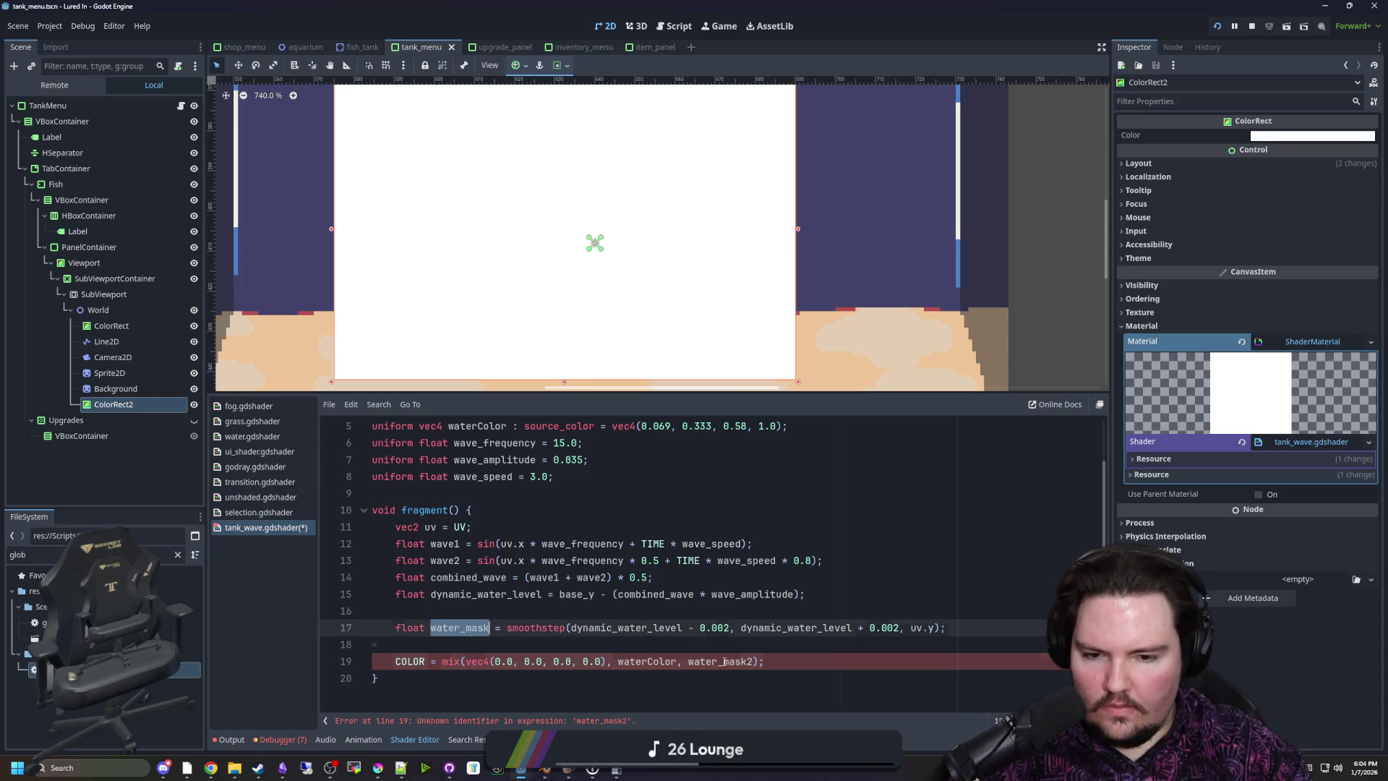
pyautogui.doubleClick(722, 661)
pyautogui.hotkey('ctrl', 'v')
pyautogui.click(747, 615)
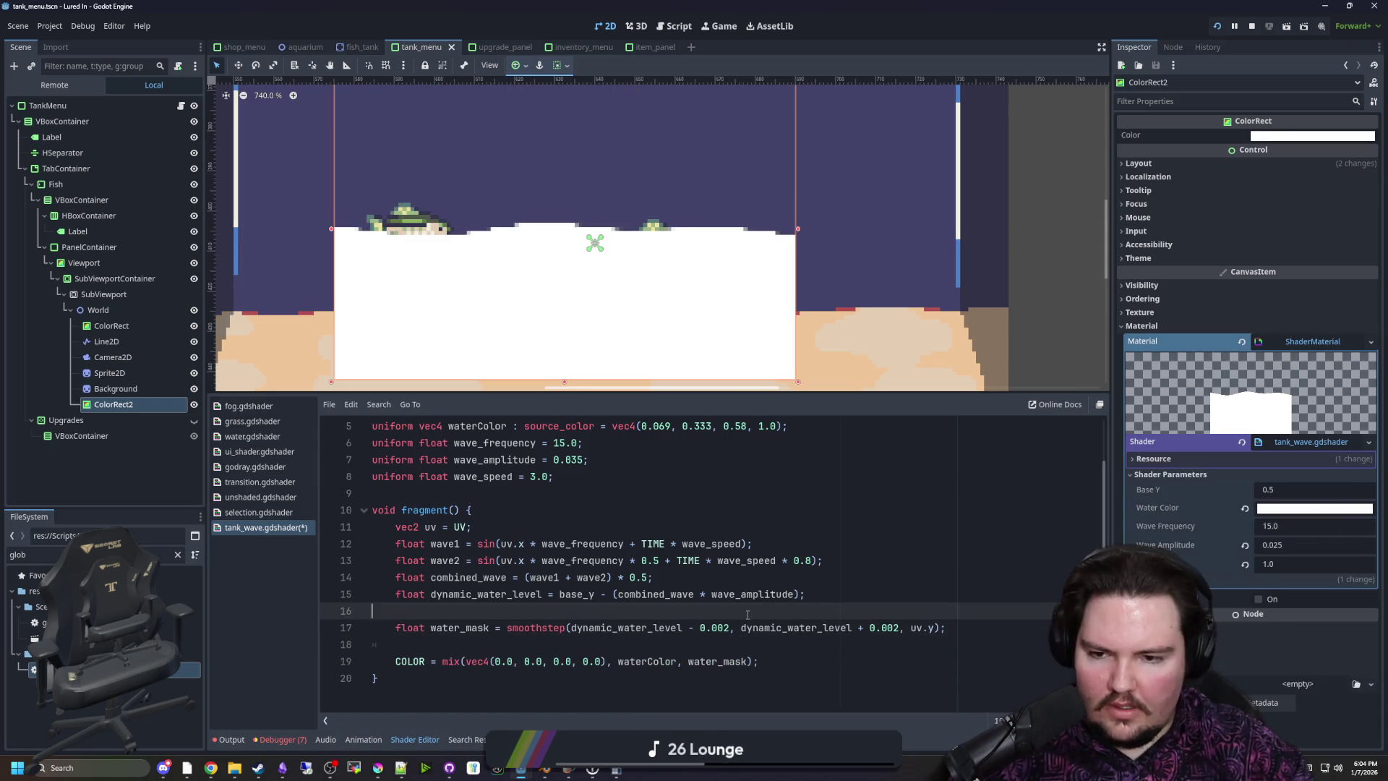
pyautogui.hotkey('ctrl', 's')
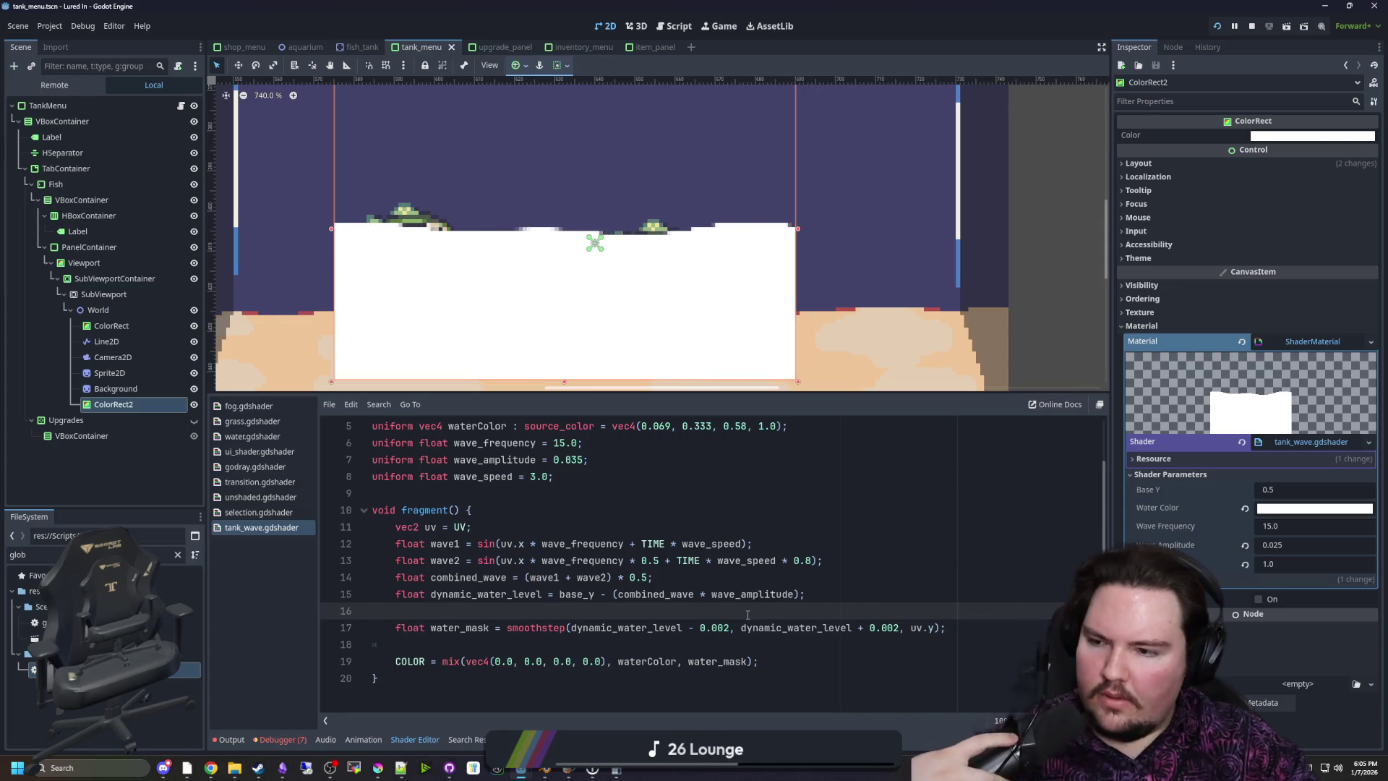
# Place the caret on the empty line 18 above COLOR to add new code
pyautogui.click(644, 639)
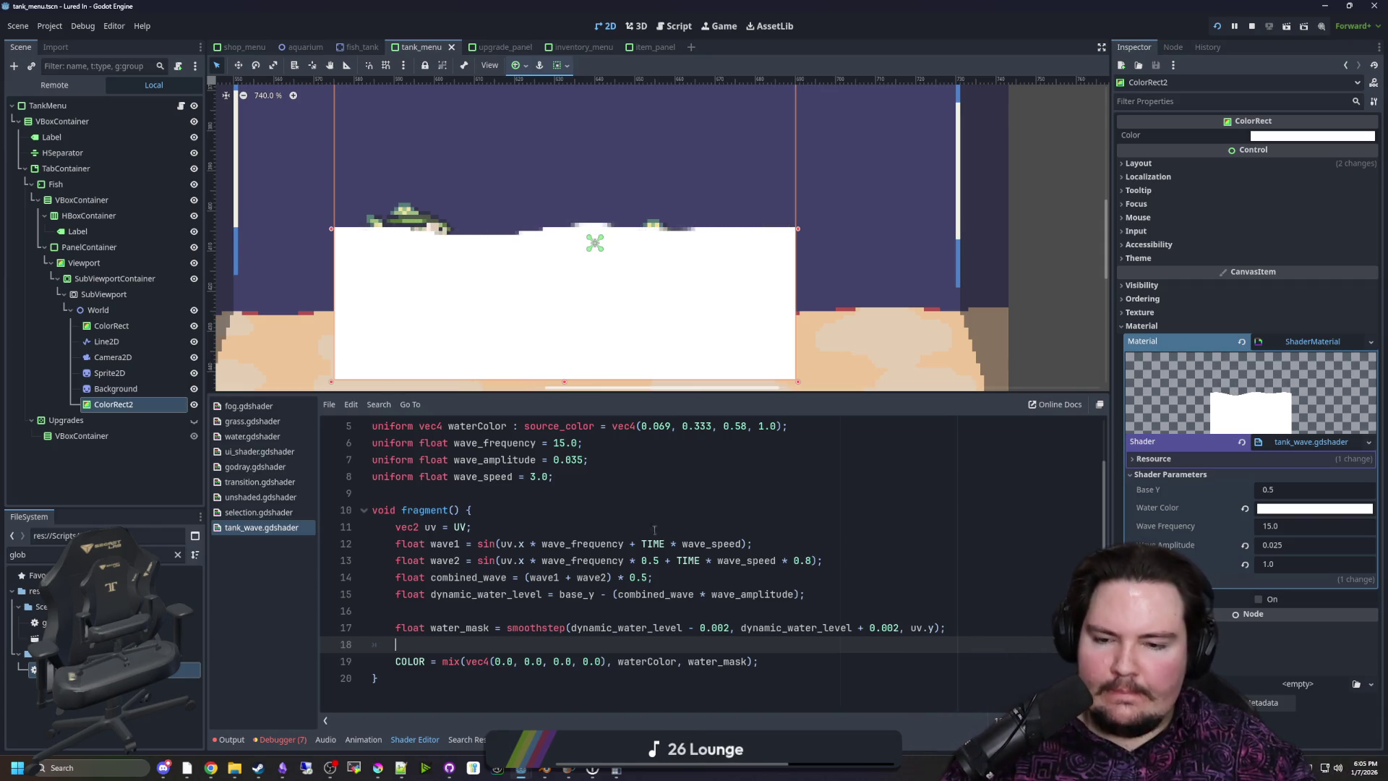
pyautogui.scroll(-3, 587, 323)
pyautogui.scroll(2, 588, 324)
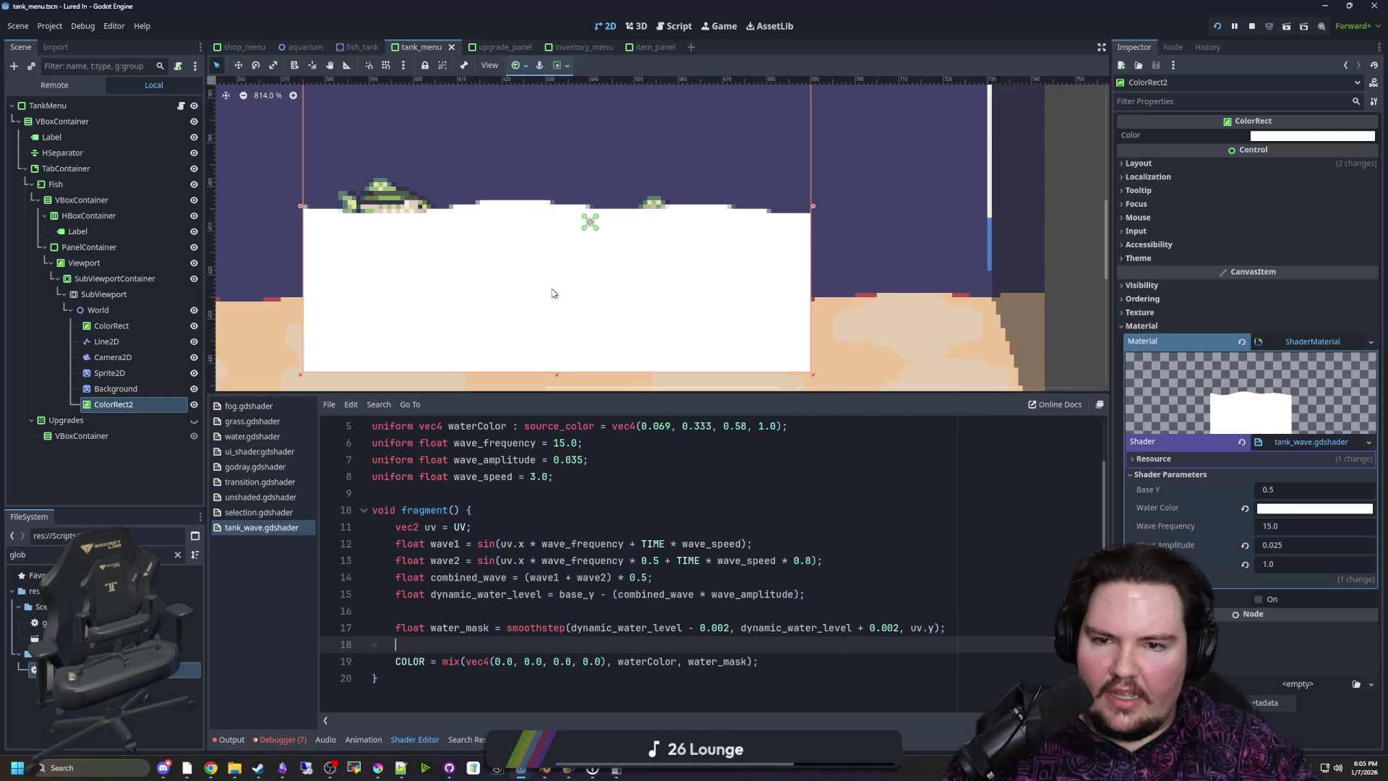
pyautogui.scroll(-2, 625, 223)
pyautogui.scroll(2, 624, 223)
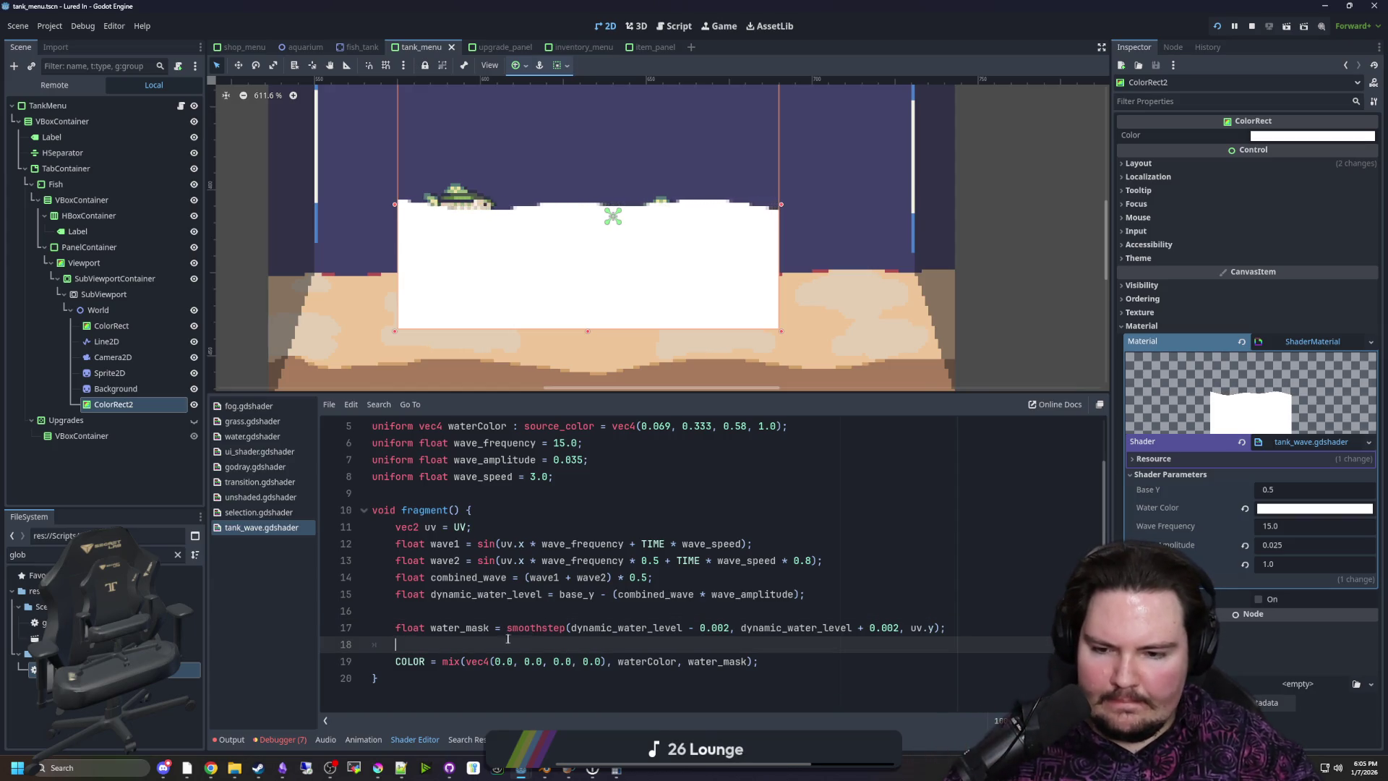
pyautogui.click(810, 663)
pyautogui.click(608, 643)
pyautogui.write('vec4 col')
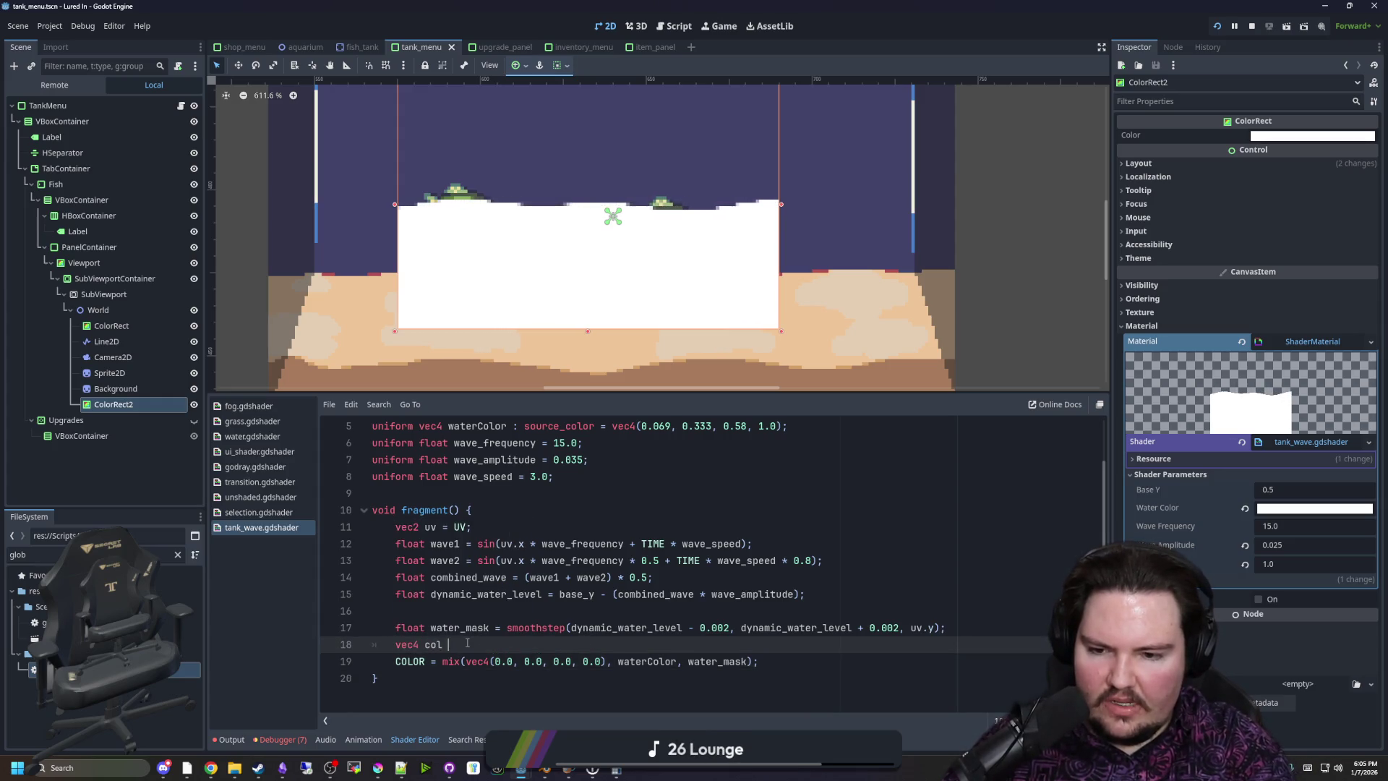
# Store the mix() result in vec4 col and set COLOR to col*texture(gradient, UV)
pyautogui.write('=')
pyautogui.moveTo(758, 661); pyautogui.dragTo(443, 661)
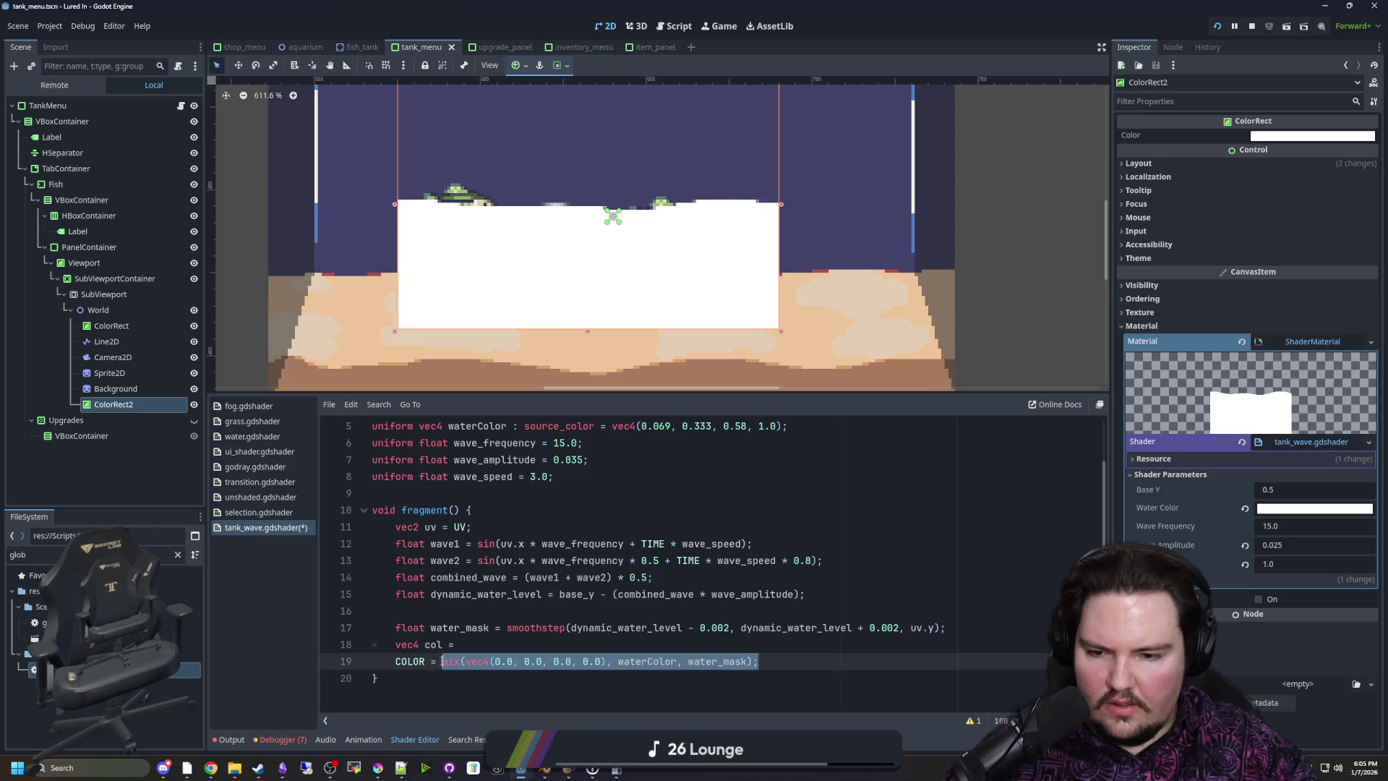
pyautogui.hotkey('ctrl', 'x')
pyautogui.press('Up')
pyautogui.press('End')
pyautogui.hotkey('ctrl', 'v')
pyautogui.click(464, 662)
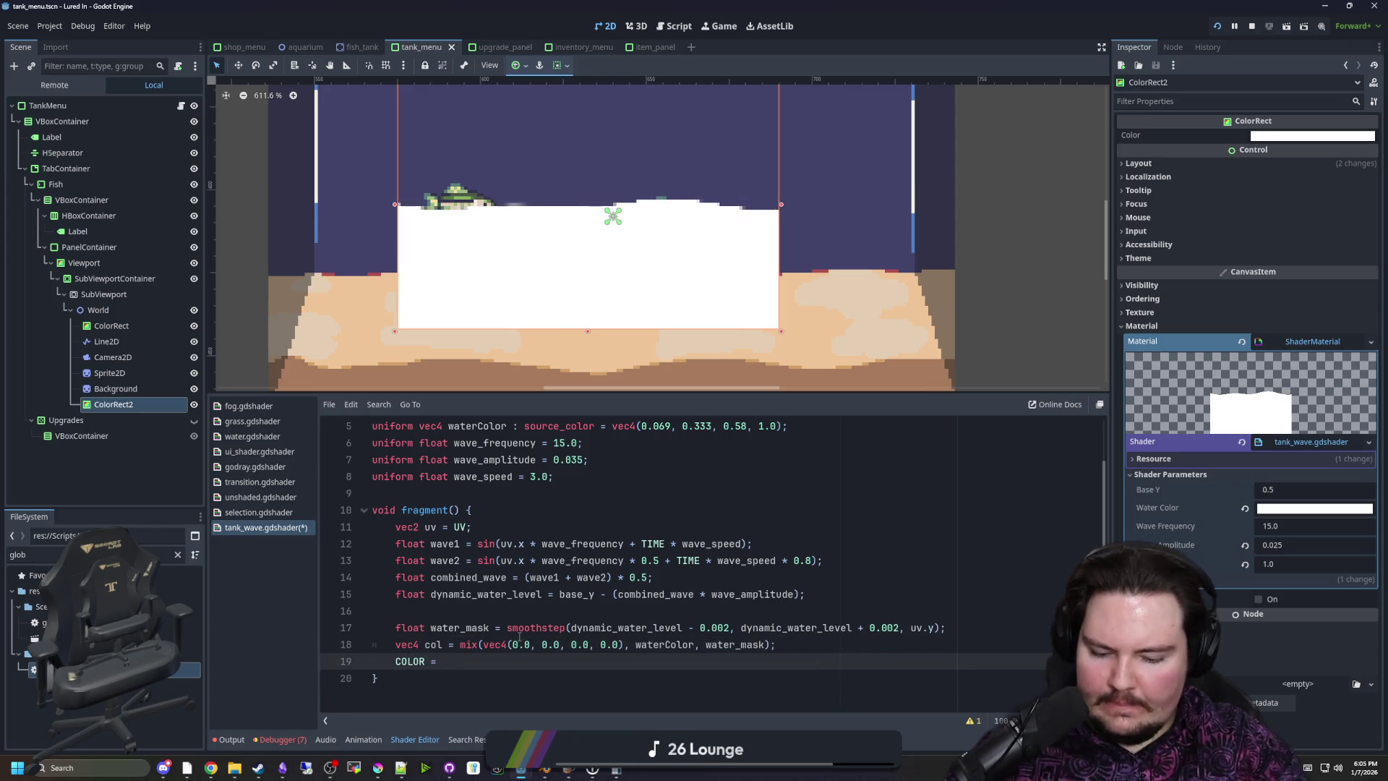
pyautogui.write('col*gradient;')
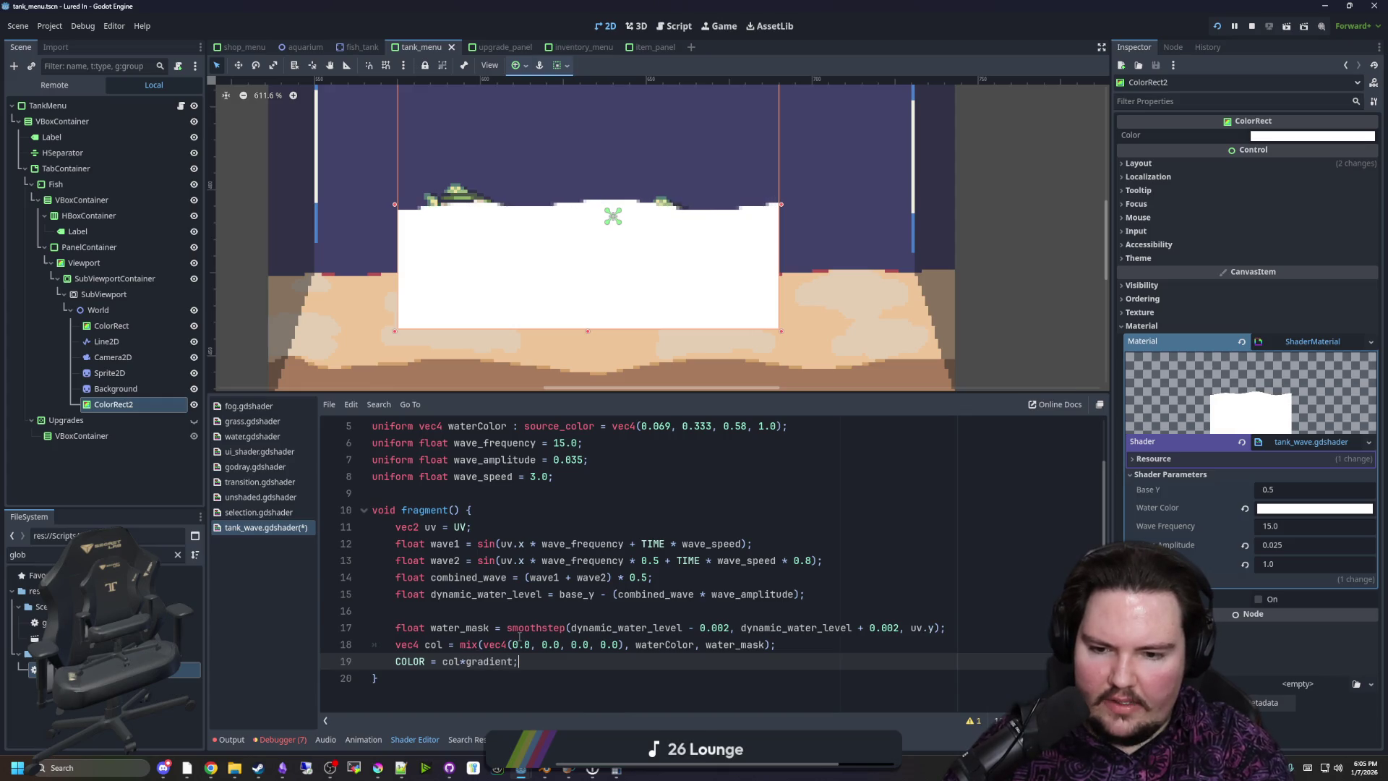
pyautogui.press('BackSpace')
pyautogui.press('BackSpace')
pyautogui.press('BackSpace')
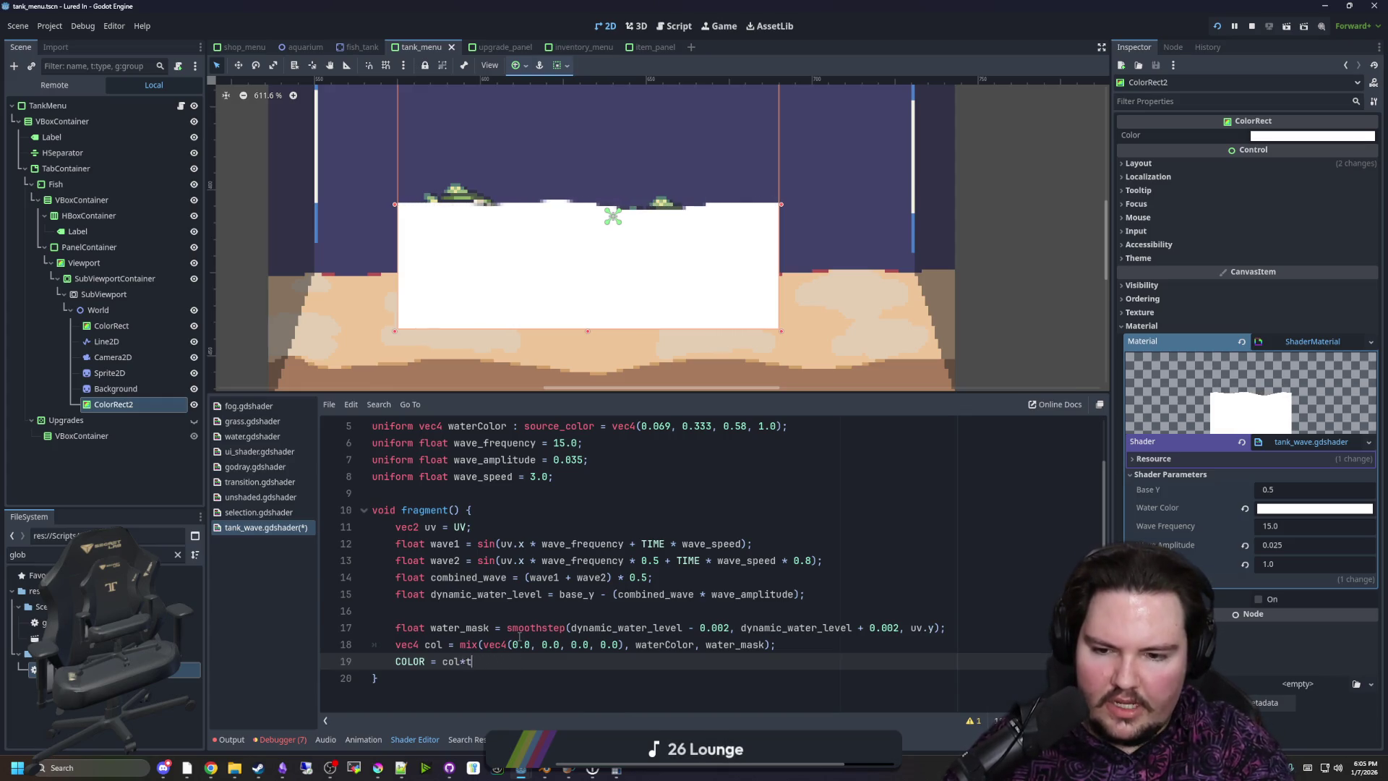
pyautogui.write('texture(gradient')
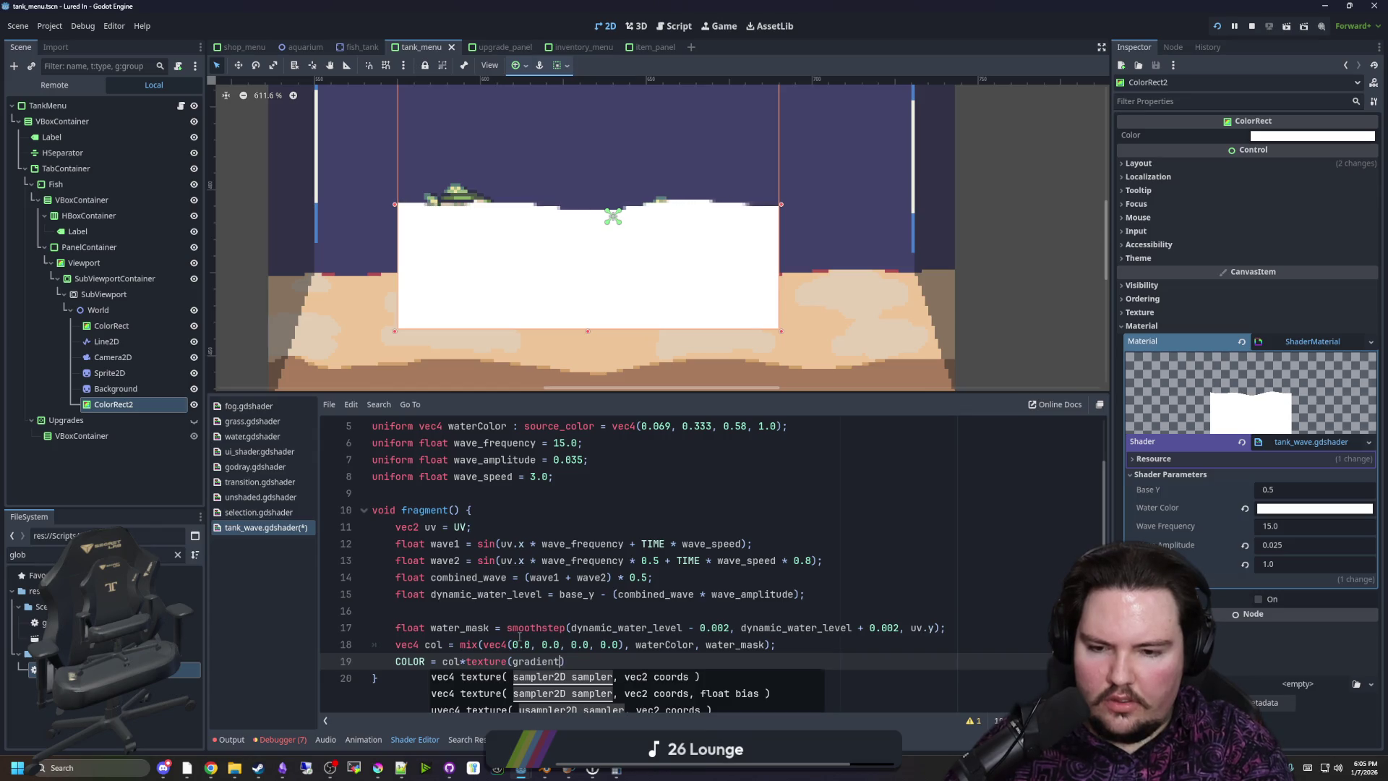
pyautogui.write(', UV')
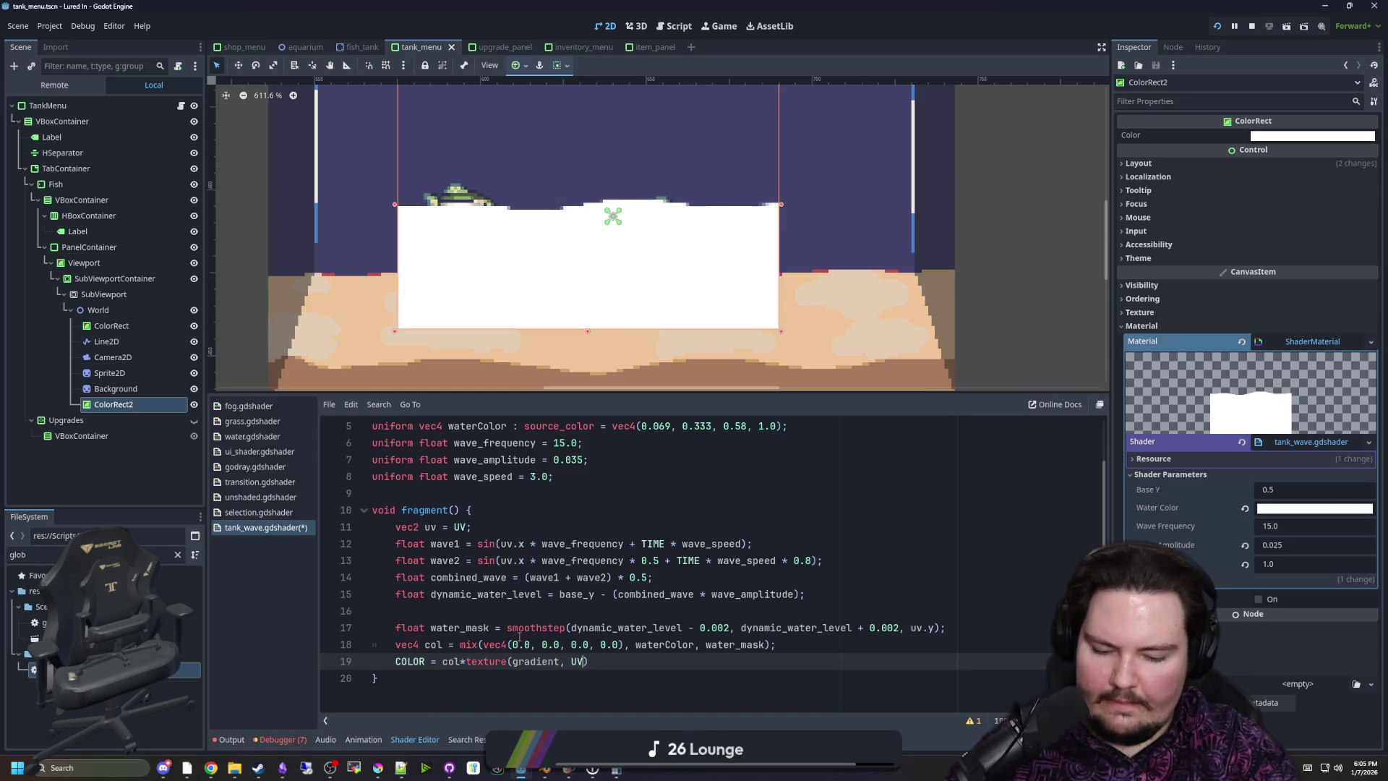
# Declare a uniform sampler2D gradient below the wave_speed uniform
pyautogui.scroll(2, 519, 636)
pyautogui.click(576, 545)
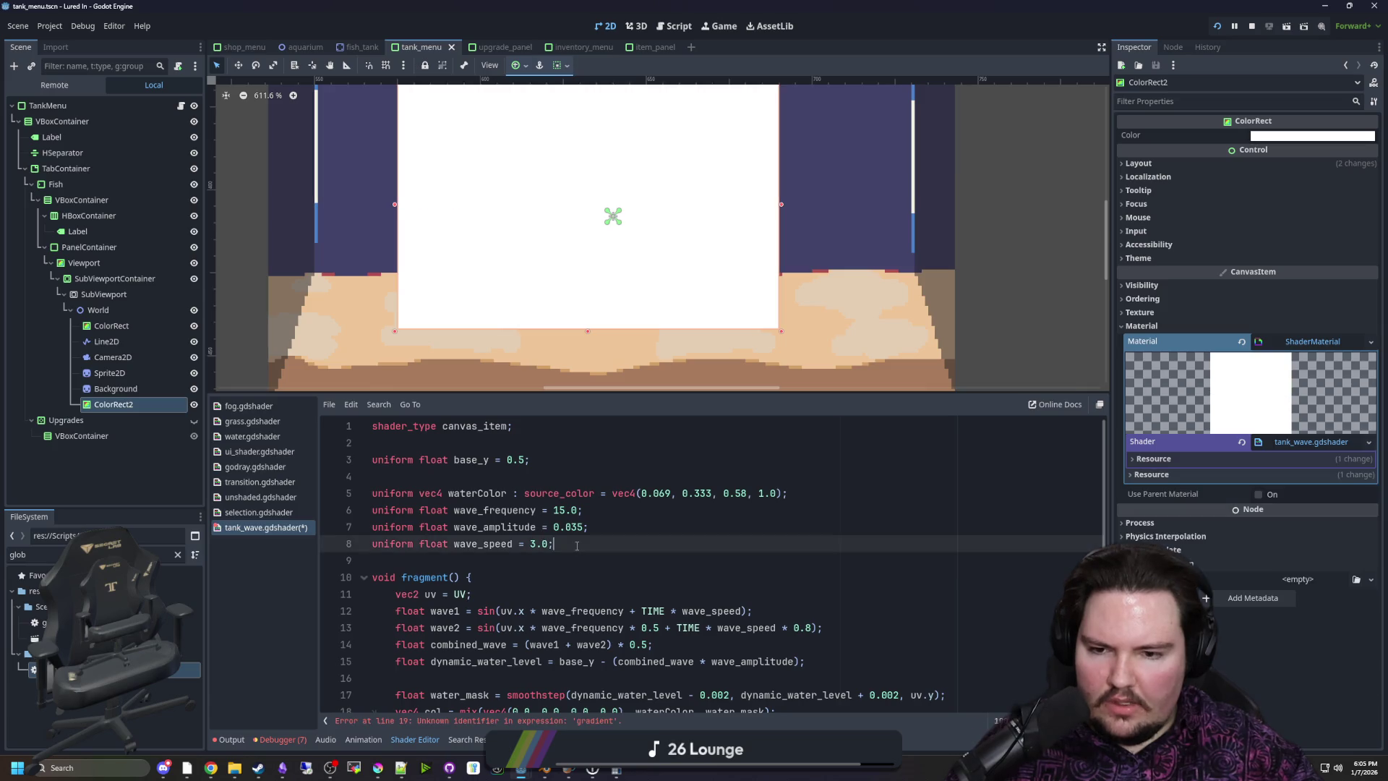
pyautogui.press('Return')
pyautogui.write('uniform float ')
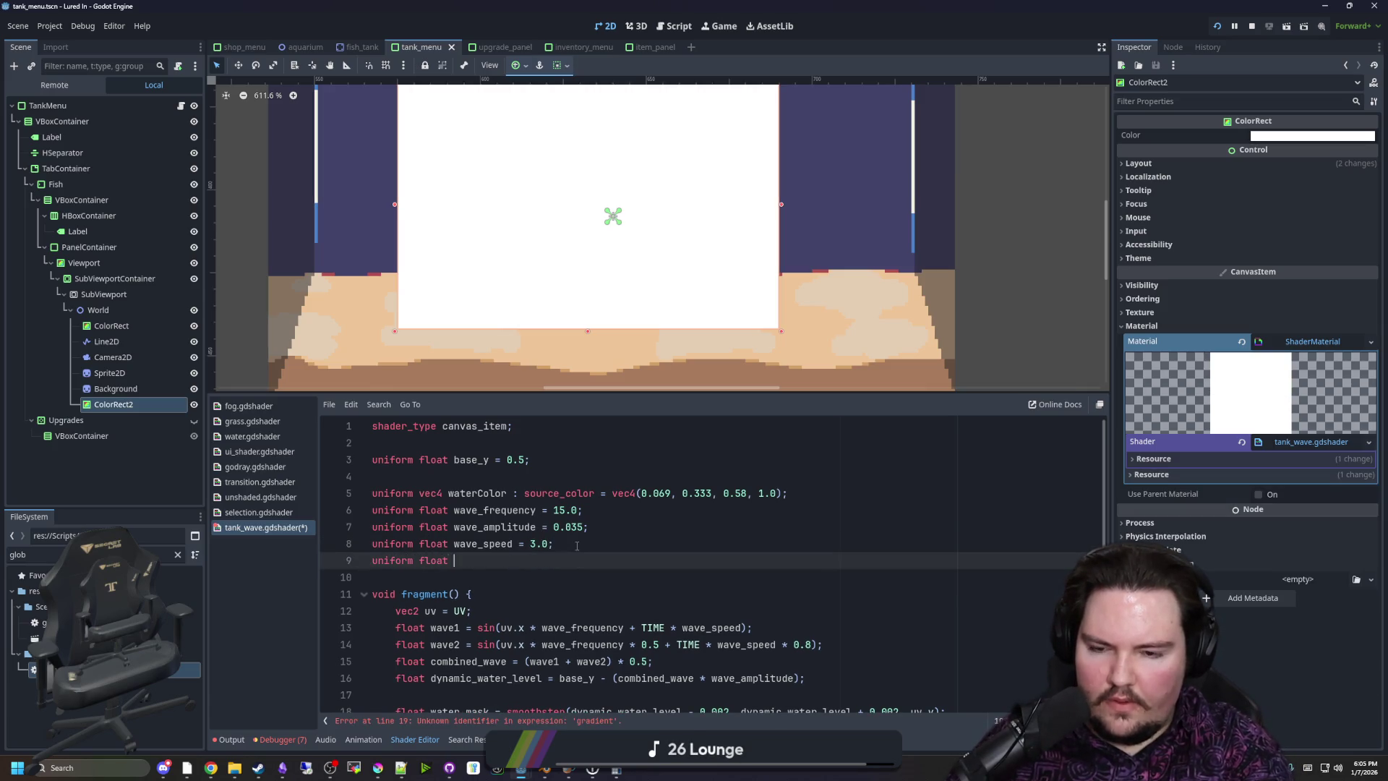
pyautogui.press('BackSpace')
pyautogui.press('BackSpace')
pyautogui.press('BackSpace')
pyautogui.press('BackSpace')
pyautogui.press('BackSpace')
pyautogui.press('BackSpace')
pyautogui.write('s')
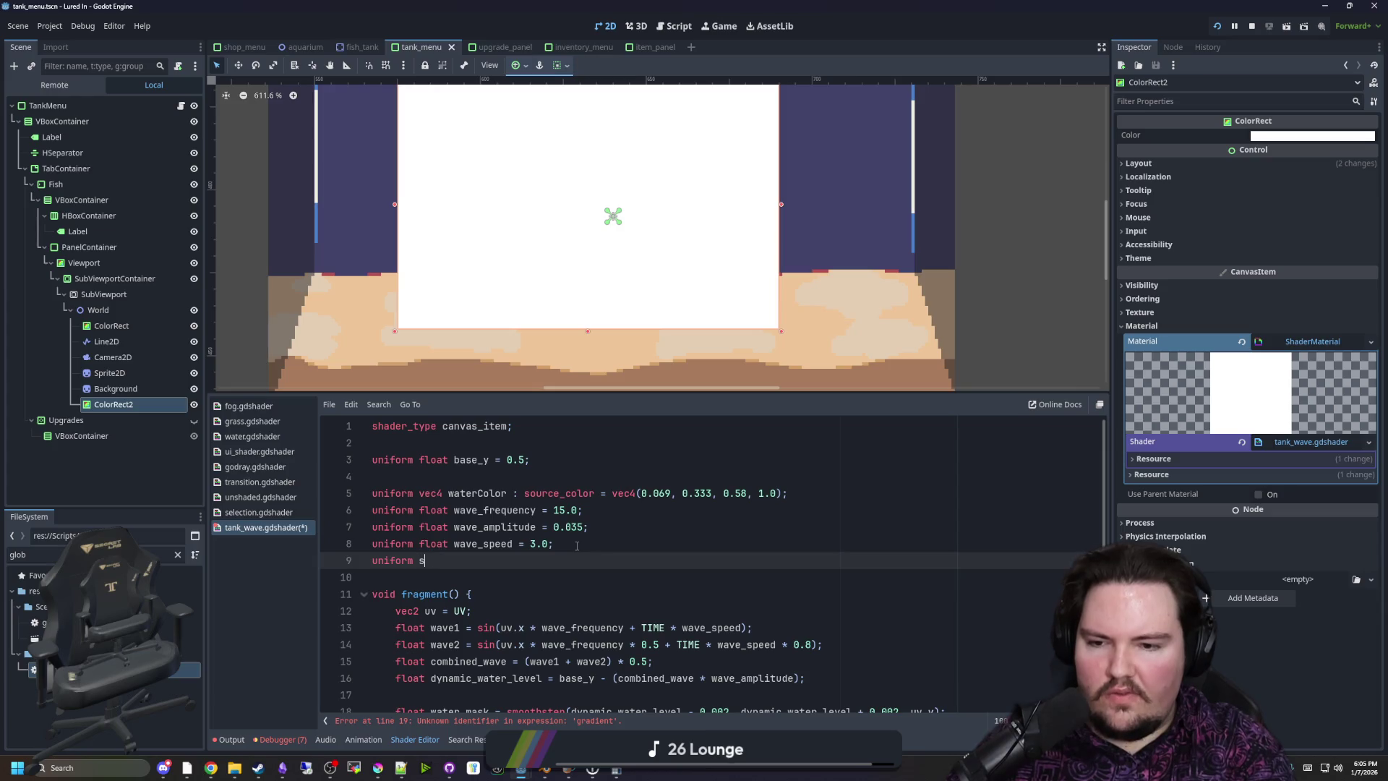
pyautogui.write('ampler2D gradient;')
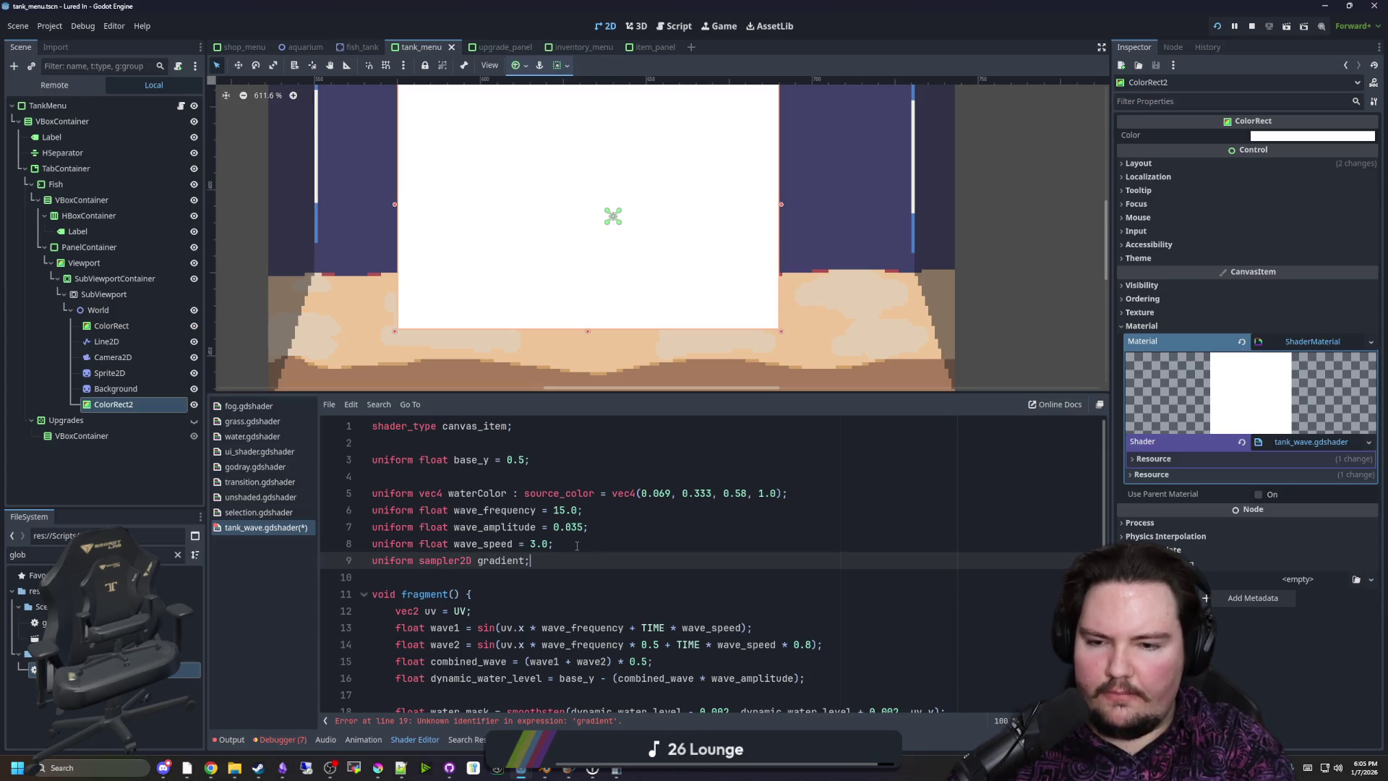
pyautogui.scroll(-1, 577, 545)
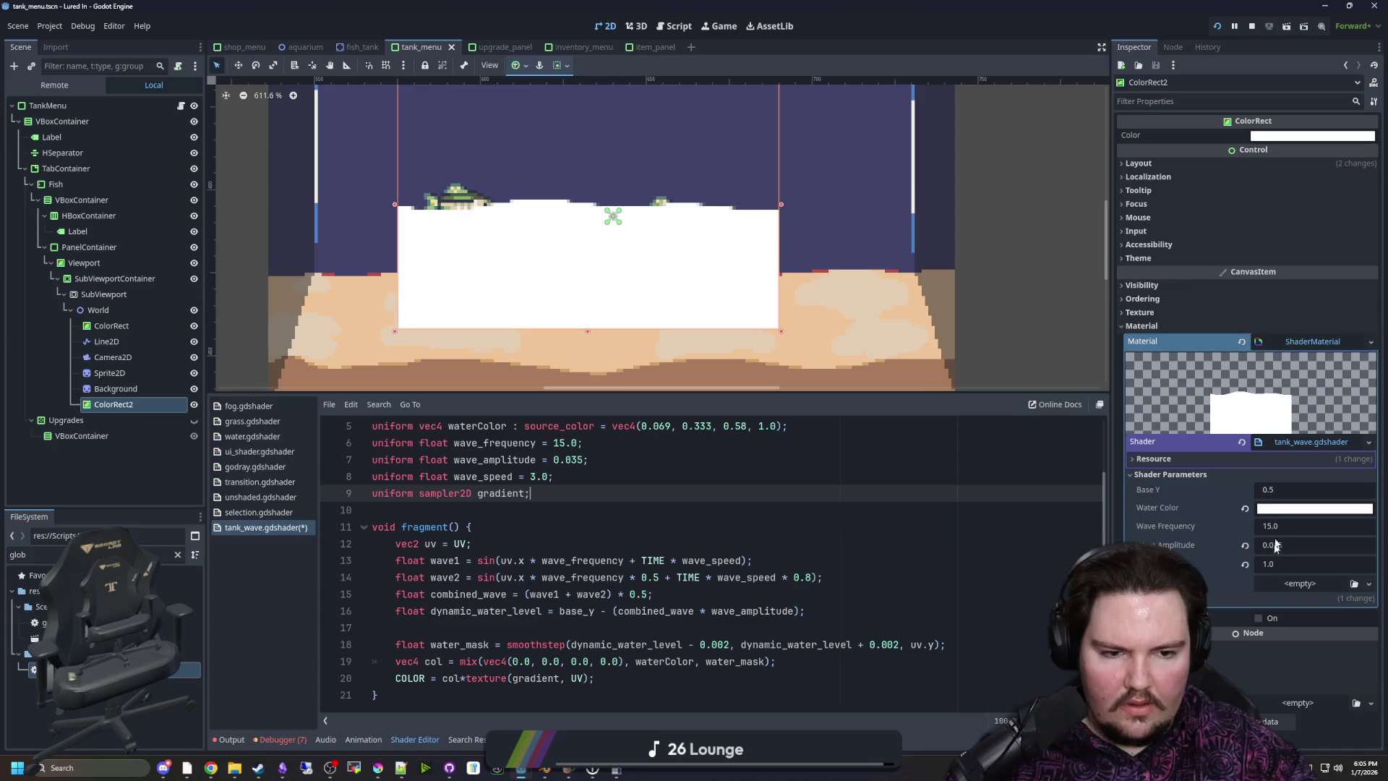
# Assign a new GradientTexture2D to the Gradient shader parameter and expand it
pyautogui.click(1287, 583)
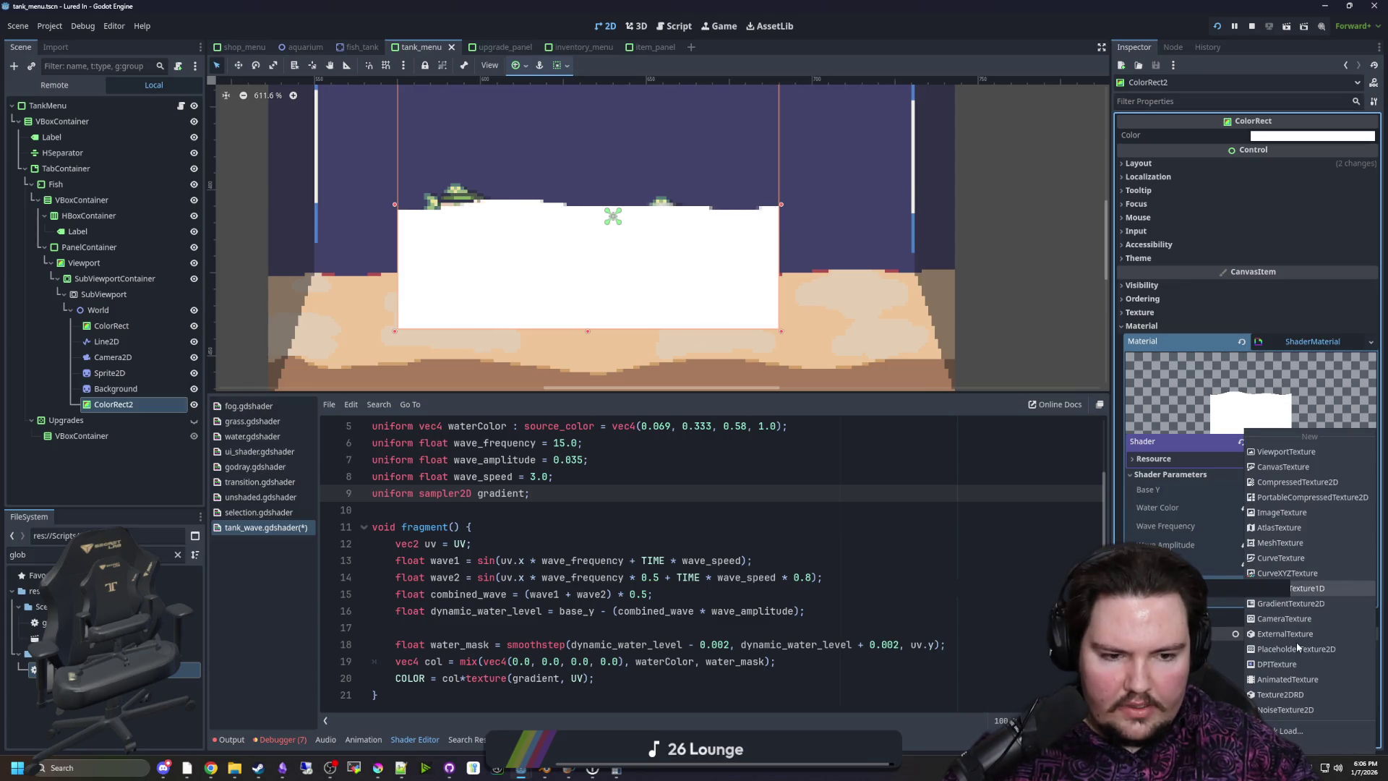
pyautogui.click(1301, 587)
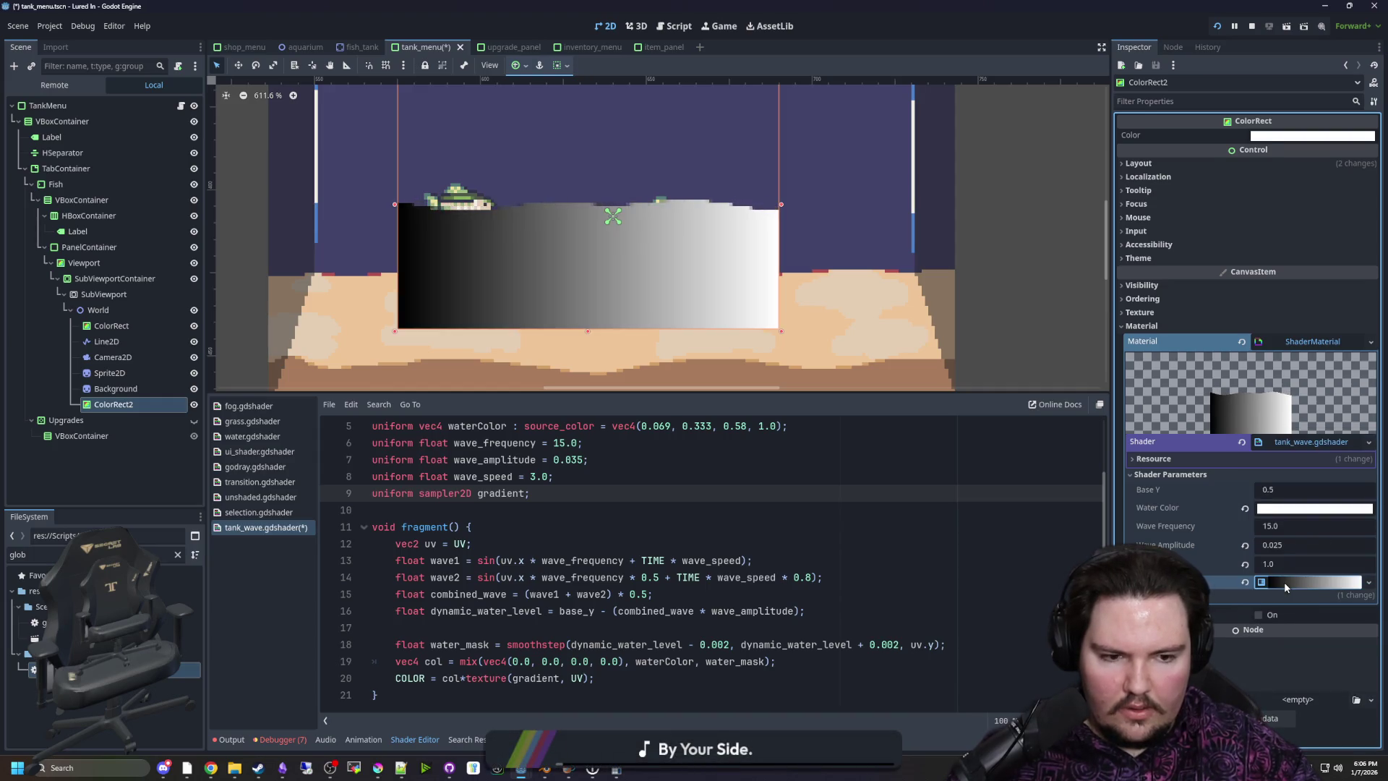
pyautogui.click(1284, 582)
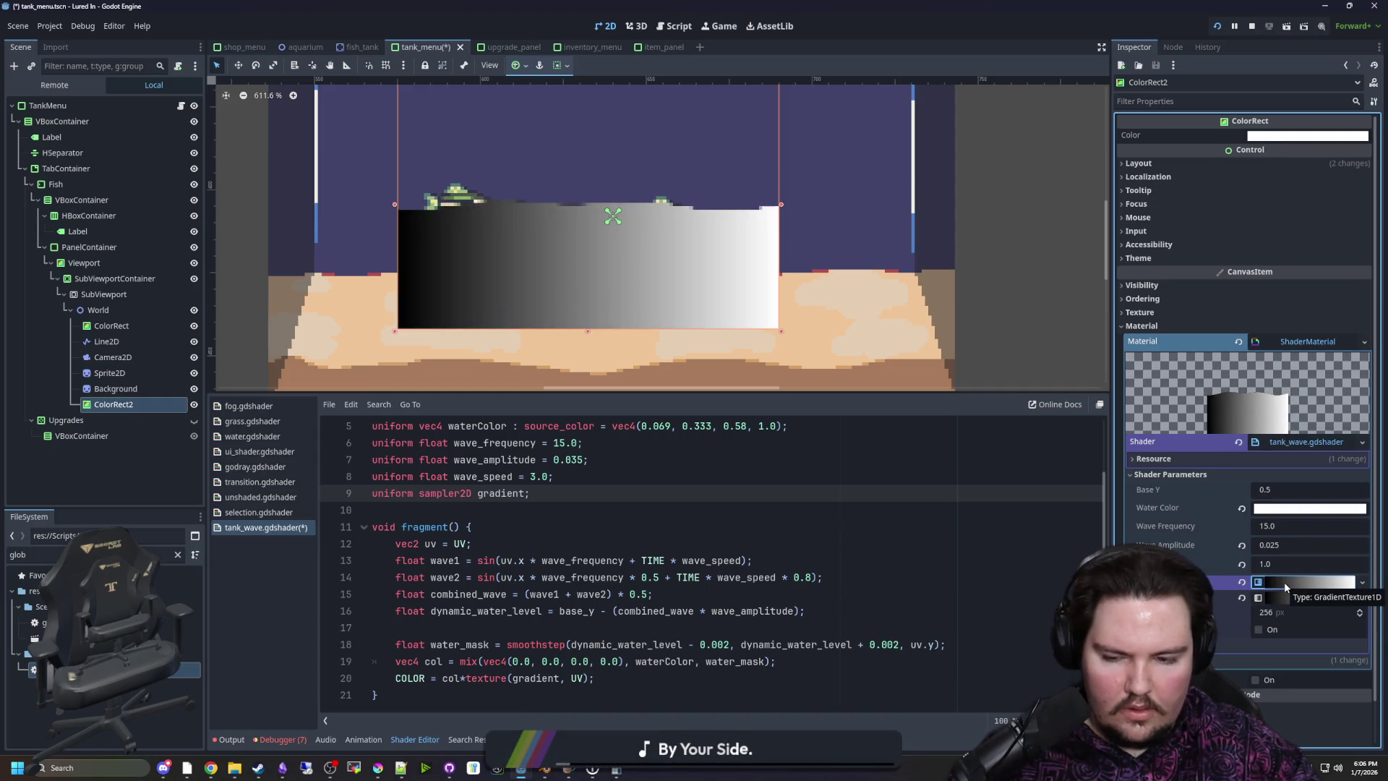
# Try appending .x to UV in the texture call, then remove it to fix the error
pyautogui.click(587, 677)
pyautogui.write('.x')
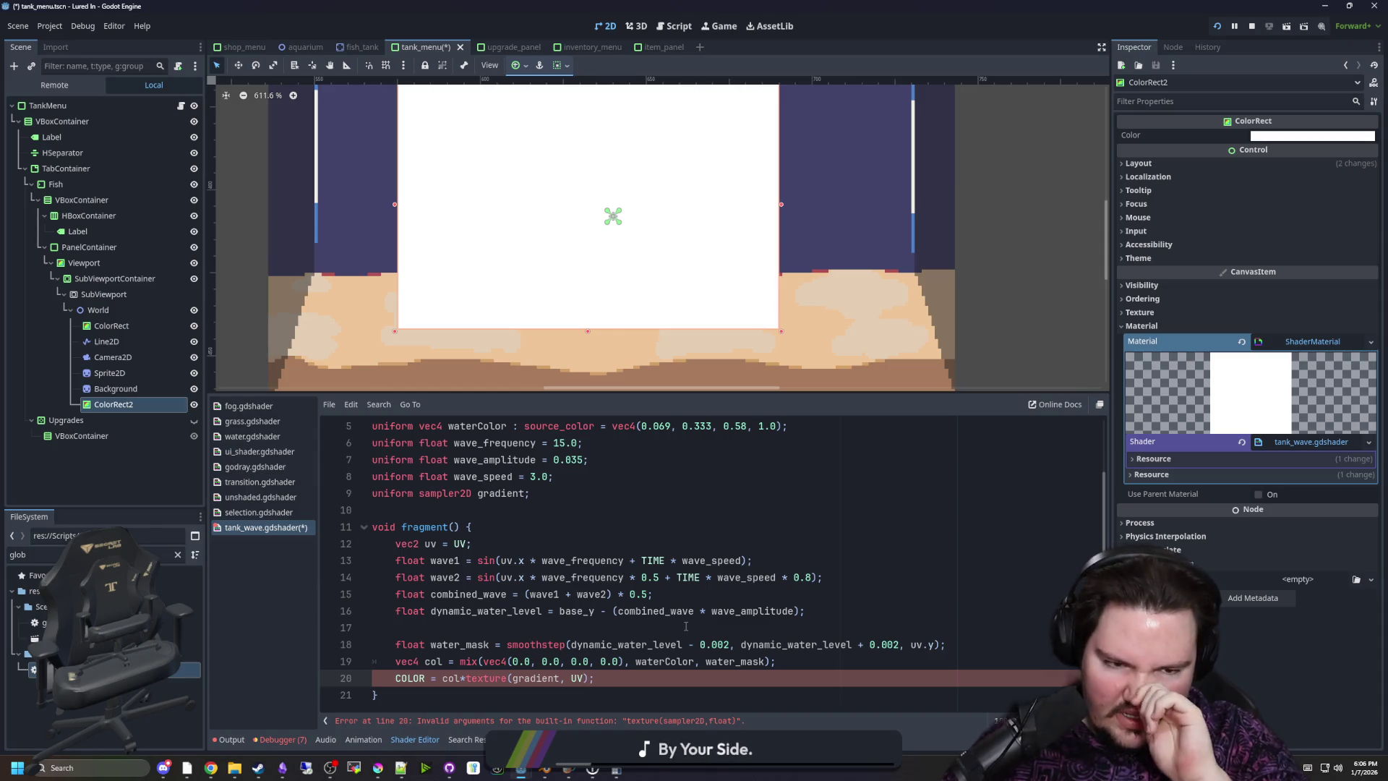
pyautogui.press('BackSpace')
pyautogui.press('BackSpace')
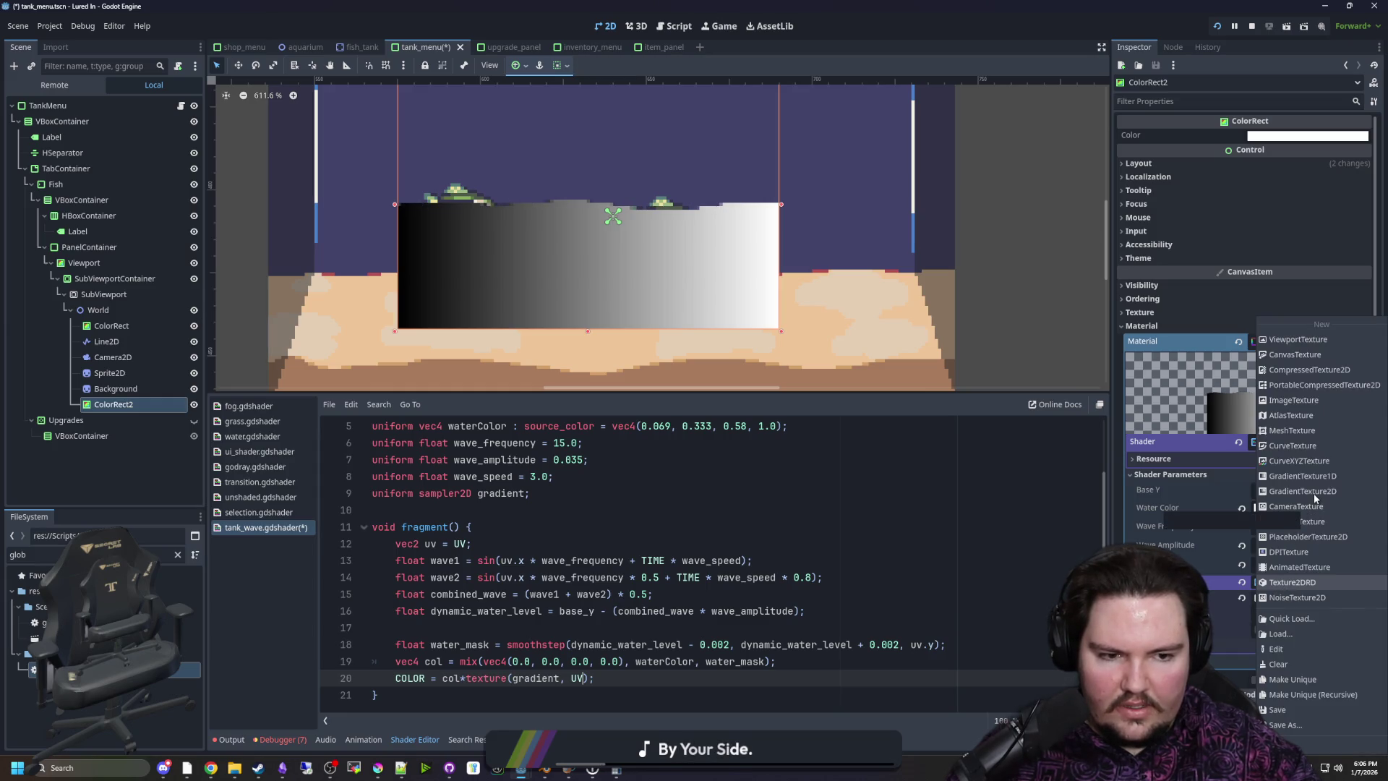
pyautogui.scroll(-4, 1312, 497)
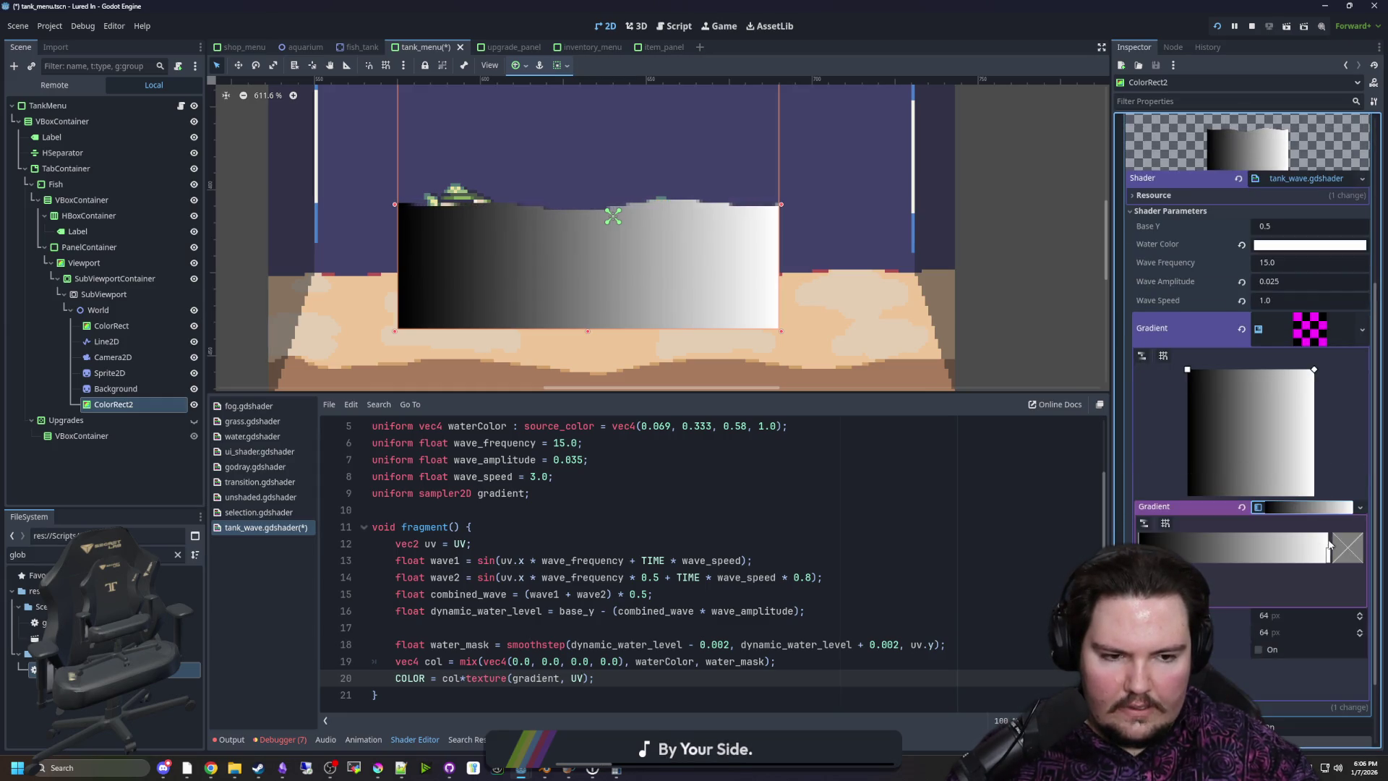
# Open the colour of the gradient's dark stop for editing
pyautogui.click(1349, 560)
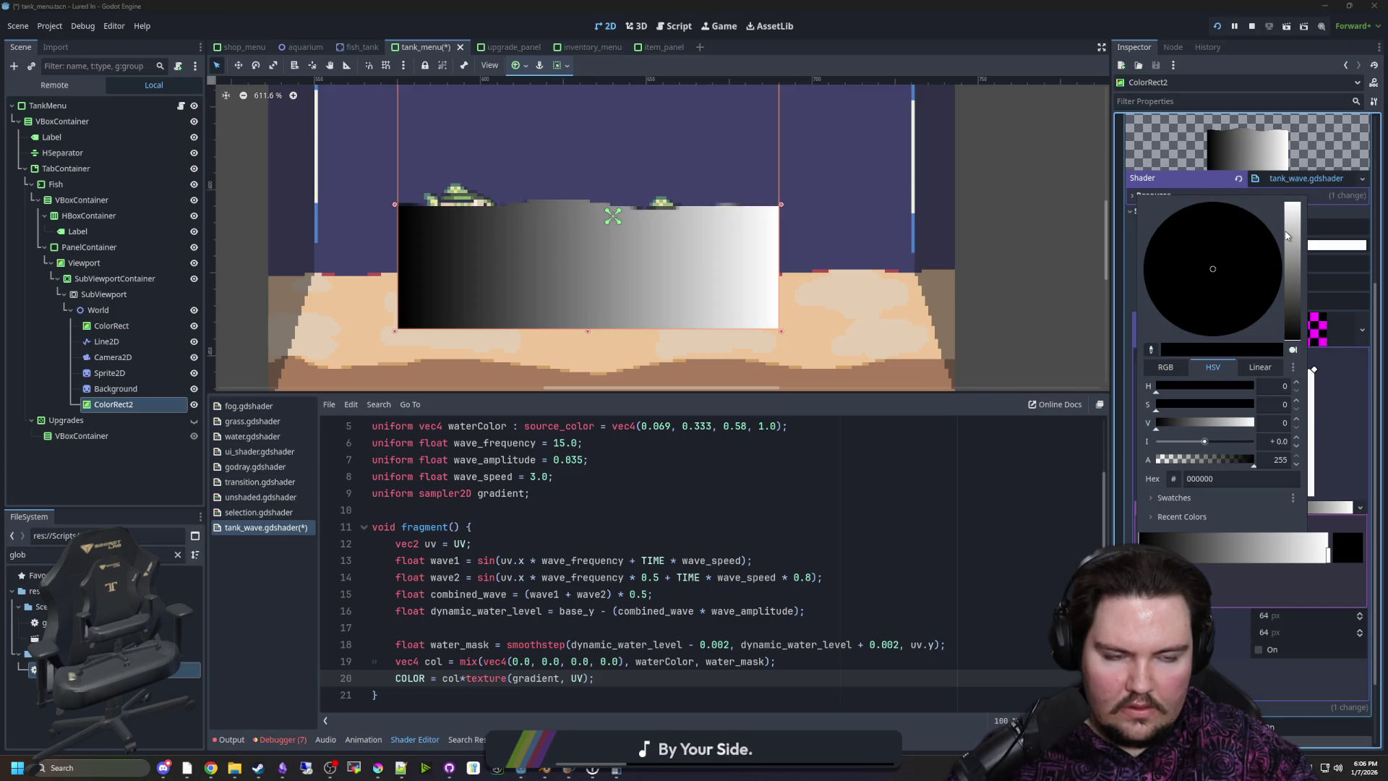
pyautogui.click(650, 679)
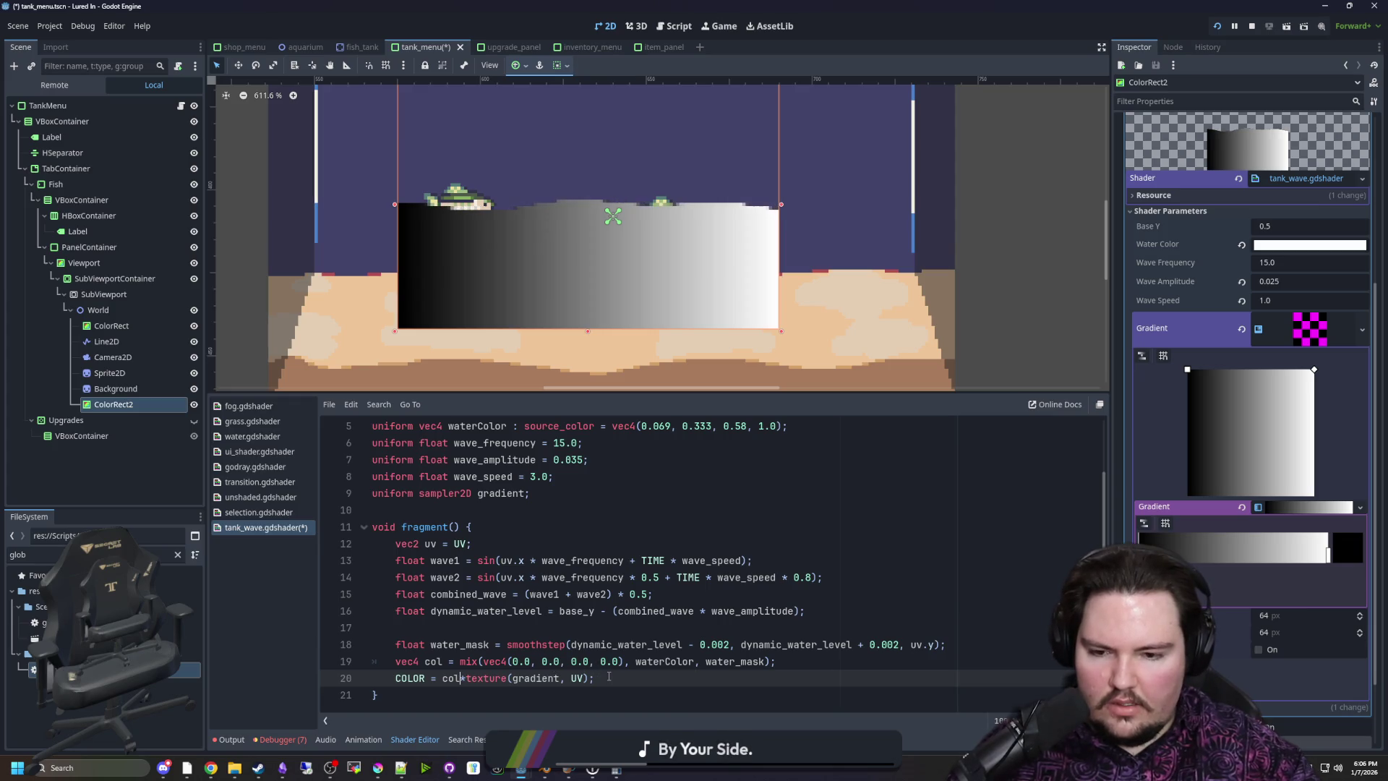
pyautogui.rightClick(1186, 509)
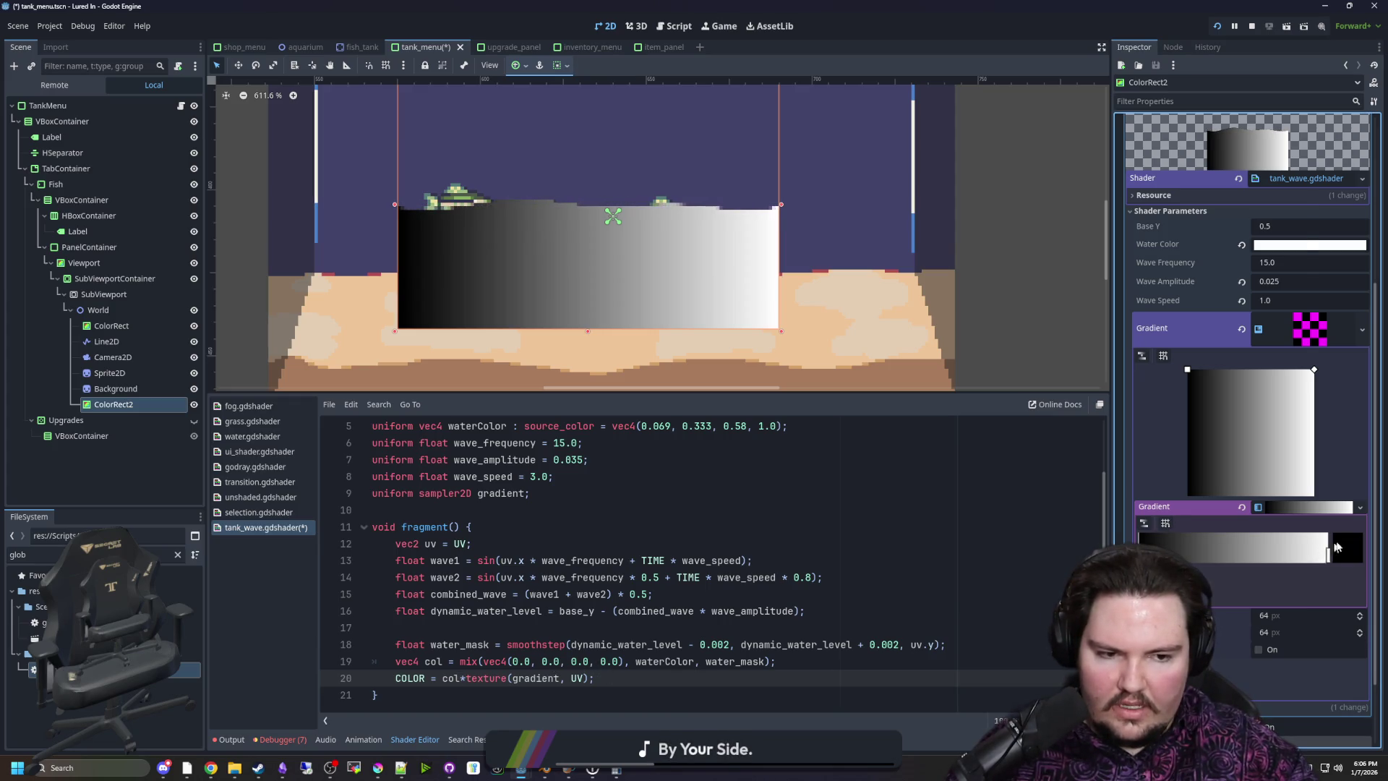
# Make the gradient mostly white, fading to transparent toward the bottom
pyautogui.moveTo(1299, 322); pyautogui.dragTo(1293, 206)
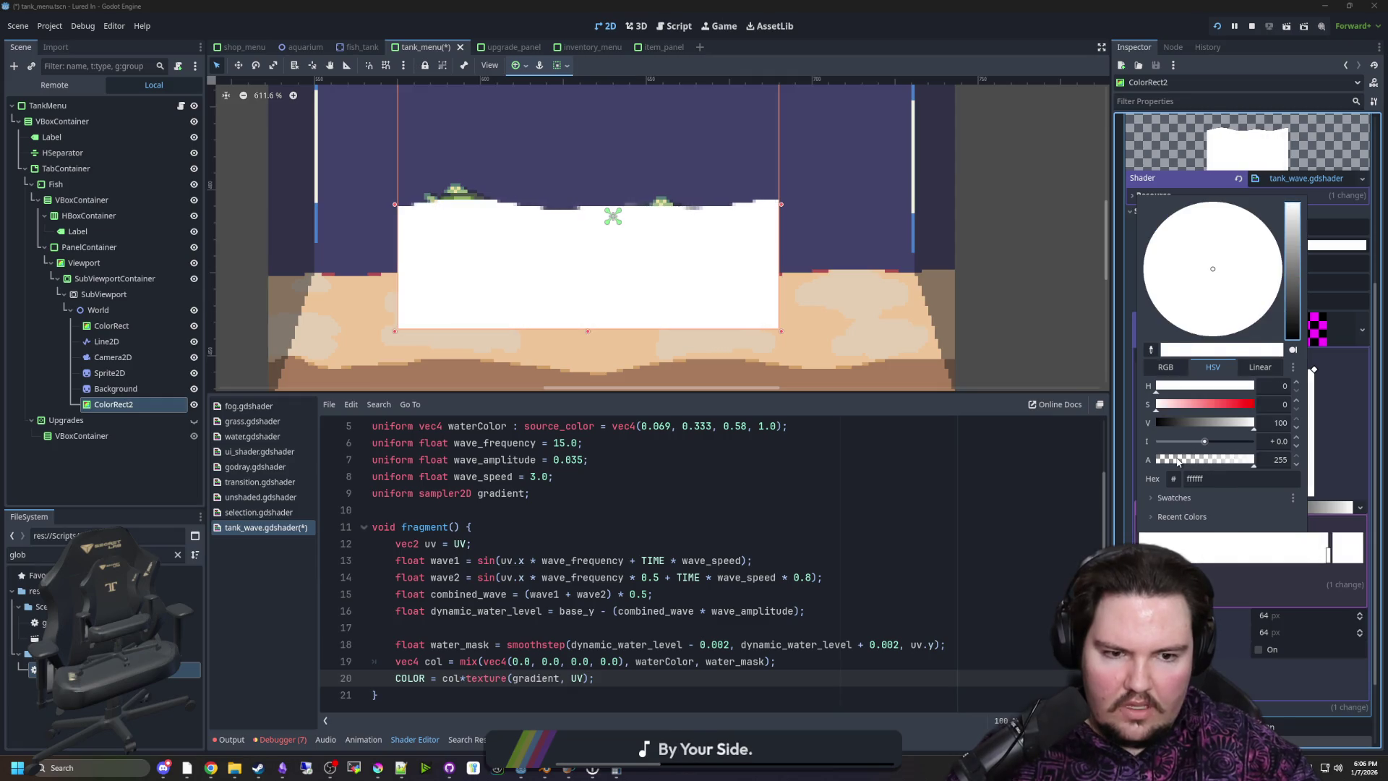
pyautogui.moveTo(1180, 460); pyautogui.dragTo(1114, 461)
pyautogui.click(904, 577)
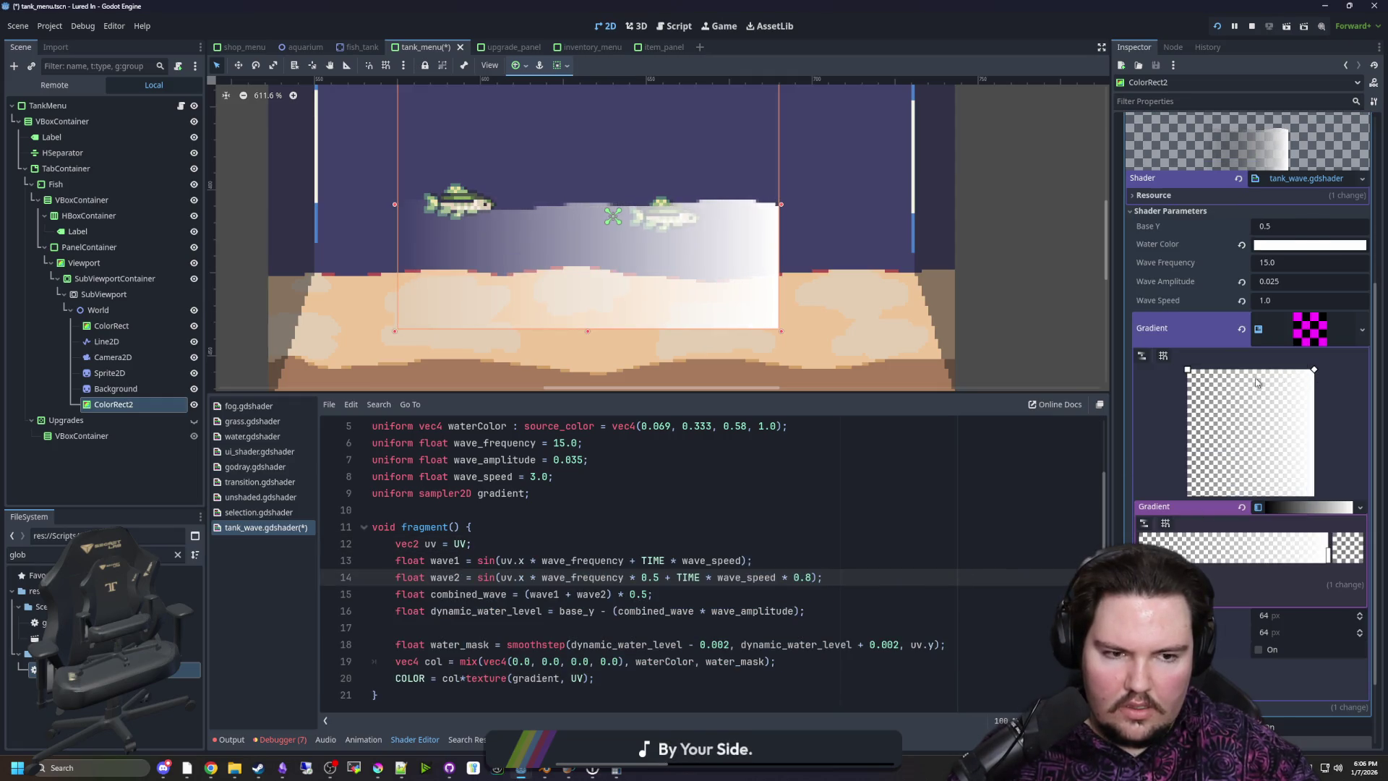
pyautogui.moveTo(1187, 369); pyautogui.dragTo(1314, 496)
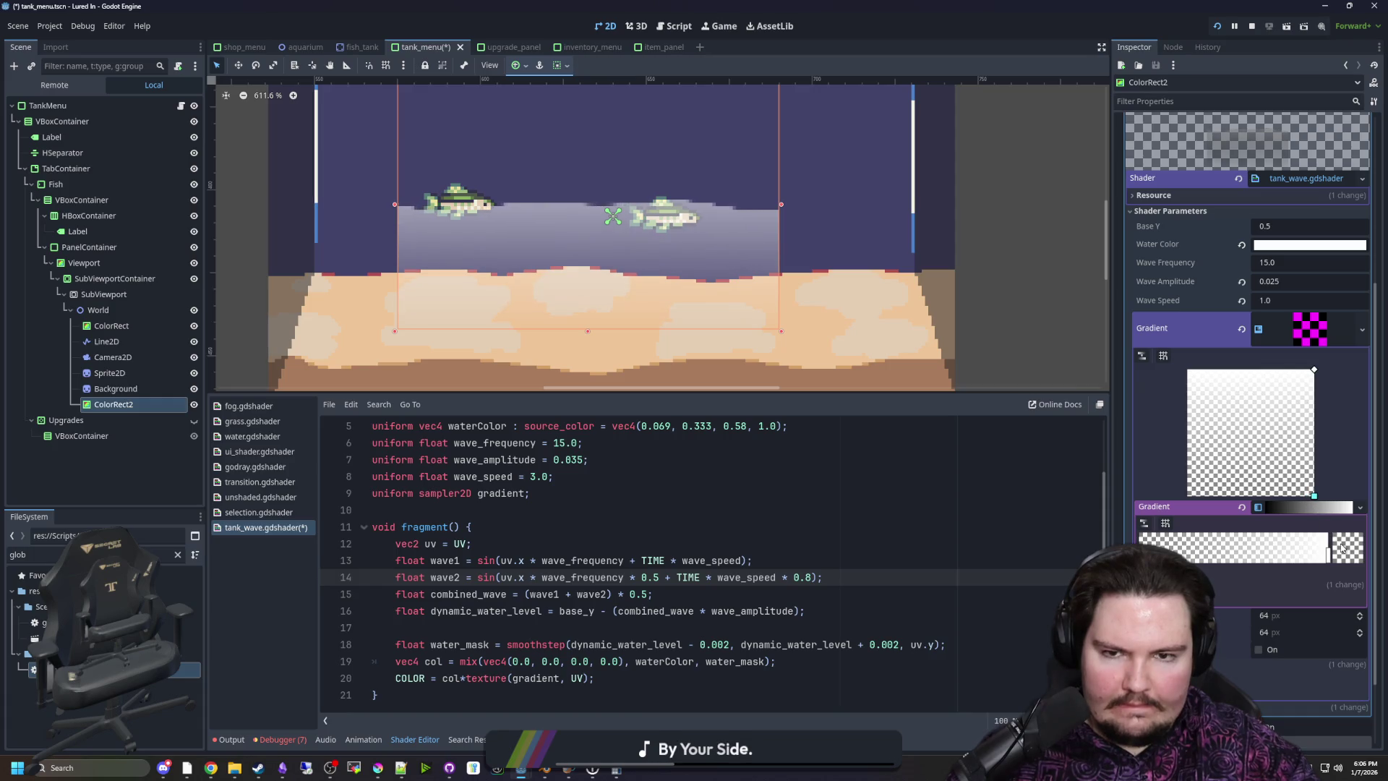
pyautogui.moveTo(1315, 370); pyautogui.dragTo(1314, 478)
pyautogui.moveTo(1314, 471); pyautogui.dragTo(1314, 474)
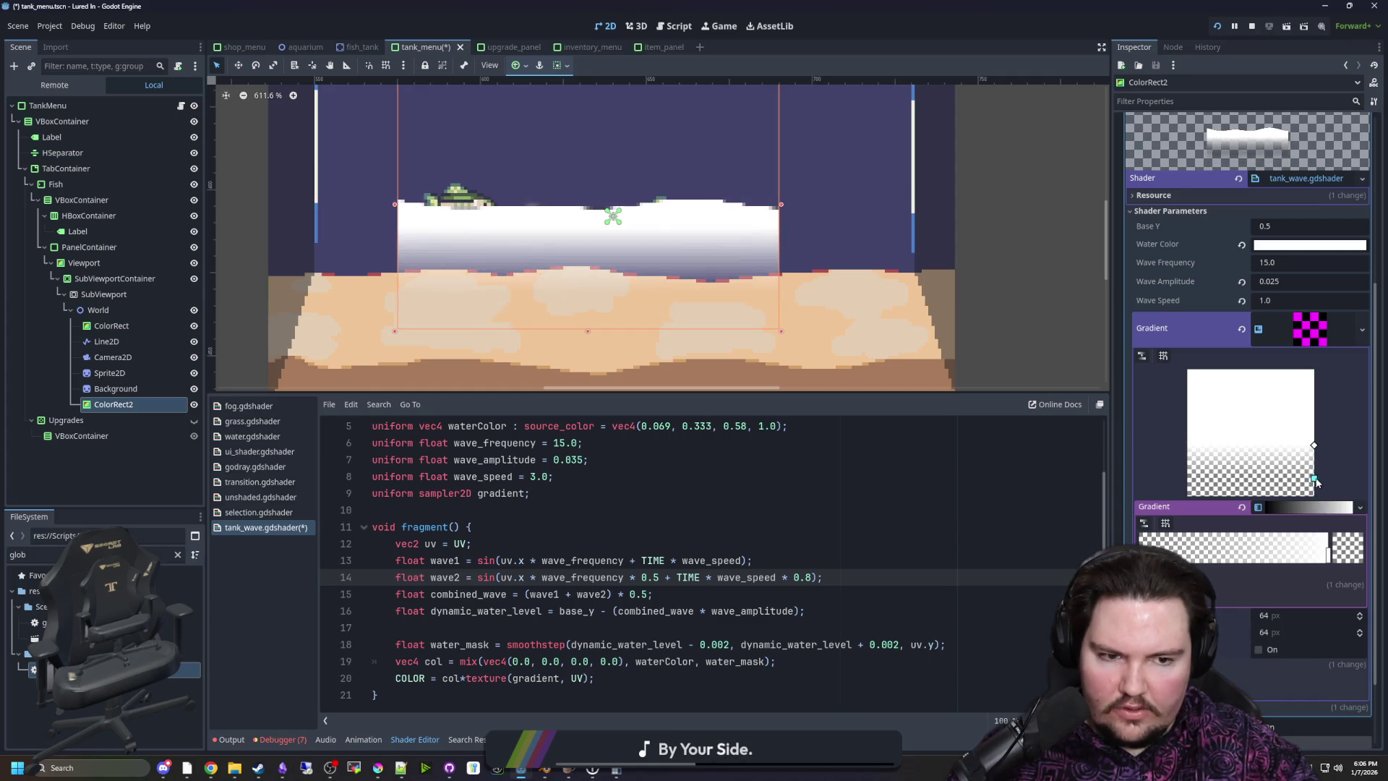
# Save the scene and the tank_wave shader with Ctrl+S
pyautogui.click(470, 527)
pyautogui.hotkey('ctrl', 's')
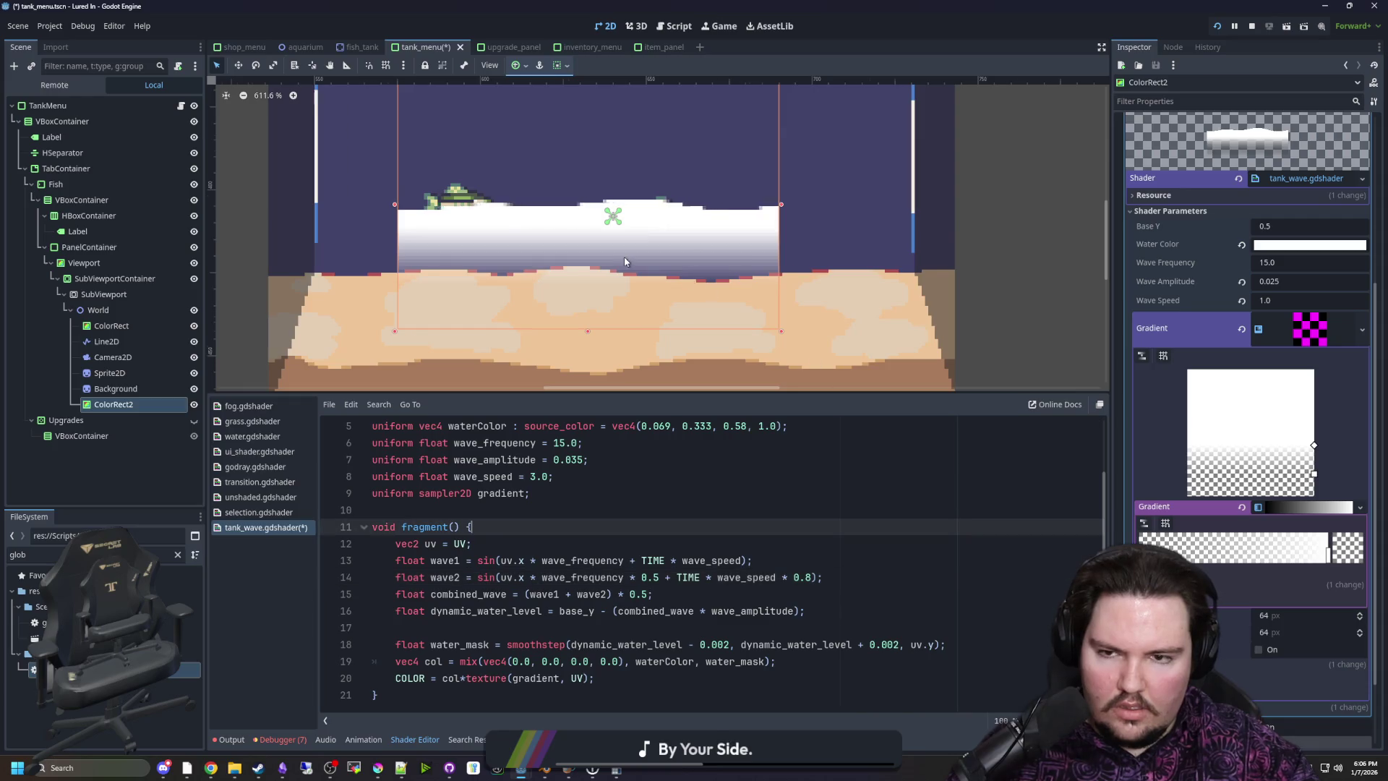
pyautogui.scroll(-4, 623, 257)
pyautogui.scroll(3, 622, 208)
pyautogui.scroll(3, 403, 364)
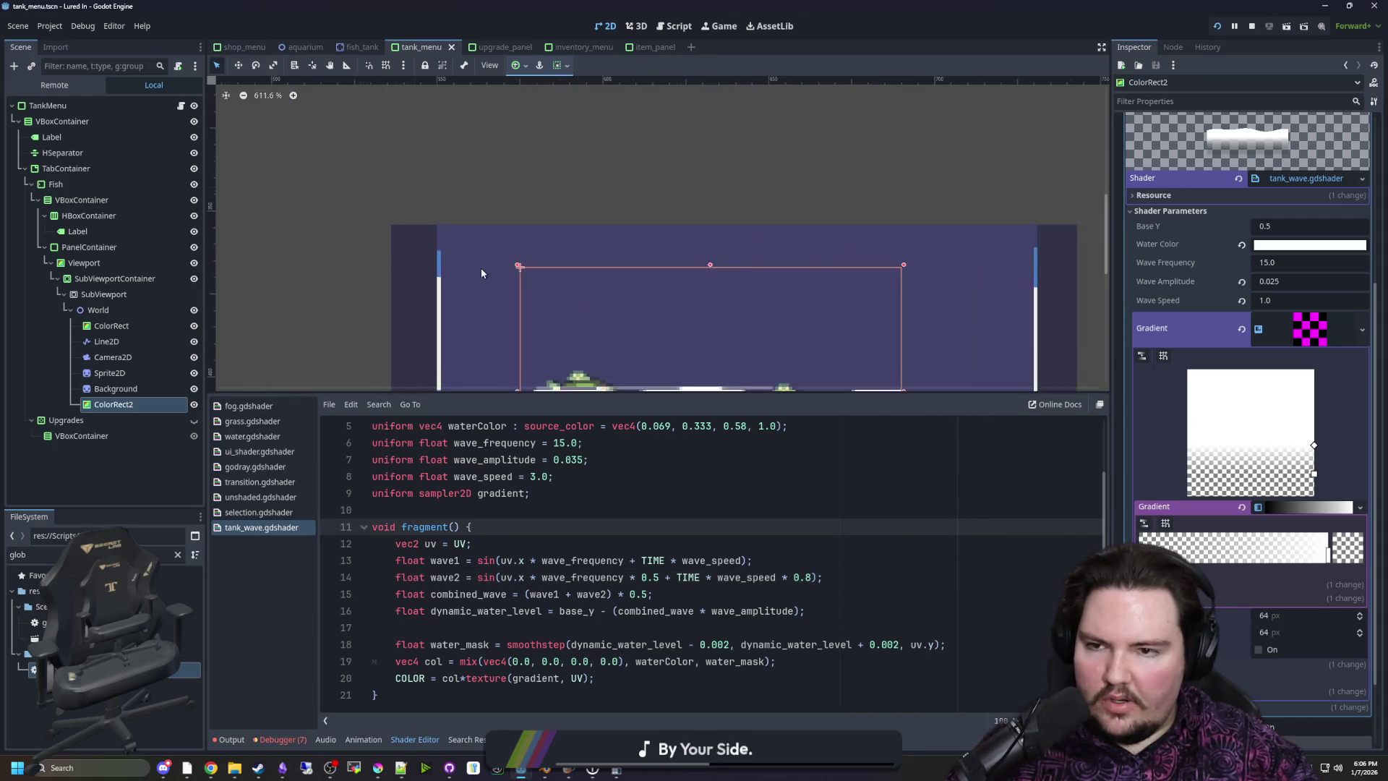
pyautogui.doubleClick(114, 404)
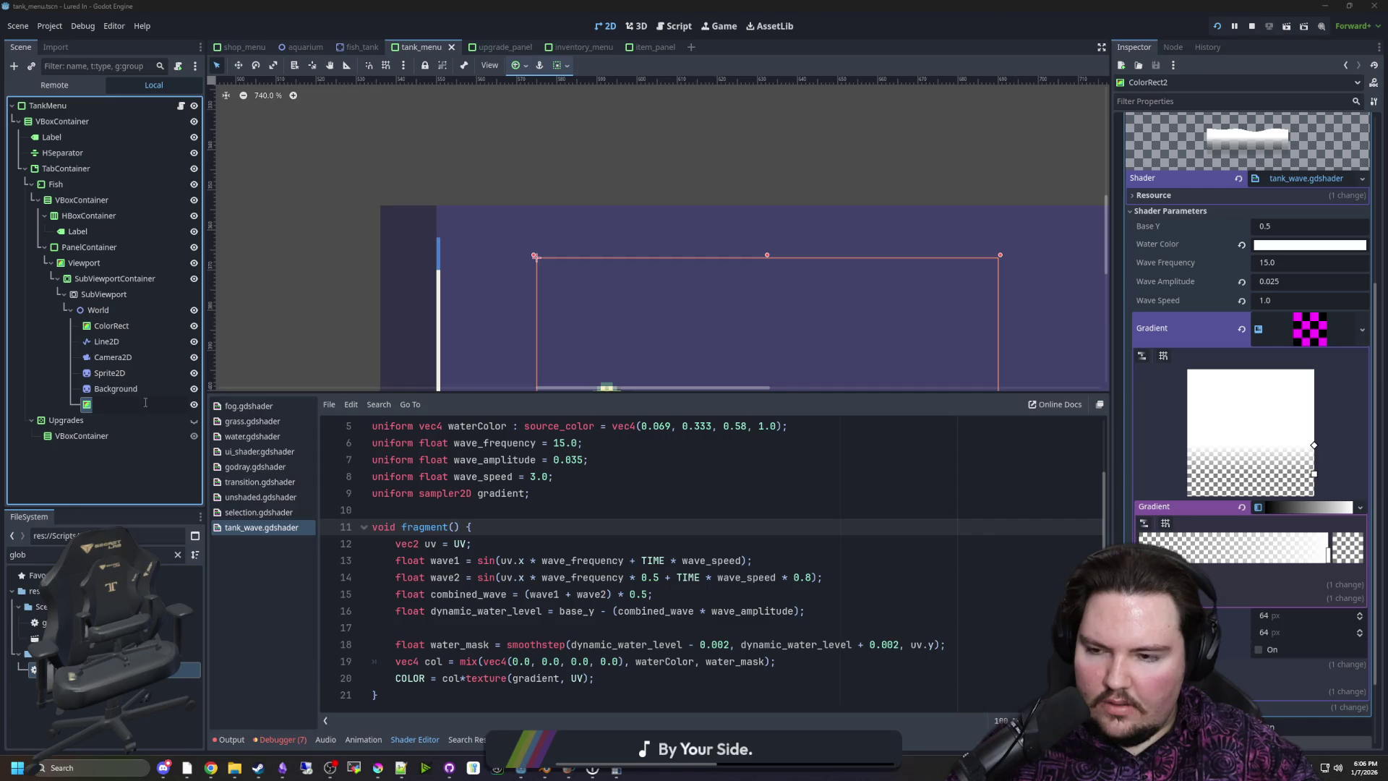
# Rename ColorRect2 to WaterLine, stretch it over the whole tank, and save
pyautogui.write('WaterLine')
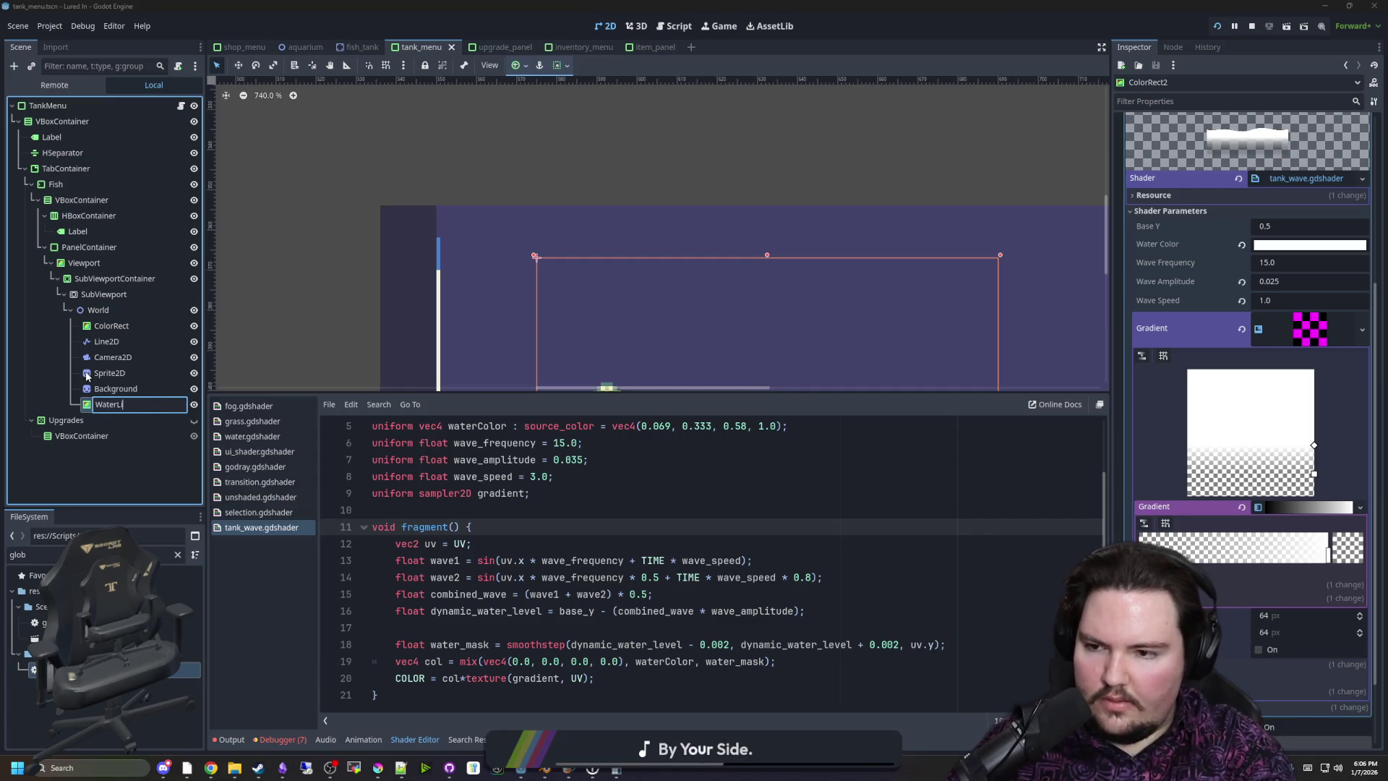
pyautogui.press('Return')
pyautogui.scroll(4, 476, 262)
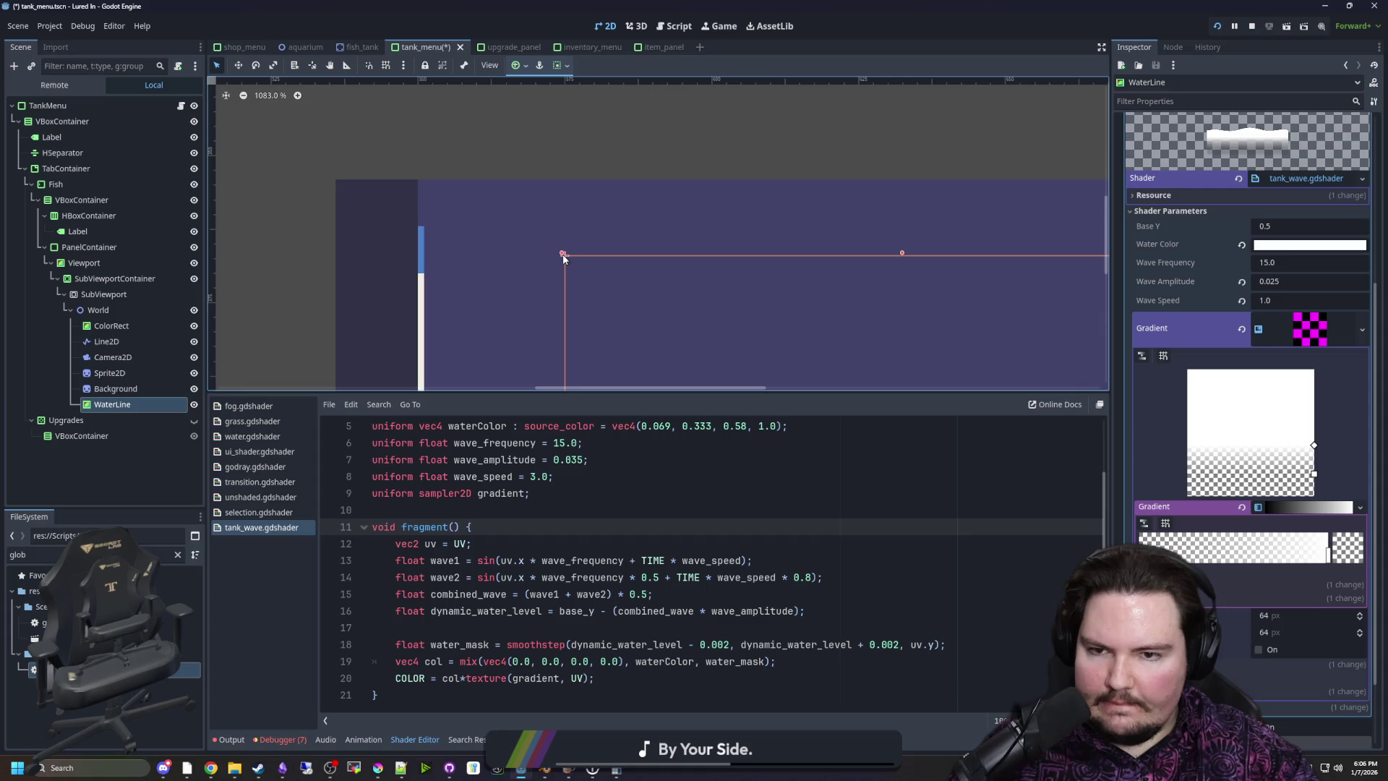
pyautogui.moveTo(563, 254); pyautogui.dragTo(334, 177)
pyautogui.scroll(-4, 289, 150)
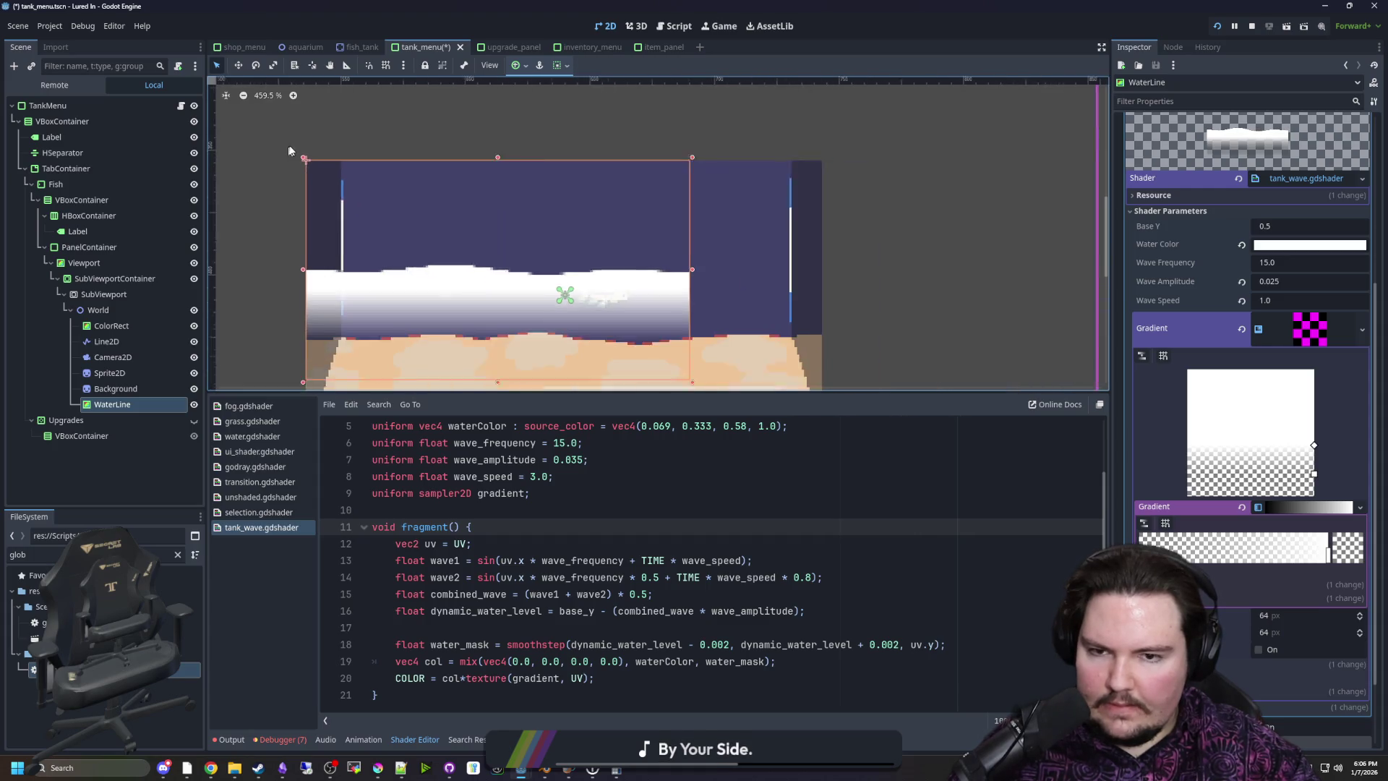
pyautogui.scroll(-3, 444, 159)
pyautogui.scroll(3, 523, 235)
pyautogui.moveTo(601, 289); pyautogui.dragTo(736, 333)
pyautogui.scroll(5, 727, 321)
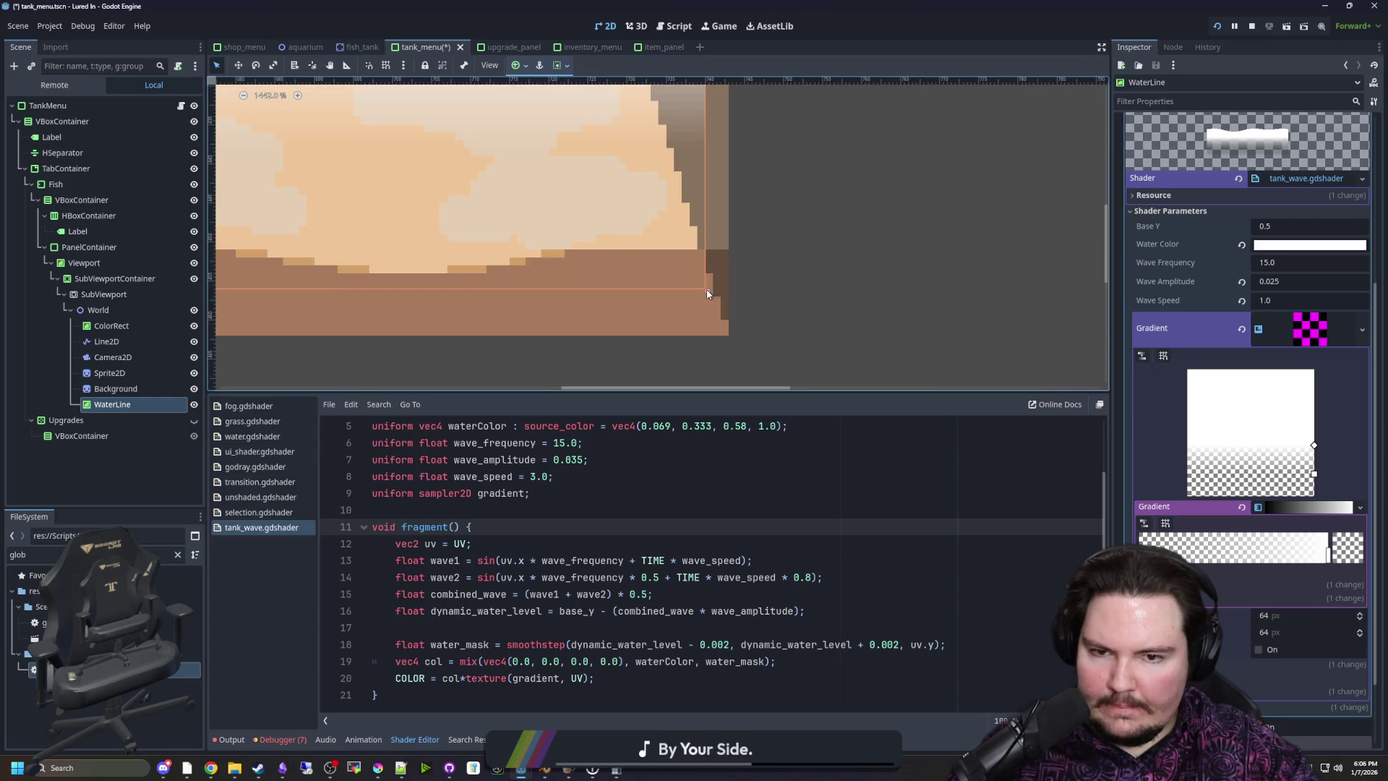
pyautogui.scroll(-4, 694, 308)
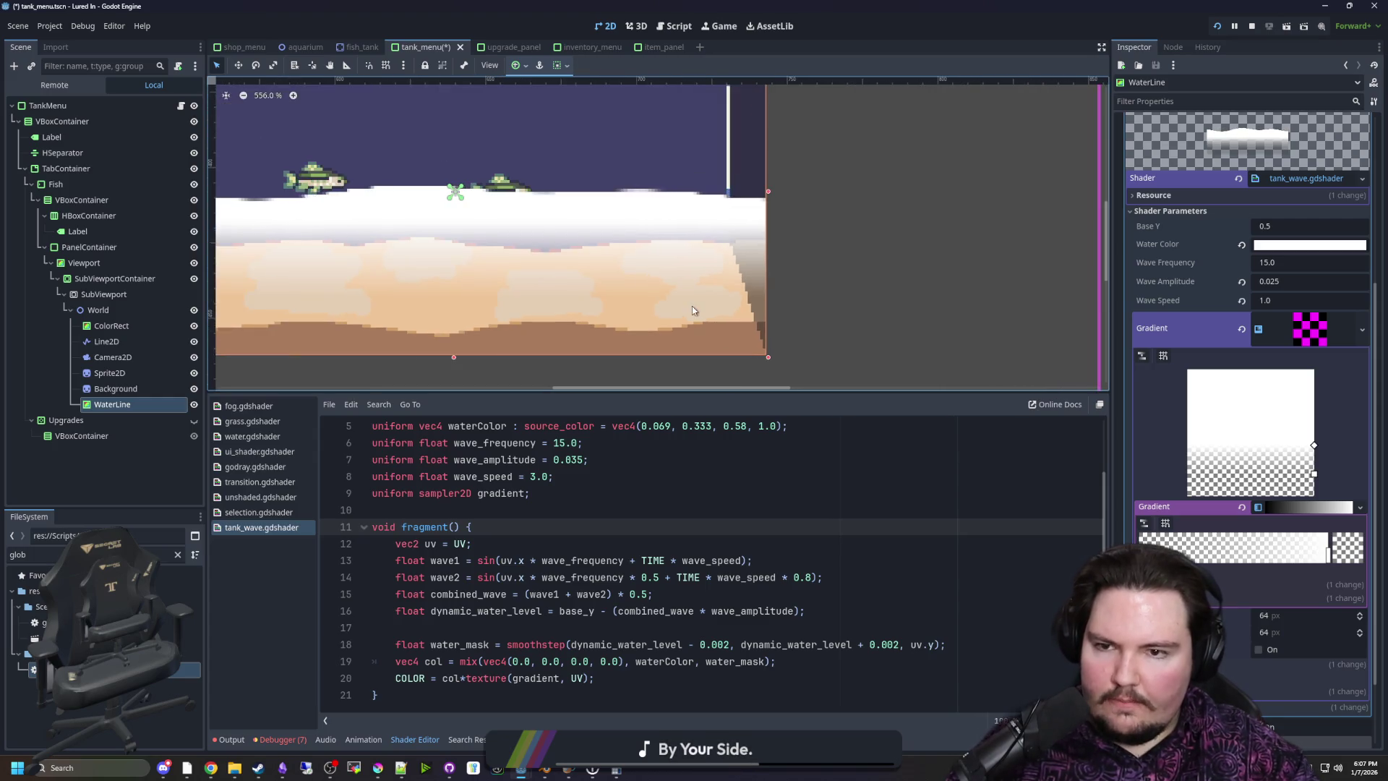
pyautogui.scroll(-1, 1019, 375)
pyautogui.hotkey('ctrl', 's')
# Set Base Y to 0.08 and raise the gradient handles to soften the fade
pyautogui.scroll(2, 1194, 380)
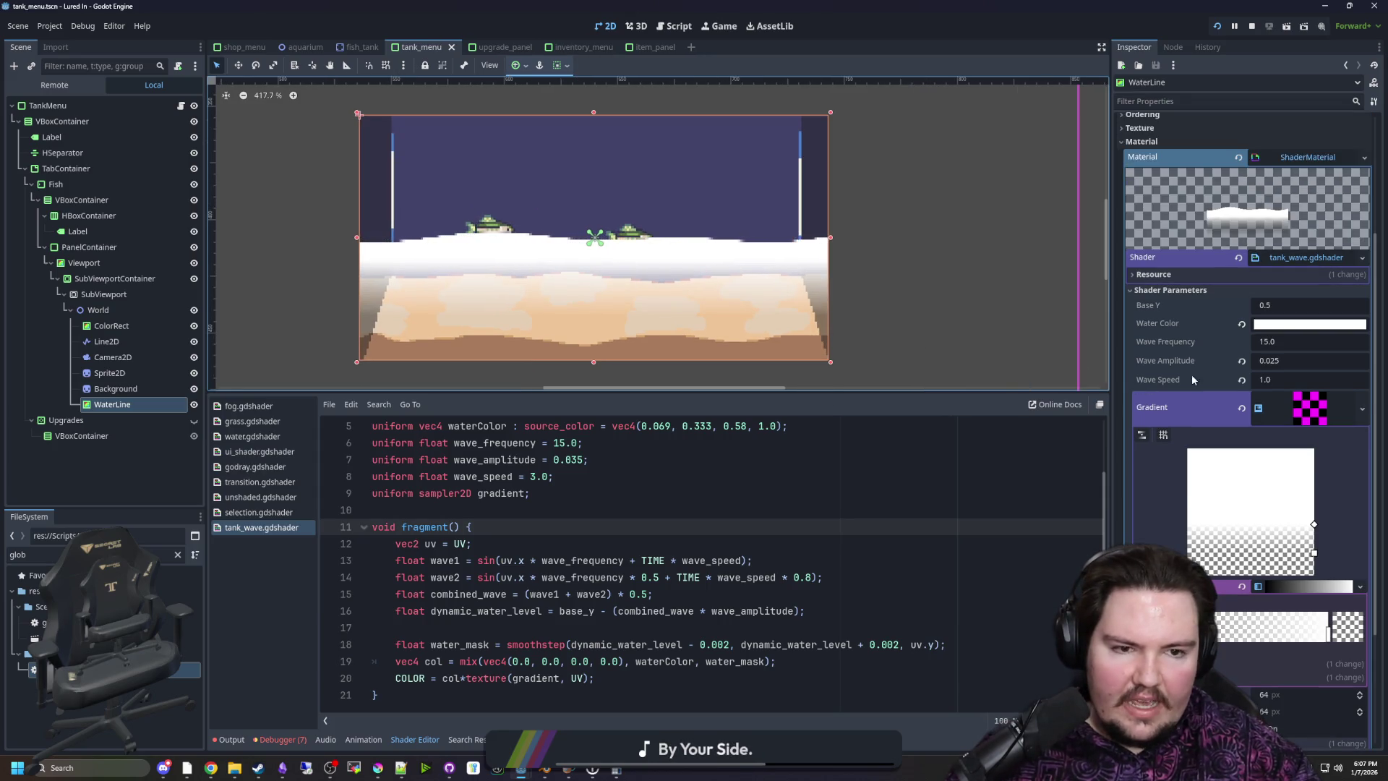
pyautogui.moveTo(1294, 305); pyautogui.dragTo(1203, 305)
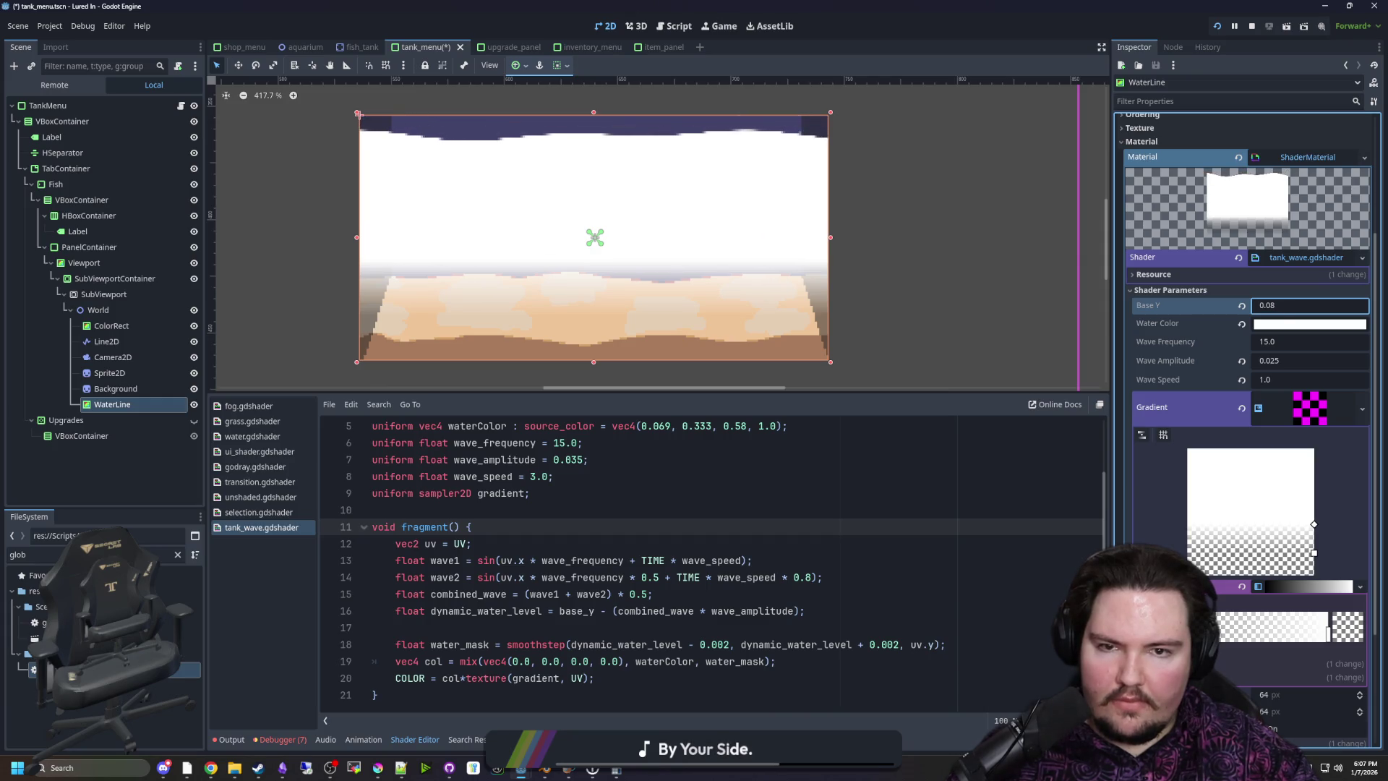
pyautogui.moveTo(1314, 524); pyautogui.dragTo(1314, 470)
pyautogui.moveTo(1315, 553)
pyautogui.mouseDown()
pyautogui.moveTo(1316, 464)
pyautogui.moveTo(1317, 499)
pyautogui.moveTo(1317, 463)
pyautogui.moveTo(1325, 485)
pyautogui.mouseUp()
# Set the gradient texture's interpolation to Cubic and save the scene
pyautogui.click(1279, 650)
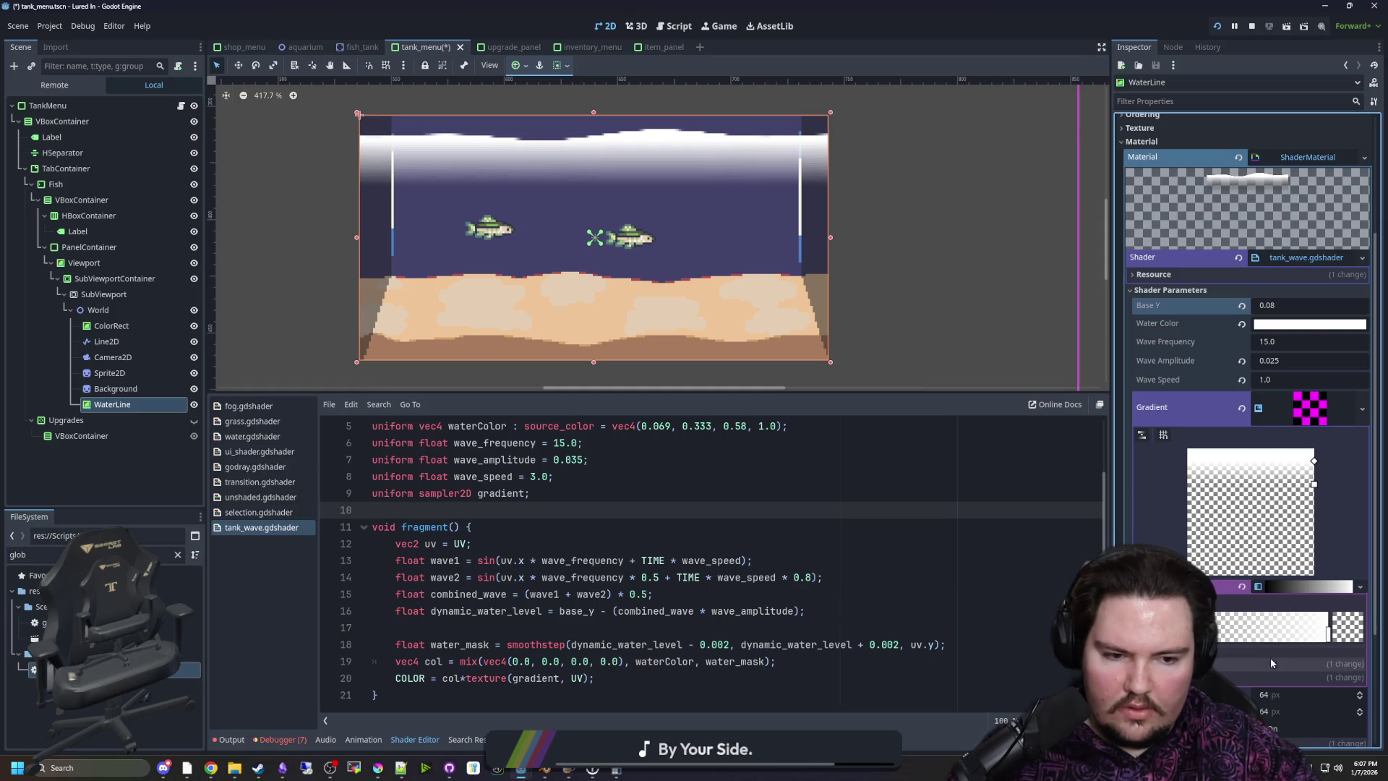
pyautogui.click(1290, 705)
pyautogui.click(1292, 712)
pyautogui.click(821, 489)
pyautogui.hotkey('ctrl', 's')
# Pull the gradient handle down to brighten the water, then save
pyautogui.moveTo(1314, 480); pyautogui.dragTo(1314, 520)
pyautogui.press('Down')
pyautogui.hotkey('ctrl', 's')
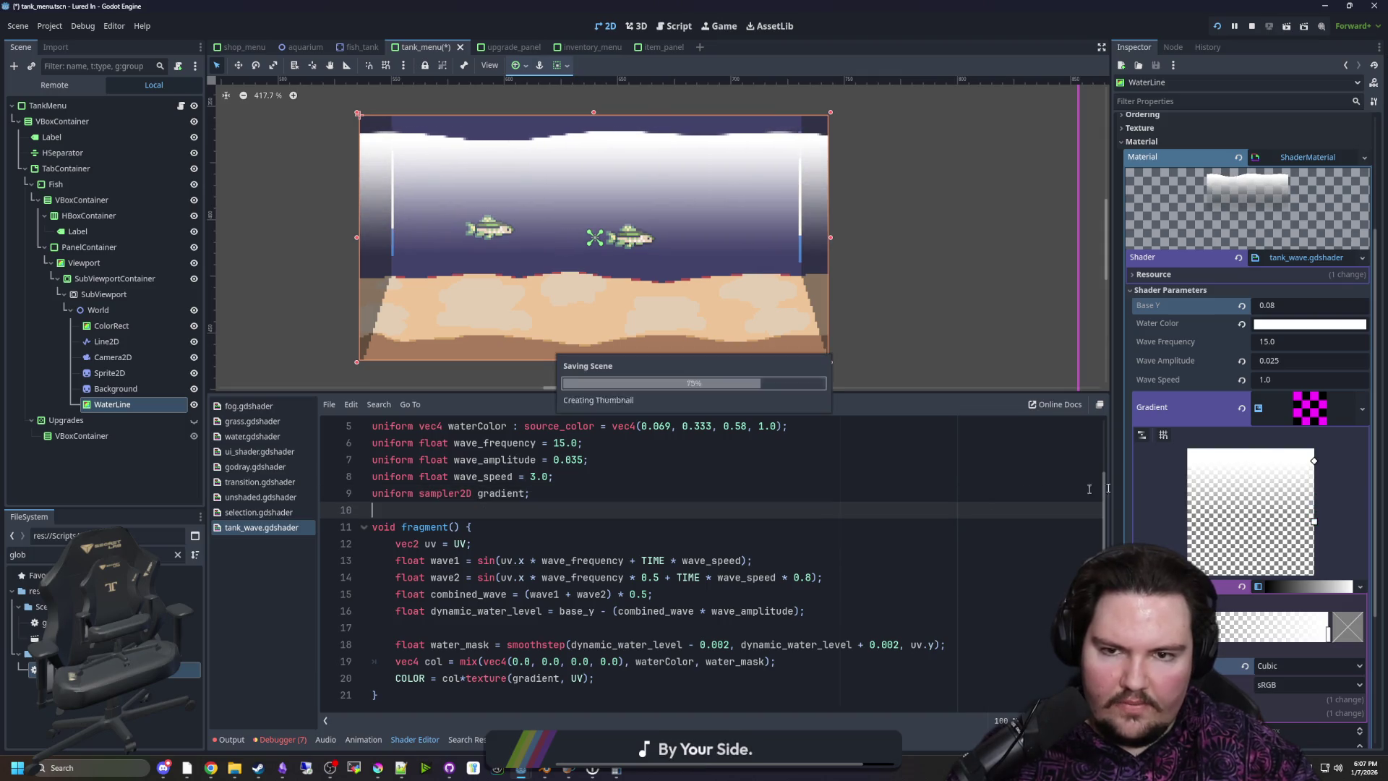
# Lower the Water Color opacity to 73 for a translucent surface
pyautogui.click(1280, 325)
pyautogui.moveTo(1332, 596); pyautogui.dragTo(1264, 599)
pyautogui.click(926, 506)
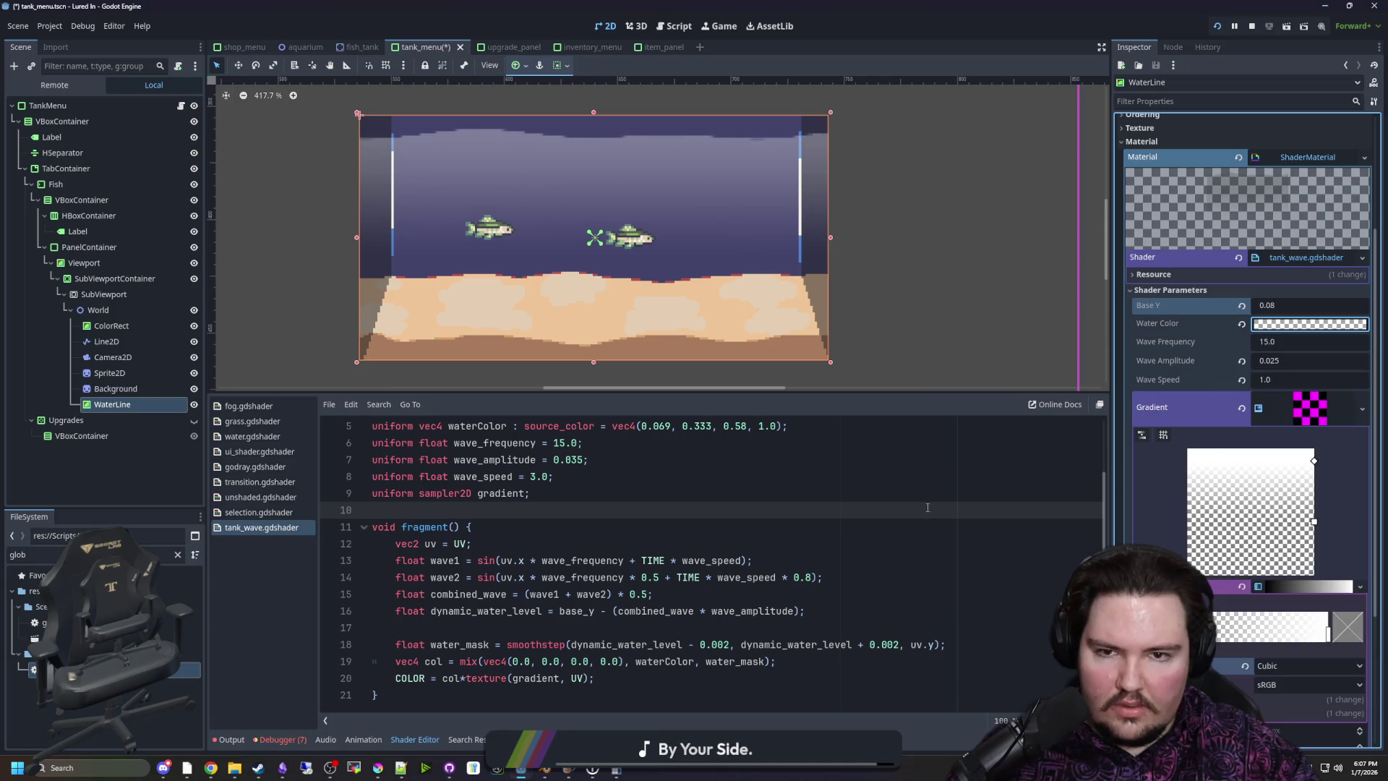
# Zoom around the viewport and reselect WaterLine to inspect the translucent water surface
pyautogui.scroll(3, 522, 131)
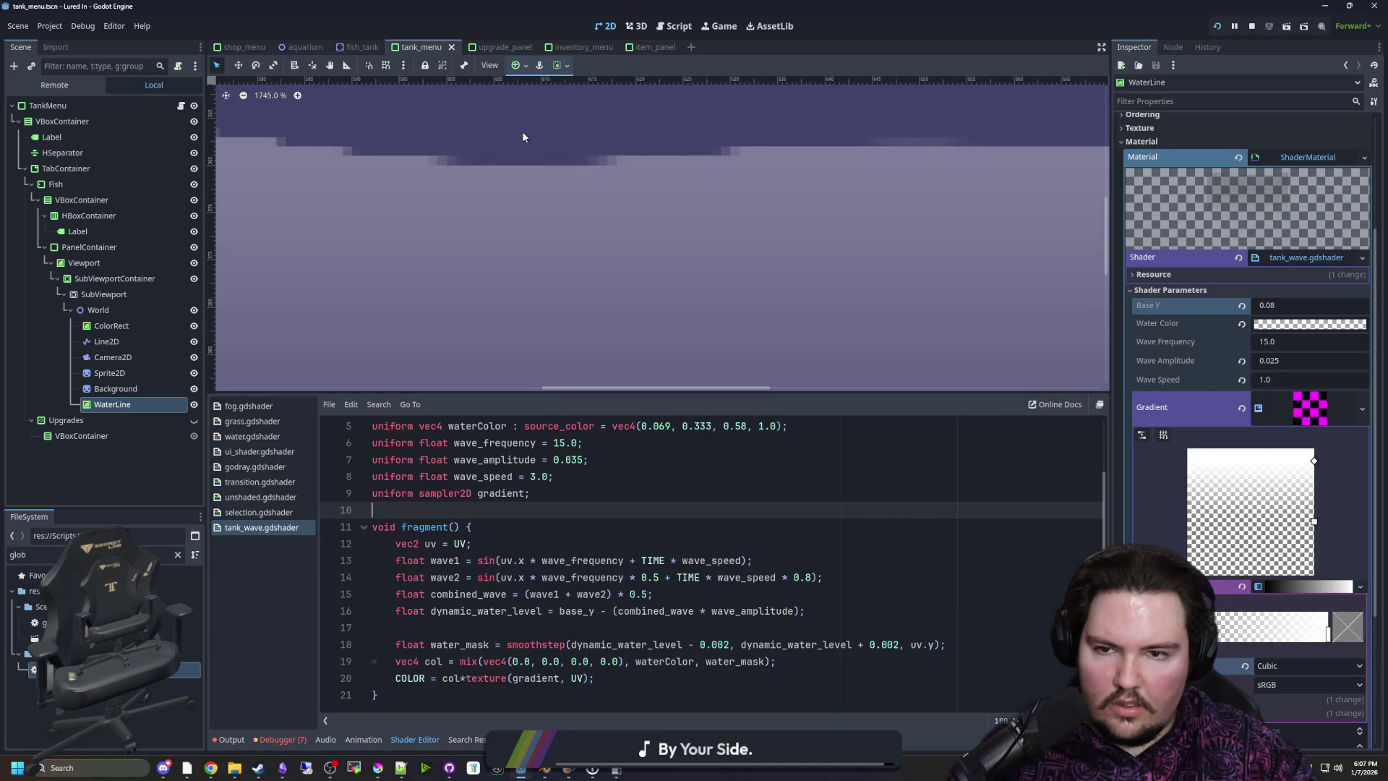
pyautogui.scroll(-1, 514, 152)
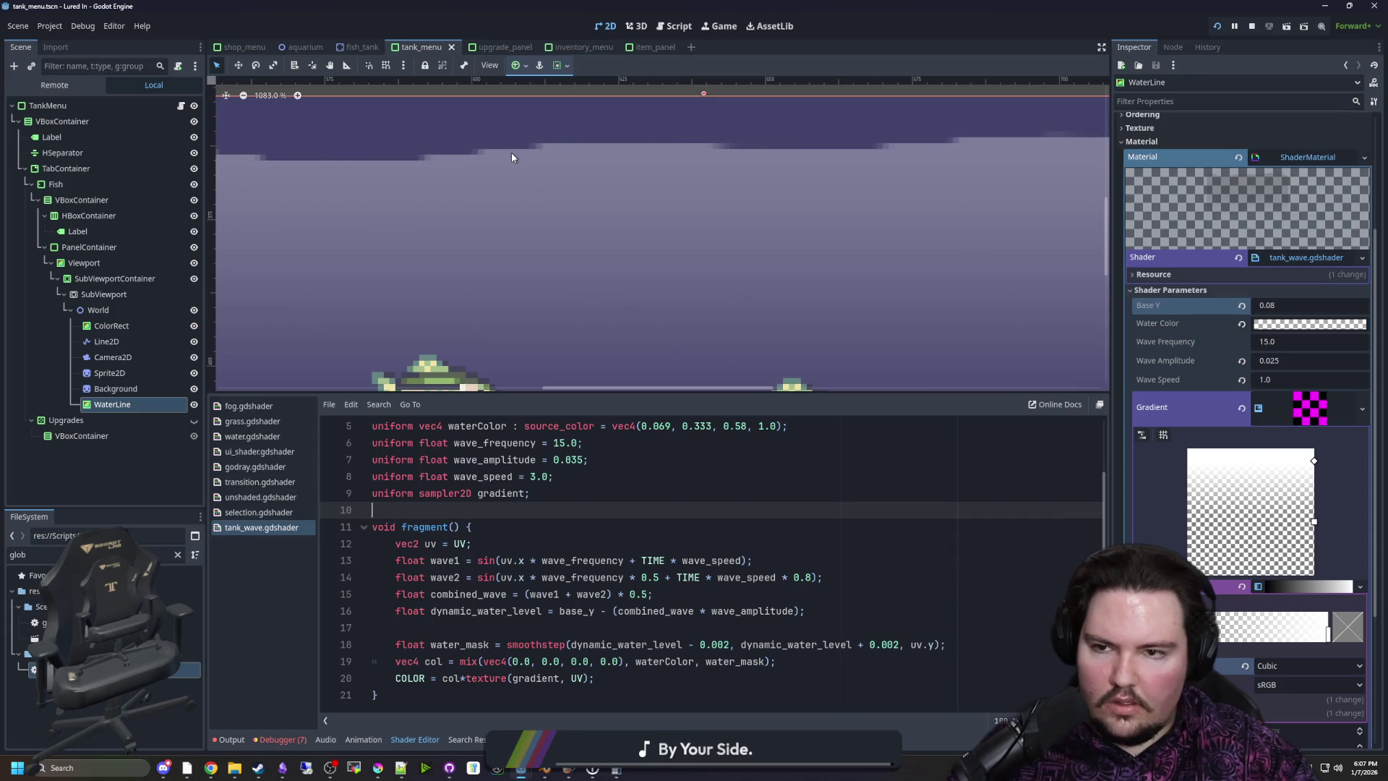
pyautogui.scroll(-10, 510, 153)
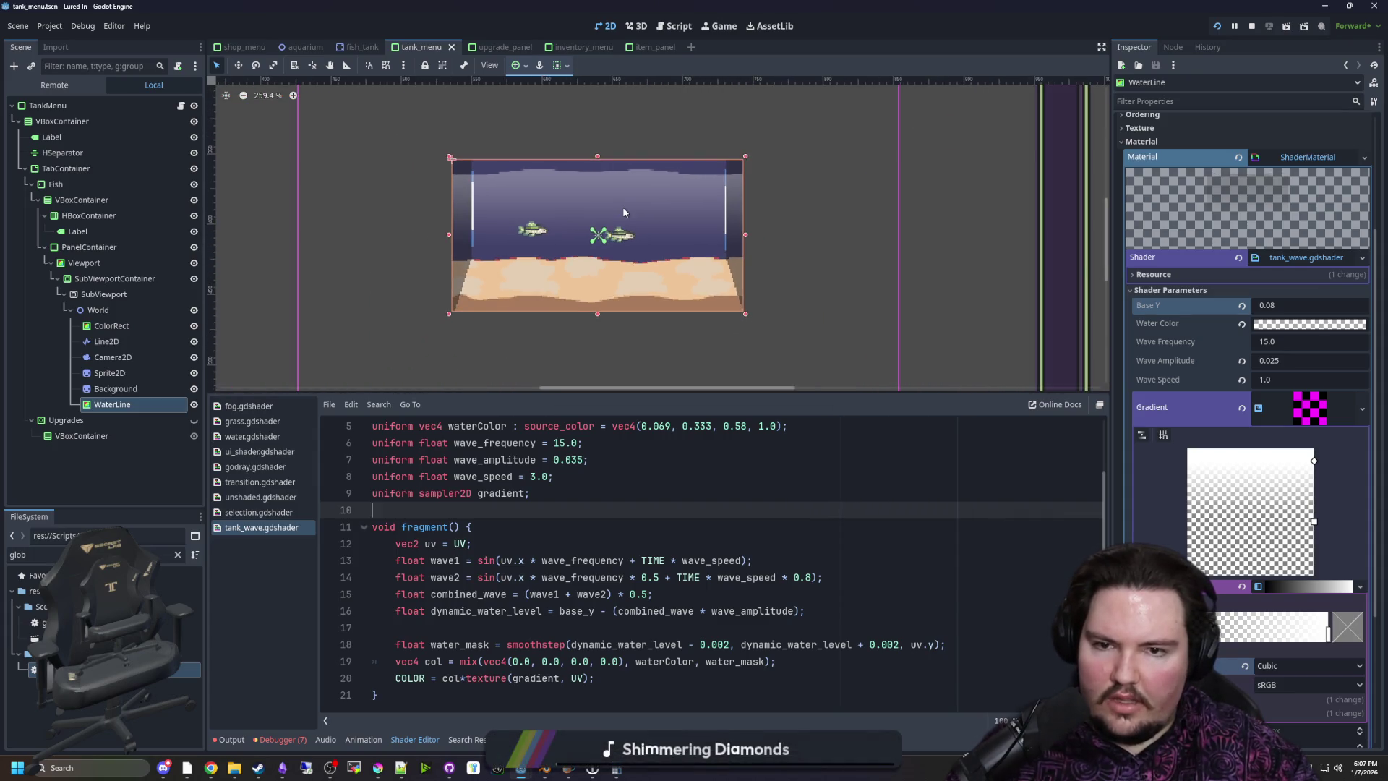
pyautogui.scroll(-5, 622, 207)
pyautogui.click(792, 282)
pyautogui.click(996, 250)
pyautogui.scroll(6, 636, 209)
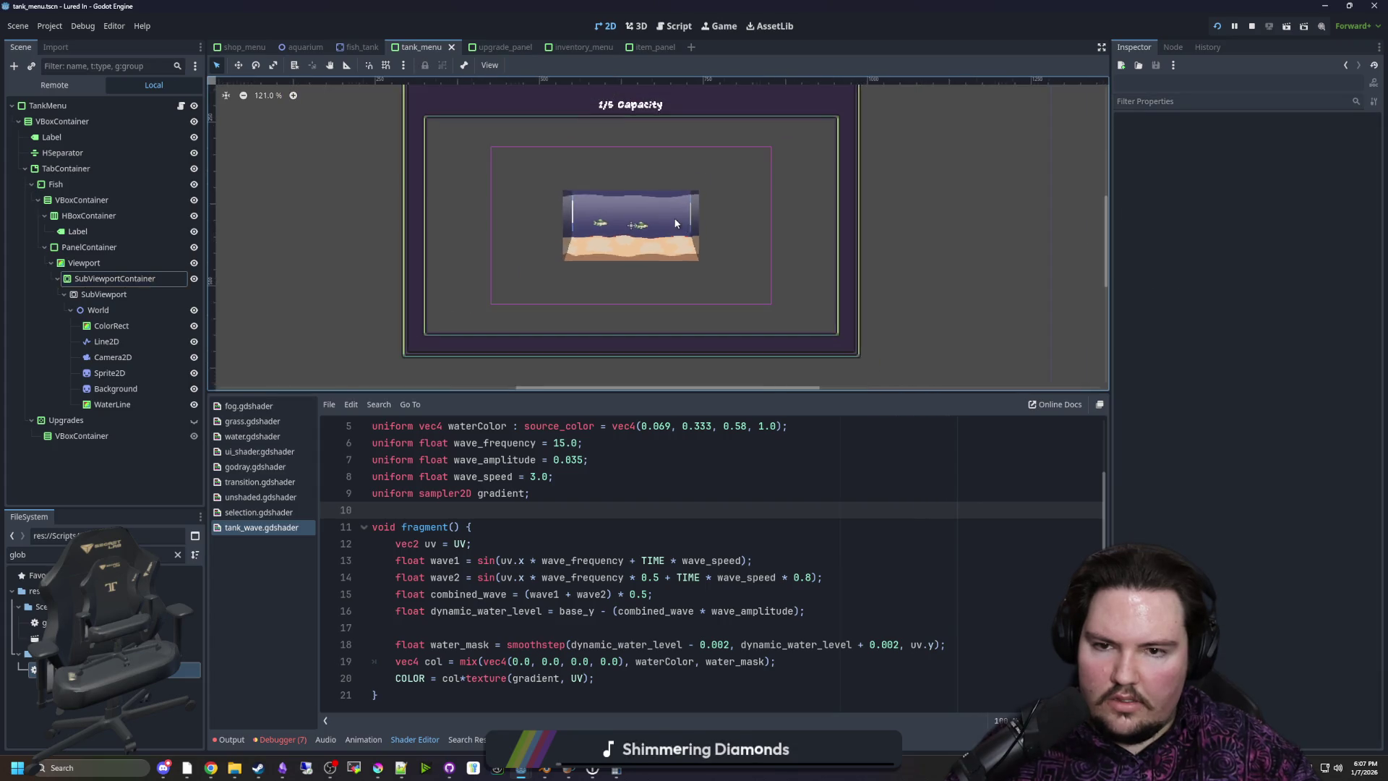
pyautogui.click(132, 404)
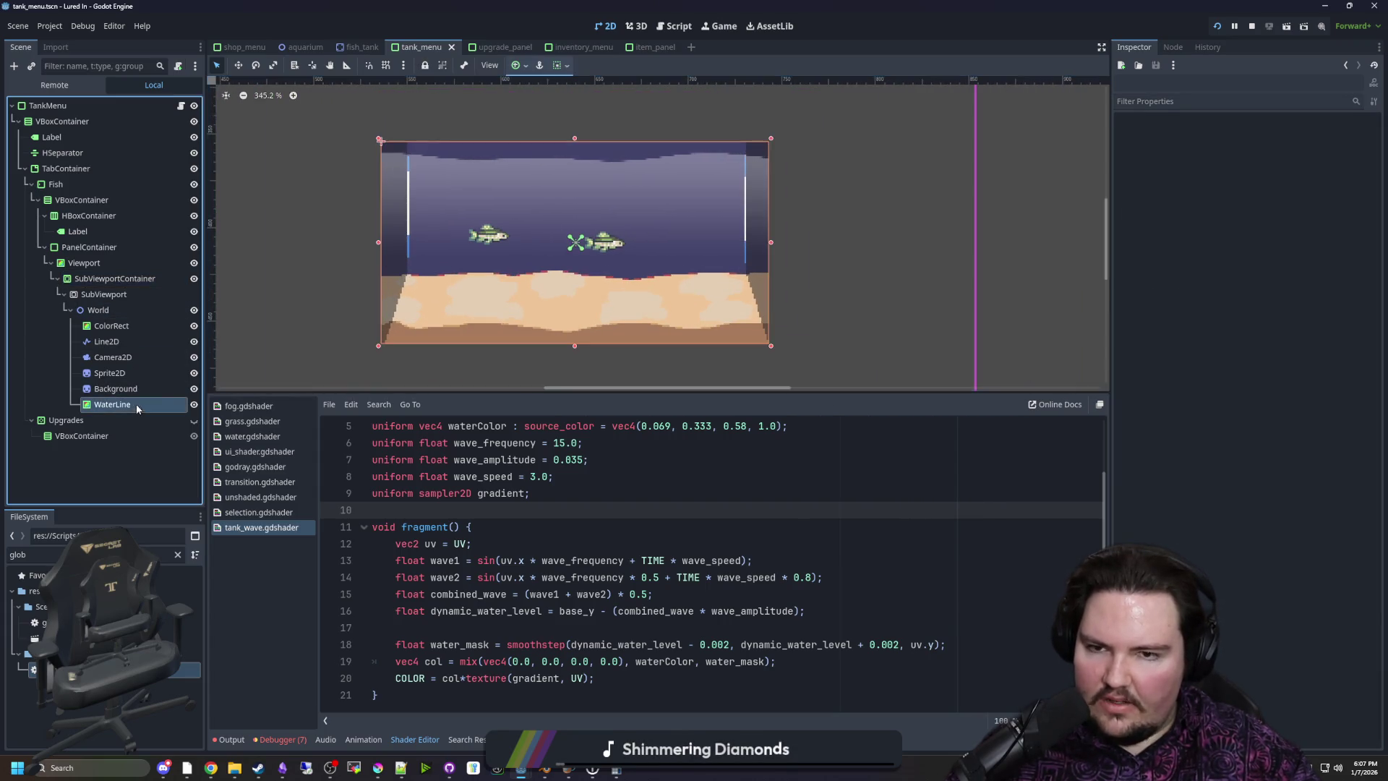
pyautogui.scroll(1, 450, 239)
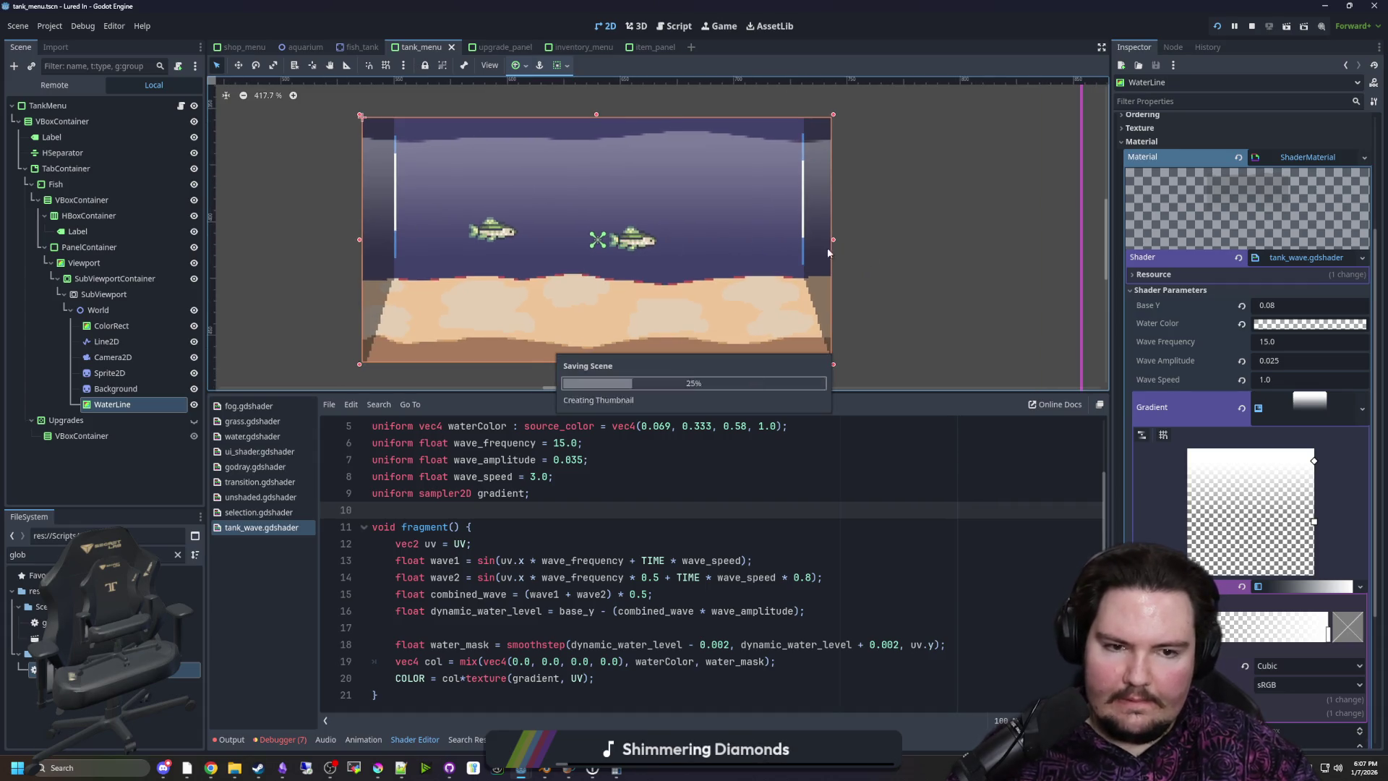
pyautogui.scroll(-3, 1243, 548)
pyautogui.scroll(5, 1212, 536)
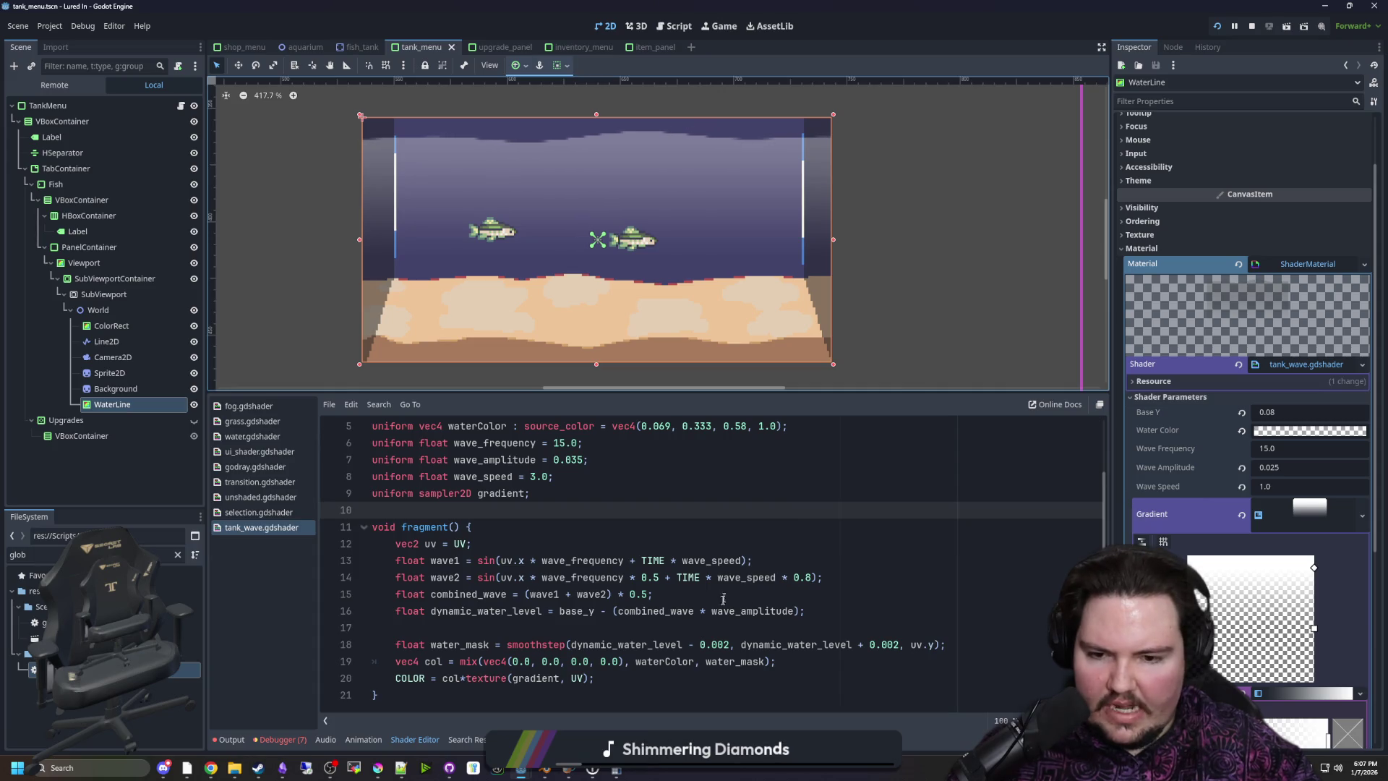
# Save the tank_menu scene with Ctrl+S
pyautogui.click(644, 629)
pyautogui.hotkey('ctrl', 's')
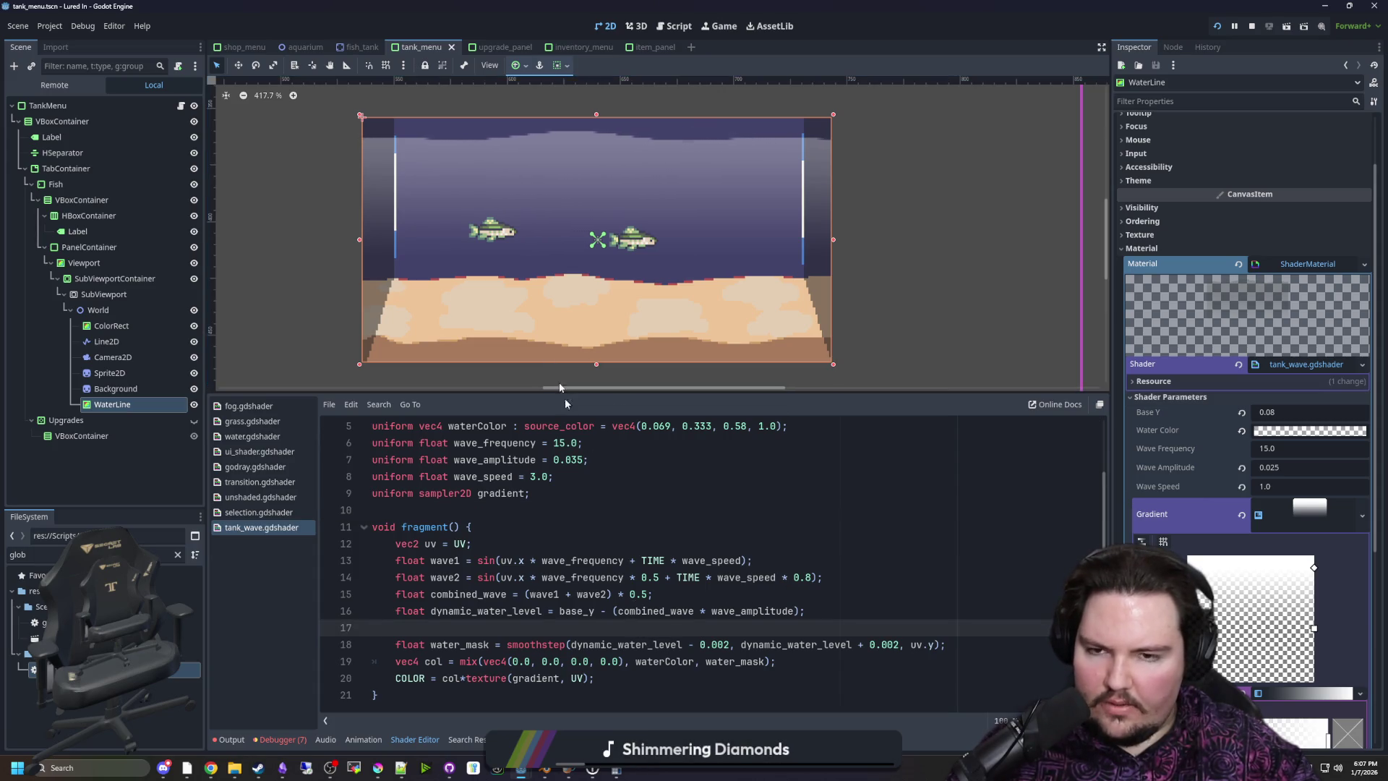
pyautogui.scroll(3, 564, 141)
pyautogui.hotkey('ctrl', 's')
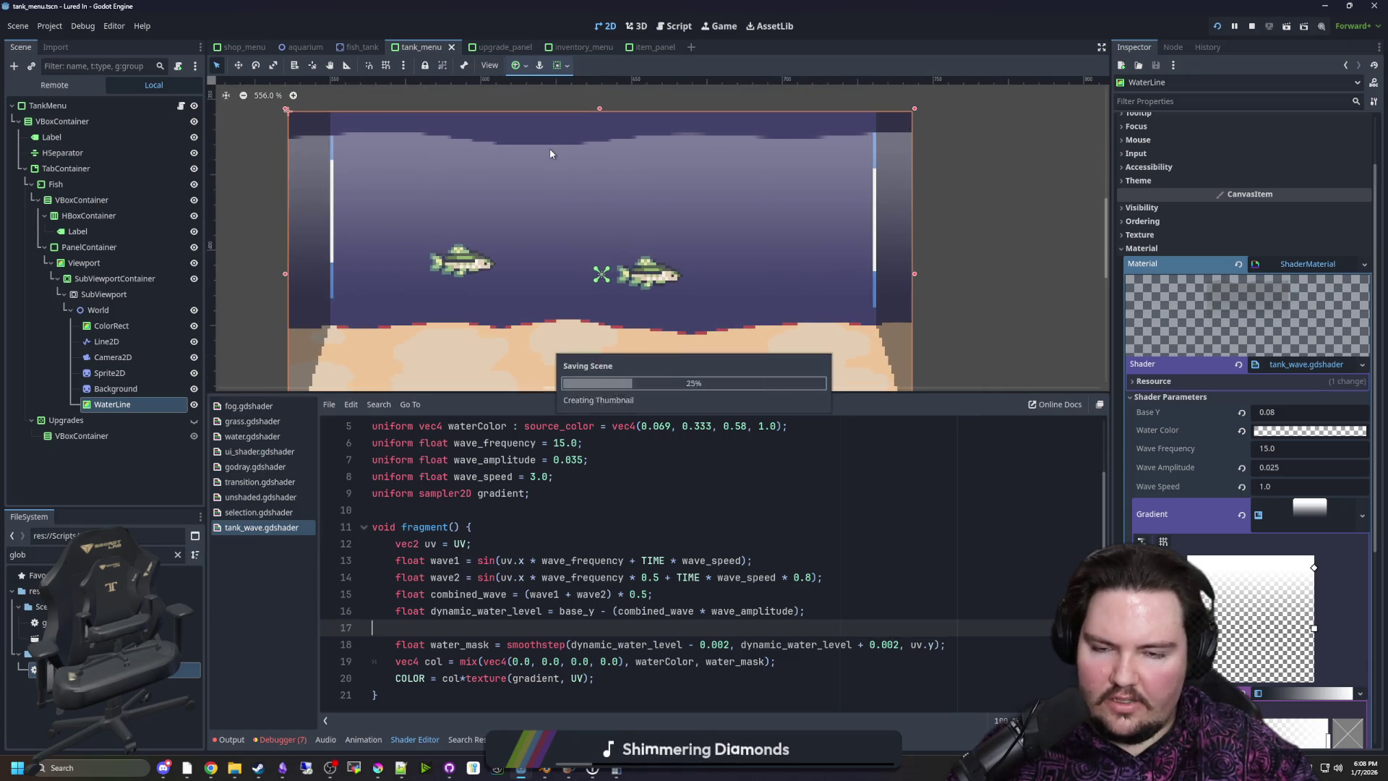
pyautogui.scroll(1, 550, 149)
pyautogui.hotkey('ctrl', 's')
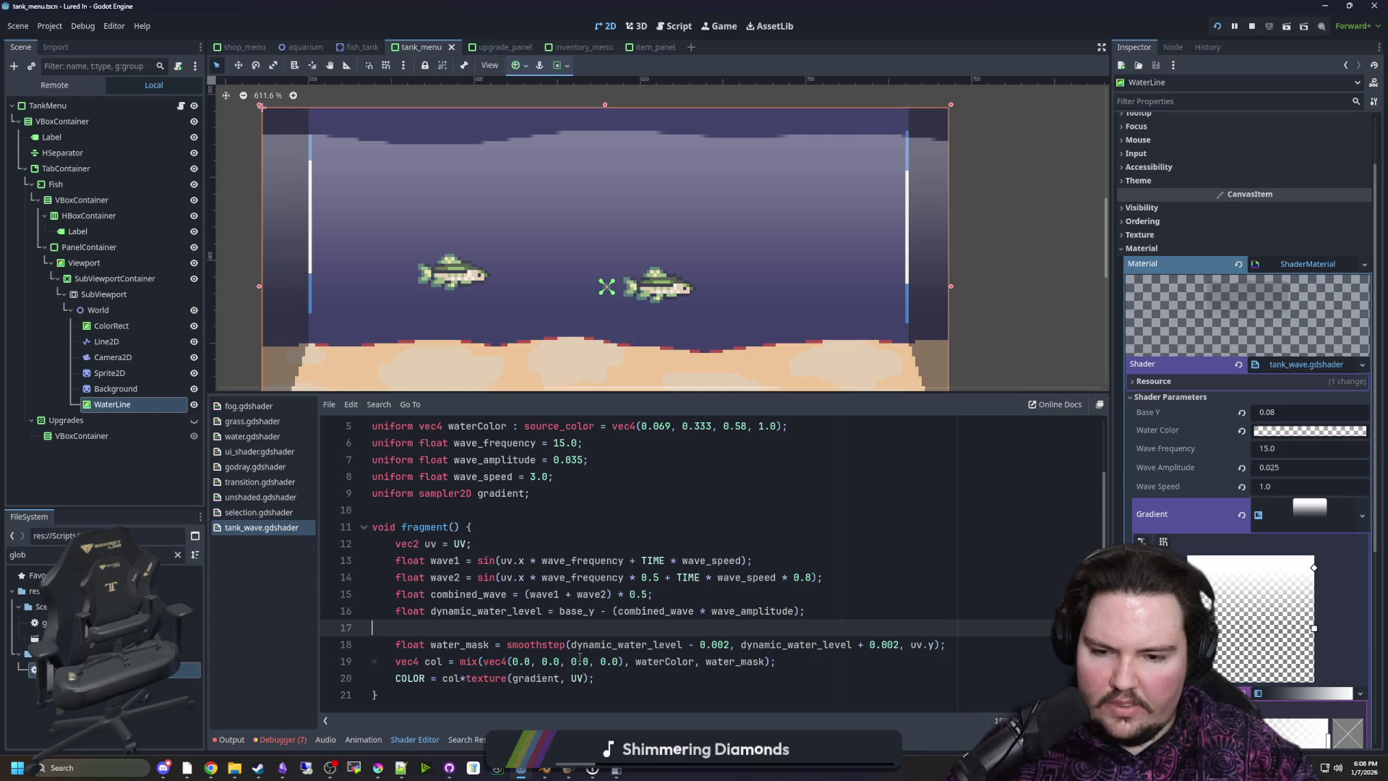
pyautogui.hotkey('ctrl', 's')
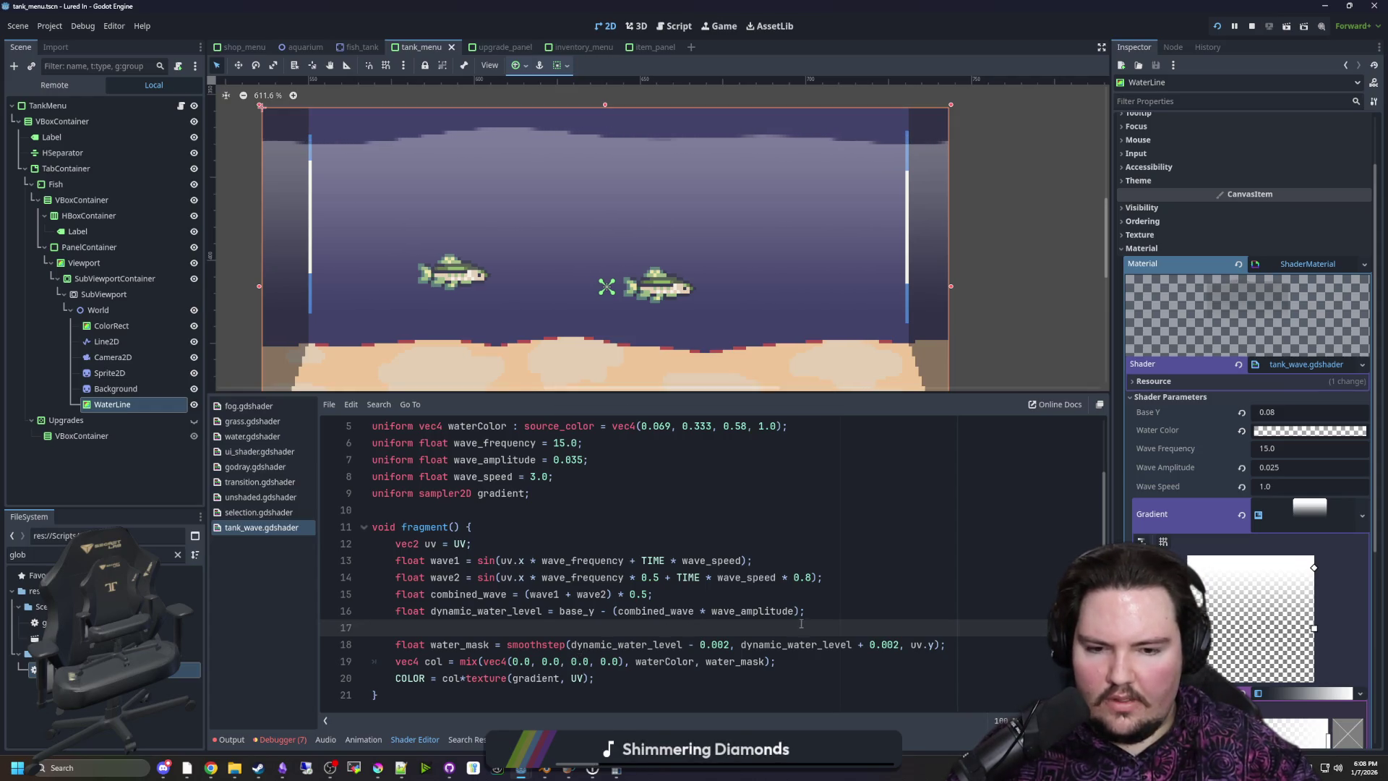
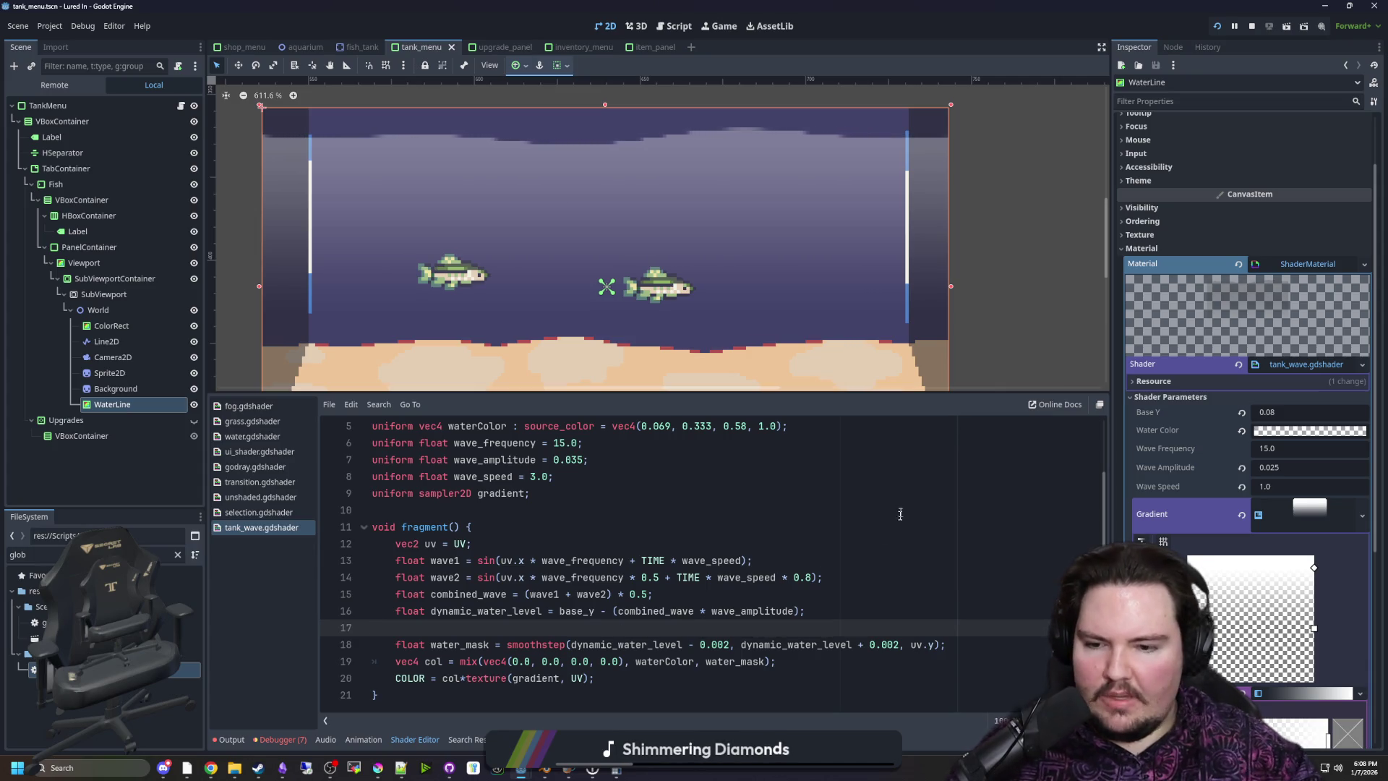
# Comment out the smoothstep water_mask line with // and add blank lines above it
pyautogui.click(395, 644)
pyautogui.write('#')
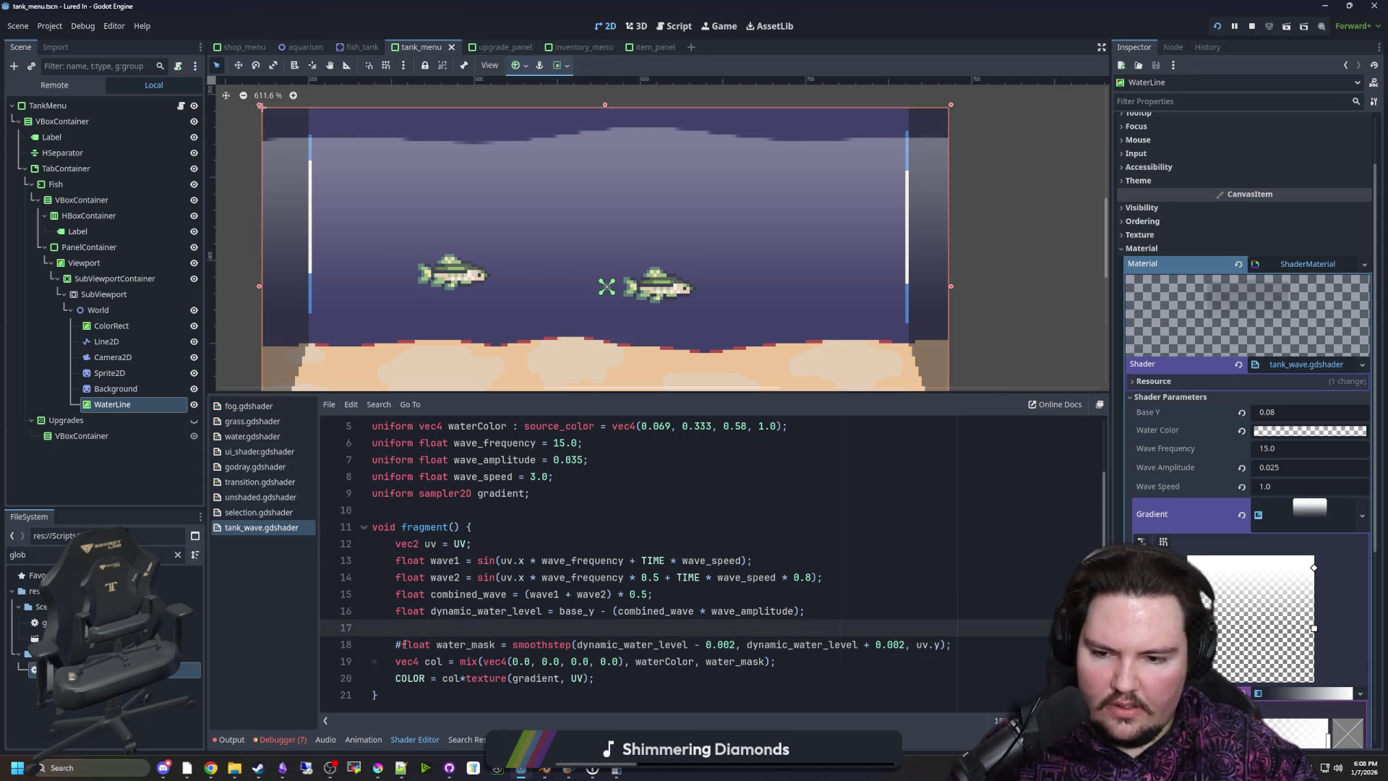
pyautogui.press('BackSpace')
pyautogui.write('//')
pyautogui.press('Return')
pyautogui.press('Return')
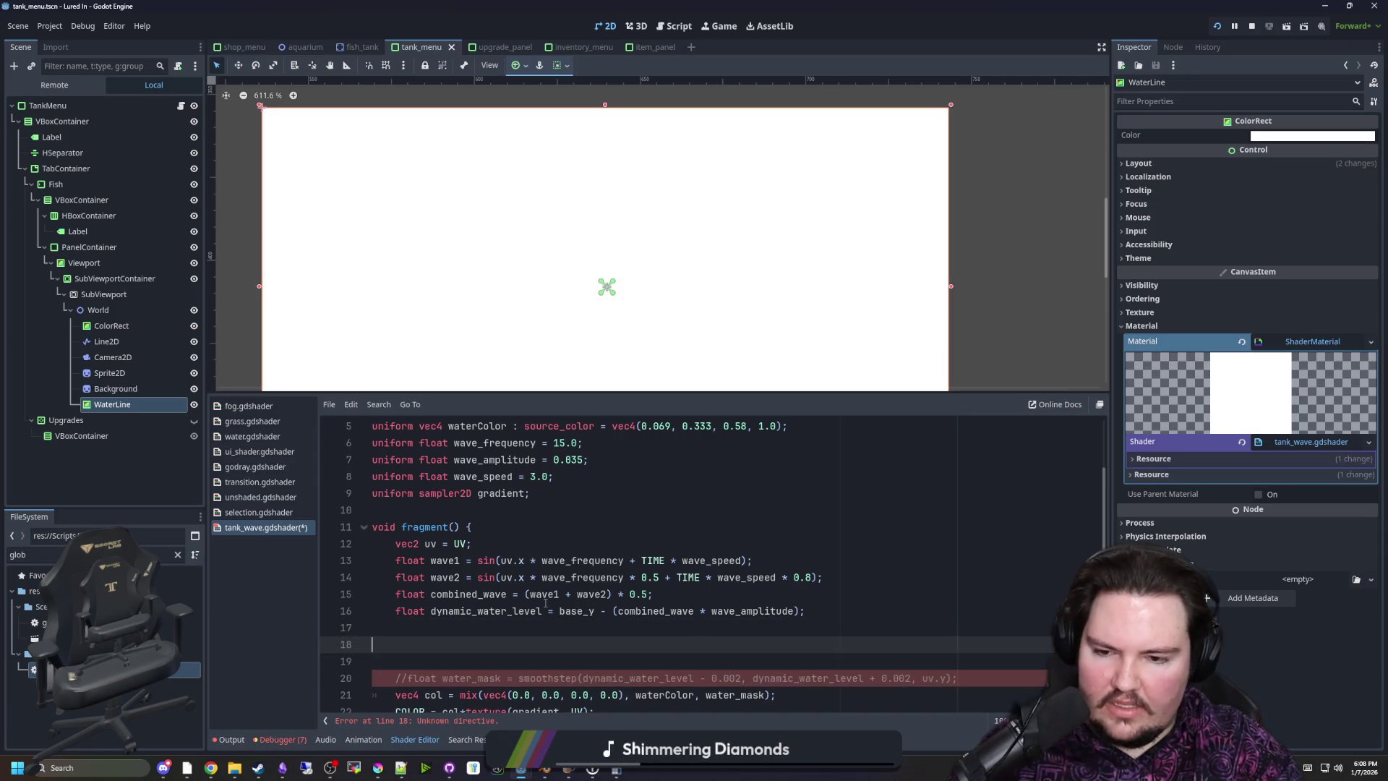
# Add float water_mask = 0.0; and begin if (dynamic_water_level > uv.y) above it
pyautogui.write('float water_mask = 0.0;')
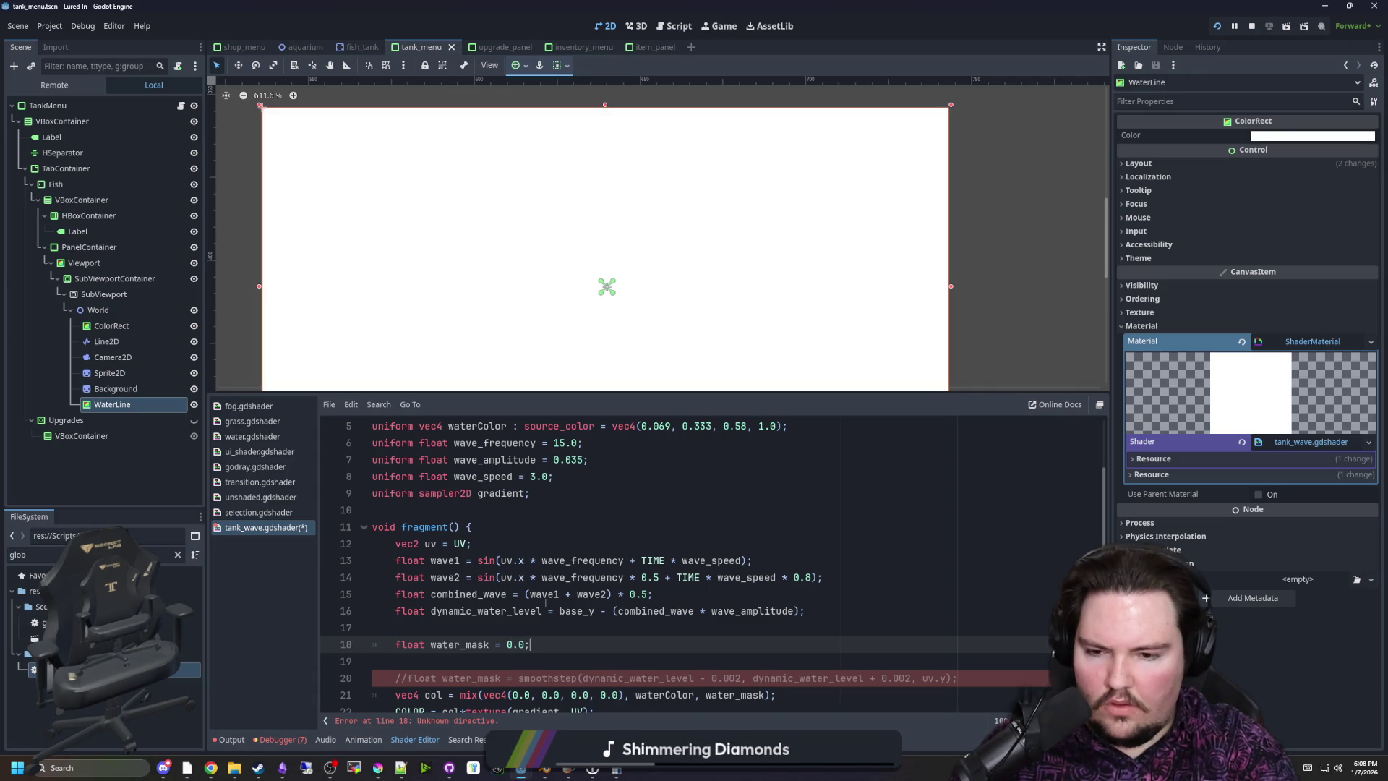
pyautogui.press('Return')
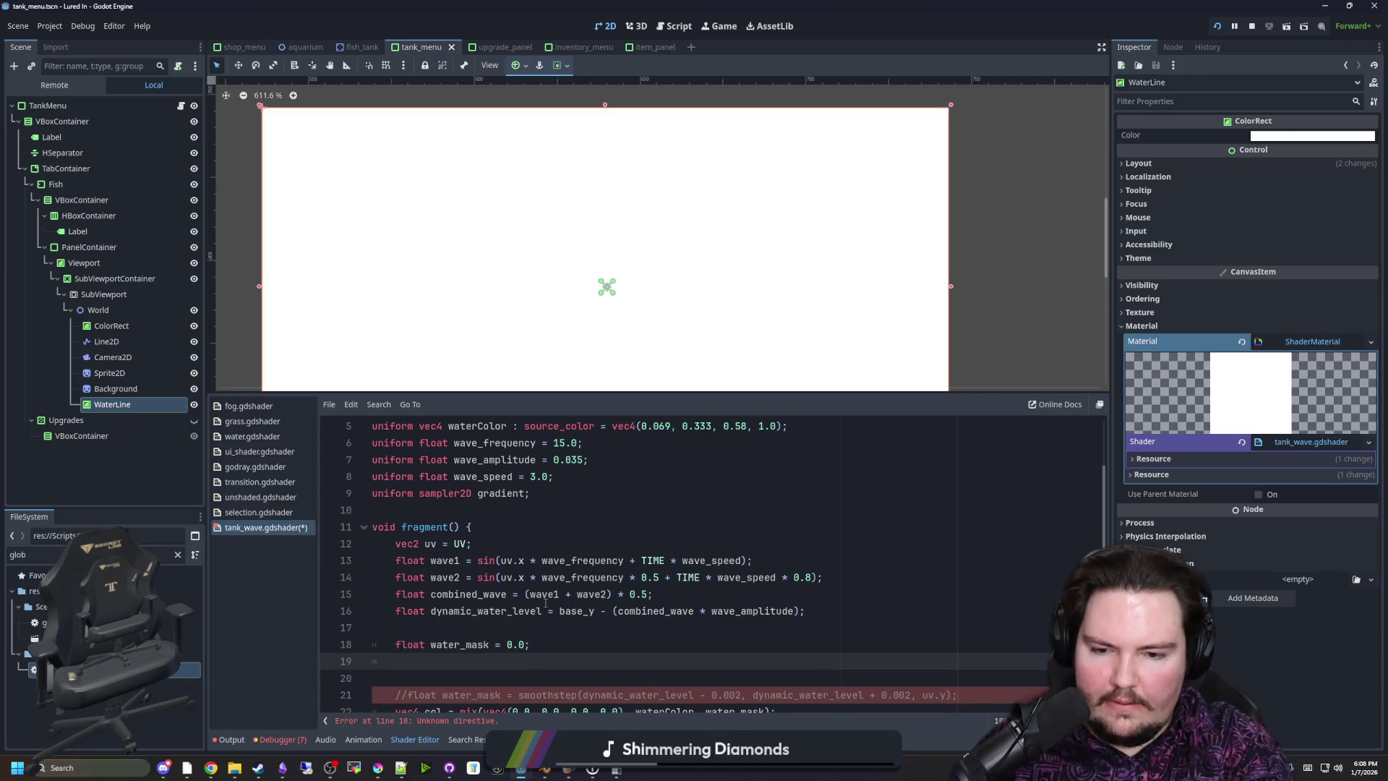
pyautogui.write('if')
pyautogui.scroll(-1, 677, 662)
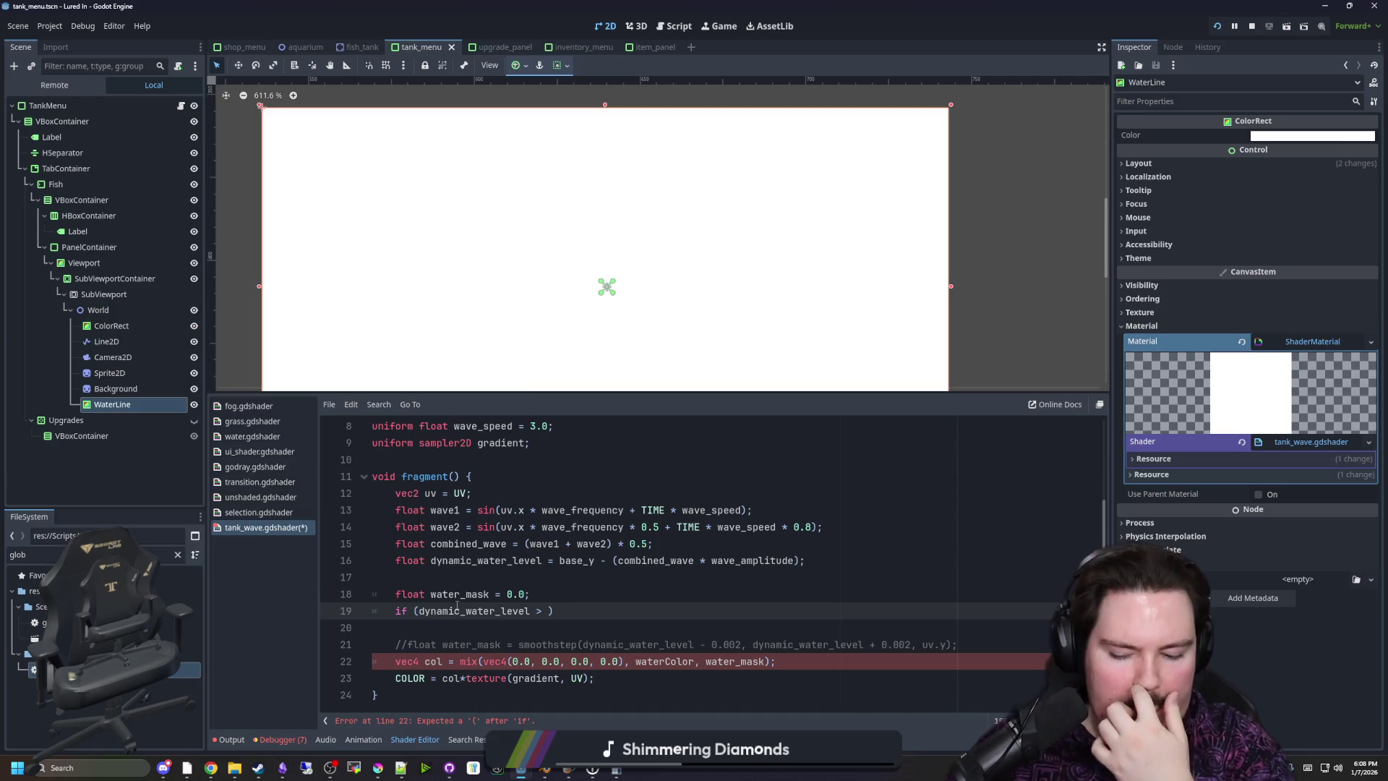
pyautogui.write('uv.y)')
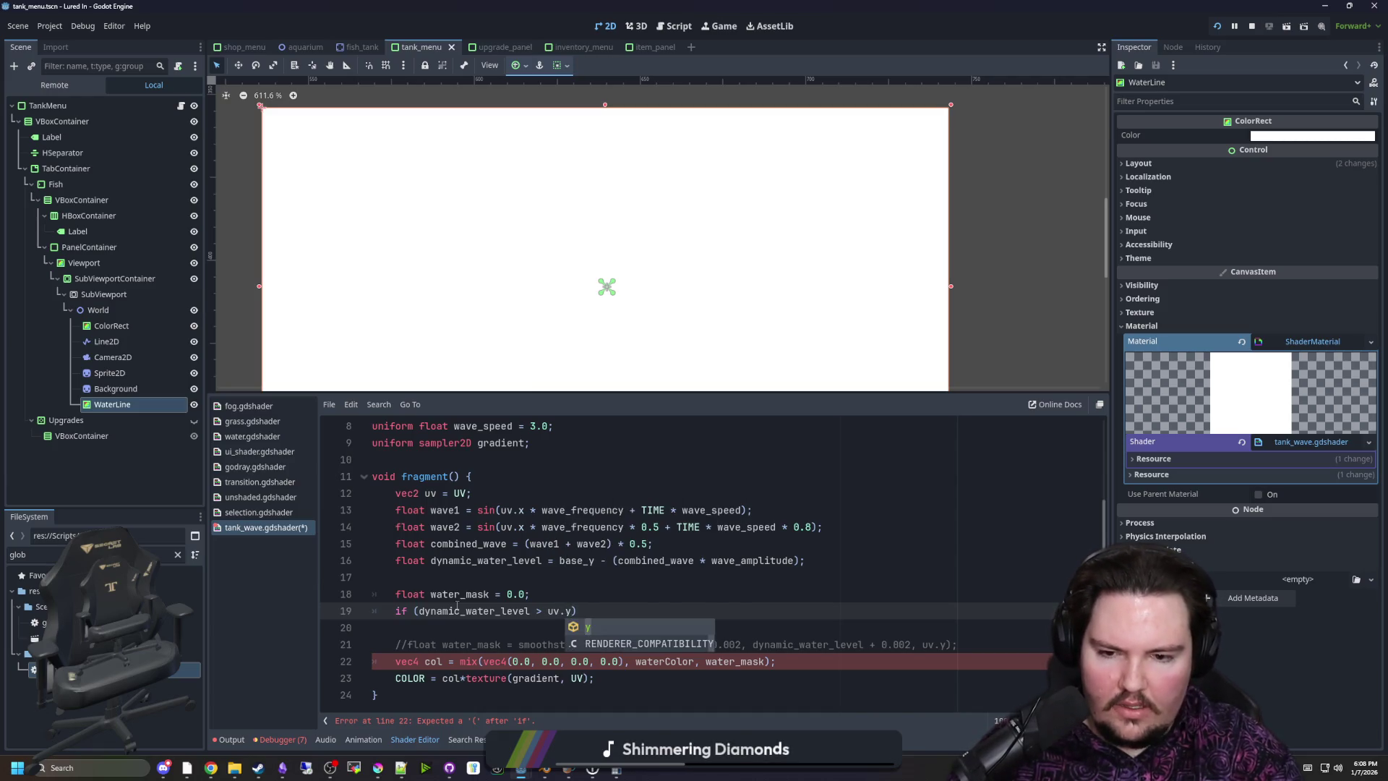
# Lay out lines for the if body and a following else branch
pyautogui.press('Return')
pyautogui.press('Return')
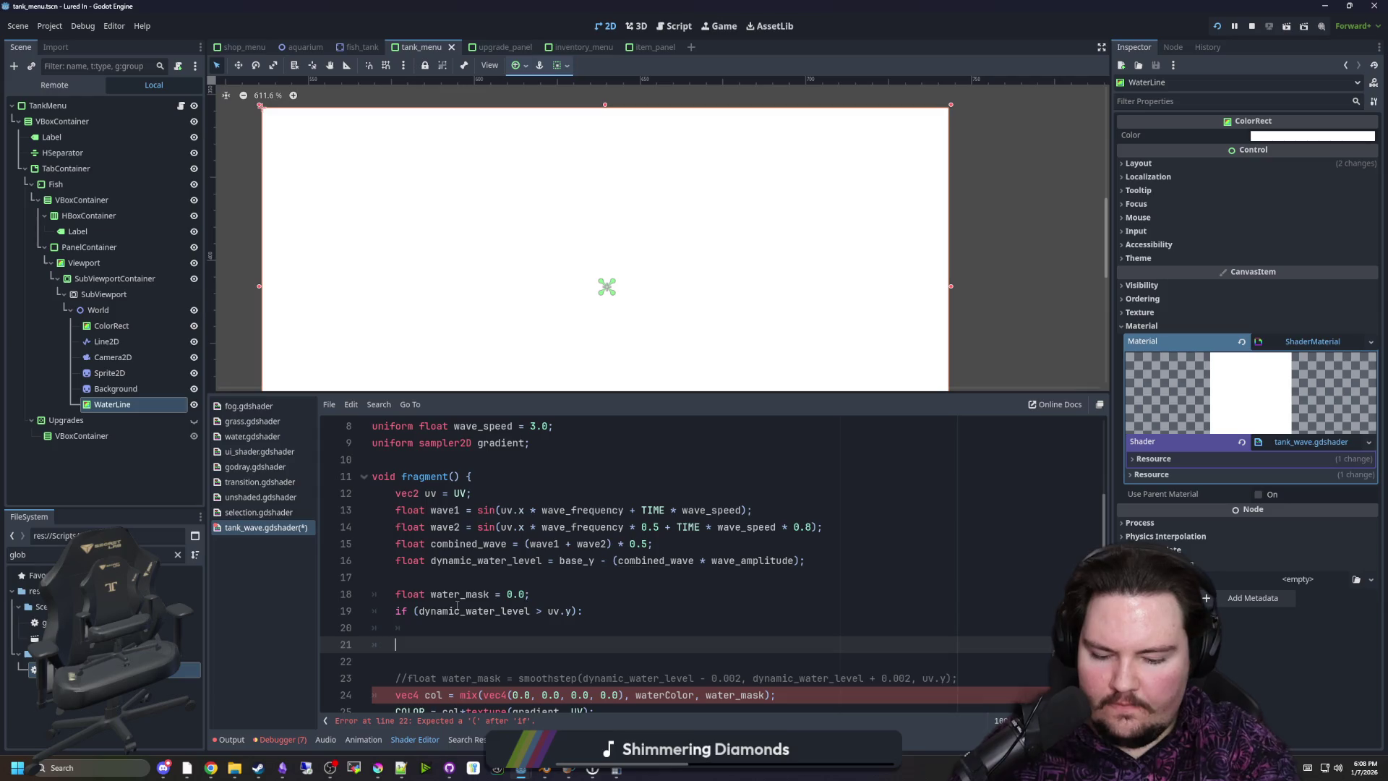
pyautogui.write('else:')
pyautogui.press('Return')
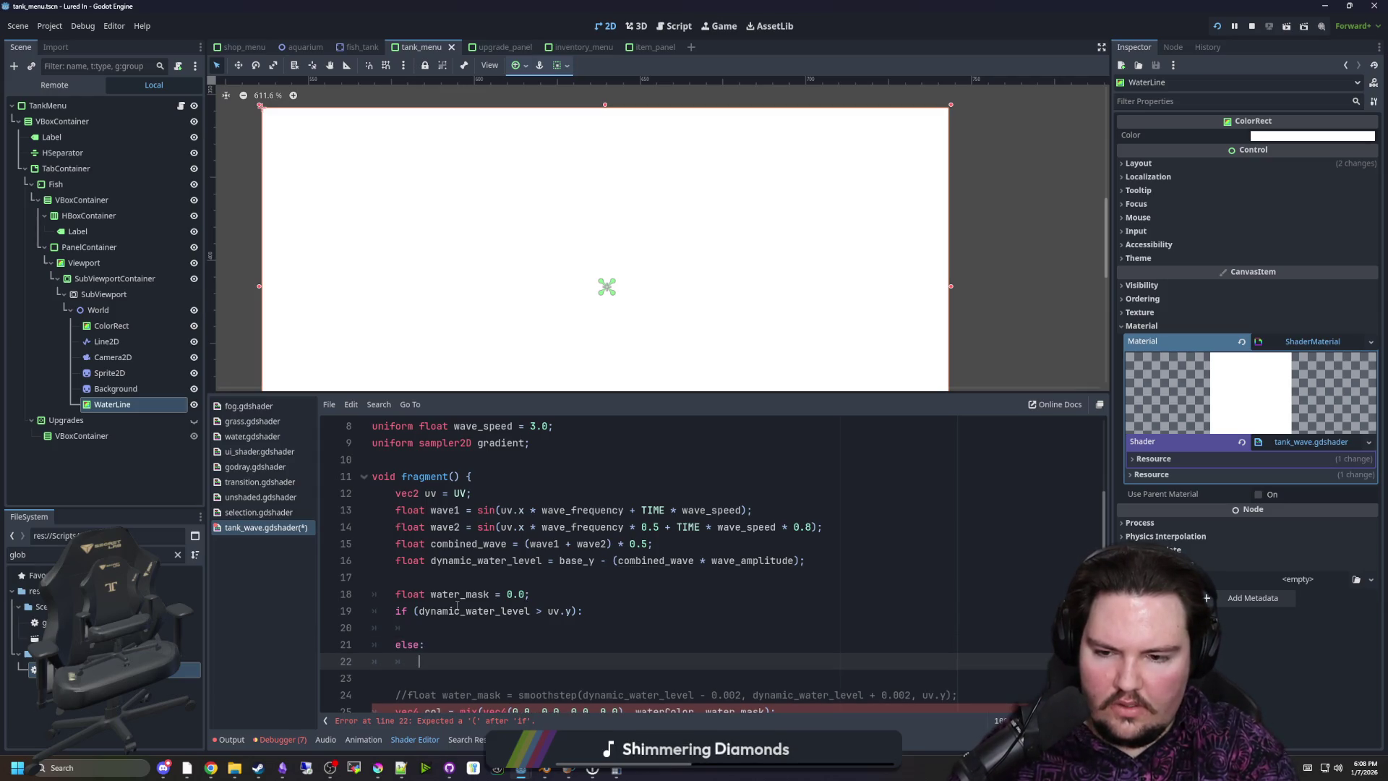
pyautogui.press('Return')
pyautogui.press('BackSpace')
pyautogui.write('else:')
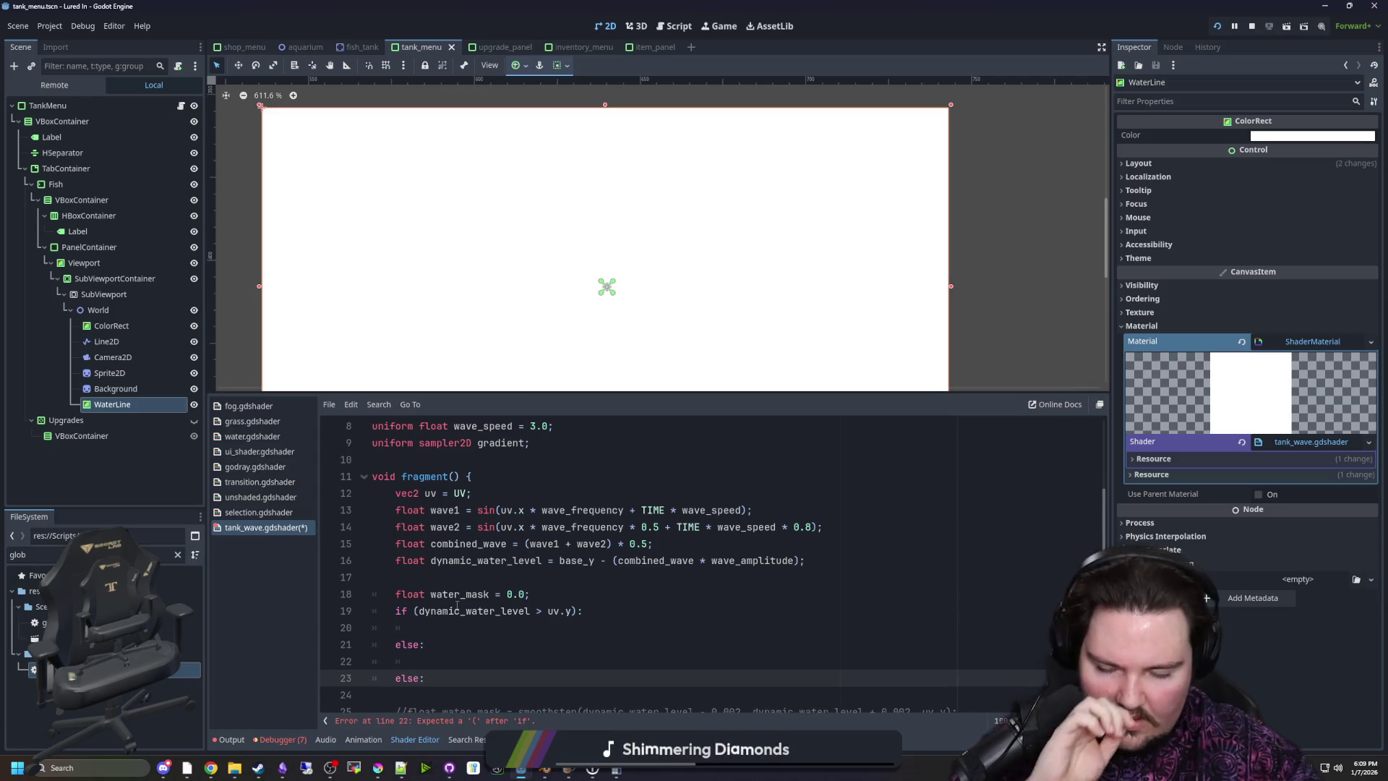
pyautogui.press('BackSpace')
pyautogui.press('BackSpace')
pyautogui.press('BackSpace')
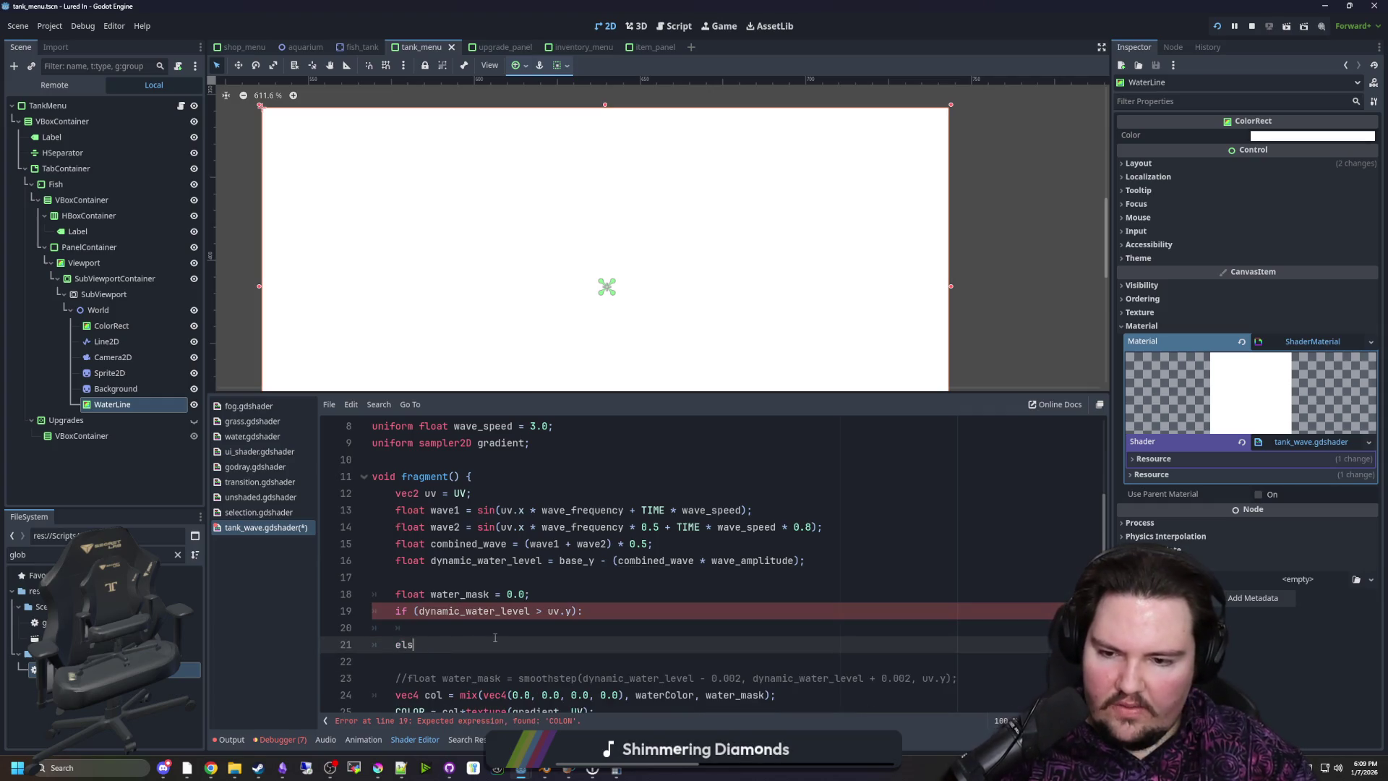
# Replace the colon after the if condition with braces and brace the elif block too
pyautogui.click(599, 621)
pyautogui.click(600, 611)
pyautogui.press('BackSpace')
pyautogui.write('{')
pyautogui.press('Return')
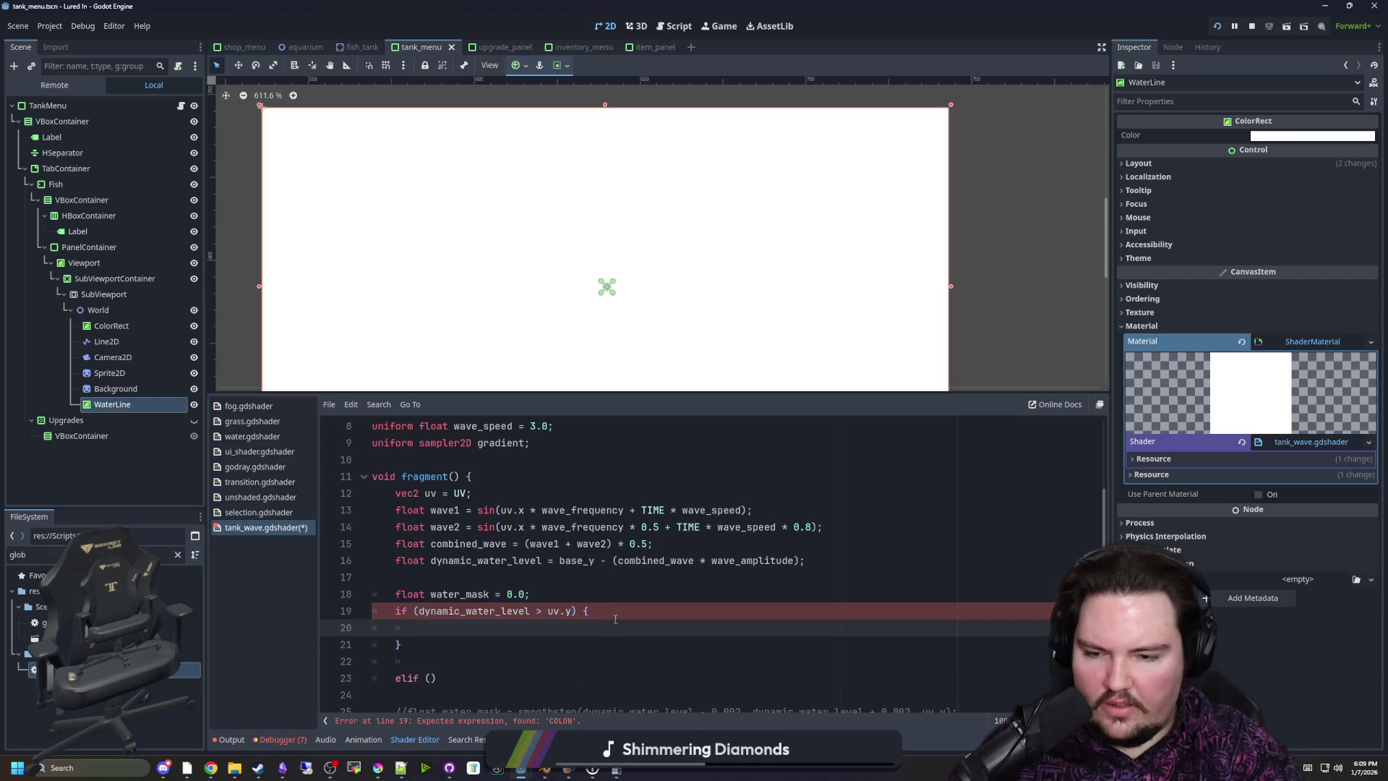
pyautogui.click(395, 680)
pyautogui.press('BackSpace')
pyautogui.press('BackSpace')
pyautogui.press('BackSpace')
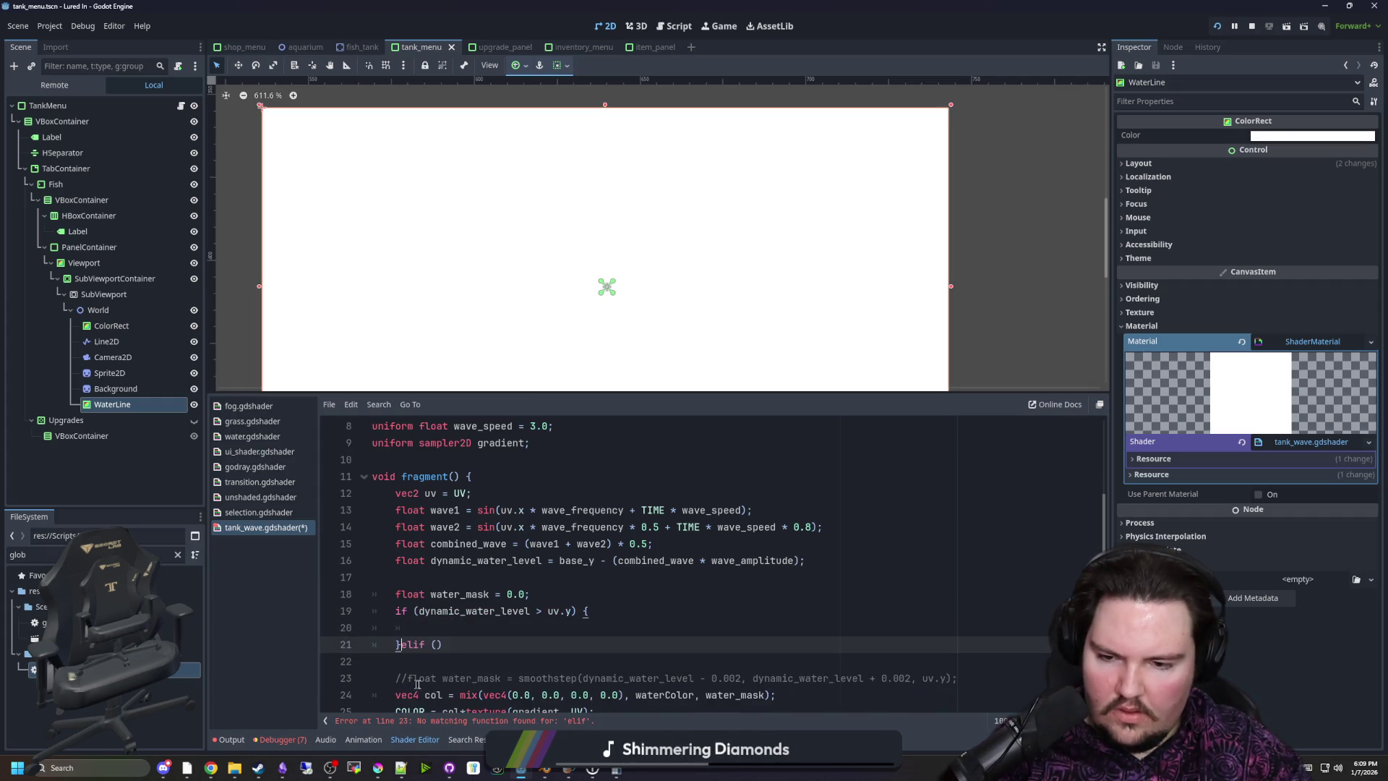
pyautogui.write('{')
pyautogui.press('Return')
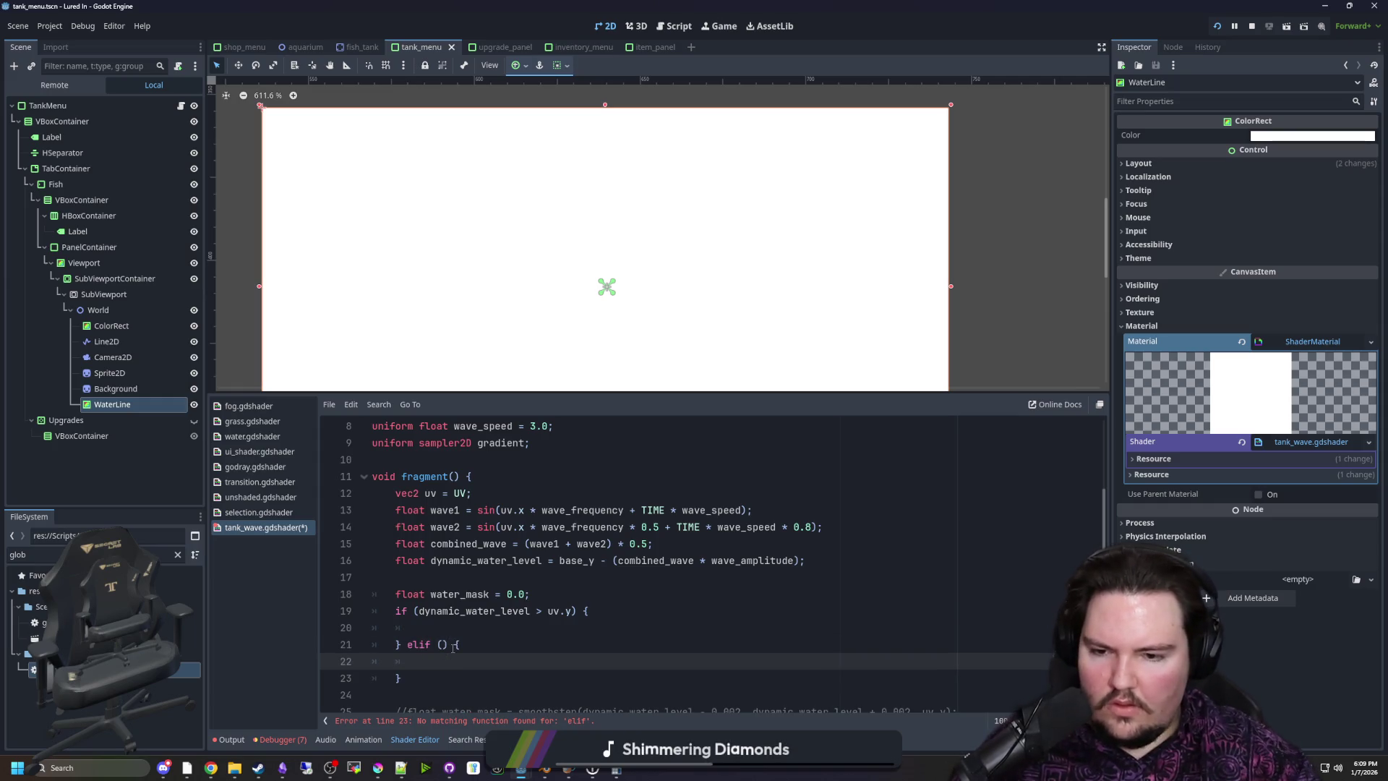
# Fill in the water_mask assignments and paste dynamic_water_level into the elif condition
pyautogui.scroll(-1, 453, 648)
pyautogui.click(463, 544)
pyautogui.click(447, 577)
pyautogui.write('water_mask = 1.0;')
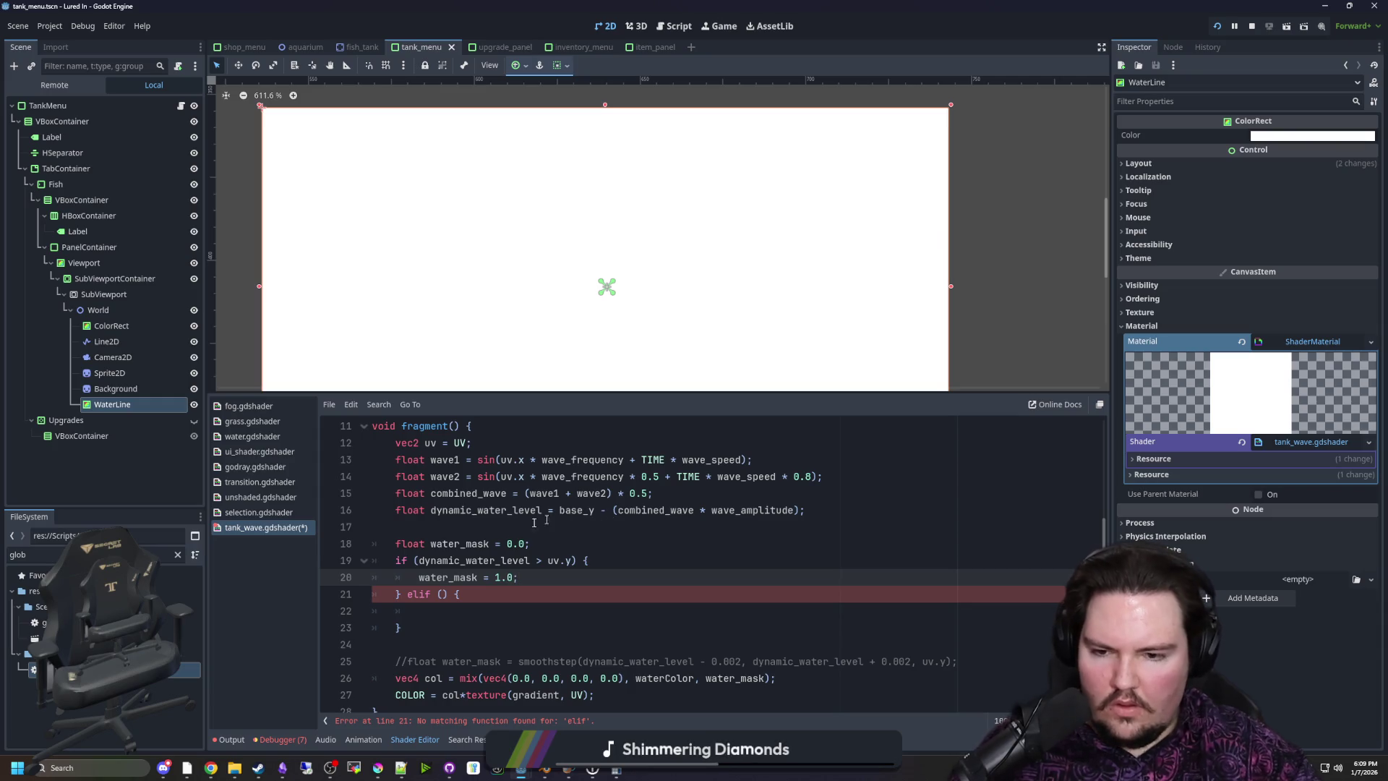
pyautogui.click(447, 613)
pyautogui.write('water_mastk =')
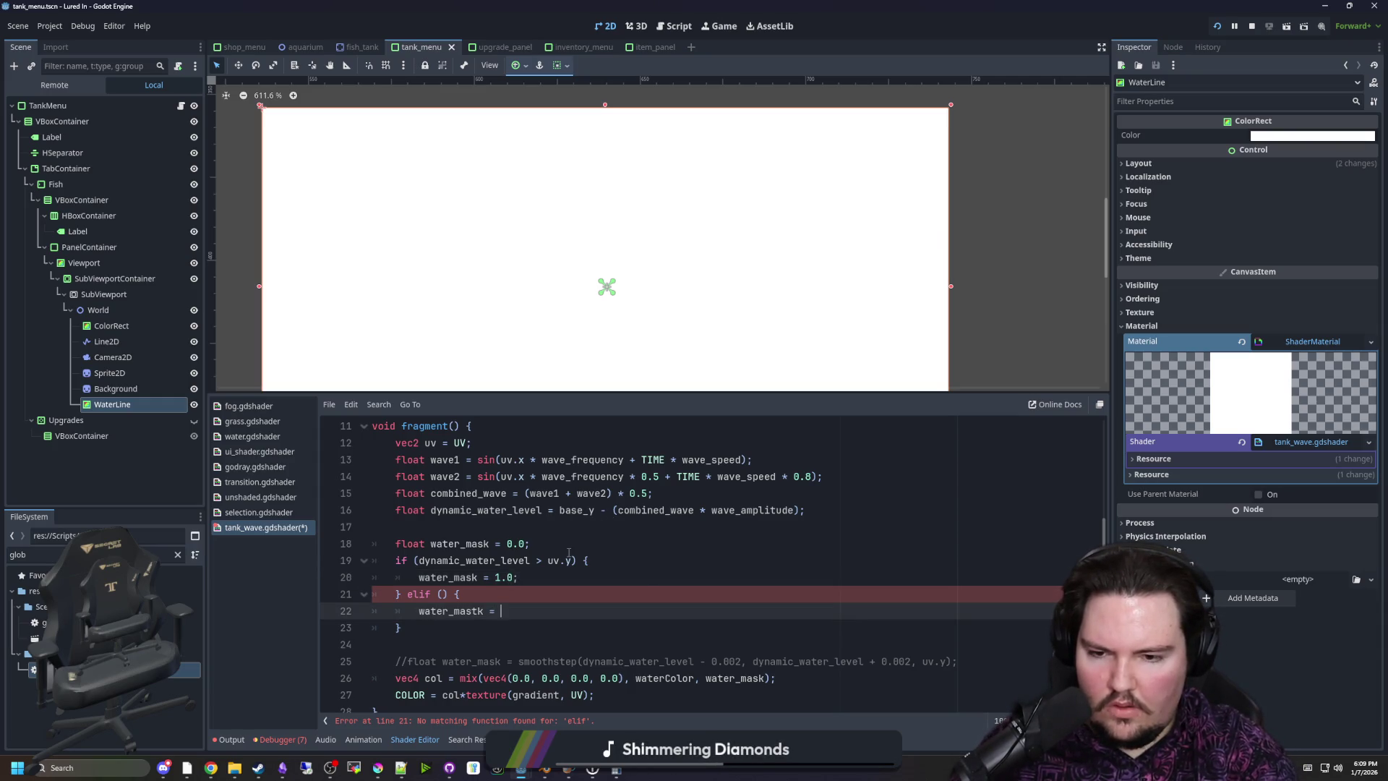
pyautogui.press('BackSpace')
pyautogui.press('BackSpace')
pyautogui.press('BackSpace')
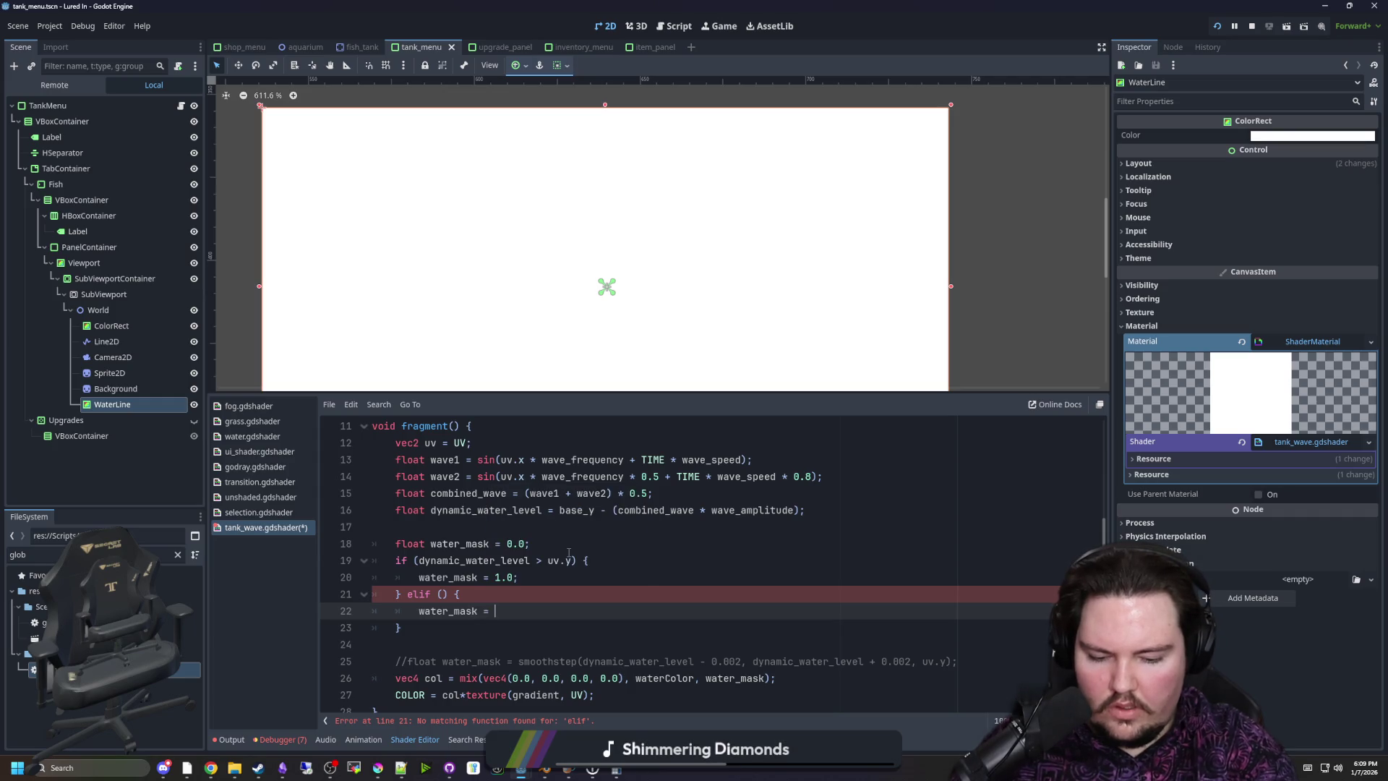
pyautogui.write('0.0')
pyautogui.doubleClick(473, 560)
pyautogui.hotkey('ctrl', 'c')
pyautogui.click(443, 594)
pyautogui.hotkey('ctrl', 'v')
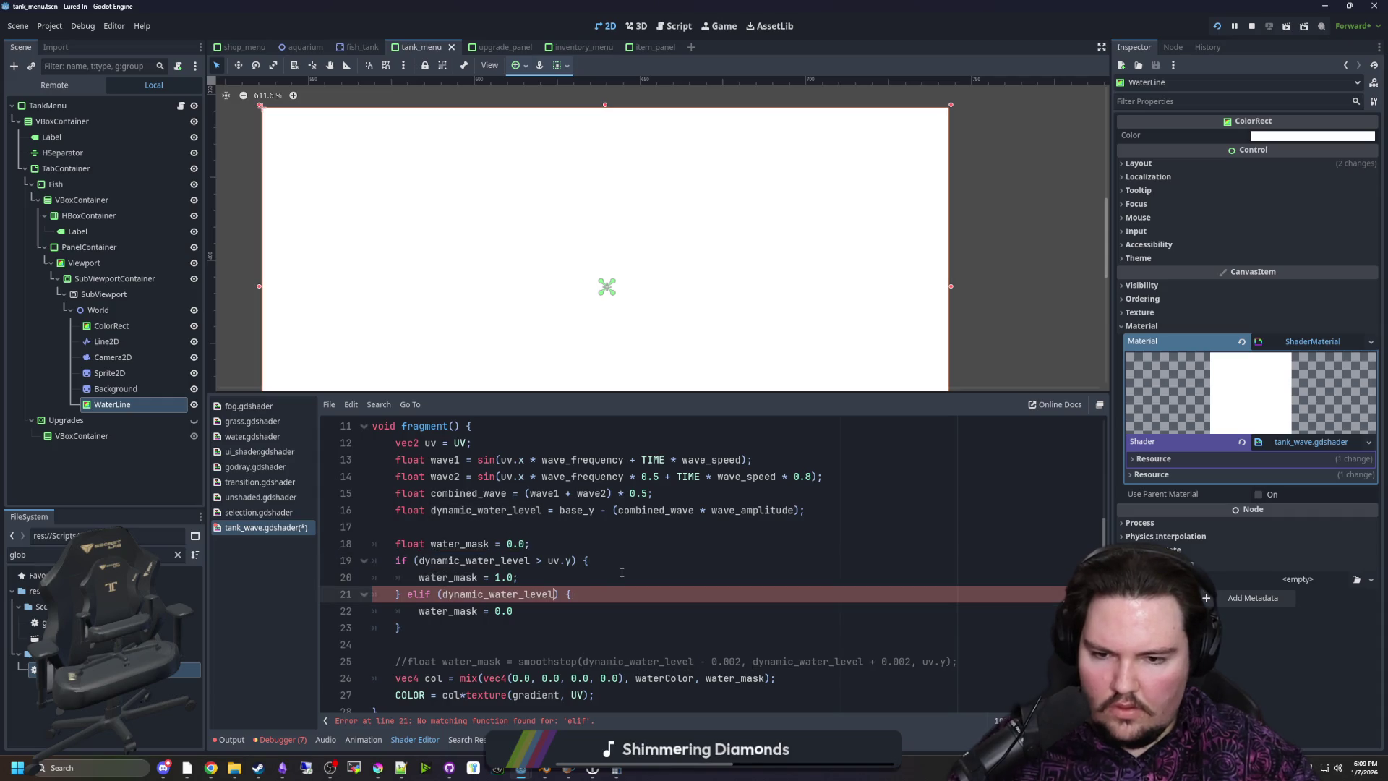
pyautogui.write('< uv.y')
pyautogui.click(662, 570)
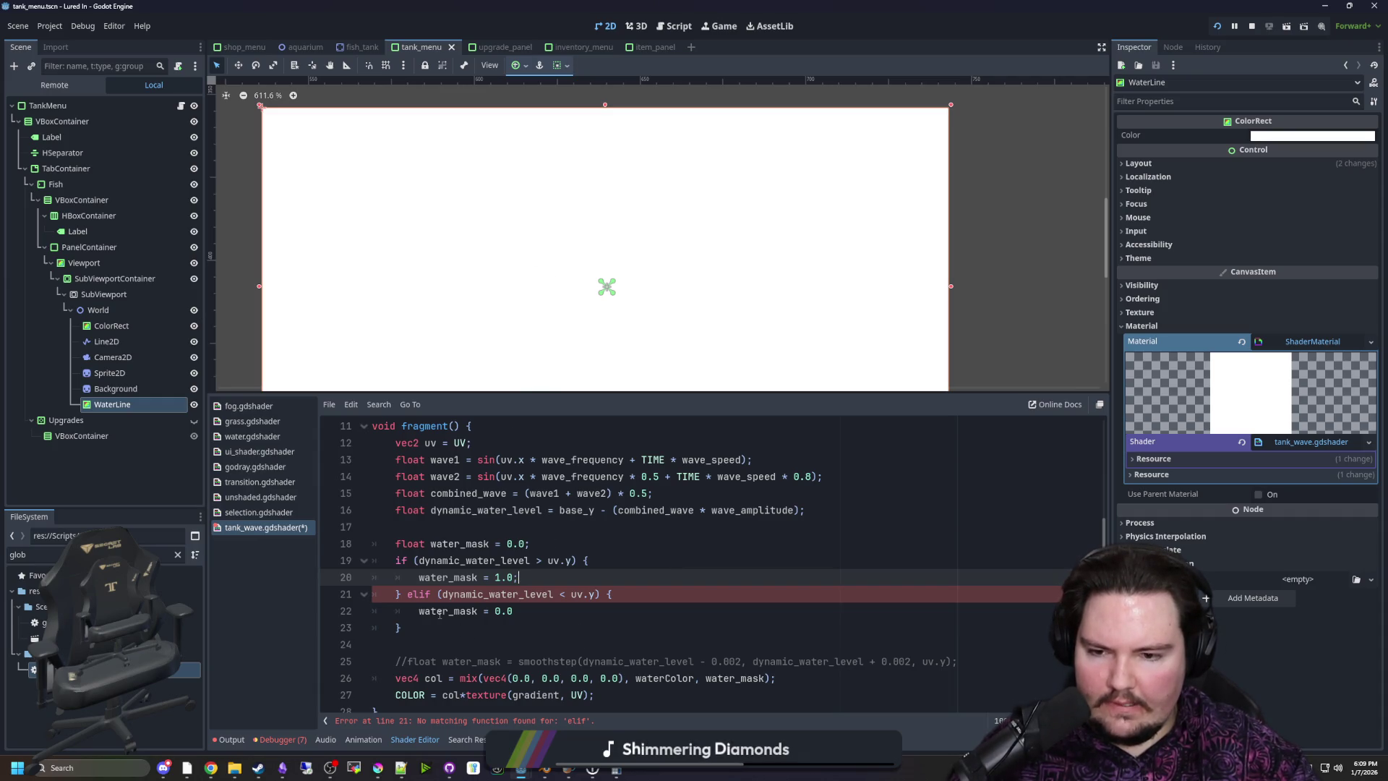
# Change elif to 'else if' and add the missing semicolon after water_mask = 0.0
pyautogui.doubleClick(419, 594)
pyautogui.write('else if')
pyautogui.press('BackSpace')
pyautogui.click(620, 573)
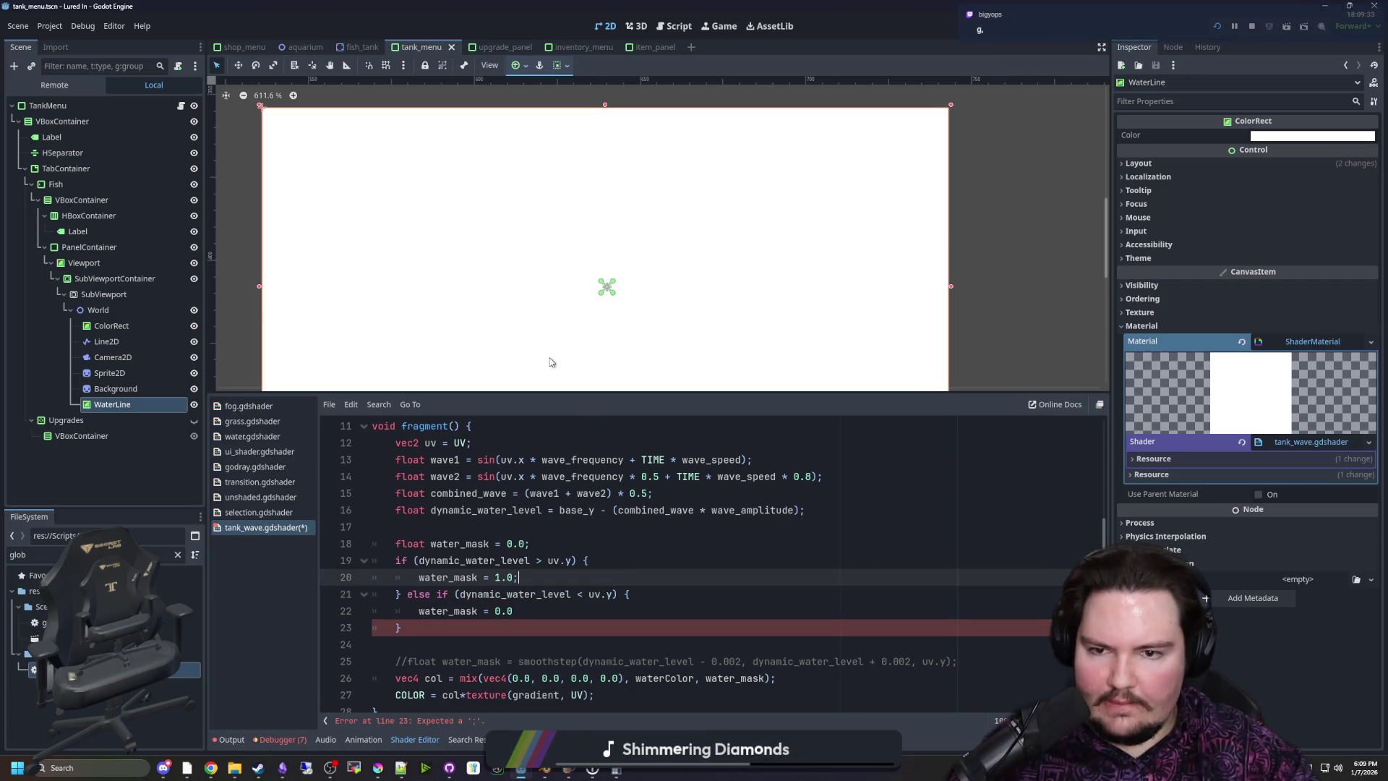
pyautogui.click(531, 612)
pyautogui.write(';')
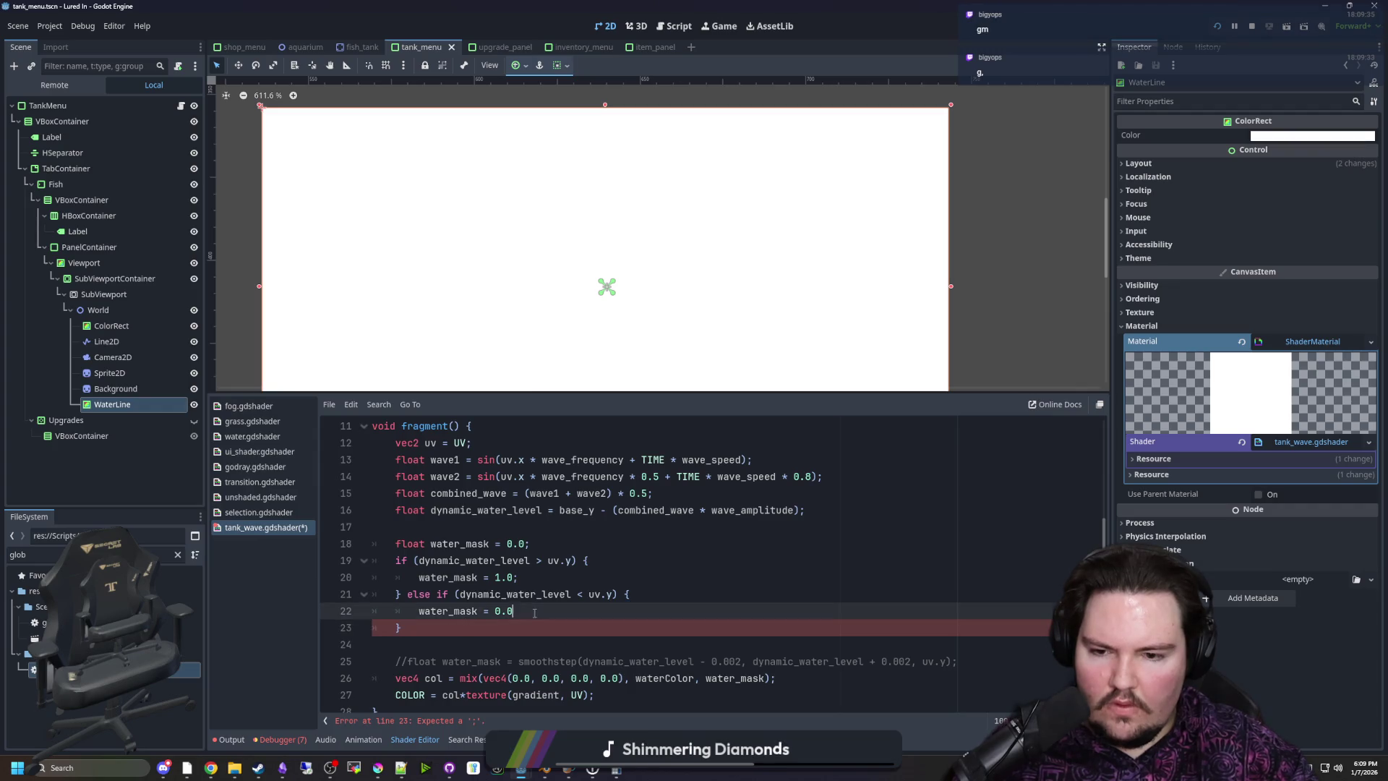
pyautogui.click(539, 584)
pyautogui.scroll(-3, 553, 160)
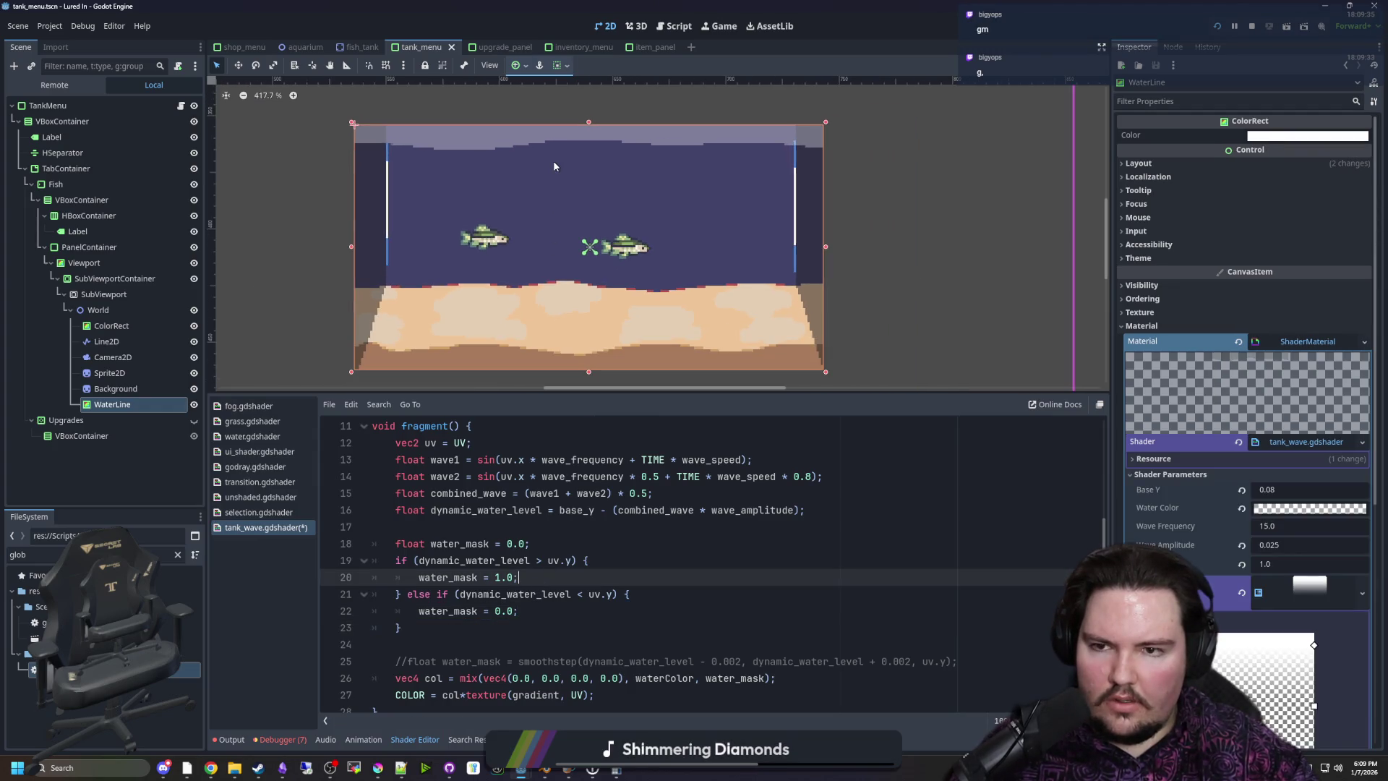
# Flip the if comparison to '<' and the else-if comparison to '>'
pyautogui.click(543, 561)
pyautogui.write('<')
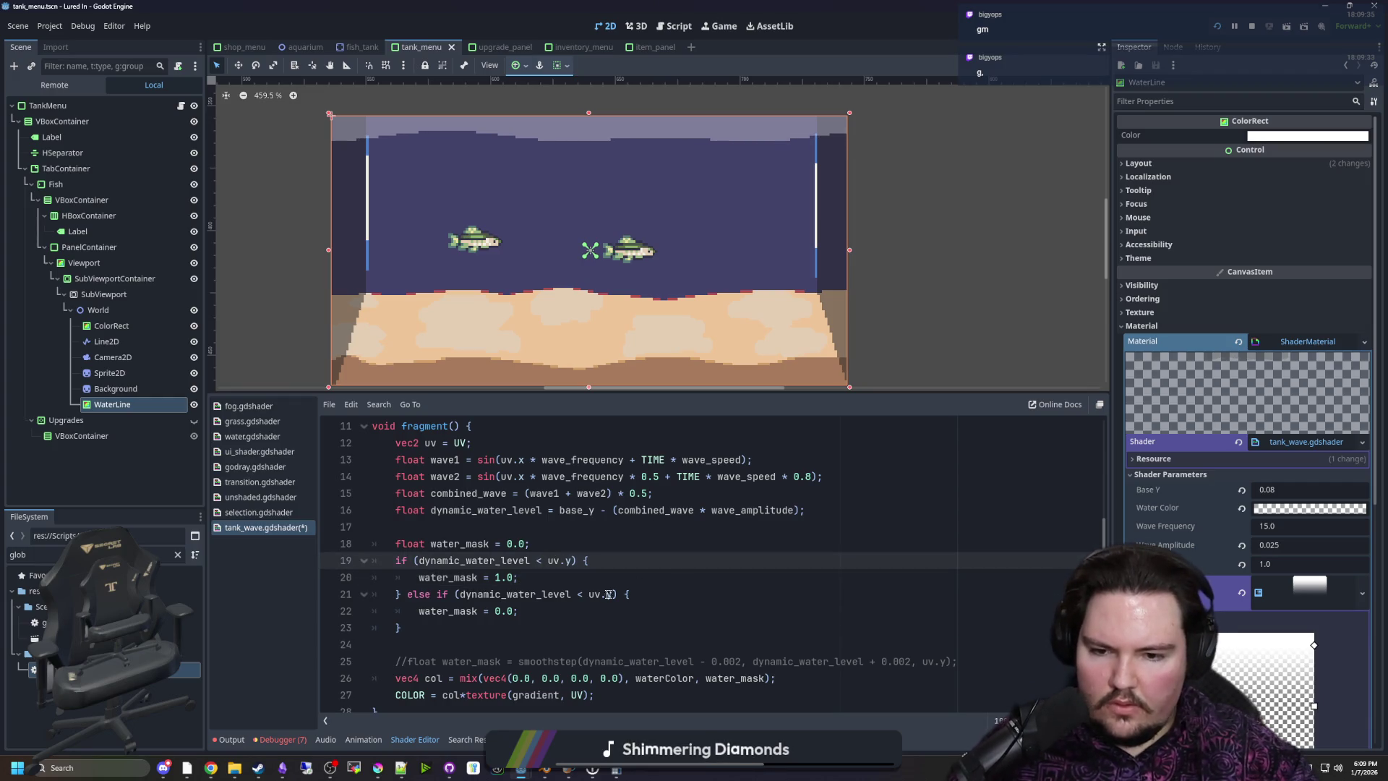
pyautogui.click(581, 594)
pyautogui.press('BackSpace')
pyautogui.write('>')
pyautogui.click(675, 585)
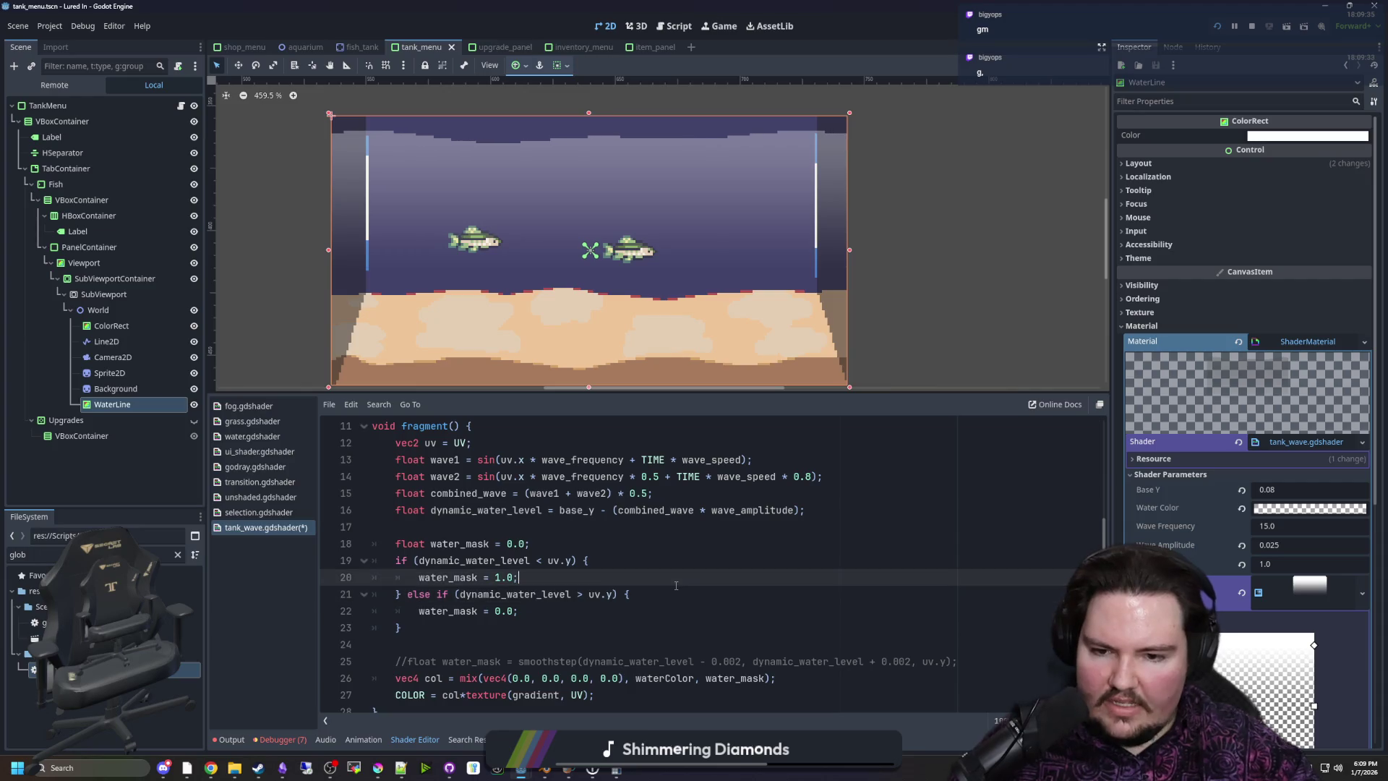
# Cut off the rest of the COLOR line after col with ';//'
pyautogui.scroll(-1, 630, 484)
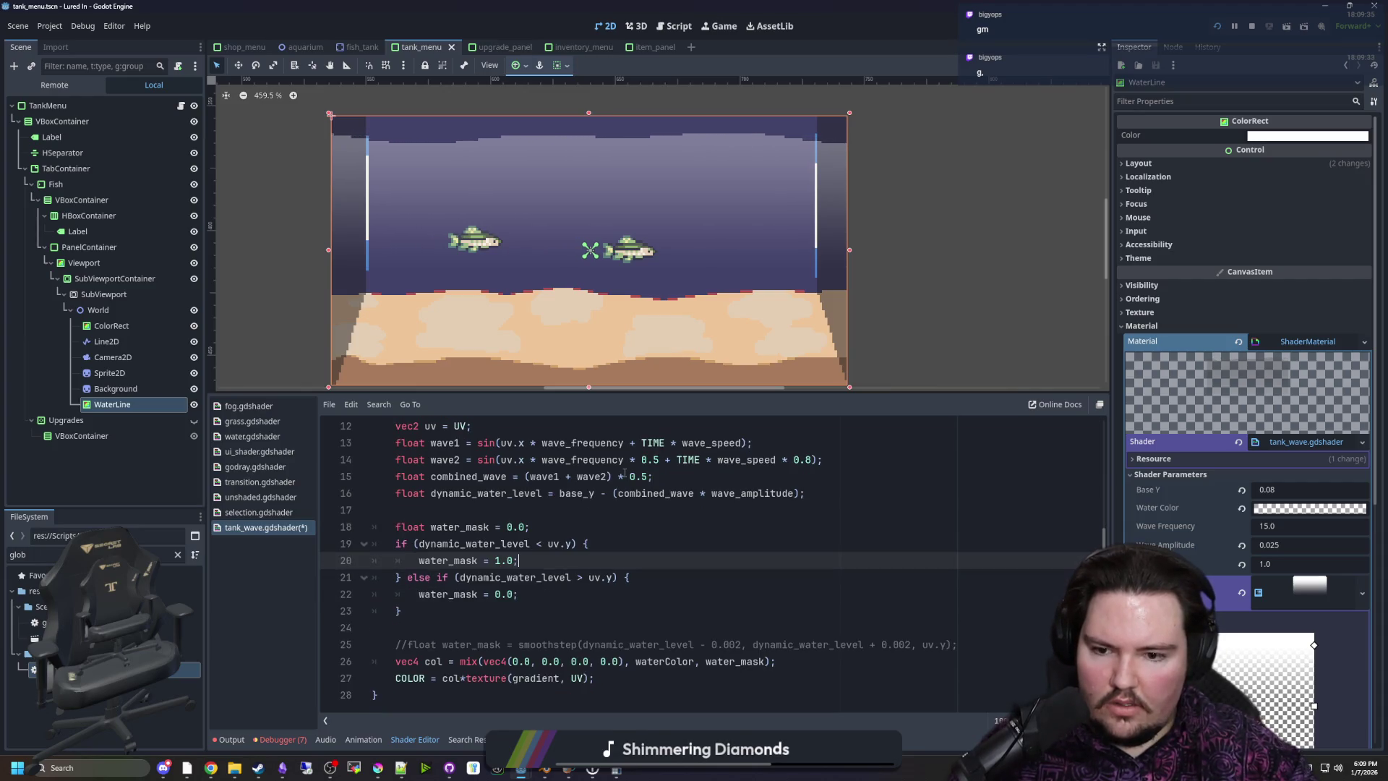
pyautogui.click(464, 683)
pyautogui.write(';//')
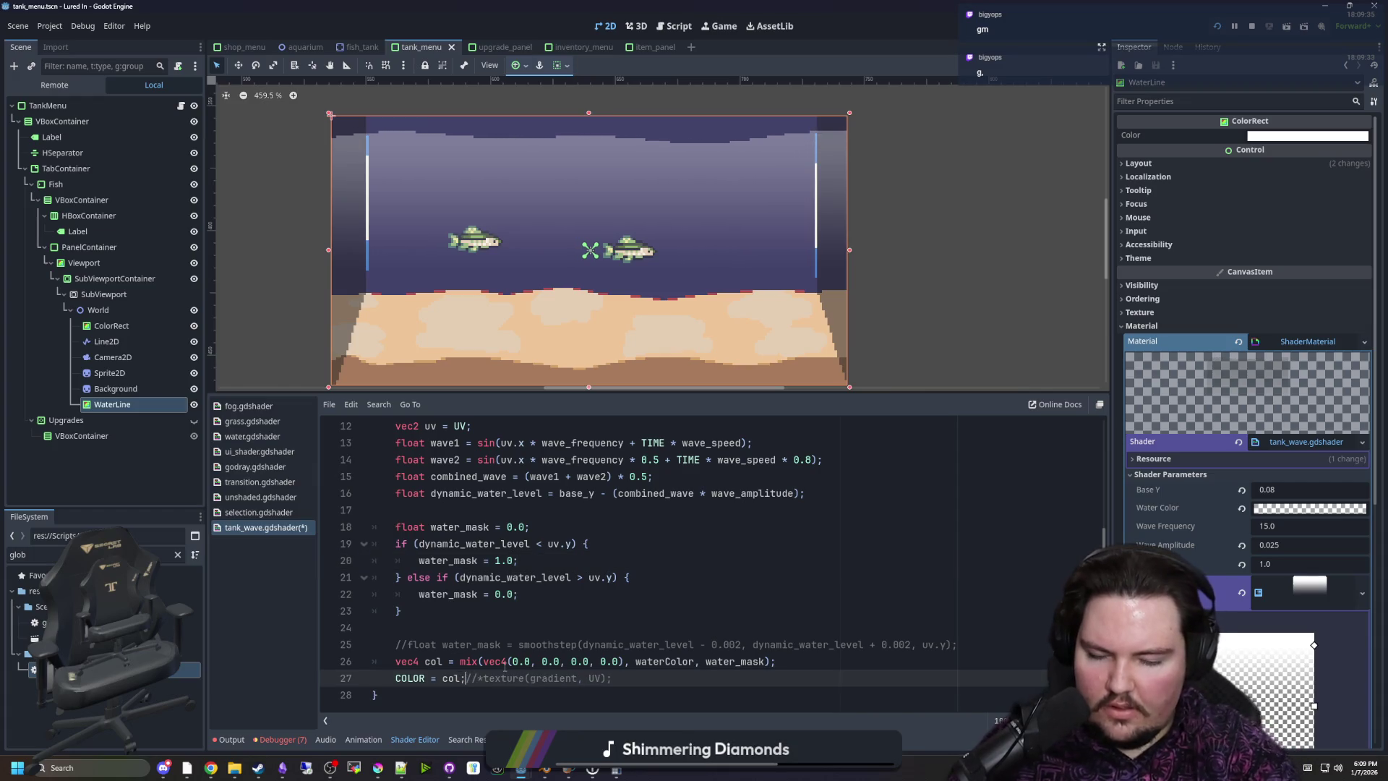
pyautogui.click(549, 610)
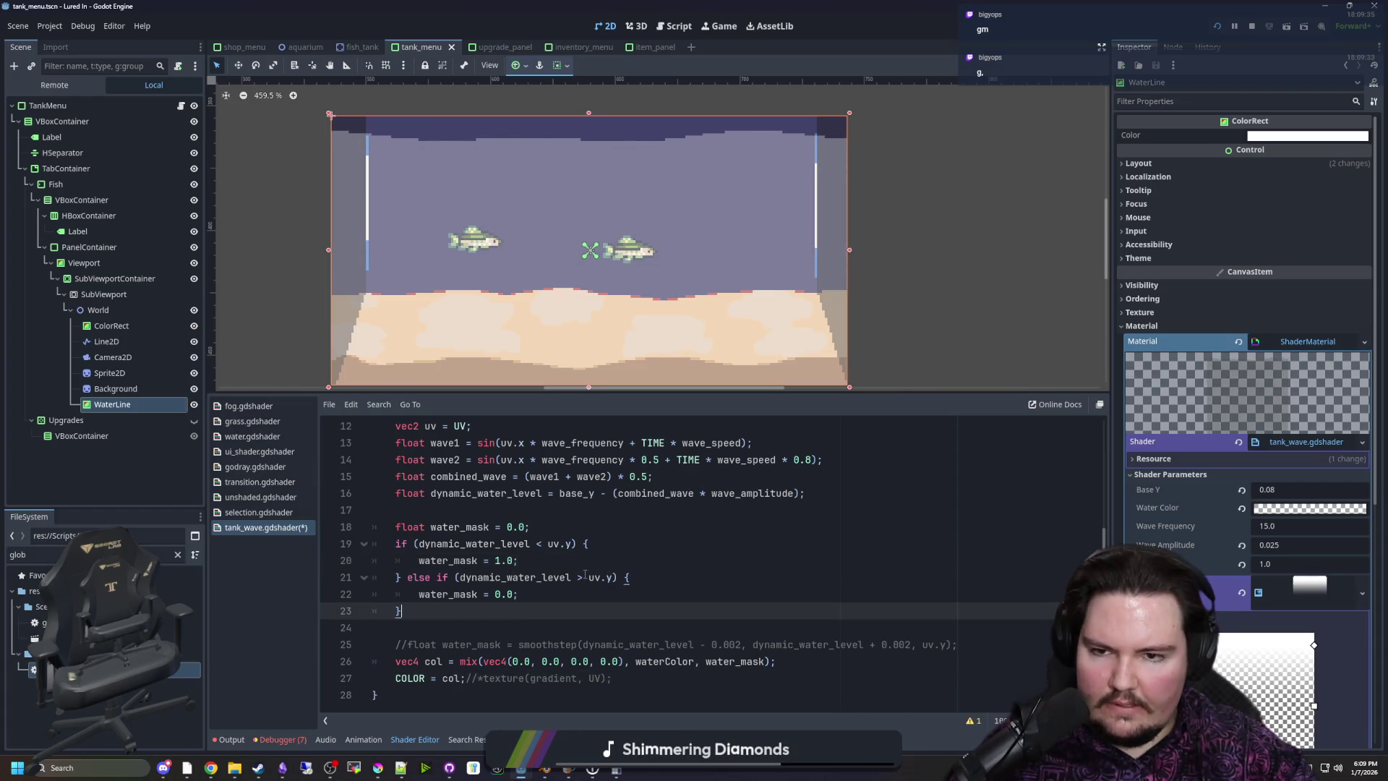
pyautogui.scroll(1, 582, 253)
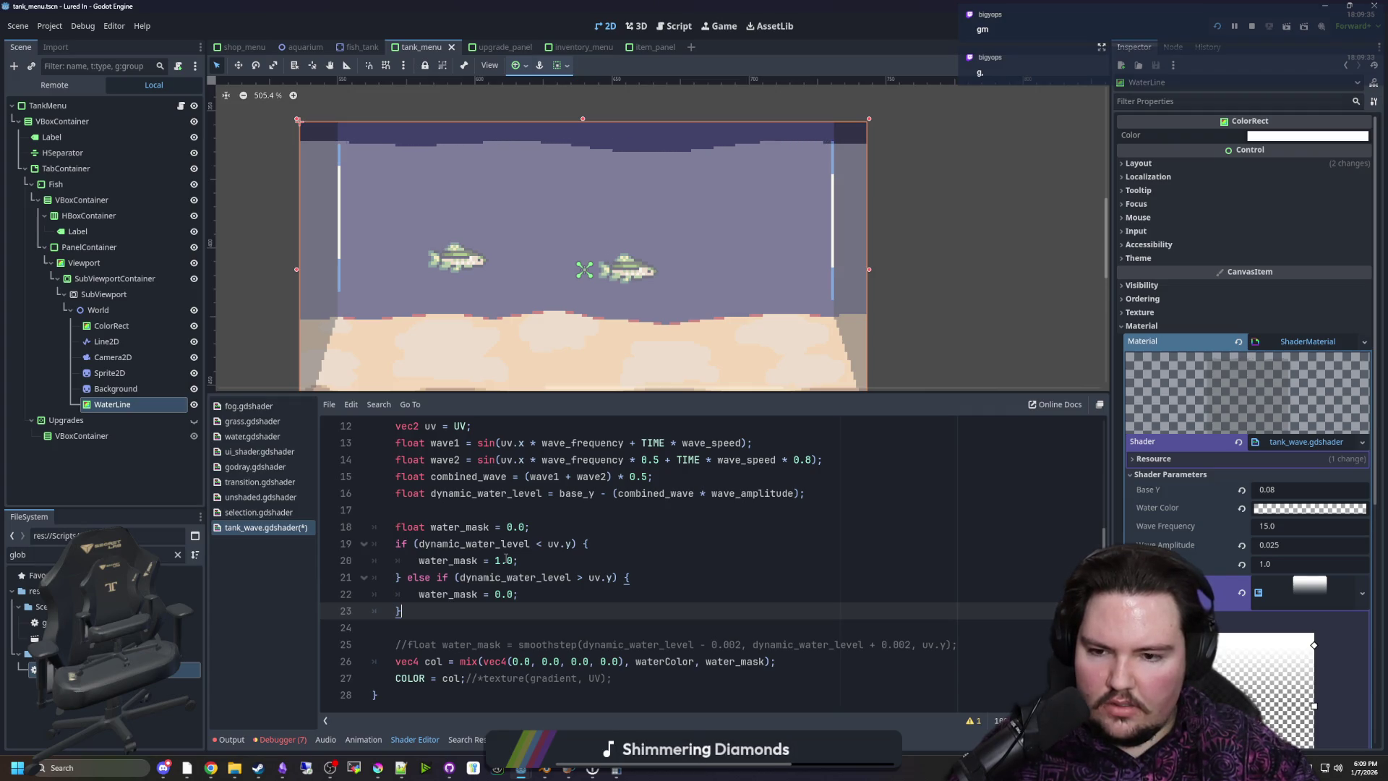
pyautogui.scroll(1, 549, 291)
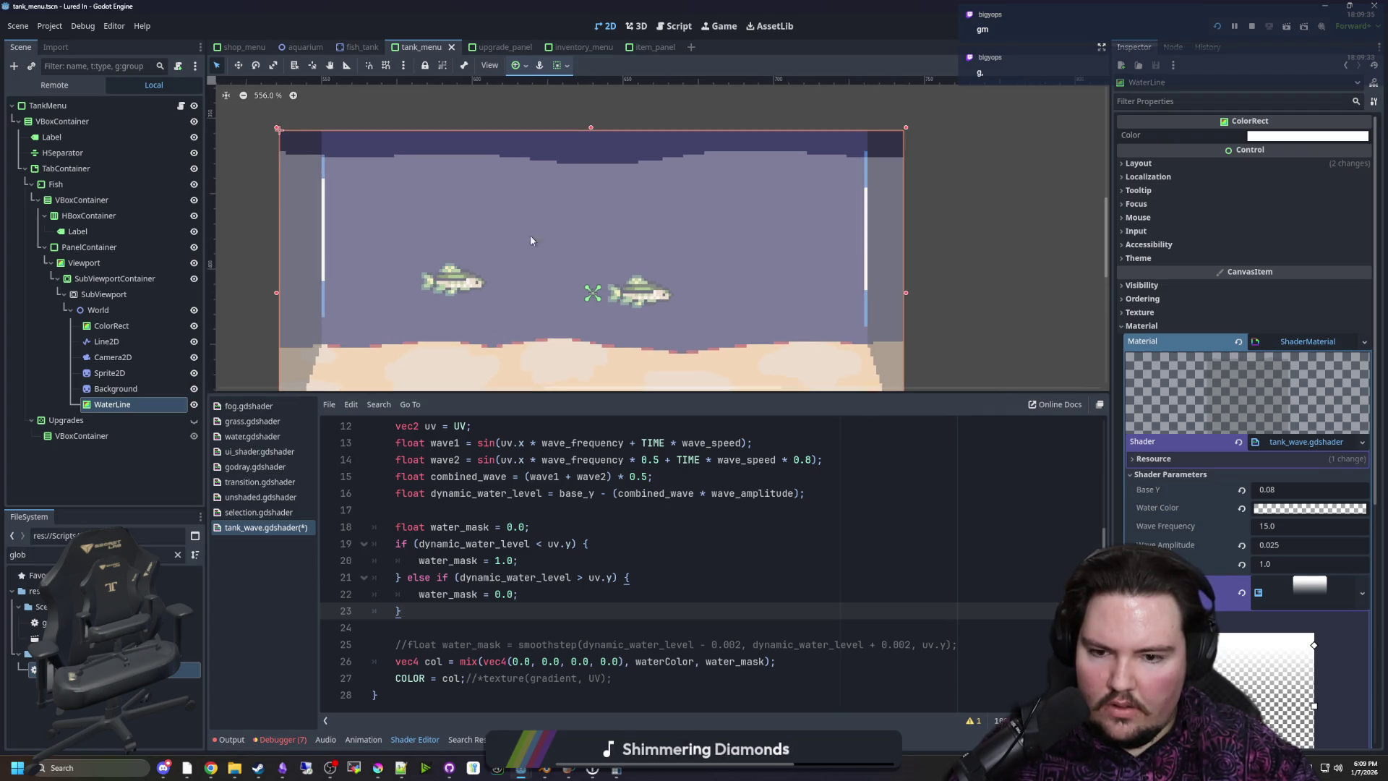
# Set the else-if condition's offset to uv.y+.1
pyautogui.click(611, 587)
pyautogui.click(613, 578)
pyautogui.write('+.1')
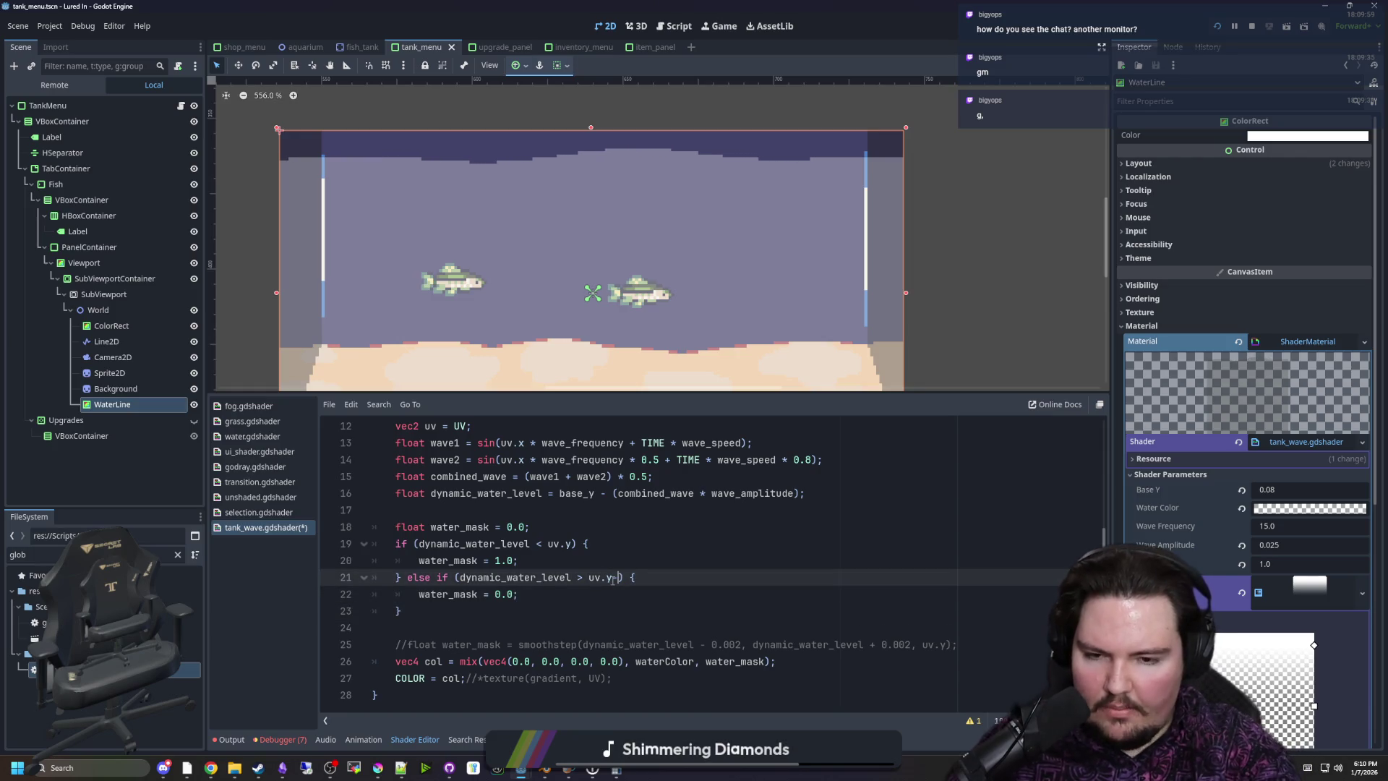
pyautogui.press('Up')
pyautogui.press('Up')
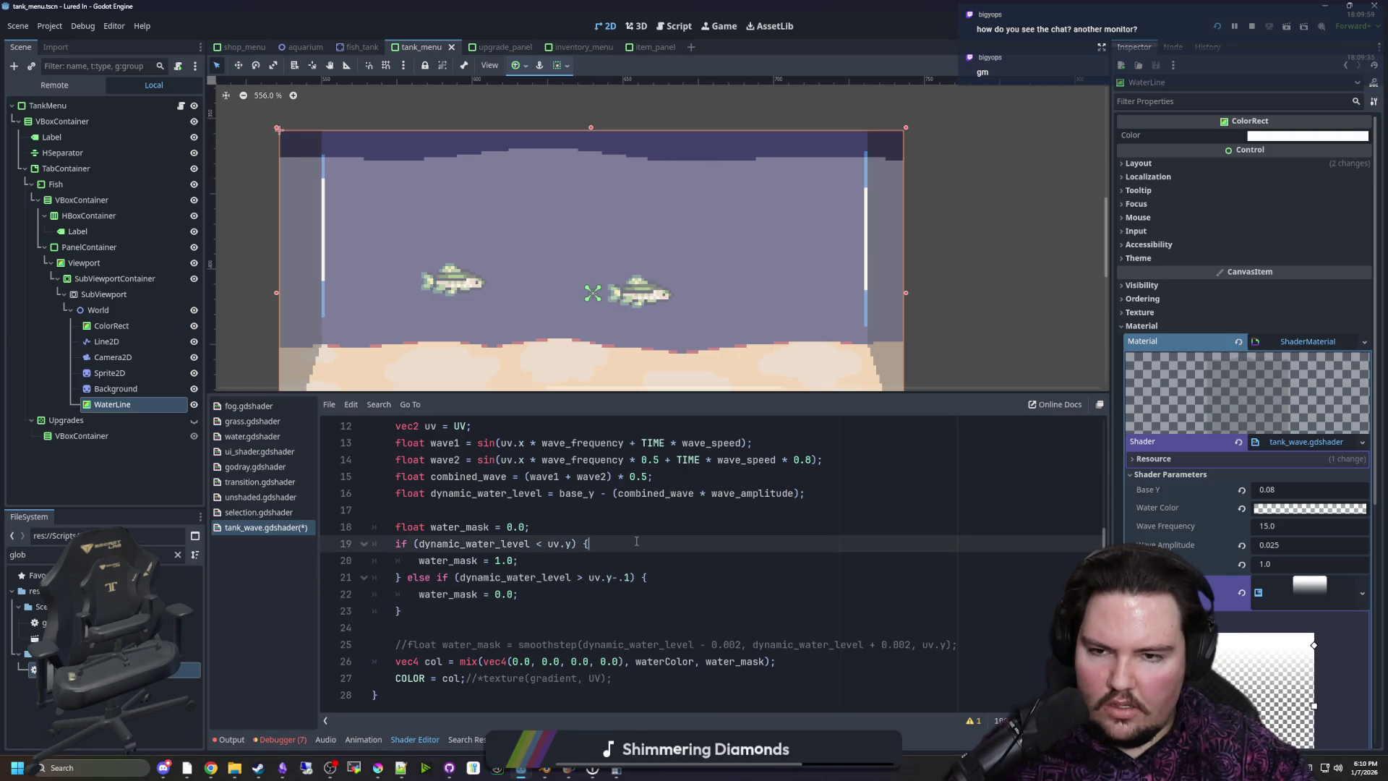
pyautogui.doubleClick(506, 595)
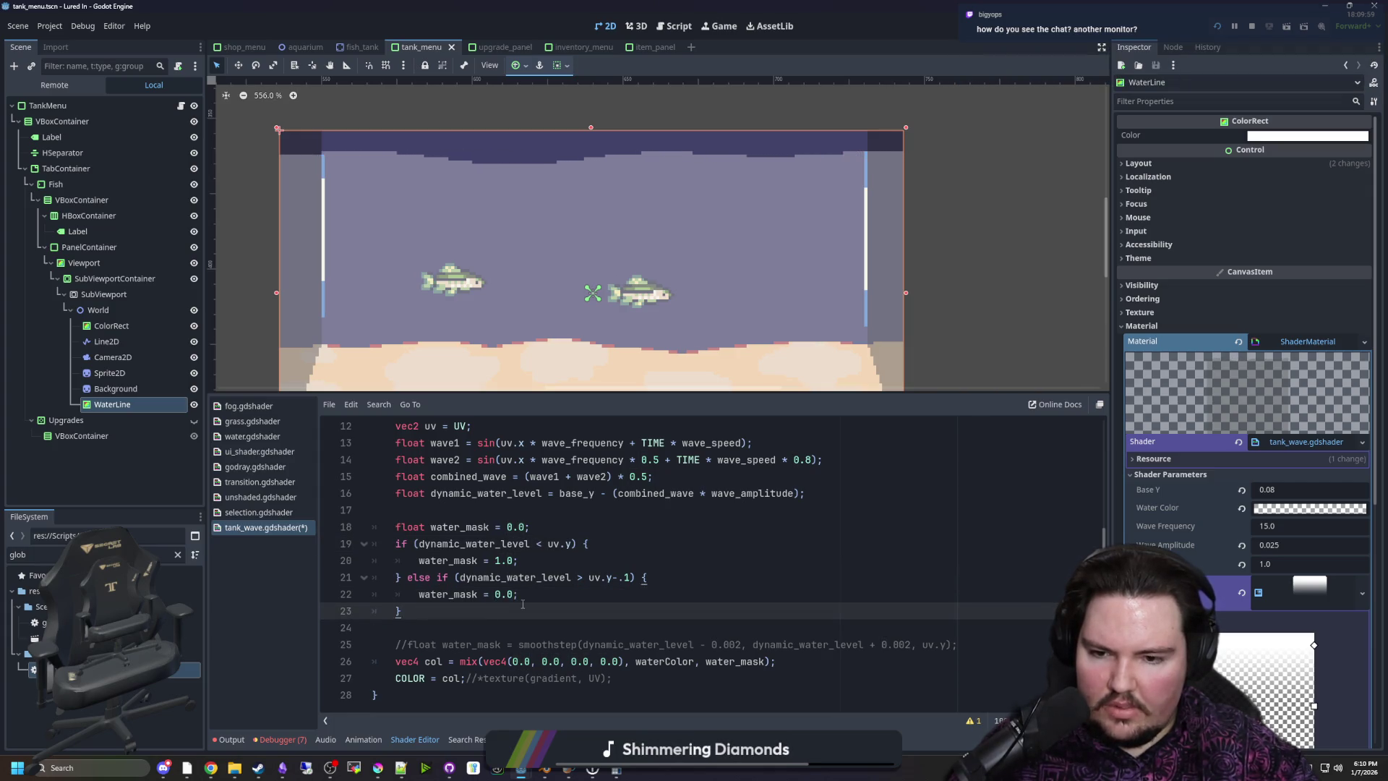
pyautogui.click(620, 578)
pyautogui.write('.')
pyautogui.press('BackSpace')
pyautogui.write('+')
pyautogui.click(643, 577)
# Cut the else-if branch out of the code
pyautogui.scroll(-3, 598, 344)
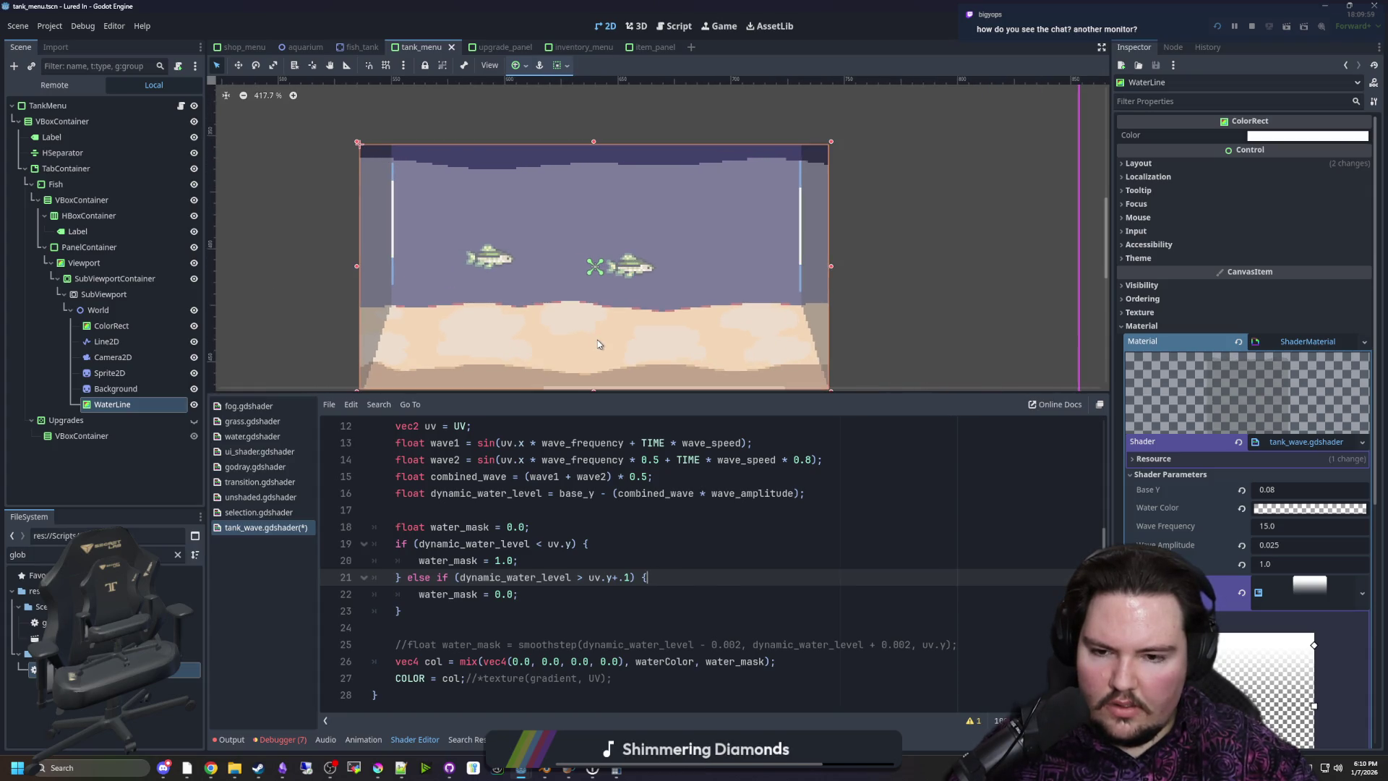
pyautogui.moveTo(437, 614)
pyautogui.mouseDown()
pyautogui.moveTo(417, 591)
pyautogui.moveTo(432, 577)
pyautogui.mouseUp()
pyautogui.hotkey('ctrl', 'c')
pyautogui.press('BackSpace')
pyautogui.click(532, 526)
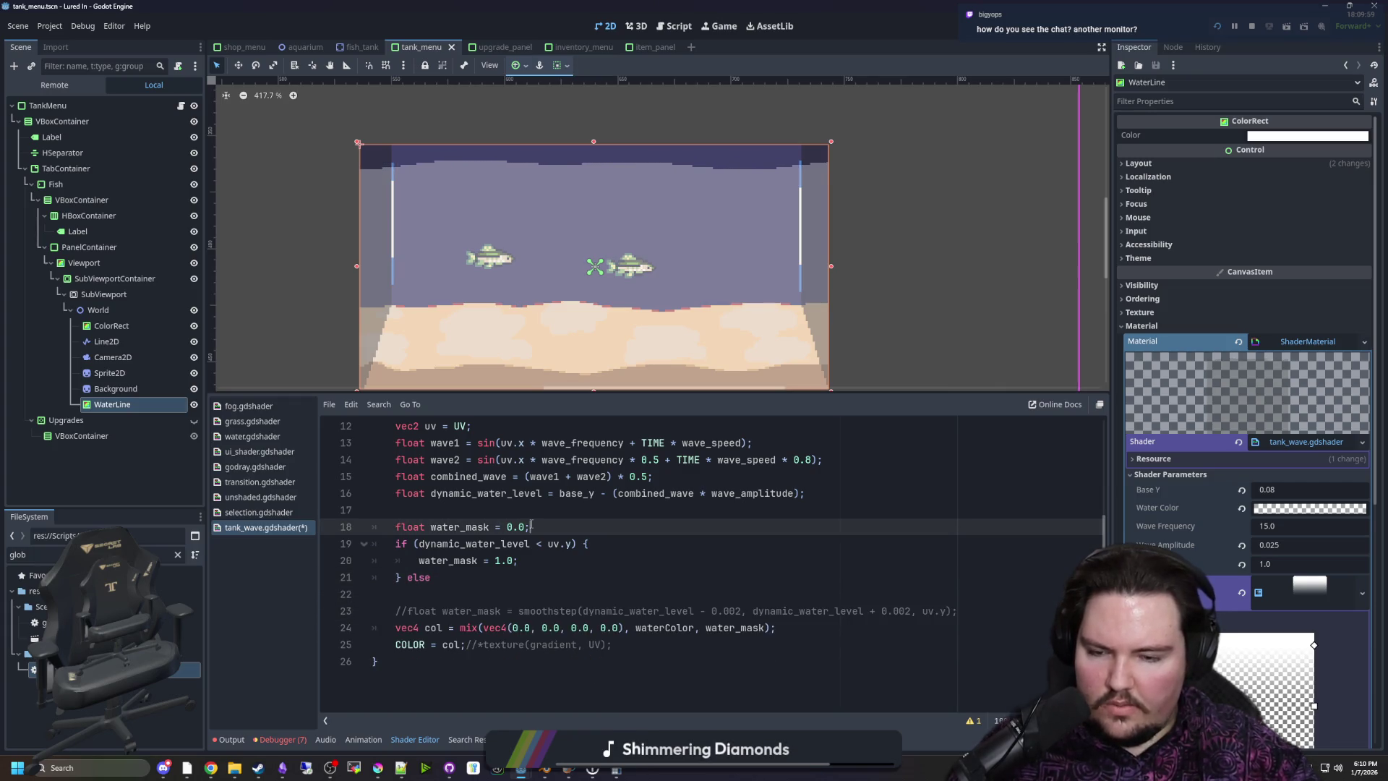
# Paste the cut branch above the old if, add 'else' before it, and delete the dangling else
pyautogui.hotkey('ctrl', 'v')
pyautogui.click(396, 594)
pyautogui.write('else')
pyautogui.click(432, 627)
pyautogui.press('BackSpace')
pyautogui.press('BackSpace')
pyautogui.press('BackSpace')
pyautogui.click(426, 638)
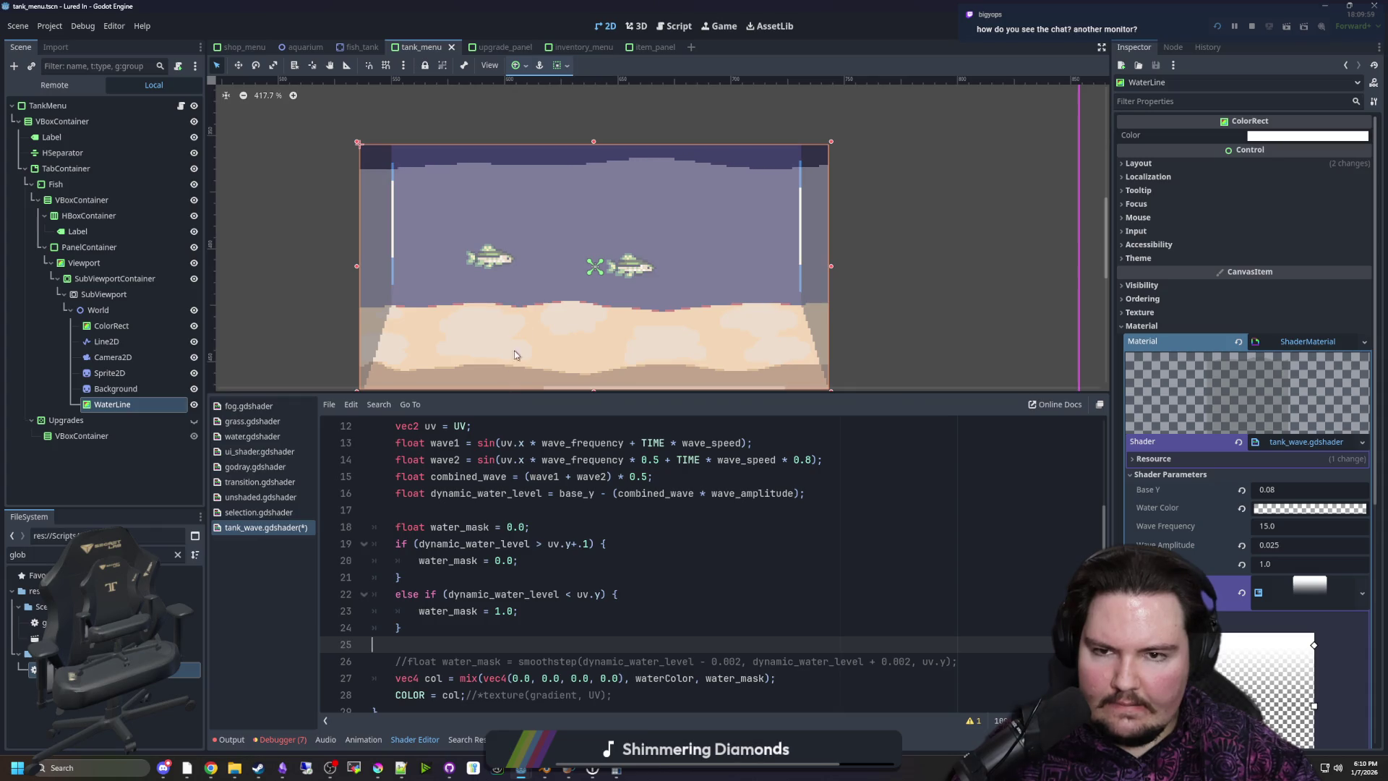
# Change the first condition's offset from .1 to .5
pyautogui.scroll(3, 532, 287)
pyautogui.scroll(-4, 536, 173)
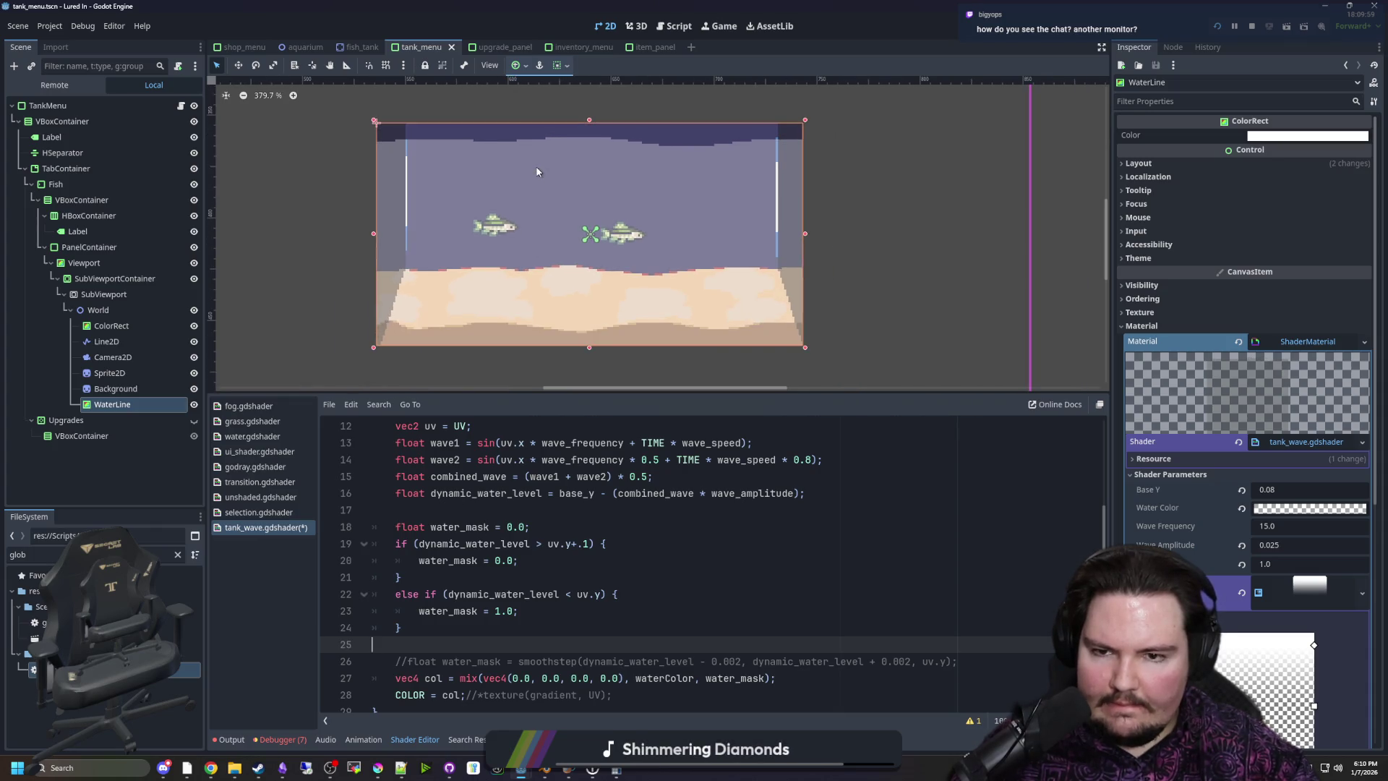
pyautogui.scroll(3, 600, 251)
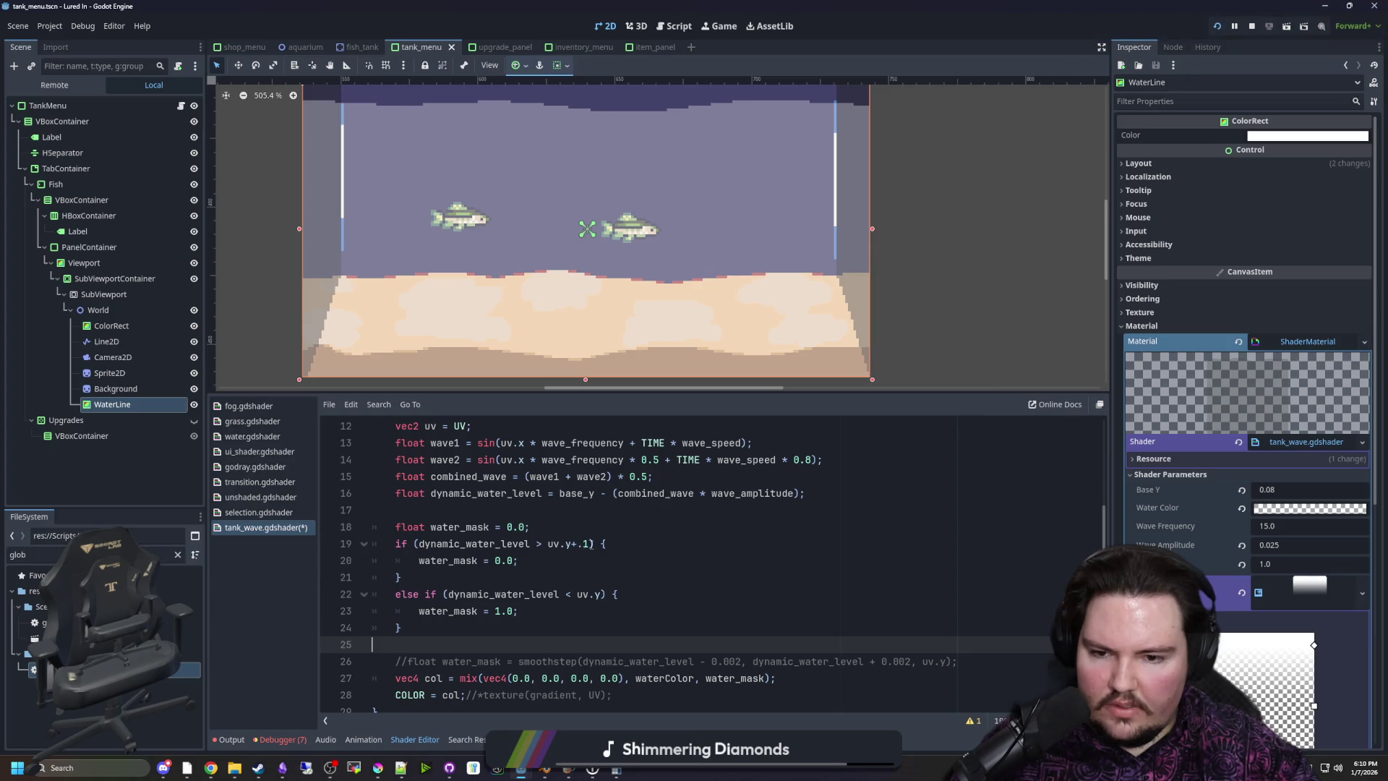
pyautogui.click(589, 544)
pyautogui.press('BackSpace')
pyautogui.write('5')
pyautogui.click(641, 532)
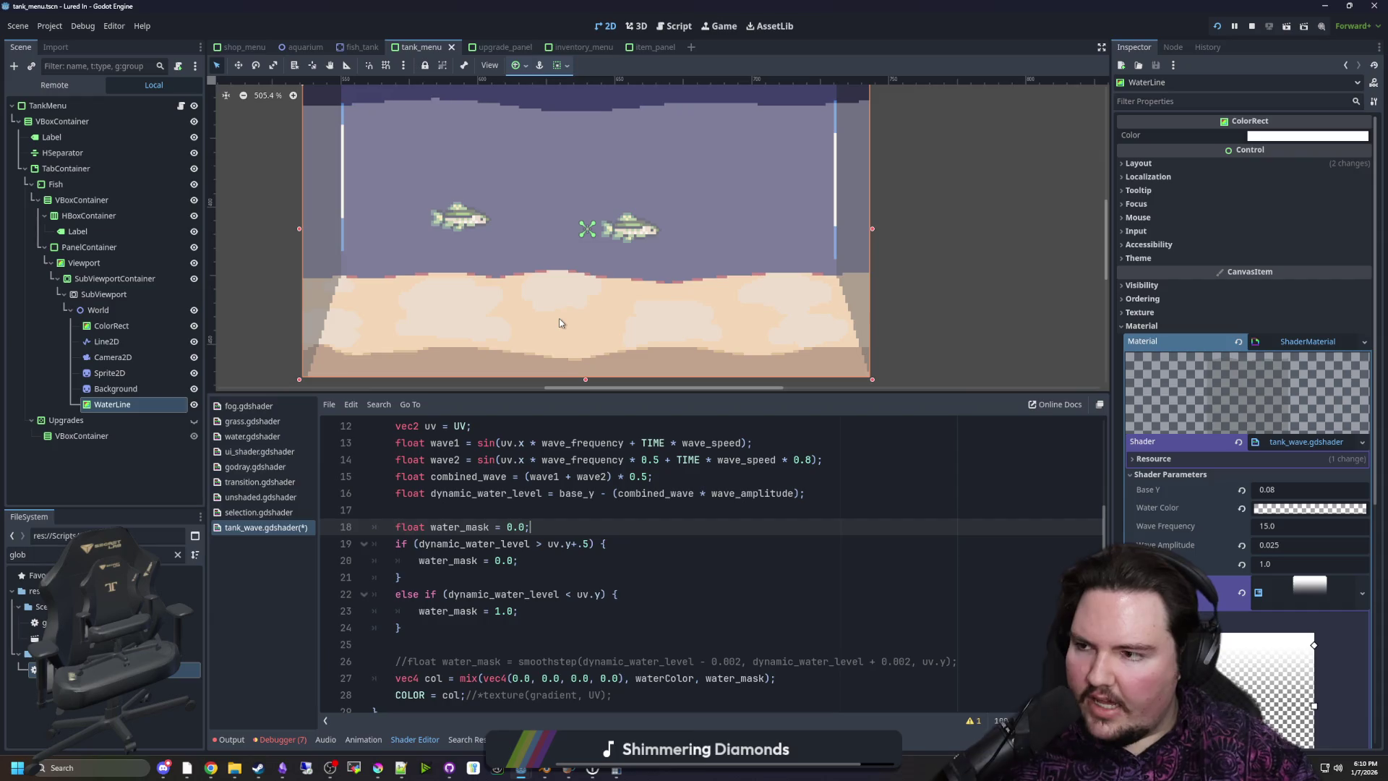
# Review the .5 offset and the 0.0 and 1.0 water_mask assignments
pyautogui.scroll(-2, 643, 250)
pyautogui.scroll(2, 600, 206)
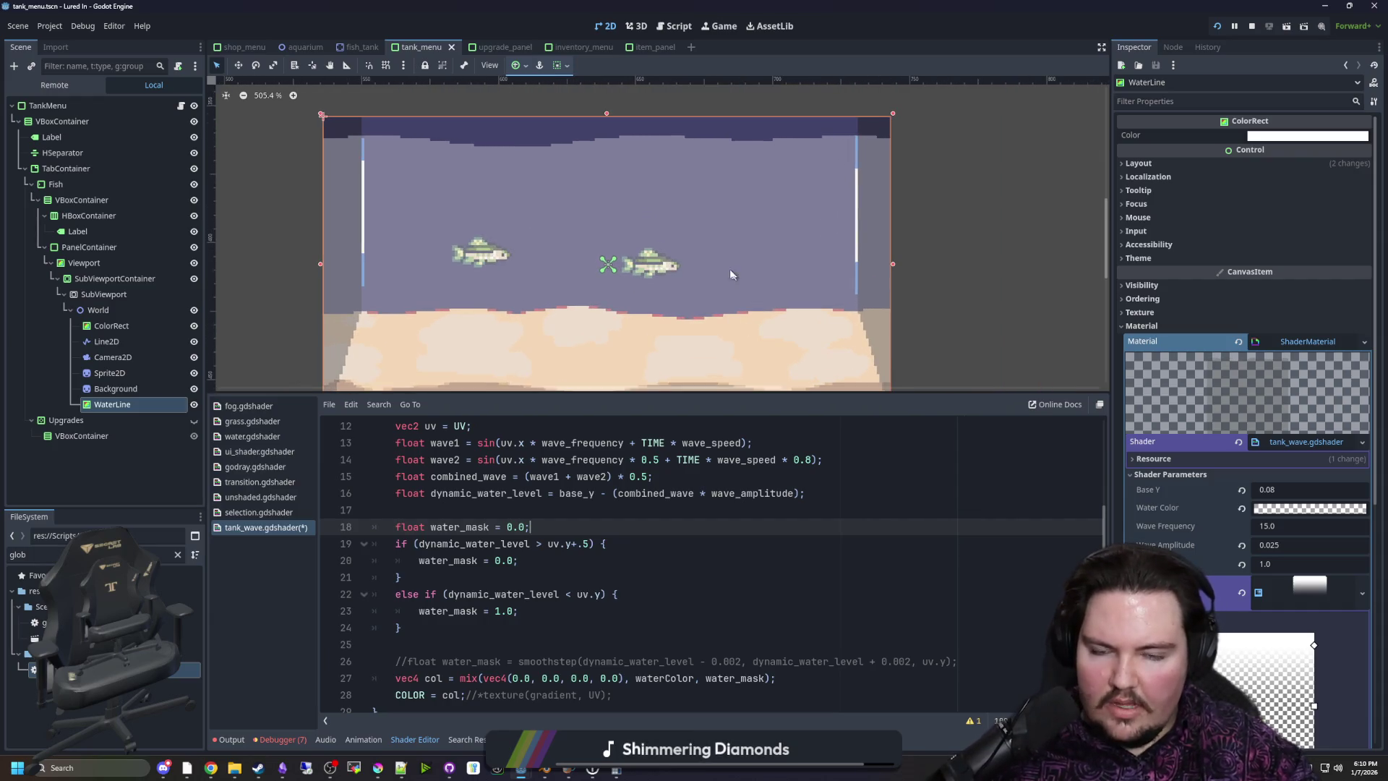
pyautogui.click(583, 544)
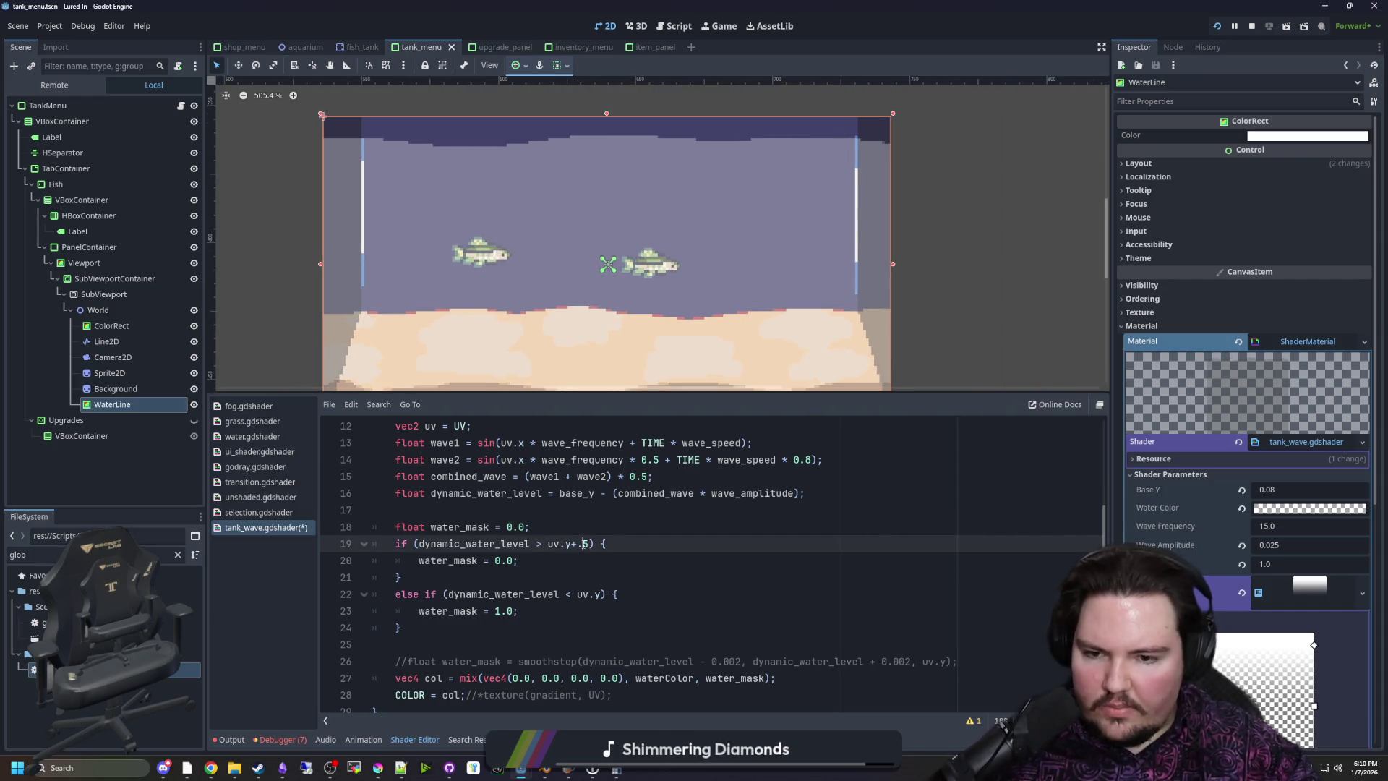
pyautogui.click(589, 553)
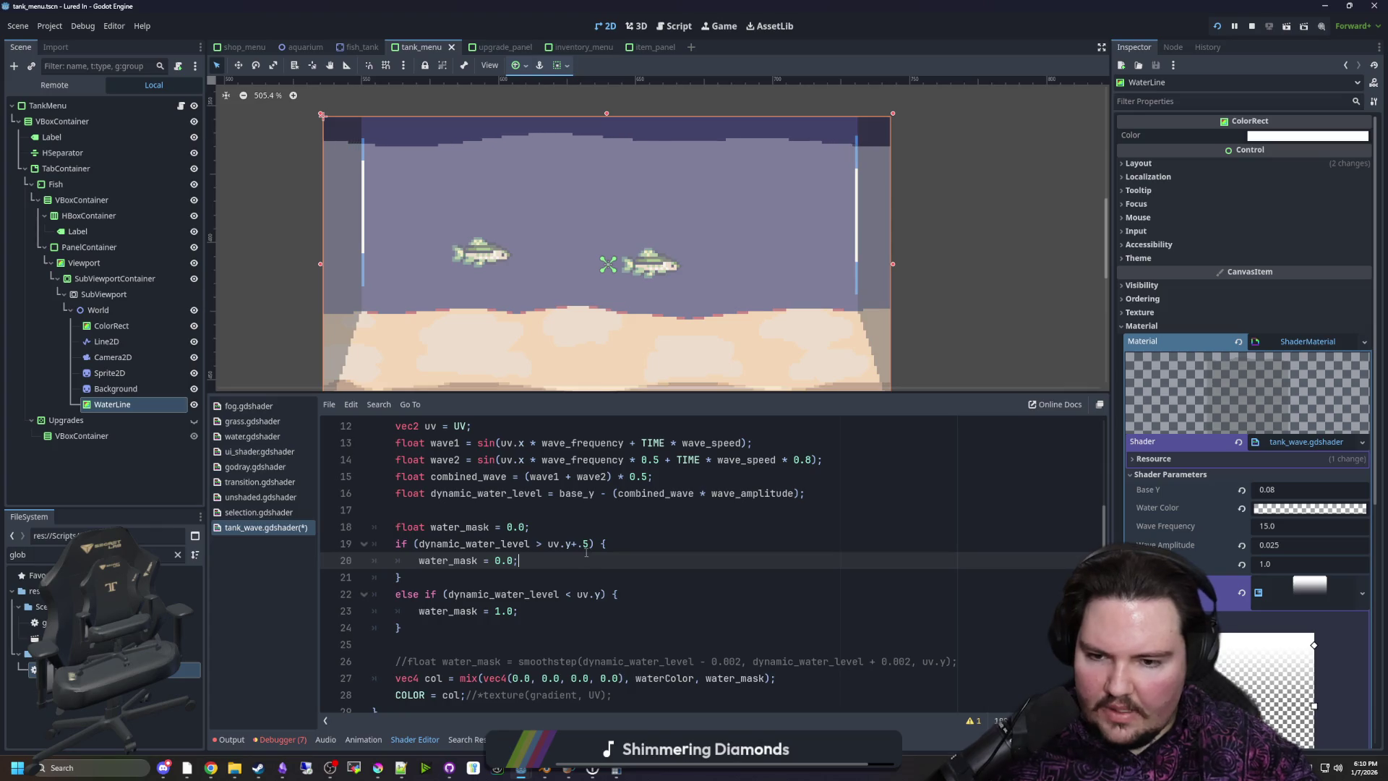
pyautogui.click(501, 611)
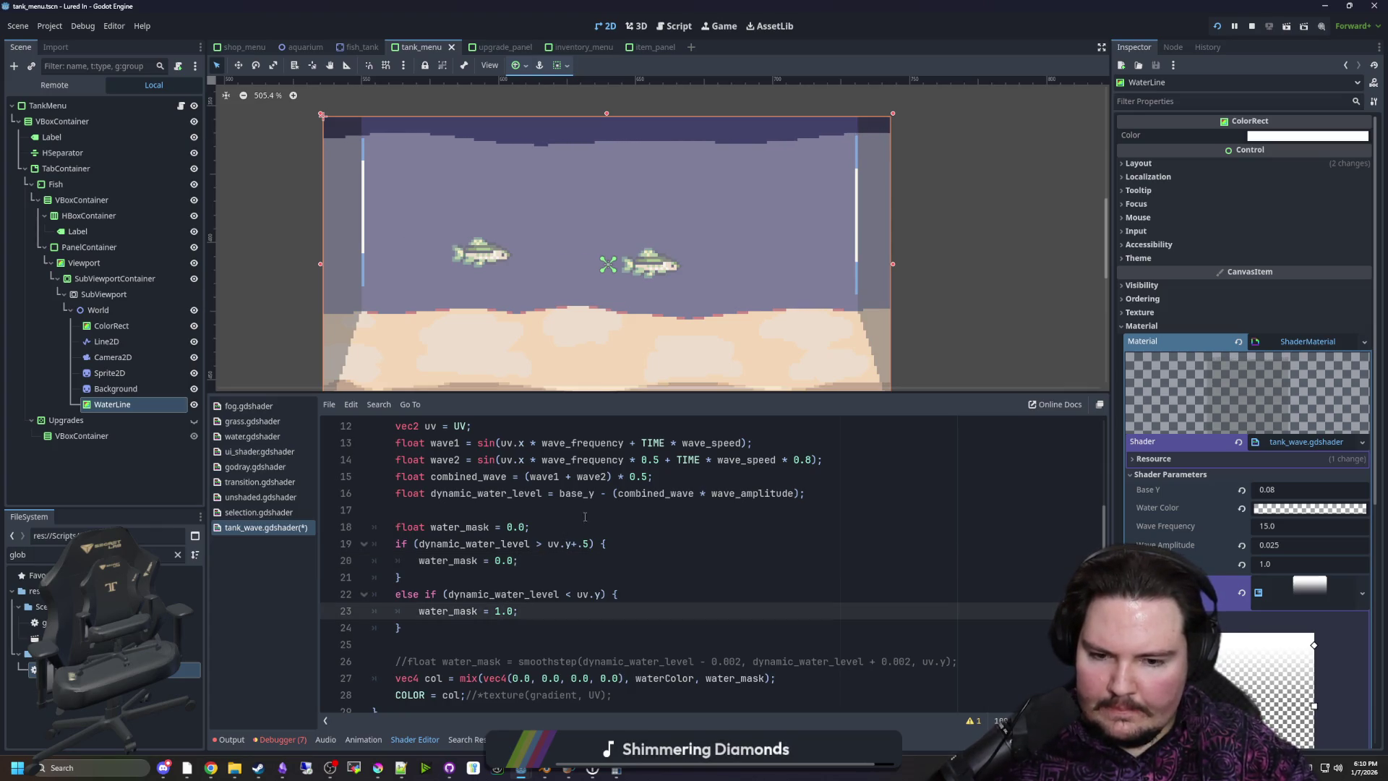
pyautogui.scroll(1, 559, 558)
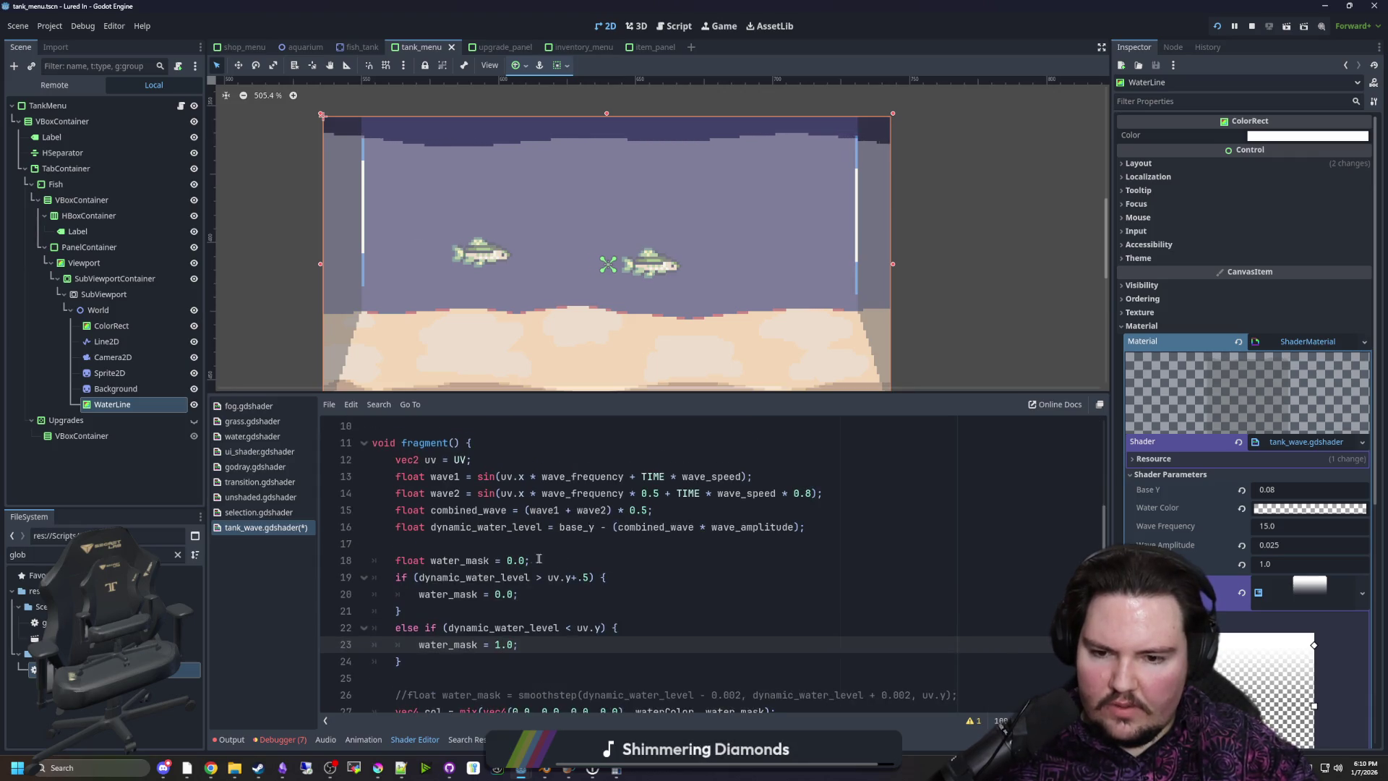
pyautogui.scroll(-1, 555, 564)
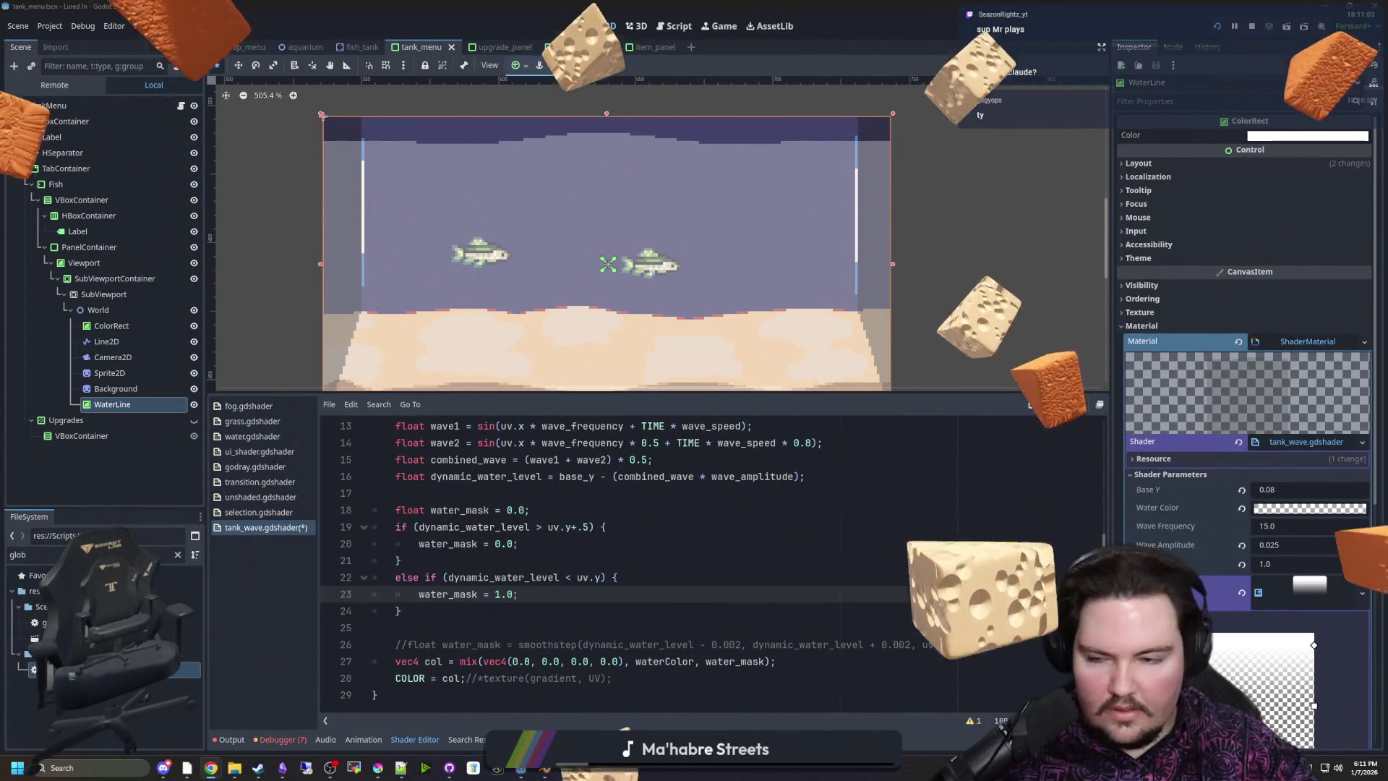
# Remove the offset from the first condition so it compares directly to uv.y
pyautogui.click(679, 486)
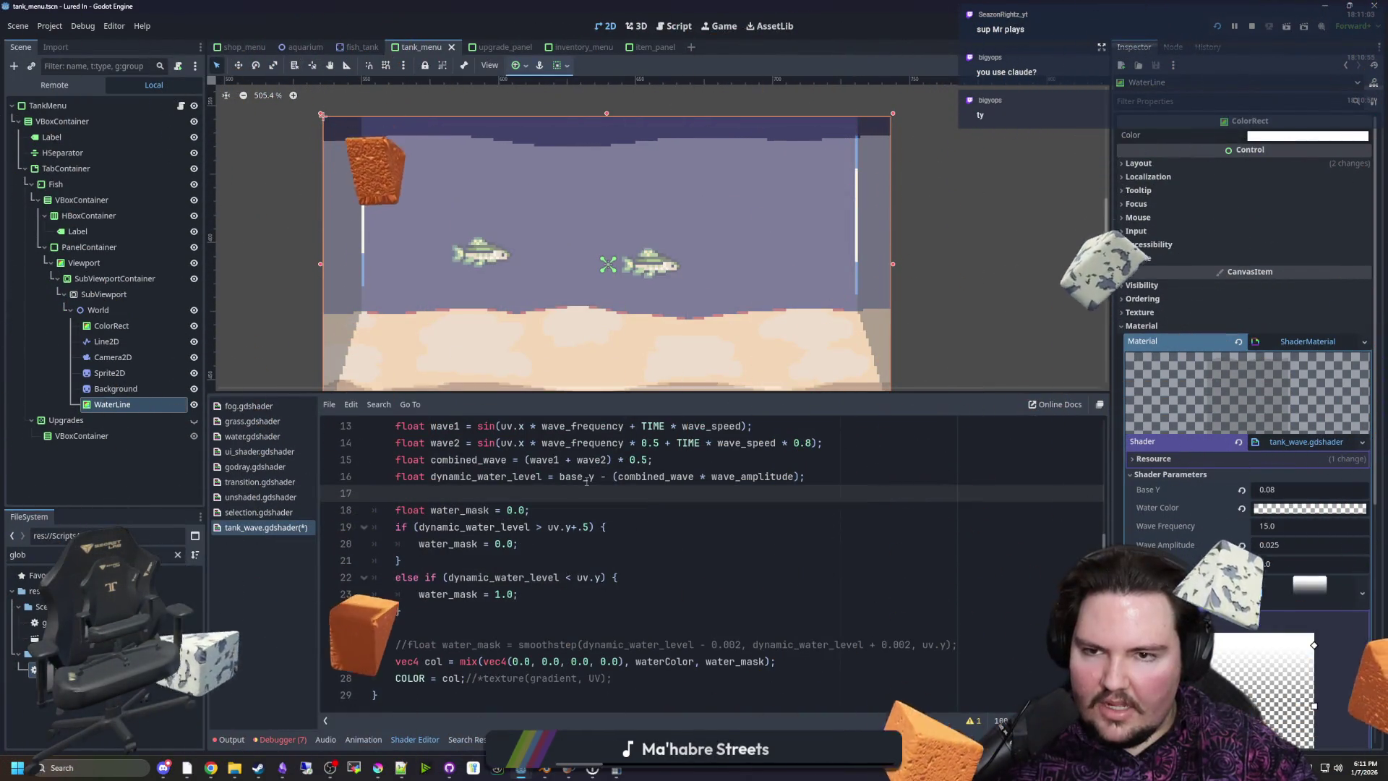
pyautogui.scroll(1, 639, 158)
pyautogui.click(553, 504)
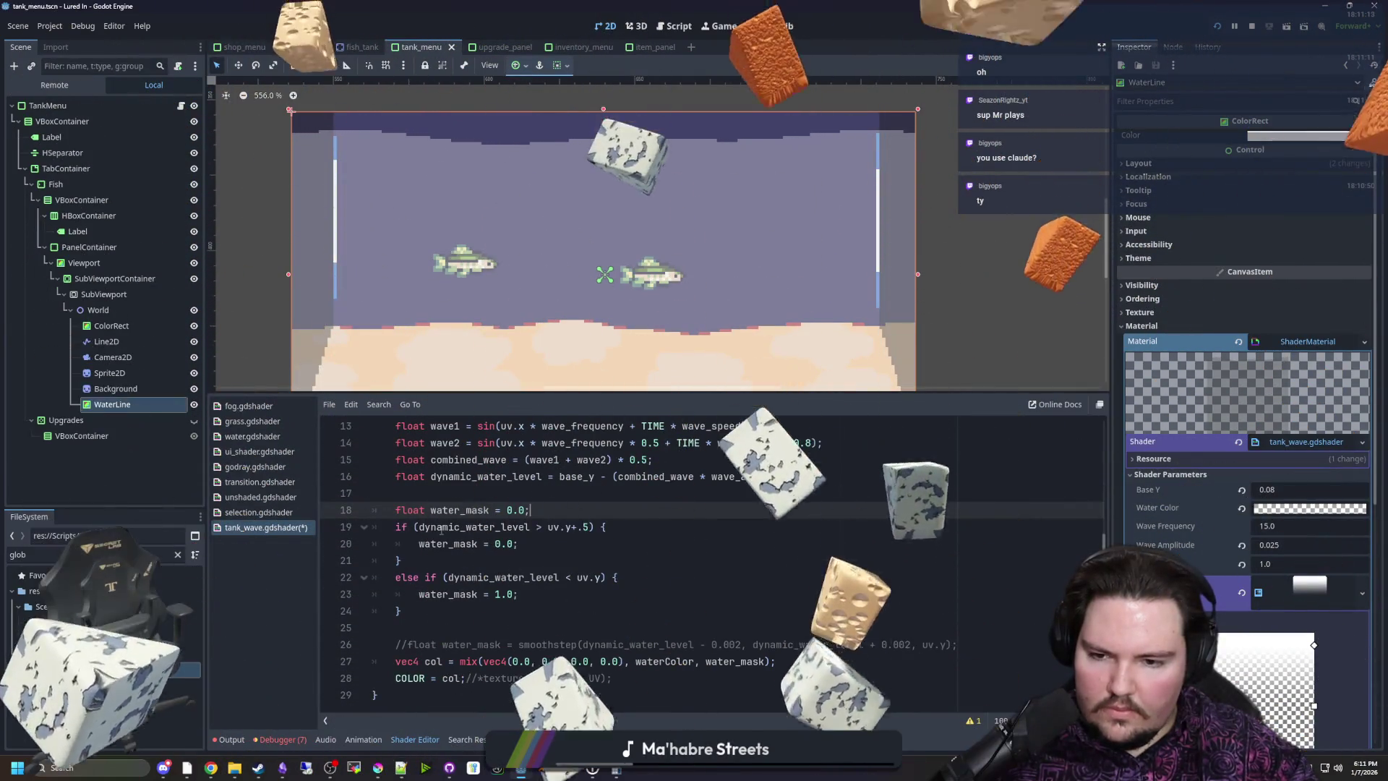
pyautogui.moveTo(441, 530); pyautogui.dragTo(532, 528)
pyautogui.click(532, 528)
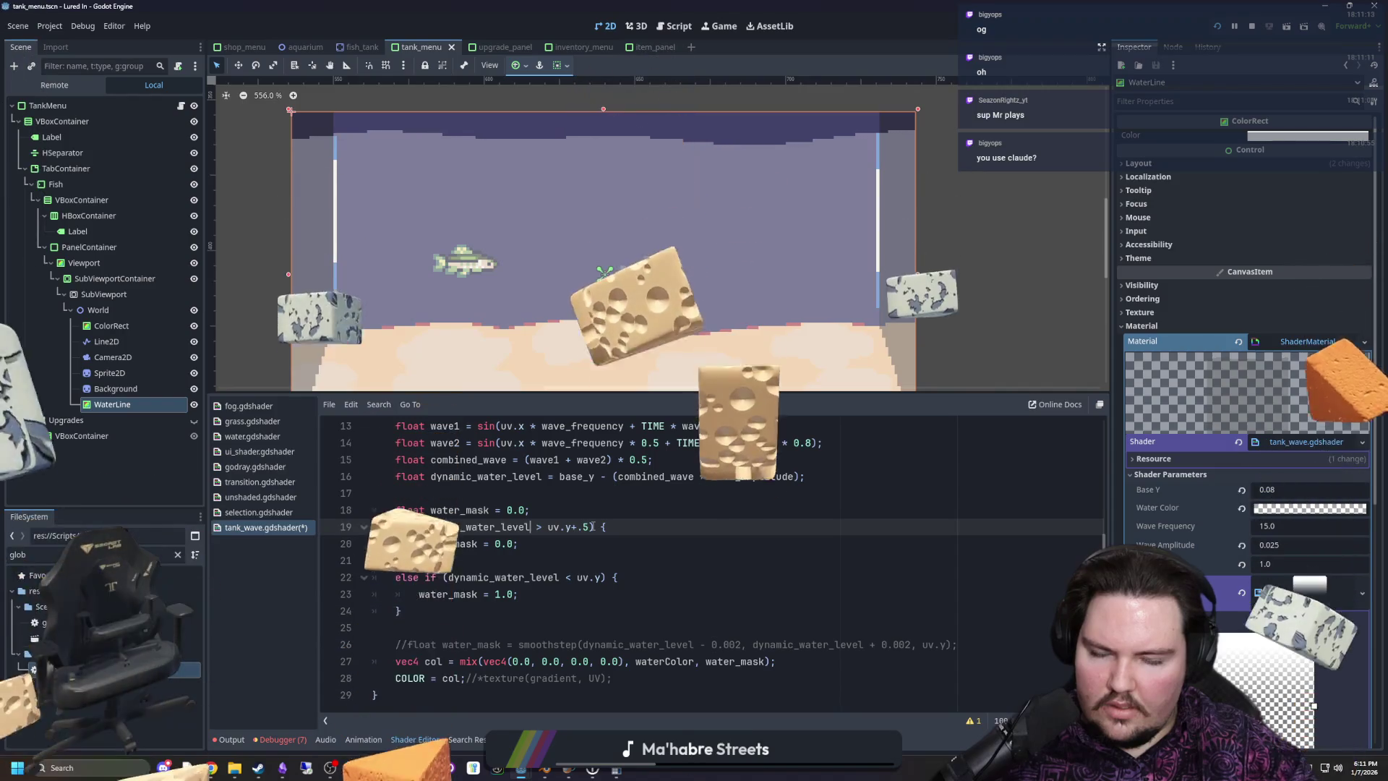
pyautogui.press('BackSpace')
pyautogui.click(673, 490)
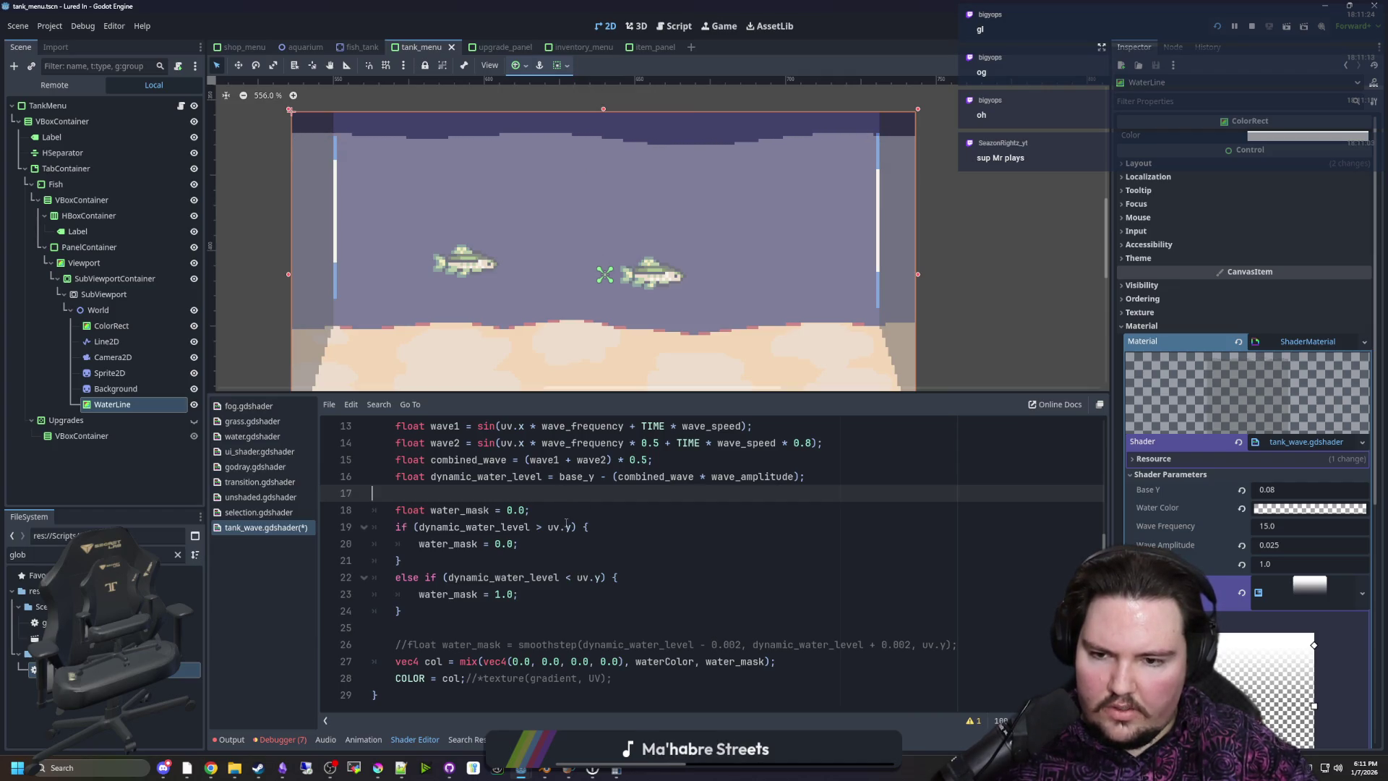
pyautogui.scroll(2, 568, 523)
pyautogui.scroll(2, 565, 521)
pyautogui.scroll(-4, 564, 522)
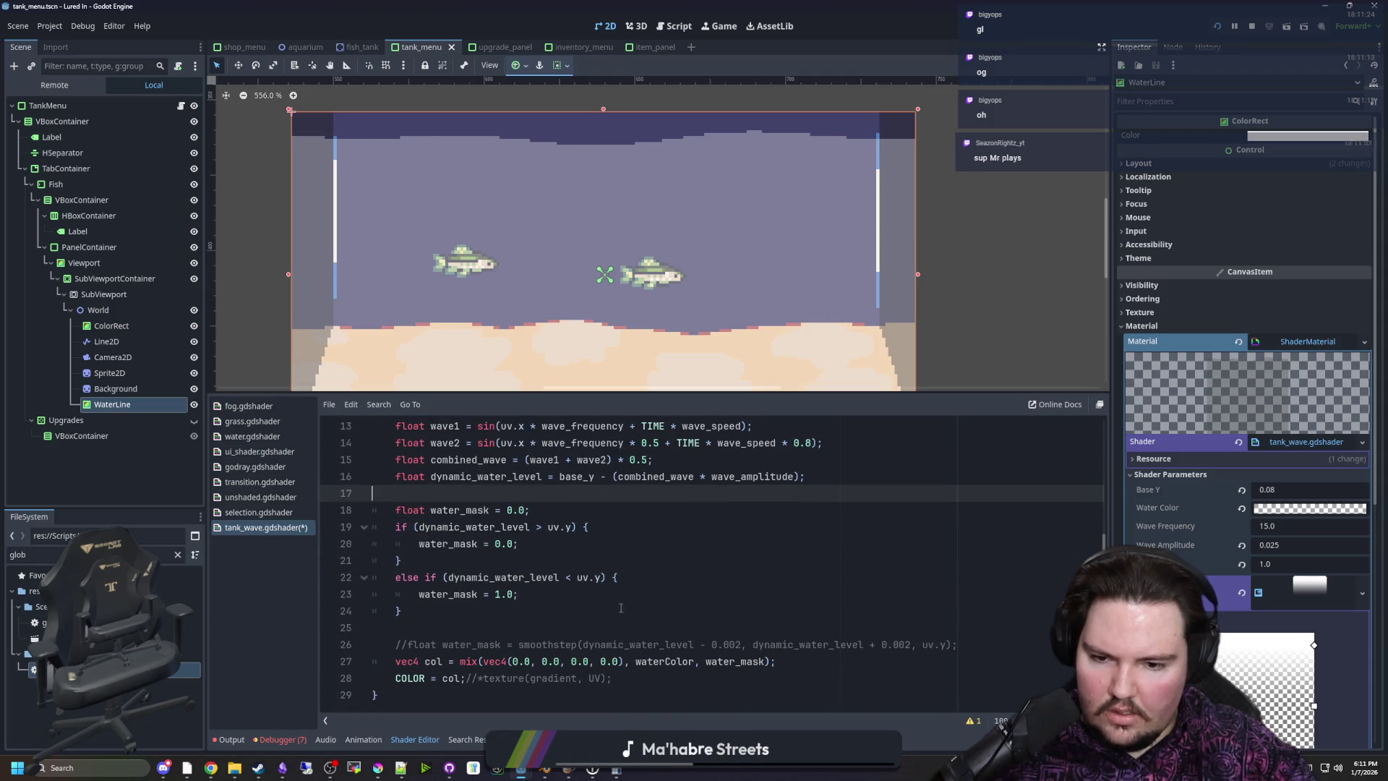
pyautogui.moveTo(373, 628); pyautogui.dragTo(598, 636)
pyautogui.click(587, 611)
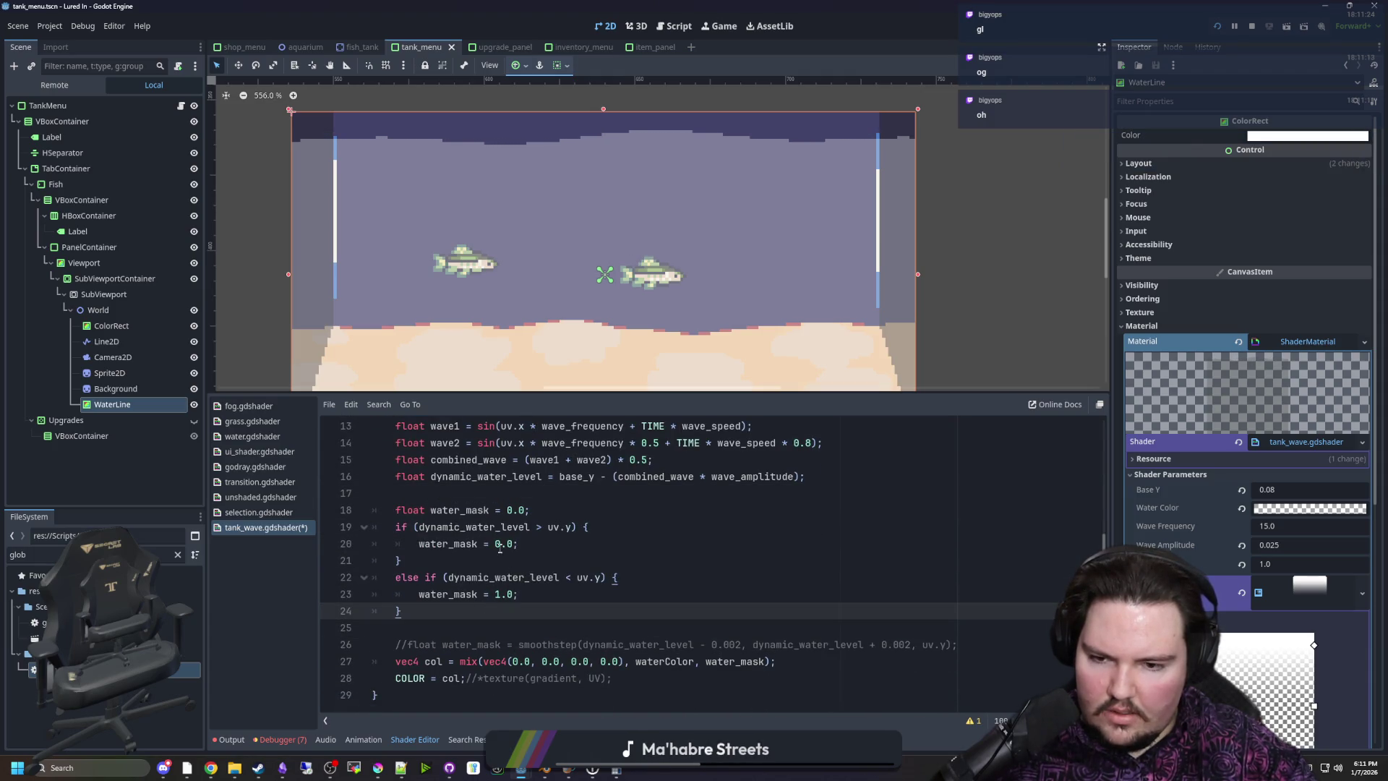
# Make the first condition compare against uv.y-.1
pyautogui.click(570, 527)
pyautogui.write('-.1')
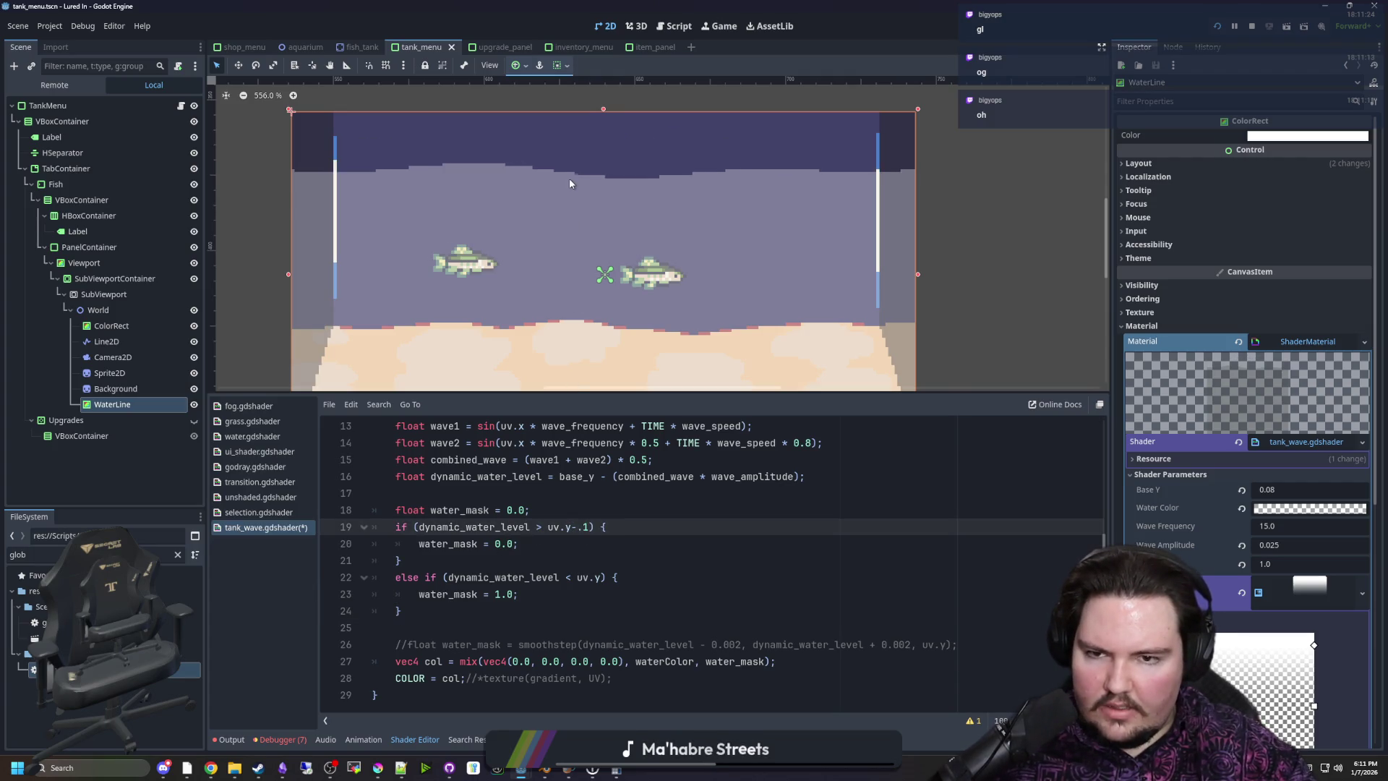
pyautogui.scroll(-3, 578, 224)
pyautogui.scroll(3, 614, 270)
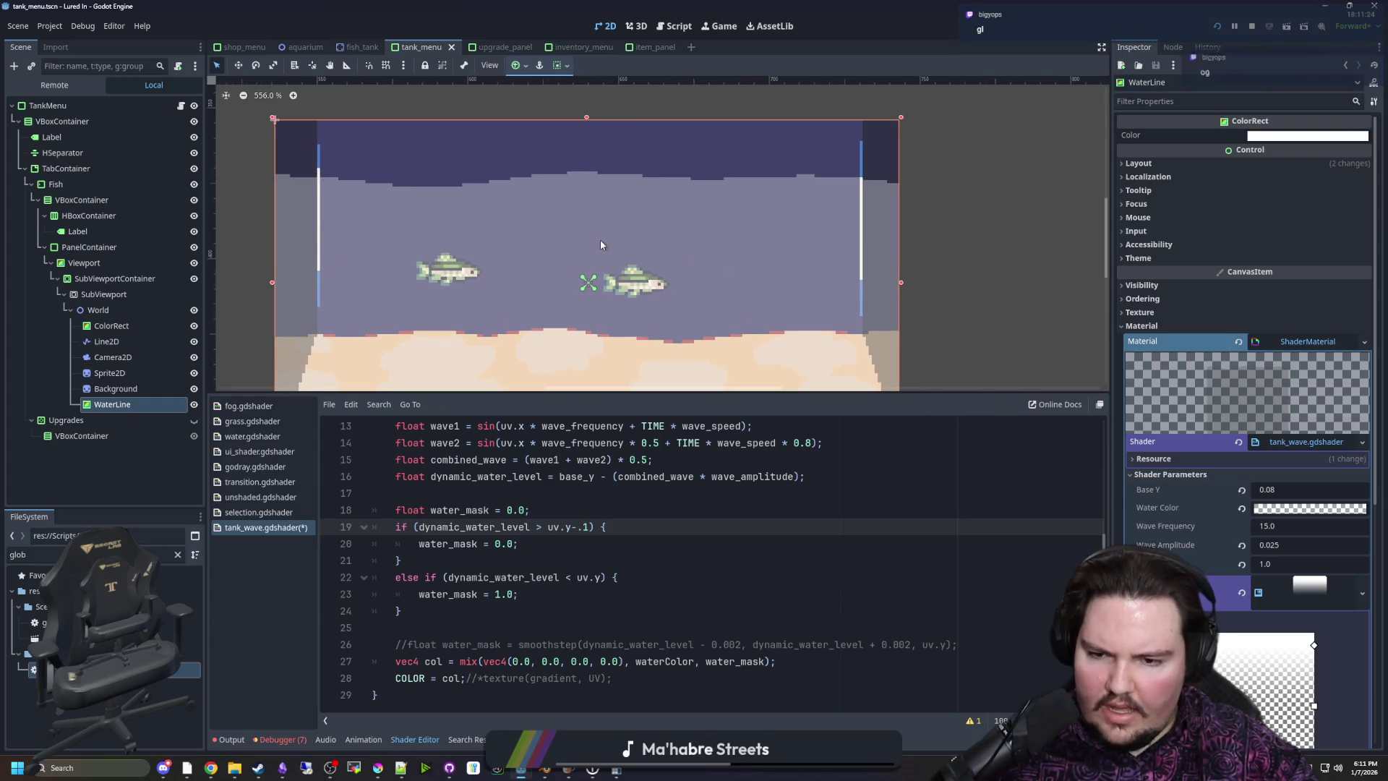
pyautogui.scroll(-1, 654, 197)
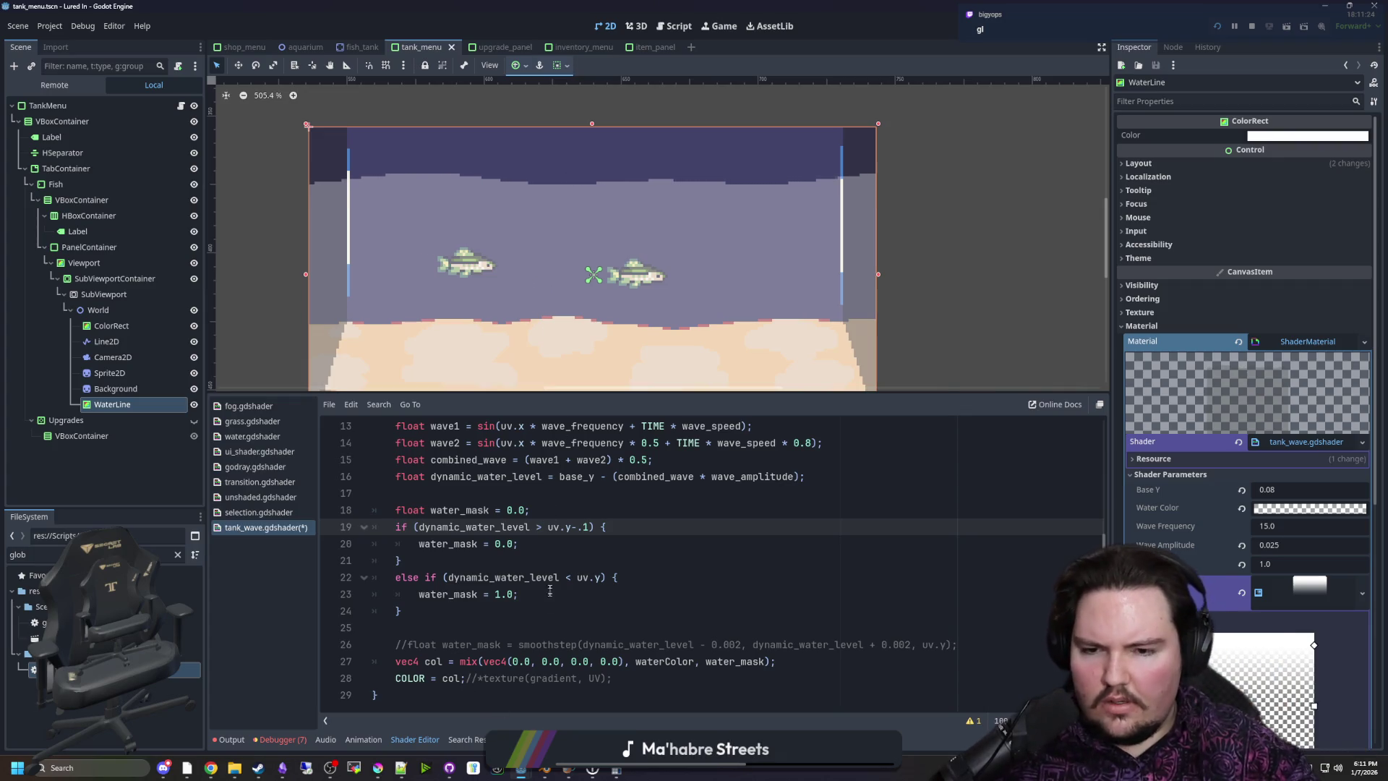
pyautogui.click(555, 546)
pyautogui.click(523, 563)
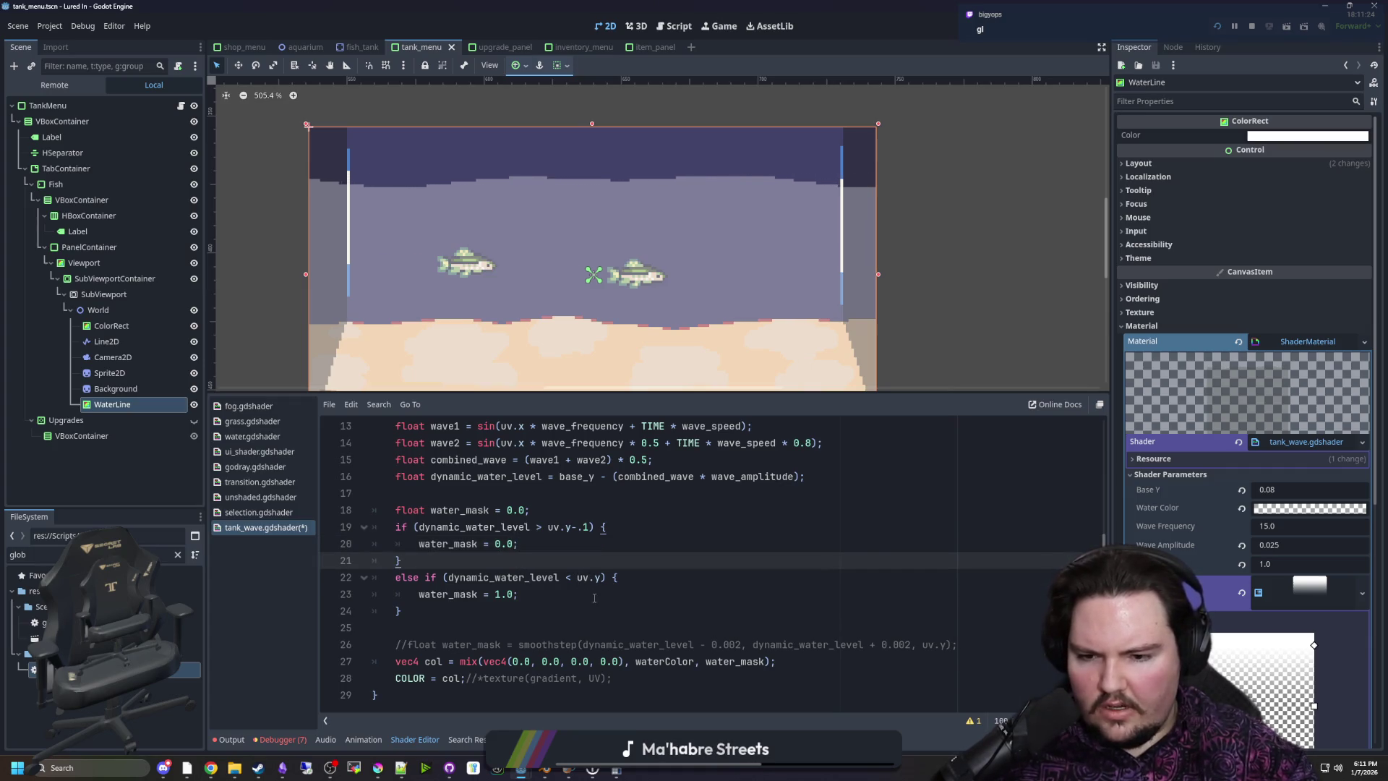
# Give the else-if an offset and flip its comparison to '>' against uv.y-.5
pyautogui.click(601, 577)
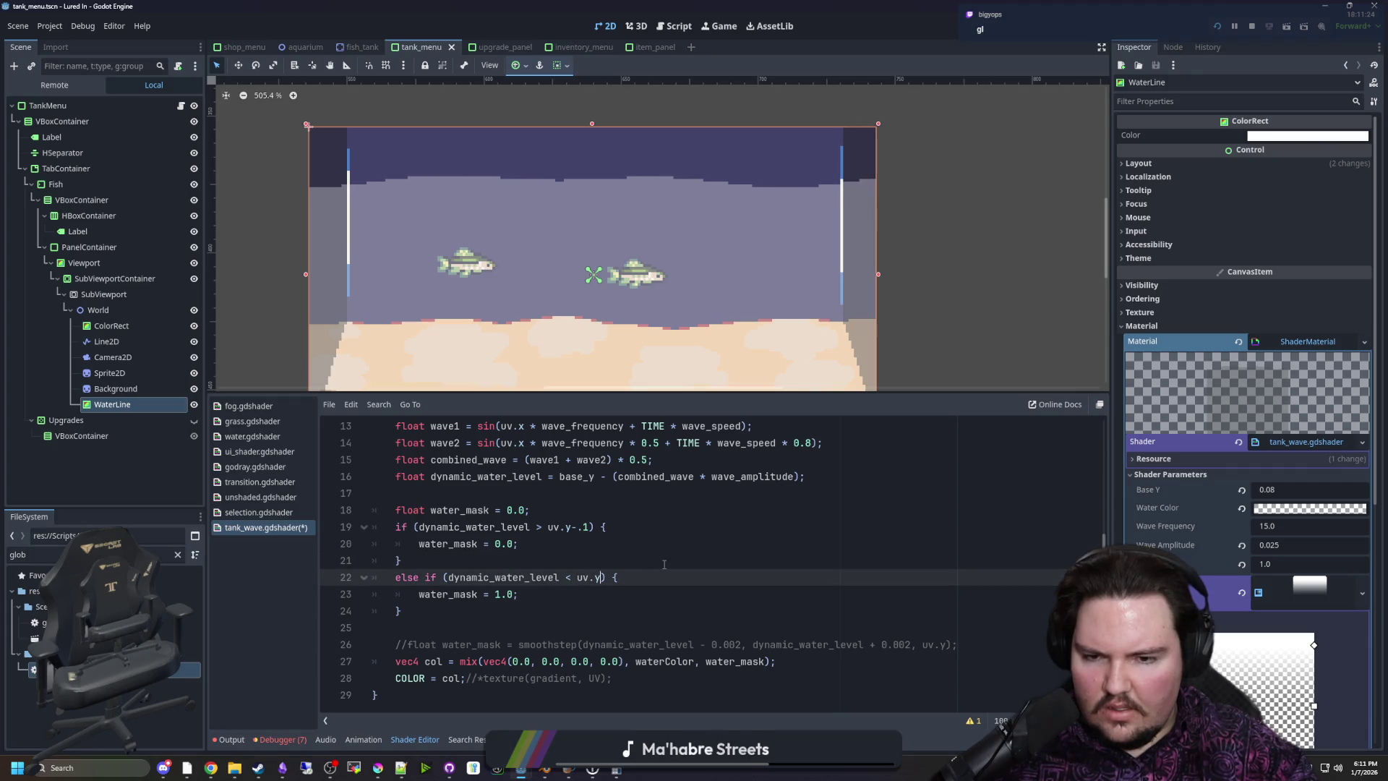
pyautogui.write('+1.0')
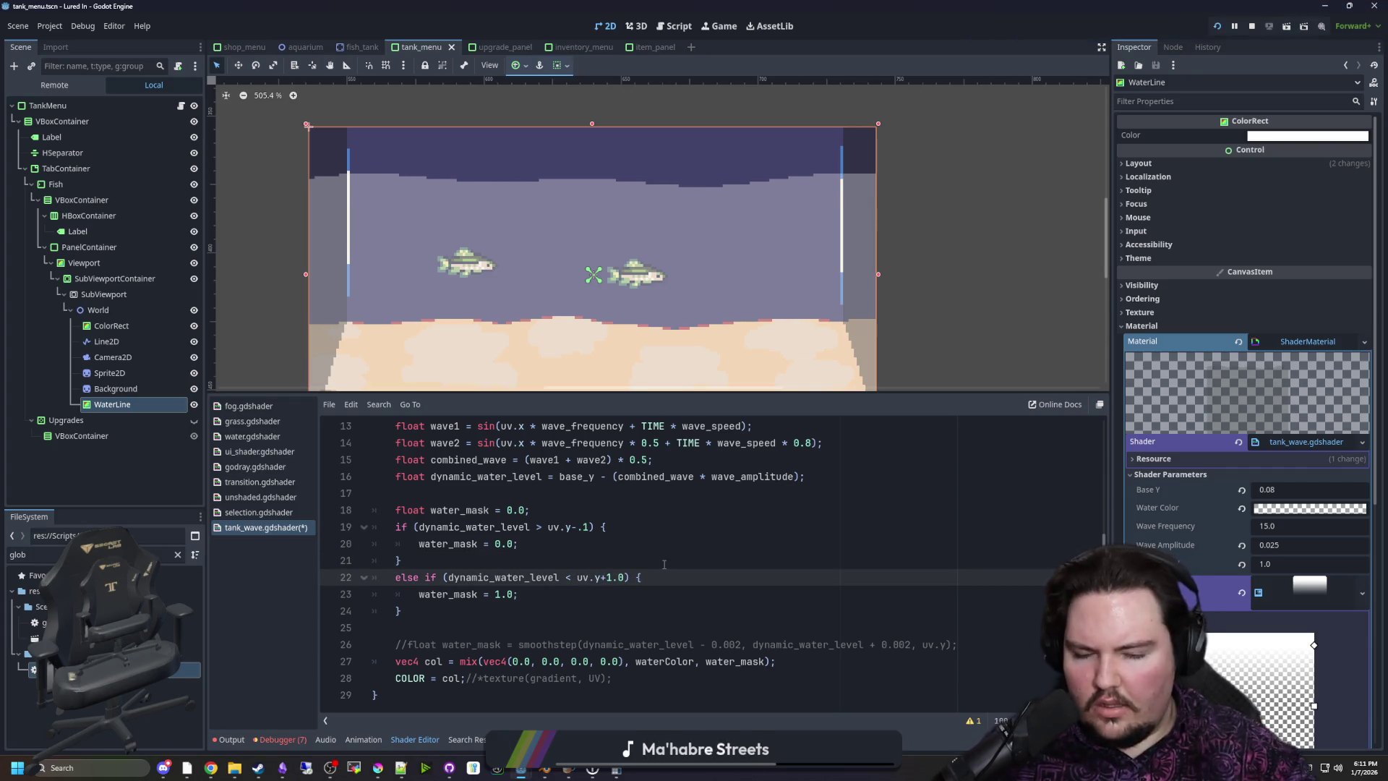
pyautogui.click(663, 564)
pyautogui.click(570, 578)
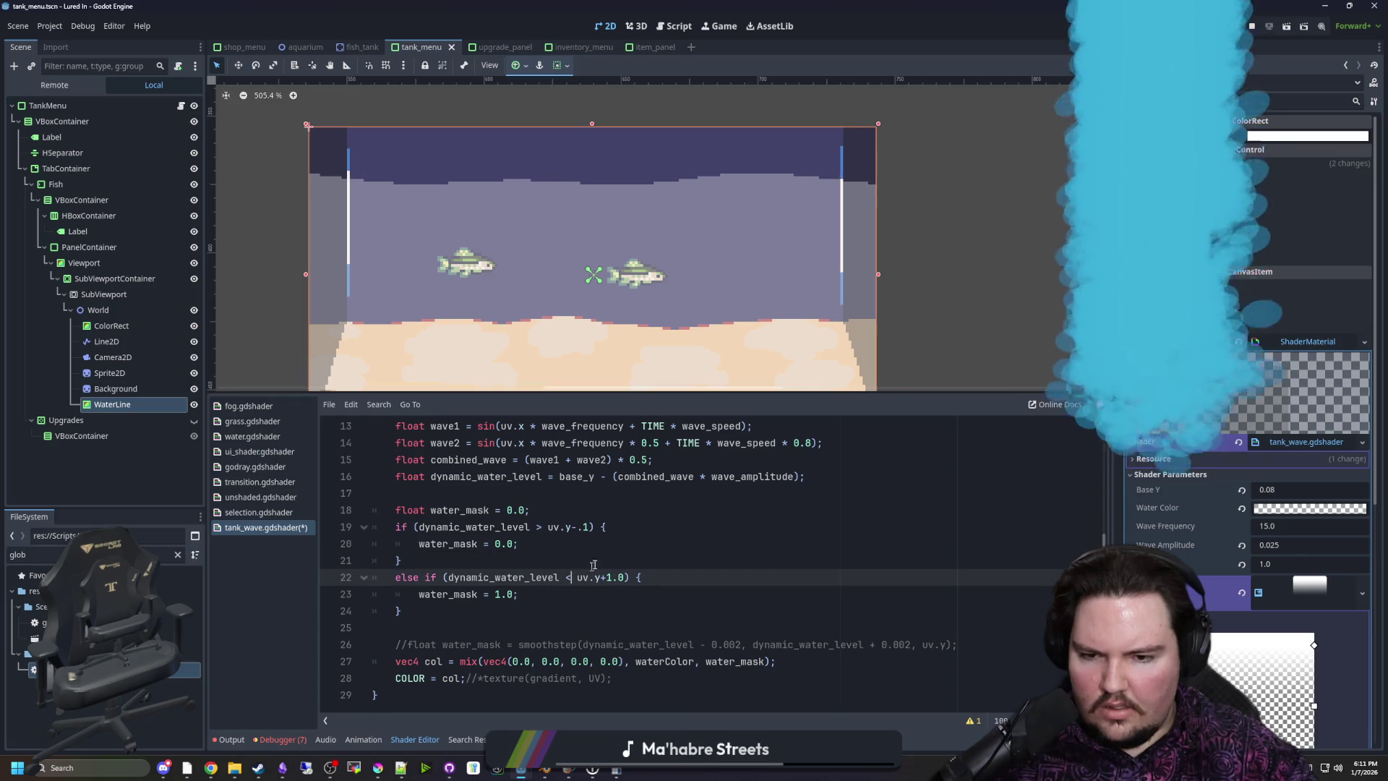
pyautogui.press('BackSpace')
pyautogui.write('>')
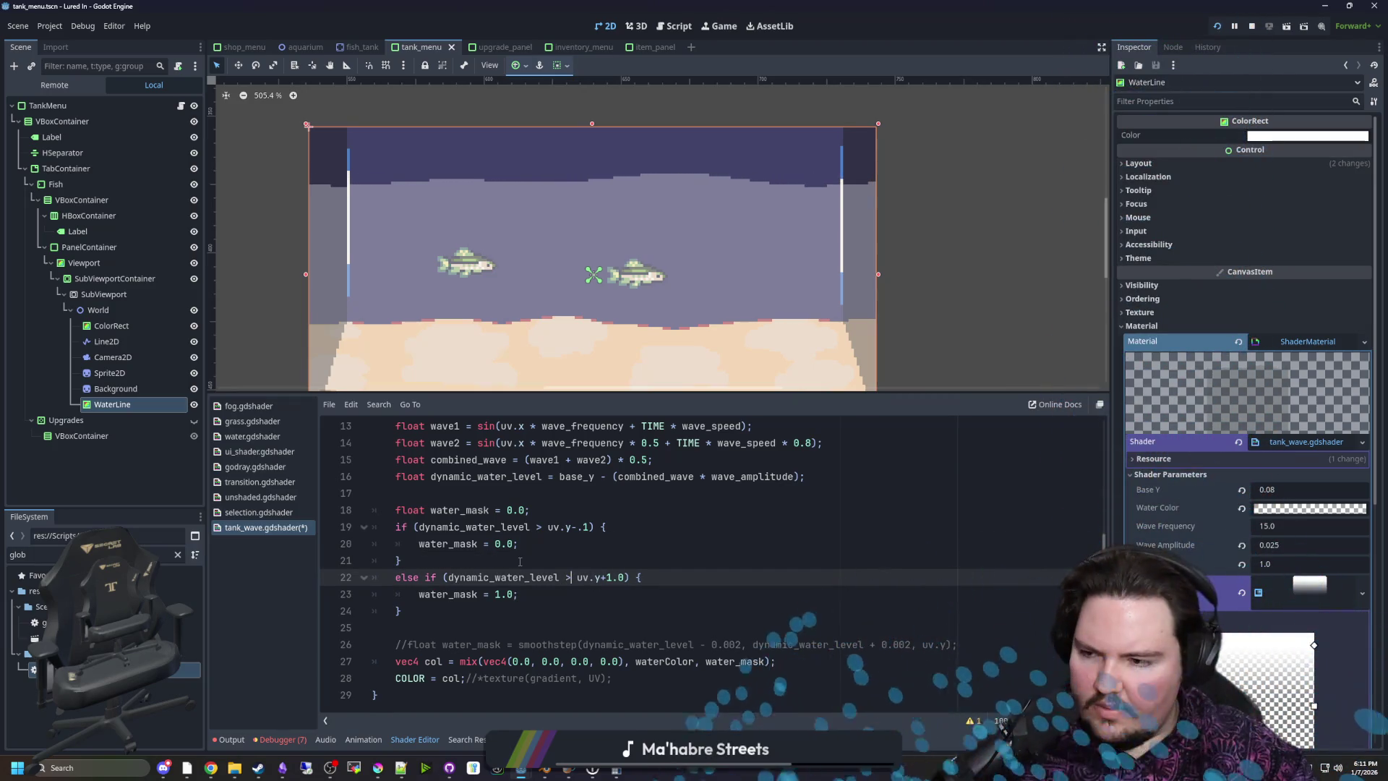
pyautogui.scroll(-1, 520, 335)
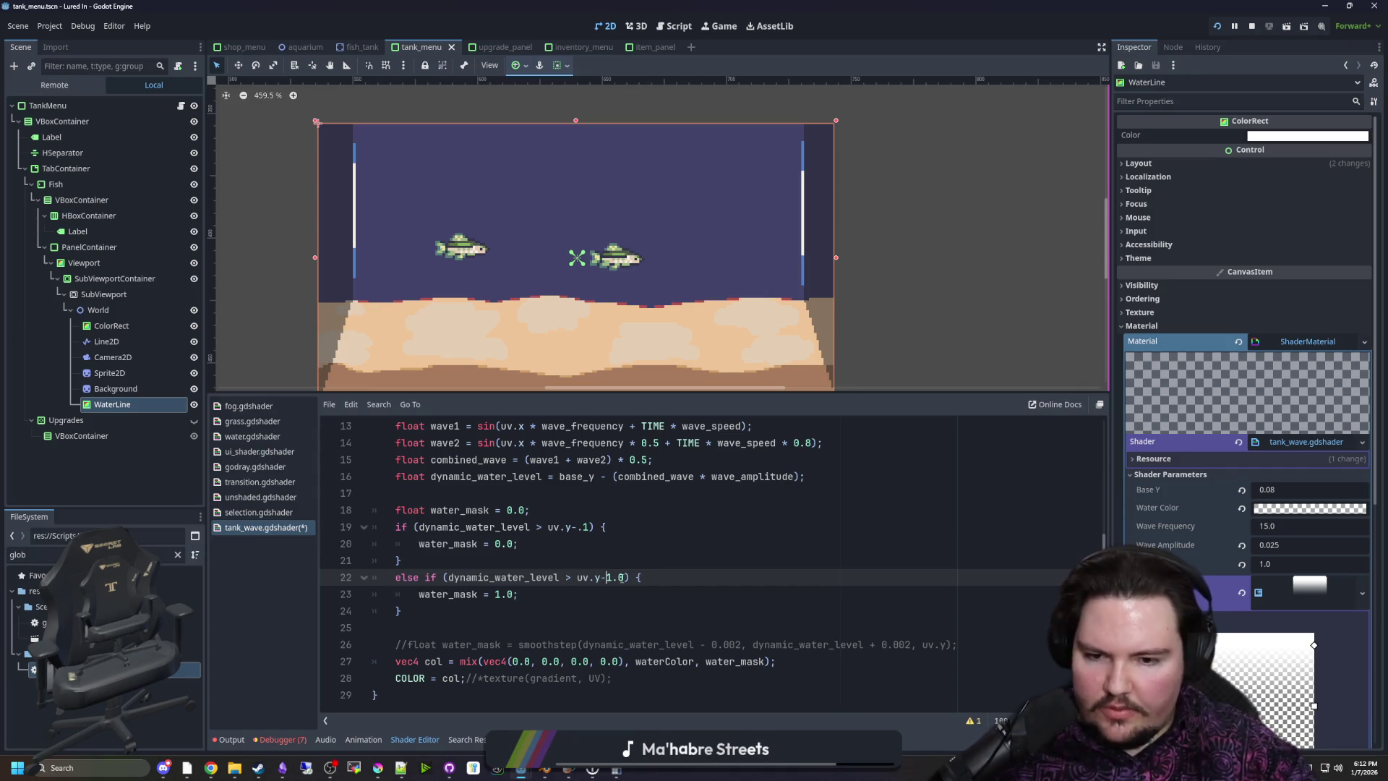
pyautogui.scroll(-2, 562, 230)
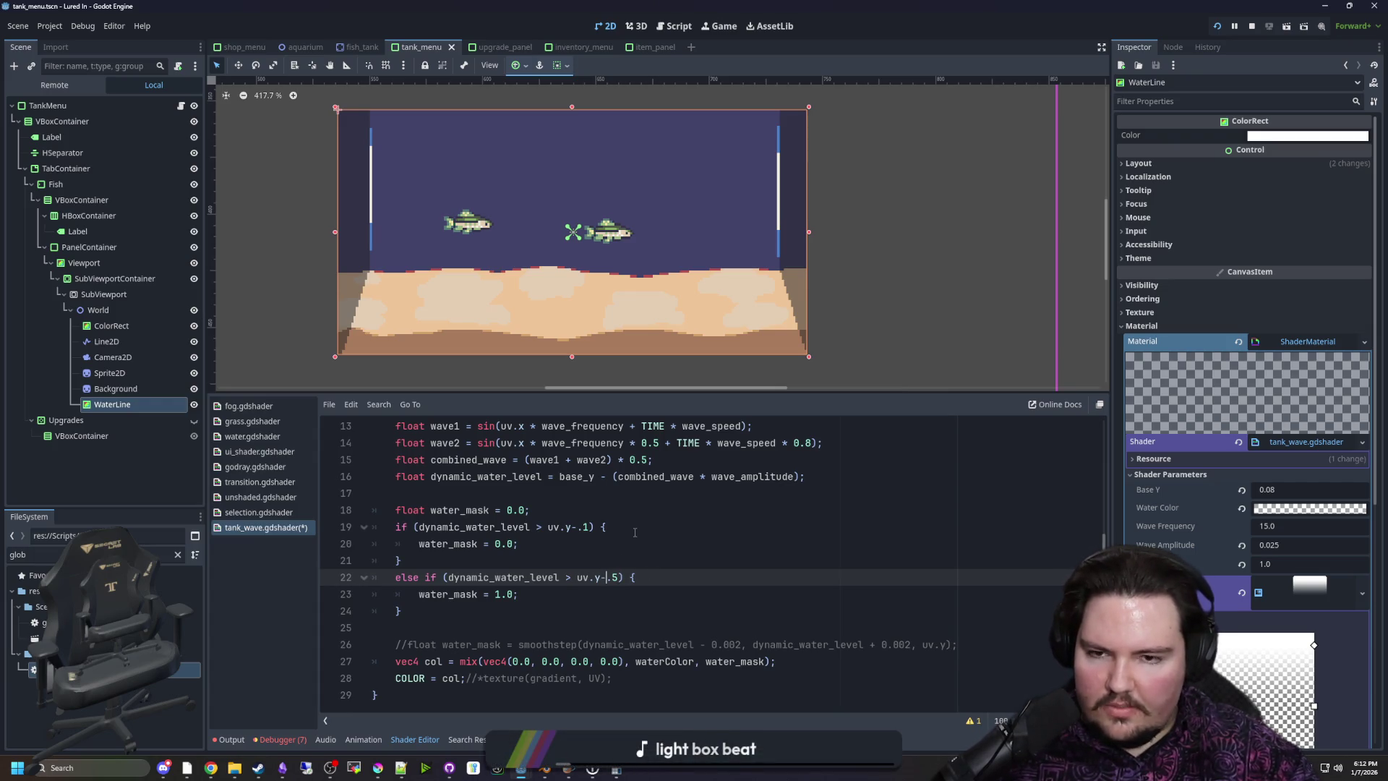
pyautogui.scroll(4, 548, 132)
# Change the line 22 else-if threshold from .5 to .6, then to uv.y-.11
pyautogui.scroll(-4, 604, 202)
pyautogui.scroll(2, 604, 202)
pyautogui.press('BackSpace')
pyautogui.write('6')
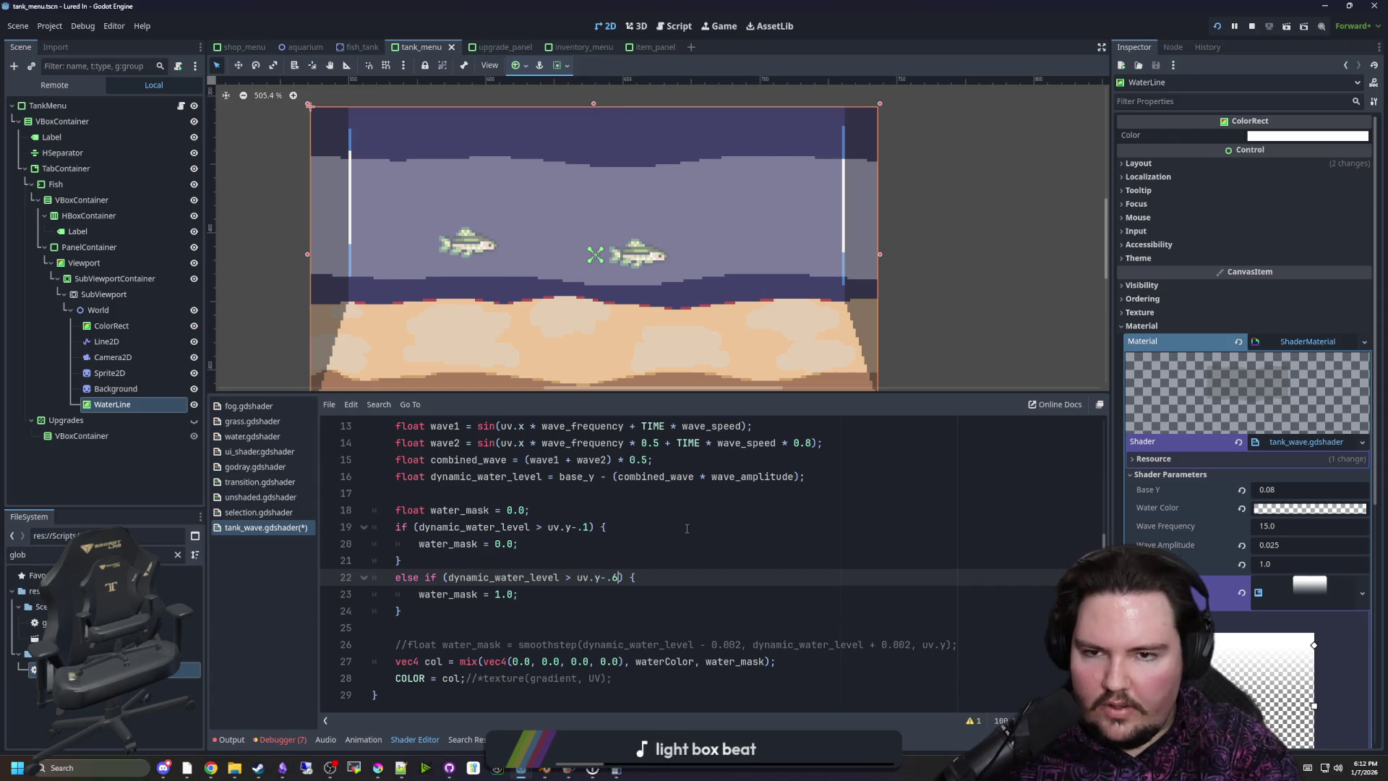
pyautogui.press('BackSpace')
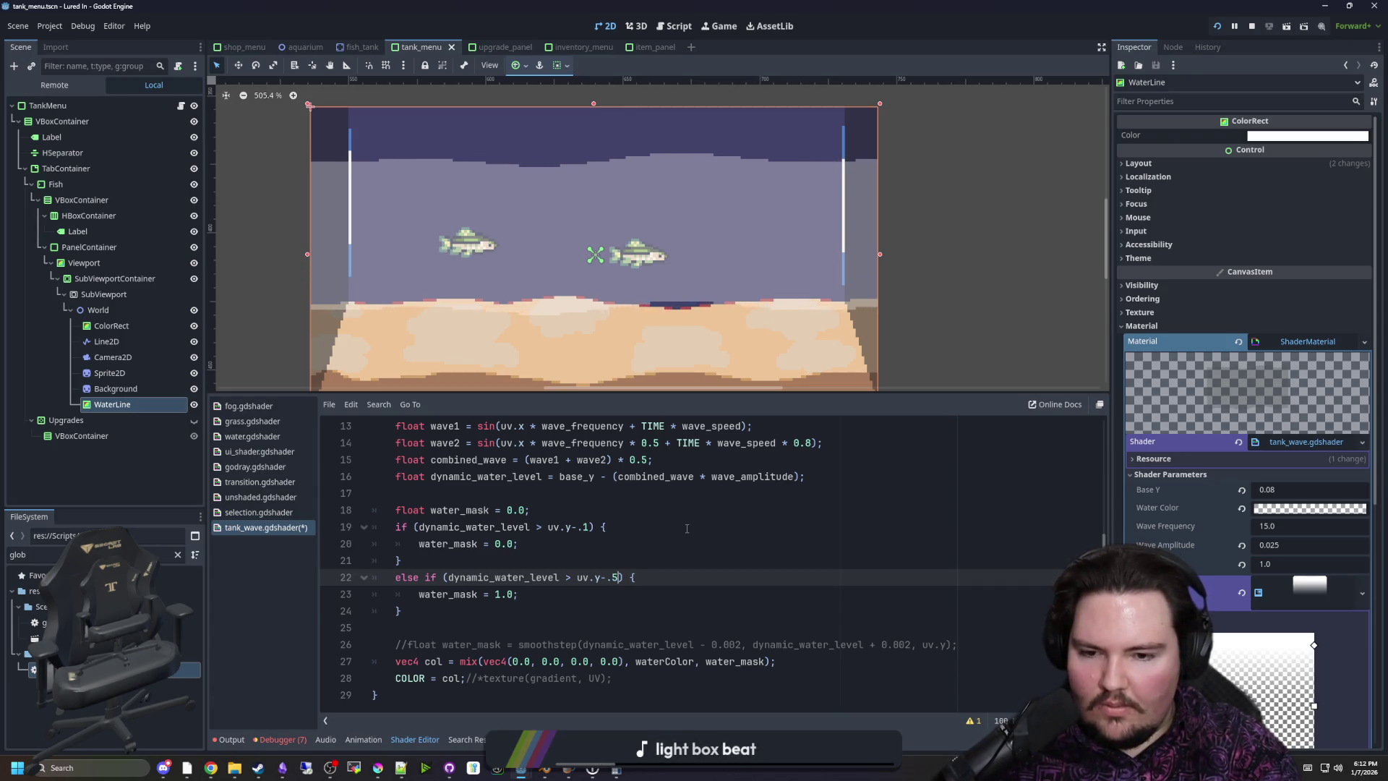
pyautogui.press('BackSpace')
pyautogui.write('2')
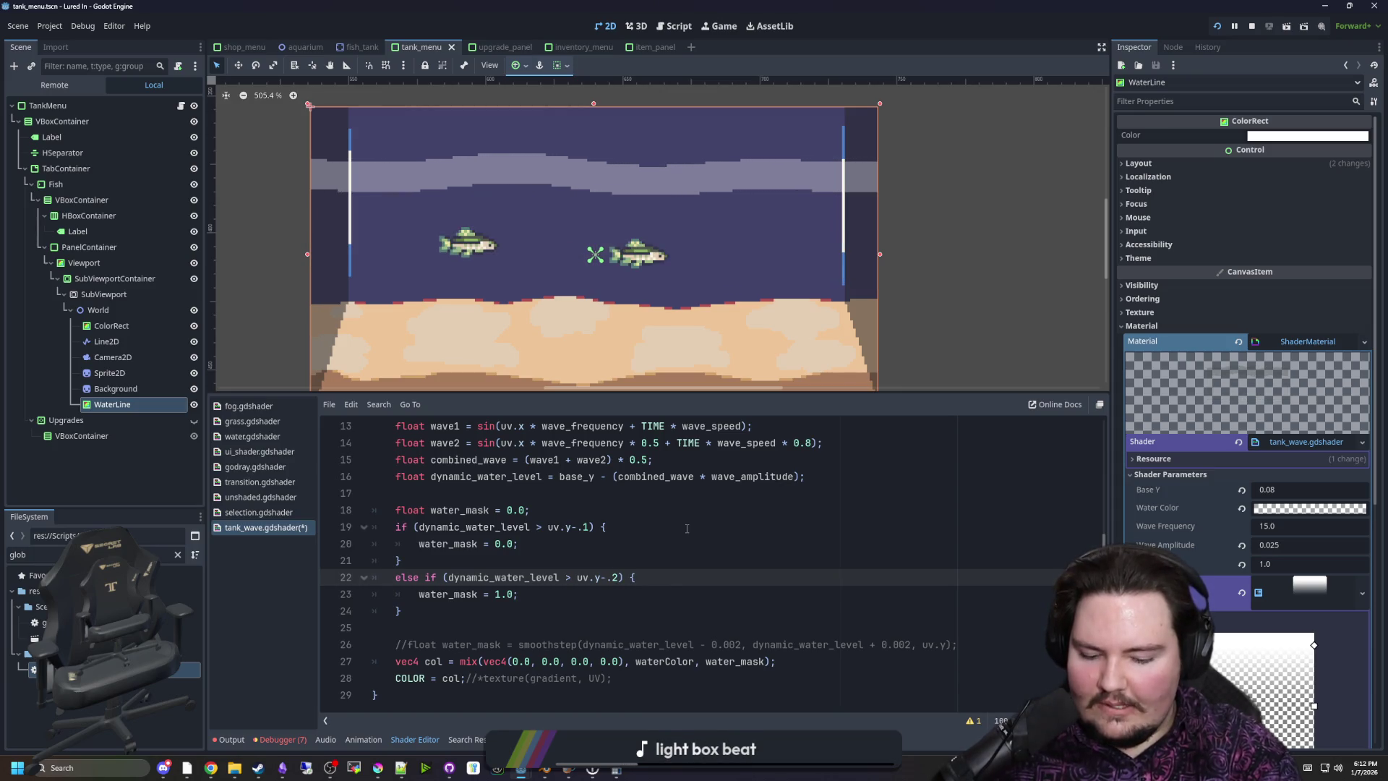
pyautogui.write('.11')
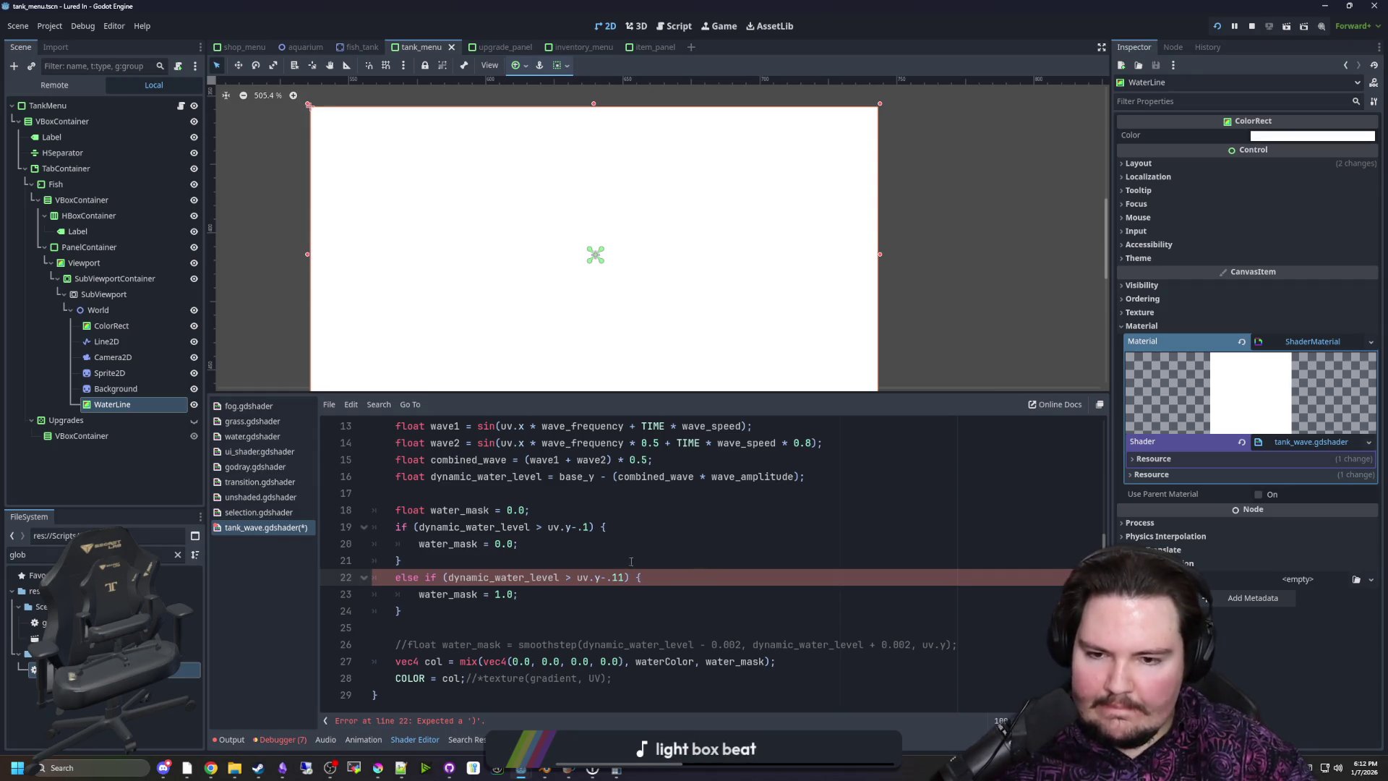
pyautogui.scroll(-3, 623, 171)
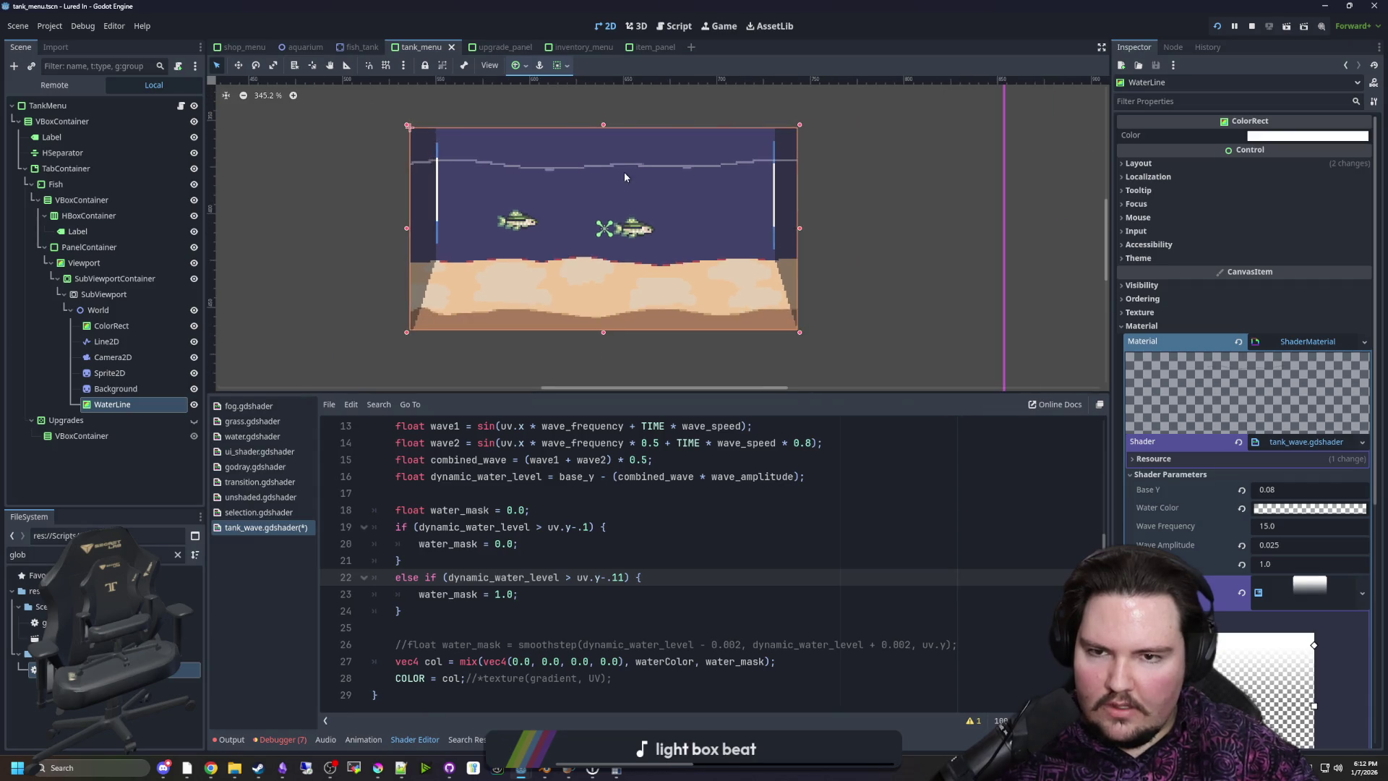
pyautogui.scroll(4, 625, 176)
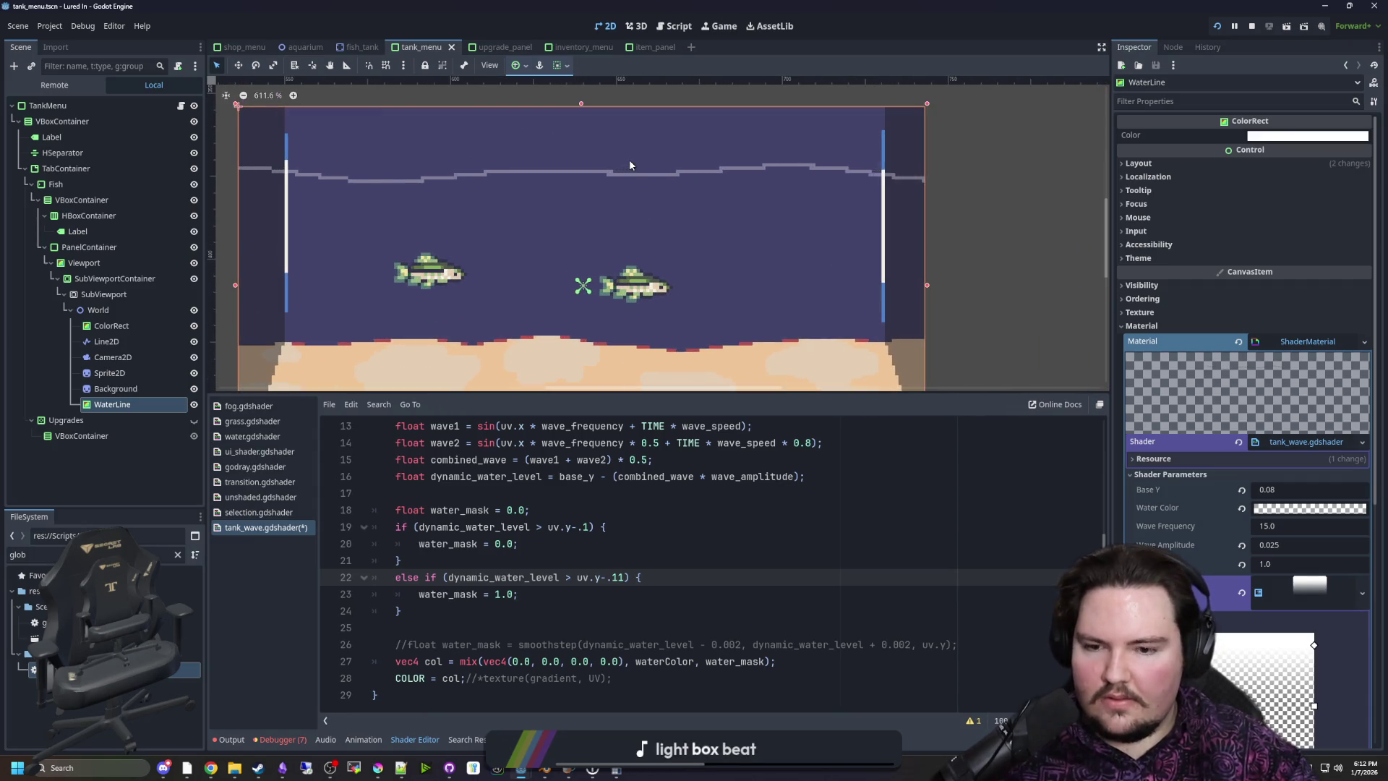
pyautogui.scroll(-2, 635, 213)
pyautogui.scroll(1, 631, 206)
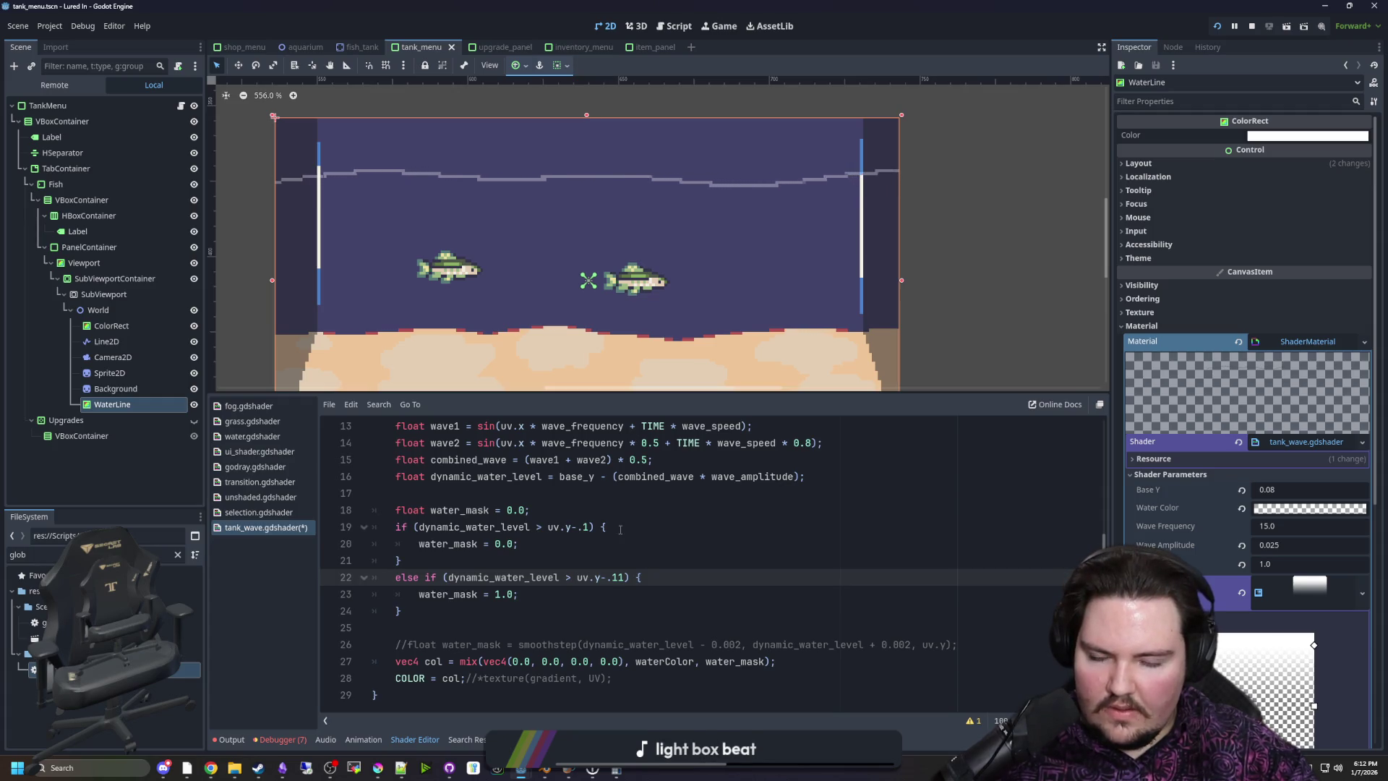
pyautogui.click(566, 542)
# Paste the commented smoothstep expression onto a new line inside the first water_mask branch
pyautogui.click(606, 527)
pyautogui.press('Return')
pyautogui.click(957, 661)
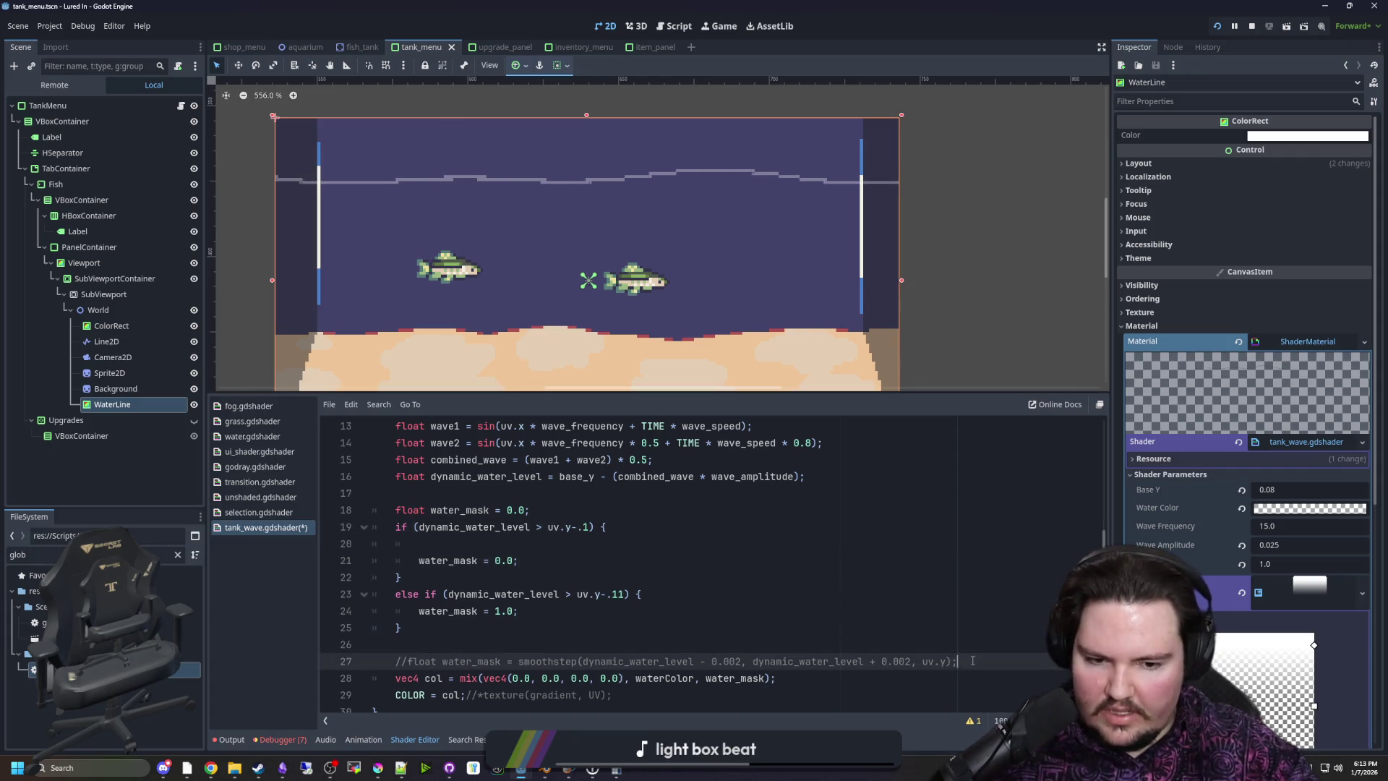
pyautogui.keyDown('shift'); pyautogui.click(519, 661); pyautogui.keyUp('shift')
pyautogui.hotkey('ctrl', 'c')
pyautogui.click(462, 544)
pyautogui.hotkey('ctrl', 'v')
# Make the pasted line read water_mask = smoothstep(...) and delete the old = 0.0 assignment
pyautogui.moveTo(480, 561); pyautogui.dragTo(420, 561)
pyautogui.press('BackSpace')
pyautogui.hotkey('ctrl', 'shift', 'k')
pyautogui.click(420, 544)
pyautogui.hotkey('ctrl', 'v')
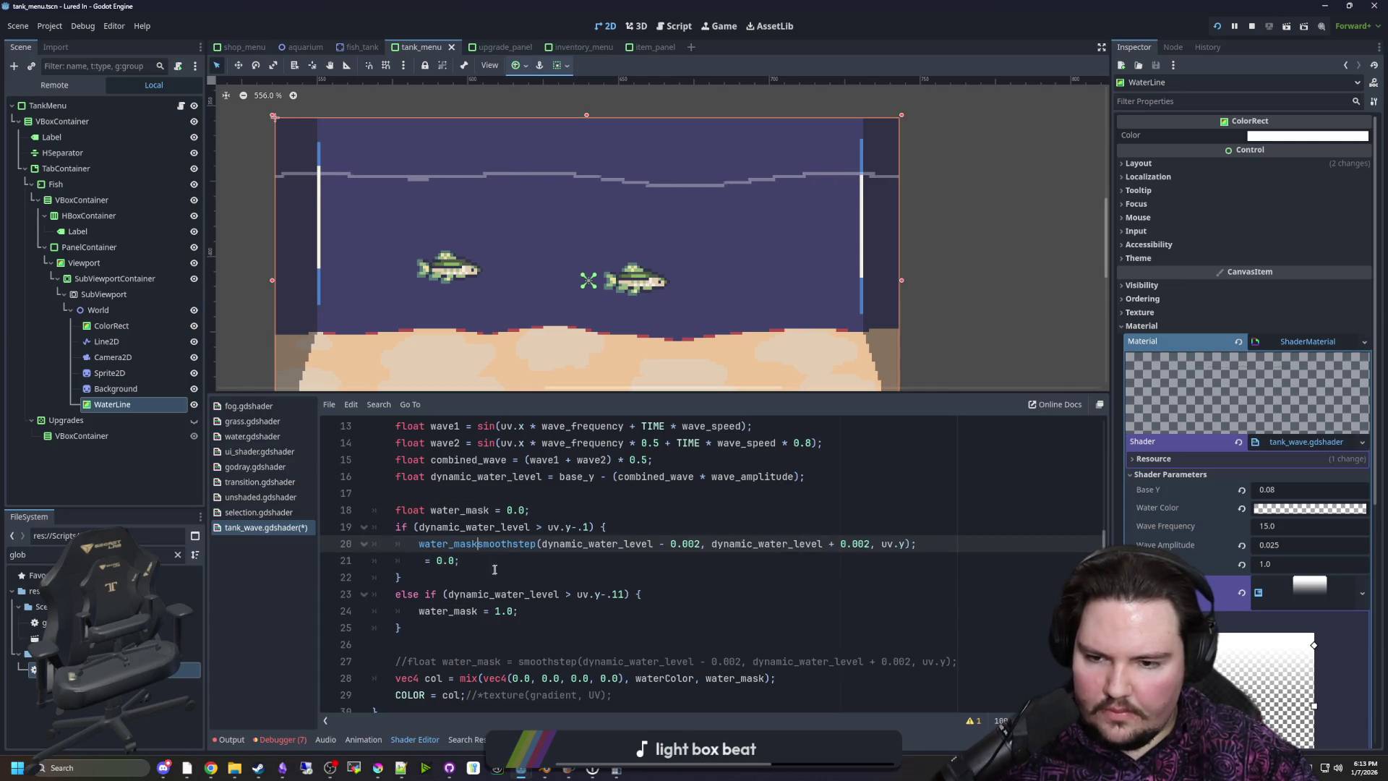
pyautogui.write('=')
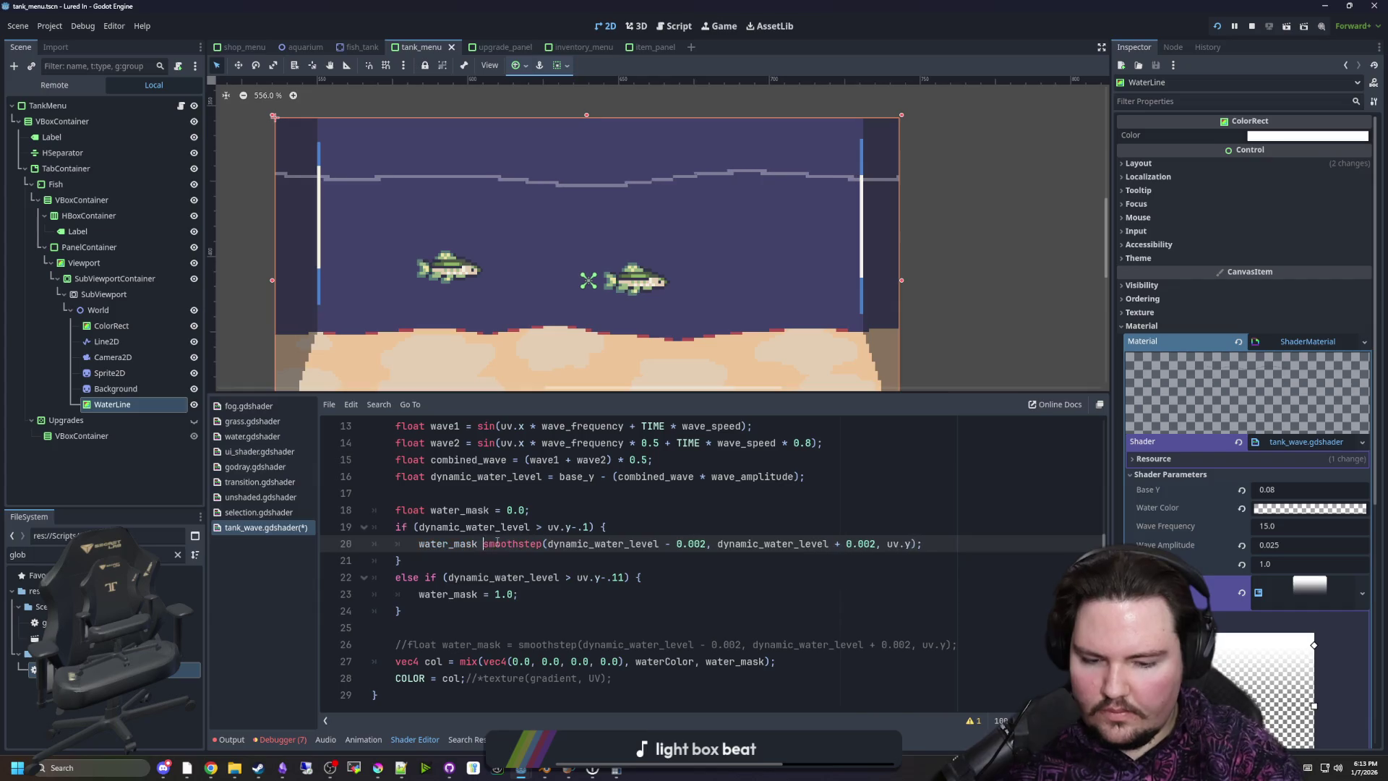
pyautogui.click(607, 493)
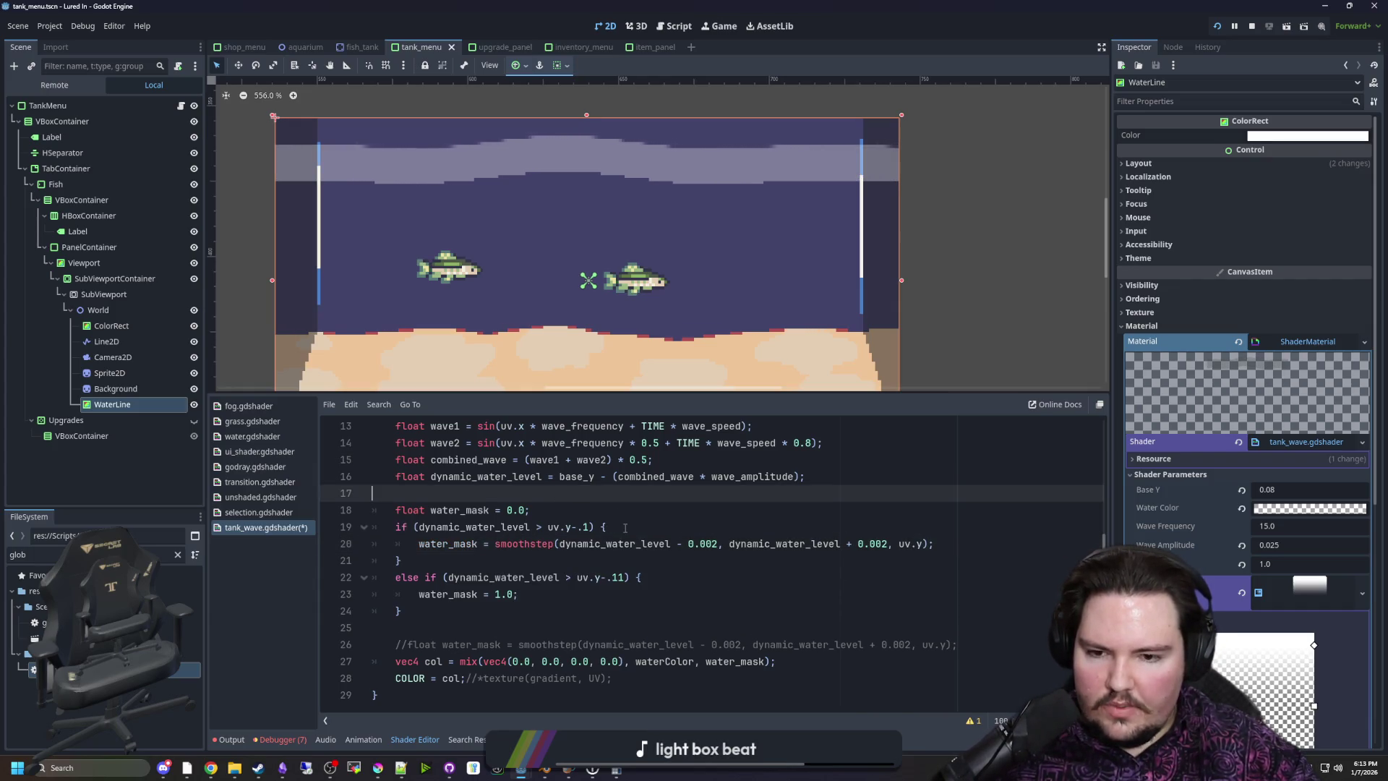
# Remove the -.1 offset so the first condition compares against uv.y
pyautogui.click(589, 527)
pyautogui.press('BackSpace')
pyautogui.press('BackSpace')
pyautogui.press('BackSpace')
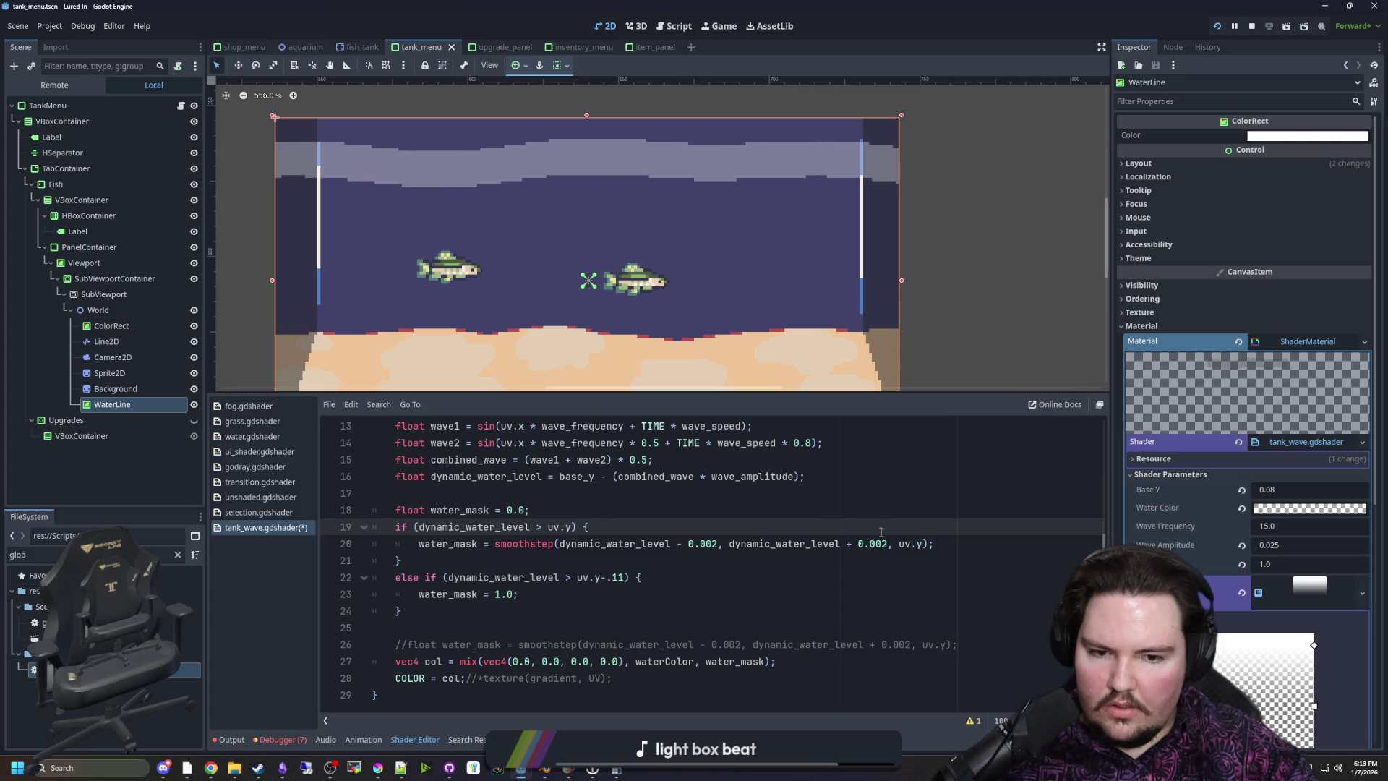
pyautogui.scroll(3, 604, 161)
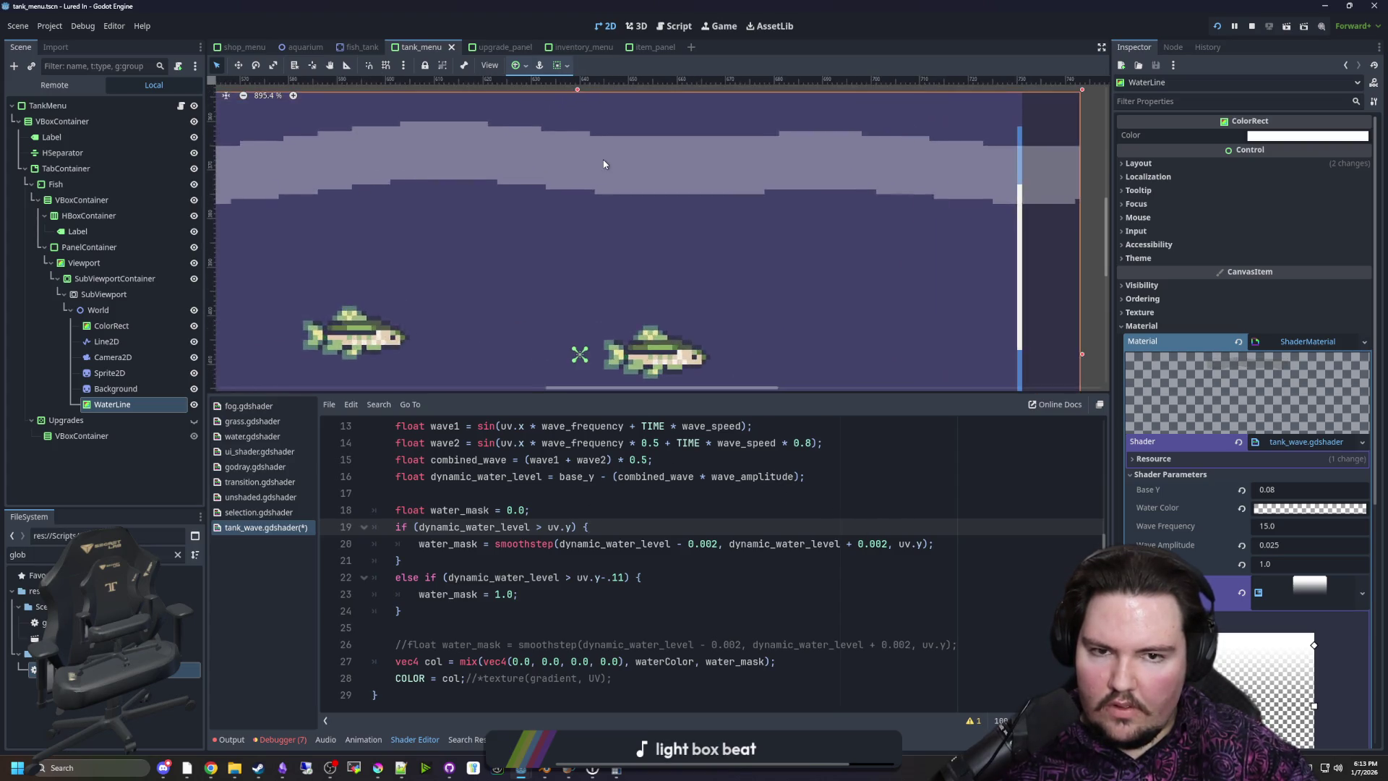
pyautogui.press('Down')
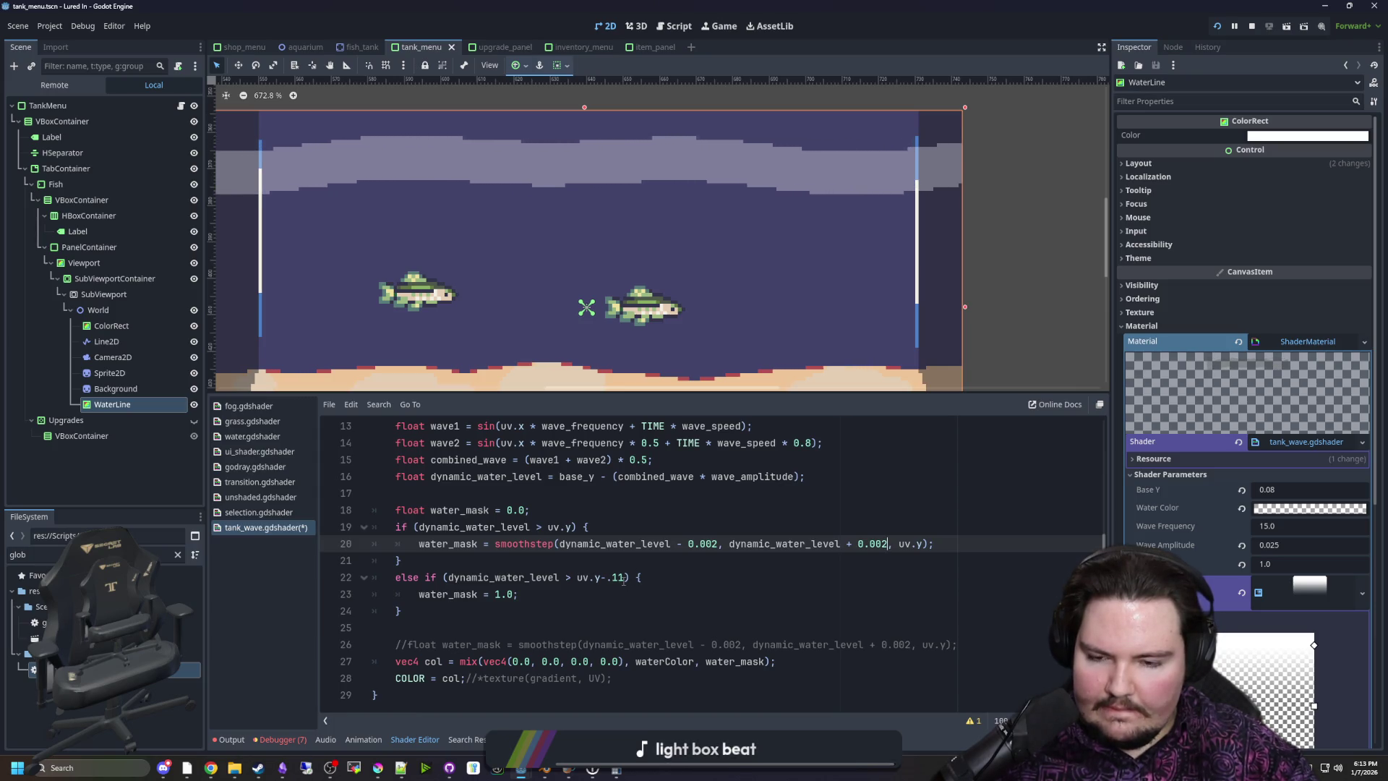
# Replace the other branch's water_mask = 1.0 with the same smoothstep statement and fix line 22's comment
pyautogui.moveTo(932, 544); pyautogui.dragTo(416, 545)
pyautogui.hotkey('ctrl', 'c')
pyautogui.moveTo(531, 594); pyautogui.dragTo(418, 594)
pyautogui.hotkey('ctrl', 'v')
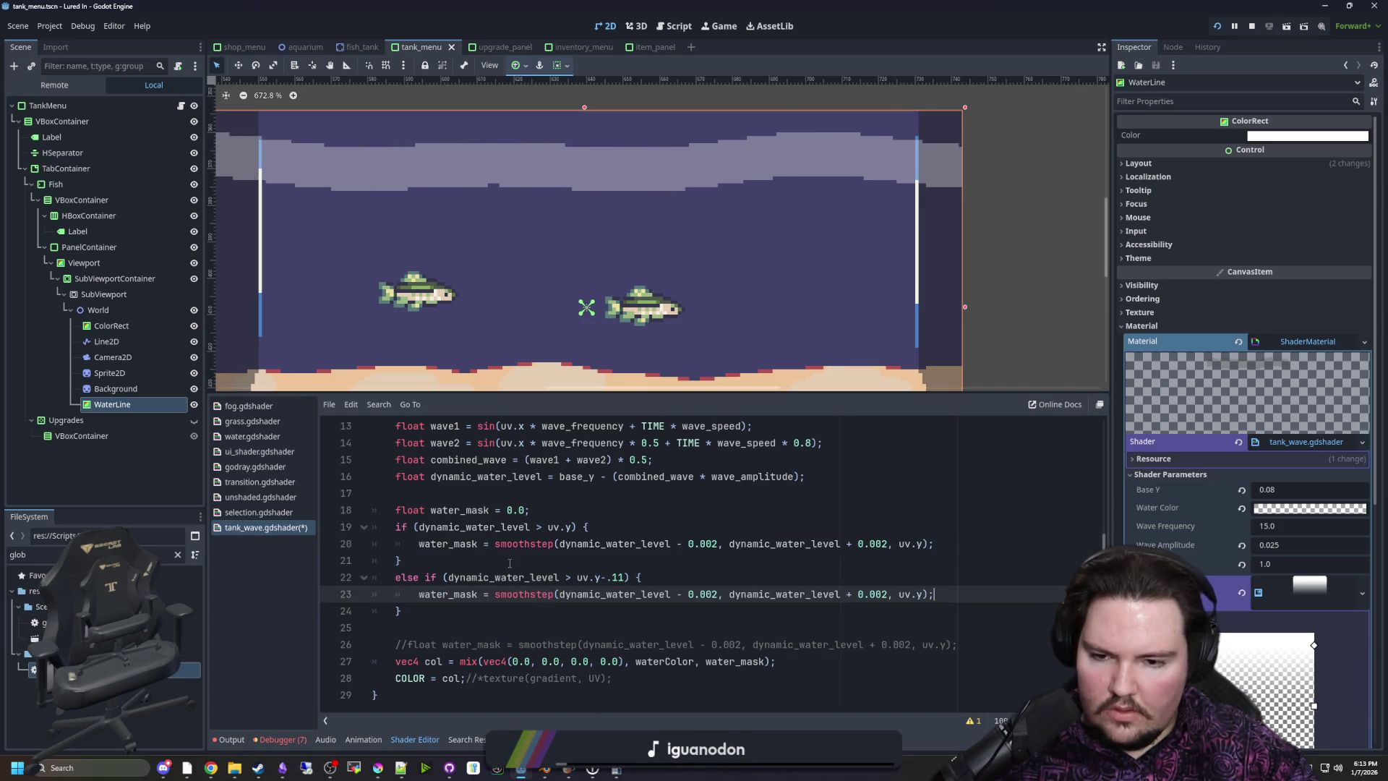
pyautogui.press('Up')
pyautogui.press('Up')
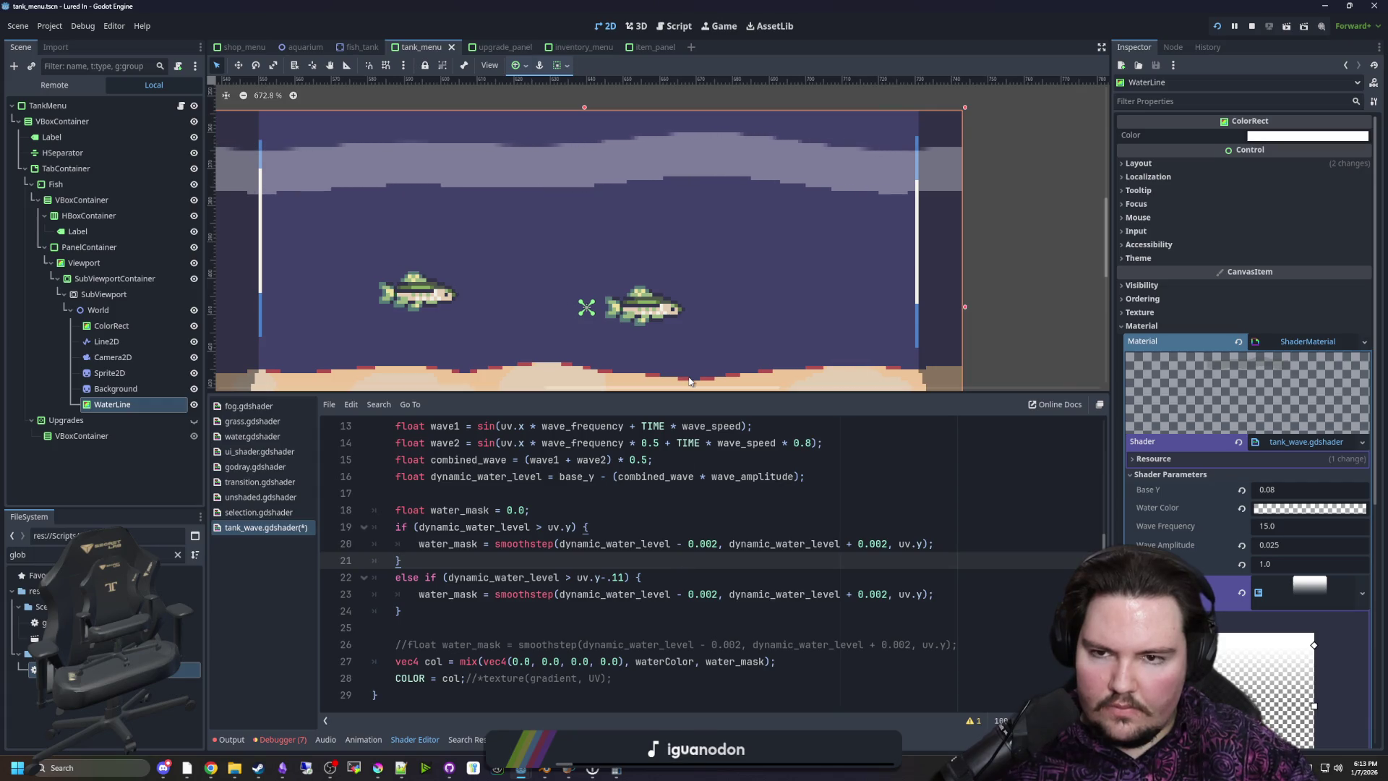
pyautogui.click(712, 577)
pyautogui.press('BackSpace')
pyautogui.press('BackSpace')
pyautogui.press('BackSpace')
pyautogui.write('//top section')
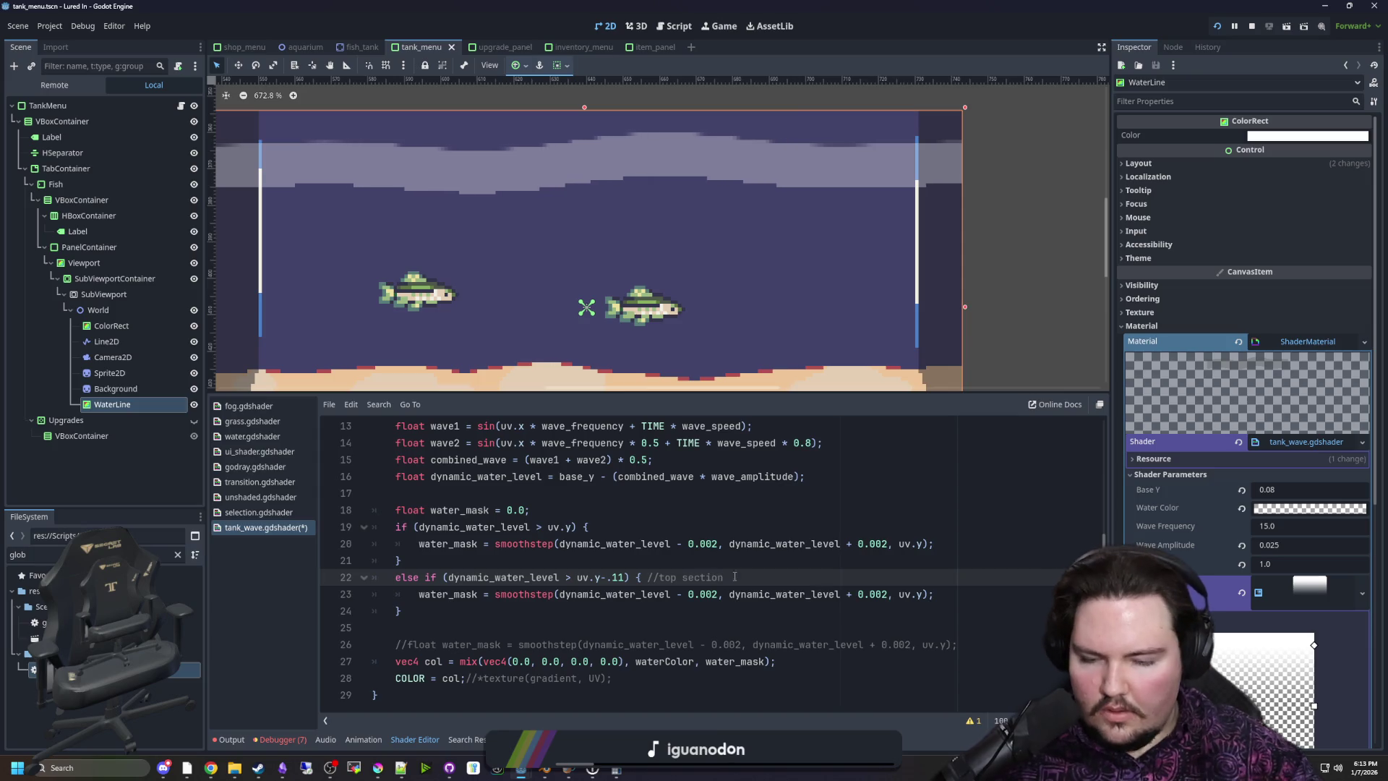
pyautogui.write('op section')
# Add a '// bottomsection' comment at the end of line 19
pyautogui.click(653, 520)
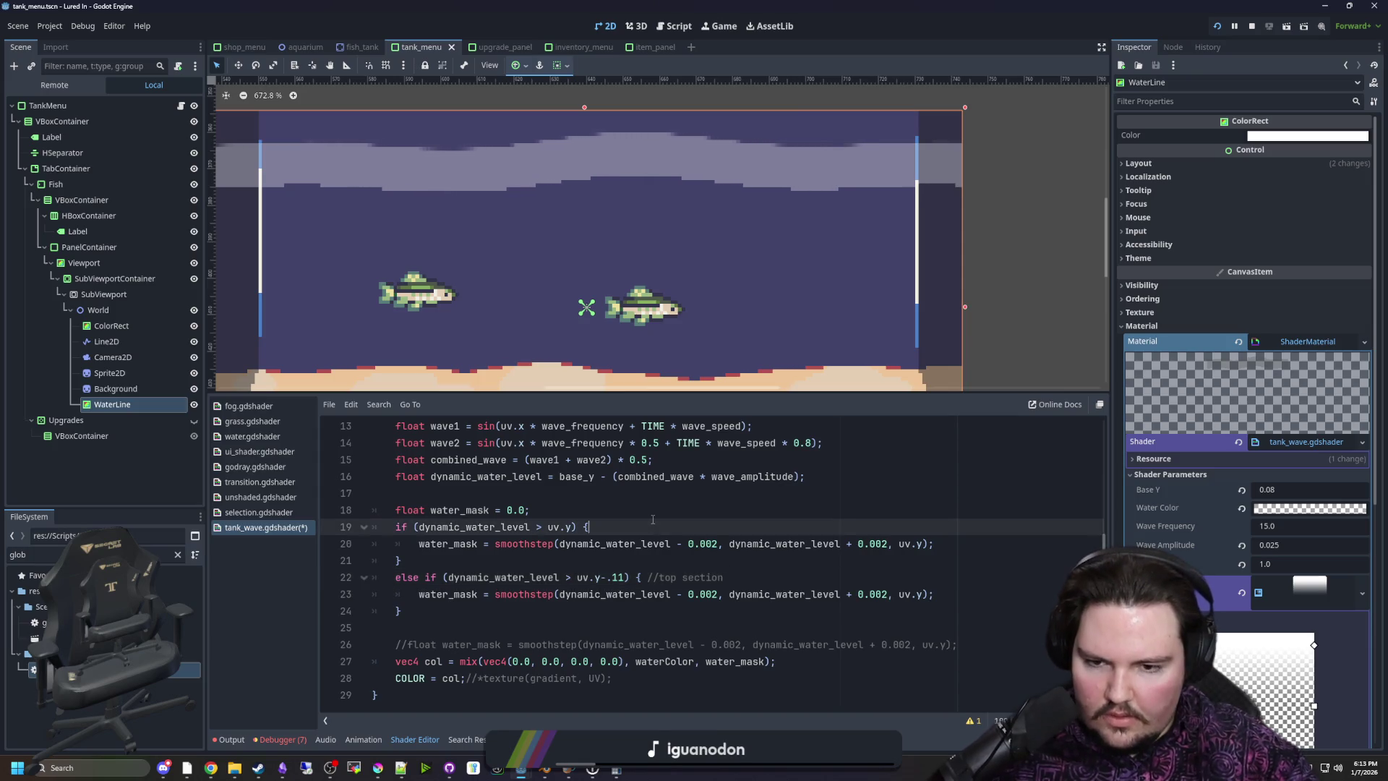
pyautogui.write('// bottomsection')
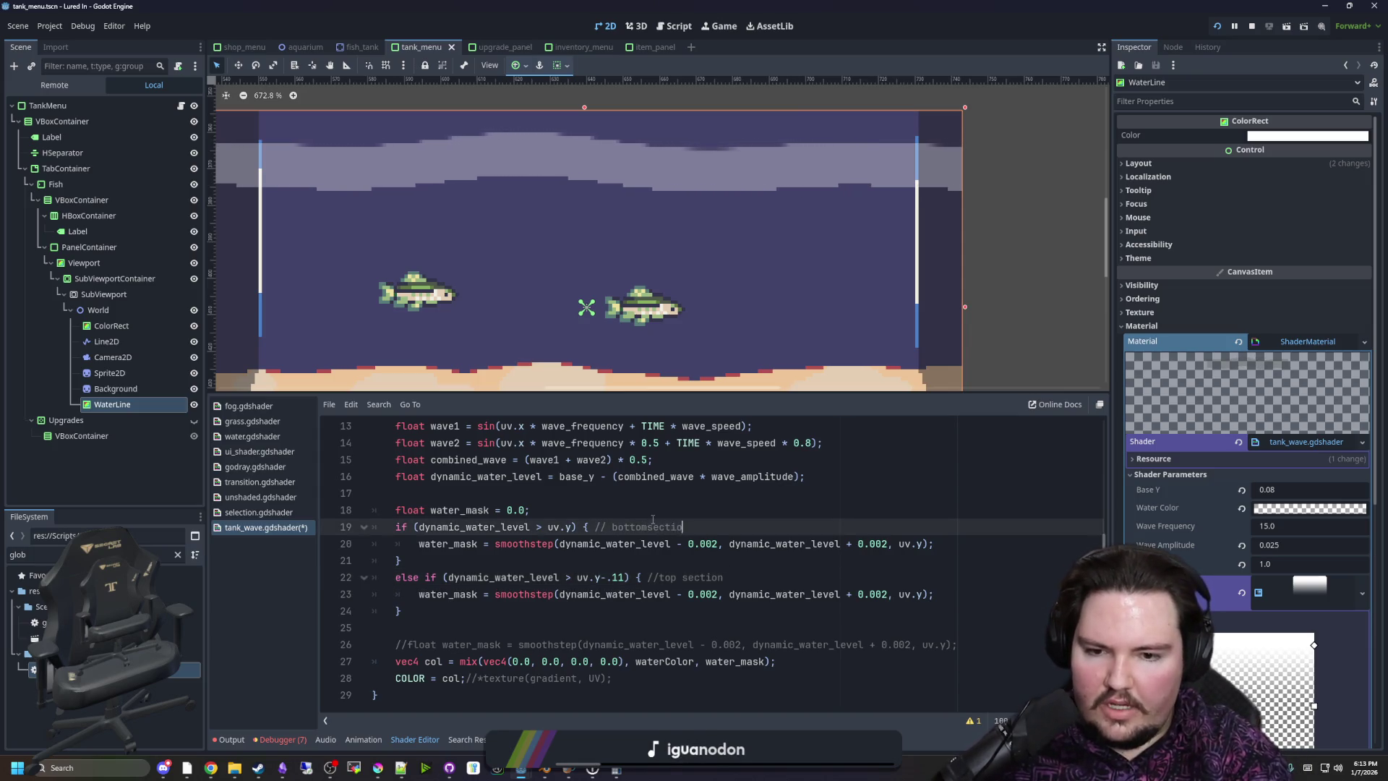
pyautogui.press('Up')
pyautogui.press('Up')
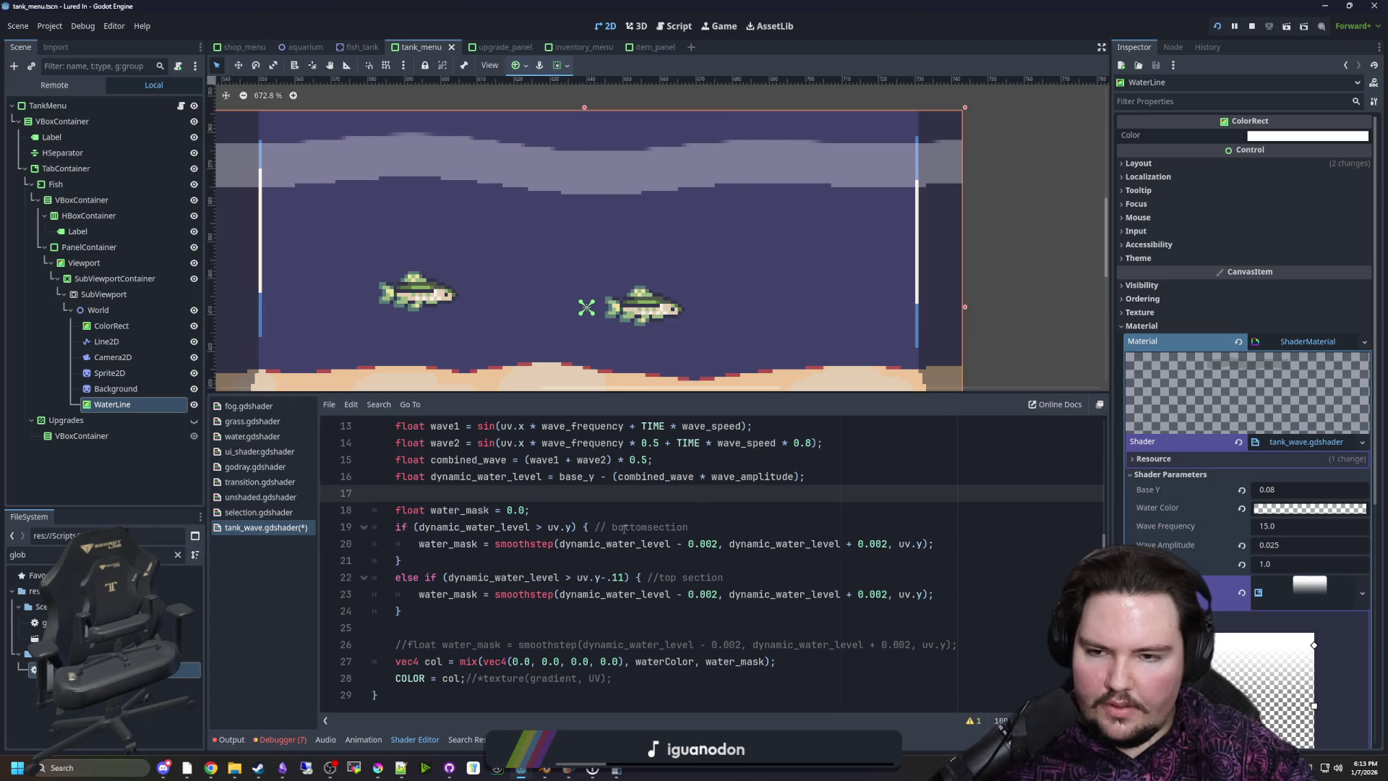
pyautogui.click(565, 528)
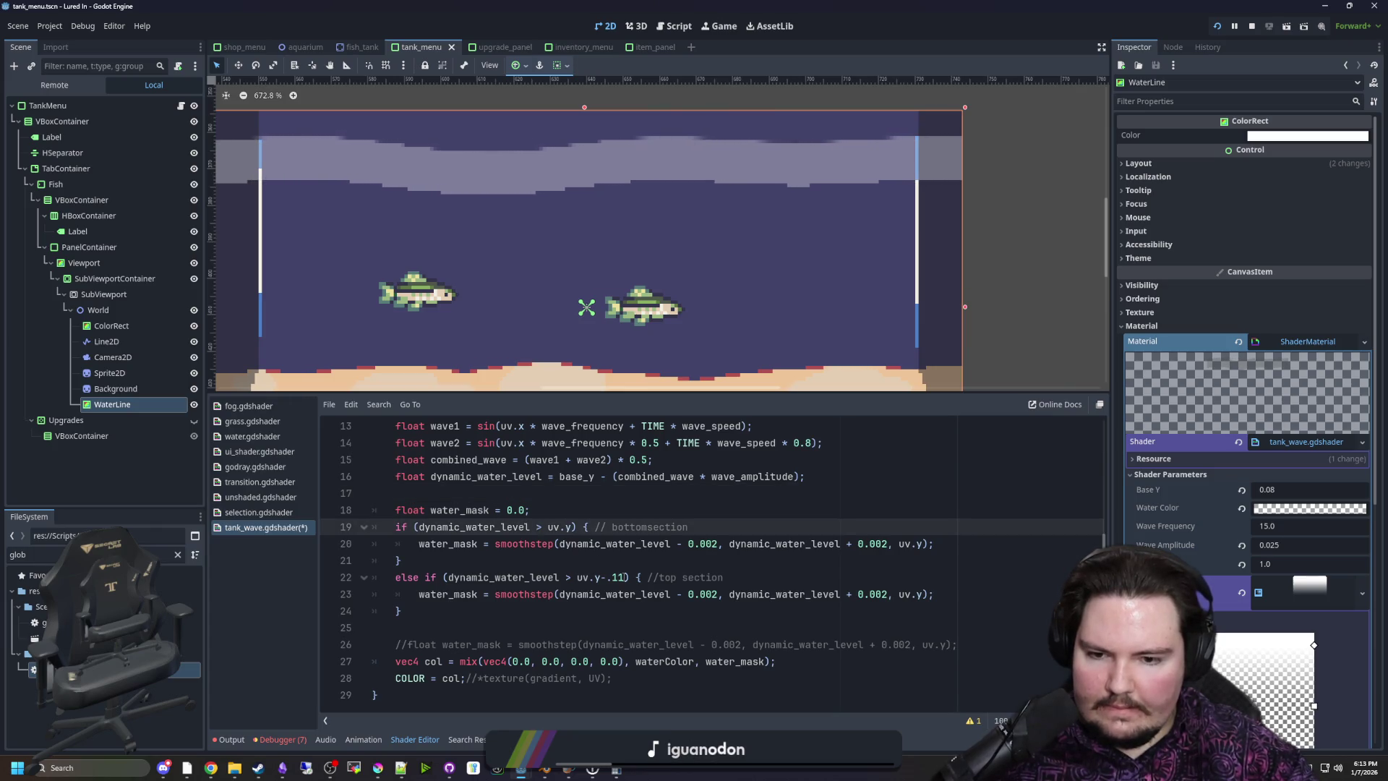
# Remove the -.11 offset so line 22's condition compares against plain uv.y
pyautogui.click(622, 578)
pyautogui.press('BackSpace')
pyautogui.press('BackSpace')
pyautogui.press('BackSpace')
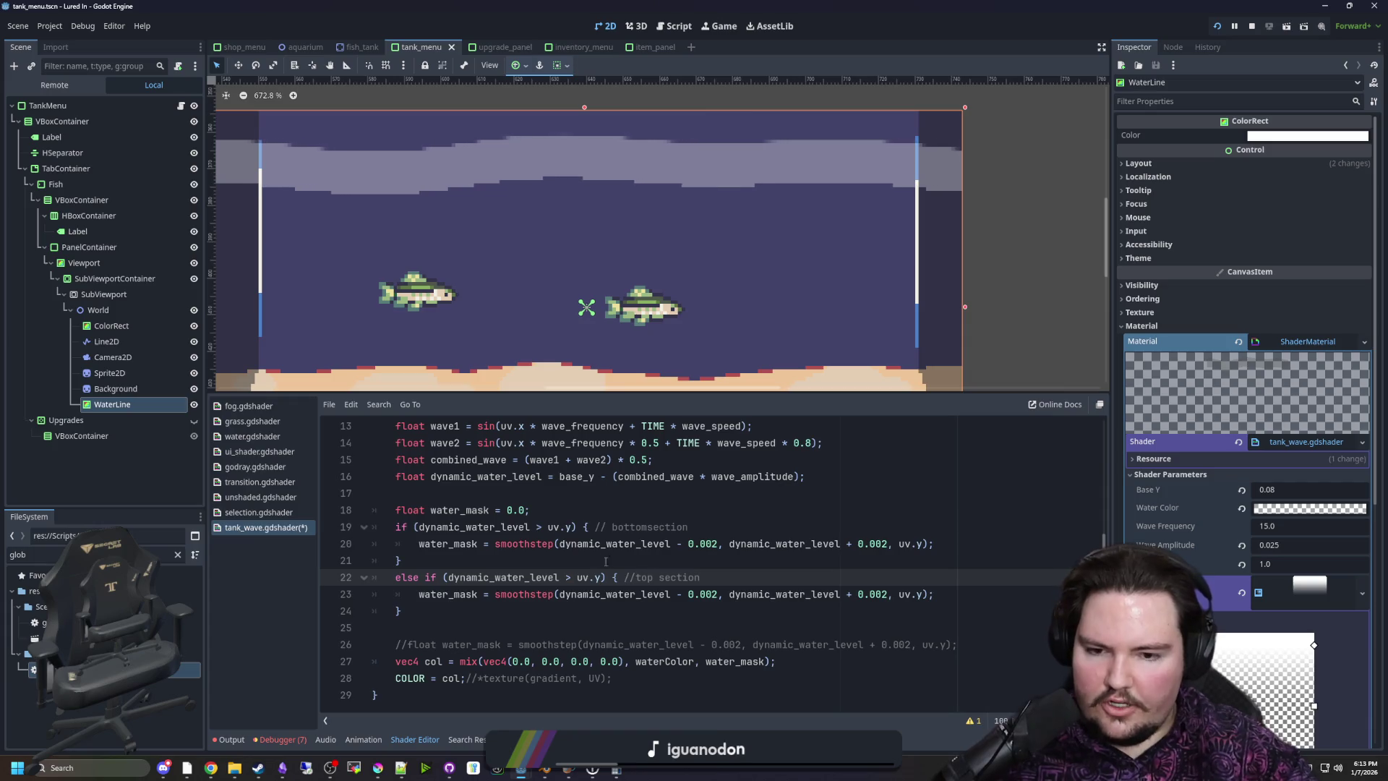
pyautogui.click(571, 527)
pyautogui.scroll(-2, 545, 193)
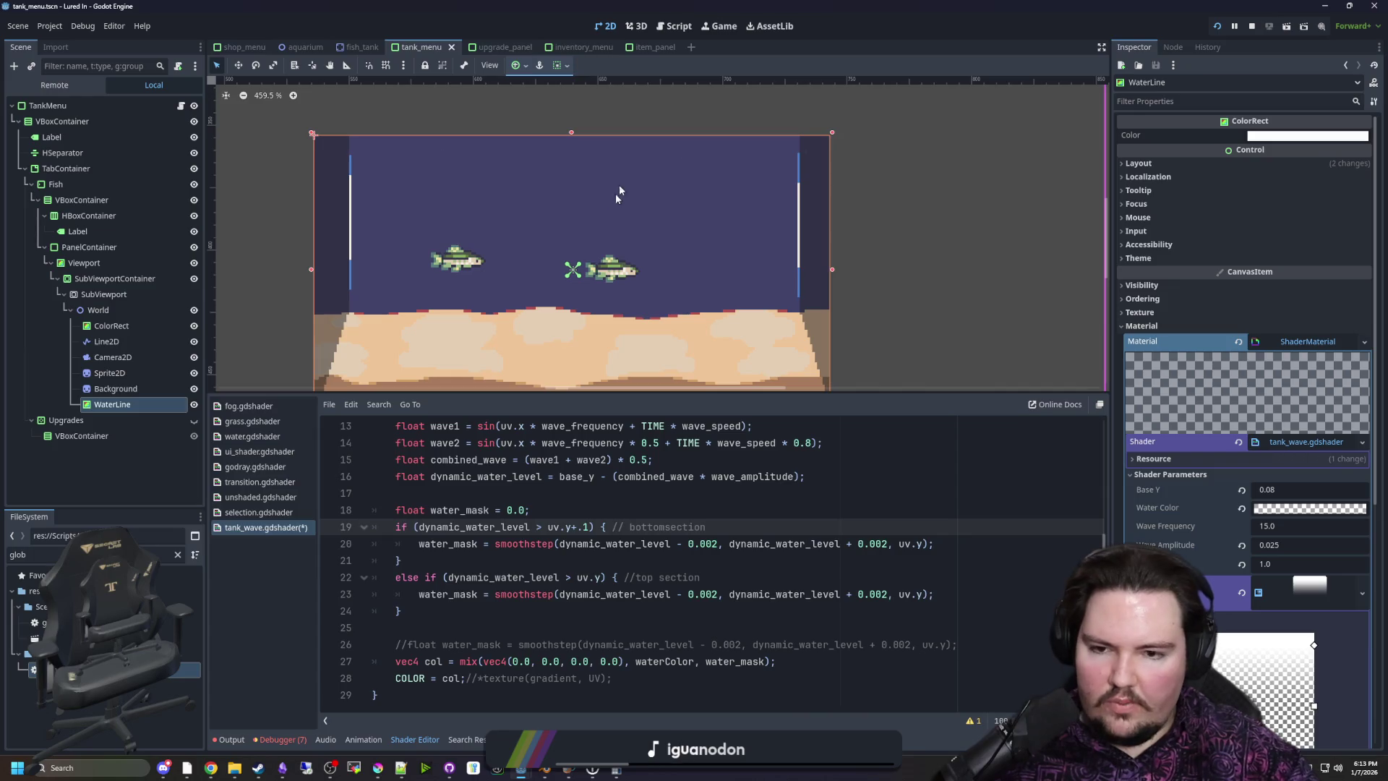
pyautogui.scroll(3, 591, 177)
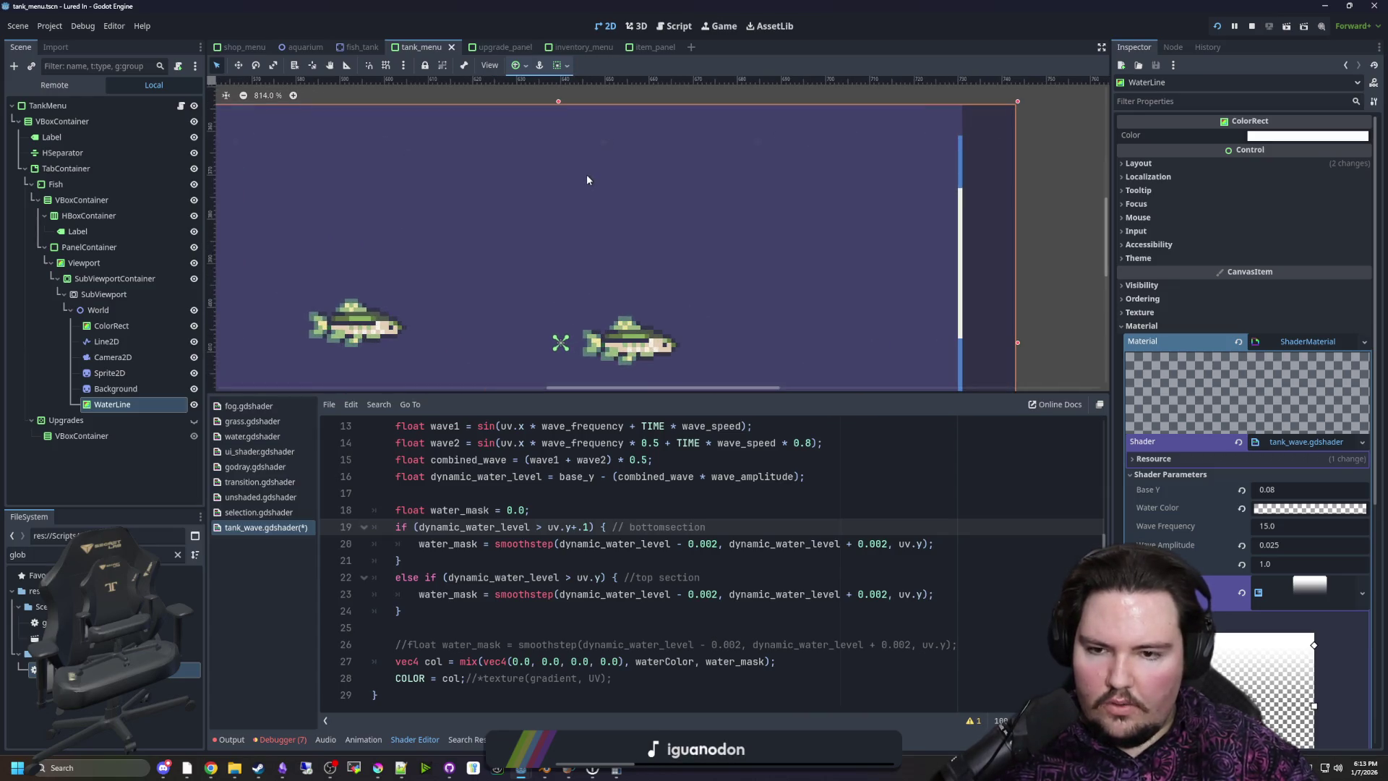
pyautogui.scroll(-1, 633, 185)
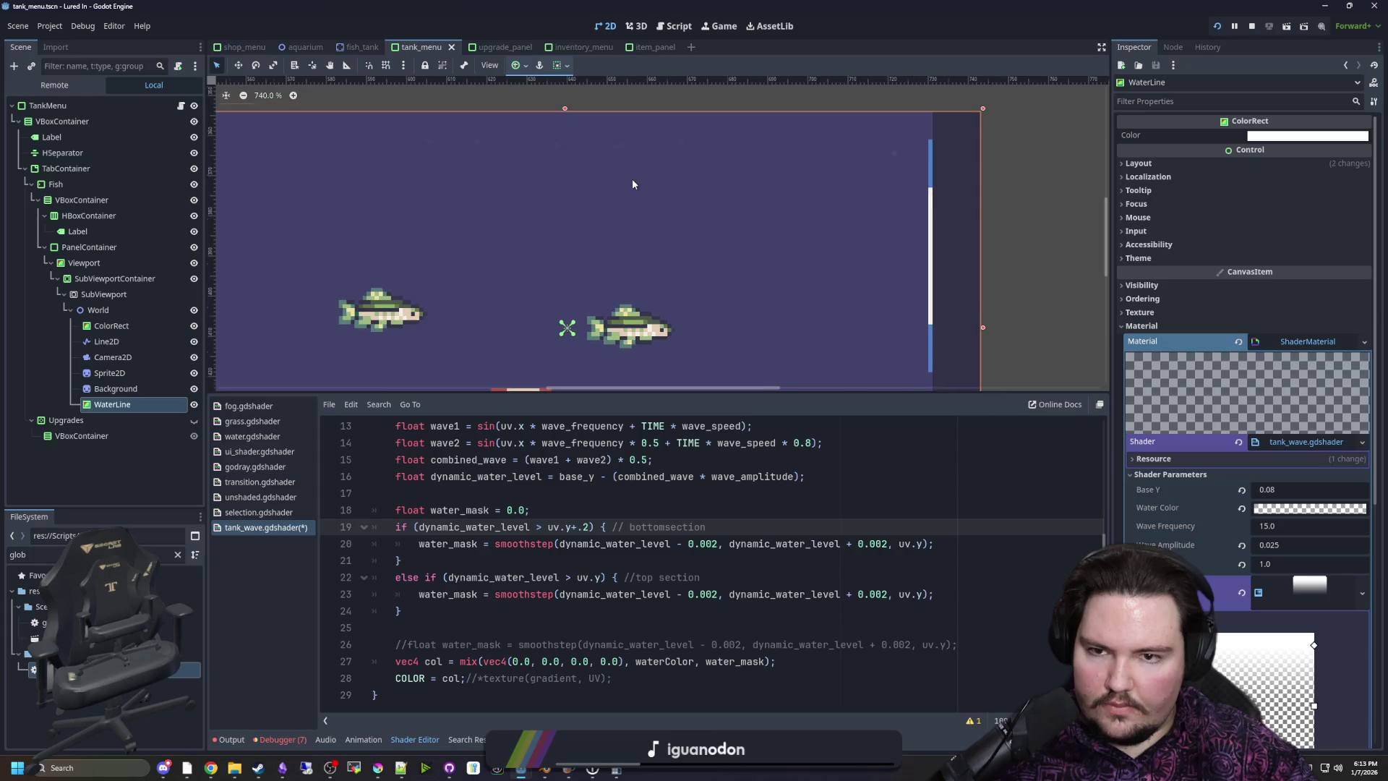
pyautogui.scroll(-3, 633, 184)
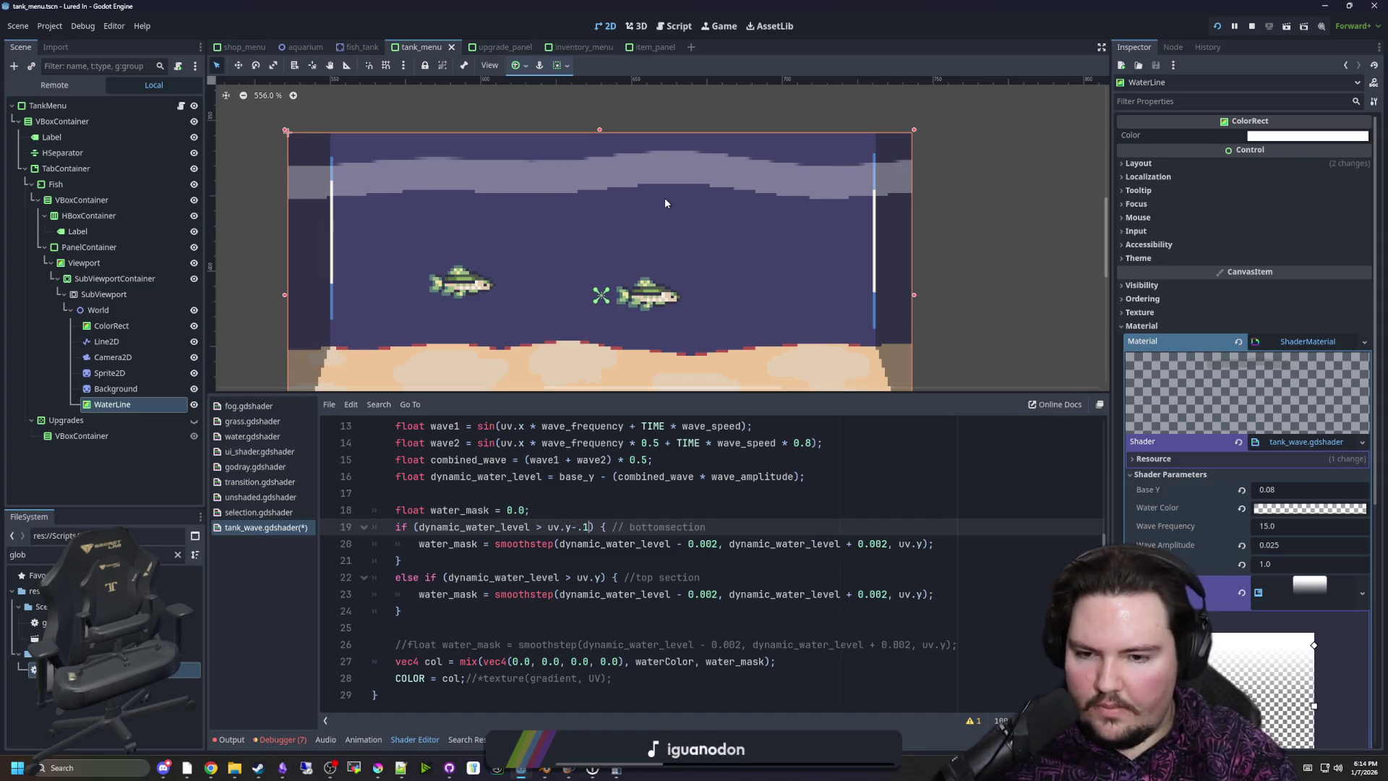
# Try offsets of .01 then .02 on line 19, settling on uv.y-.02 for a thin waterline
pyautogui.press('BackSpace')
pyautogui.write('01')
pyautogui.scroll(4, 600, 149)
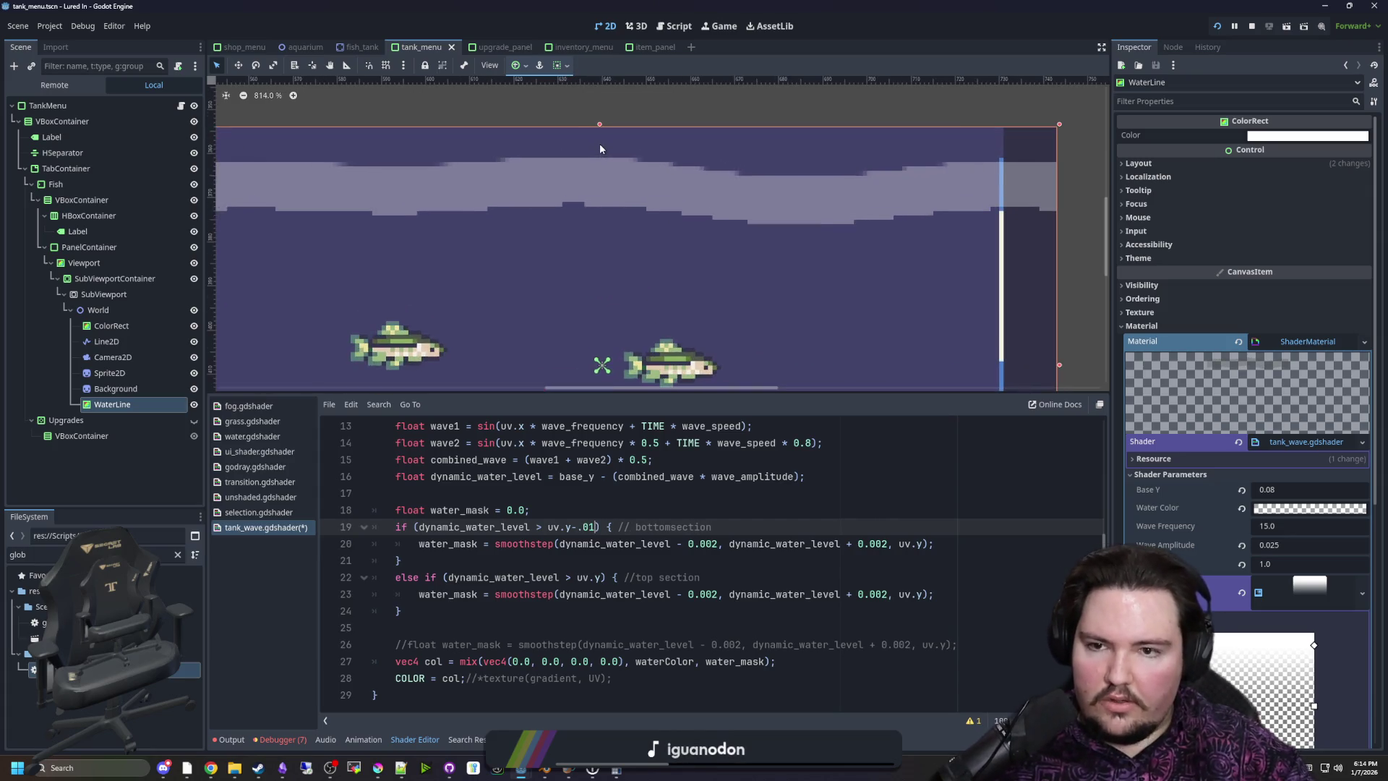
pyautogui.scroll(-4, 600, 148)
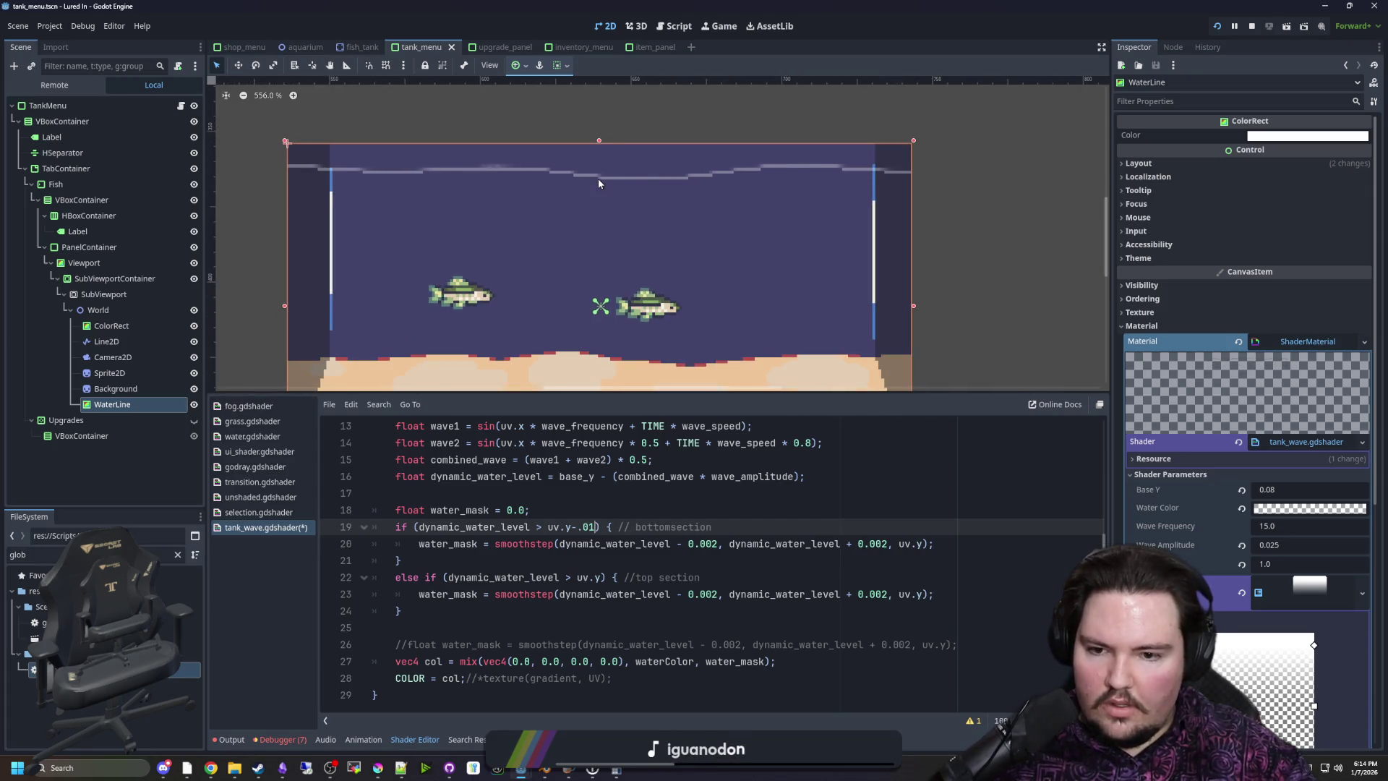
pyautogui.press('BackSpace')
pyautogui.write('2')
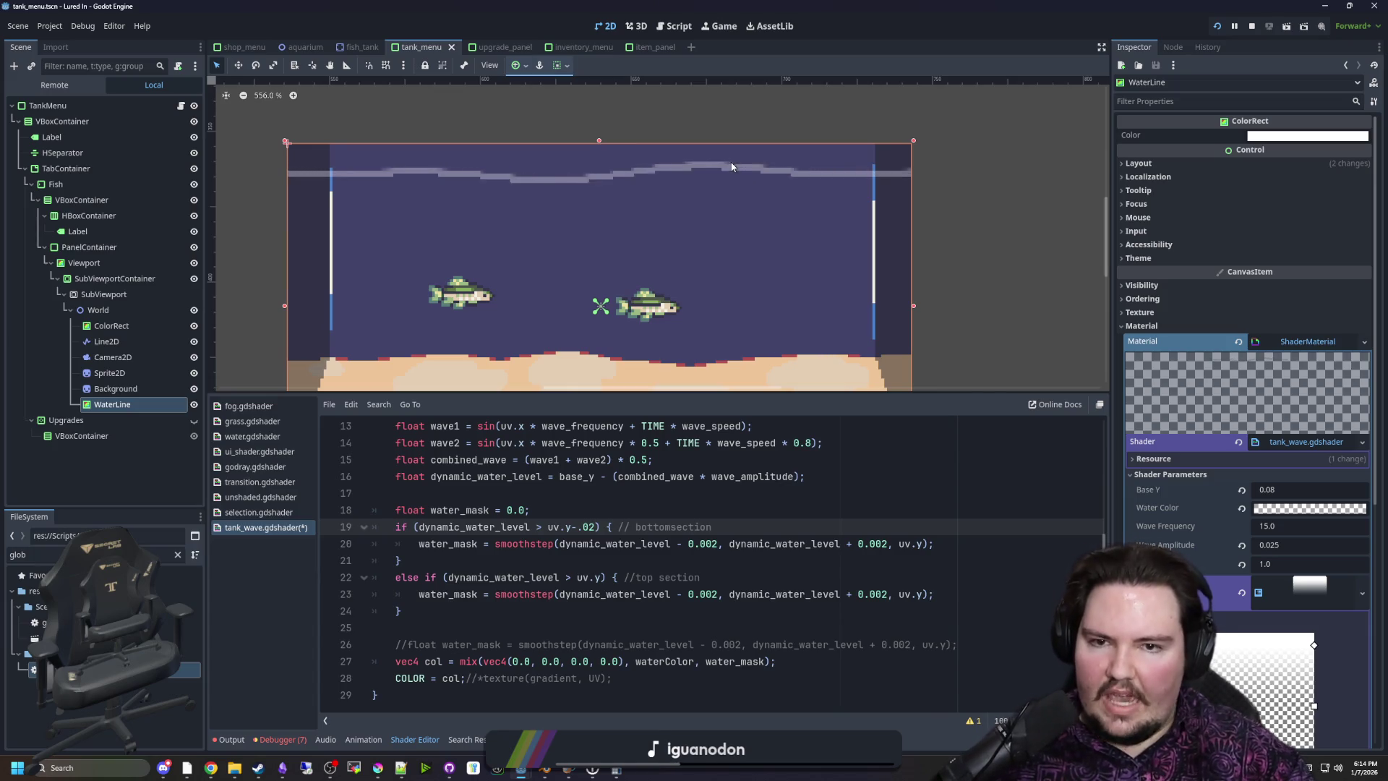
pyautogui.scroll(5, 669, 196)
pyautogui.scroll(-4, 670, 197)
pyautogui.scroll(8, 543, 185)
pyautogui.scroll(-2, 666, 202)
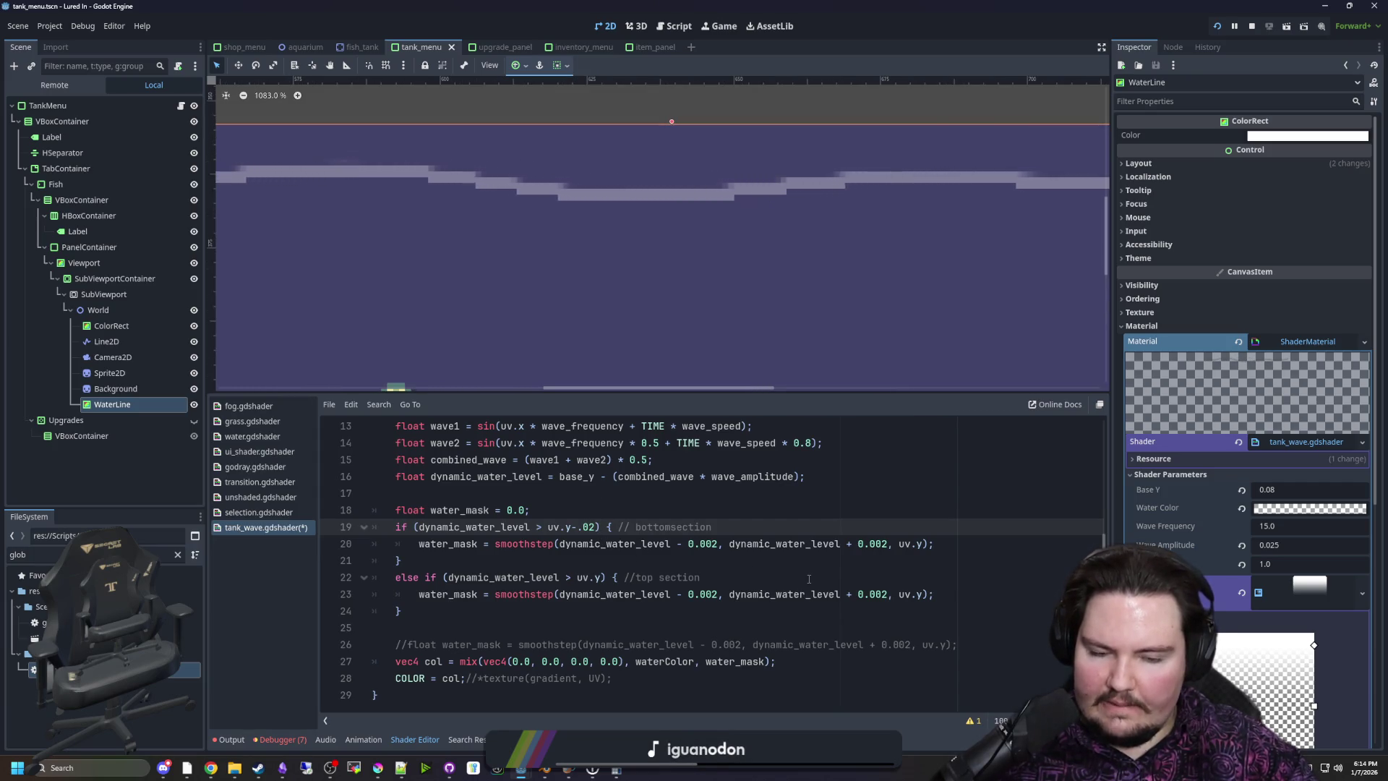
pyautogui.click(924, 544)
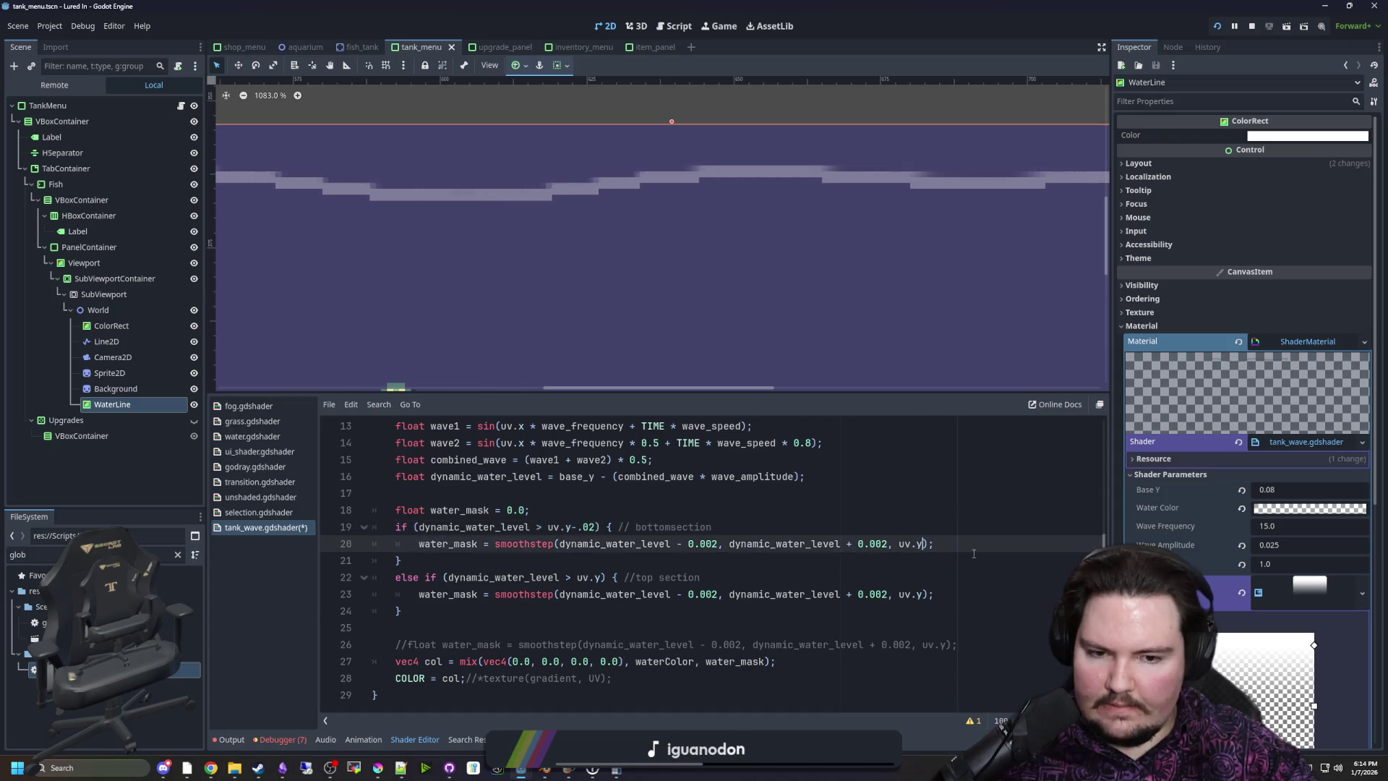
# Experiment with -.02 and +.02 offsets on line 20's smoothstep edges, previewing the wave
pyautogui.write('-.02')
pyautogui.click(915, 497)
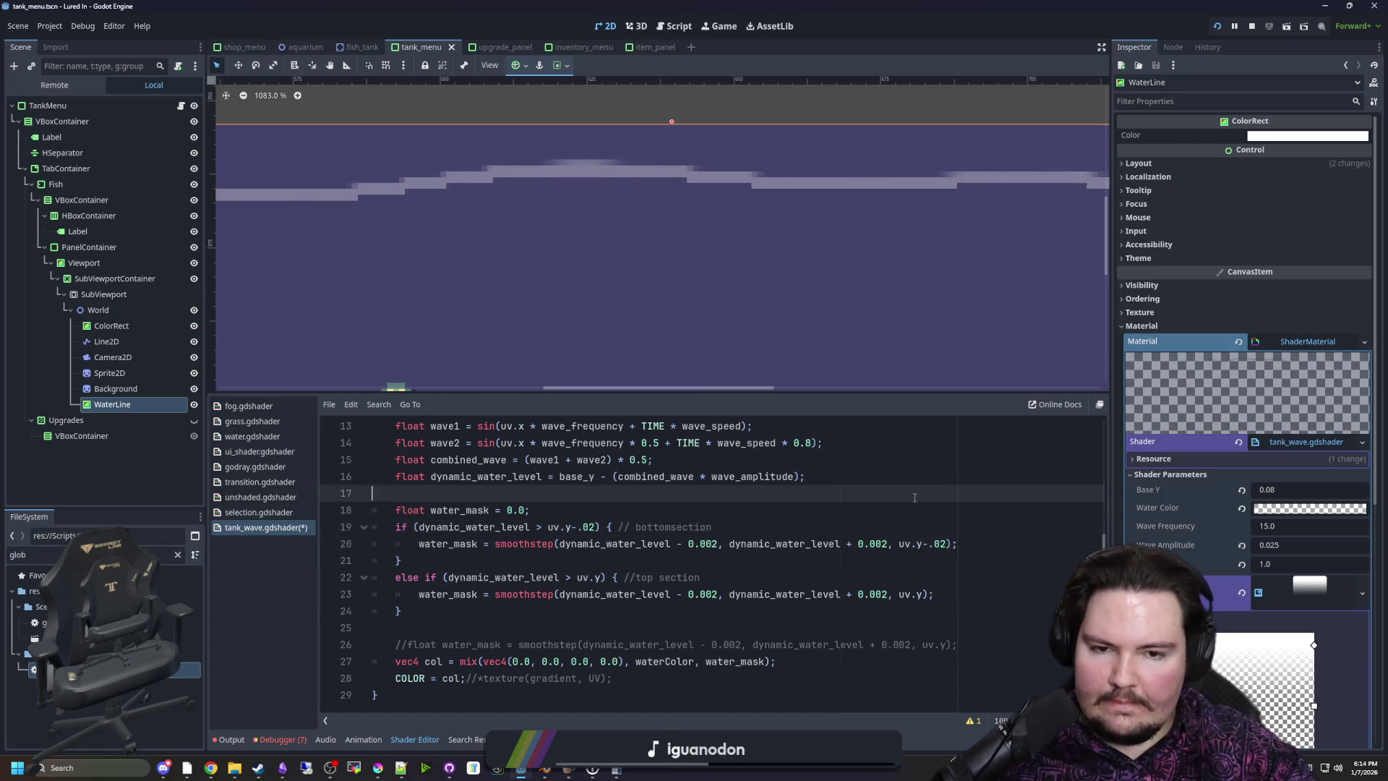
pyautogui.click(947, 543)
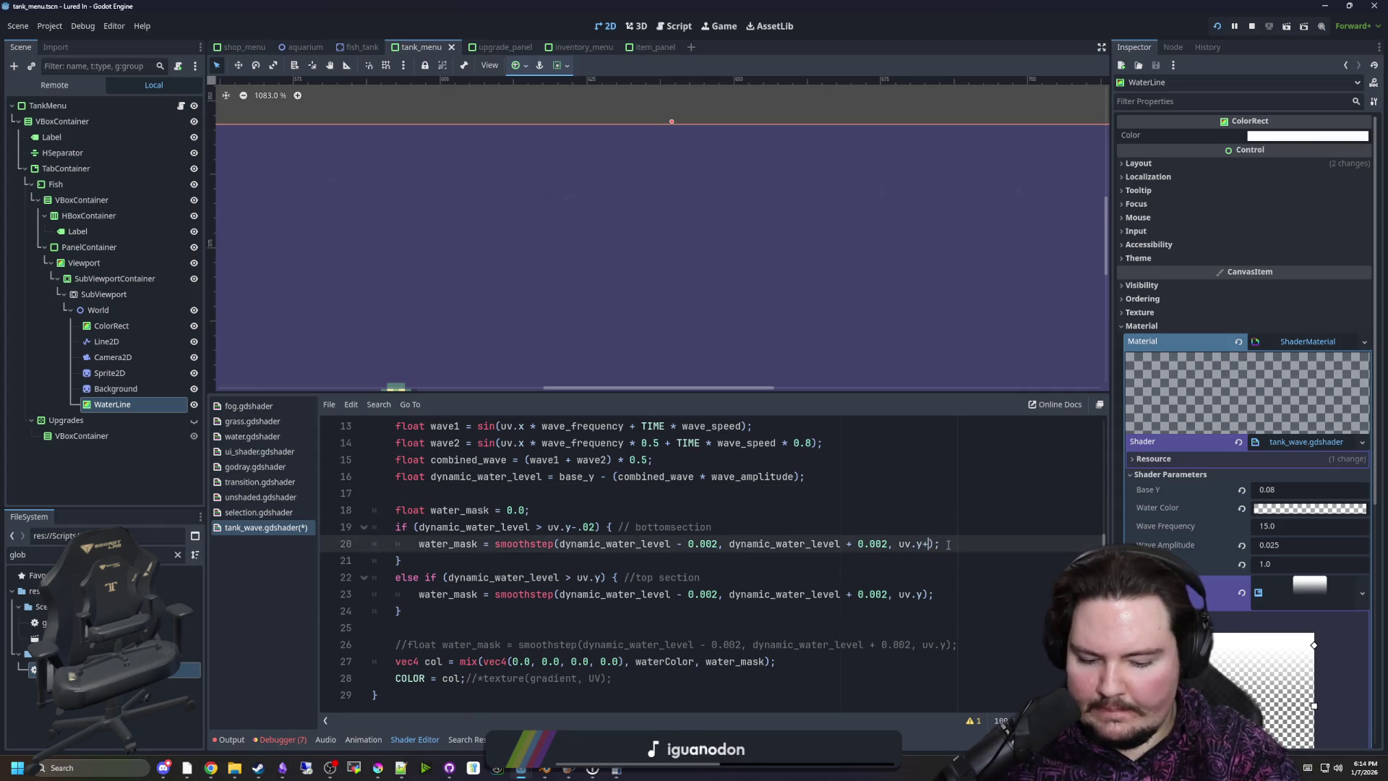
pyautogui.write('+')
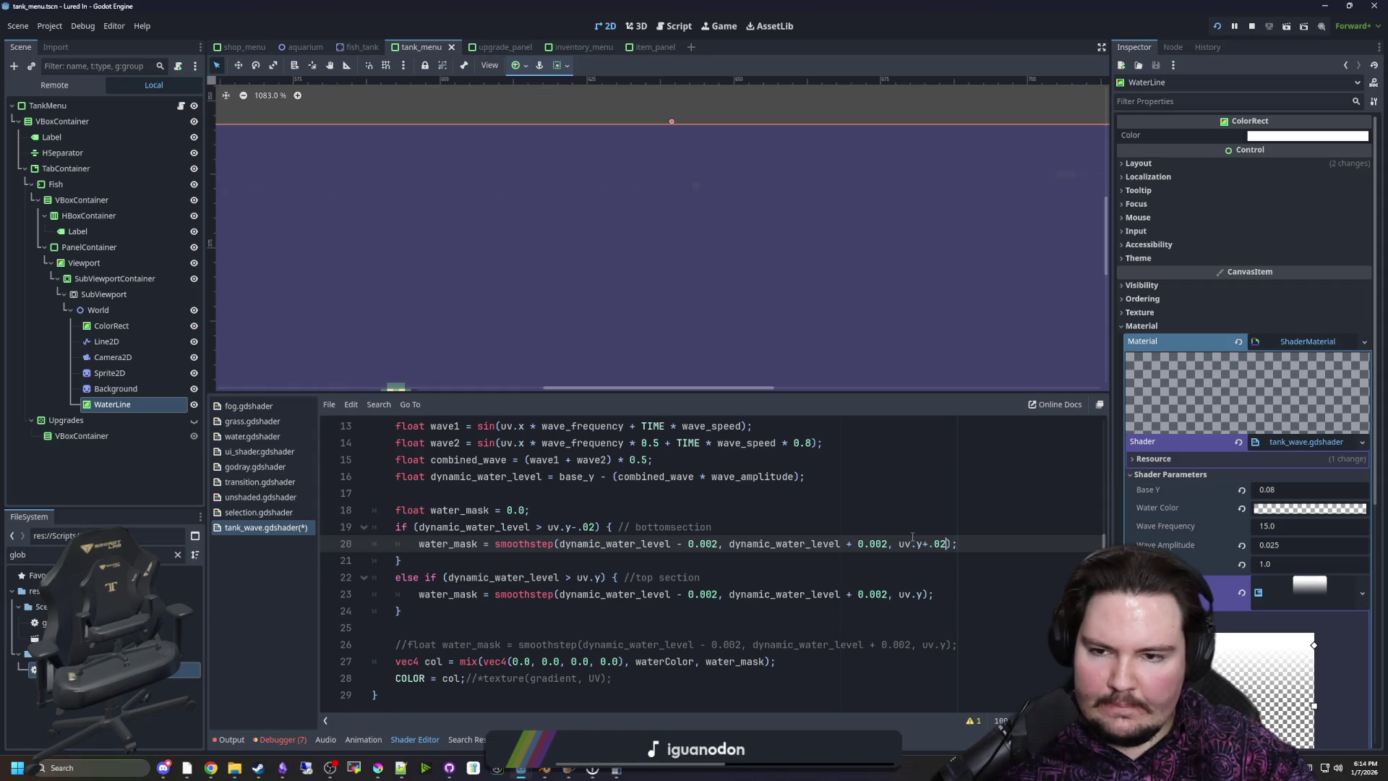
pyautogui.press('BackSpace')
pyautogui.press('BackSpace')
pyautogui.press('BackSpace')
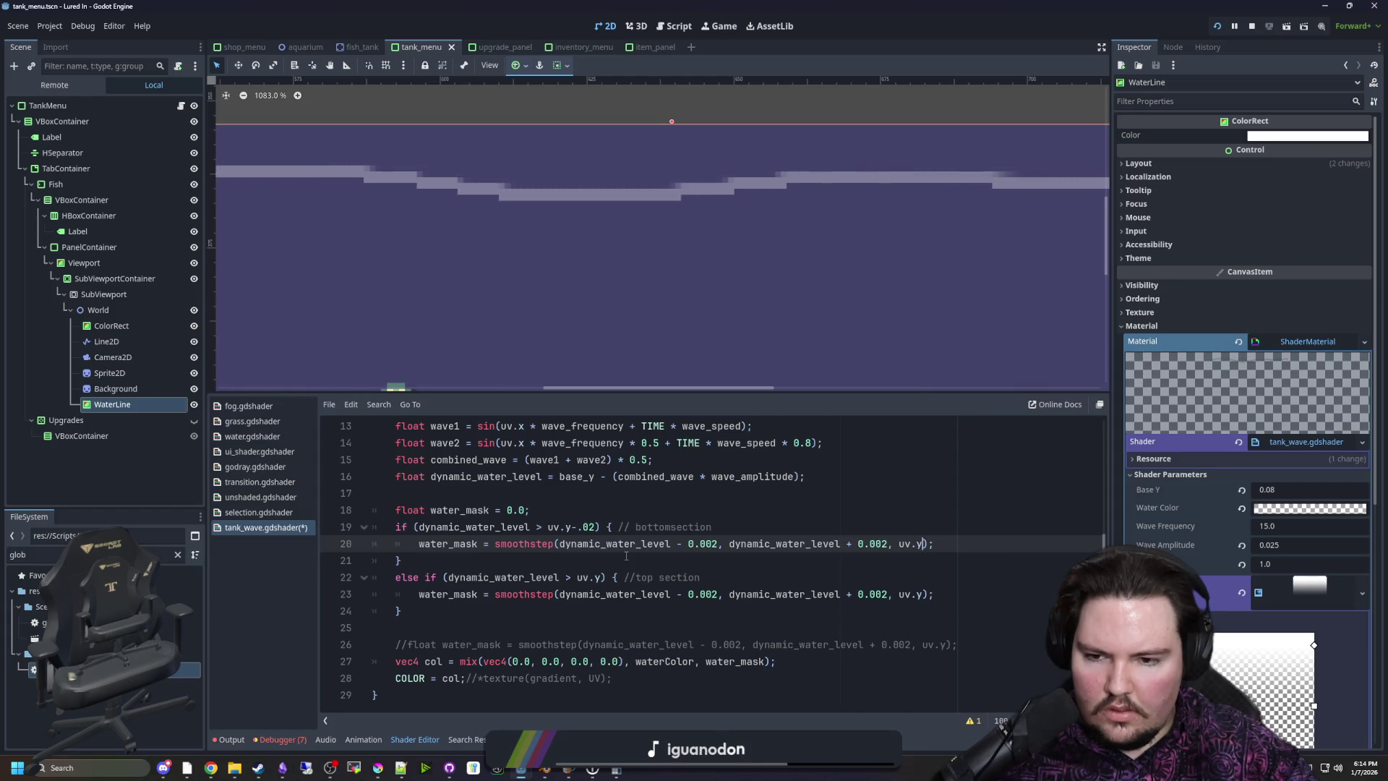
pyautogui.press('BackSpace')
pyautogui.write('+')
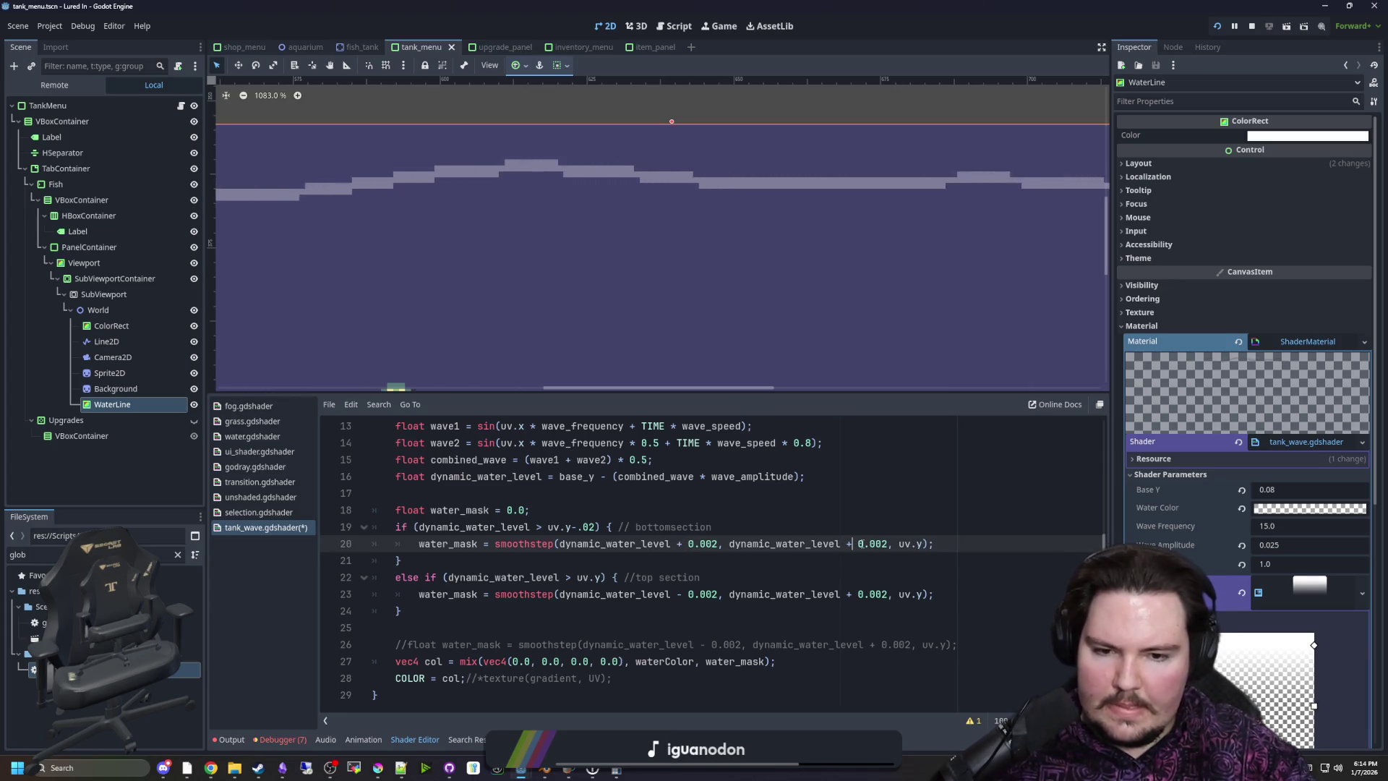
pyautogui.click(888, 510)
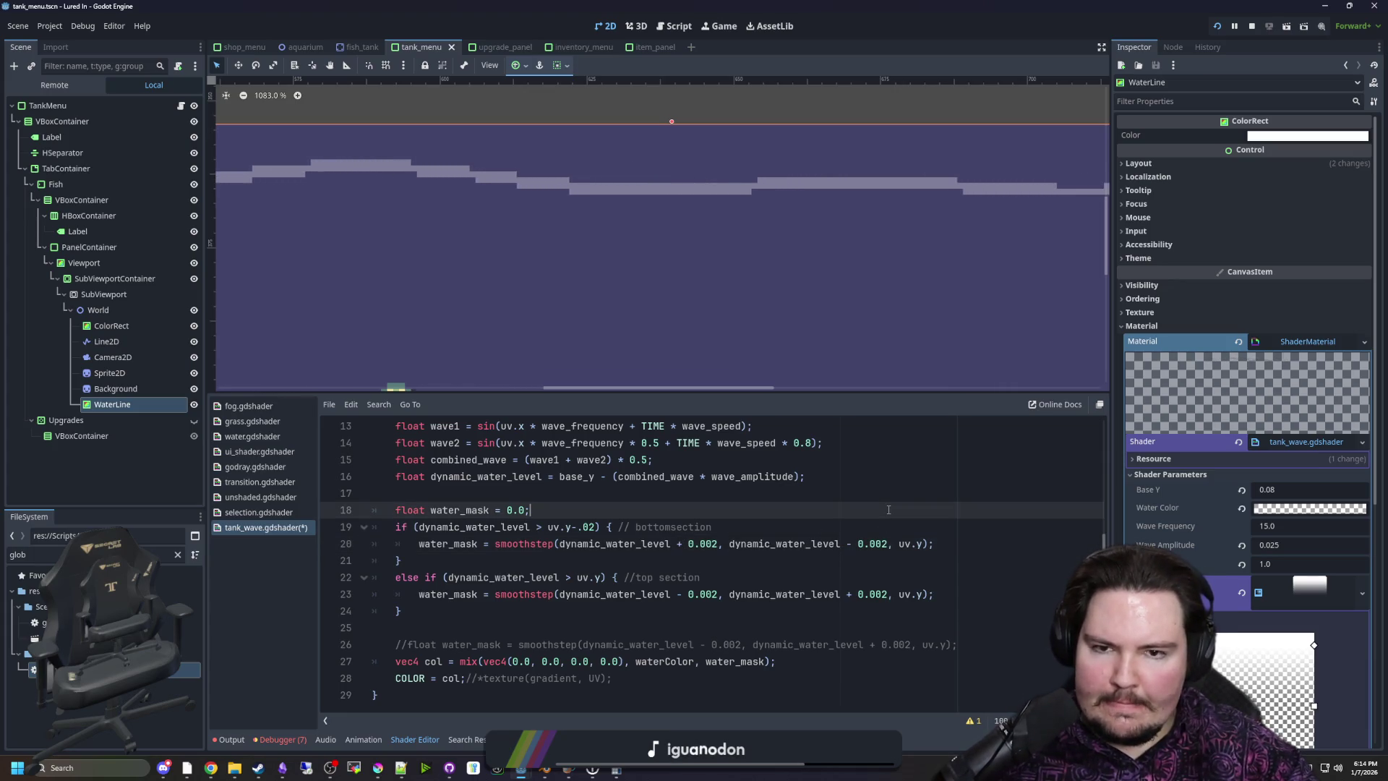
pyautogui.scroll(-1, 712, 292)
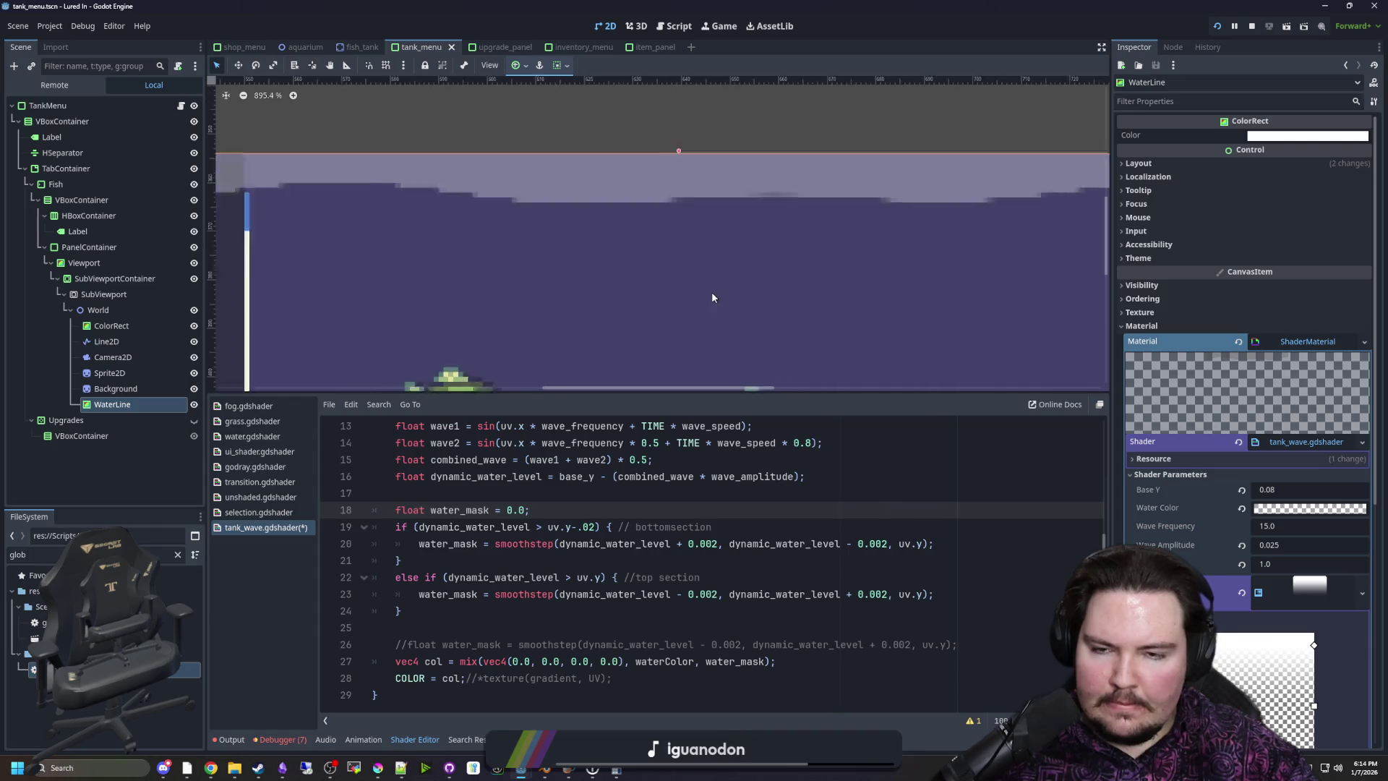
pyautogui.click(852, 544)
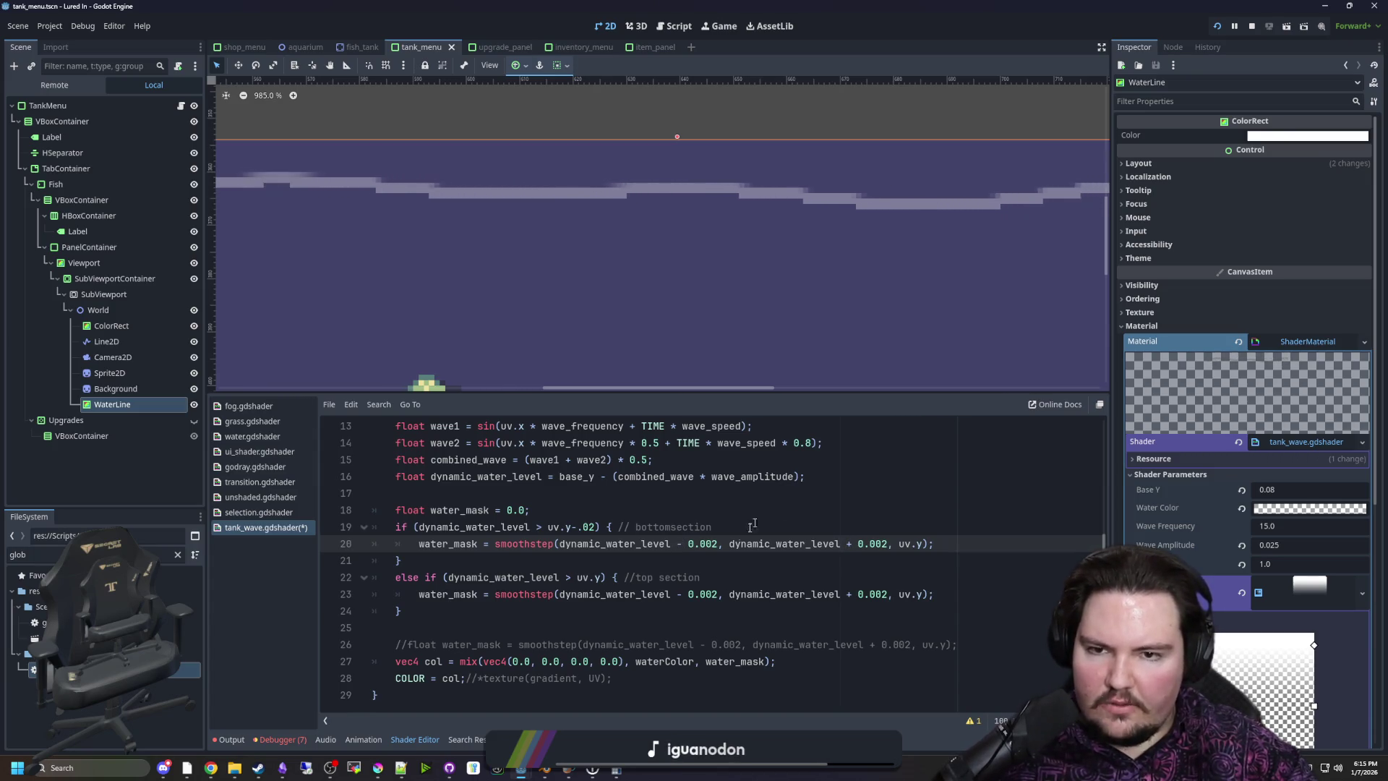
# Revert the smoothstep edges to their original values and save the shader
pyautogui.click(683, 594)
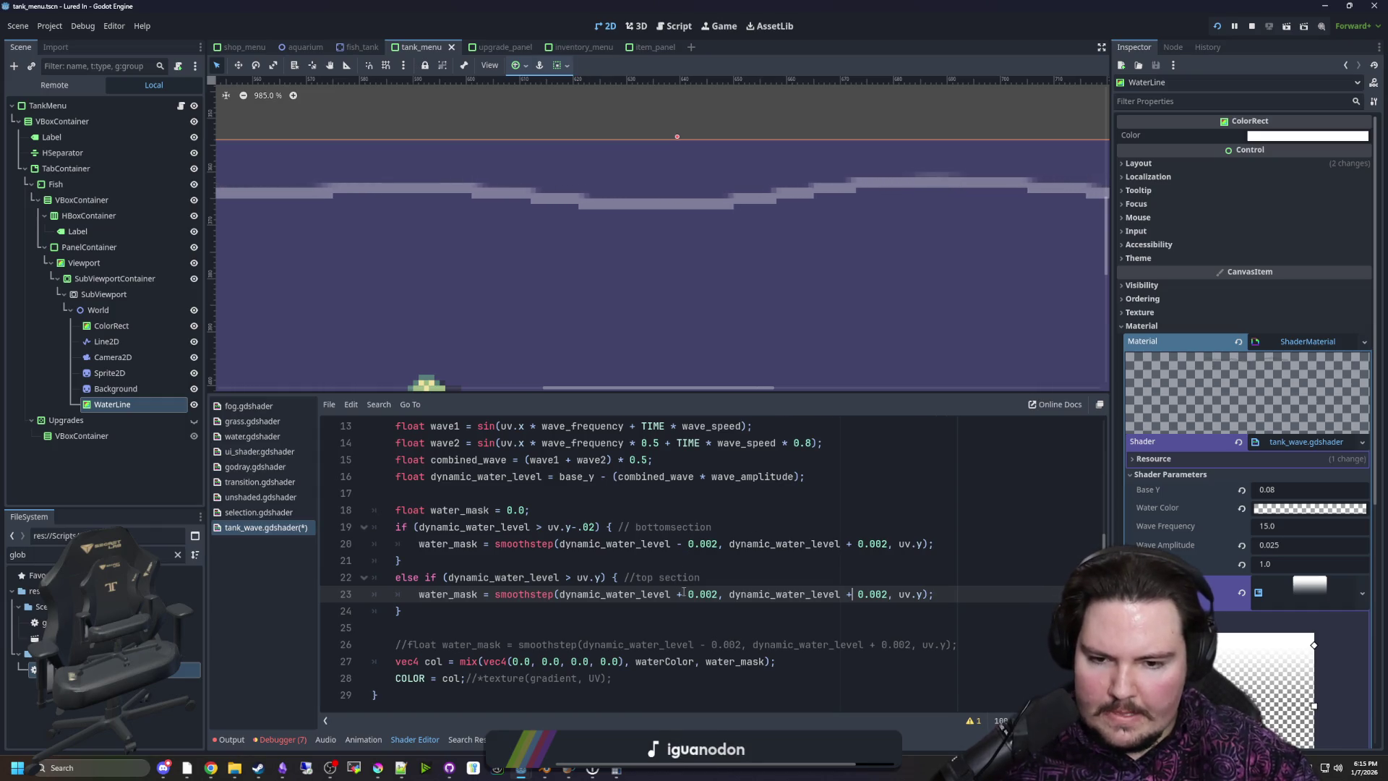
pyautogui.click(732, 578)
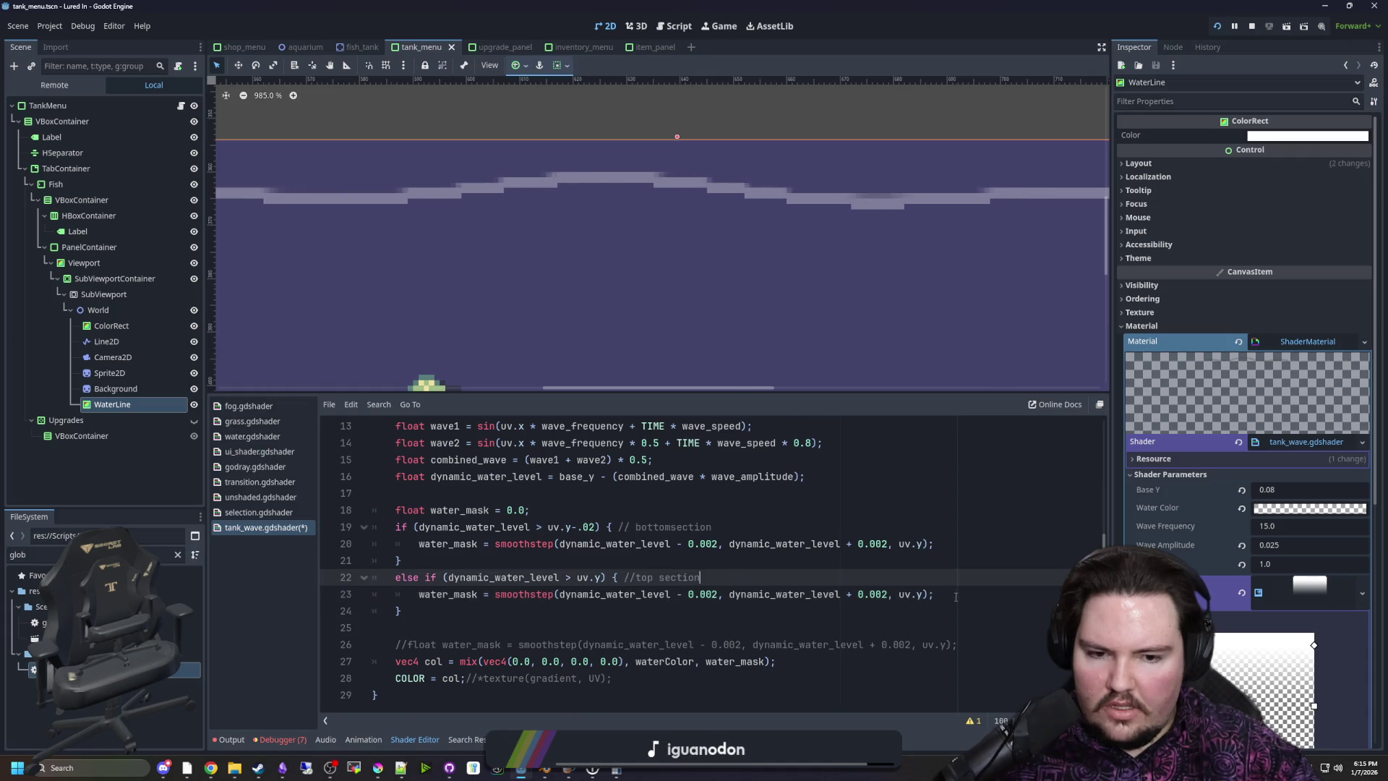
pyautogui.moveTo(768, 594); pyautogui.dragTo(445, 594)
pyautogui.click(523, 560)
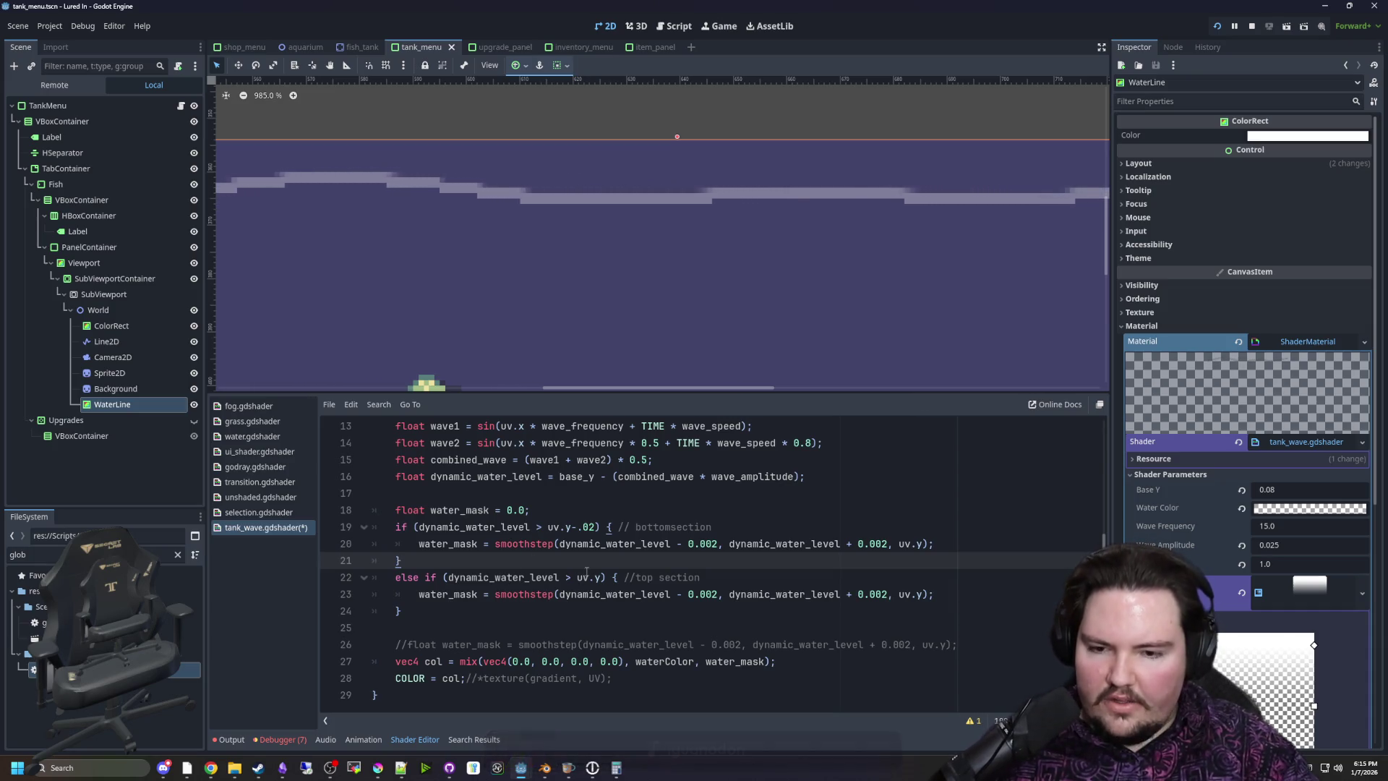
pyautogui.hotkey('ctrl', 's')
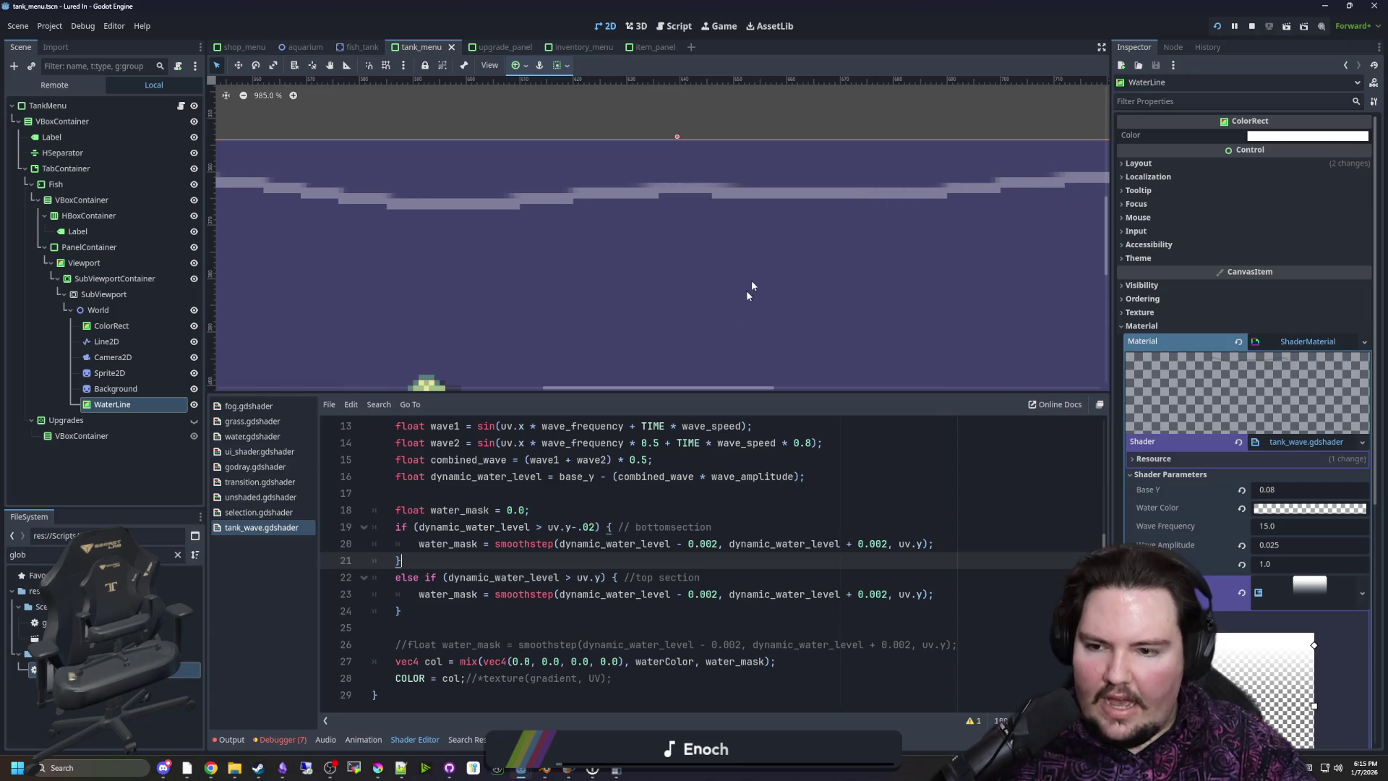
# Rename the comments to 'bottom_section' on the else-if branch and 'topsection' on line 19
pyautogui.scroll(-6, 734, 317)
pyautogui.scroll(4, 450, 197)
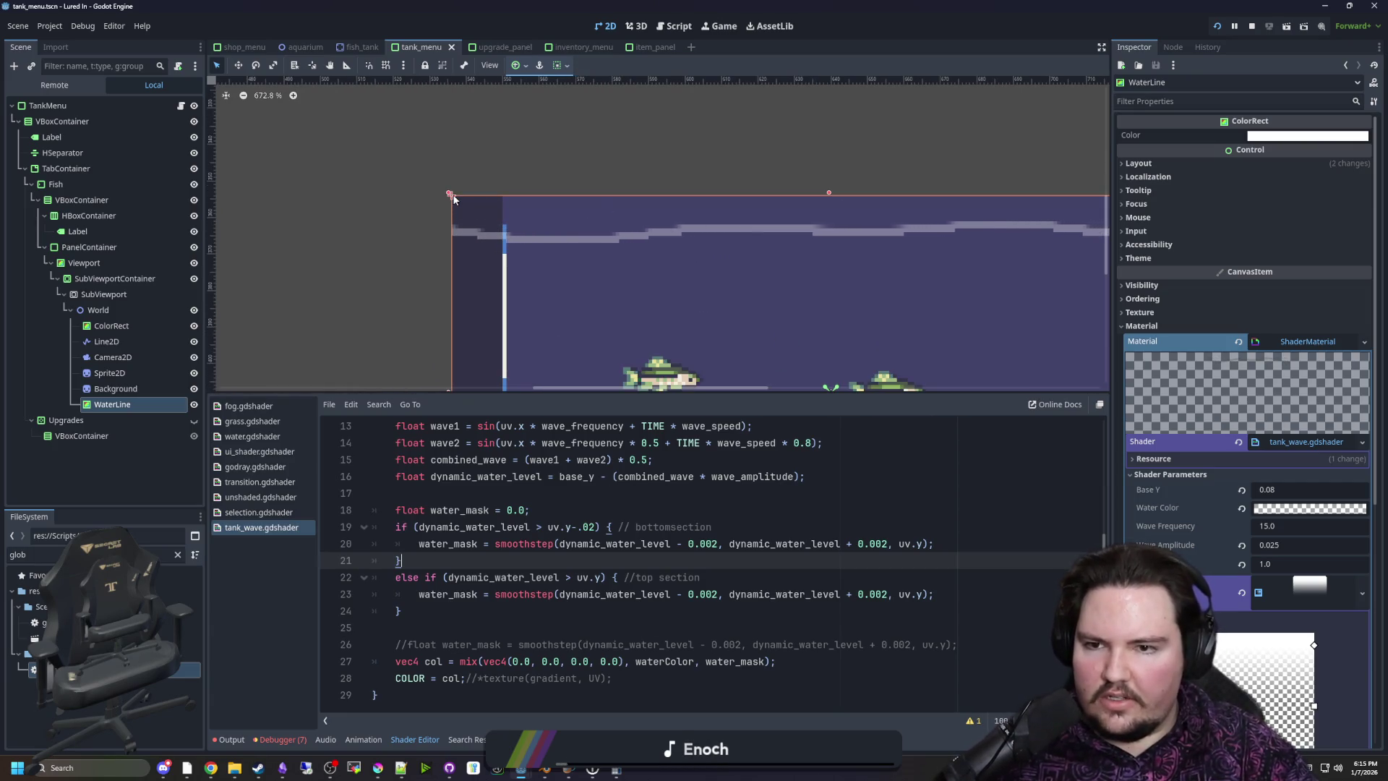
pyautogui.scroll(3, 969, 262)
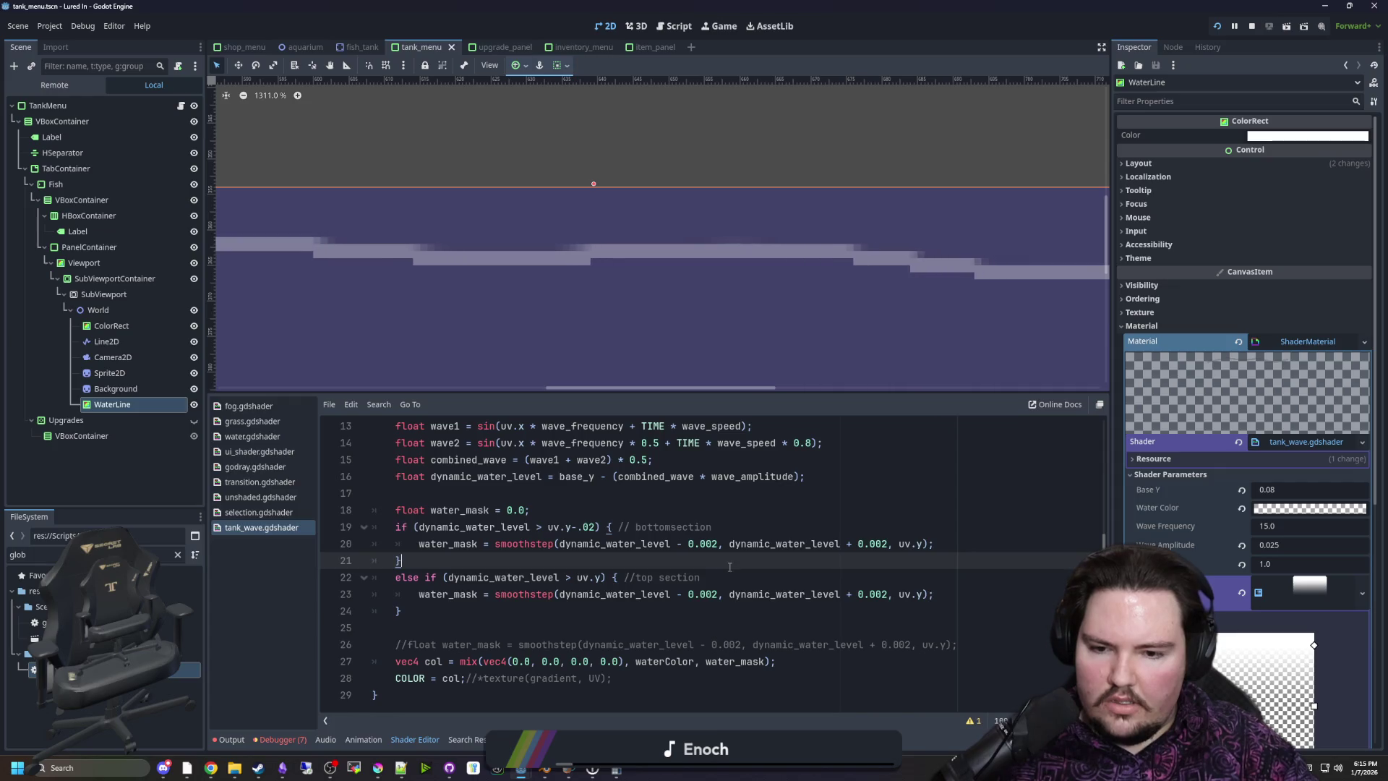
pyautogui.moveTo(729, 575); pyautogui.dragTo(644, 575)
pyautogui.write('bottom_section')
pyautogui.doubleClick(669, 525)
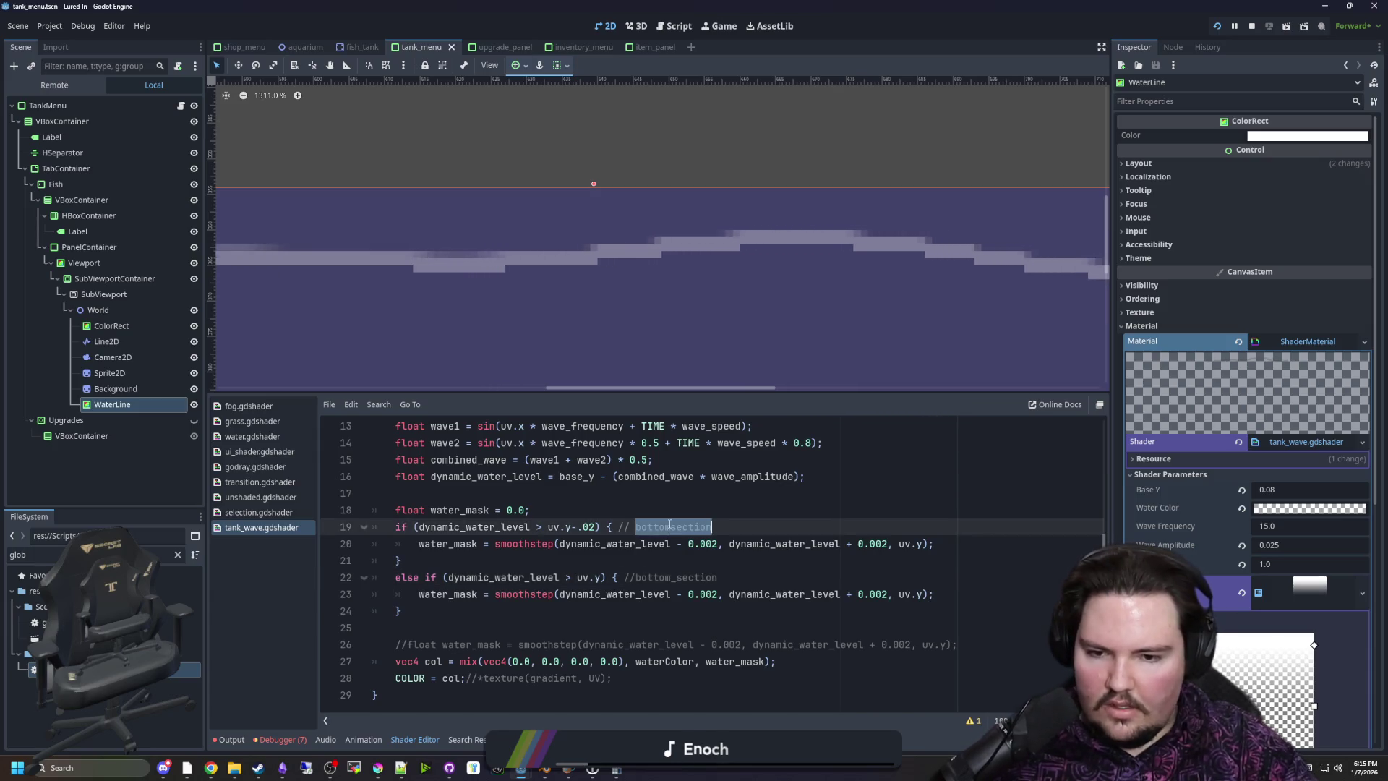
pyautogui.write('top')
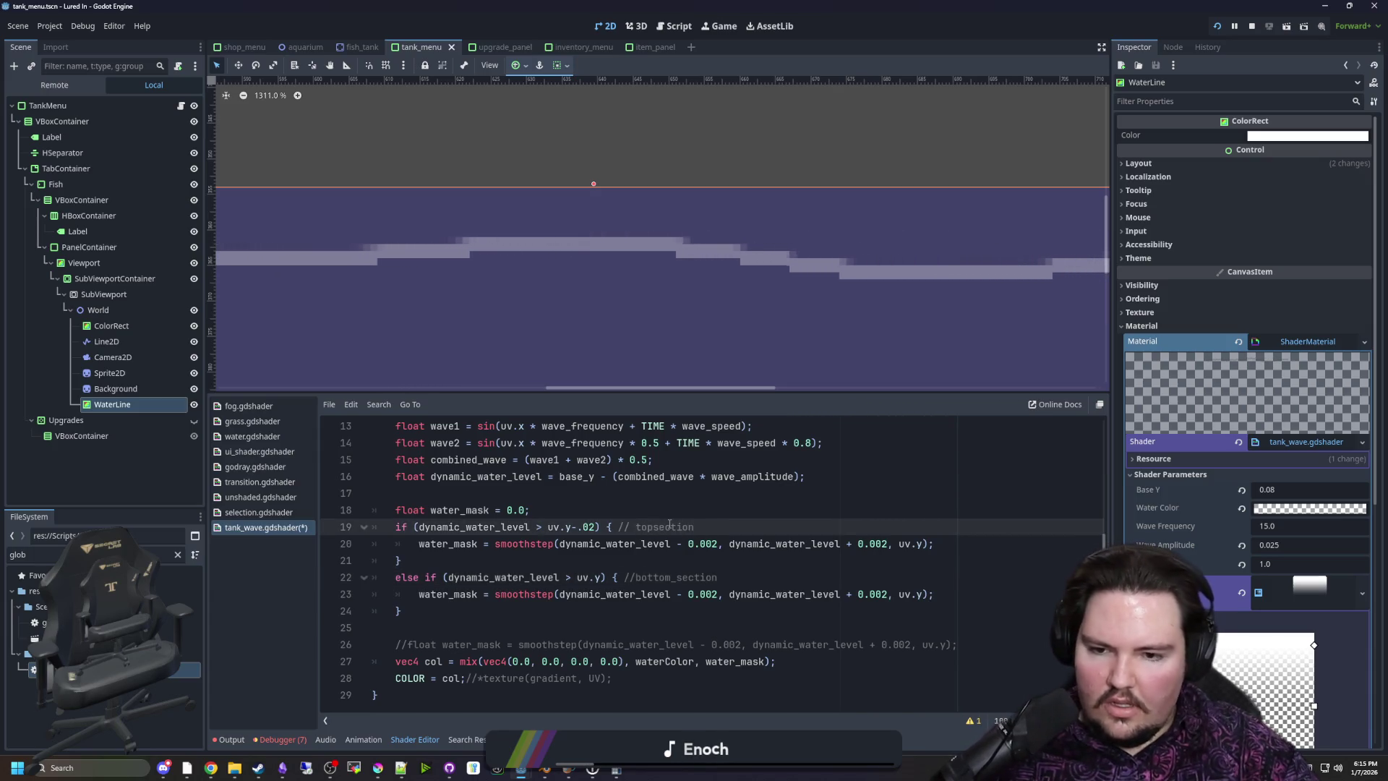
pyautogui.press('Up')
pyautogui.scroll(-4, 607, 250)
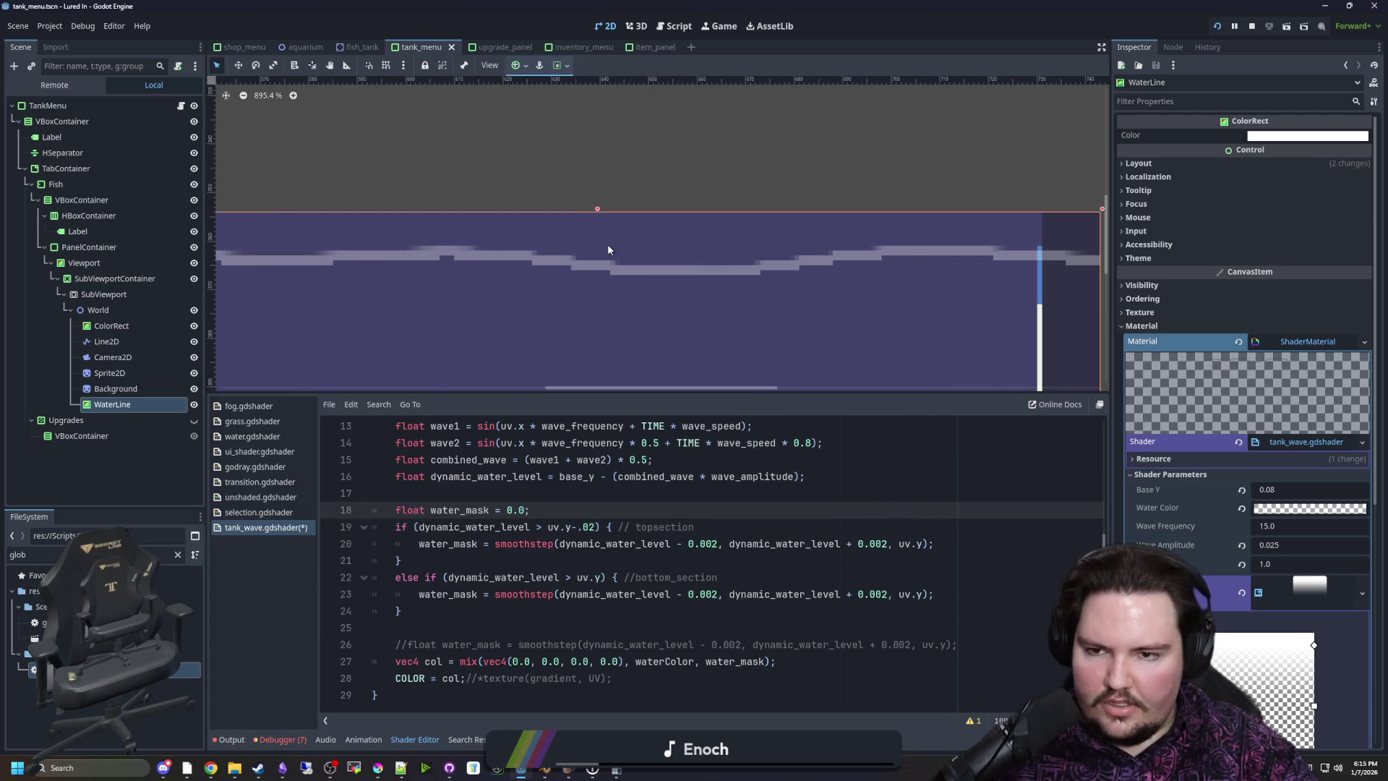
pyautogui.scroll(2, 562, 353)
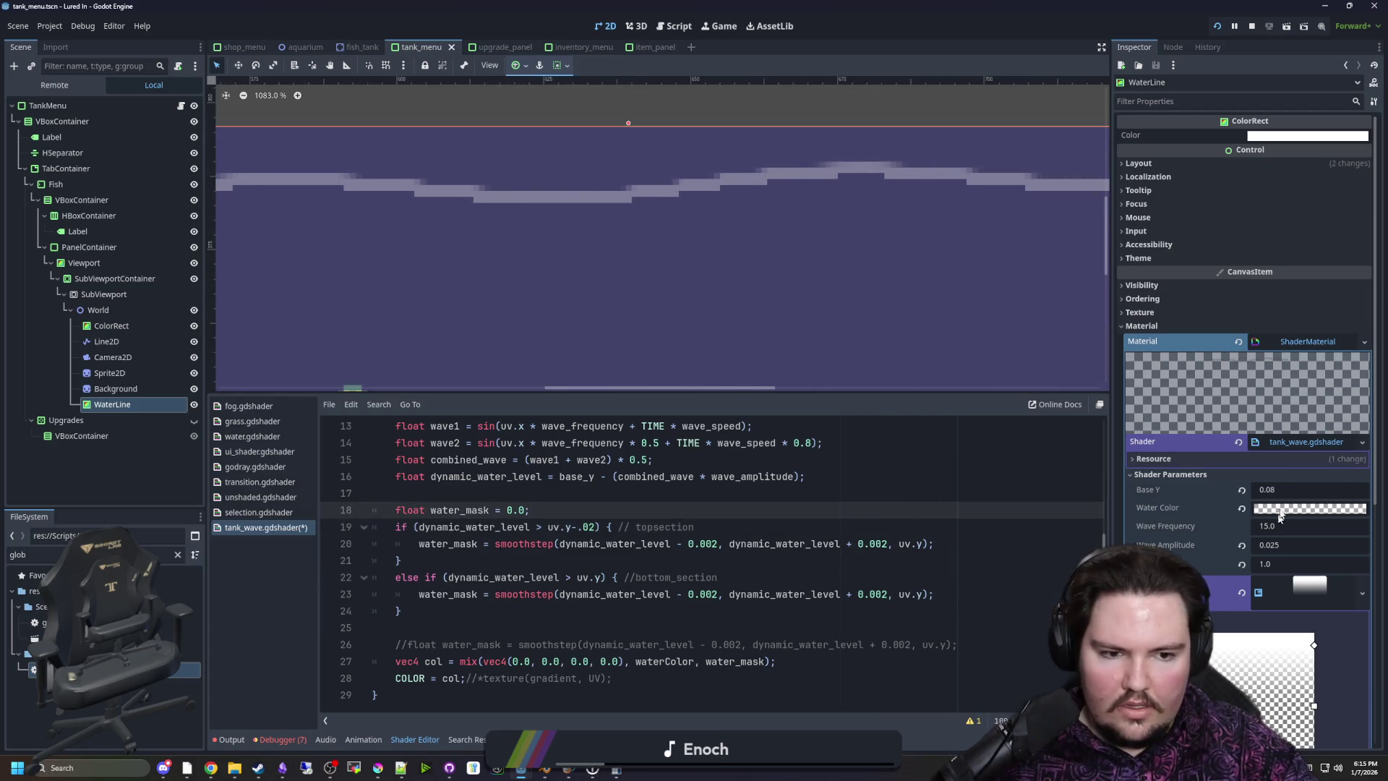
# Try Base Y shader parameter values of 0.5 and 0.9
pyautogui.doubleClick(1277, 490)
pyautogui.write('0.5')
pyautogui.press('Return')
pyautogui.scroll(-5, 584, 150)
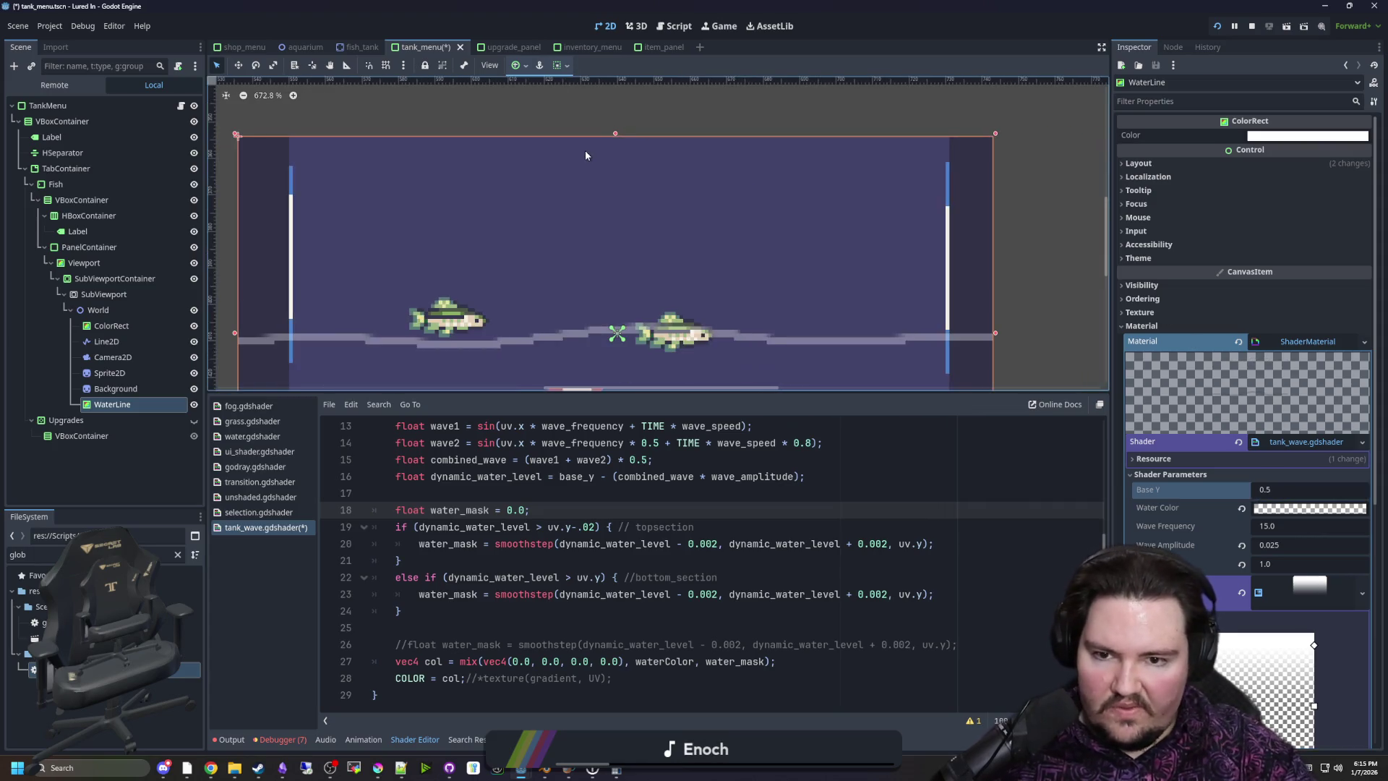
pyautogui.scroll(5, 596, 333)
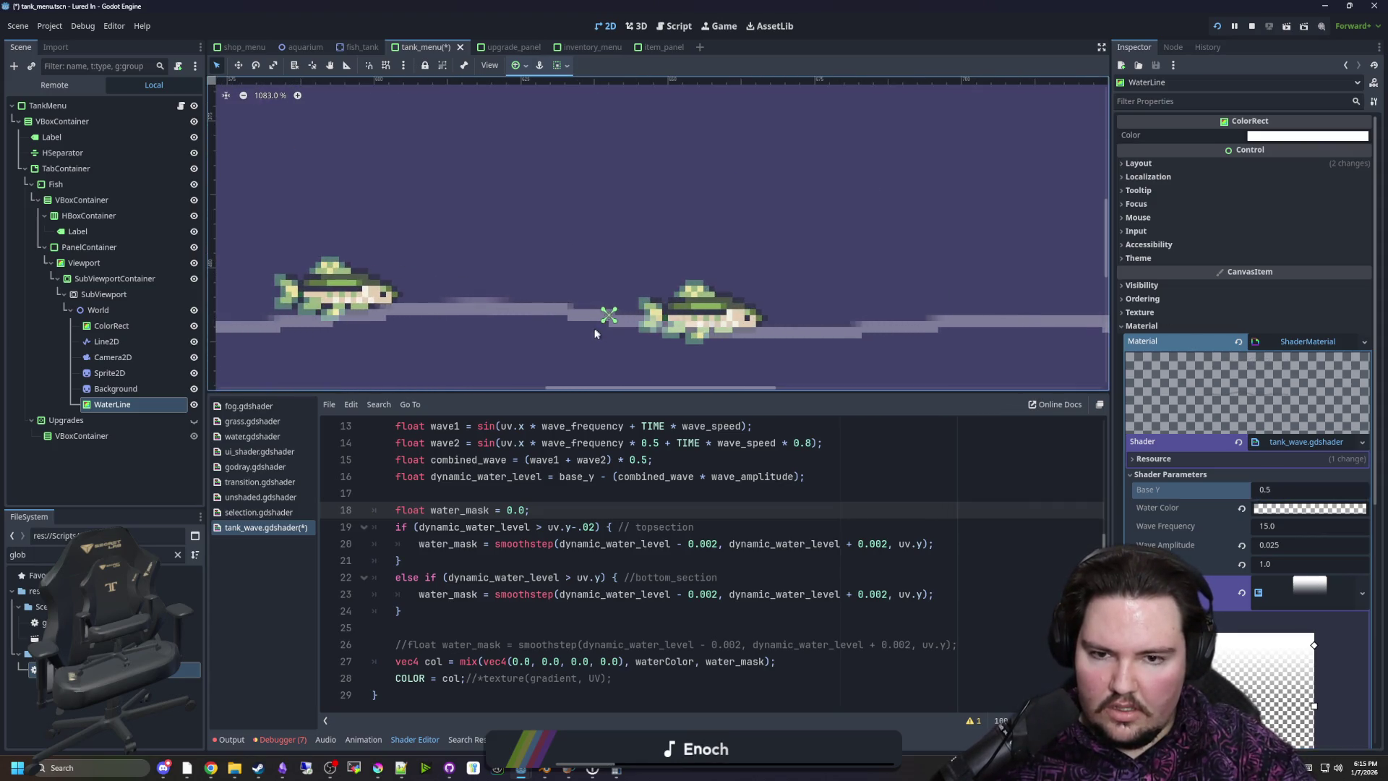
pyautogui.scroll(-3, 592, 331)
pyautogui.click(1276, 489)
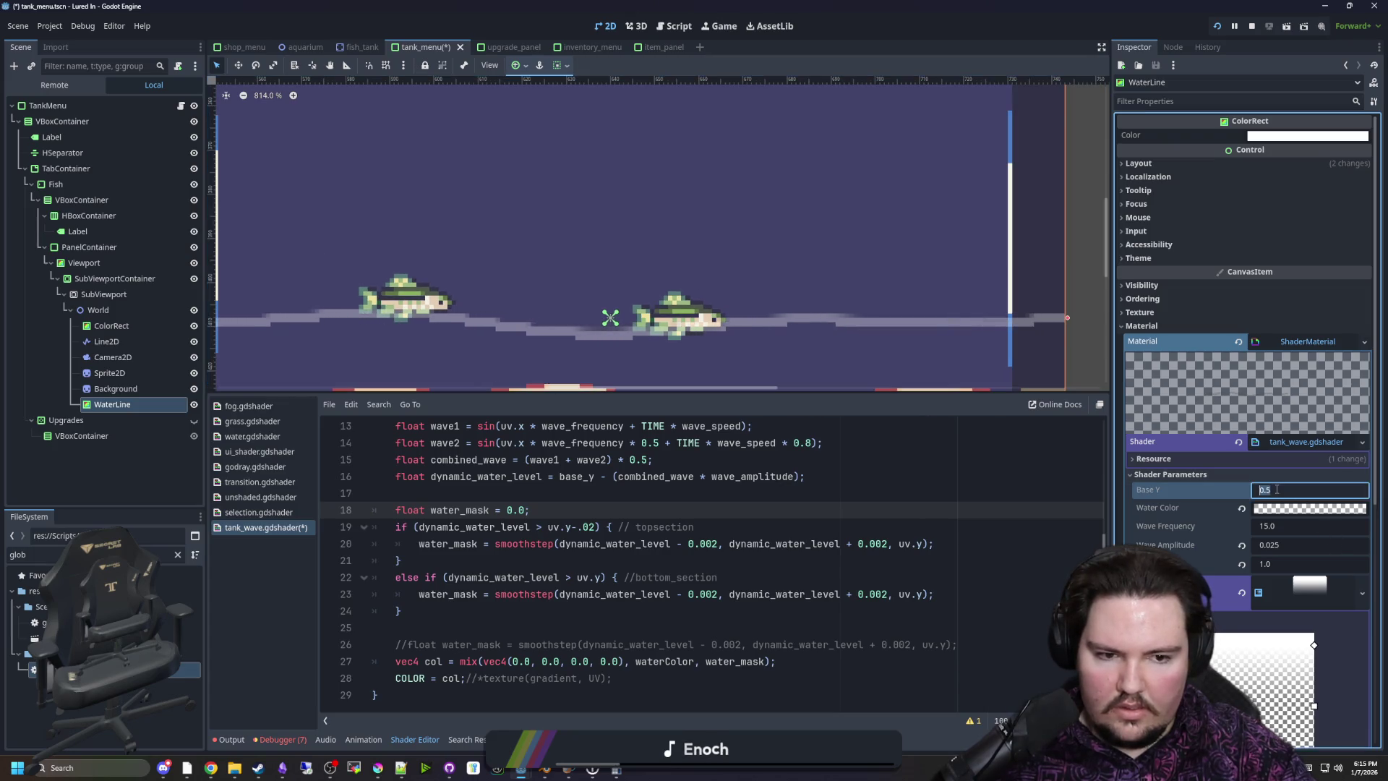
pyautogui.write('0.9')
pyautogui.press('Return')
# Try Base Y values of 0.8 and -0.8
pyautogui.scroll(-5, 665, 237)
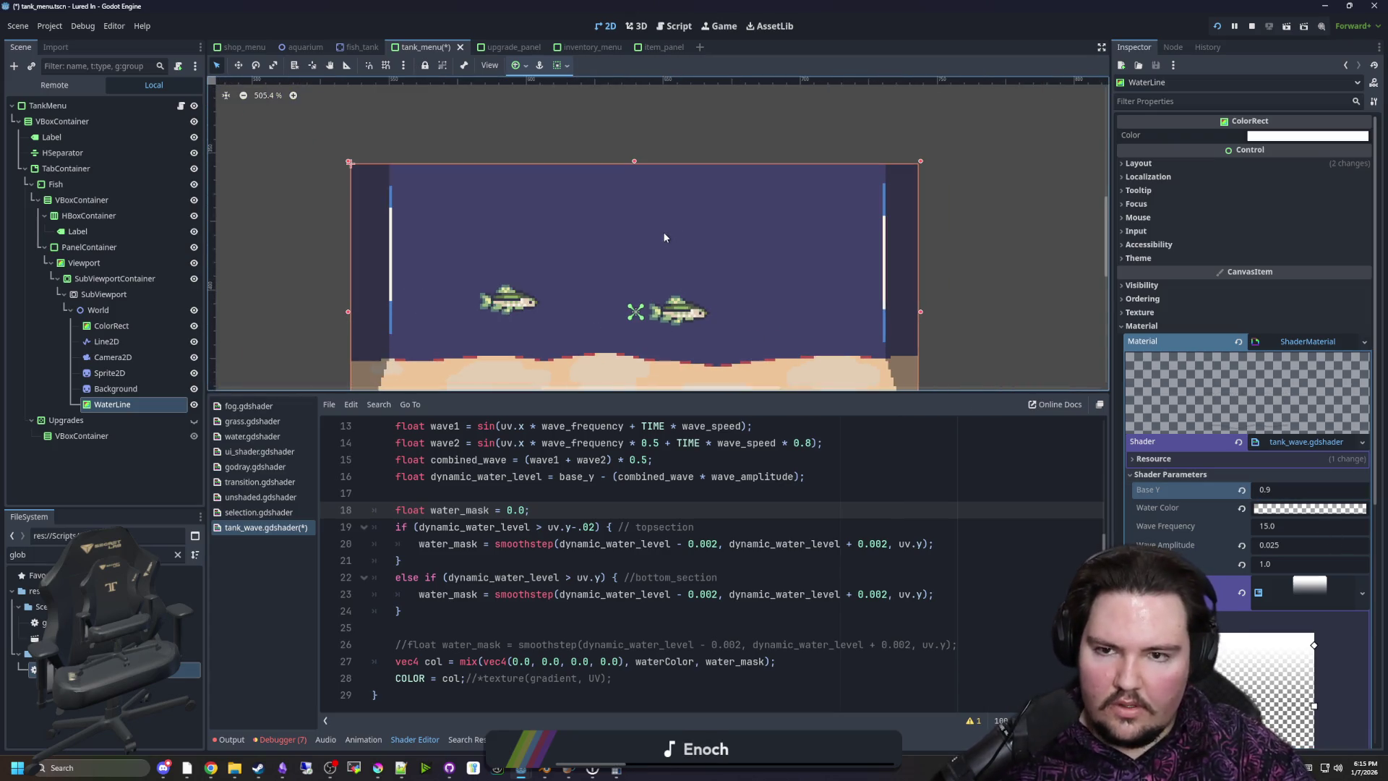
pyautogui.click(1292, 487)
pyautogui.press('Return')
pyautogui.scroll(-3, 632, 266)
pyautogui.click(1285, 488)
pyautogui.write('-0.8')
pyautogui.press('Return')
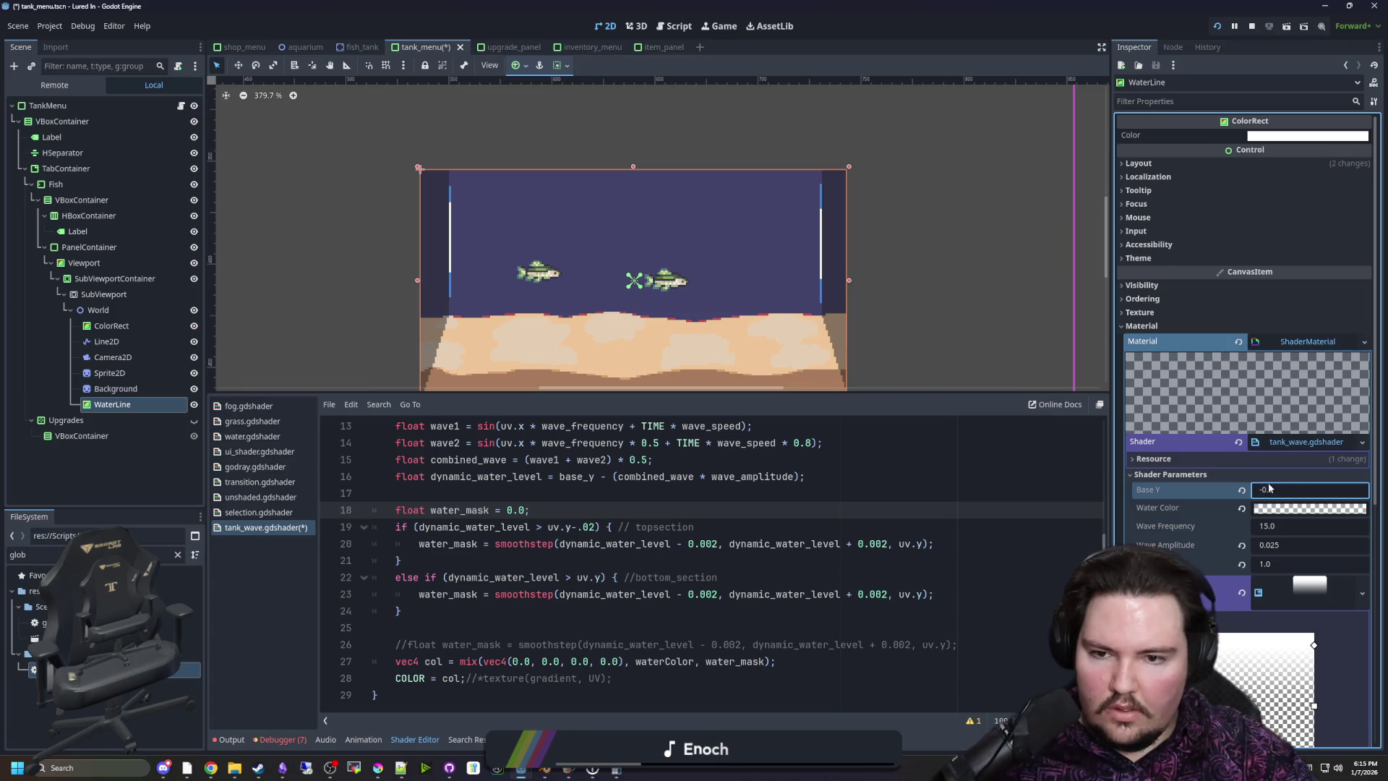
# Slide Base Y to 0.815, dropping the waterline near the sand
pyautogui.moveTo(1296, 486)
pyautogui.mouseDown()
pyautogui.moveTo(1344, 487)
pyautogui.moveTo(1286, 489)
pyautogui.moveTo(1301, 489)
pyautogui.mouseUp()
pyautogui.scroll(3, 672, 371)
pyautogui.scroll(5, 671, 371)
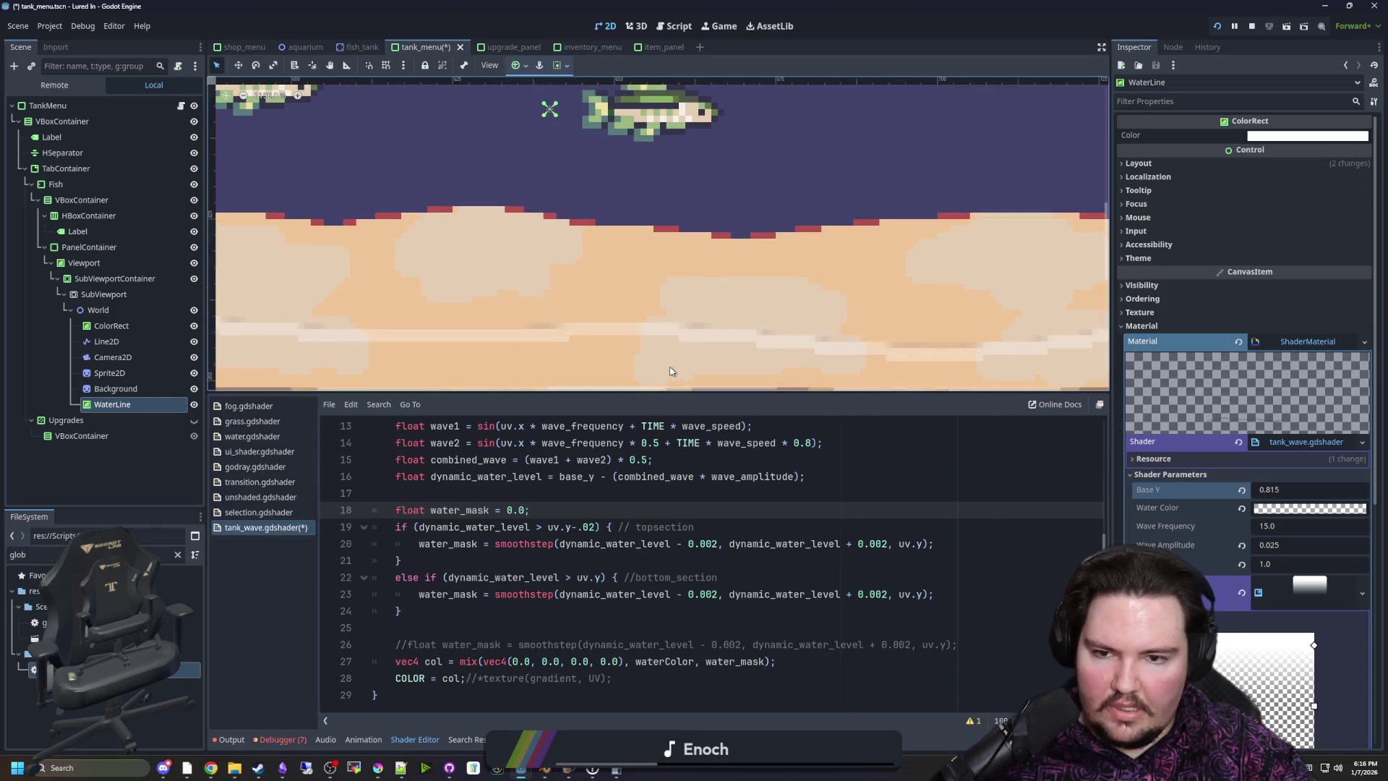
pyautogui.scroll(-3, 444, 225)
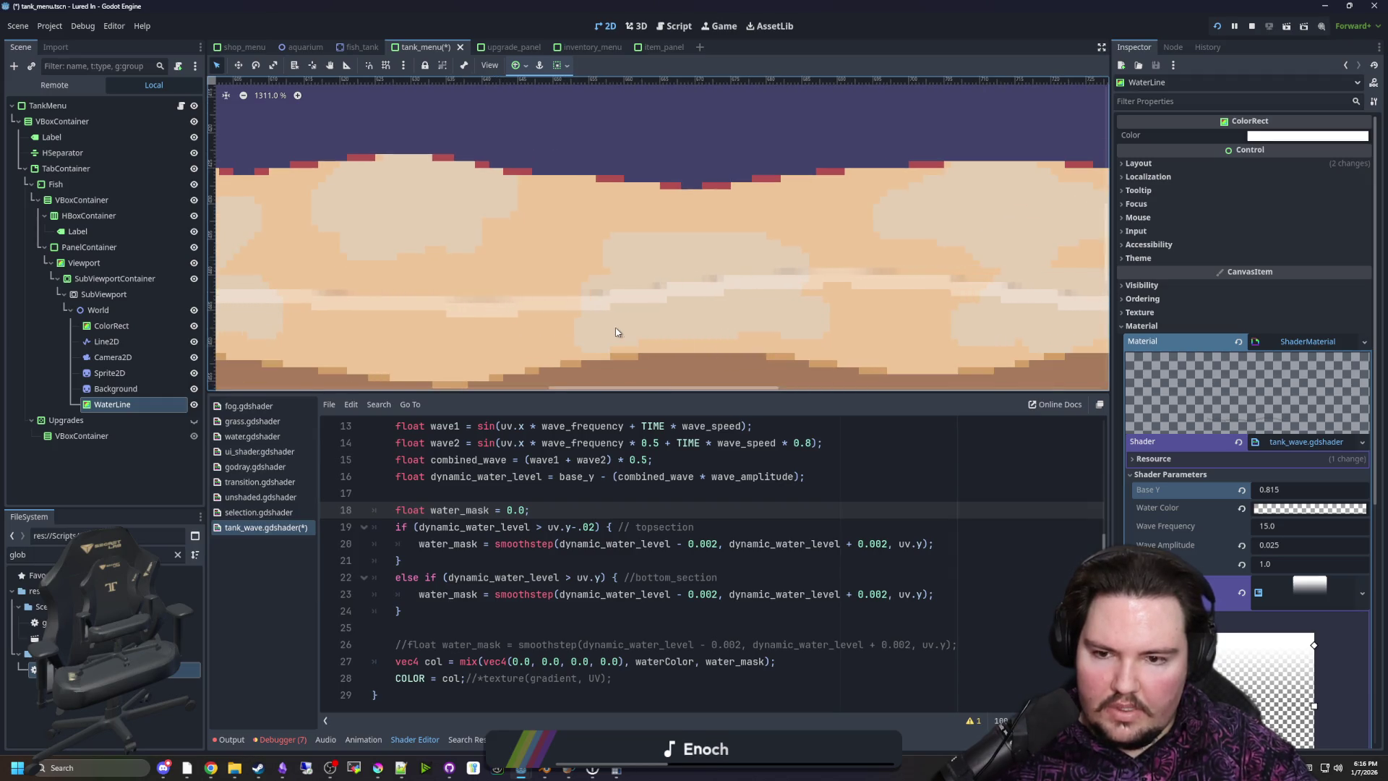
pyautogui.click(531, 661)
pyautogui.click(519, 662)
# Change the first three vec4 components of line 27's mix colour to 1.0
pyautogui.press('BackSpace')
pyautogui.write('1')
pyautogui.press('Right')
pyautogui.press('Right')
pyautogui.press('Right')
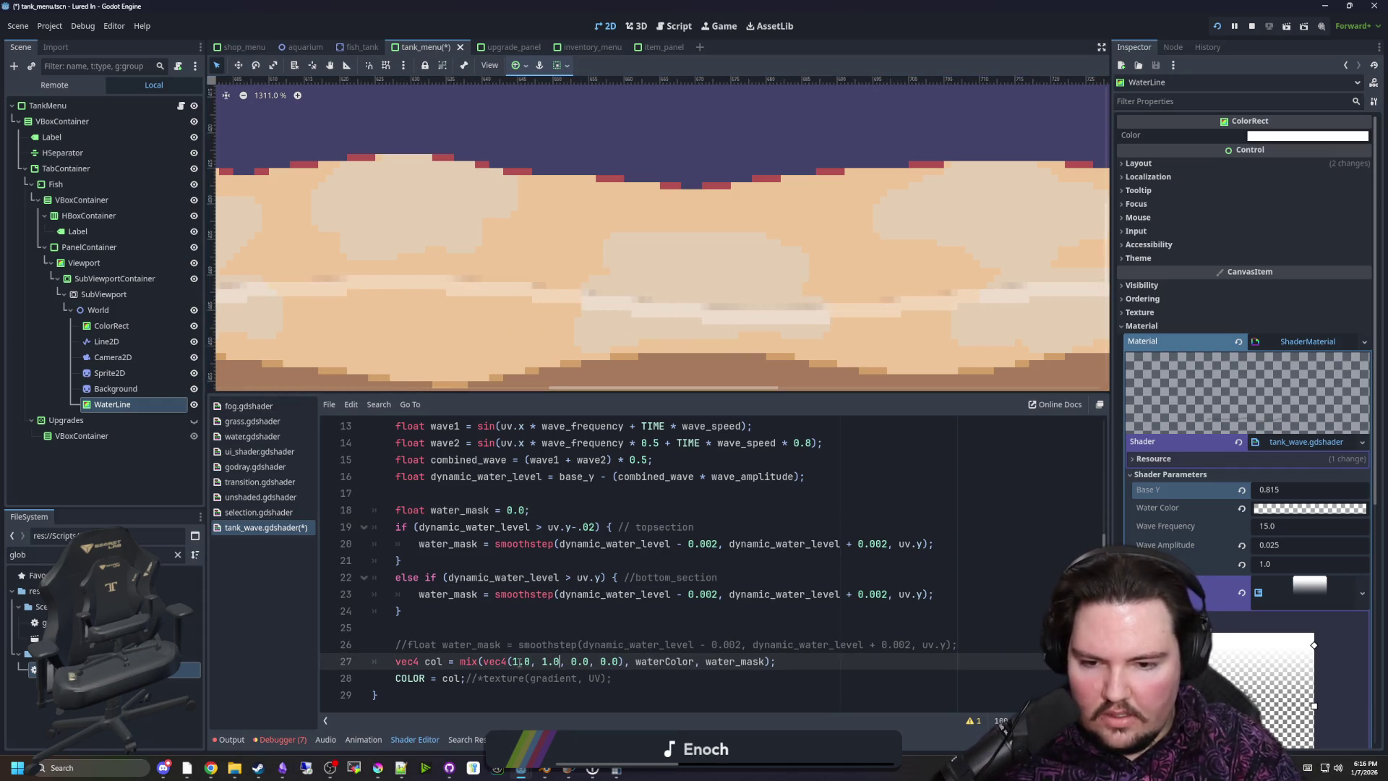
pyautogui.press('BackSpace')
pyautogui.write('1')
pyautogui.press('Right')
pyautogui.press('Right')
pyautogui.press('Right')
pyautogui.press('BackSpace')
pyautogui.write('1')
pyautogui.click(528, 644)
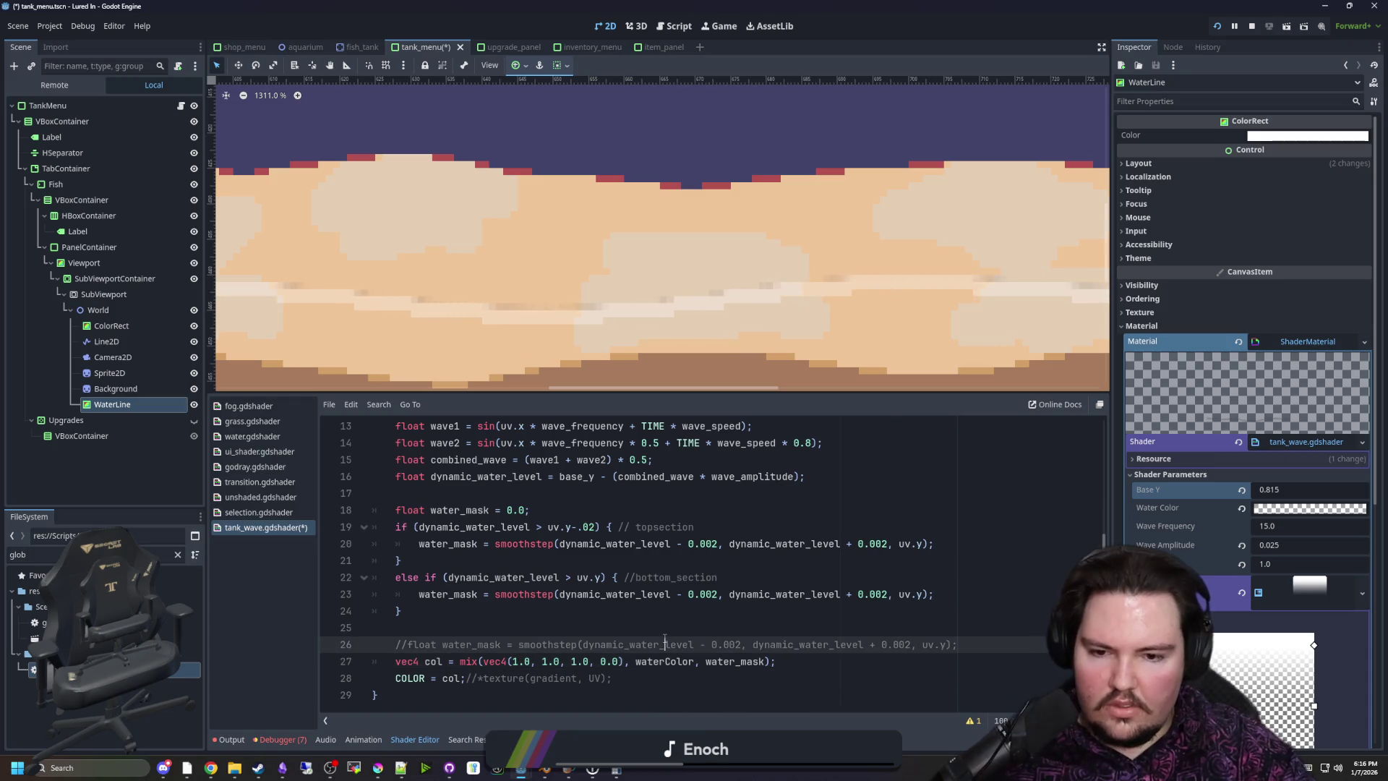
pyautogui.scroll(-4, 711, 294)
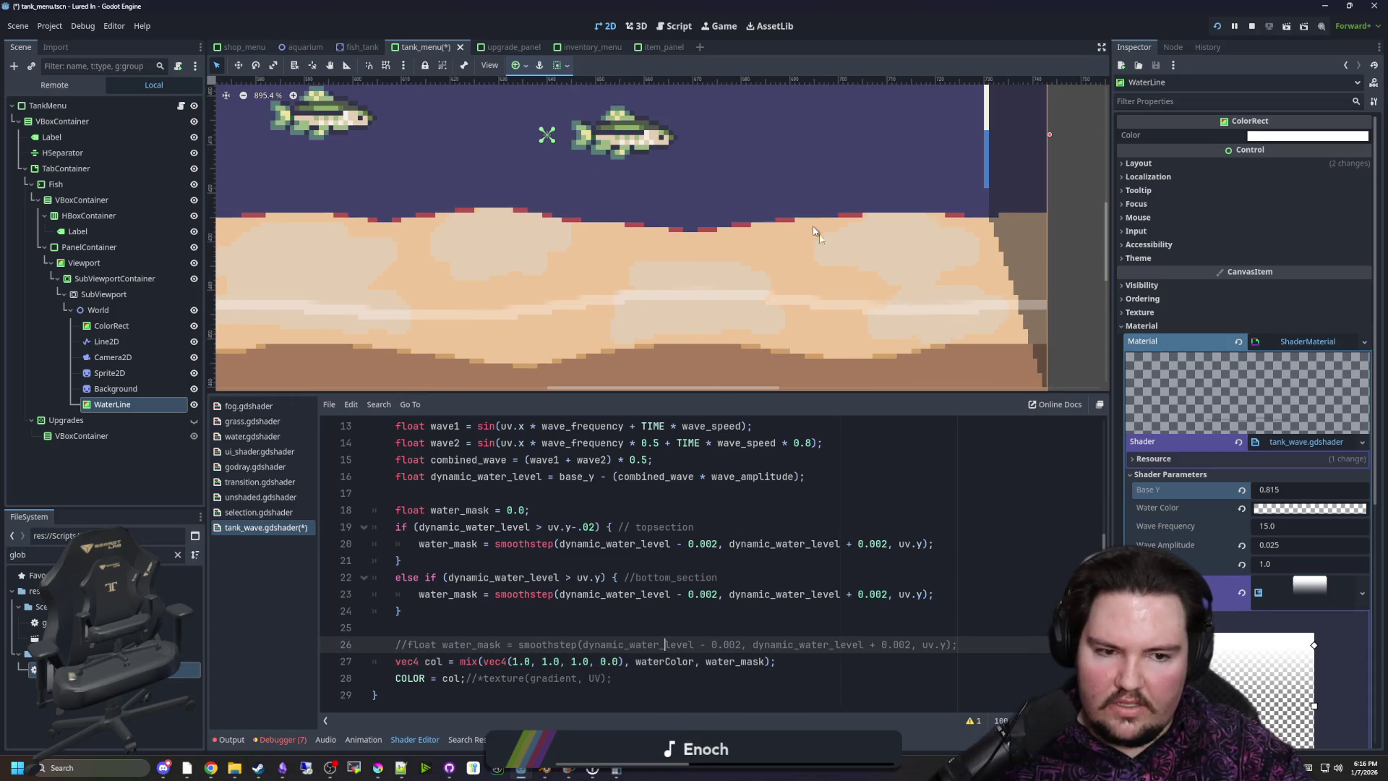
pyautogui.scroll(-1, 781, 308)
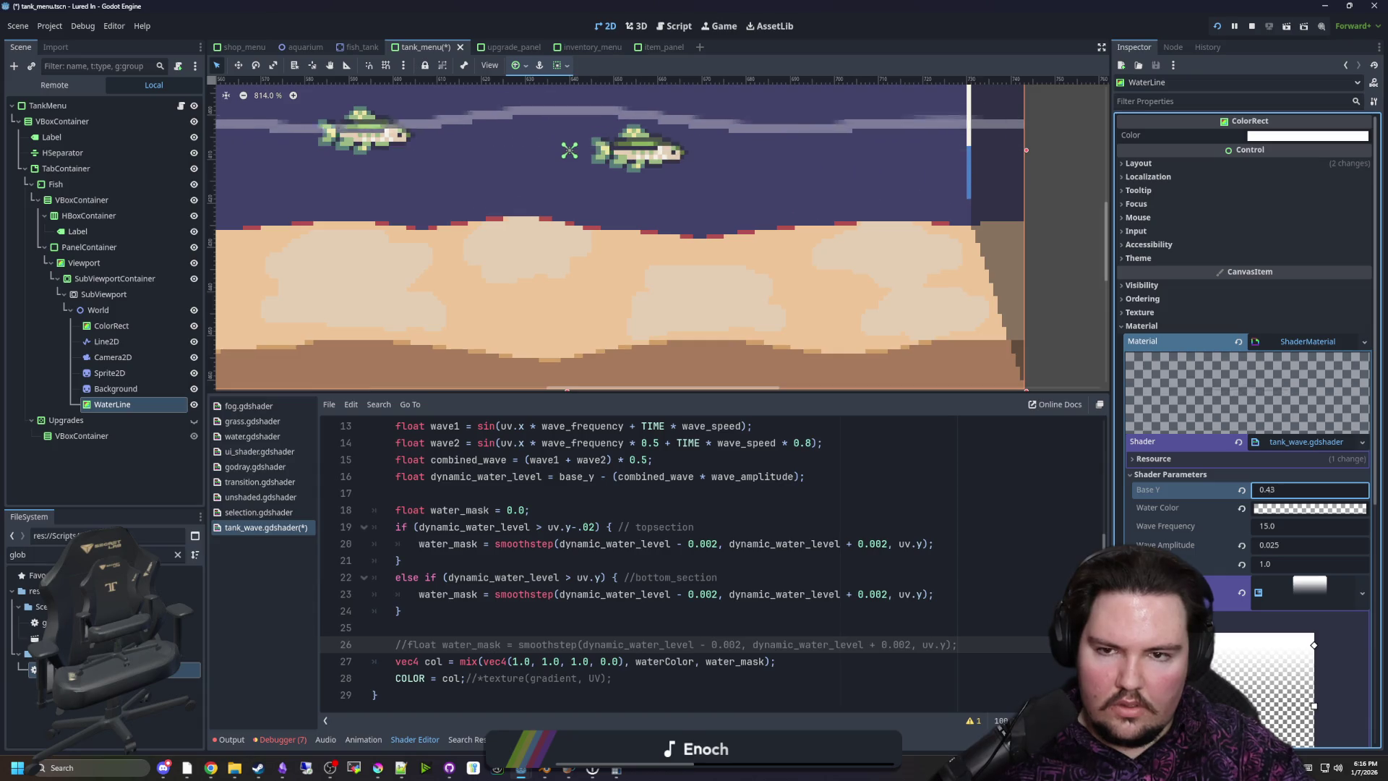
pyautogui.scroll(10, 615, 130)
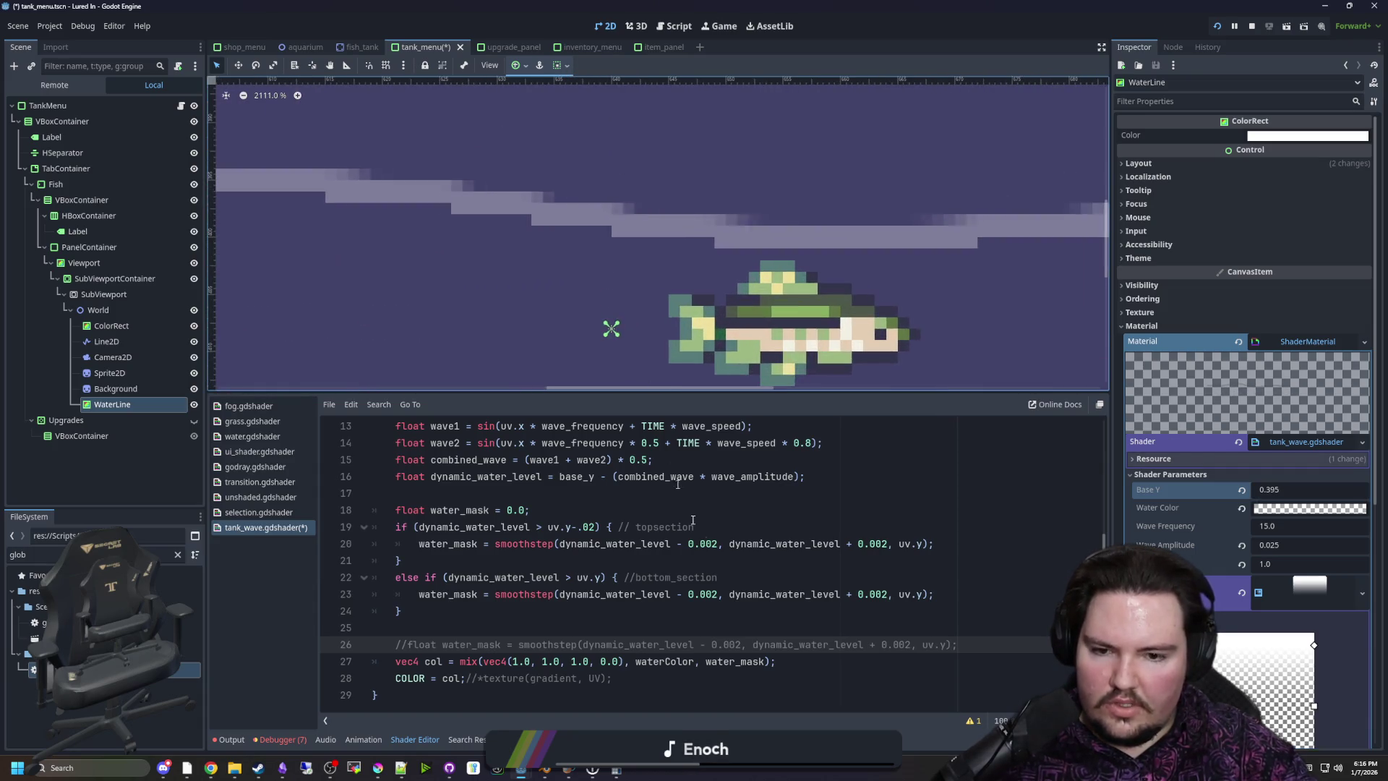
# Try a +.2 offset on uv.y in line 20, then remove it
pyautogui.click(729, 566)
pyautogui.press('Up')
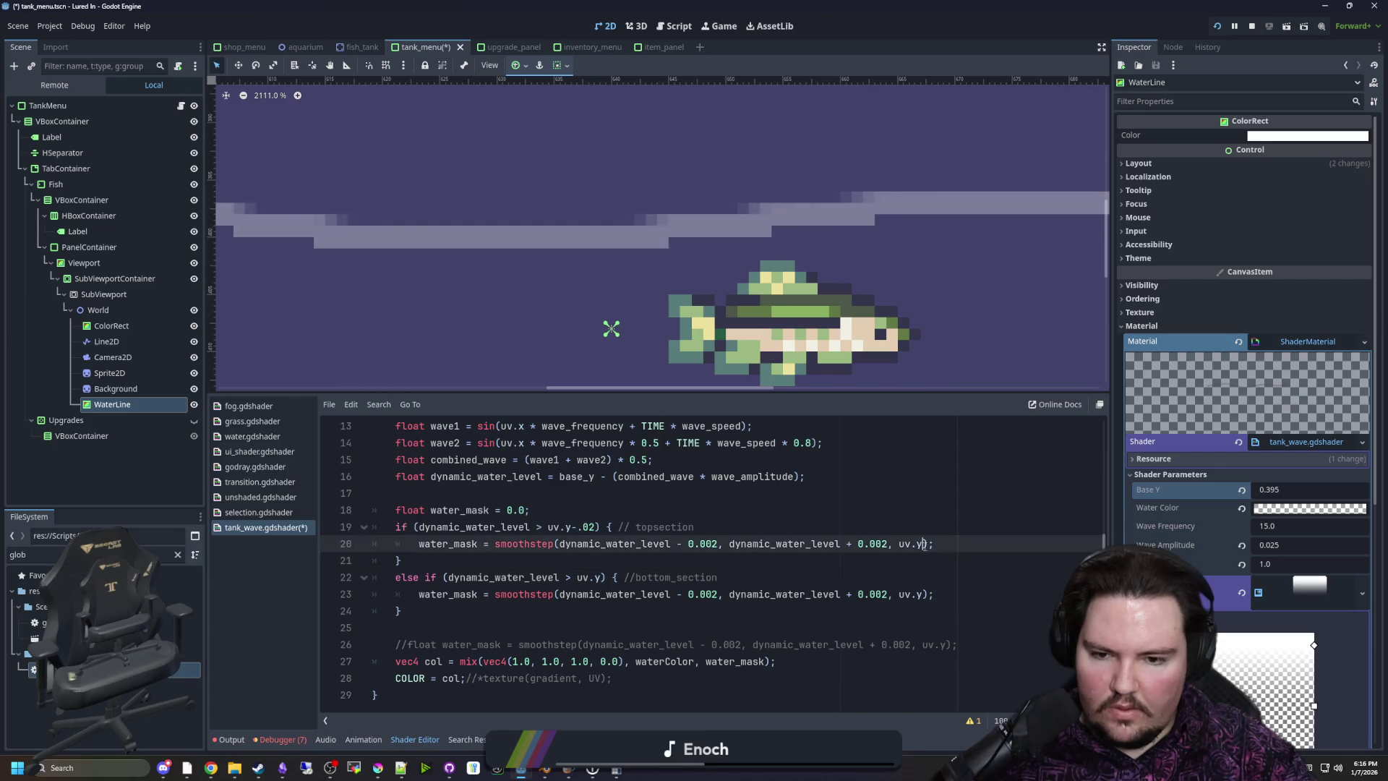
pyautogui.write('+.2')
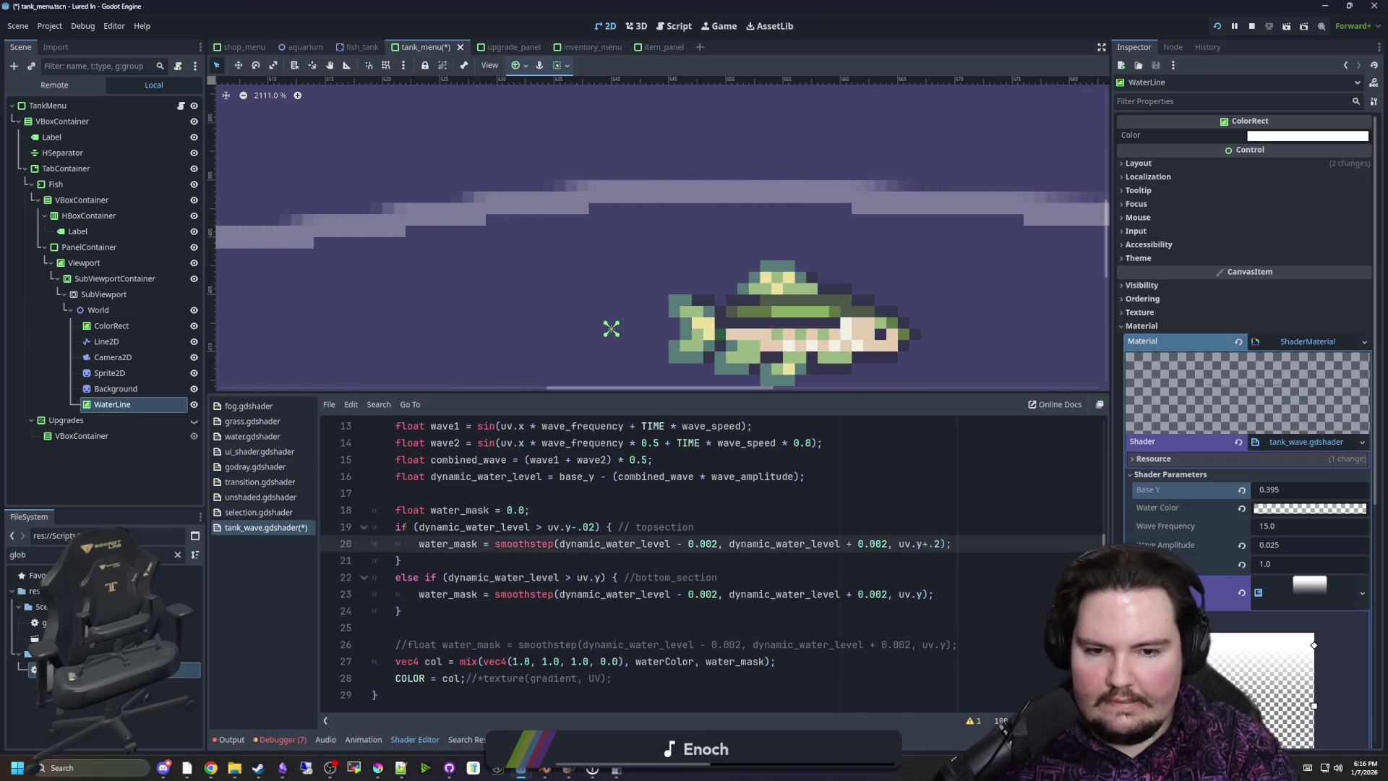
pyautogui.press('BackSpace')
pyautogui.press('BackSpace')
pyautogui.press('BackSpace')
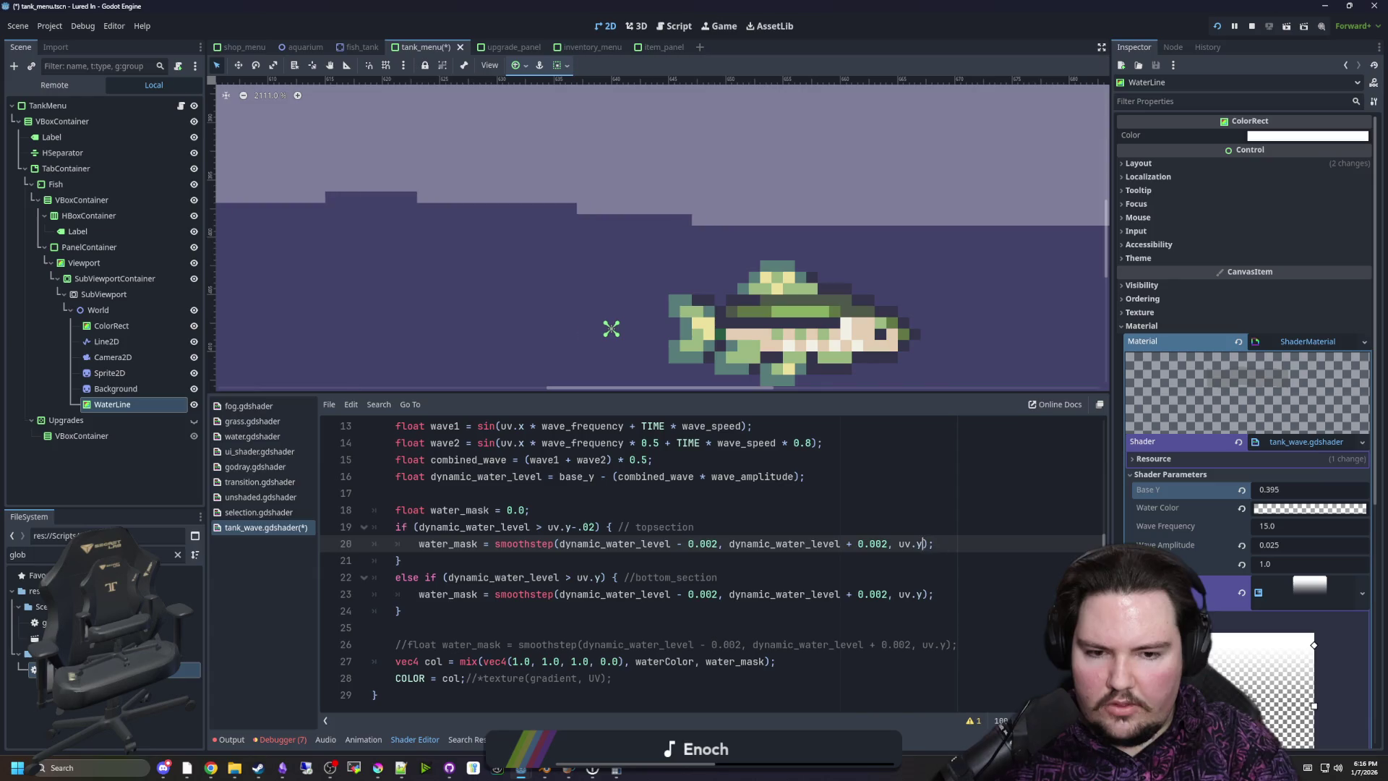
# Try +.2, +.5, -.2 and -.4 offsets on uv.y in line 23, then remove them
pyautogui.click(927, 594)
pyautogui.write('+.2')
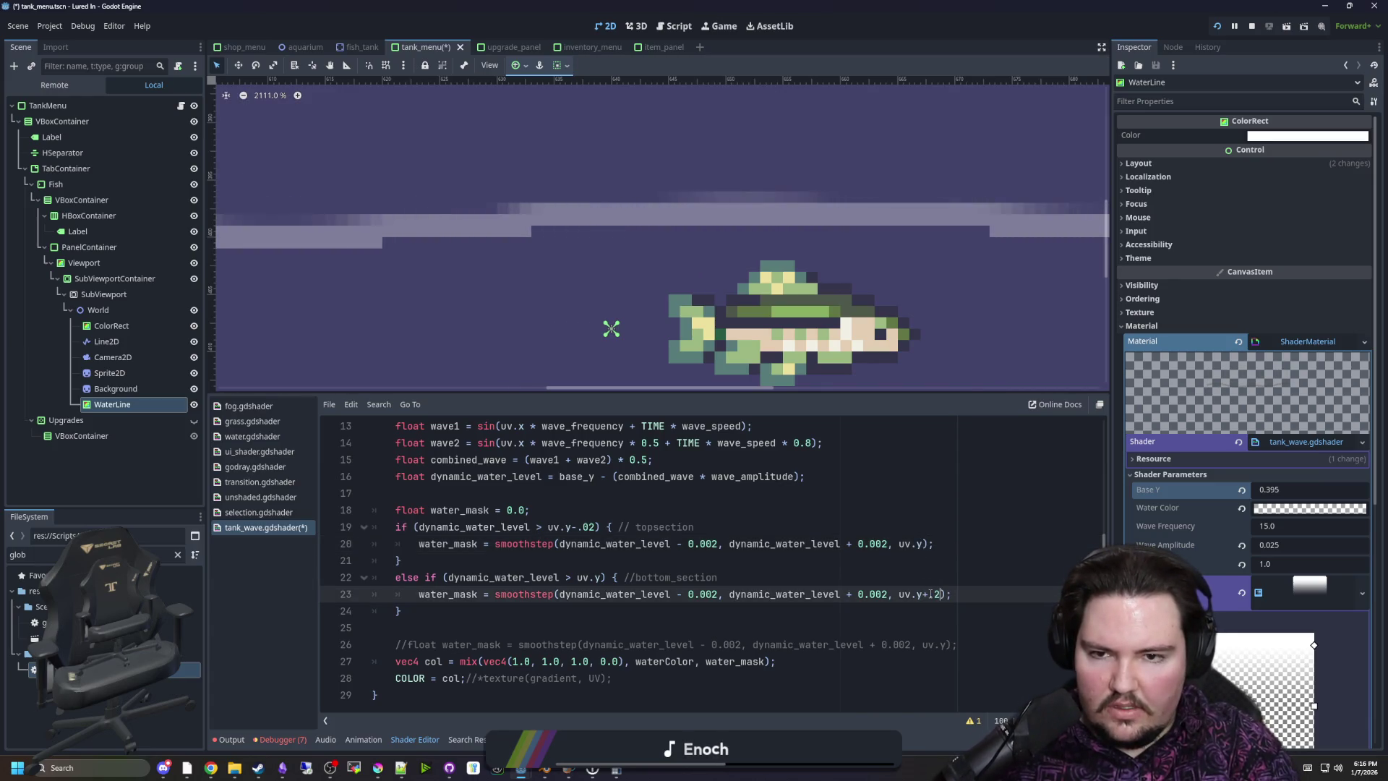
pyautogui.press('BackSpace')
pyautogui.write('5')
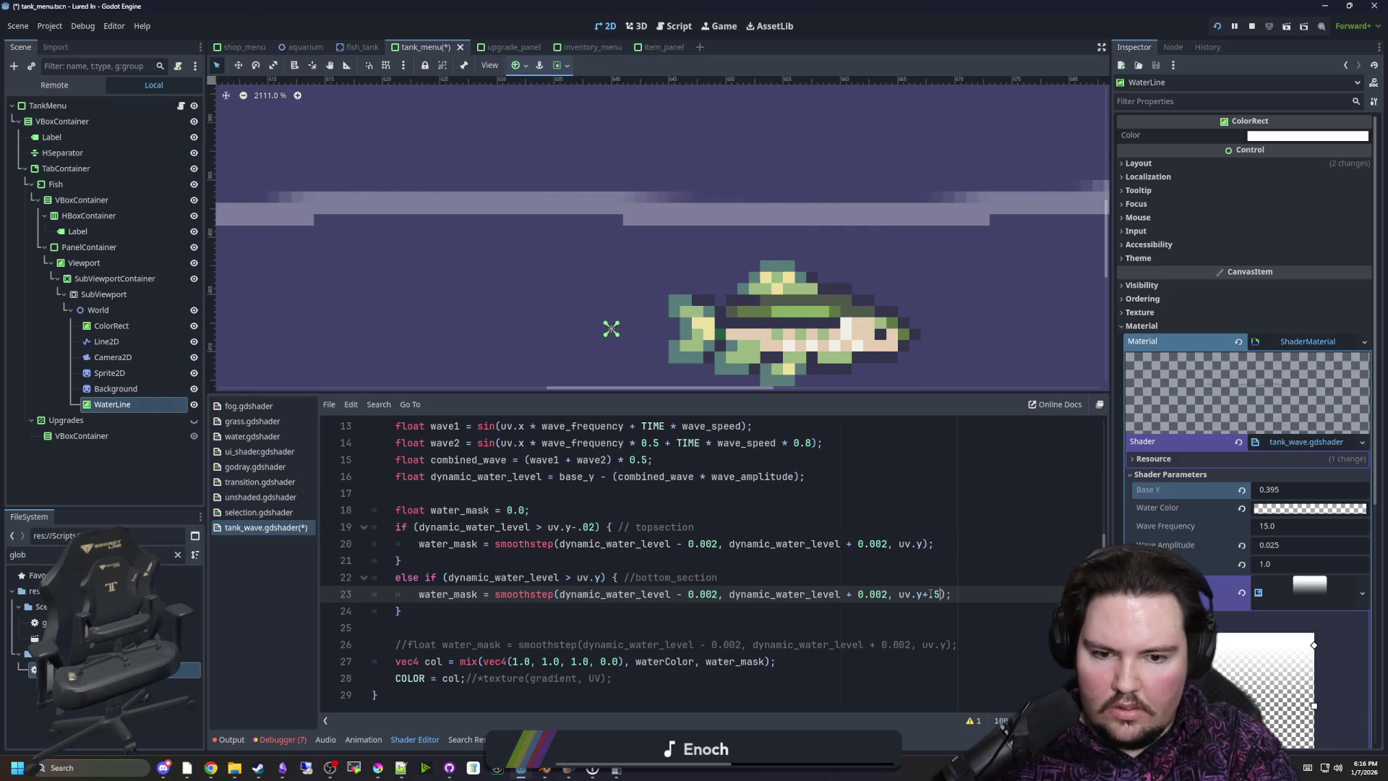
pyautogui.press('BackSpace')
pyautogui.press('BackSpace')
pyautogui.press('BackSpace')
pyautogui.write('-.')
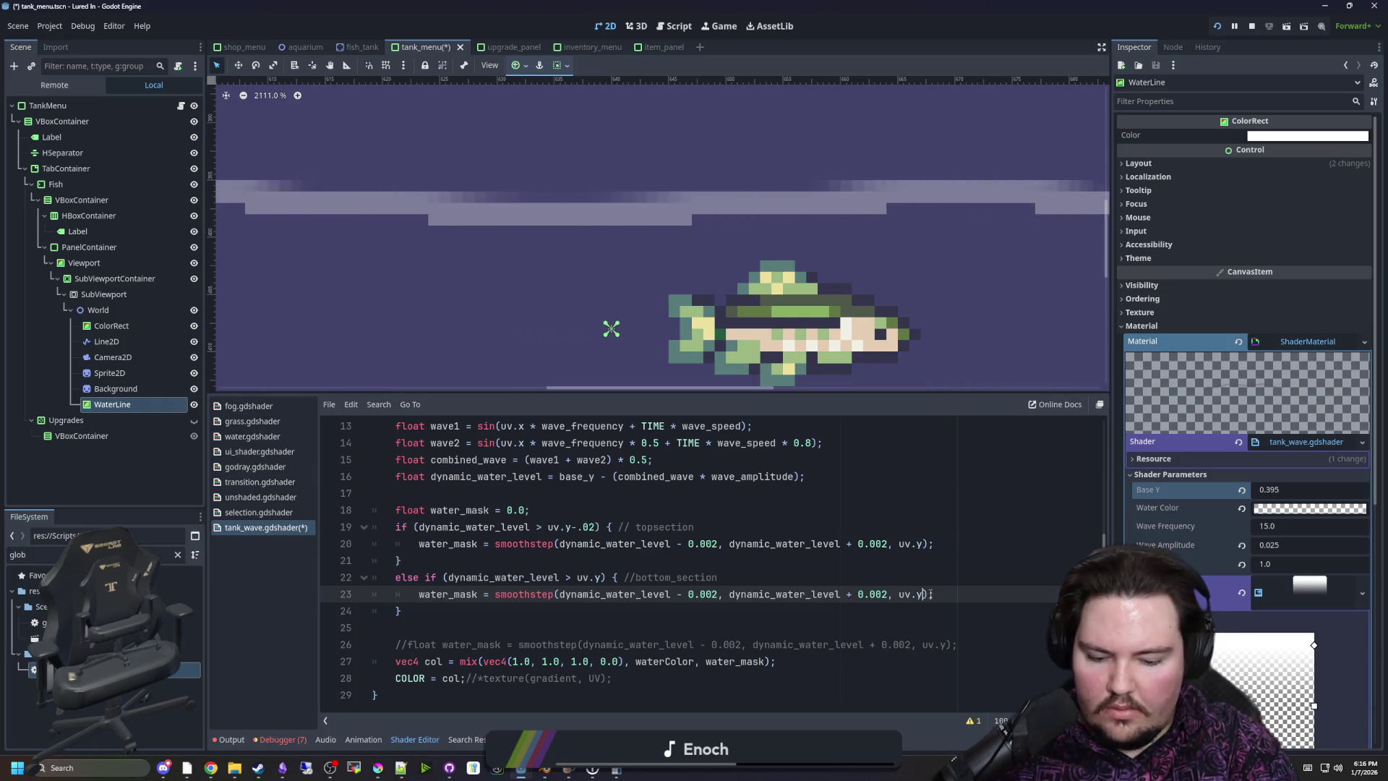
pyautogui.write('2')
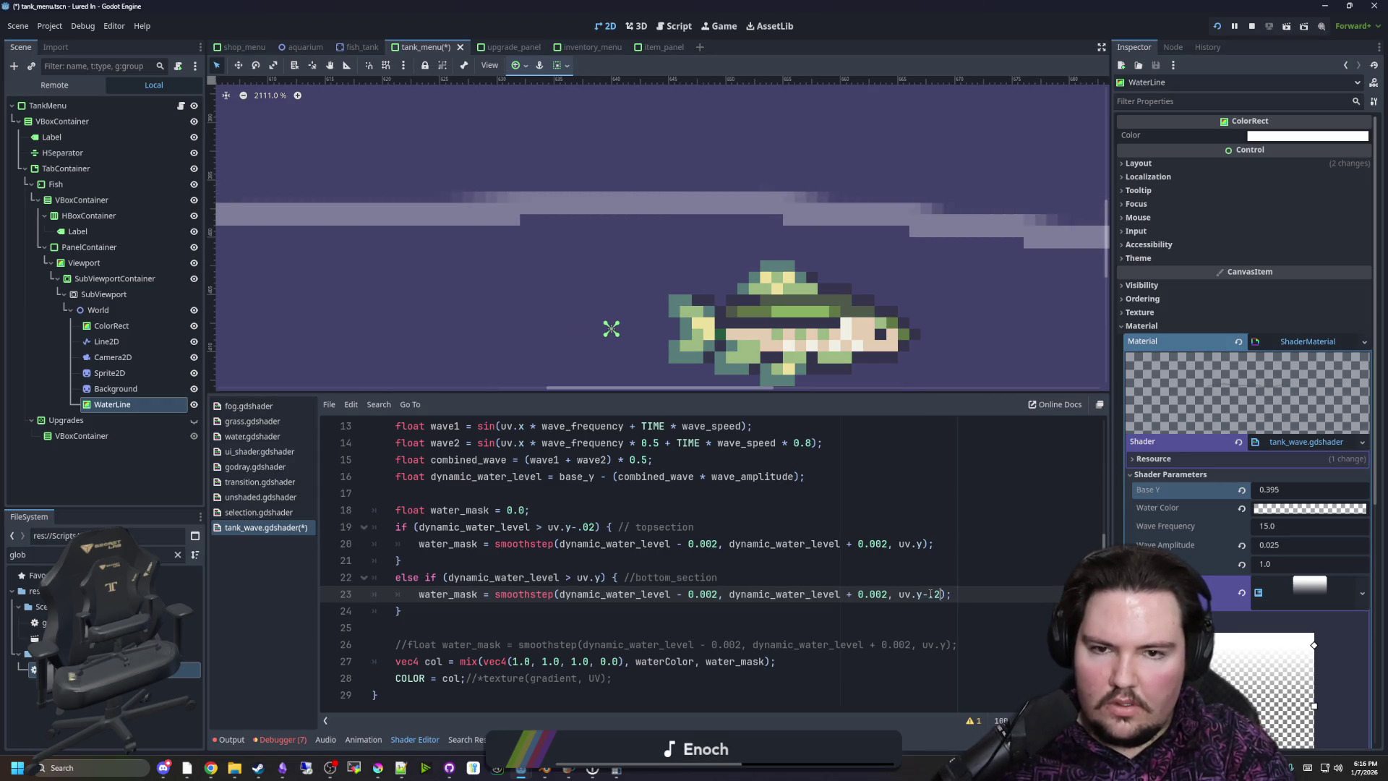
pyautogui.press('BackSpace')
pyautogui.write('4')
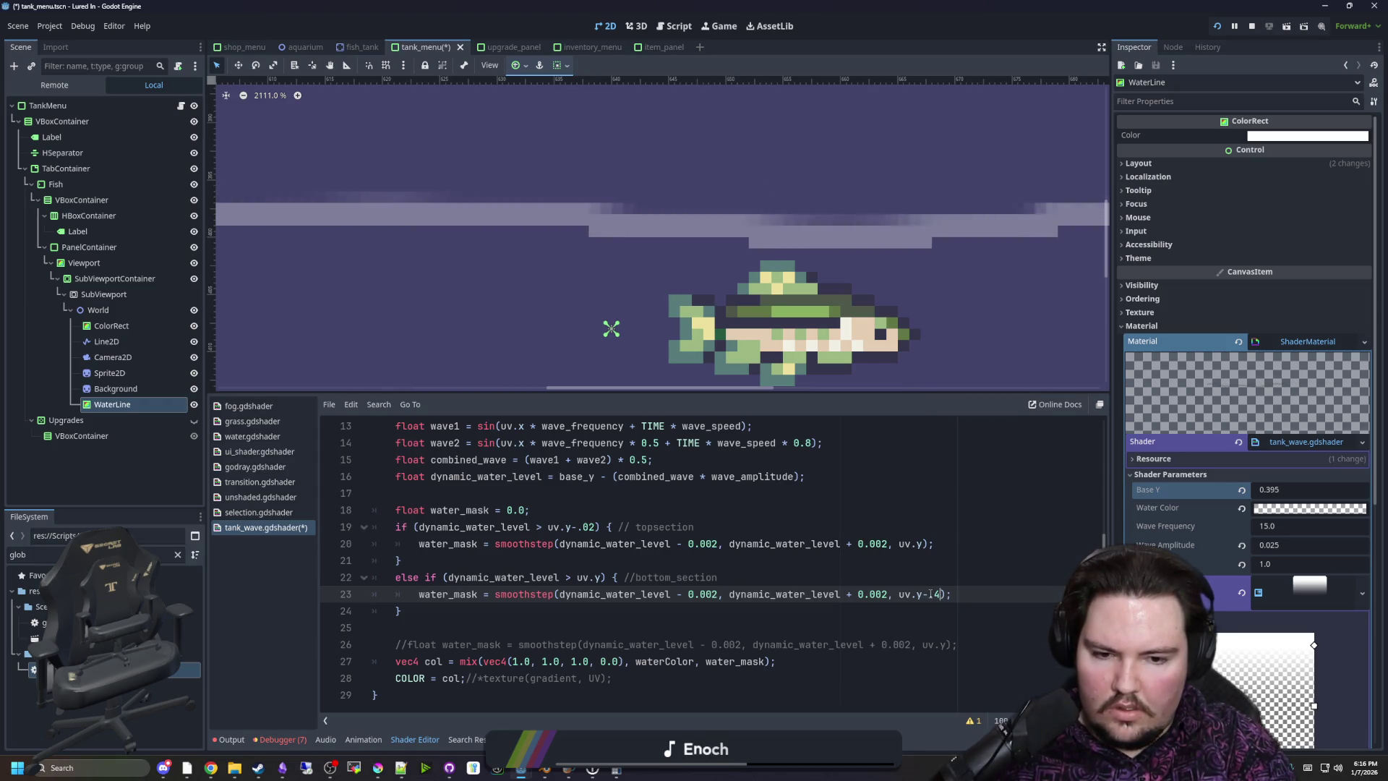
pyautogui.press('BackSpace')
pyautogui.press('BackSpace')
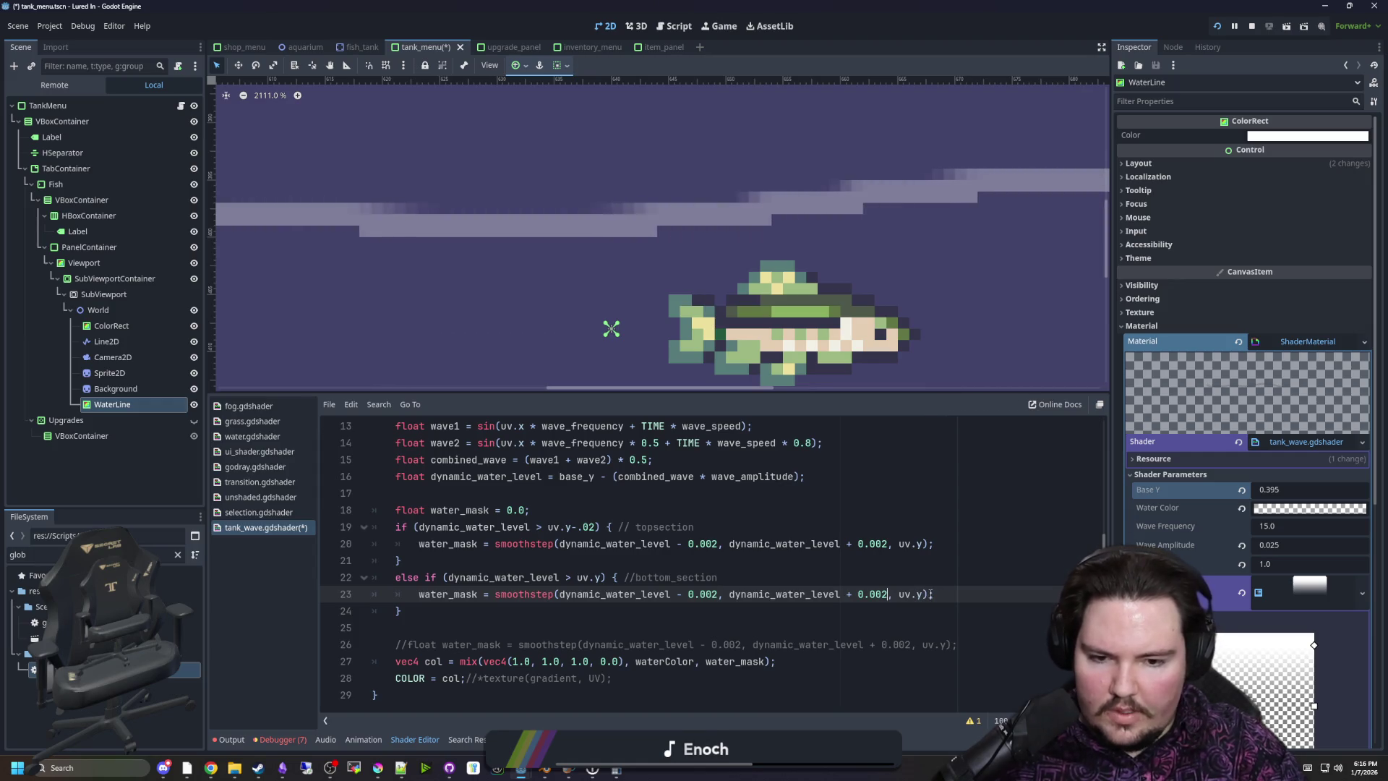
# Flip the signs of line 23's 0.002 edges and put a minus before uv.y
pyautogui.press('BackSpace')
pyautogui.write('-')
pyautogui.hotkey('ctrl', 'Left')
pyautogui.hotkey('ctrl', 'Left')
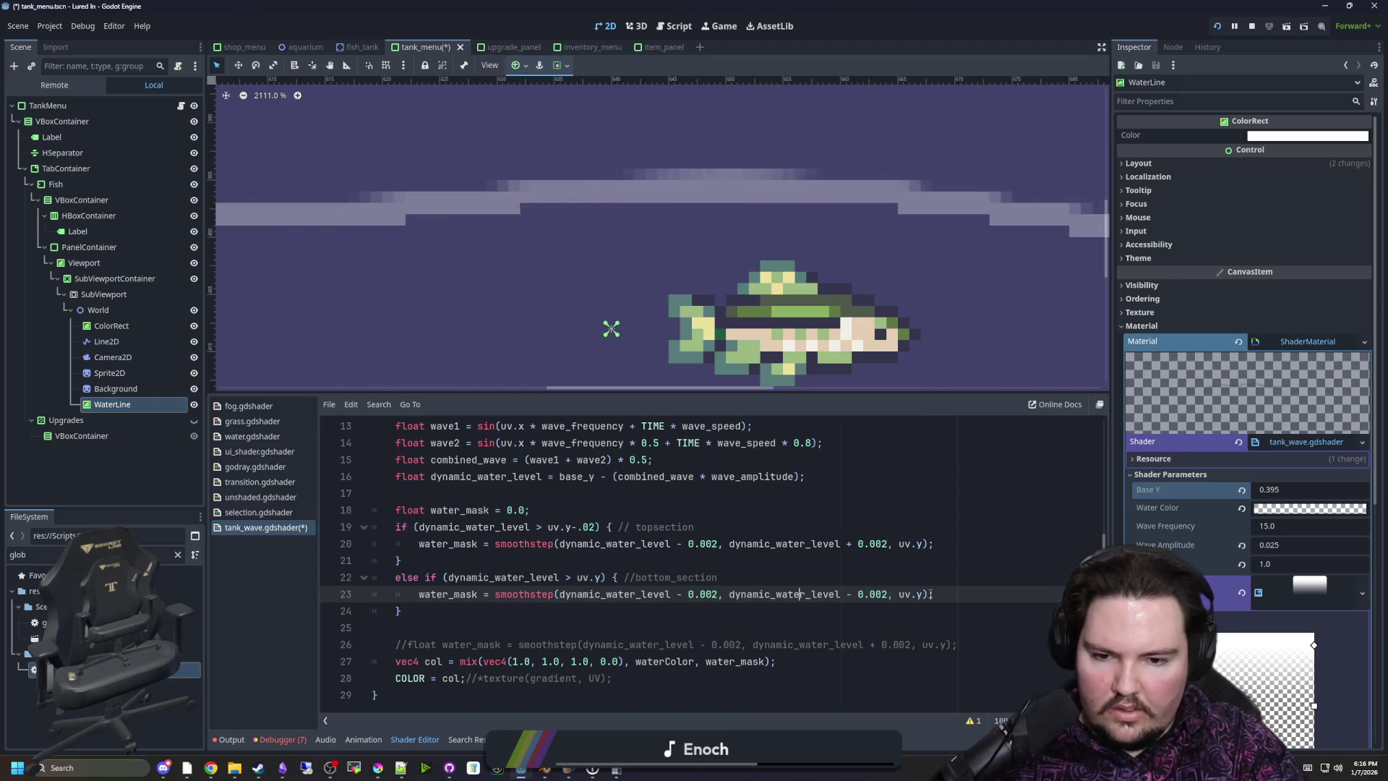
pyautogui.press('Left')
pyautogui.press('Left')
pyautogui.press('Left')
pyautogui.press('BackSpace')
pyautogui.write('+')
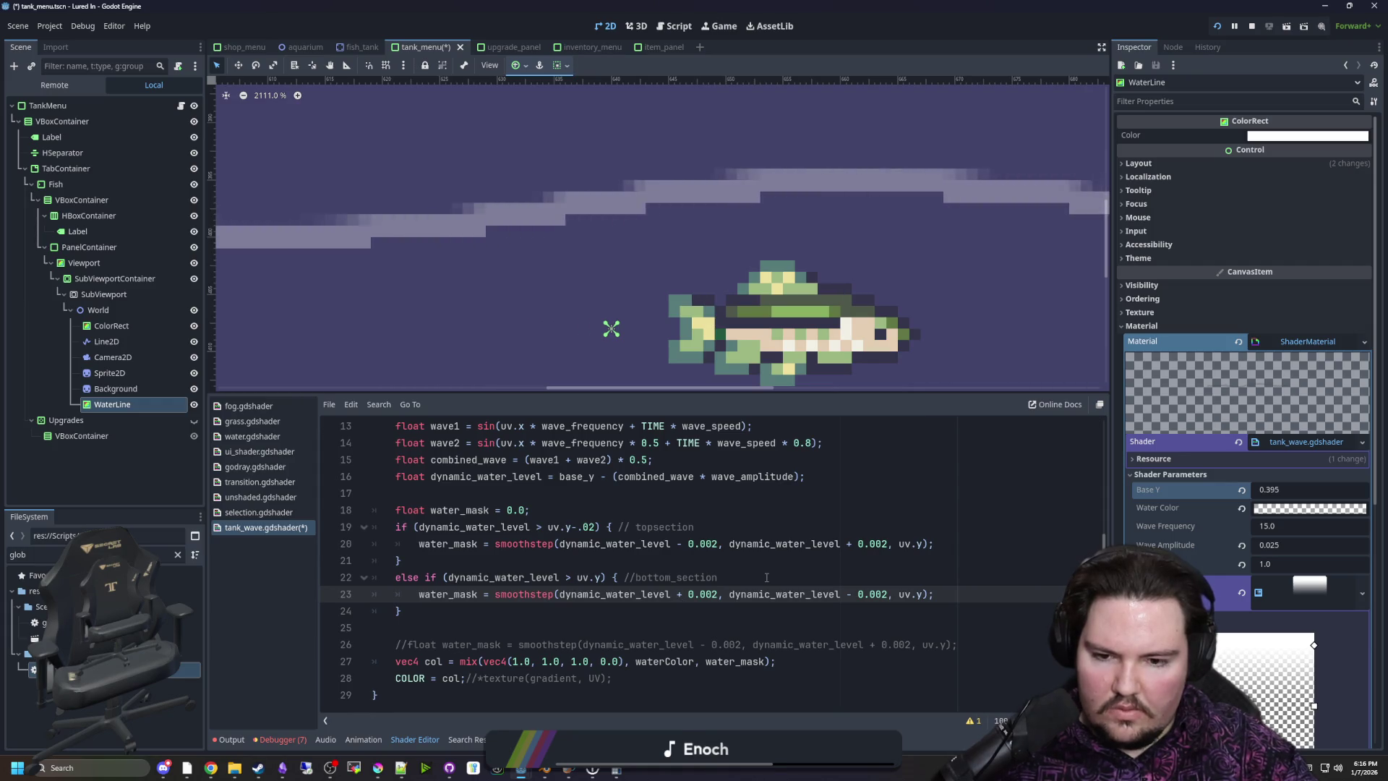
pyautogui.press('BackSpace')
pyautogui.write('-')
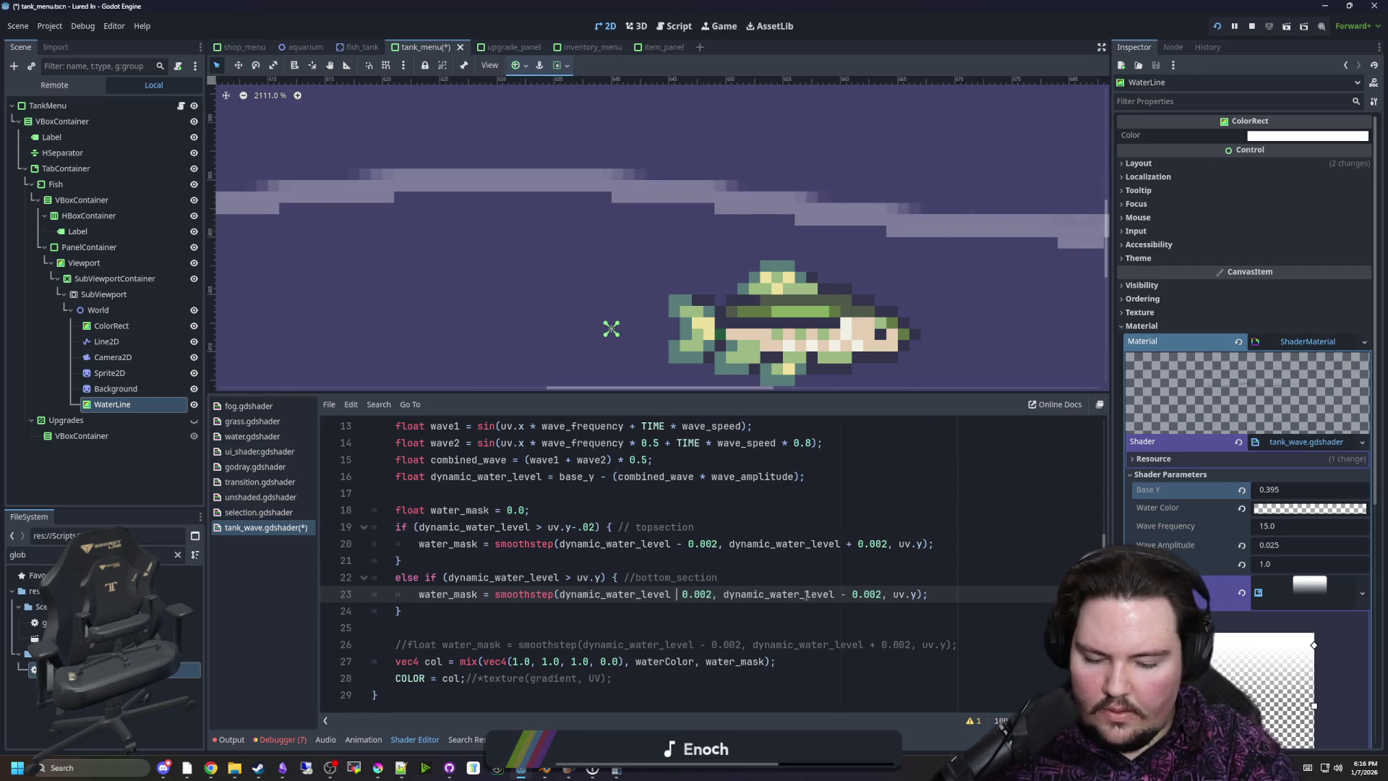
pyautogui.click(899, 595)
pyautogui.write('-')
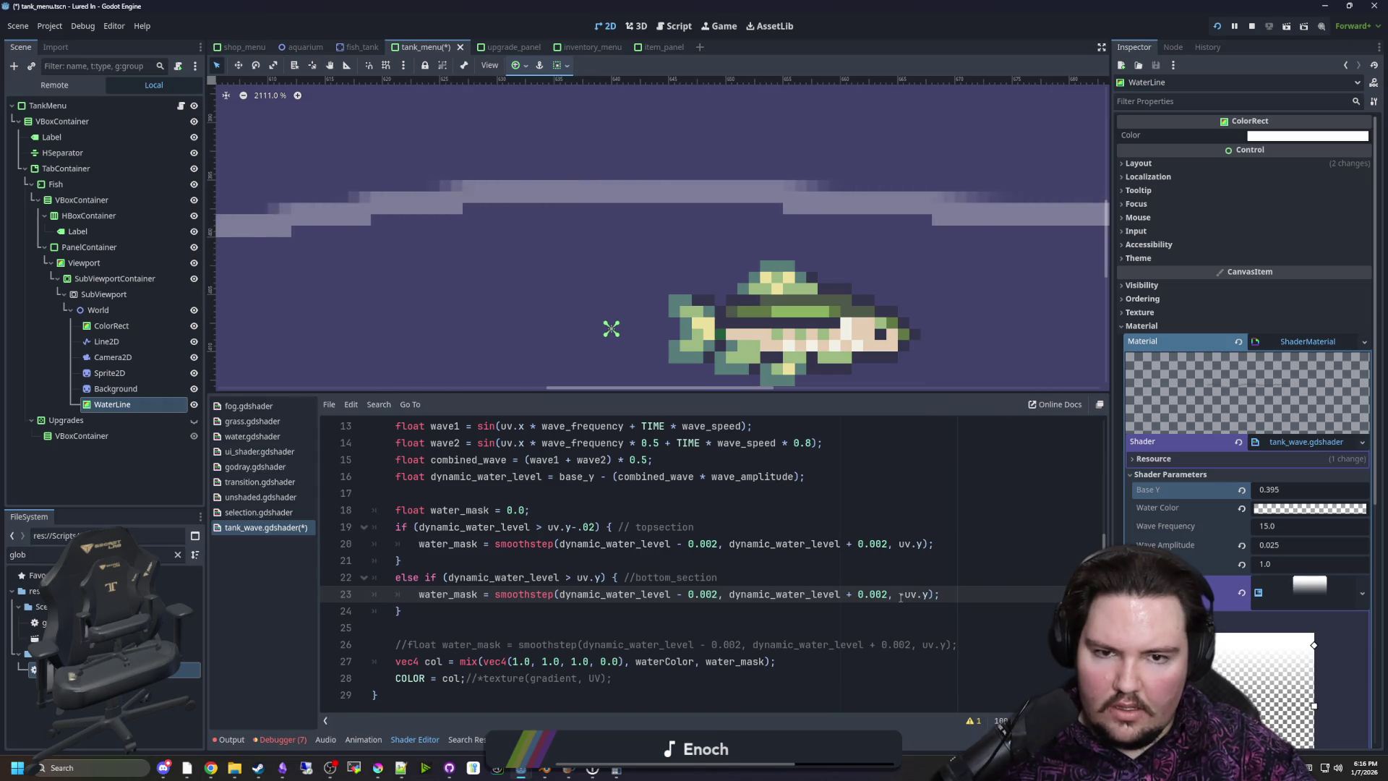
# Reset Base Y to its default, then set it to 0.315
pyautogui.scroll(-4, 669, 246)
pyautogui.scroll(-11, 652, 216)
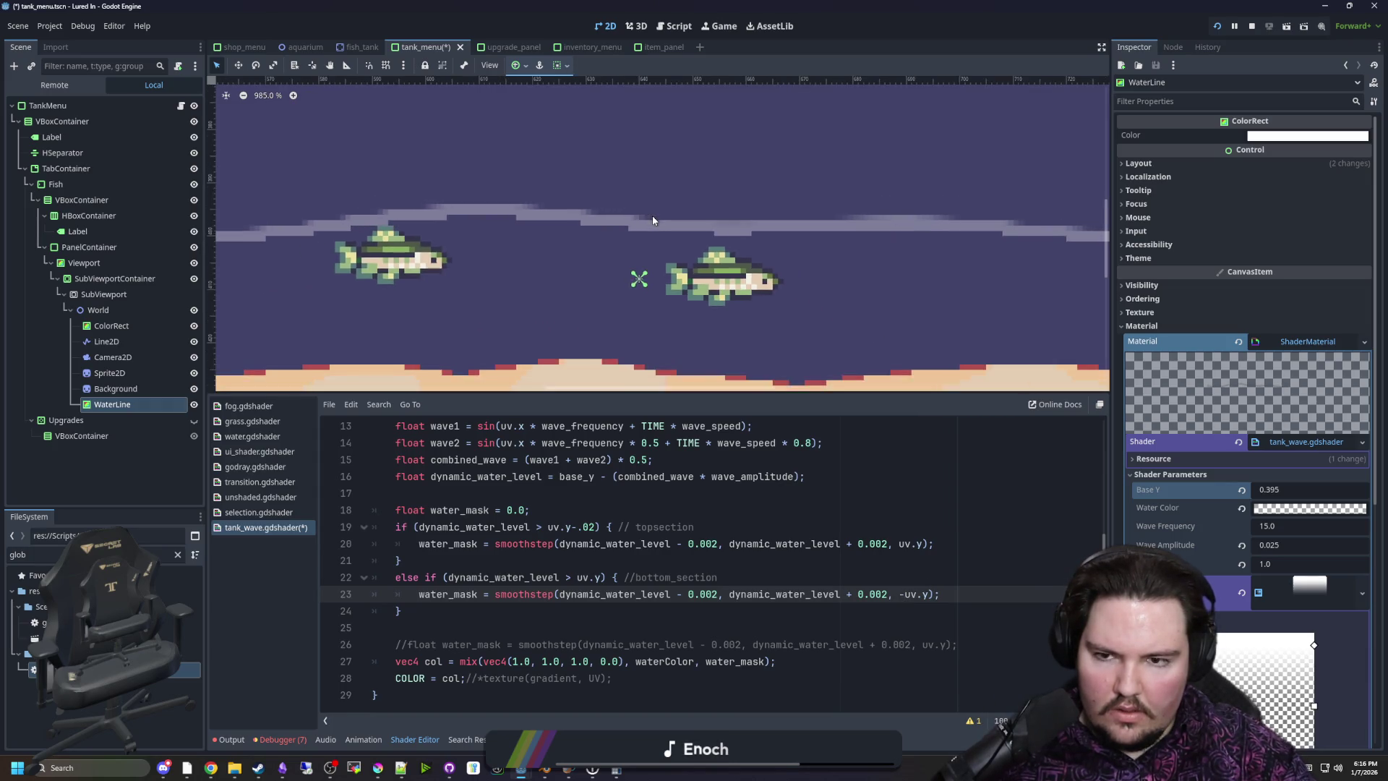
pyautogui.click(1241, 490)
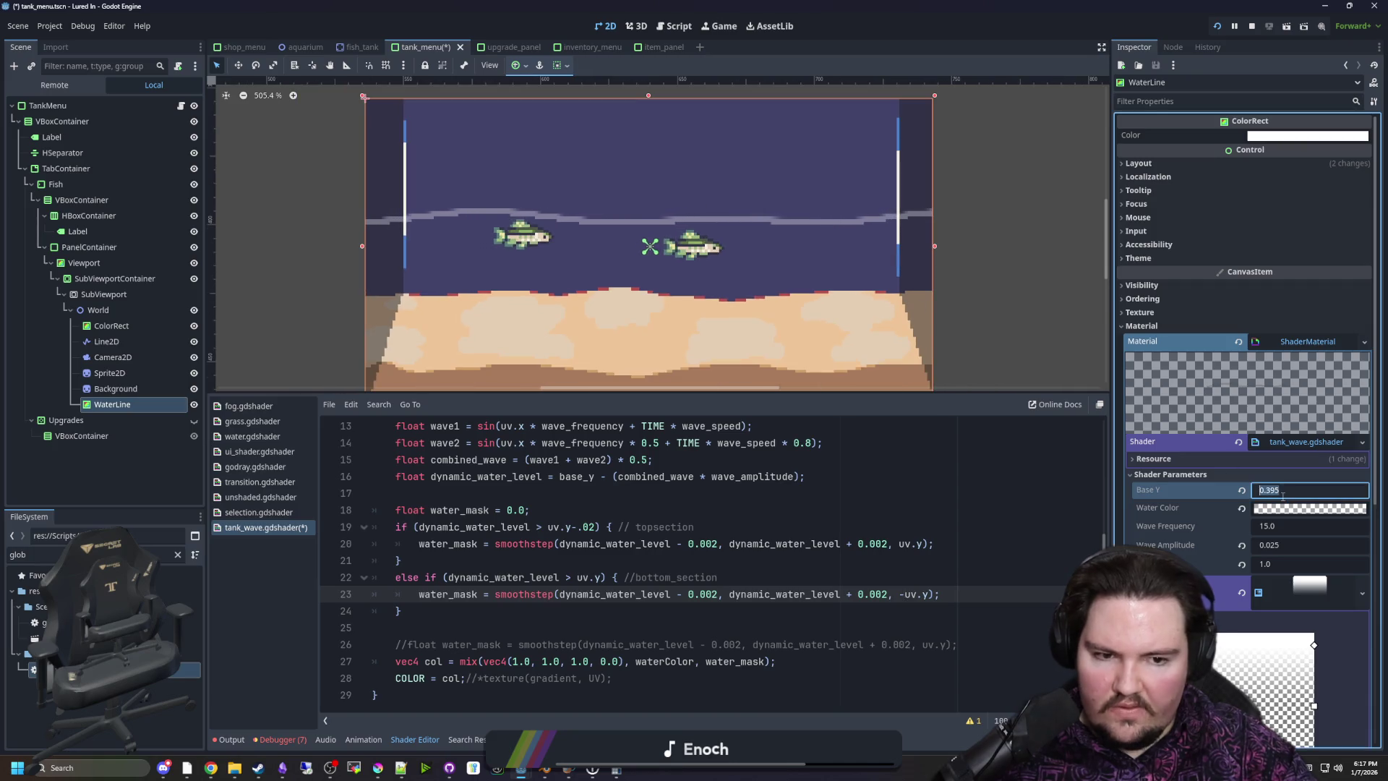
pyautogui.scroll(2, 701, 258)
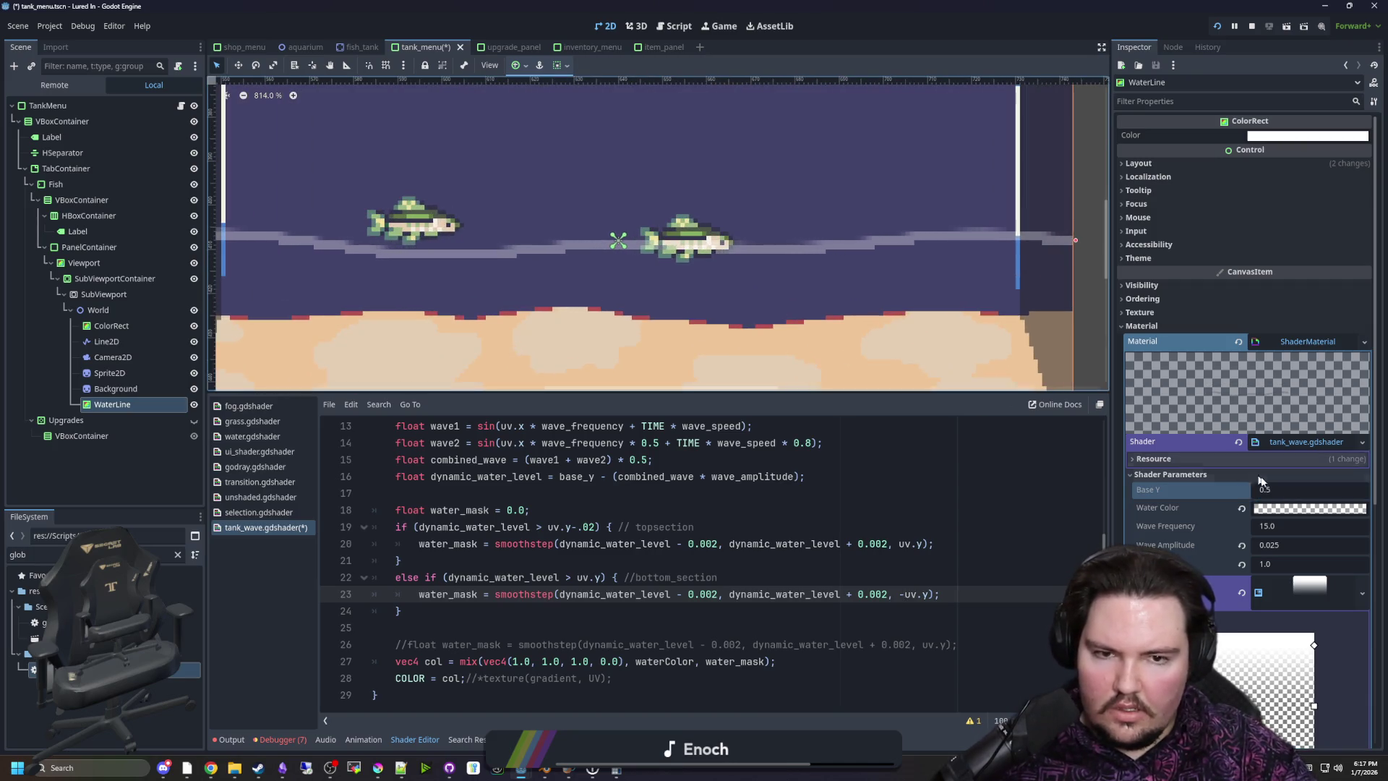
pyautogui.click(1272, 490)
pyautogui.write('0.49')
pyautogui.press('BackSpace')
pyautogui.press('BackSpace')
pyautogui.write('315')
pyautogui.press('Return')
# Delete the minus before uv.y on line 23
pyautogui.scroll(1, 786, 204)
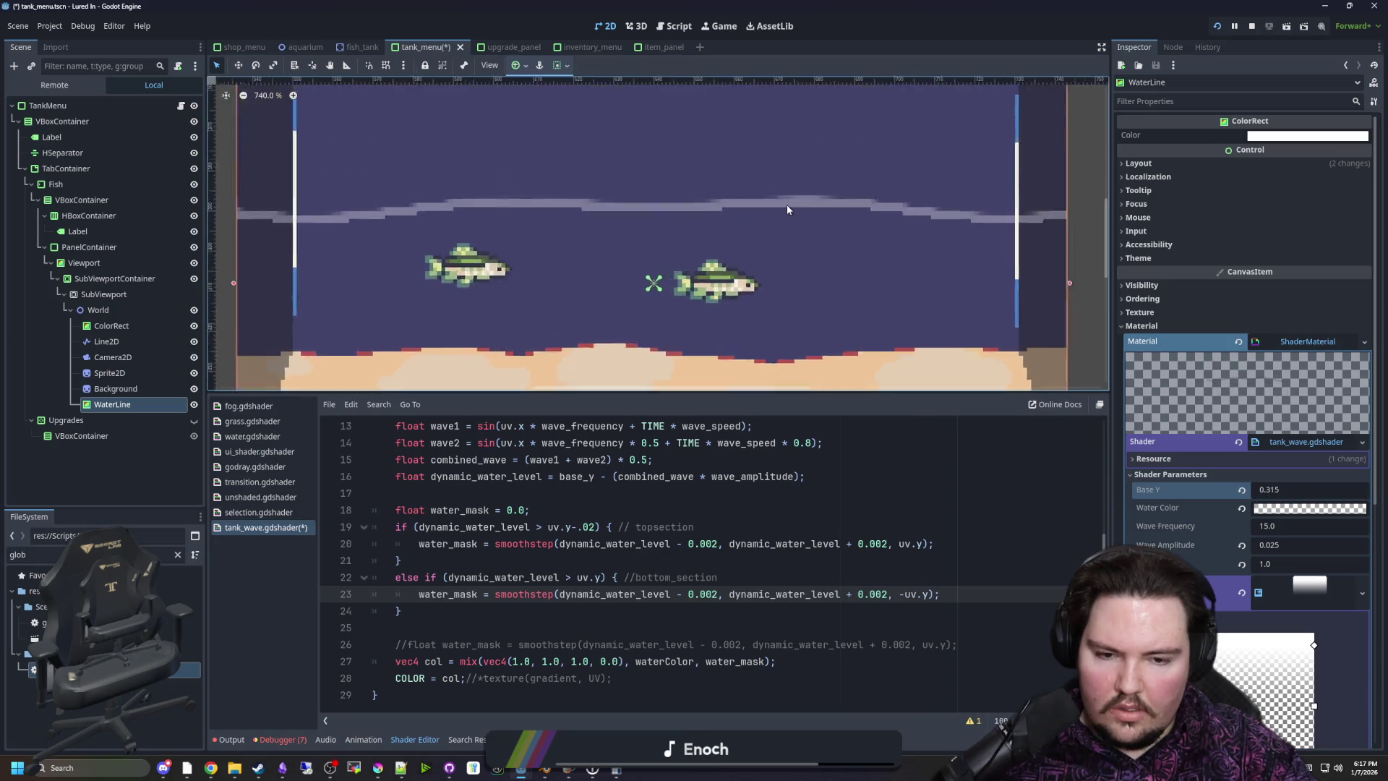
pyautogui.click(903, 594)
pyautogui.press('BackSpace')
pyautogui.press('Up')
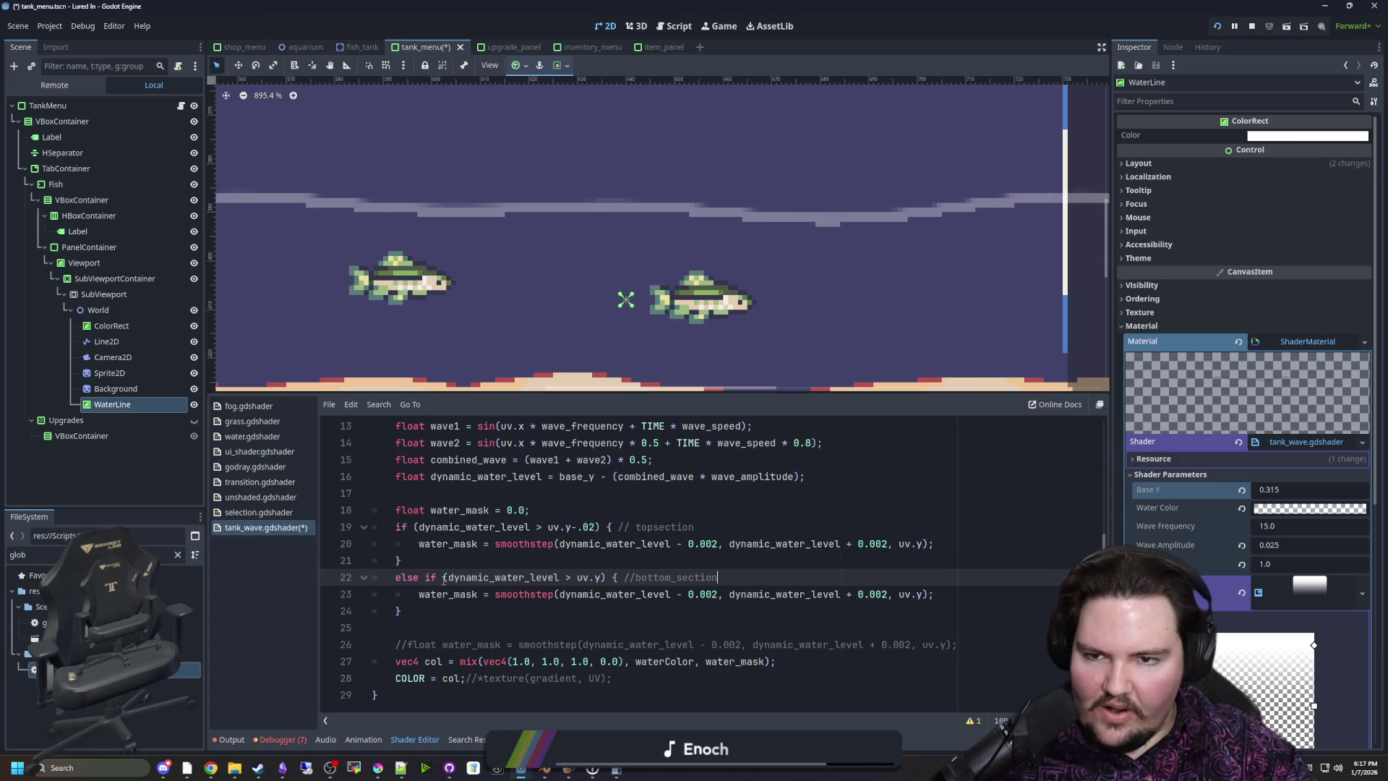
# Prefix lines 22–24 (else if, water_mask, closing brace) with // to comment them out
pyautogui.click(415, 598)
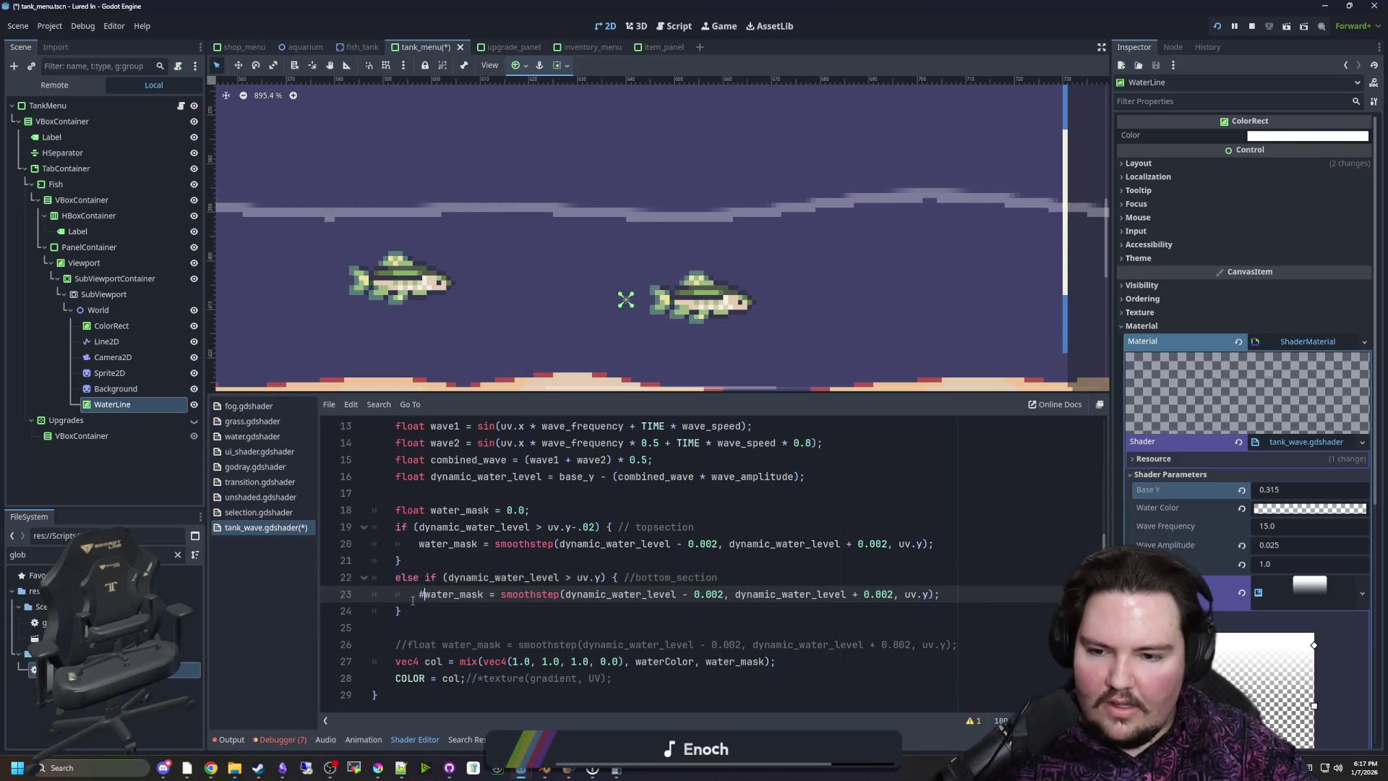
pyautogui.click(396, 611)
pyautogui.write('//')
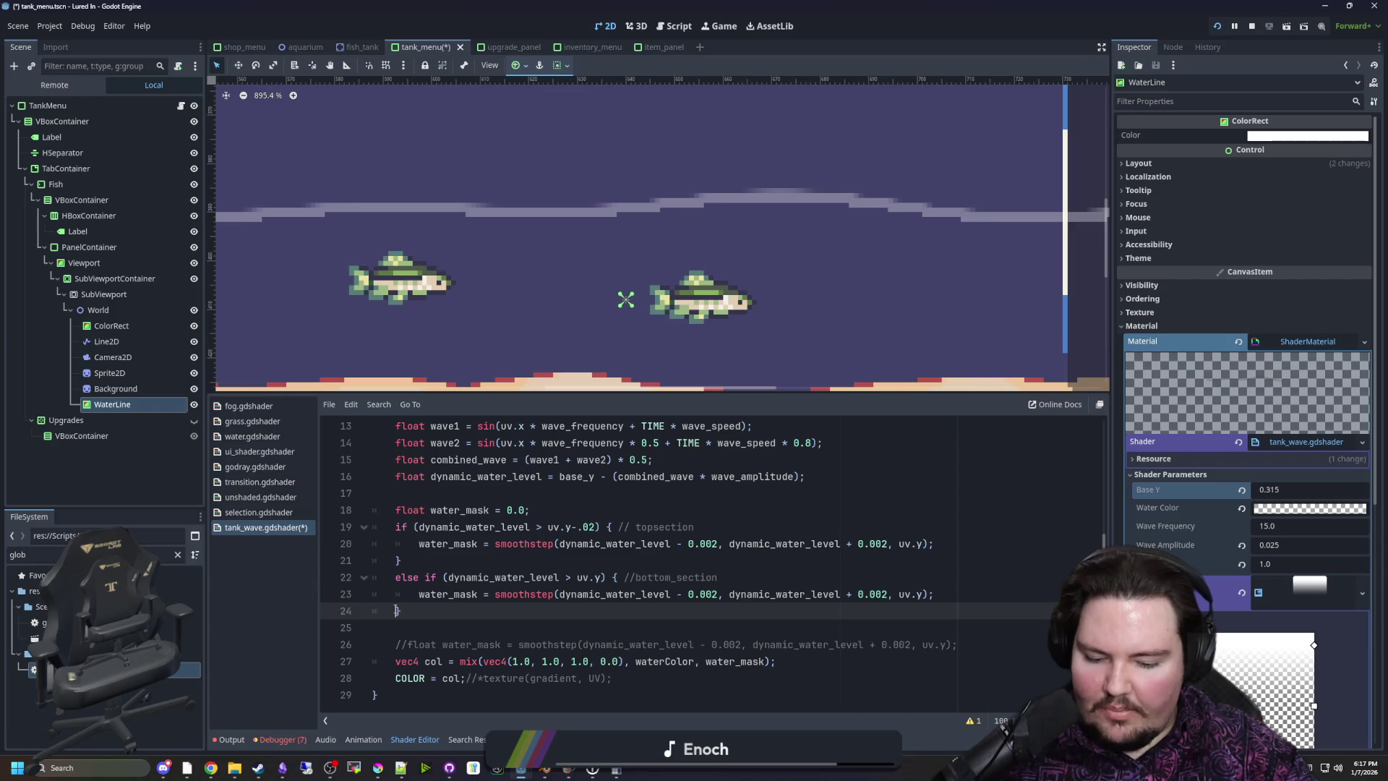
pyautogui.click(404, 589)
pyautogui.write('//')
pyautogui.click(396, 576)
pyautogui.write('//')
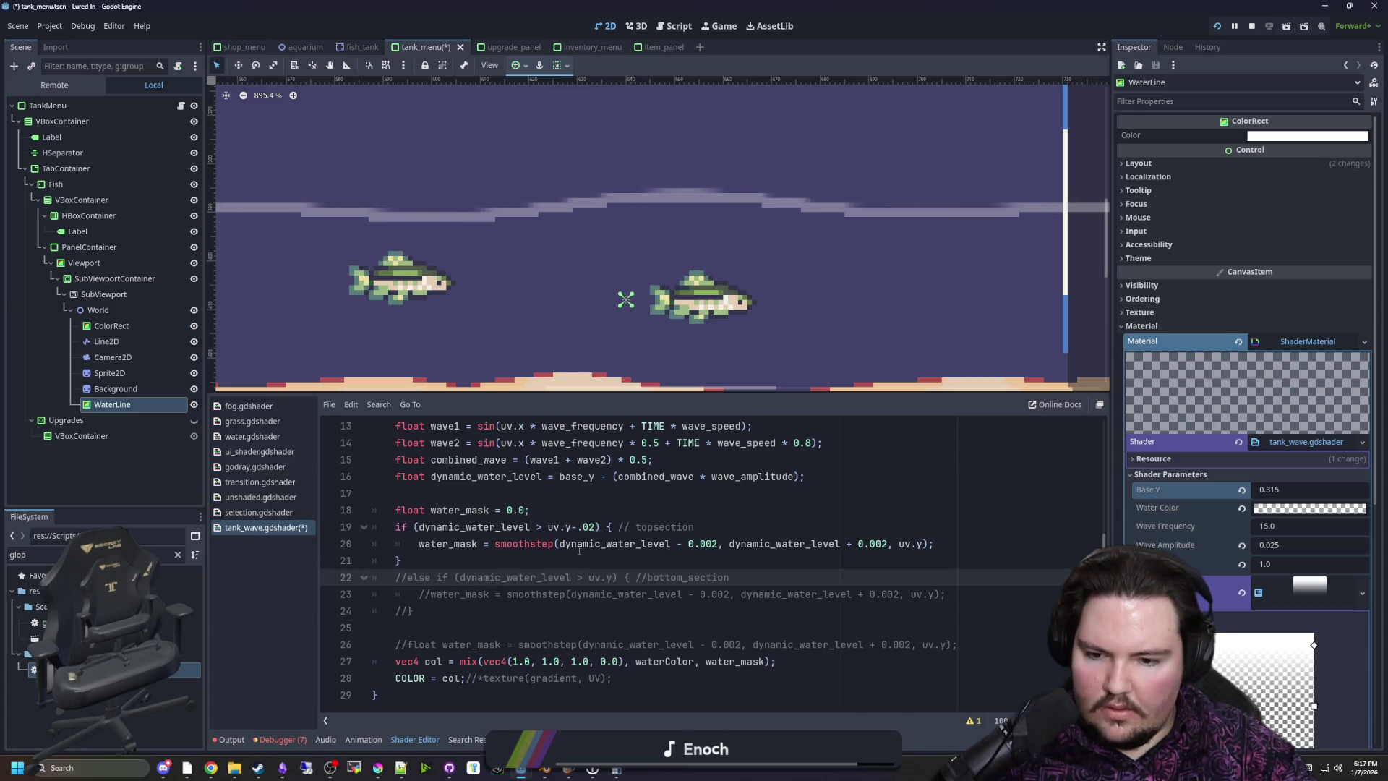
# Review the edited shader and select the commented bottom-section lines
pyautogui.scroll(2, 587, 569)
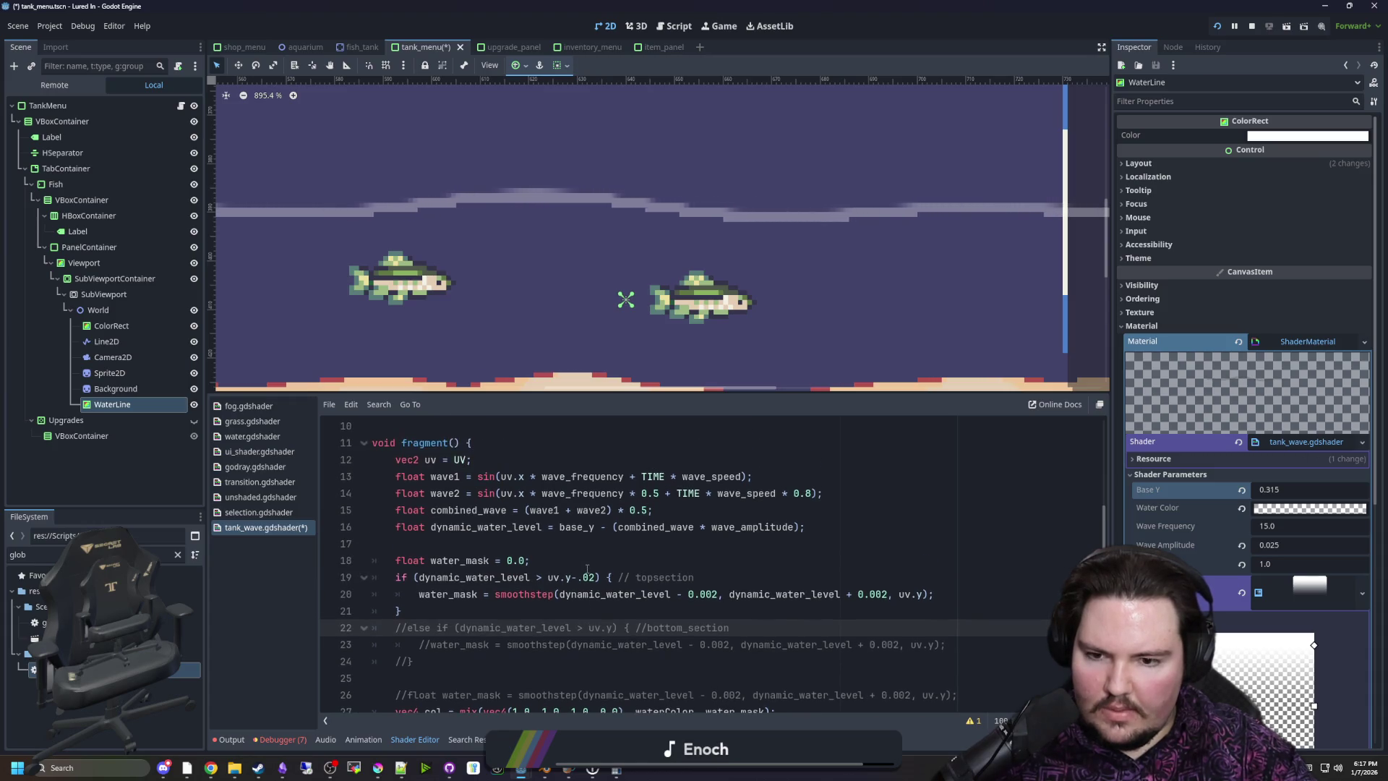
pyautogui.scroll(-2, 587, 569)
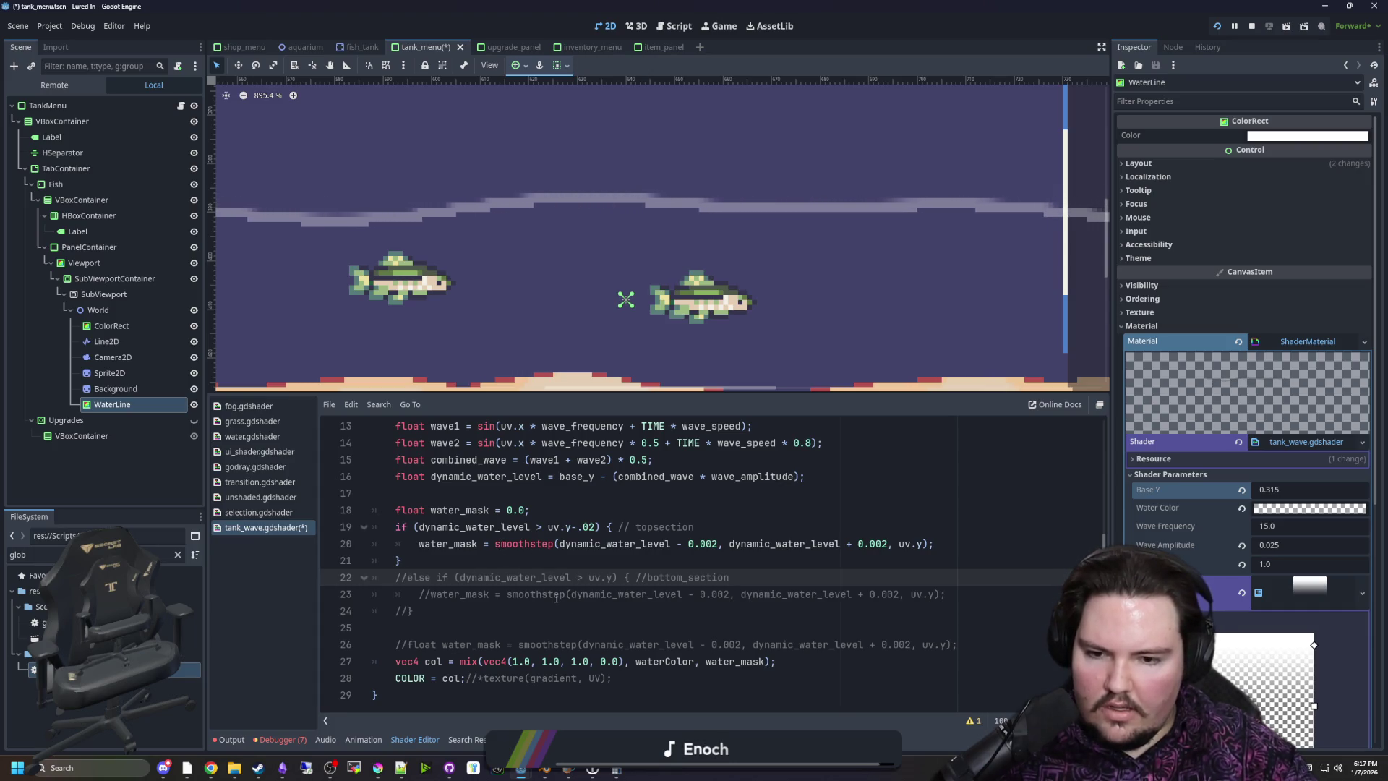
pyautogui.keyDown('shift'); pyautogui.click(440, 611); pyautogui.keyUp('shift')
pyautogui.click(479, 615)
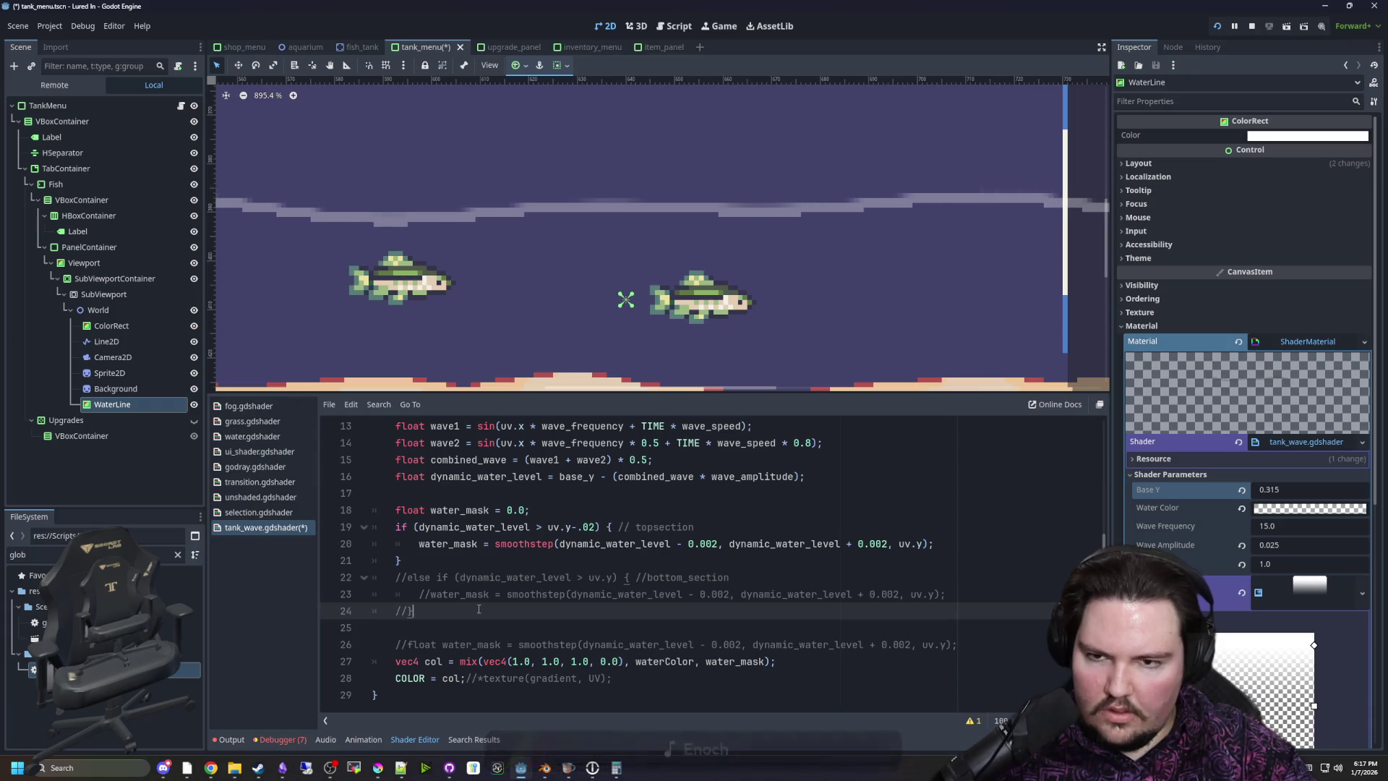
pyautogui.click(408, 577)
pyautogui.moveTo(440, 561)
pyautogui.mouseDown()
pyautogui.moveTo(328, 540)
pyautogui.moveTo(329, 526)
pyautogui.moveTo(400, 560)
pyautogui.mouseUp()
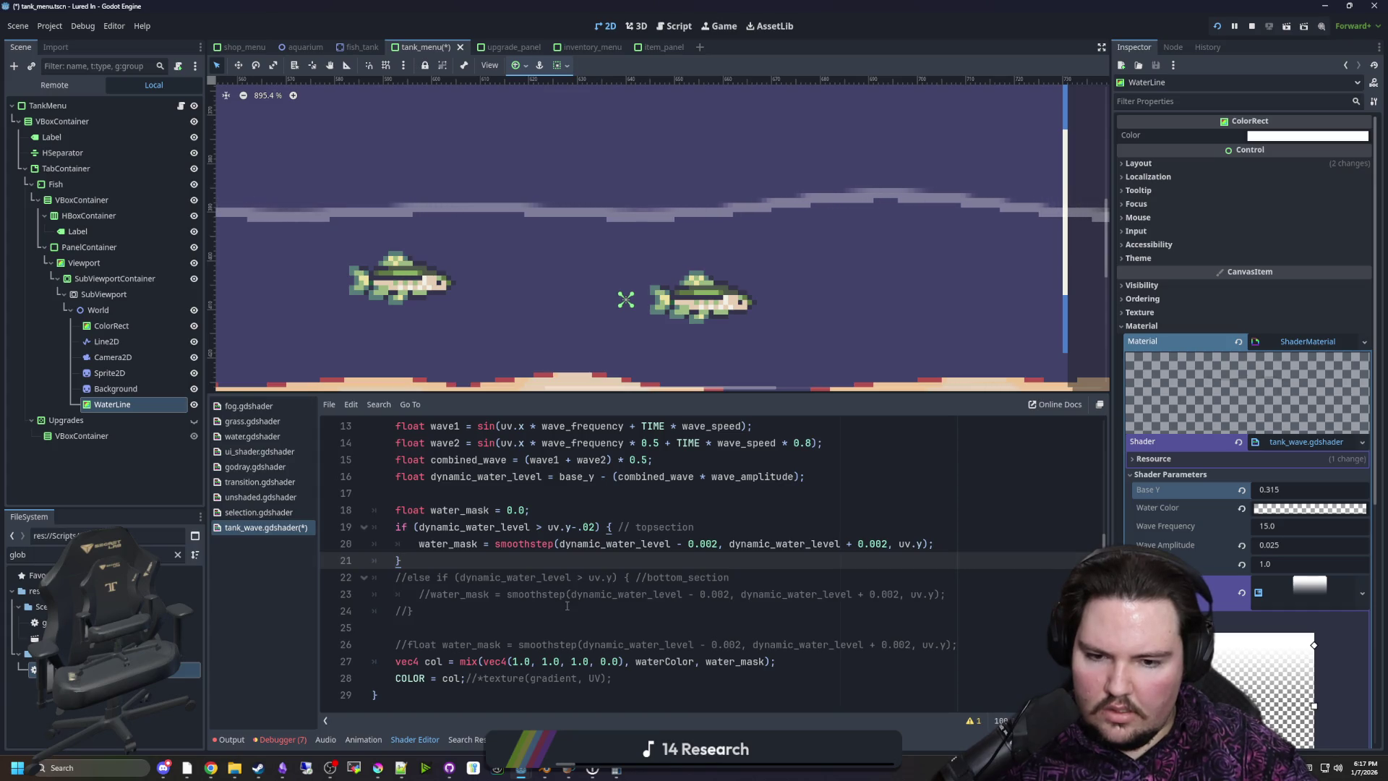
pyautogui.click(409, 578)
# Uncomment the bottom-section block on lines 22–24 with Ctrl+K
pyautogui.hotkey('ctrl', 'k')
pyautogui.moveTo(412, 610); pyautogui.dragTo(420, 594)
pyautogui.hotkey('ctrl', 'k')
pyautogui.click(419, 594)
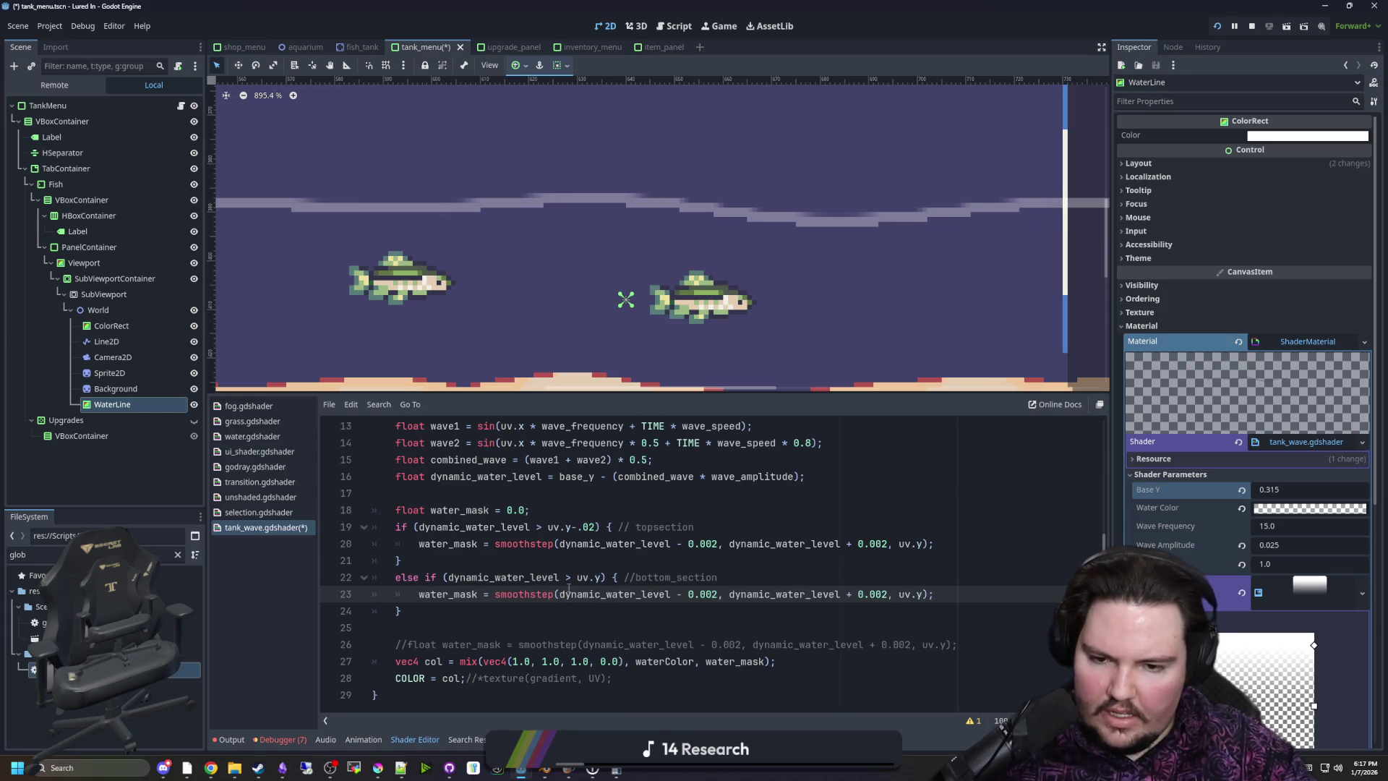
pyautogui.click(583, 577)
# Shift line 23's smoothstep edges by + .02 and - .02
pyautogui.click(716, 596)
pyautogui.write('+ .')
pyautogui.write('02')
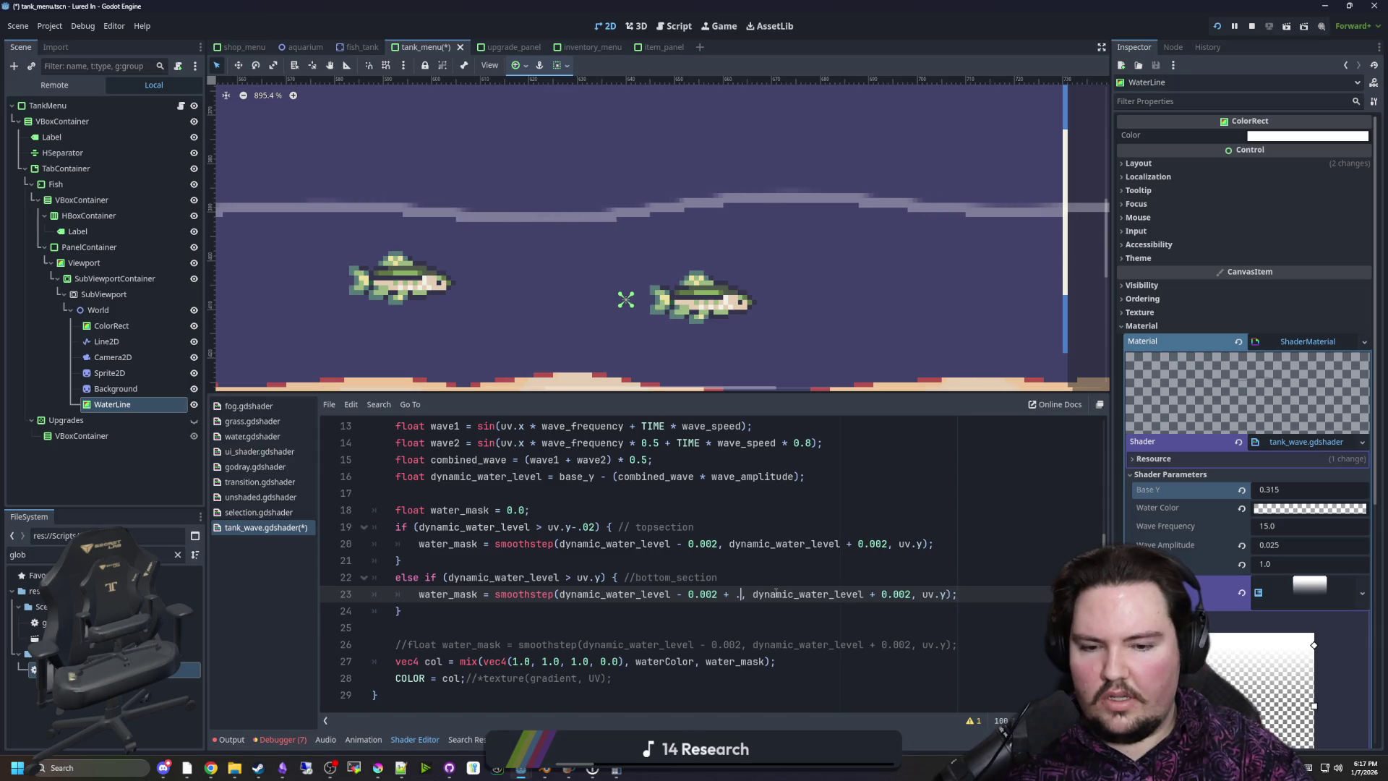
pyautogui.moveTo(751, 594); pyautogui.dragTo(723, 594)
pyautogui.hotkey('ctrl', 'c')
pyautogui.click(925, 593)
pyautogui.hotkey('ctrl', 'v')
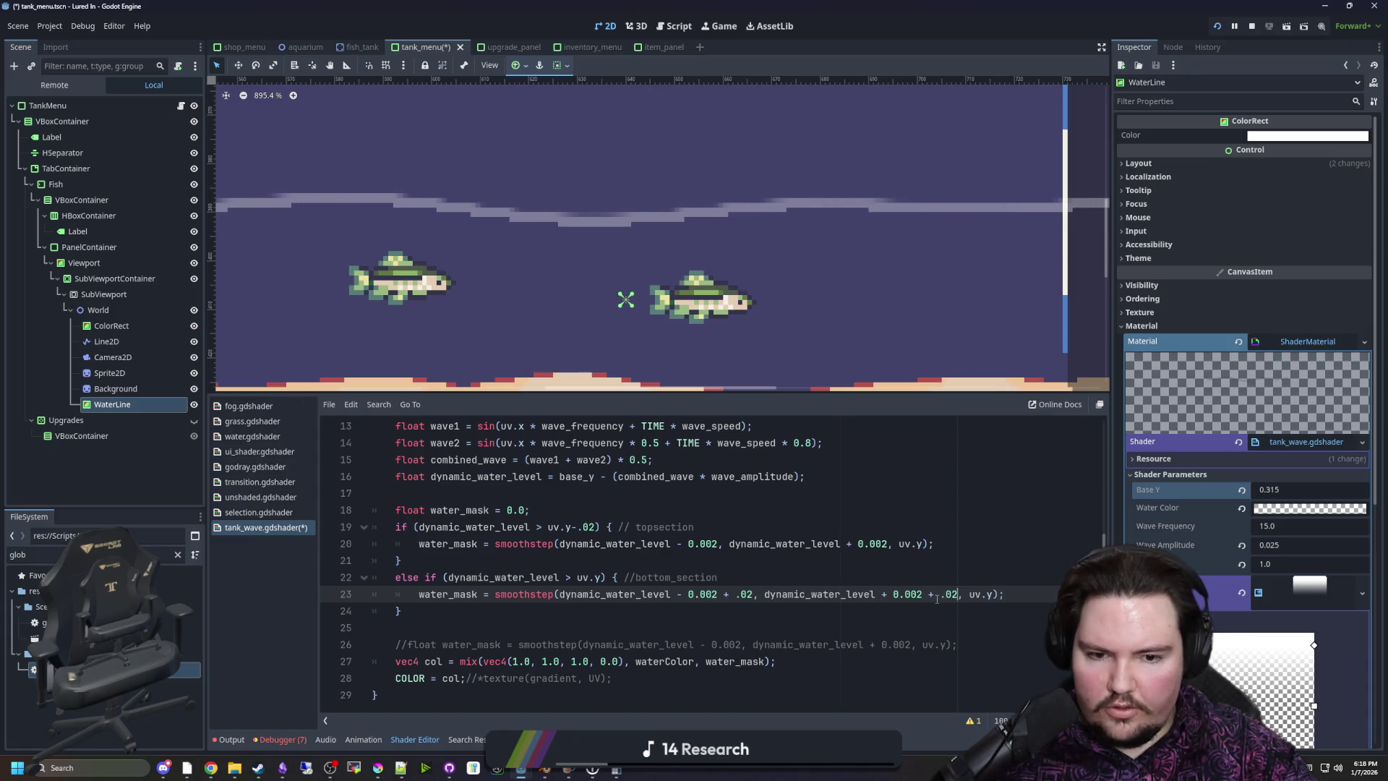
pyautogui.press('BackSpace')
pyautogui.write('-')
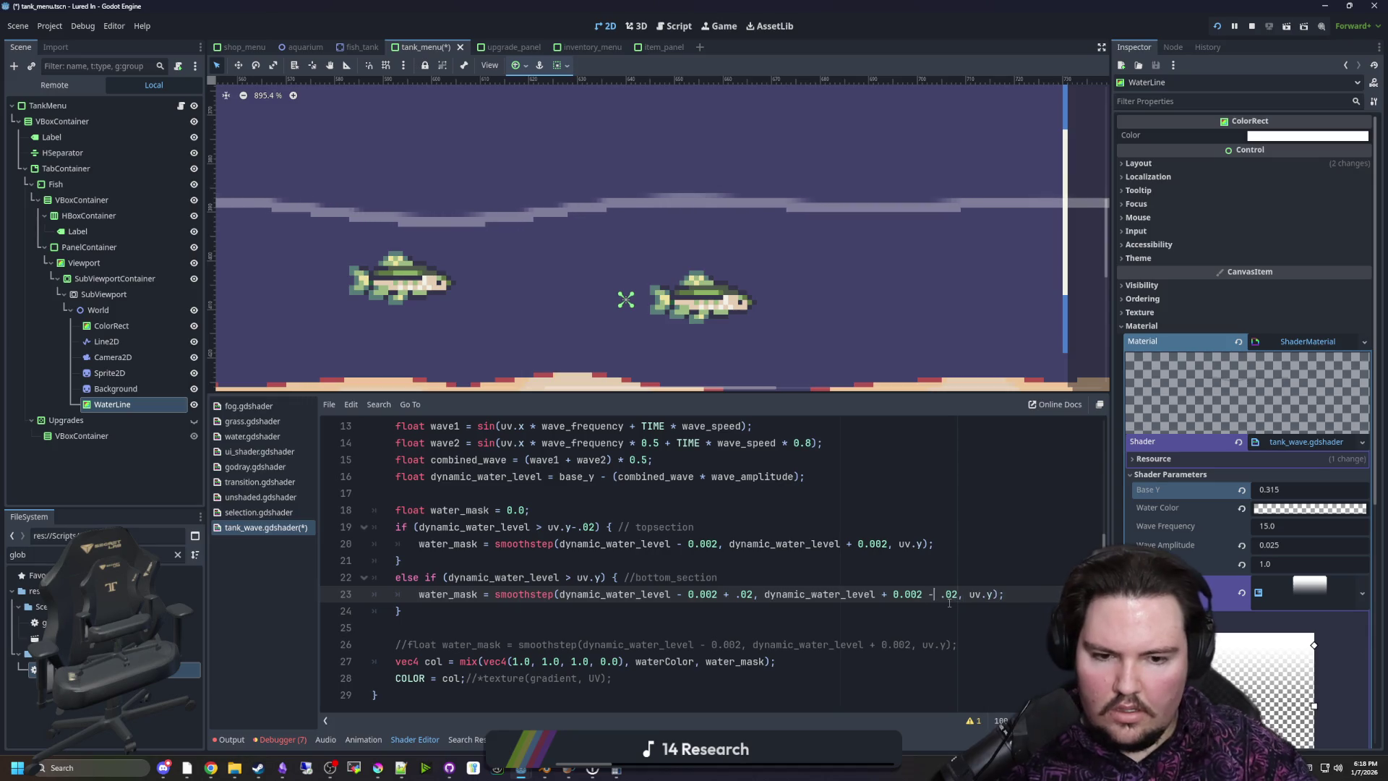
# Try a -.02 offset after uv.y in line 22's condition, then remove it
pyautogui.click(772, 584)
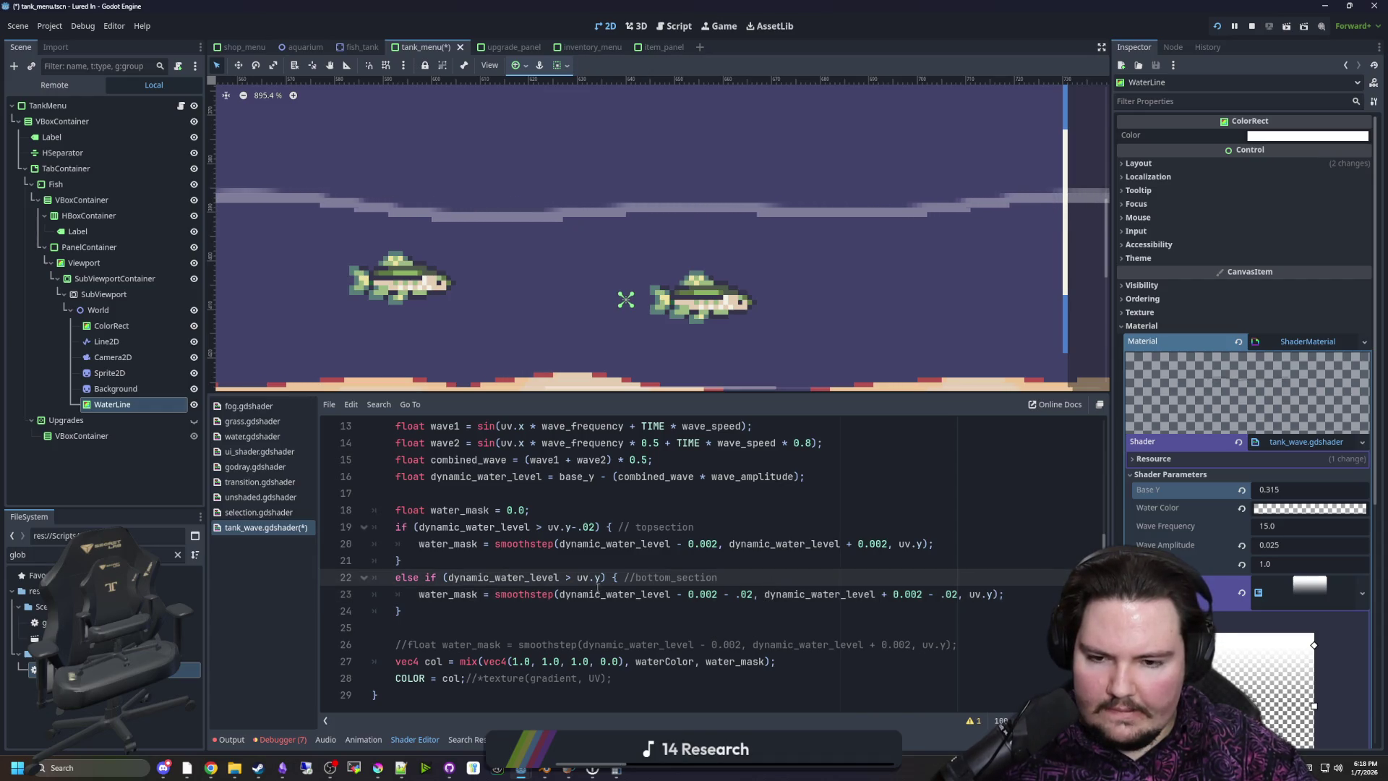
pyautogui.write('-.02')
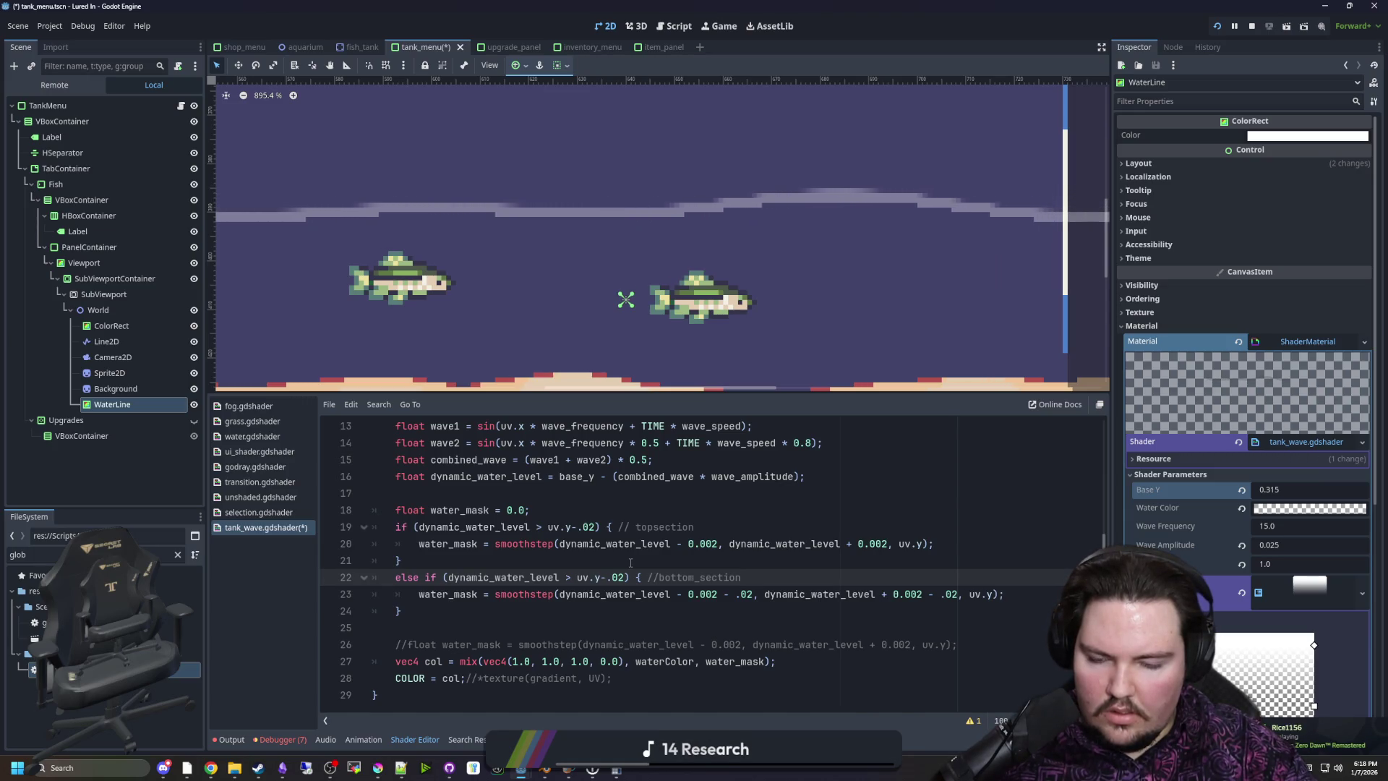
pyautogui.press('BackSpace')
pyautogui.press('BackSpace')
pyautogui.press('BackSpace')
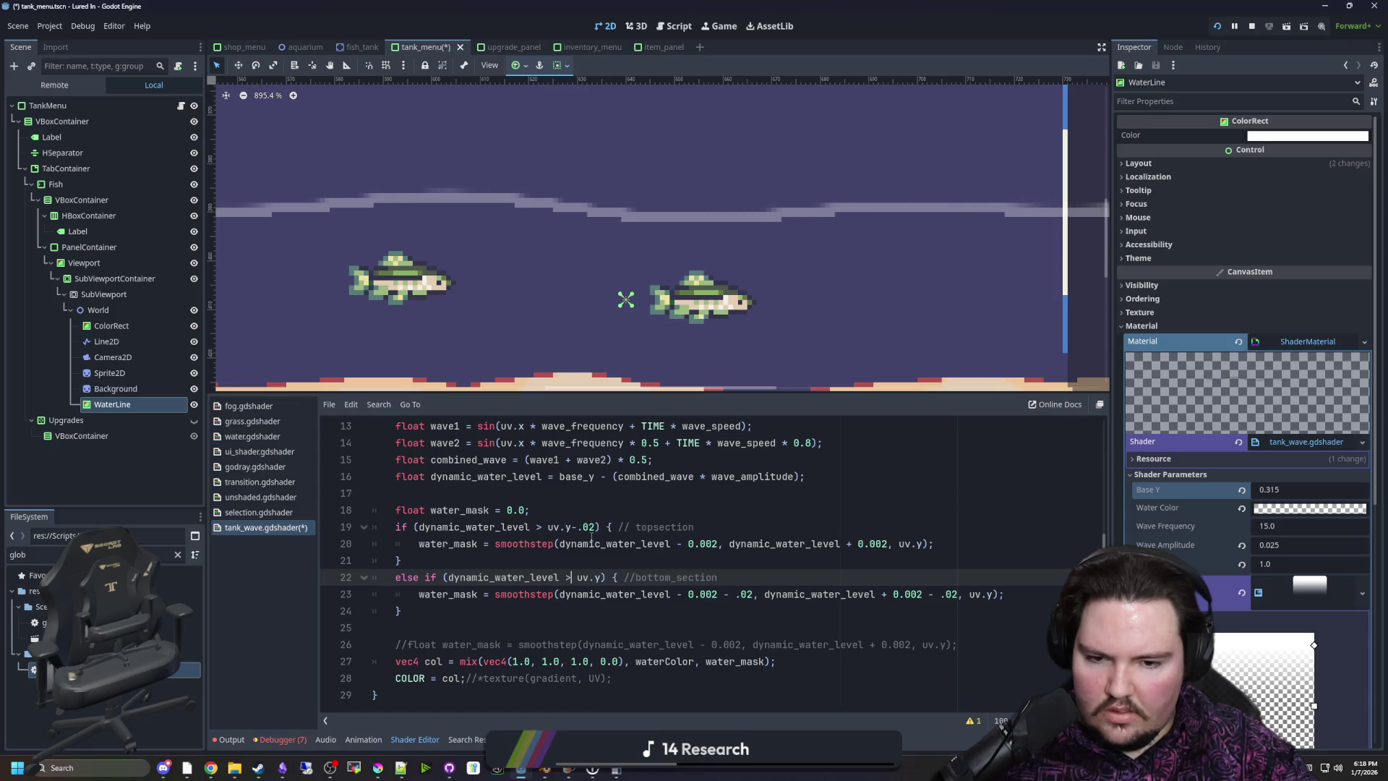
# Delete both - .02 terms and the stray space from line 23's smoothstep
pyautogui.moveTo(753, 593); pyautogui.dragTo(719, 593)
pyautogui.press('BackSpace')
pyautogui.moveTo(933, 593); pyautogui.dragTo(893, 593)
pyautogui.press('BackSpace')
pyautogui.click(889, 594)
pyautogui.press('BackSpace')
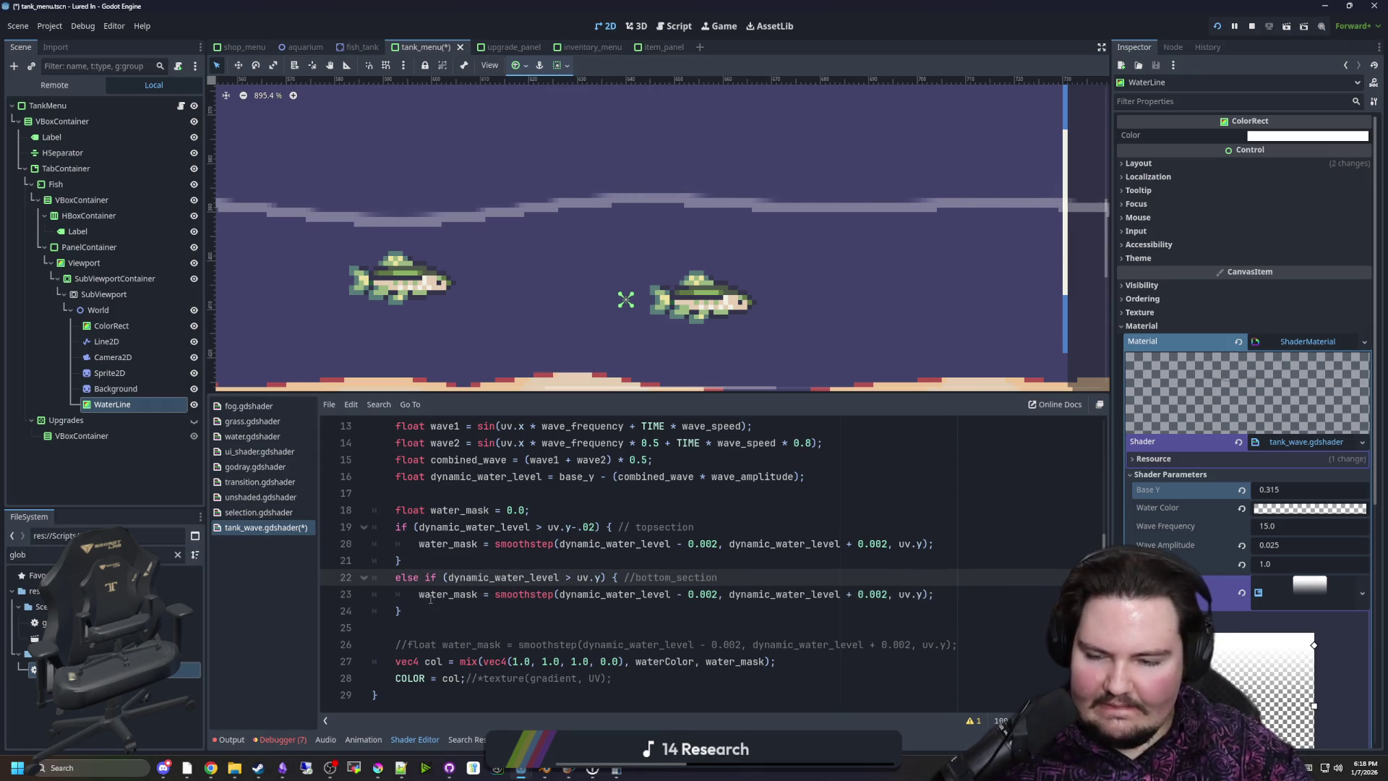
# Comment out the top-section block (lines 19–21) and delete else so line 22 is a standalone if
pyautogui.moveTo(432, 594)
pyautogui.mouseDown()
pyautogui.moveTo(372, 594)
pyautogui.moveTo(372, 577)
pyautogui.mouseUp()
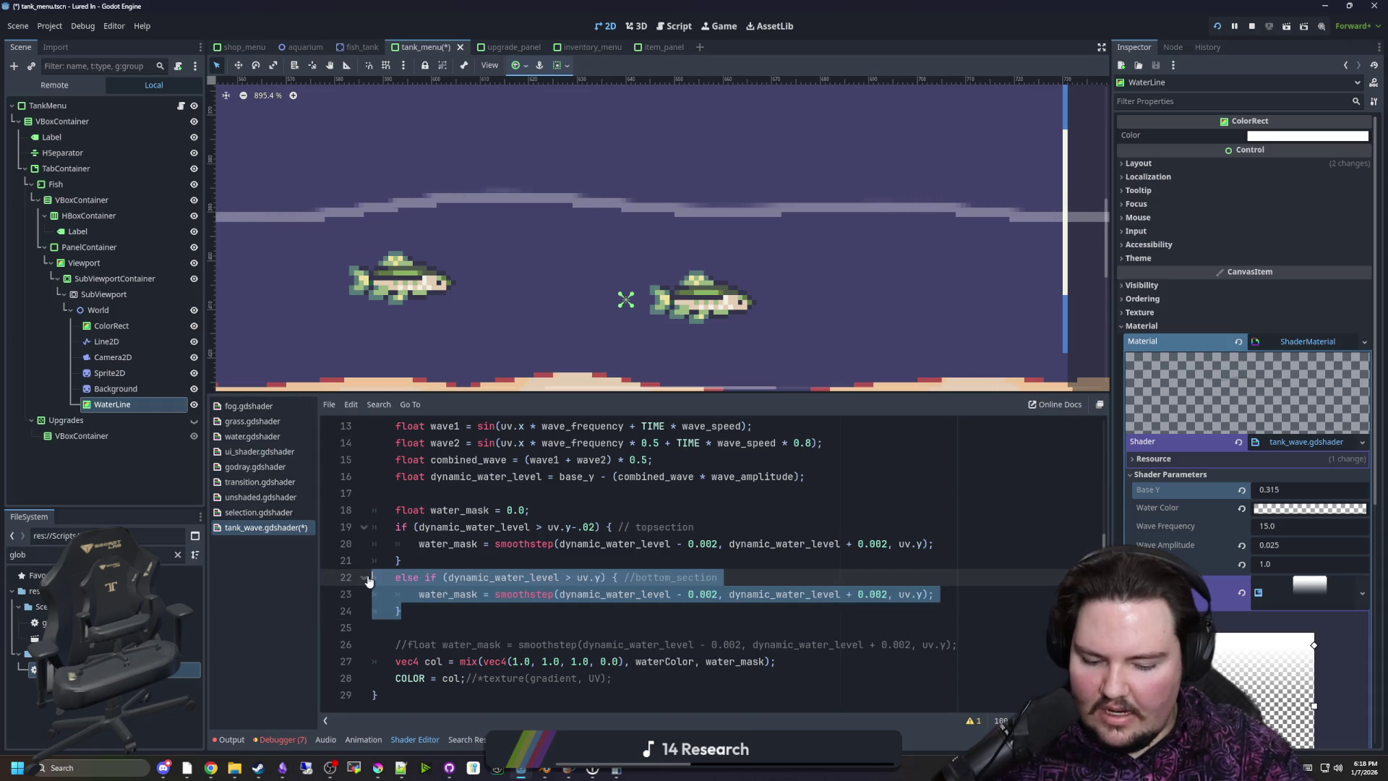
pyautogui.hotkey('ctrl', 'k')
pyautogui.hotkey('ctrl', 'k')
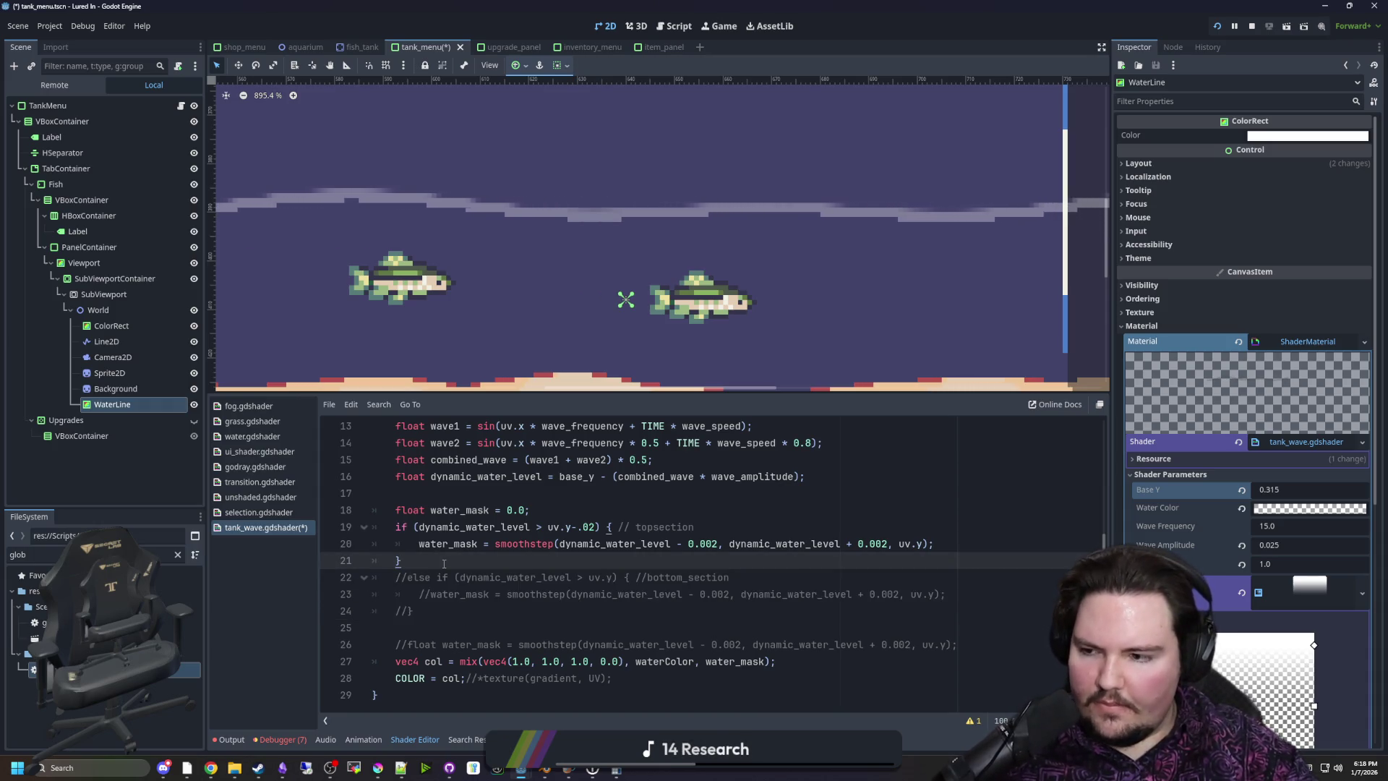
pyautogui.moveTo(406, 561); pyautogui.dragTo(345, 533)
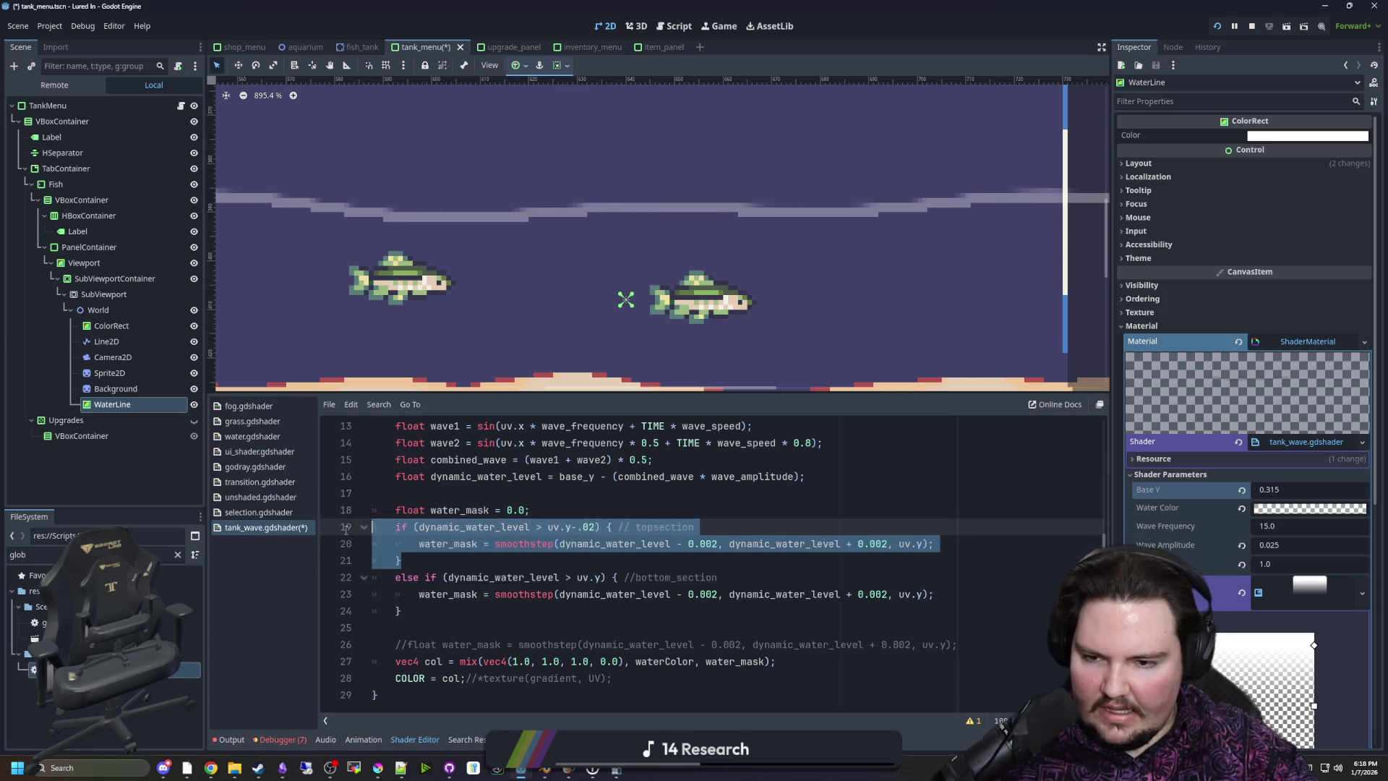
pyautogui.hotkey('ctrl', 'k')
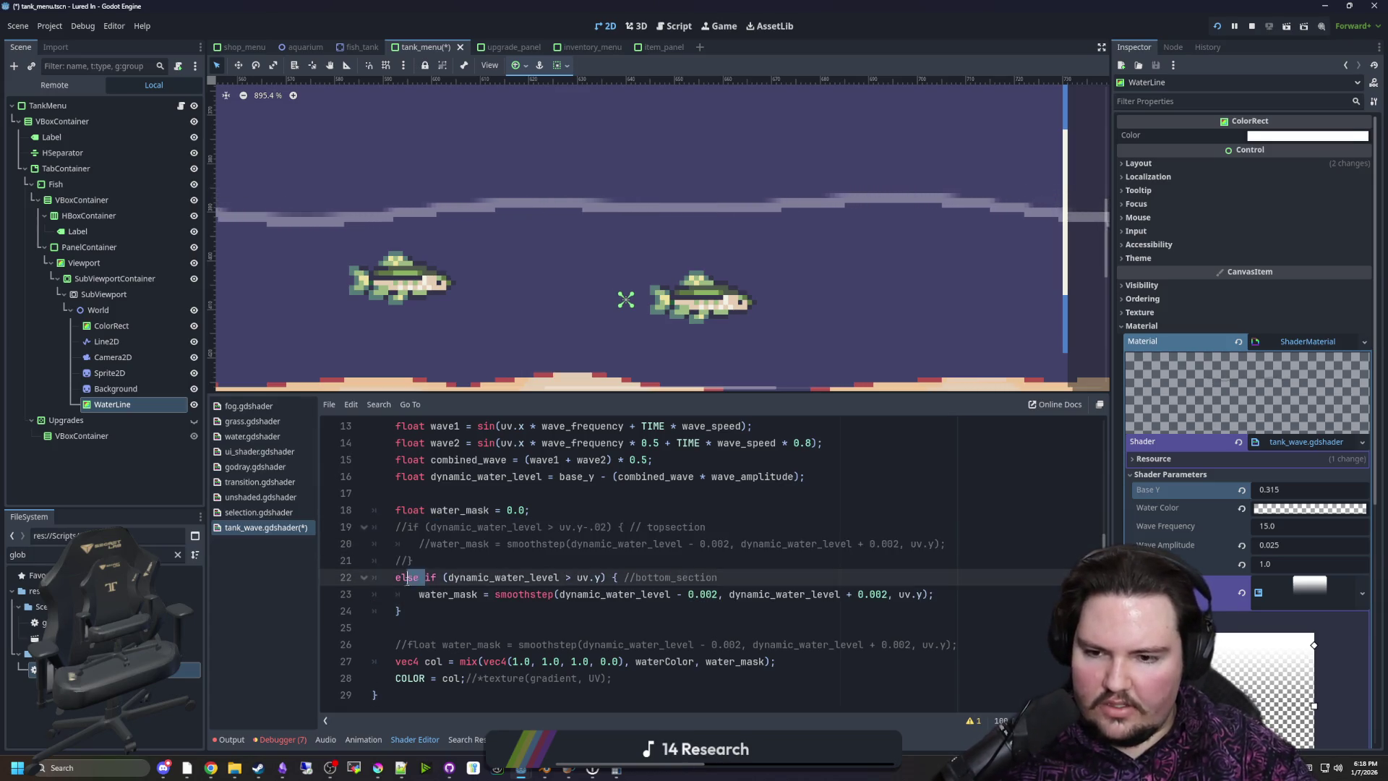
pyautogui.doubleClick(407, 577)
pyautogui.press('Delete')
pyautogui.press('Delete')
pyautogui.click(433, 563)
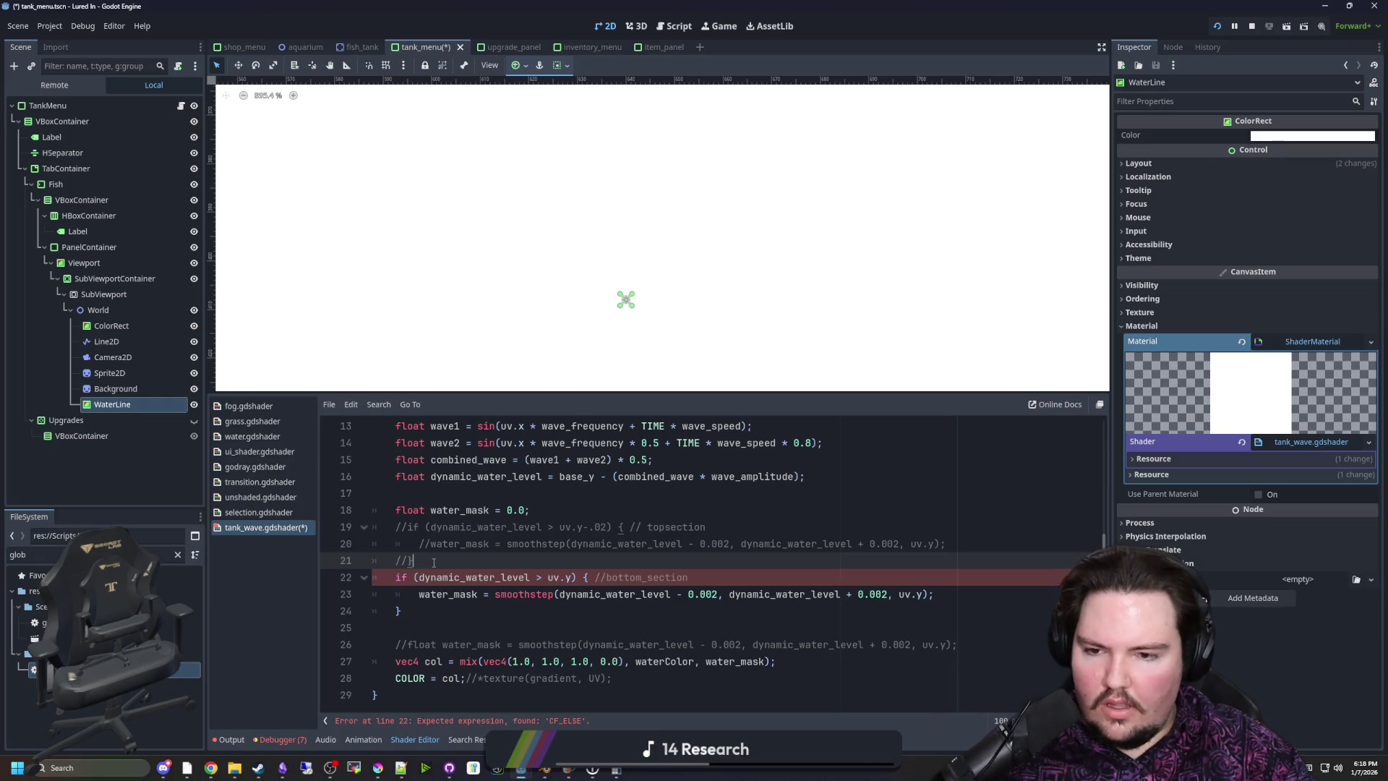
pyautogui.scroll(-2, 540, 227)
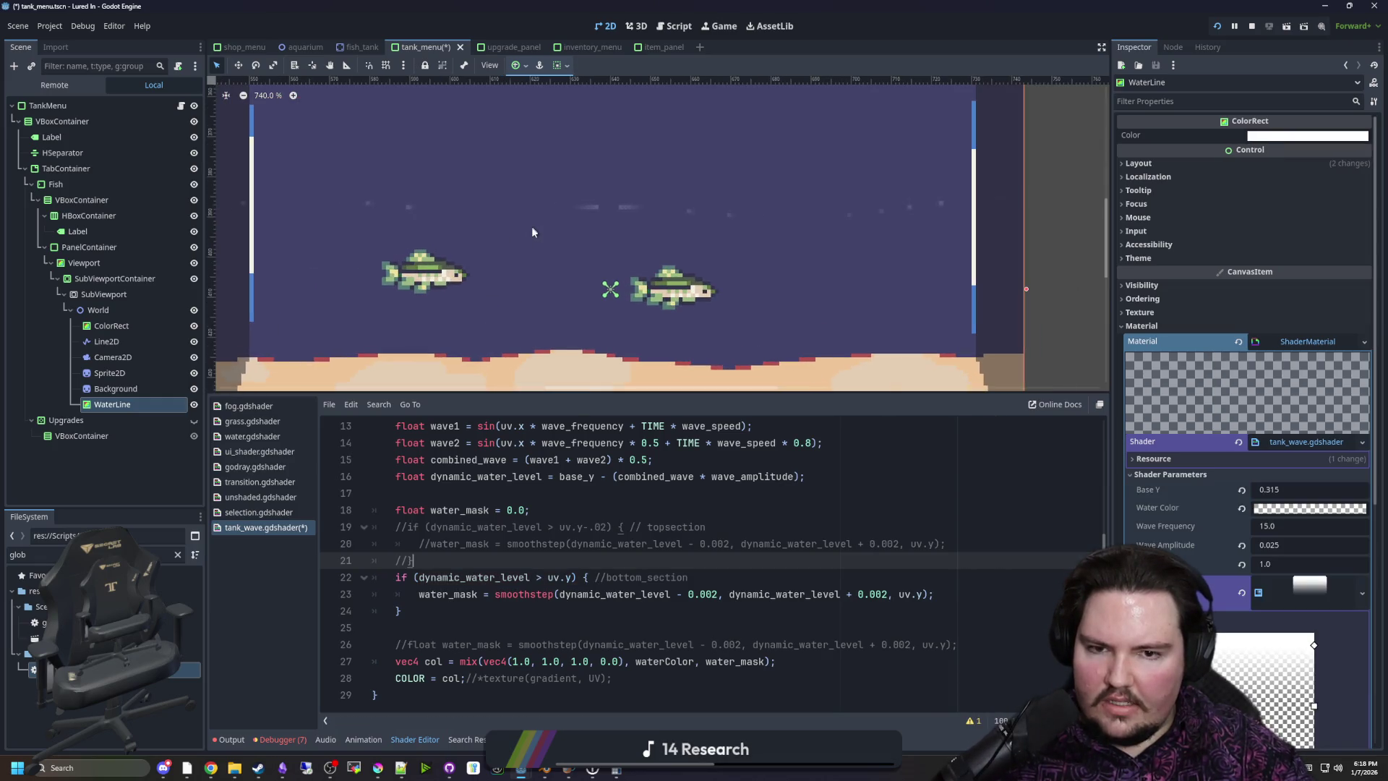
pyautogui.scroll(1, 564, 219)
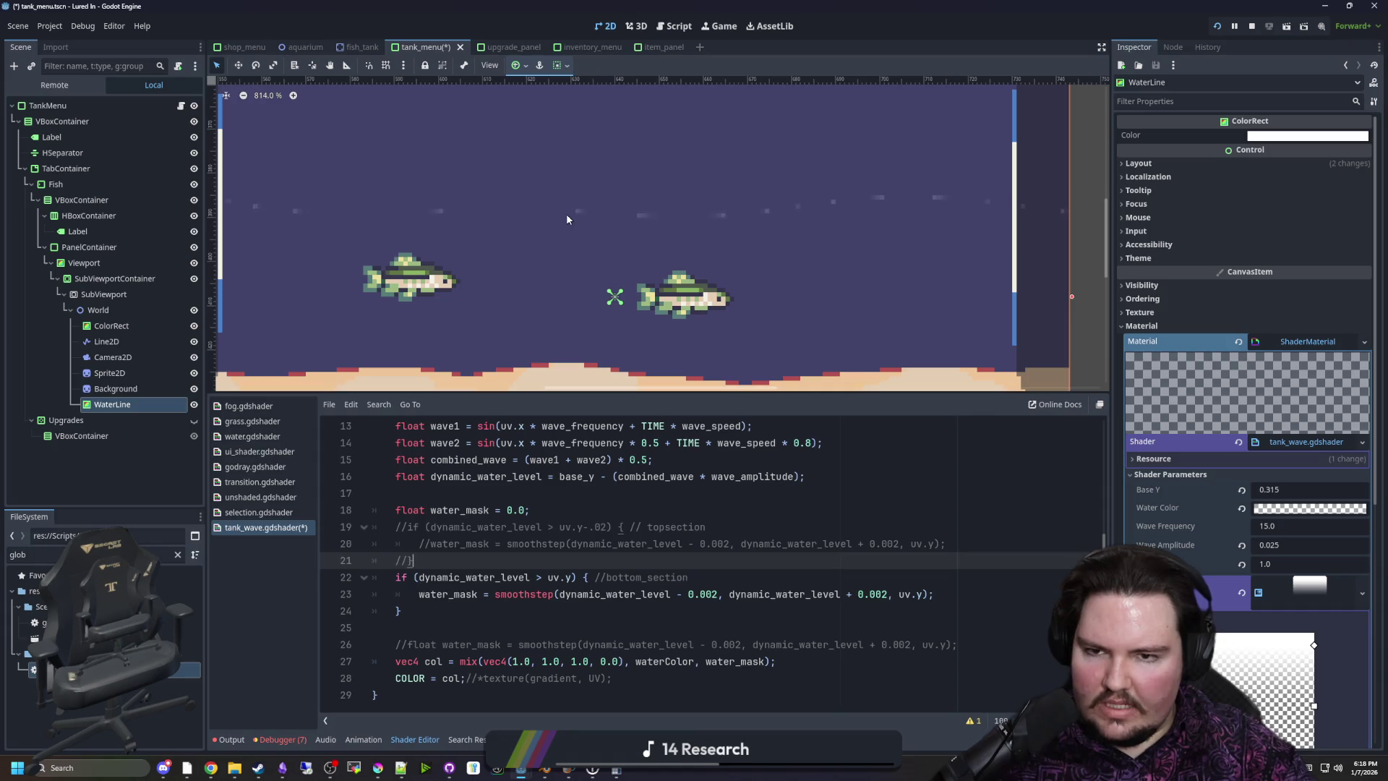
pyautogui.click(885, 594)
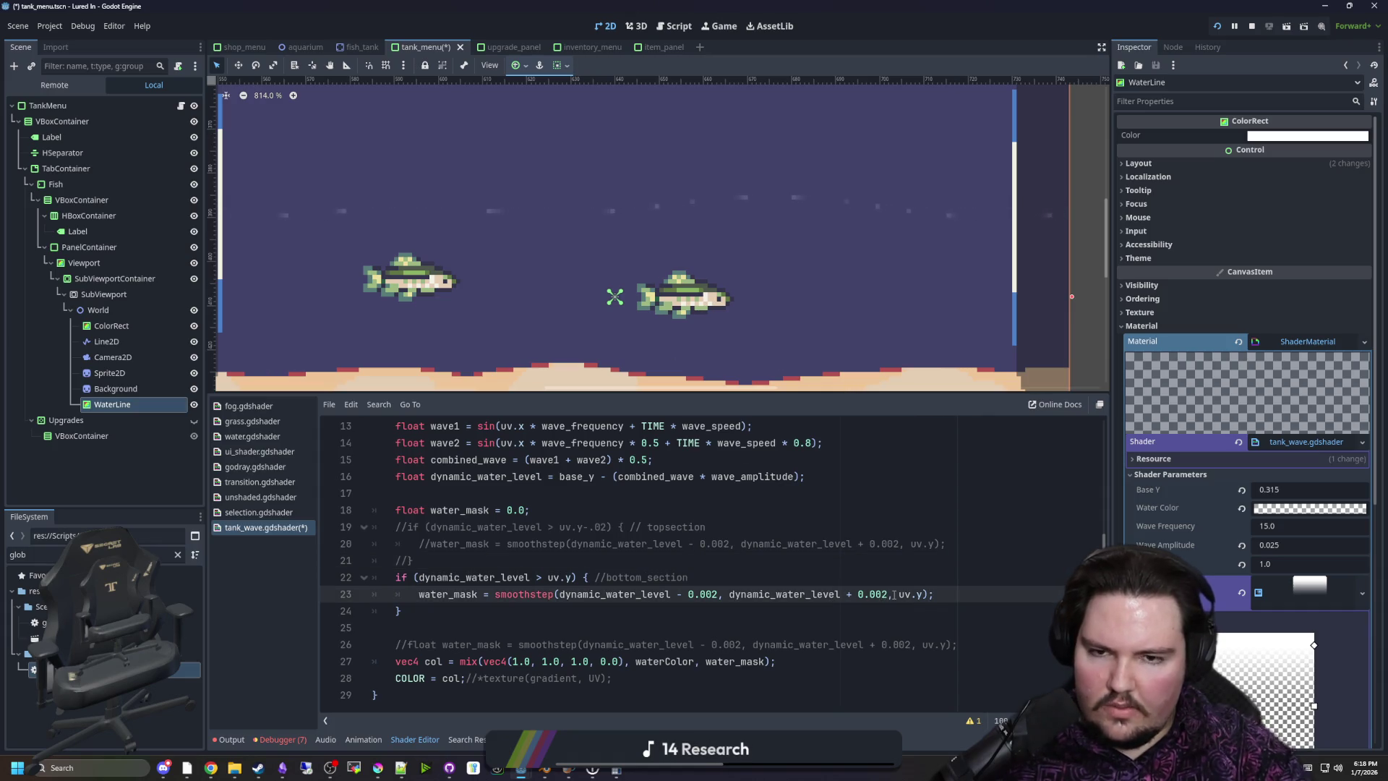
# Try -.2 and +.2 offsets on uv.y in line 23, then remove them
pyautogui.press('BackSpace')
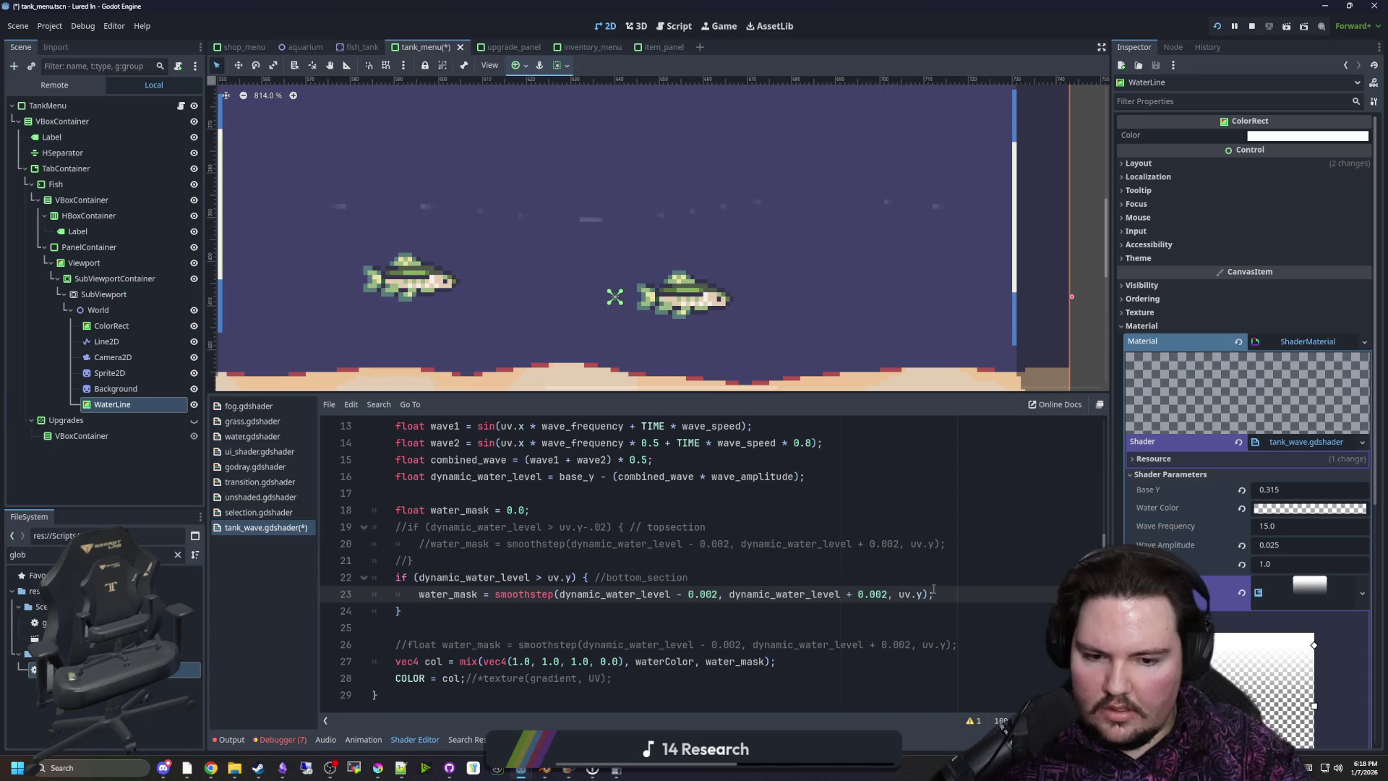
pyautogui.write('-.2')
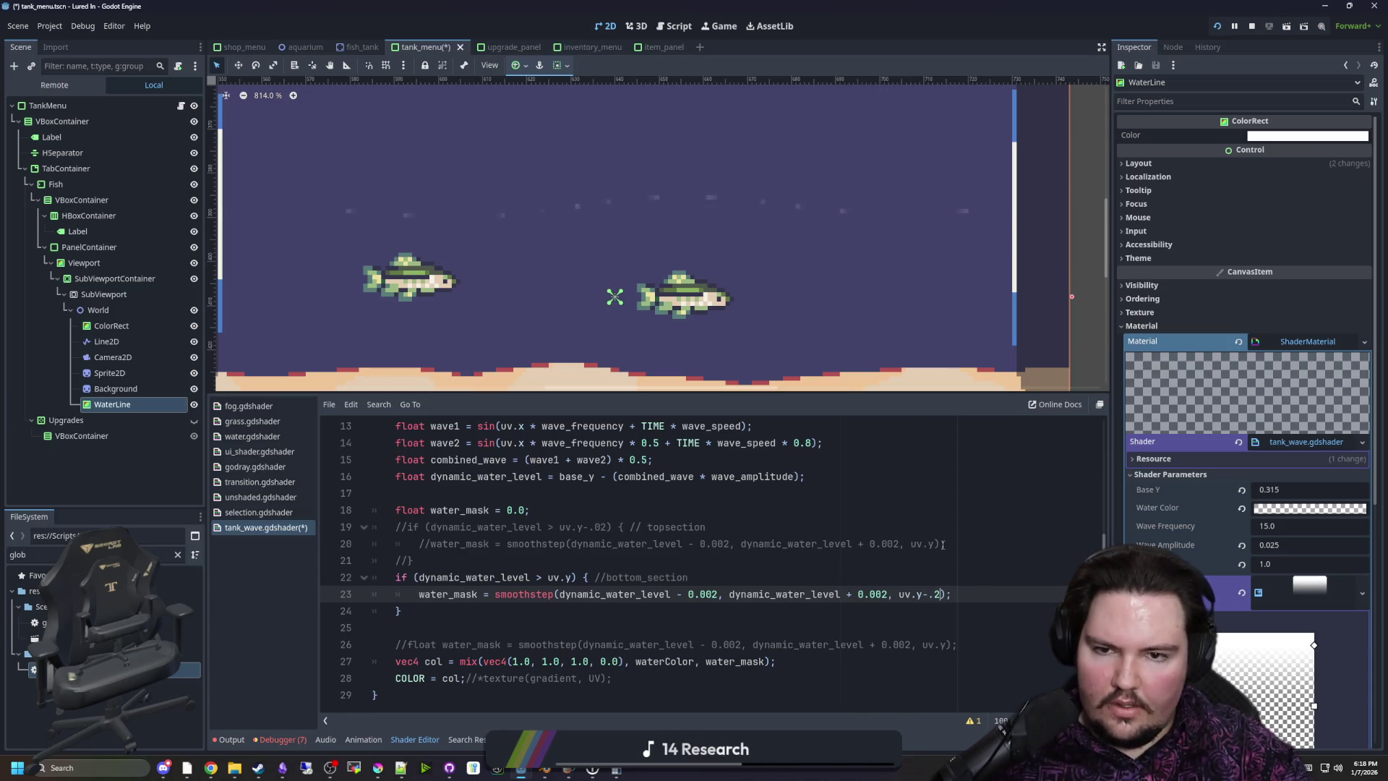
pyautogui.press('BackSpace')
pyautogui.press('BackSpace')
pyautogui.press('BackSpace')
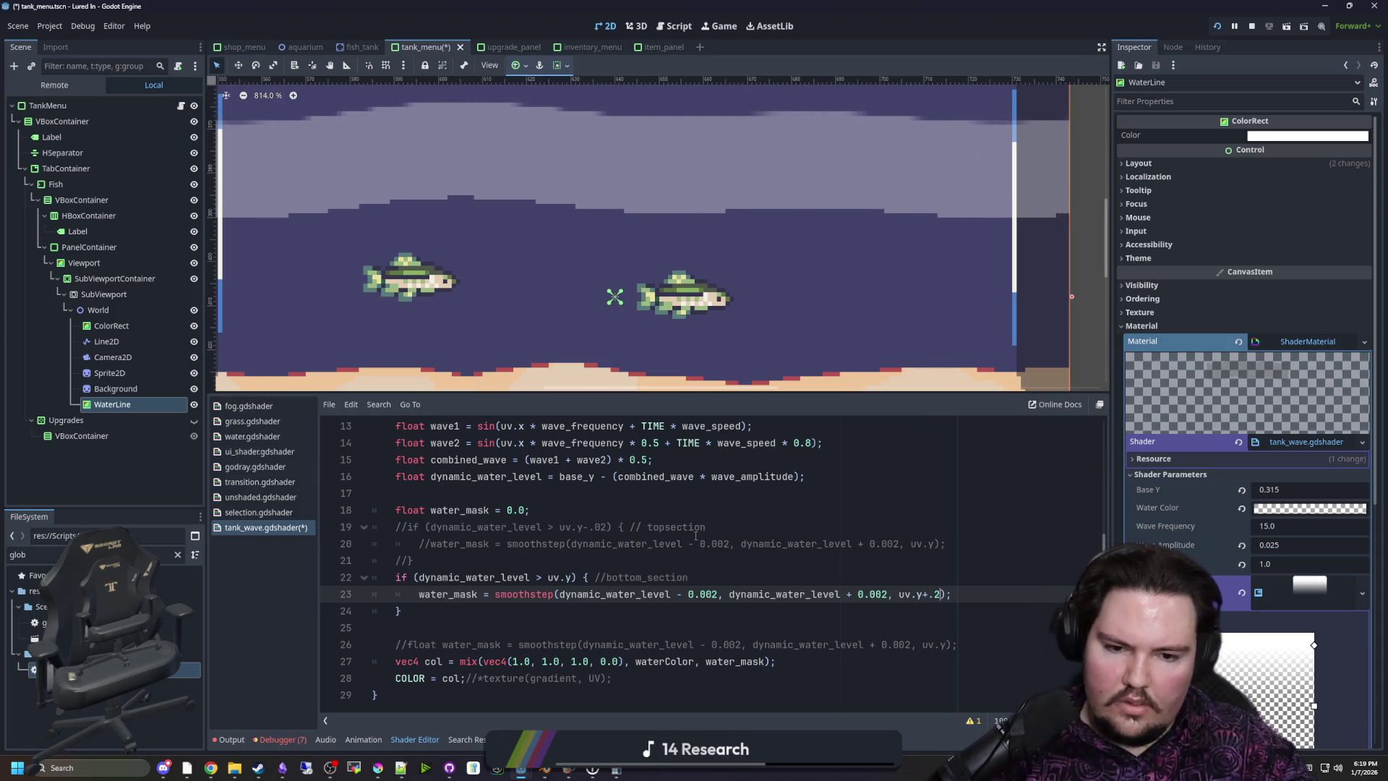
pyautogui.press('BackSpace')
pyautogui.press('BackSpace')
pyautogui.press('BackSpace')
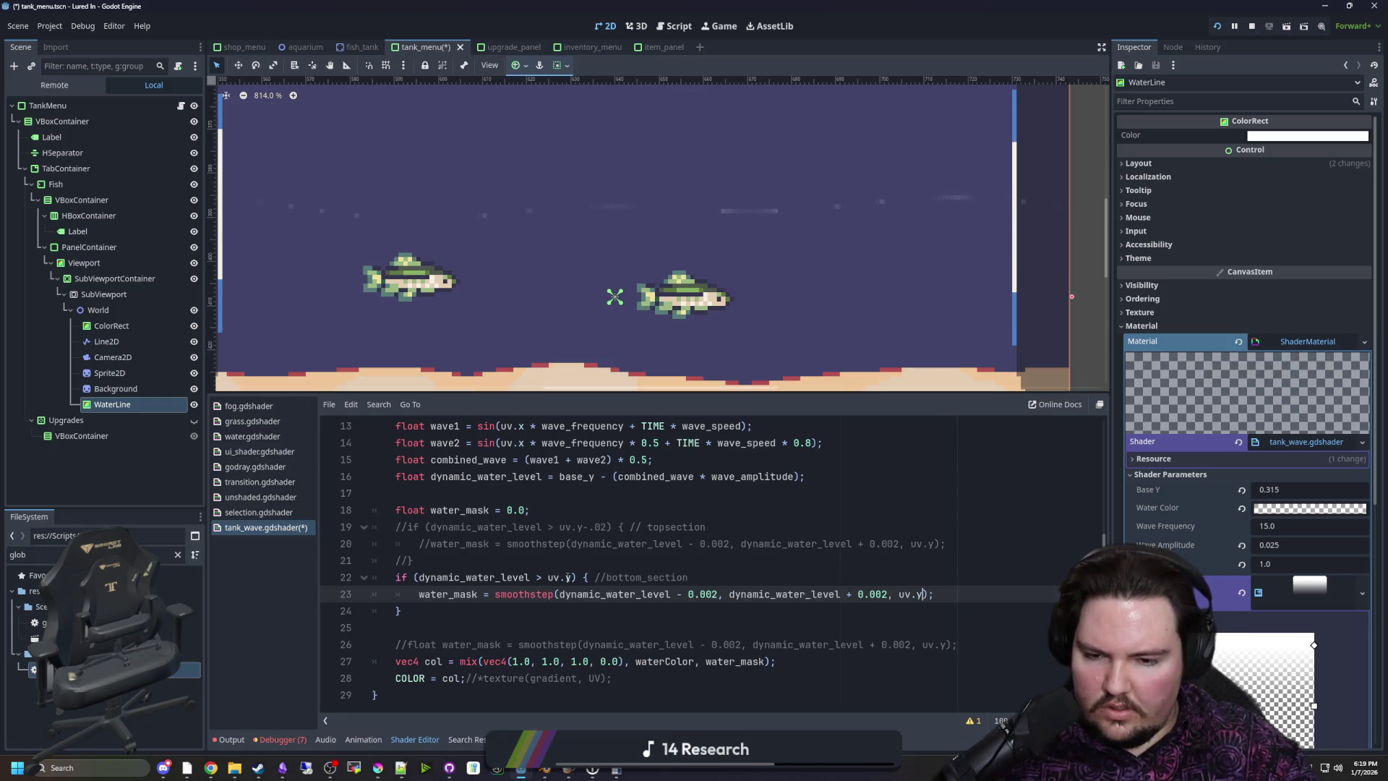
# Flip line 22's condition to dynamic_water_level < uv.y
pyautogui.click(547, 577)
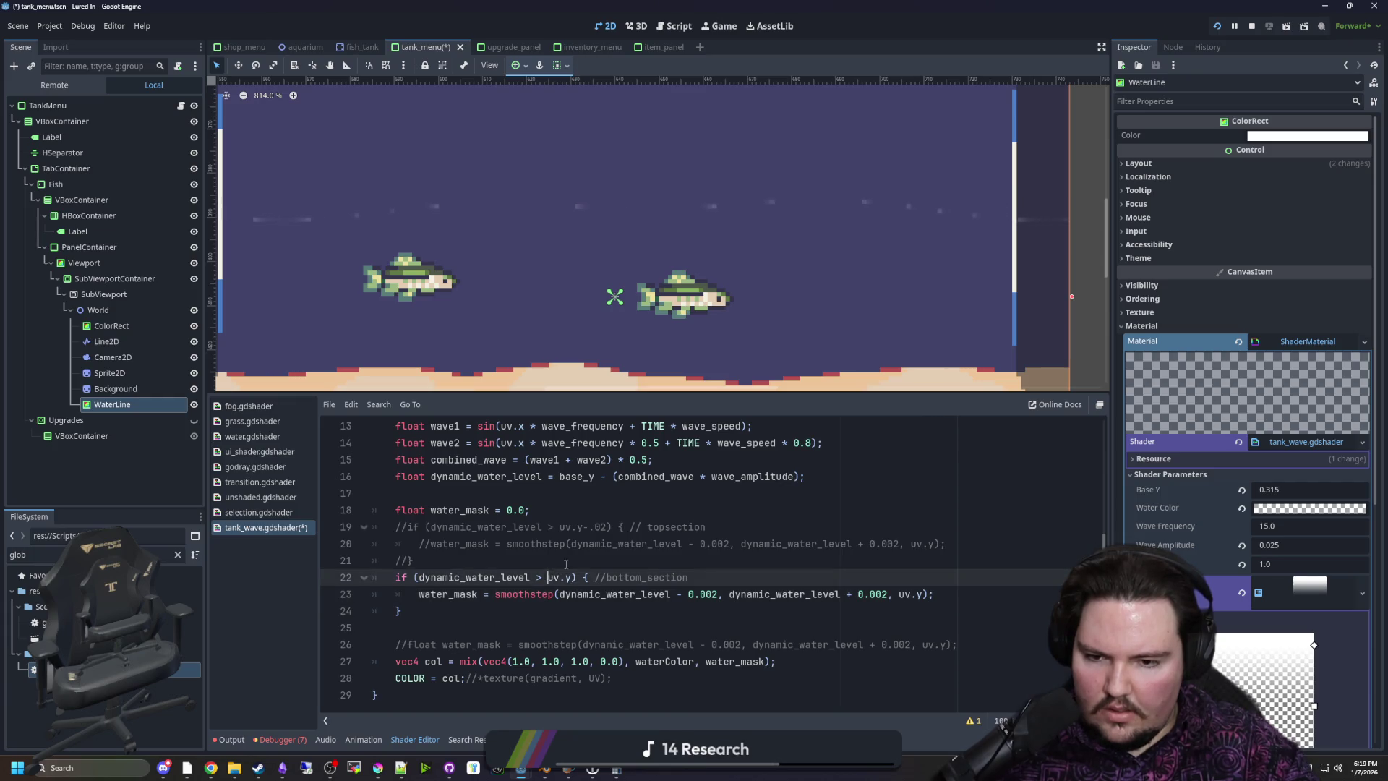
pyautogui.press('BackSpace')
pyautogui.write('<')
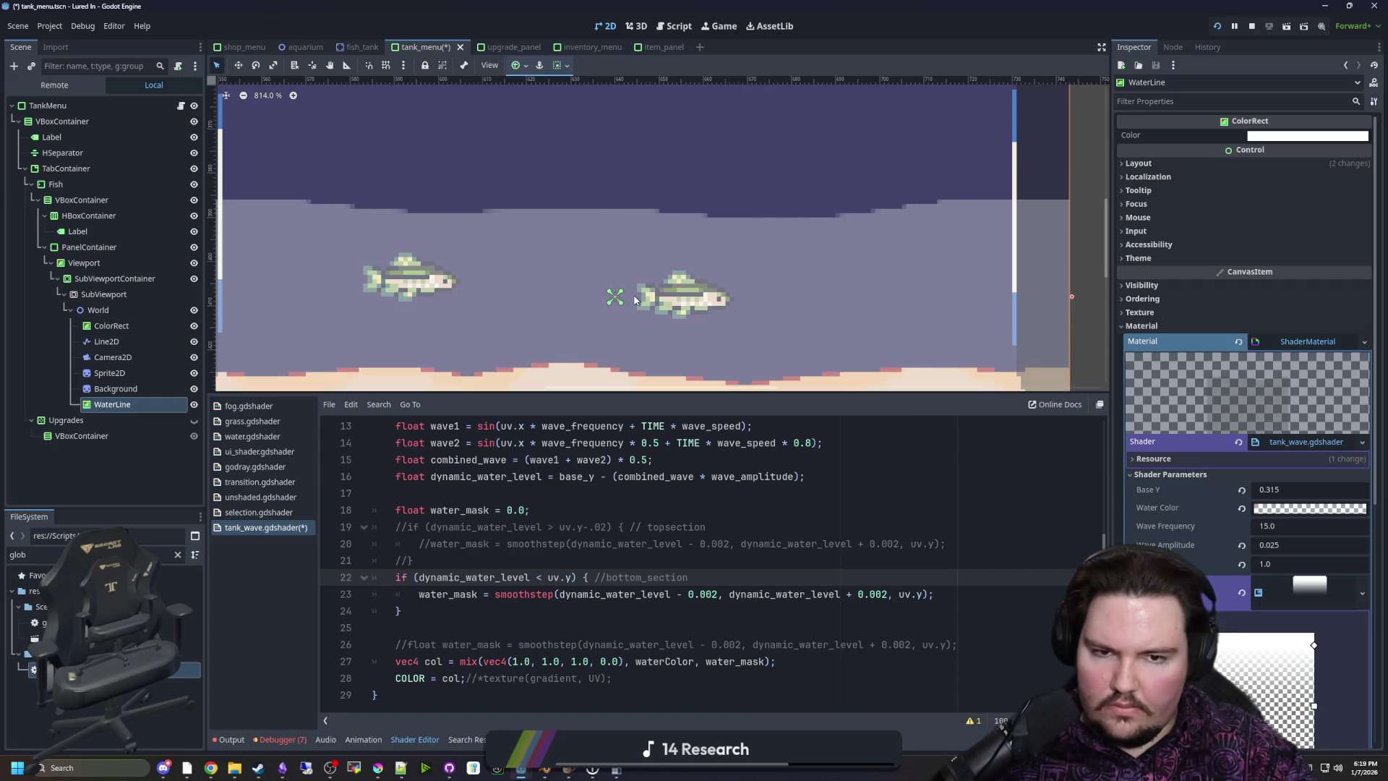
pyautogui.scroll(-3, 630, 288)
pyautogui.scroll(1, 639, 347)
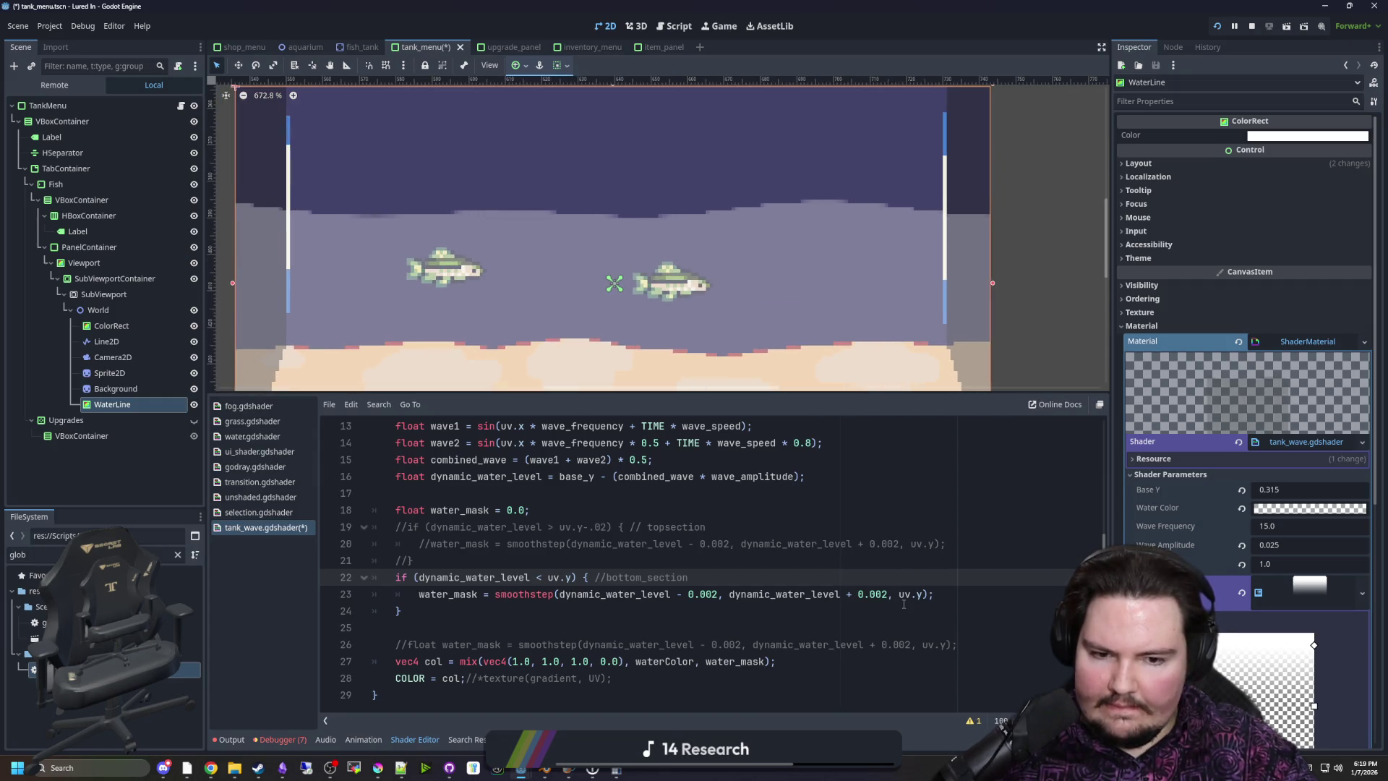
pyautogui.click(899, 593)
# Undo a trial minus on uv.y and swap line 23's edges to + 0.002 and - 0.002
pyautogui.write('-')
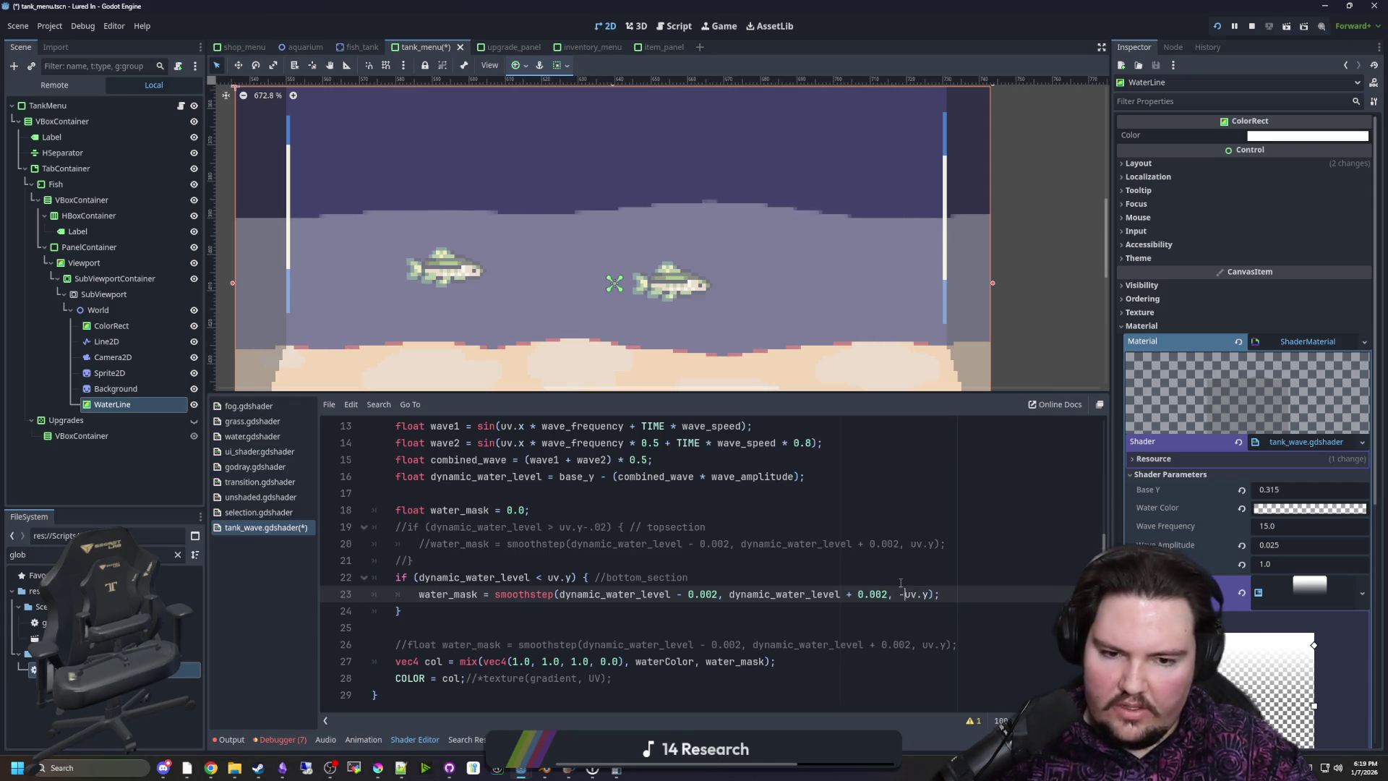
pyautogui.scroll(-4, 639, 154)
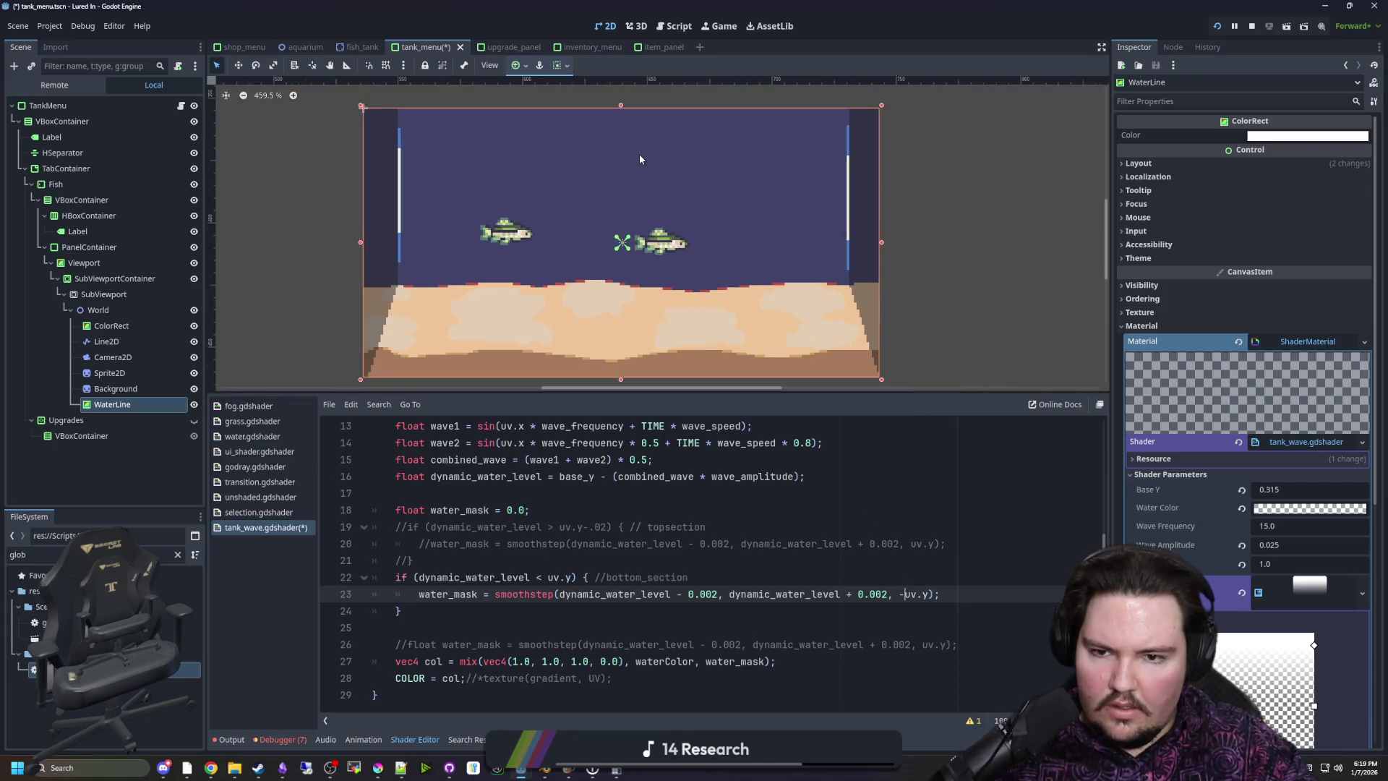
pyautogui.hotkey('ctrl', 'z')
pyautogui.scroll(4, 643, 214)
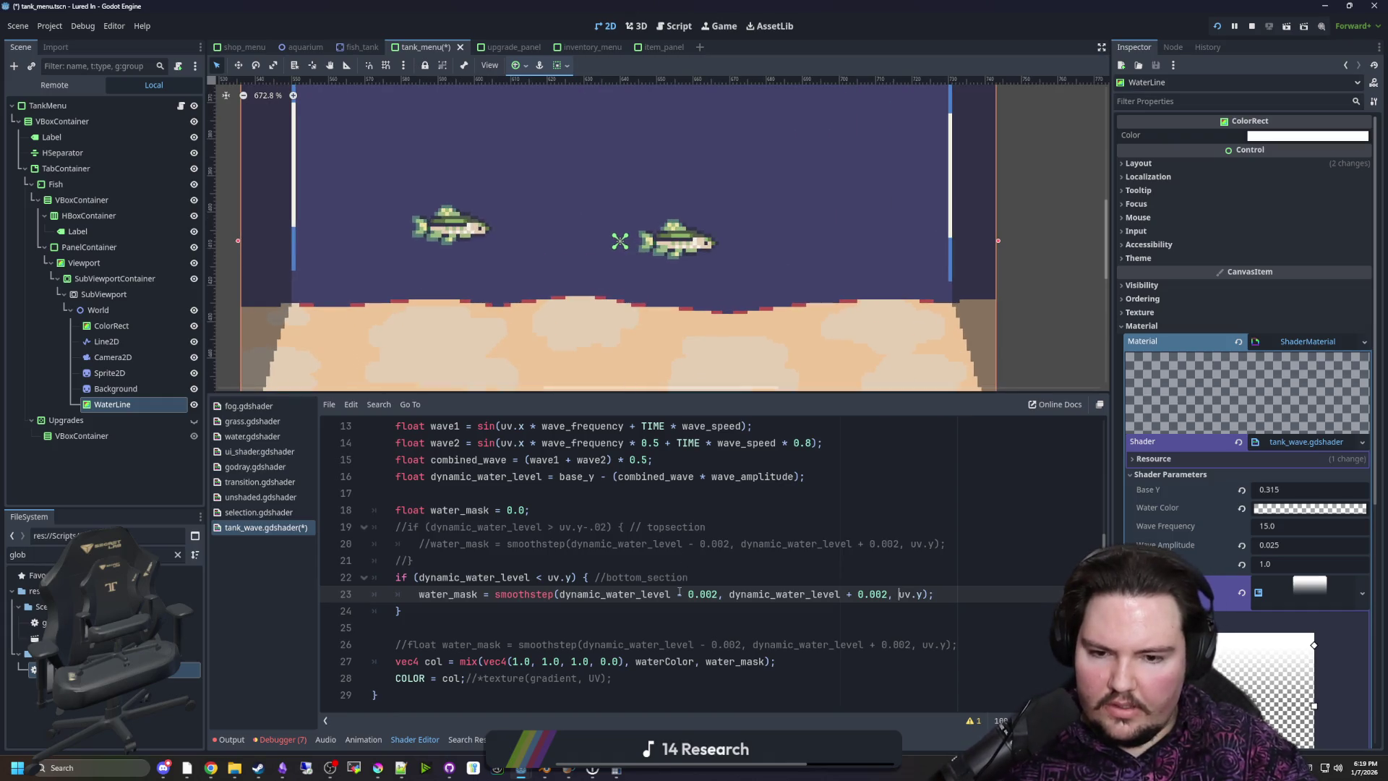
pyautogui.doubleClick(677, 593)
pyautogui.write('+')
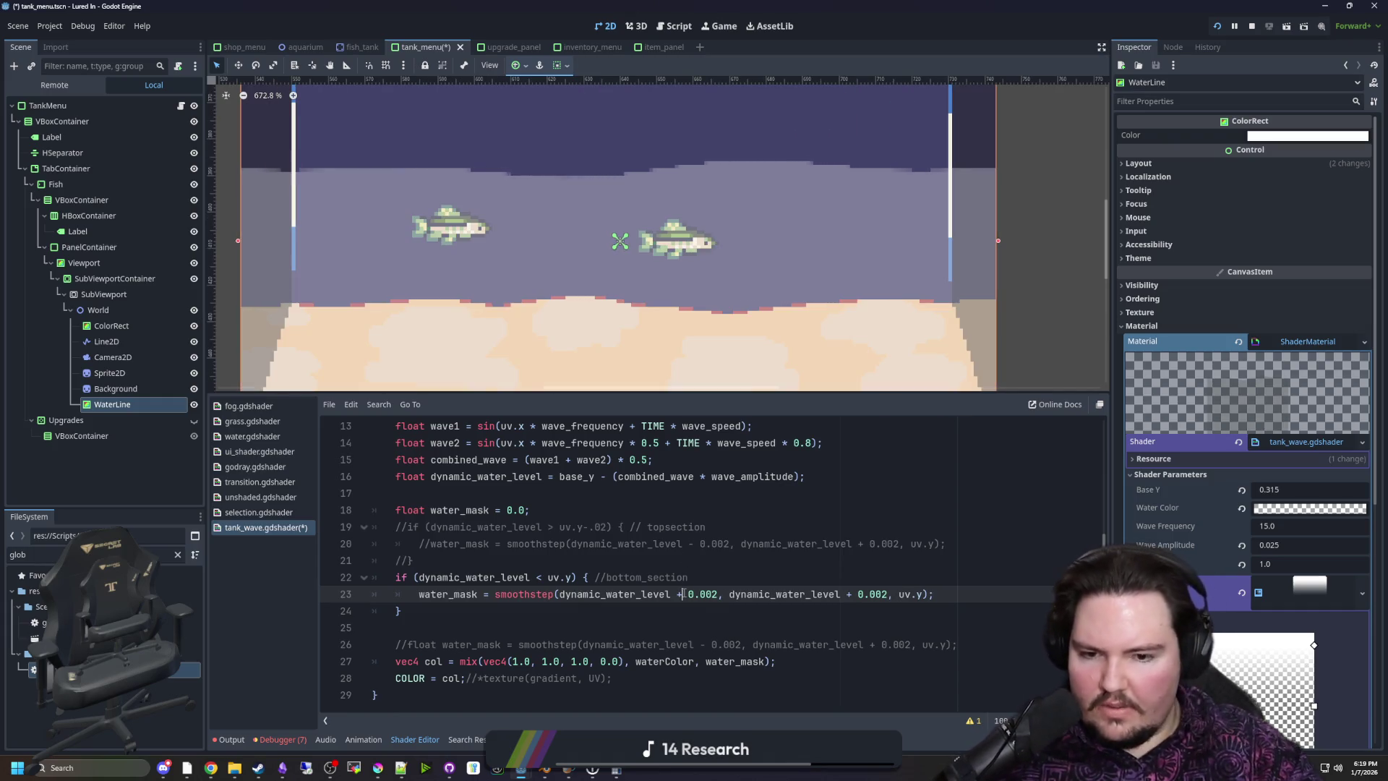
pyautogui.doubleClick(850, 594)
pyautogui.write('-')
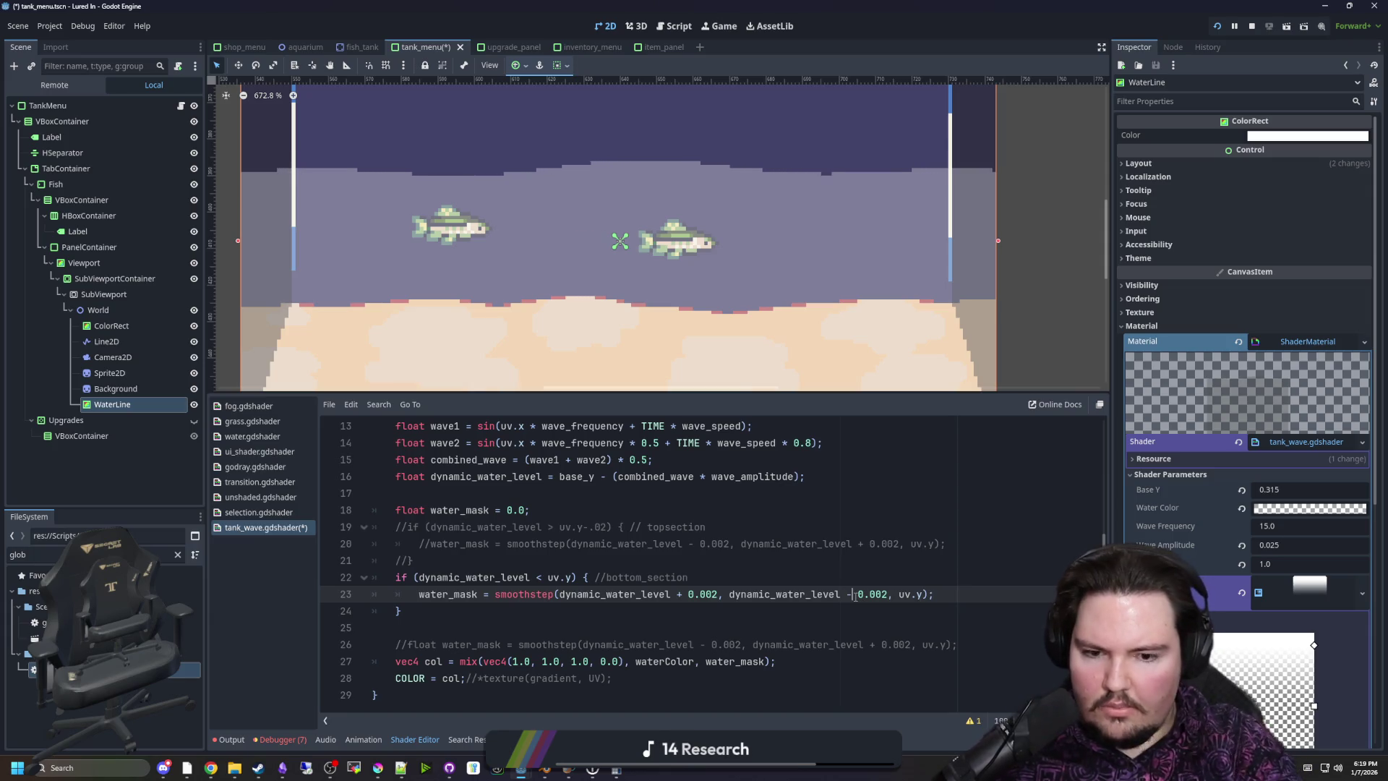
# Uncomment the top-section block on lines 19–21 and restore else on line 22
pyautogui.click(865, 579)
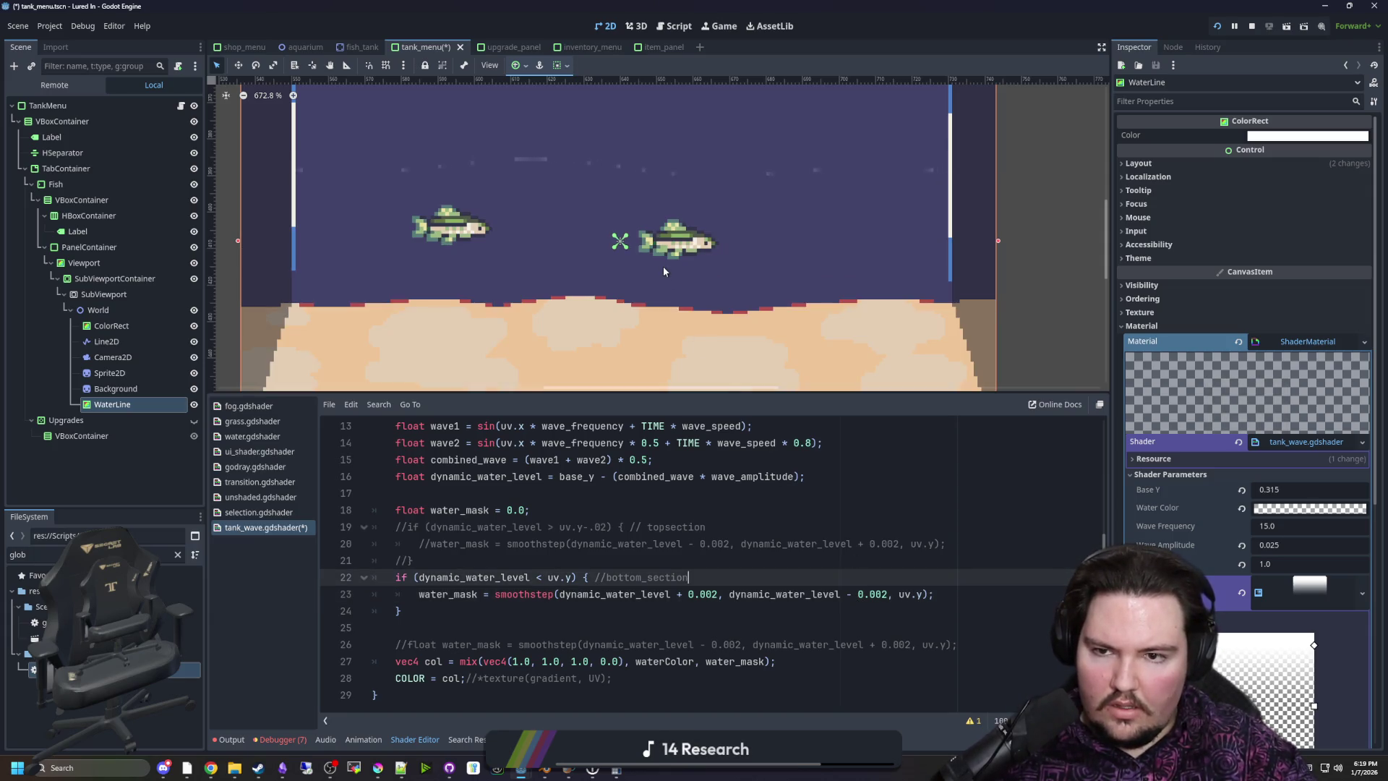
pyautogui.scroll(1, 665, 272)
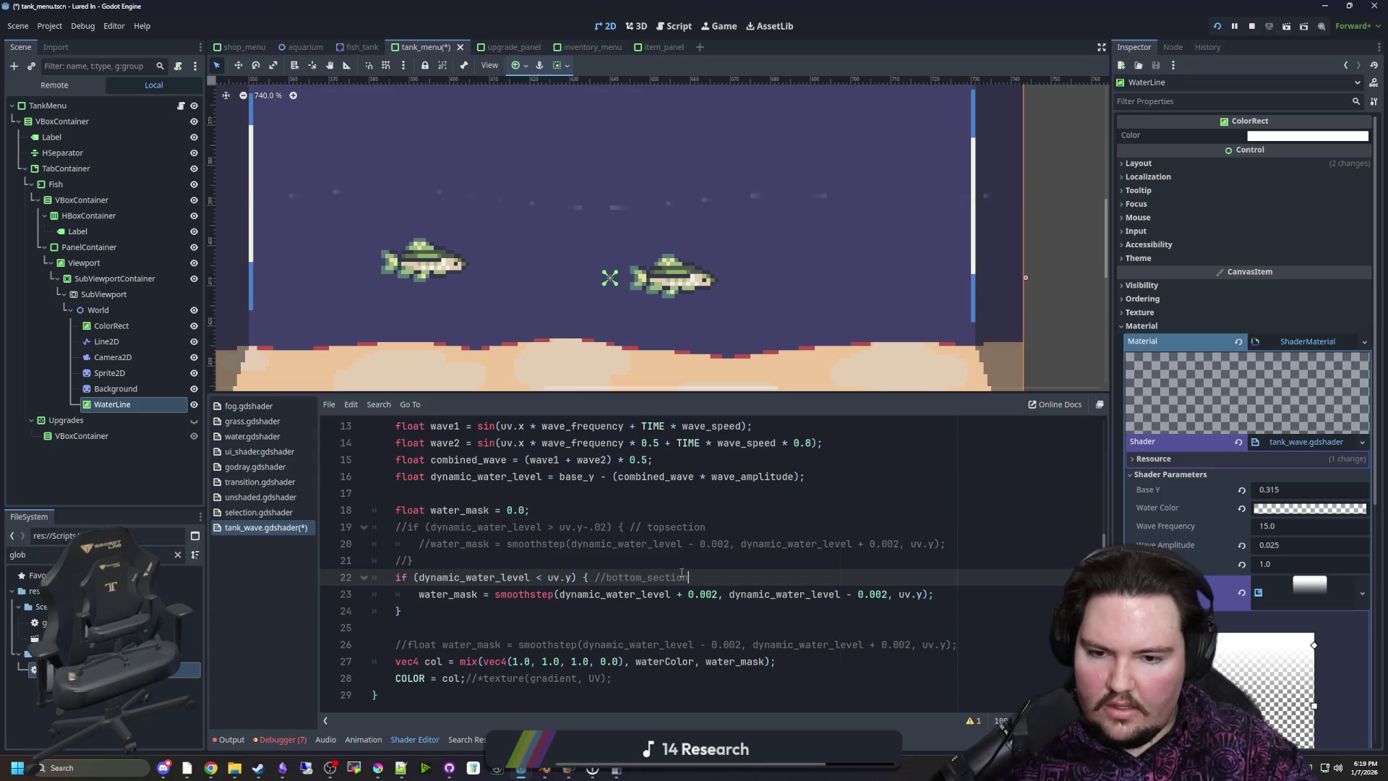
pyautogui.moveTo(449, 560); pyautogui.dragTo(300, 523)
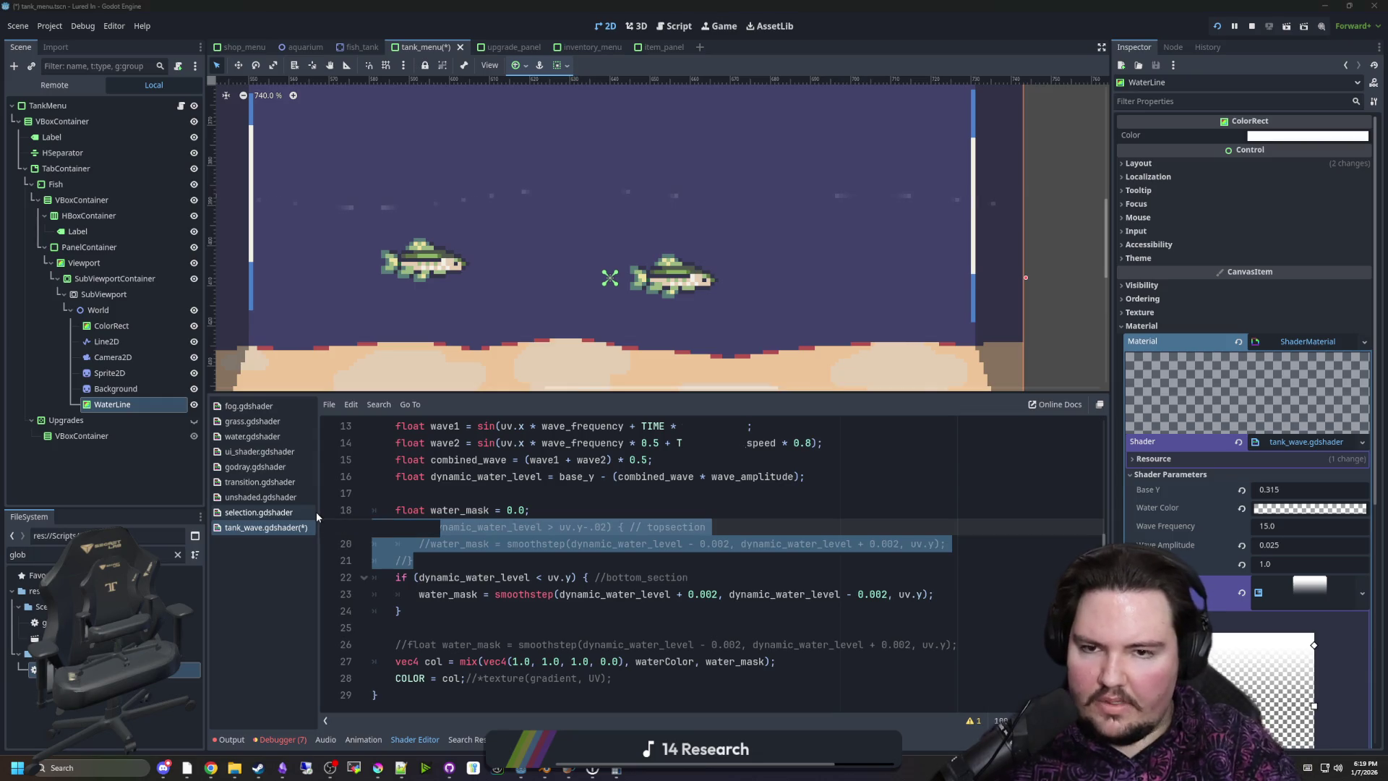
pyautogui.click(411, 561)
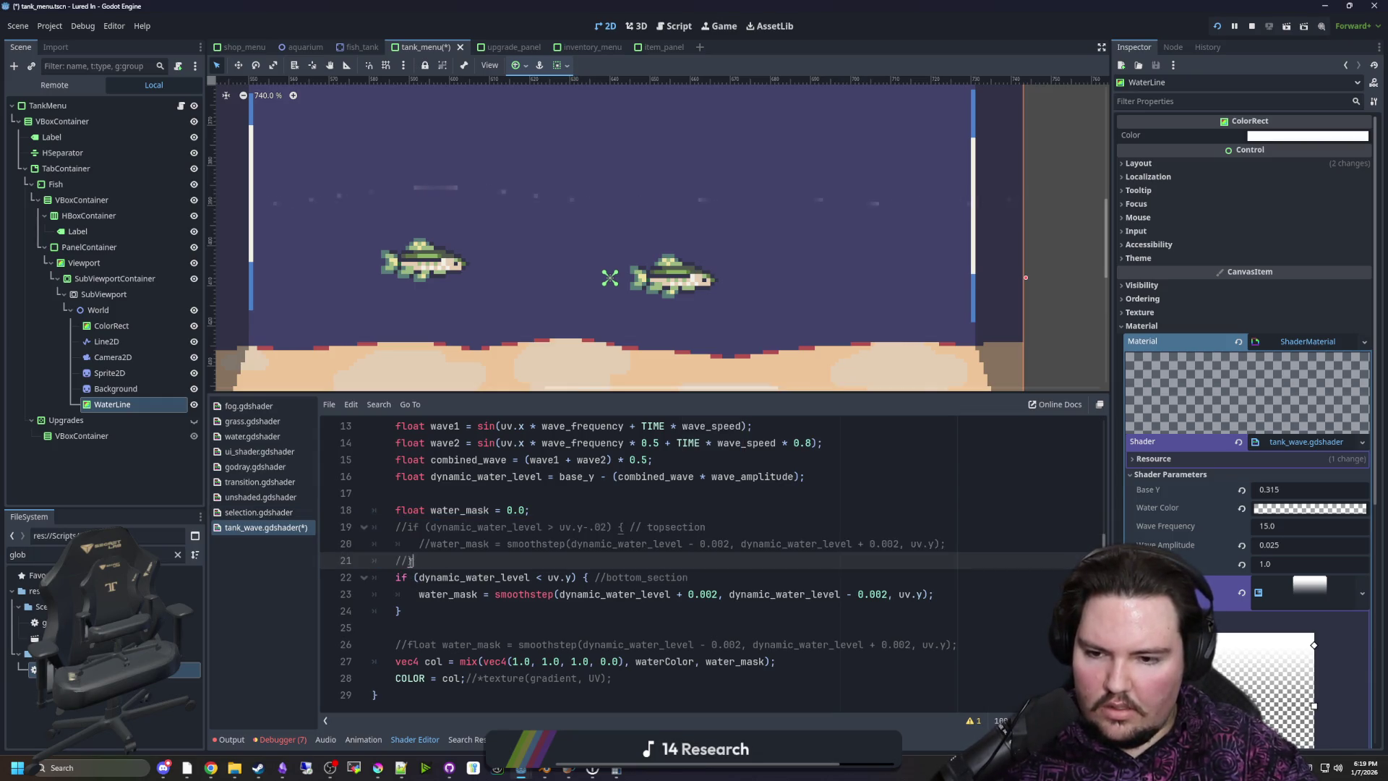
pyautogui.hotkey('ctrl', 'k')
pyautogui.press('Up')
pyautogui.hotkey('ctrl', 'k')
pyautogui.press('Up')
pyautogui.hotkey('ctrl', 'k')
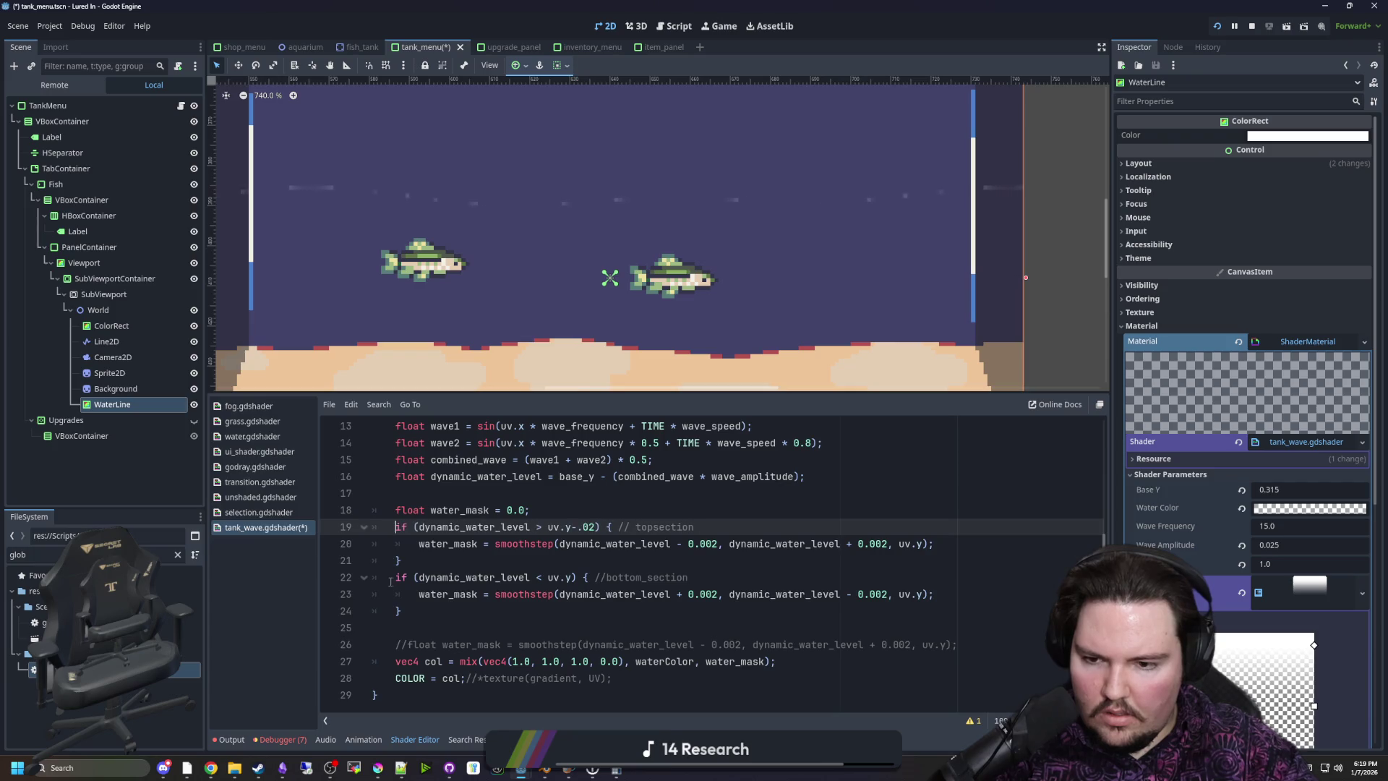
pyautogui.click(387, 581)
pyautogui.write('else')
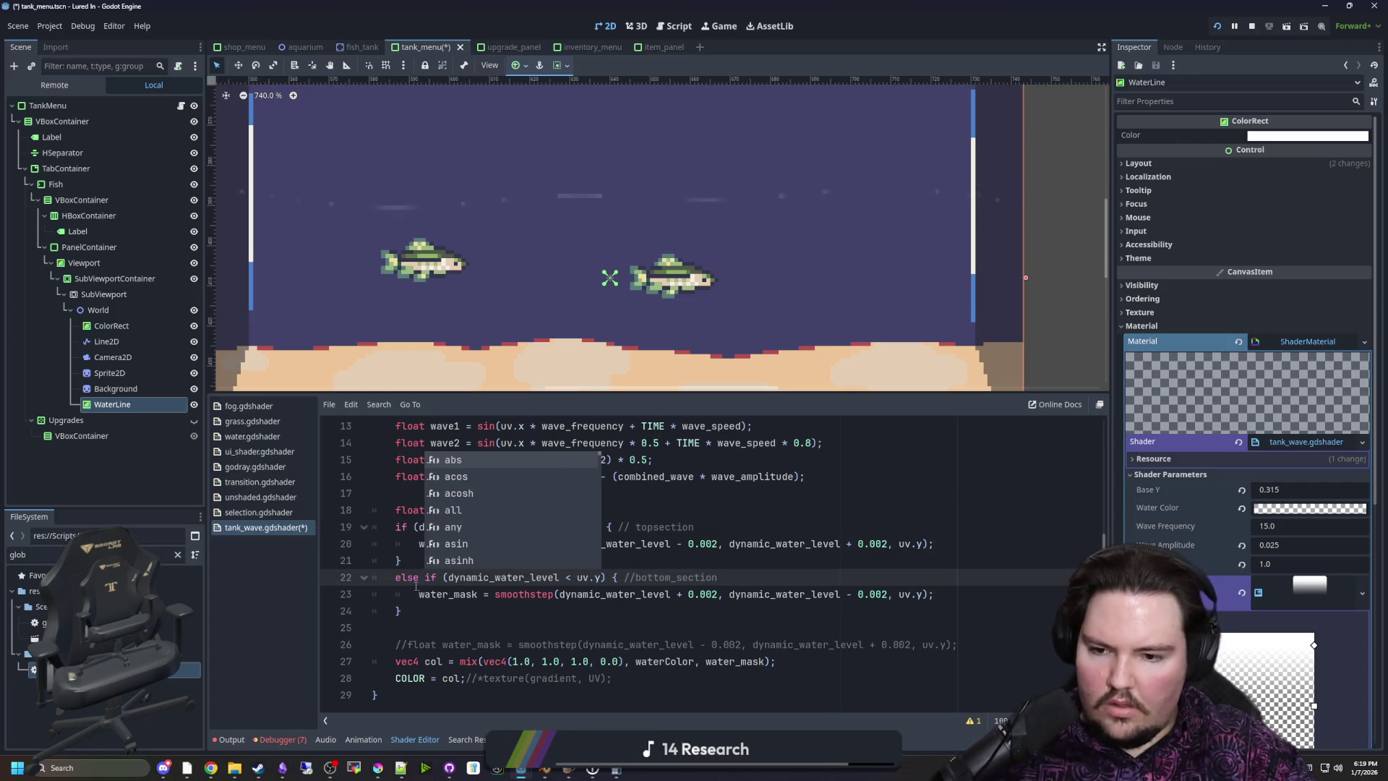
pyautogui.click(432, 627)
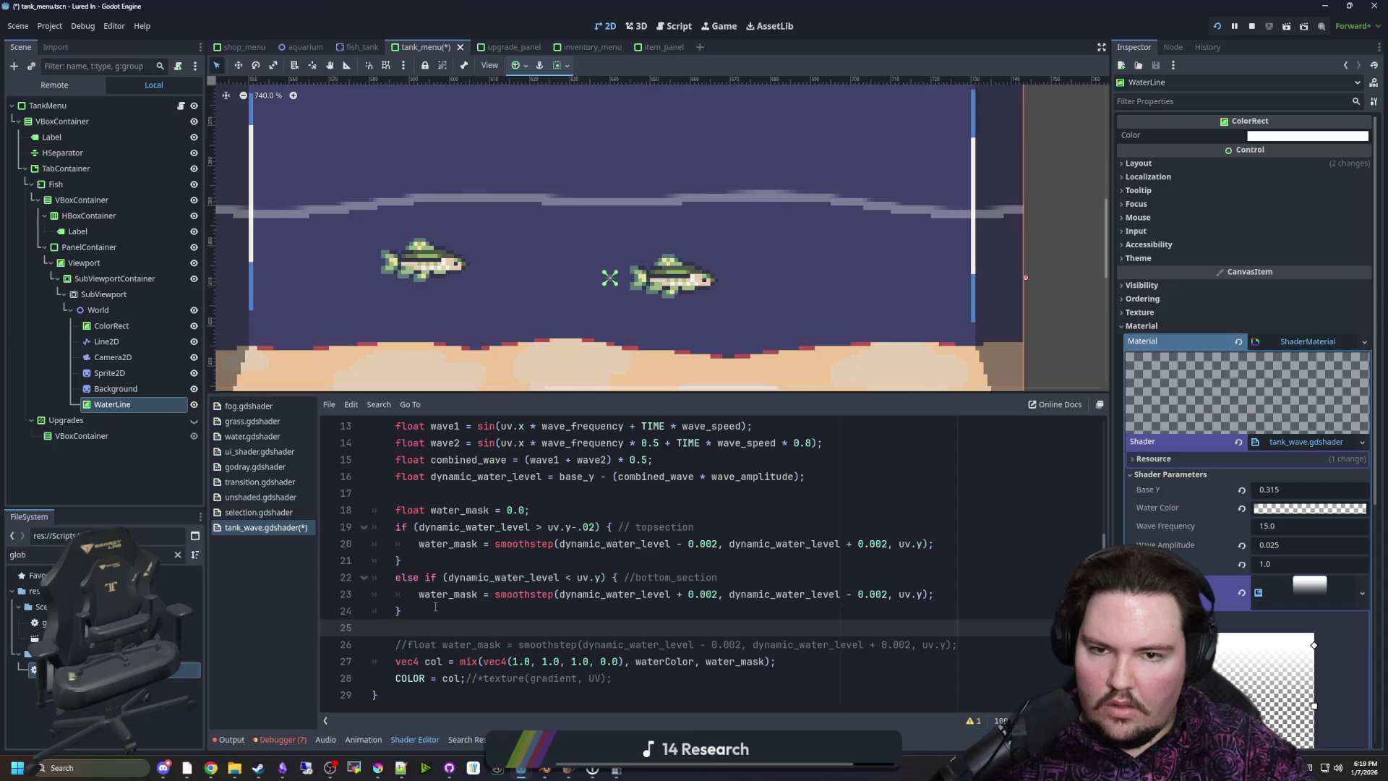
# Delete else from line 22 and comment out the top-section block again with Ctrl+K
pyautogui.moveTo(404, 559); pyautogui.dragTo(402, 526)
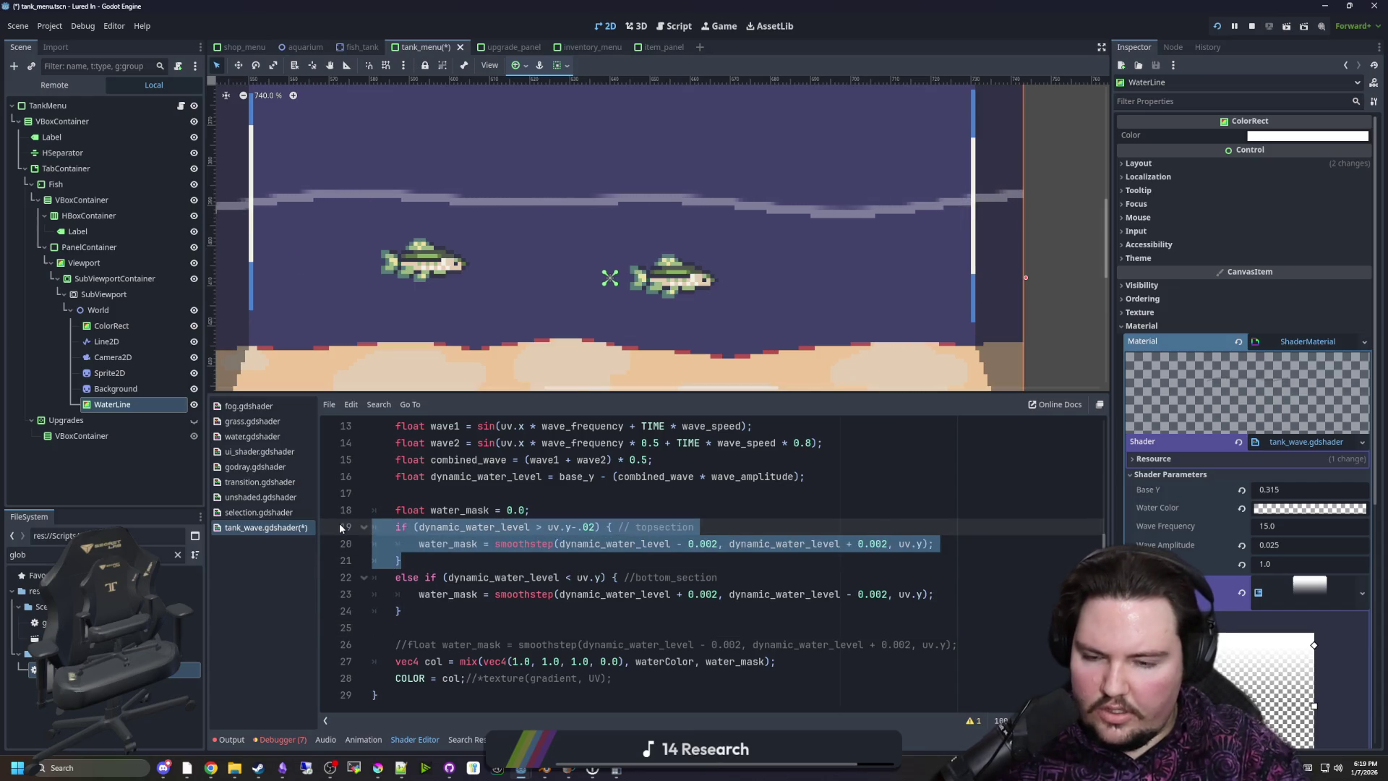
pyautogui.click(436, 578)
pyautogui.moveTo(426, 578); pyautogui.dragTo(372, 526)
pyautogui.hotkey('ctrl', 'l')
pyautogui.click(477, 542)
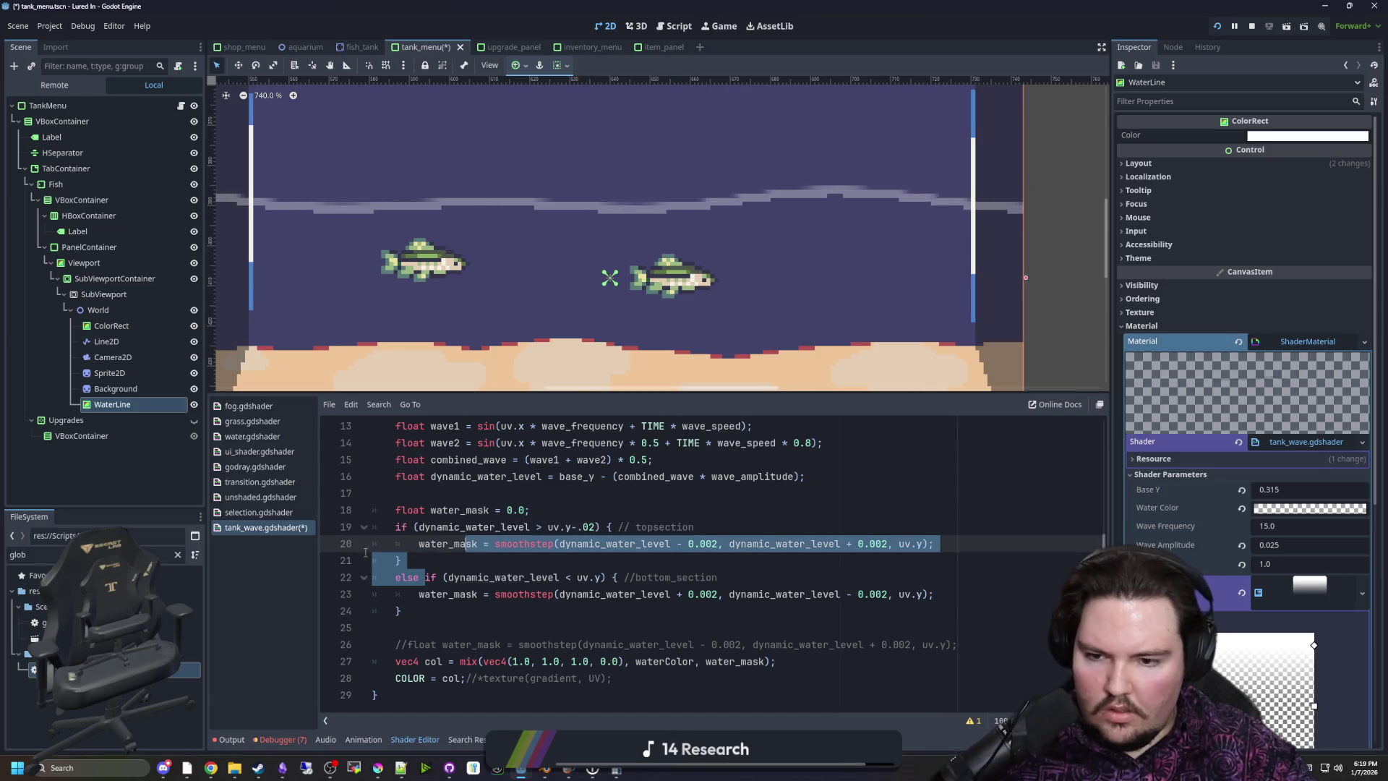
pyautogui.doubleClick(398, 577)
pyautogui.press('Delete')
pyautogui.press('Delete')
pyautogui.moveTo(403, 560); pyautogui.dragTo(372, 527)
pyautogui.hotkey('ctrl', 'l')
pyautogui.press('Escape')
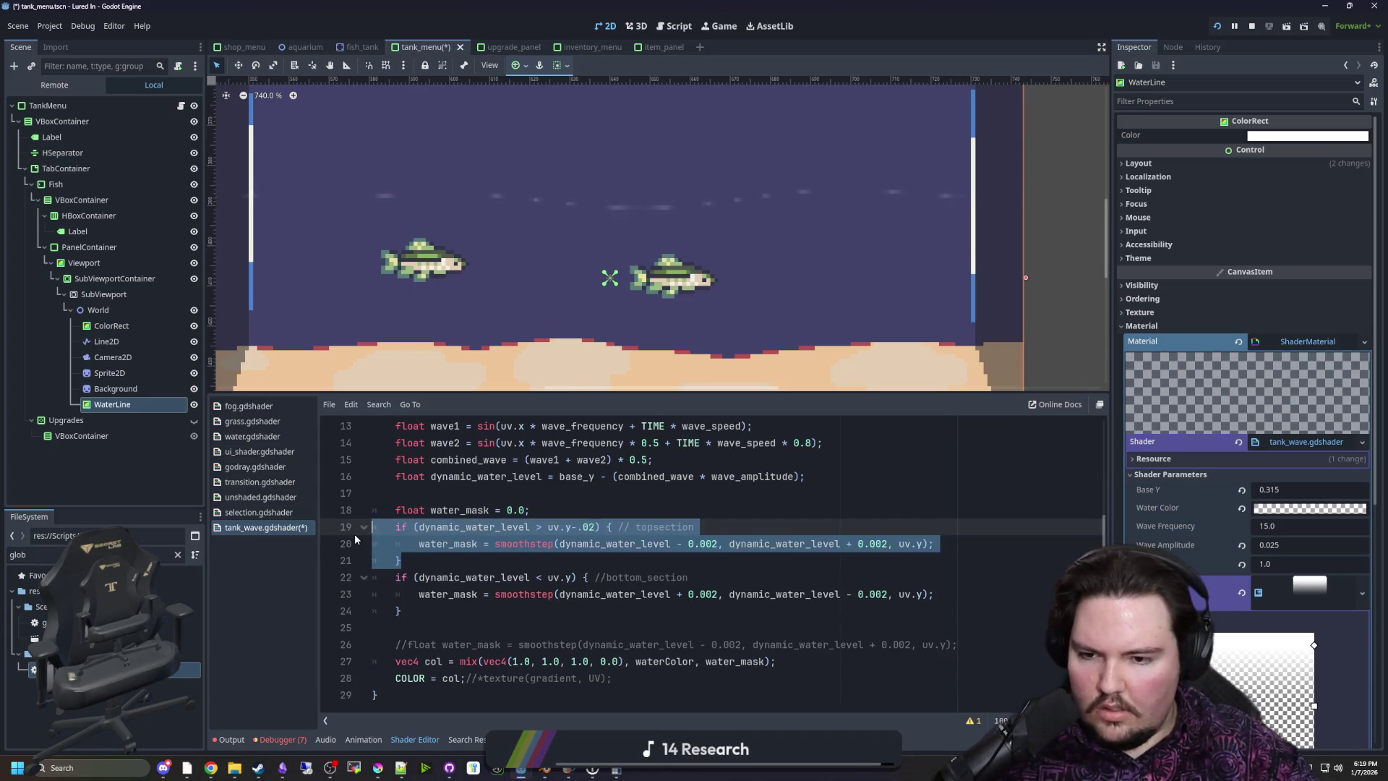
pyautogui.hotkey('ctrl', 'k')
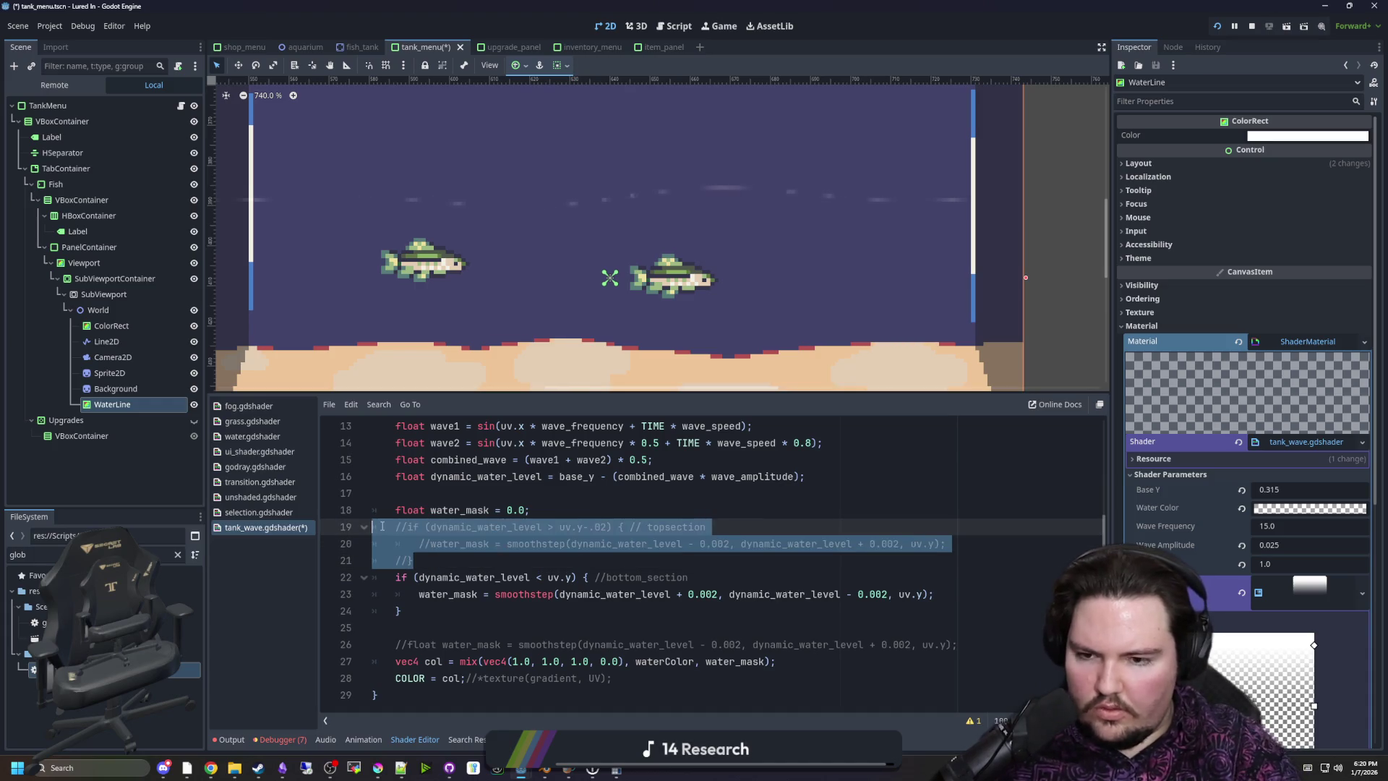
# Raise one of line 23's smoothstep offsets from 0.002 to 0.022
pyautogui.click(454, 558)
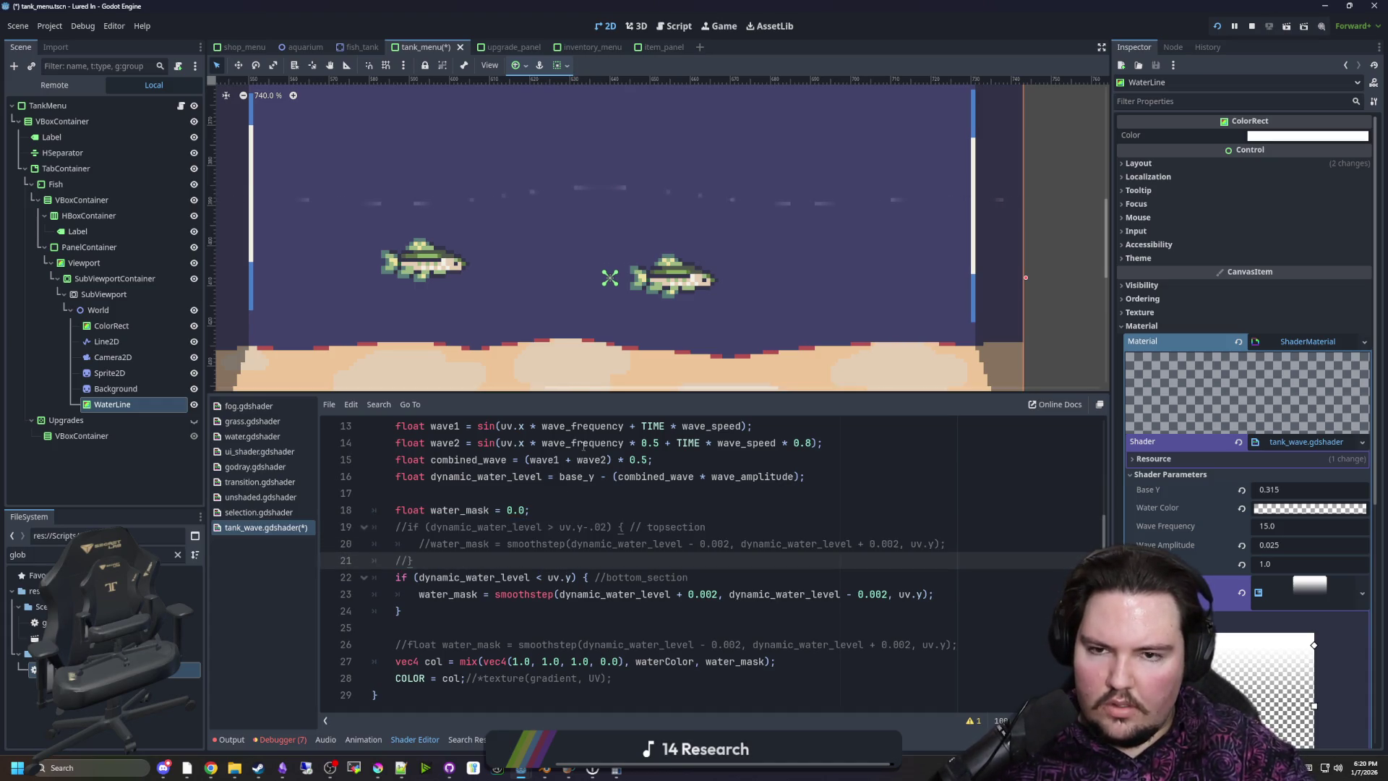
pyautogui.scroll(2, 627, 232)
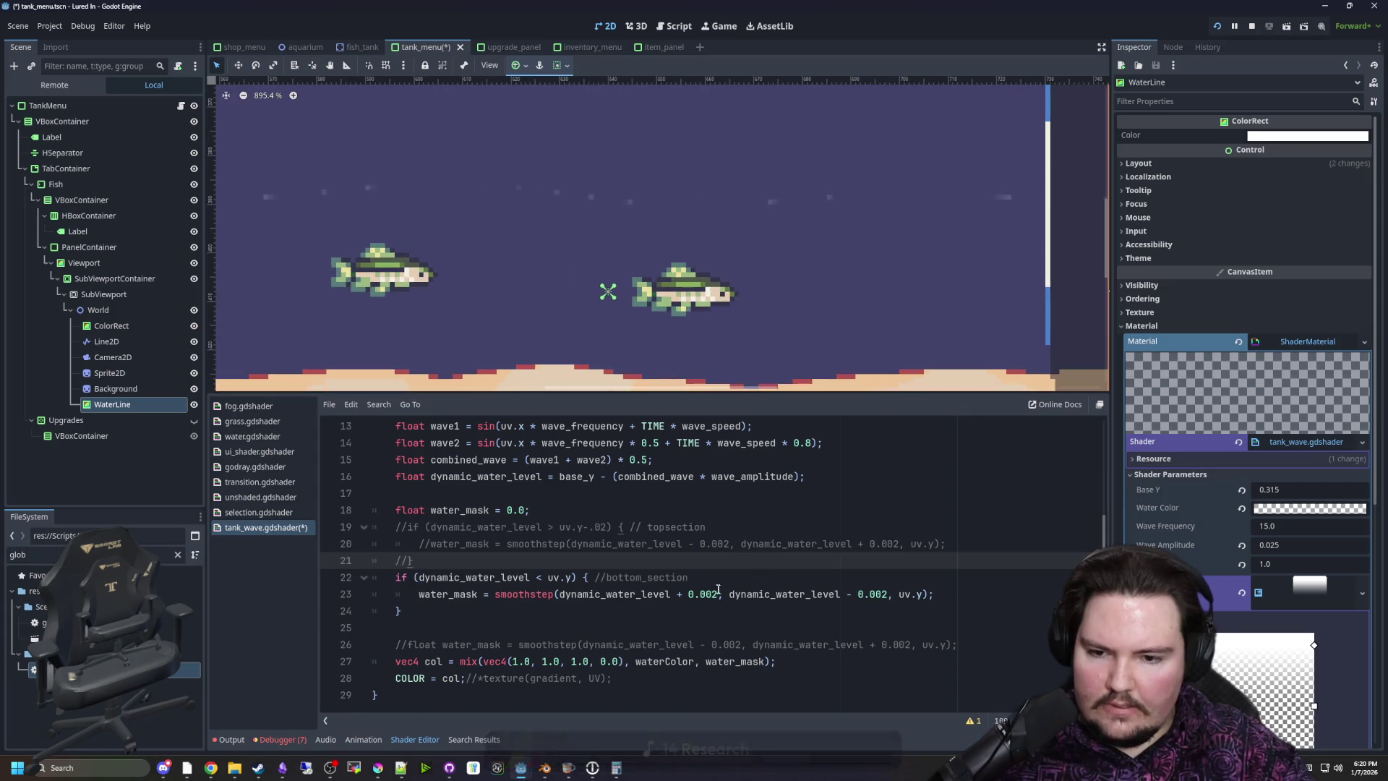
pyautogui.click(896, 584)
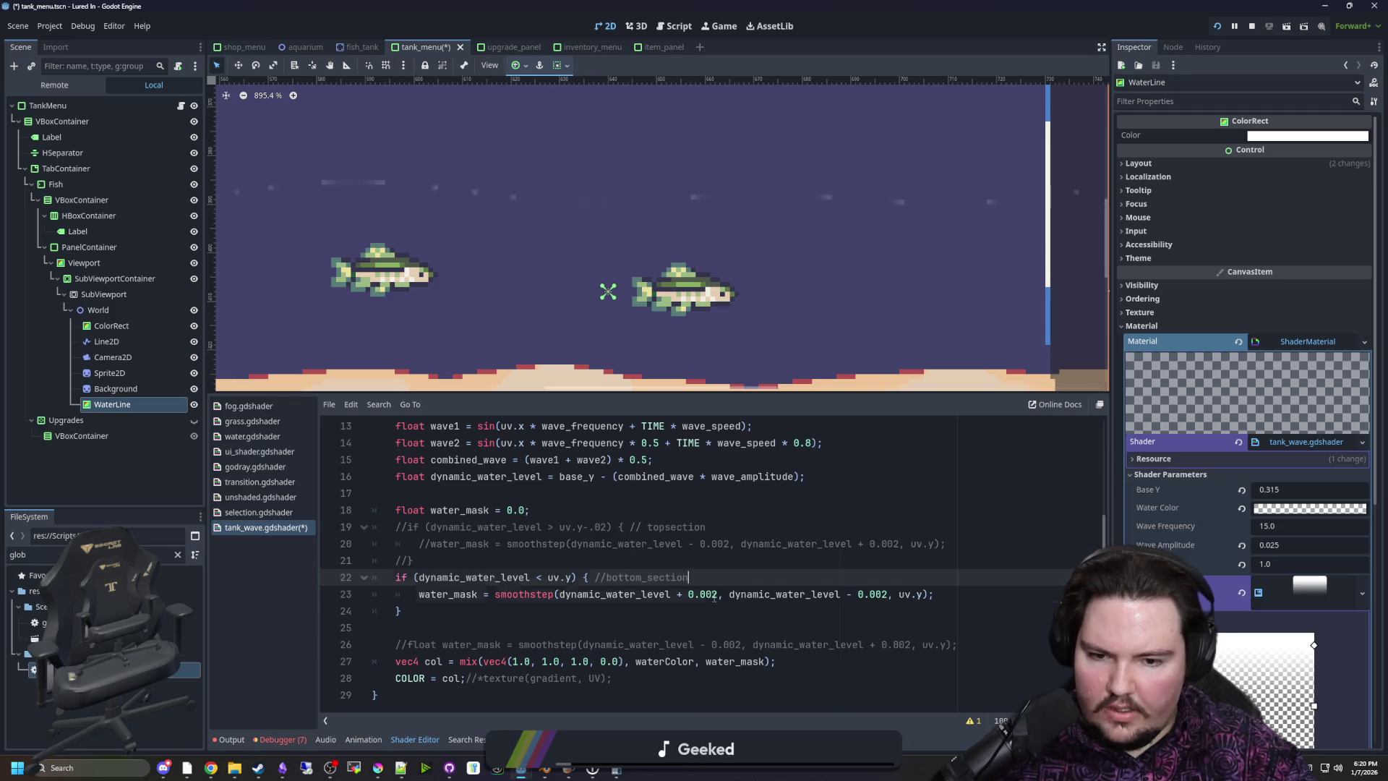
pyautogui.click(839, 597)
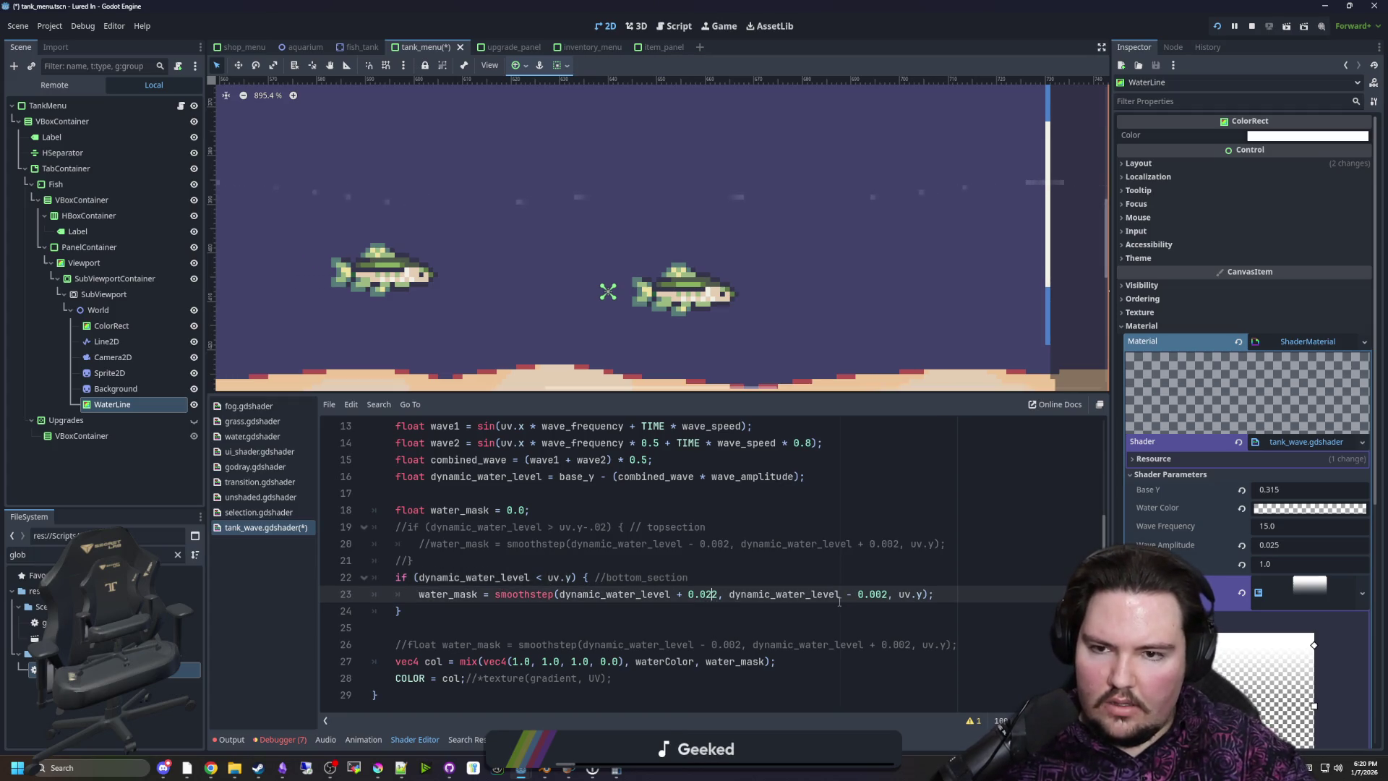
pyautogui.write('2')
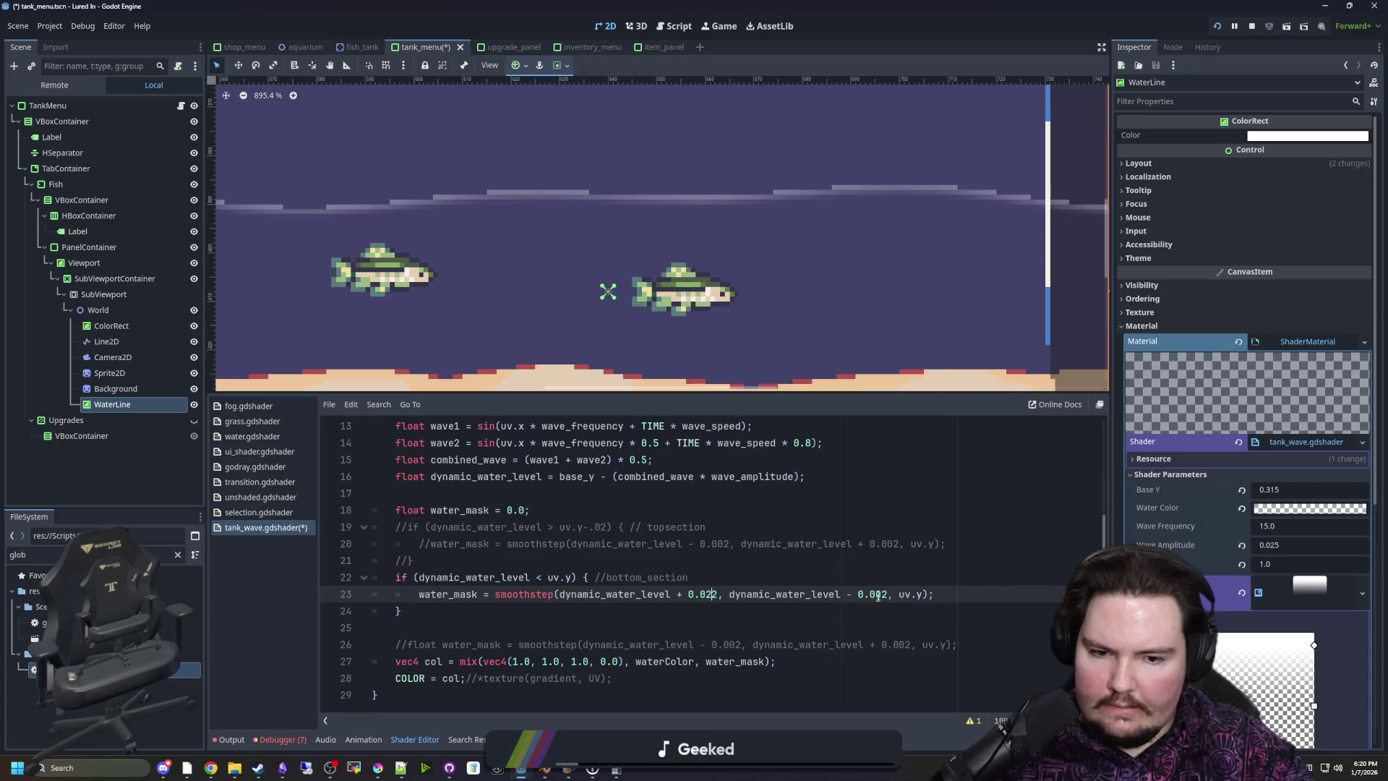
pyautogui.press('BackSpace')
pyautogui.write('2')
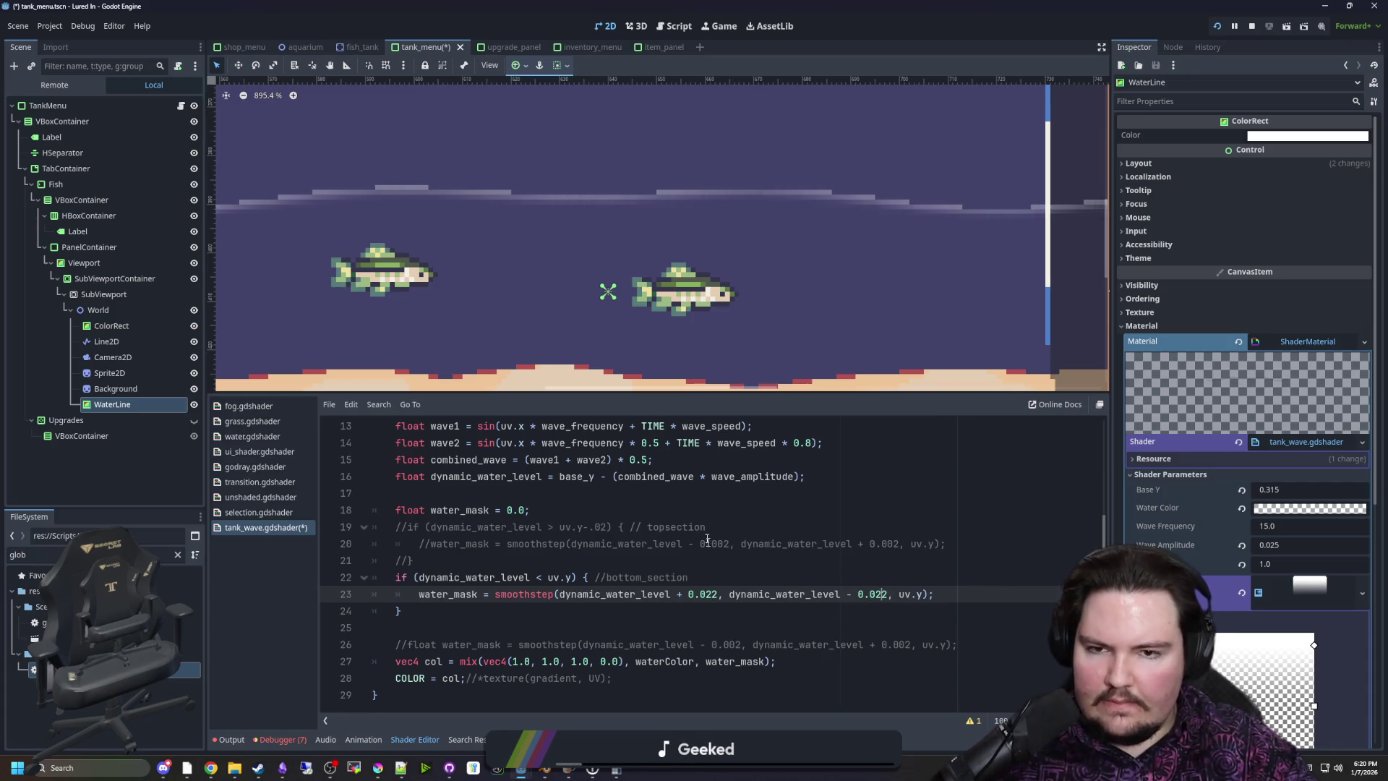
# Set the other smoothstep offset on line 23 to 0.022 as well
pyautogui.scroll(-4, 692, 252)
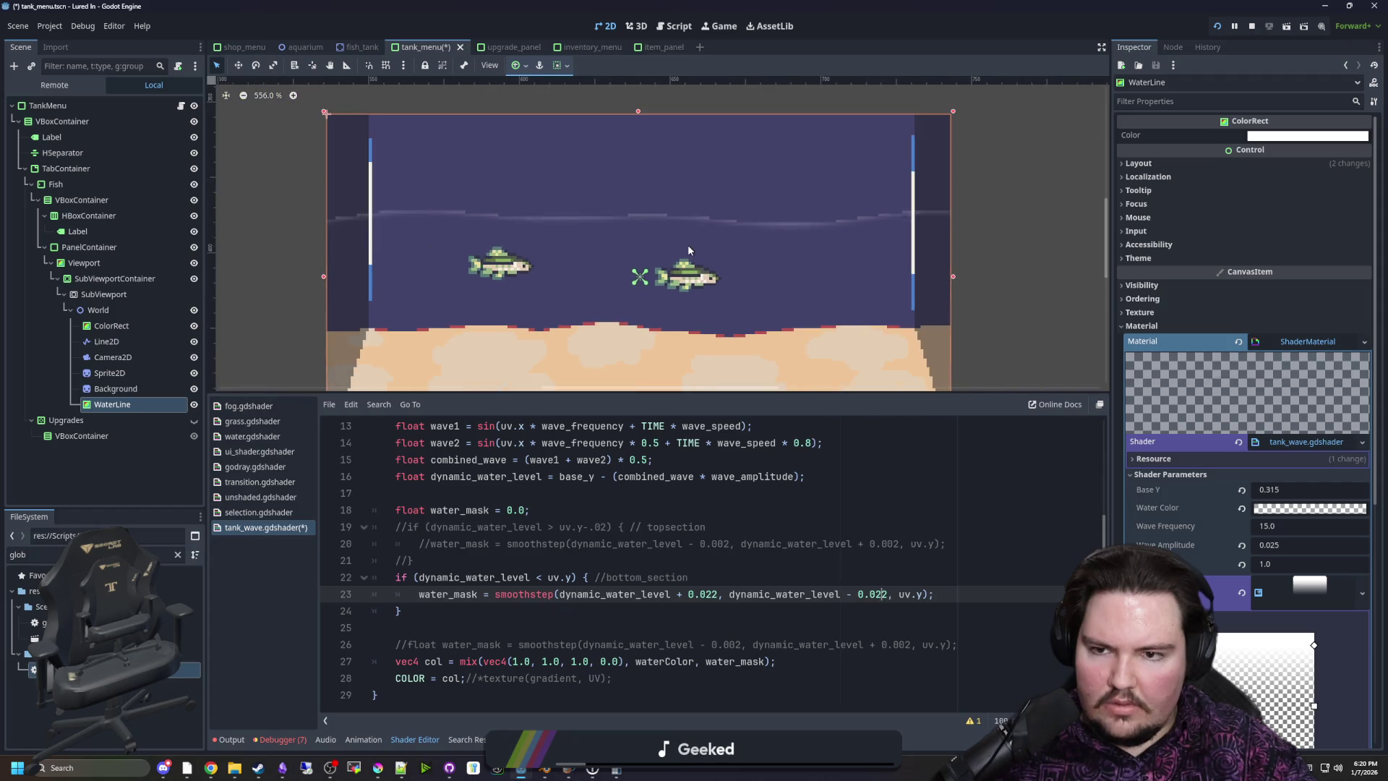
pyautogui.scroll(2, 688, 244)
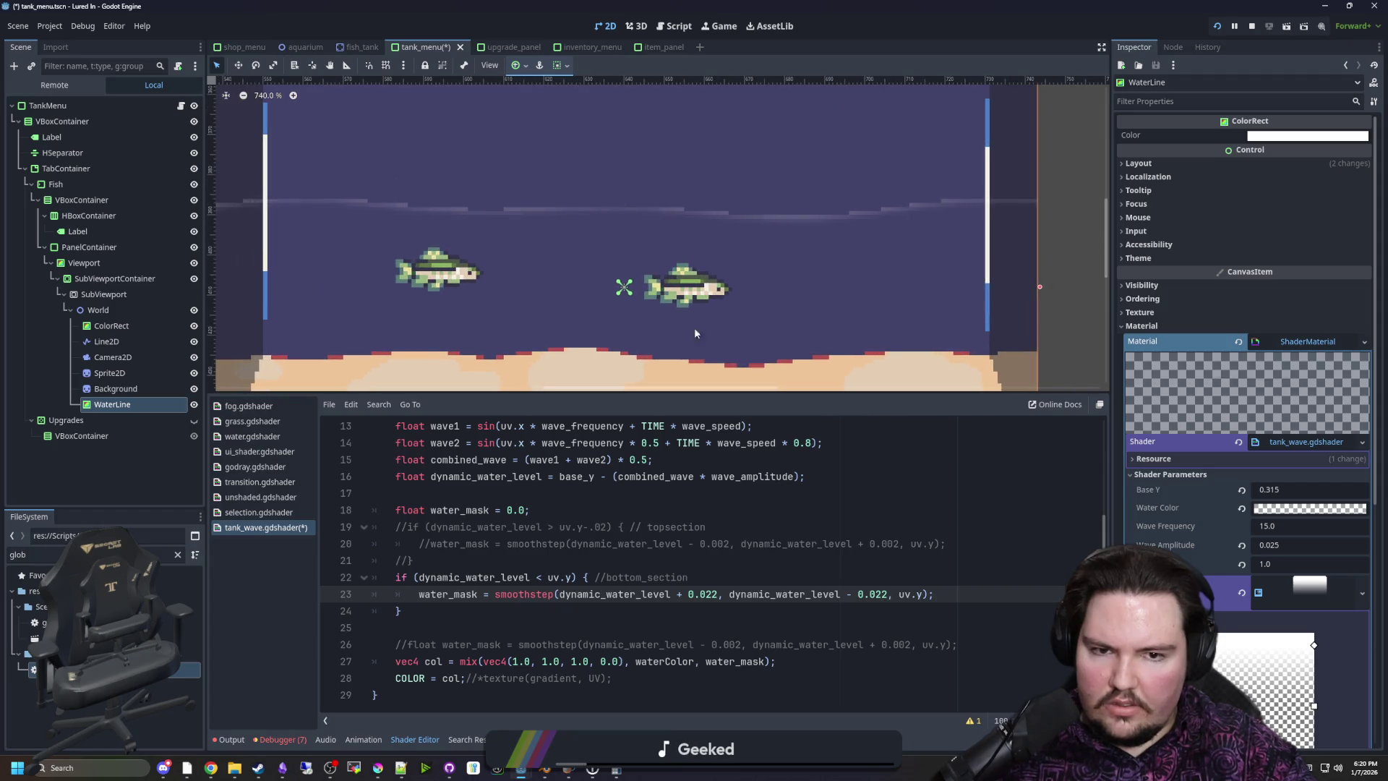
pyautogui.click(713, 594)
pyautogui.press('BackSpace')
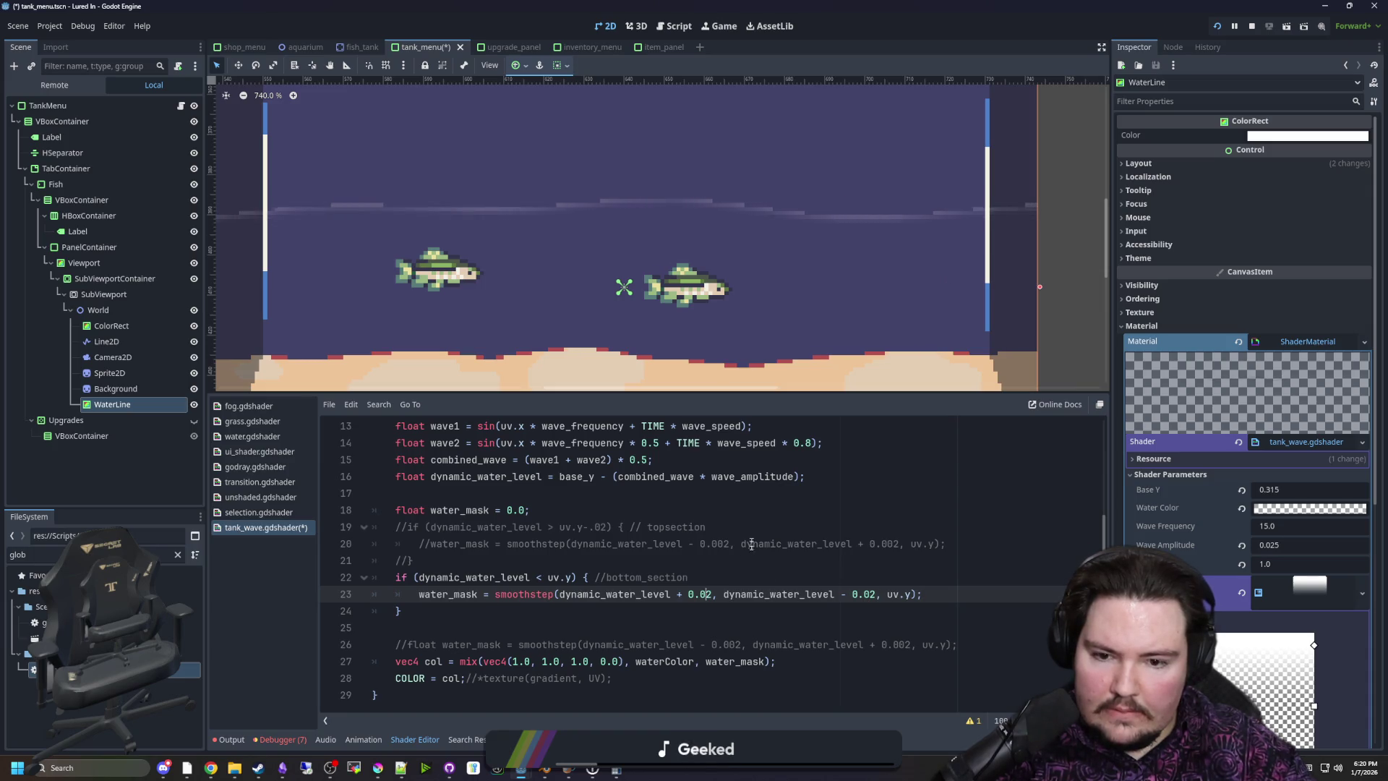
pyautogui.write('2')
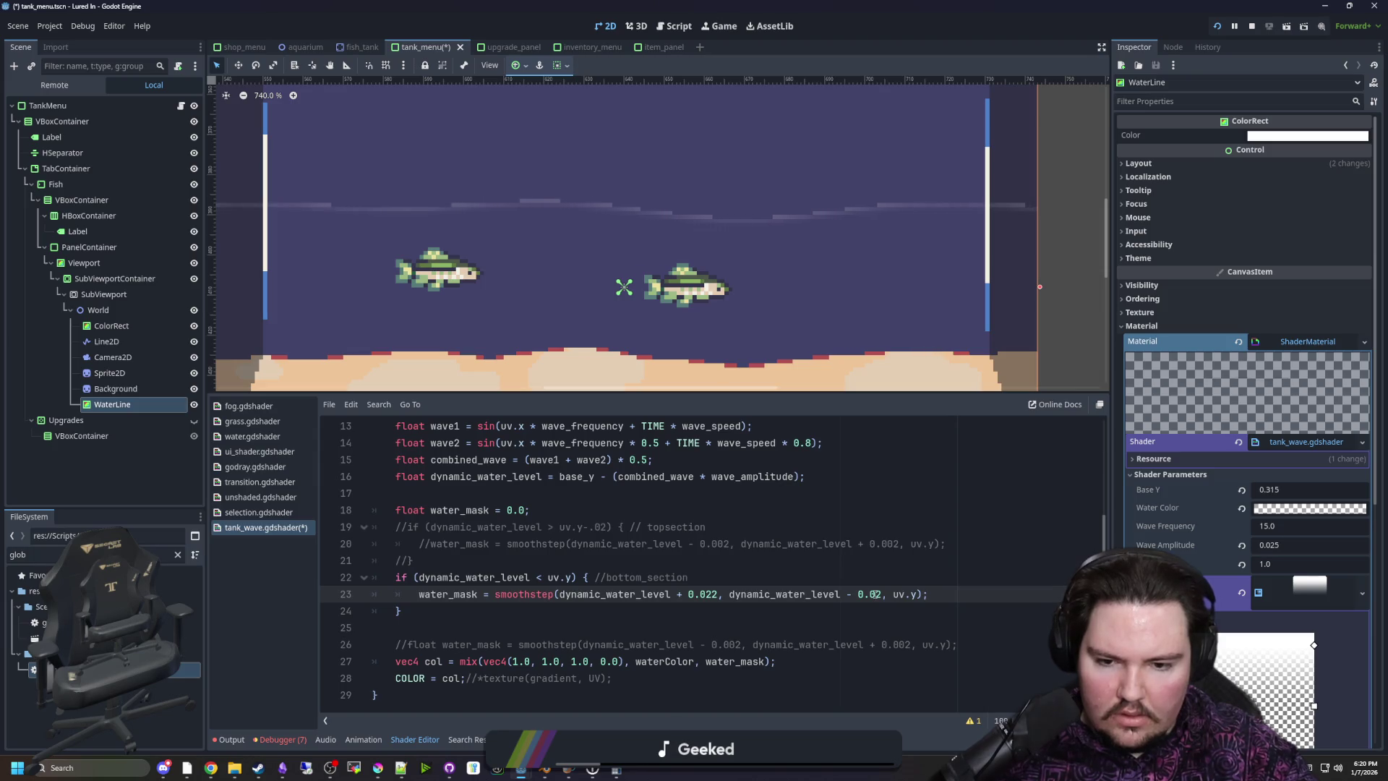
pyautogui.write('2')
pyautogui.scroll(2, 645, 248)
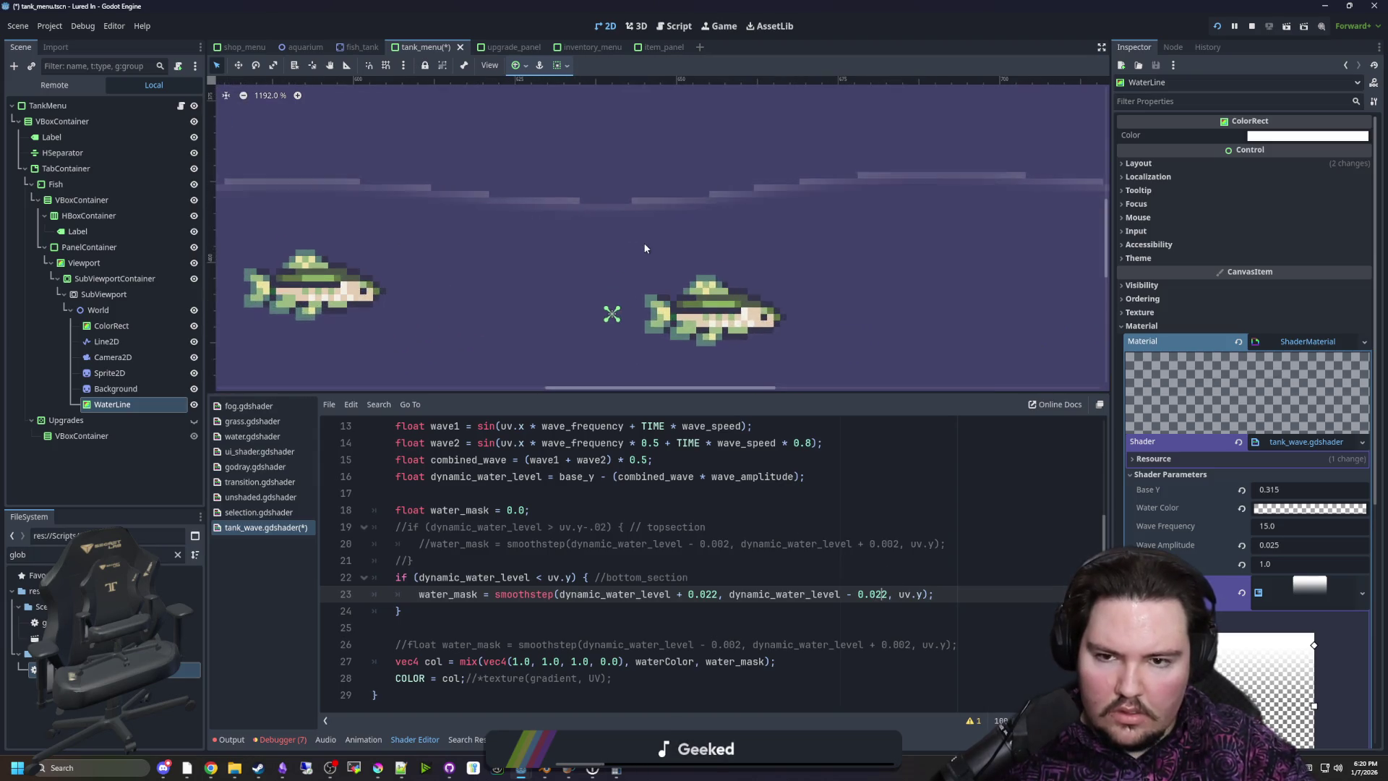
pyautogui.scroll(-2, 645, 248)
pyautogui.moveTo(414, 561); pyautogui.dragTo(364, 528)
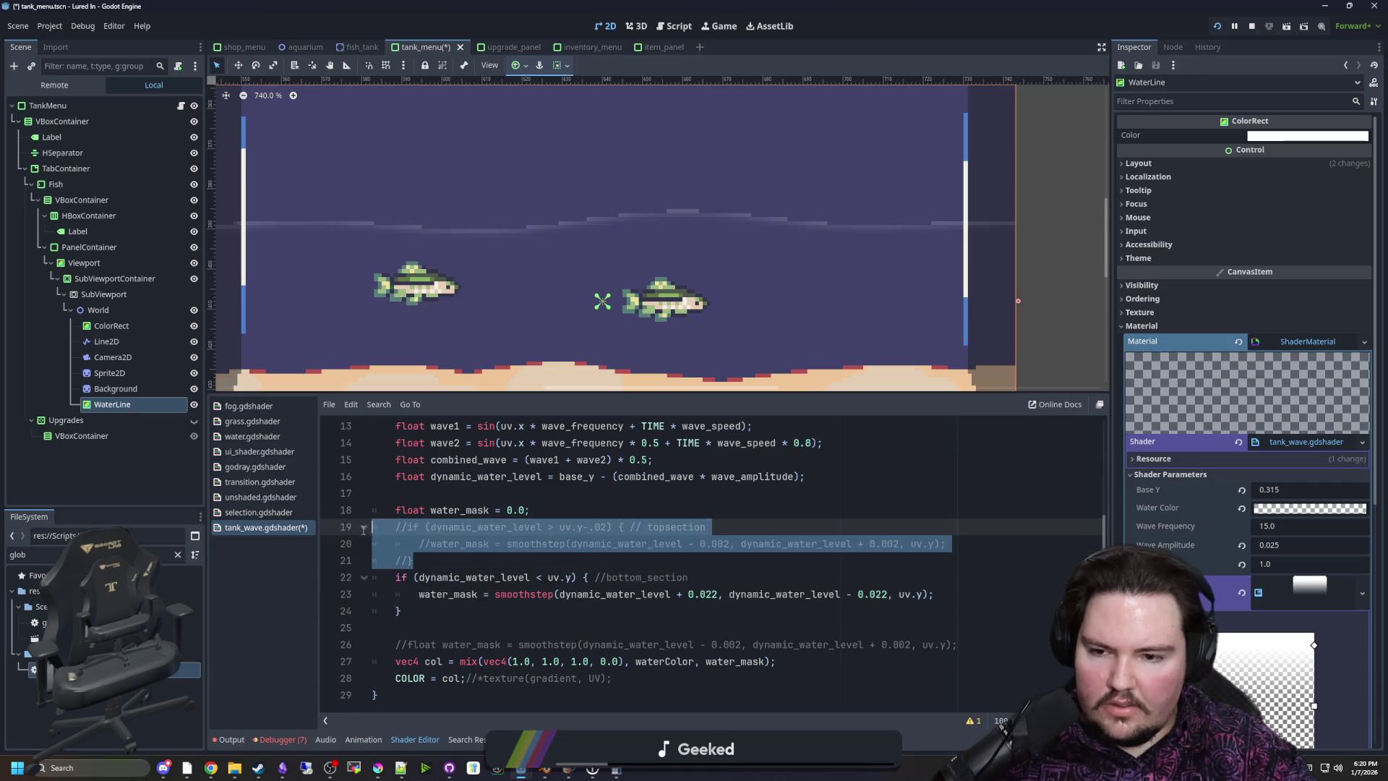
# Uncomment the top-section block on lines 19–21 with Ctrl+K
pyautogui.click(395, 544)
pyautogui.moveTo(435, 556); pyautogui.dragTo(370, 527)
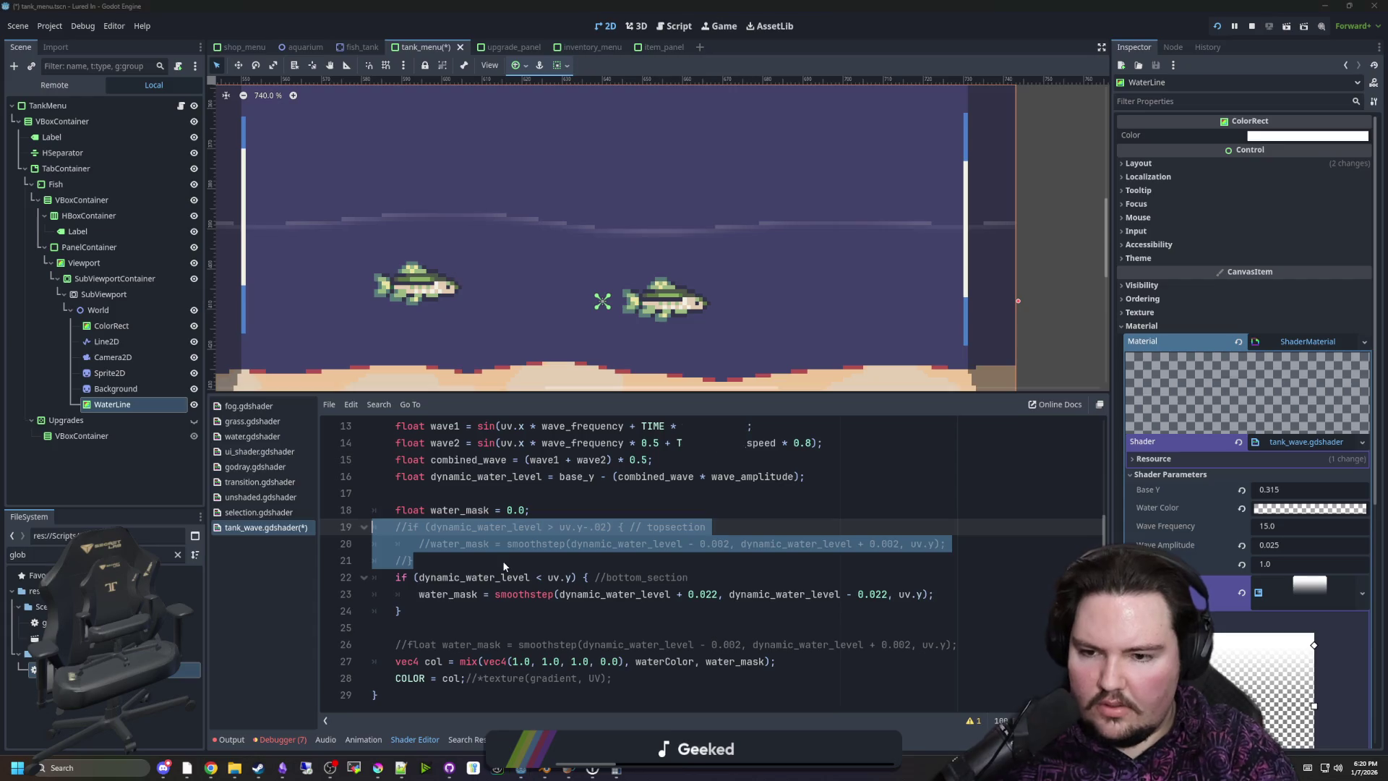
pyautogui.click(414, 560)
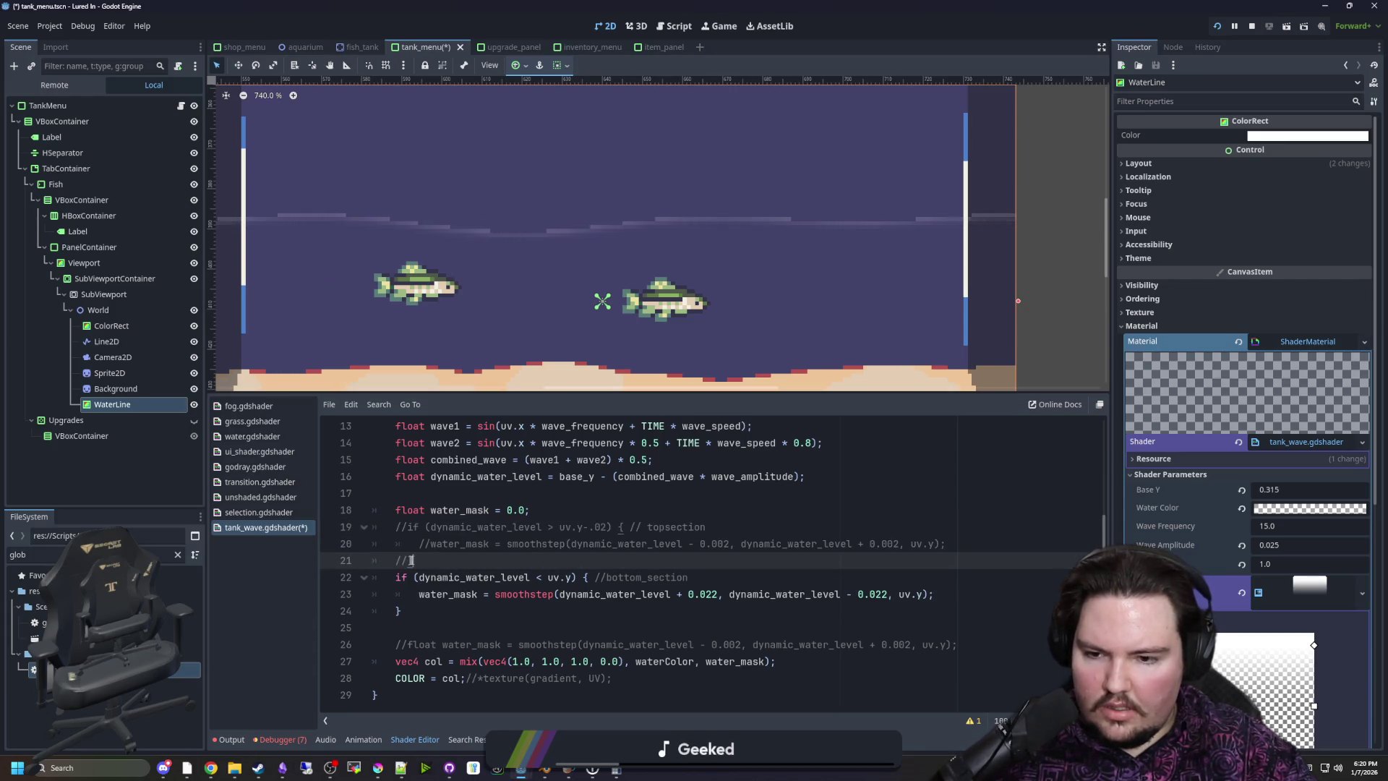
pyautogui.press('Up')
pyautogui.hotkey('ctrl', 'k')
pyautogui.press('Up')
pyautogui.hotkey('ctrl', 'k')
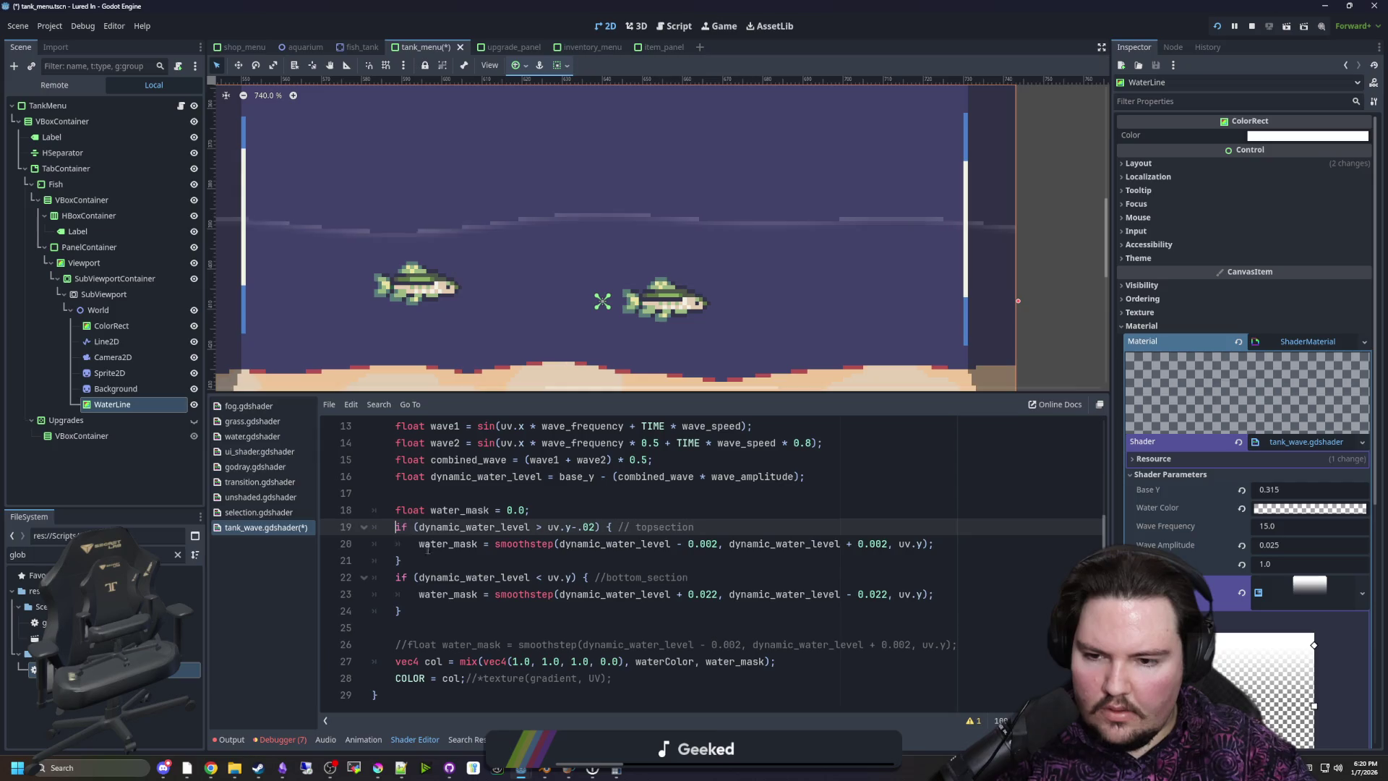
pyautogui.press('Down')
pyautogui.press('Down')
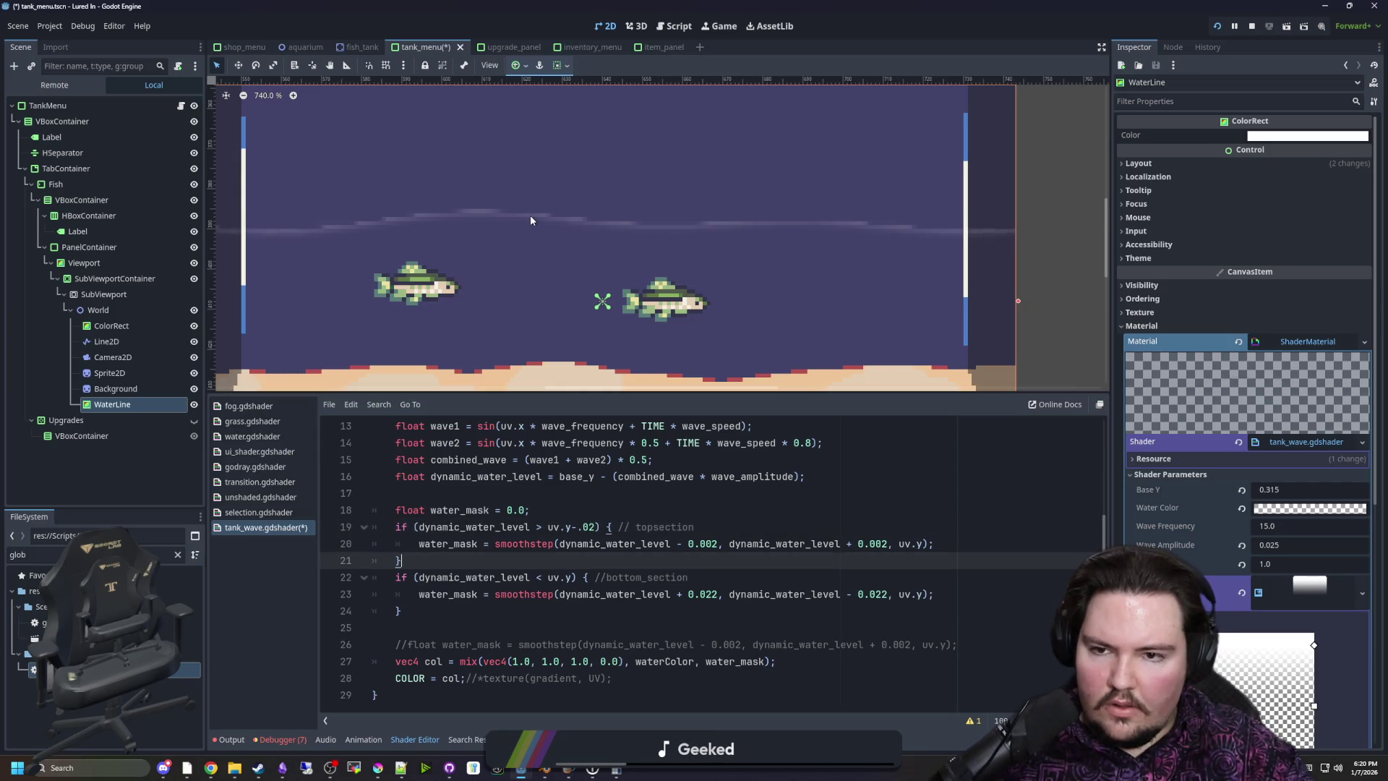
# Try uv.y-.2 in line 22's condition, then revert it to plain uv.y
pyautogui.scroll(2, 530, 215)
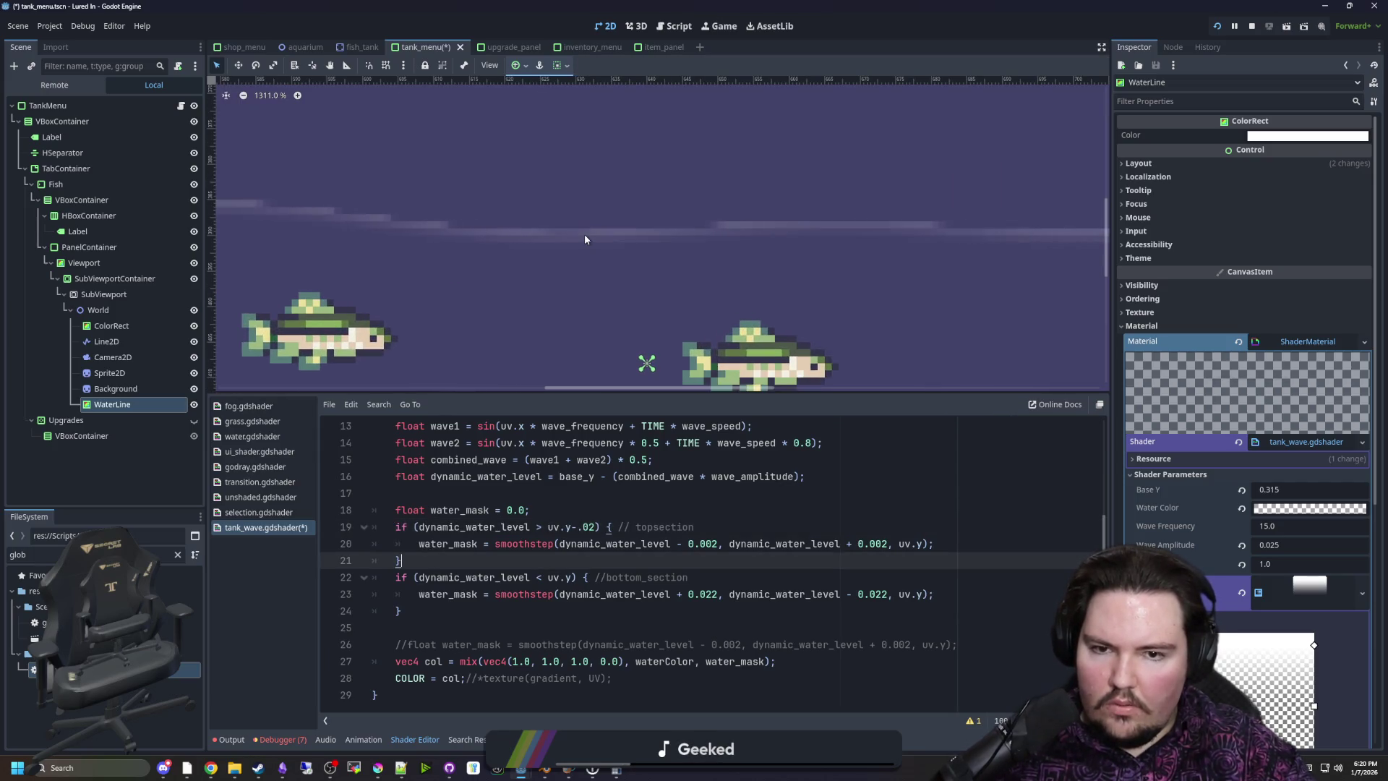
pyautogui.scroll(-2, 584, 232)
pyautogui.scroll(2, 586, 245)
pyautogui.scroll(3, 589, 248)
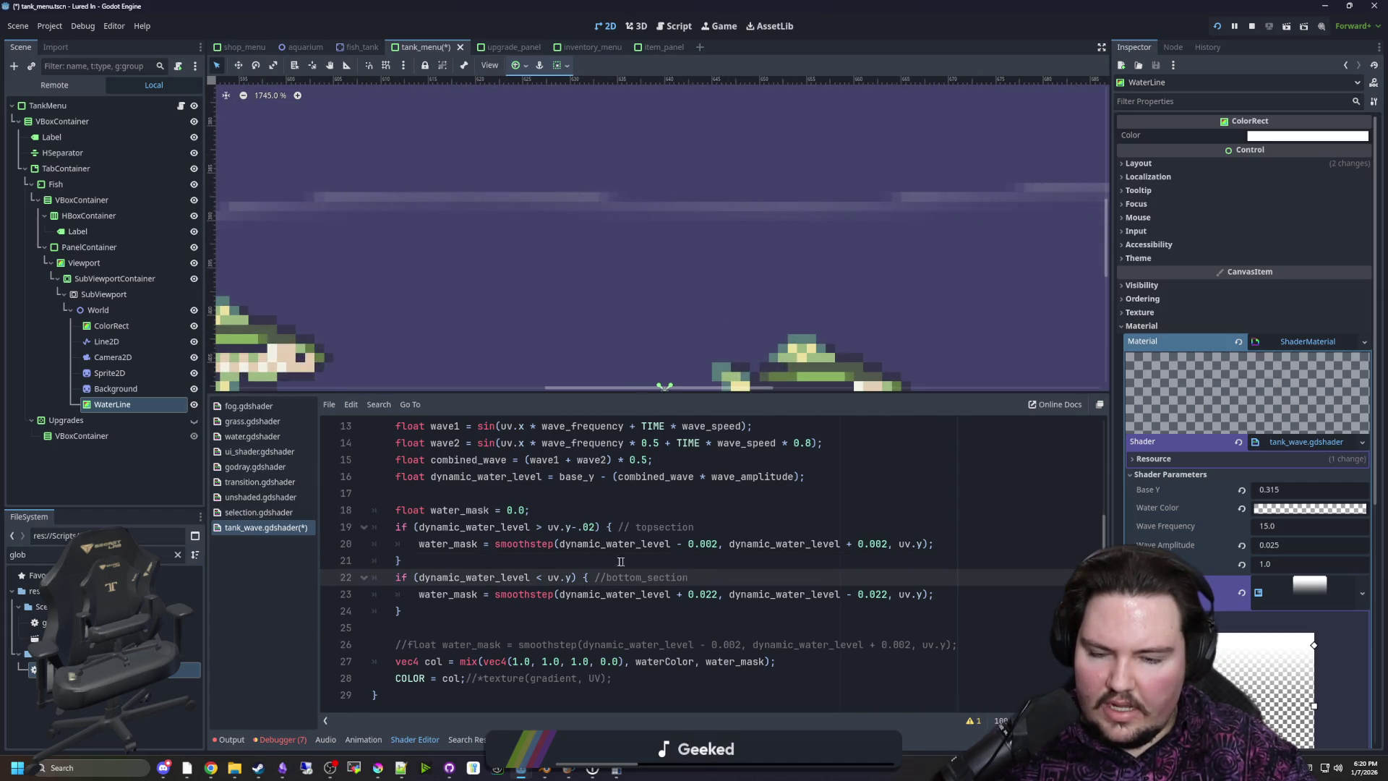
pyautogui.scroll(-2, 606, 362)
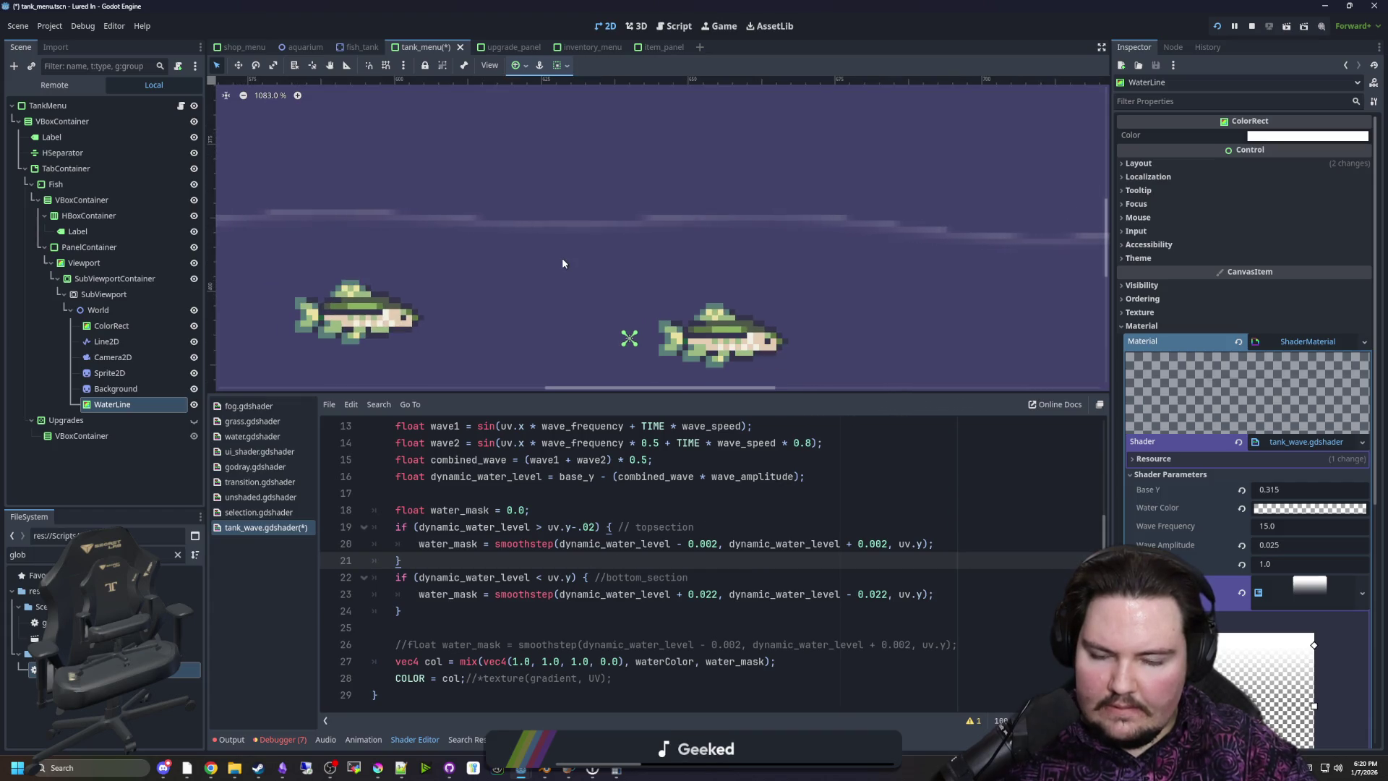
pyautogui.click(578, 576)
pyautogui.scroll(-1, 564, 248)
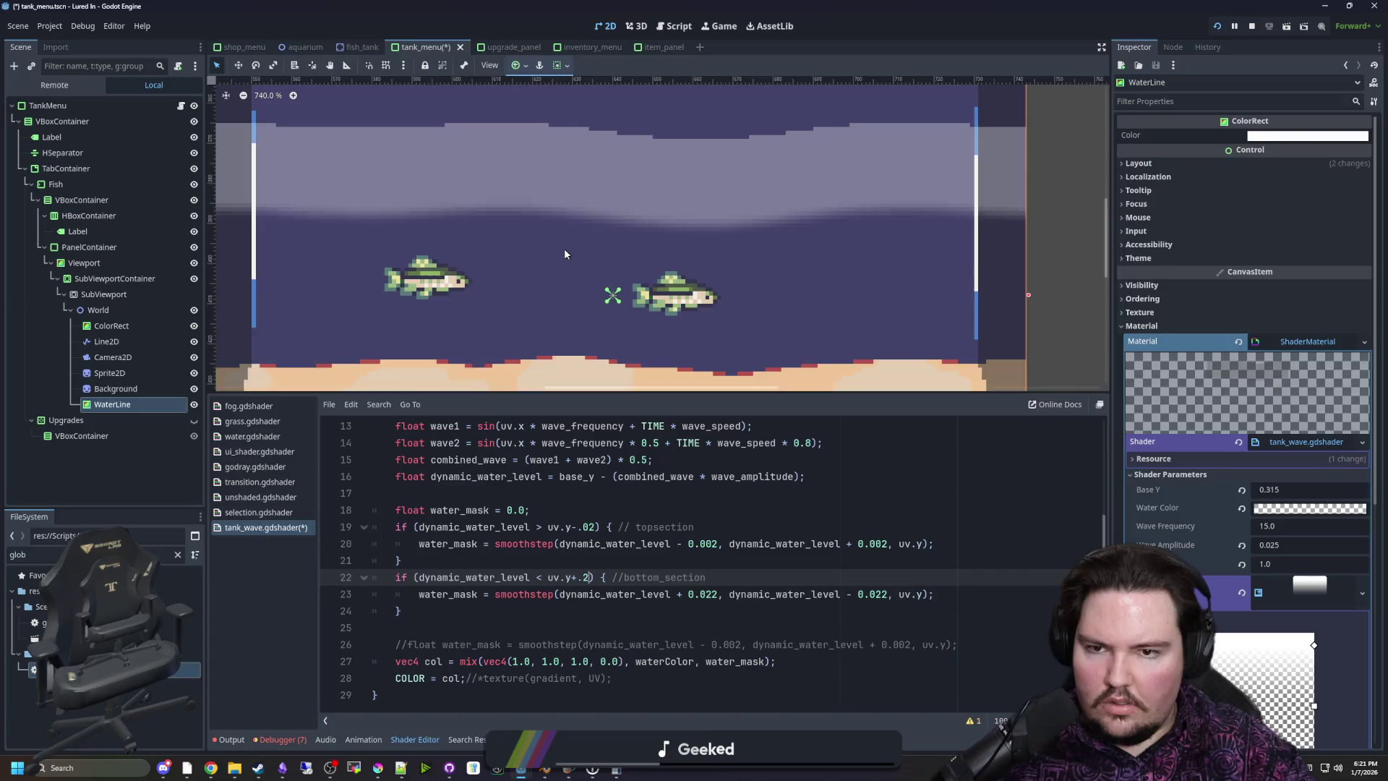
pyautogui.write('-.2')
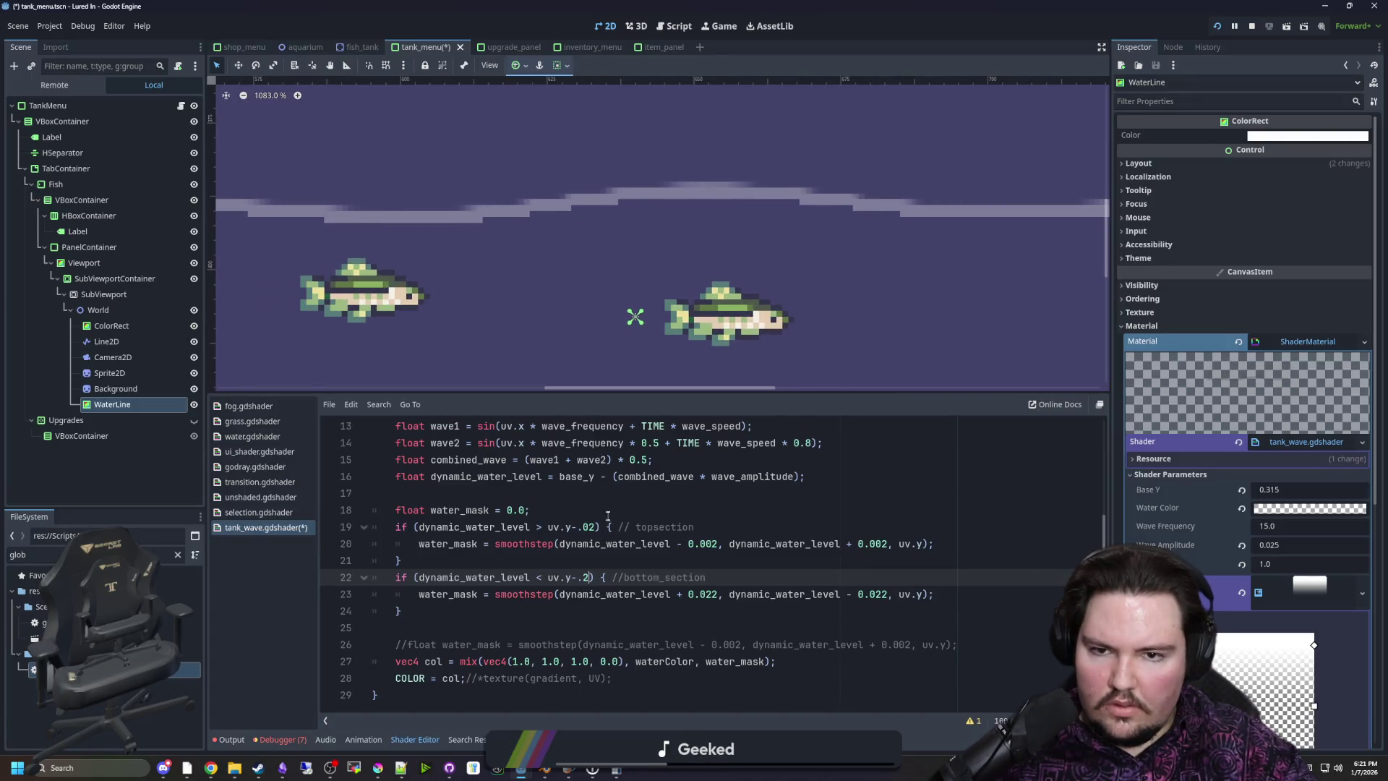
pyautogui.scroll(-1, 560, 329)
pyautogui.scroll(1, 620, 259)
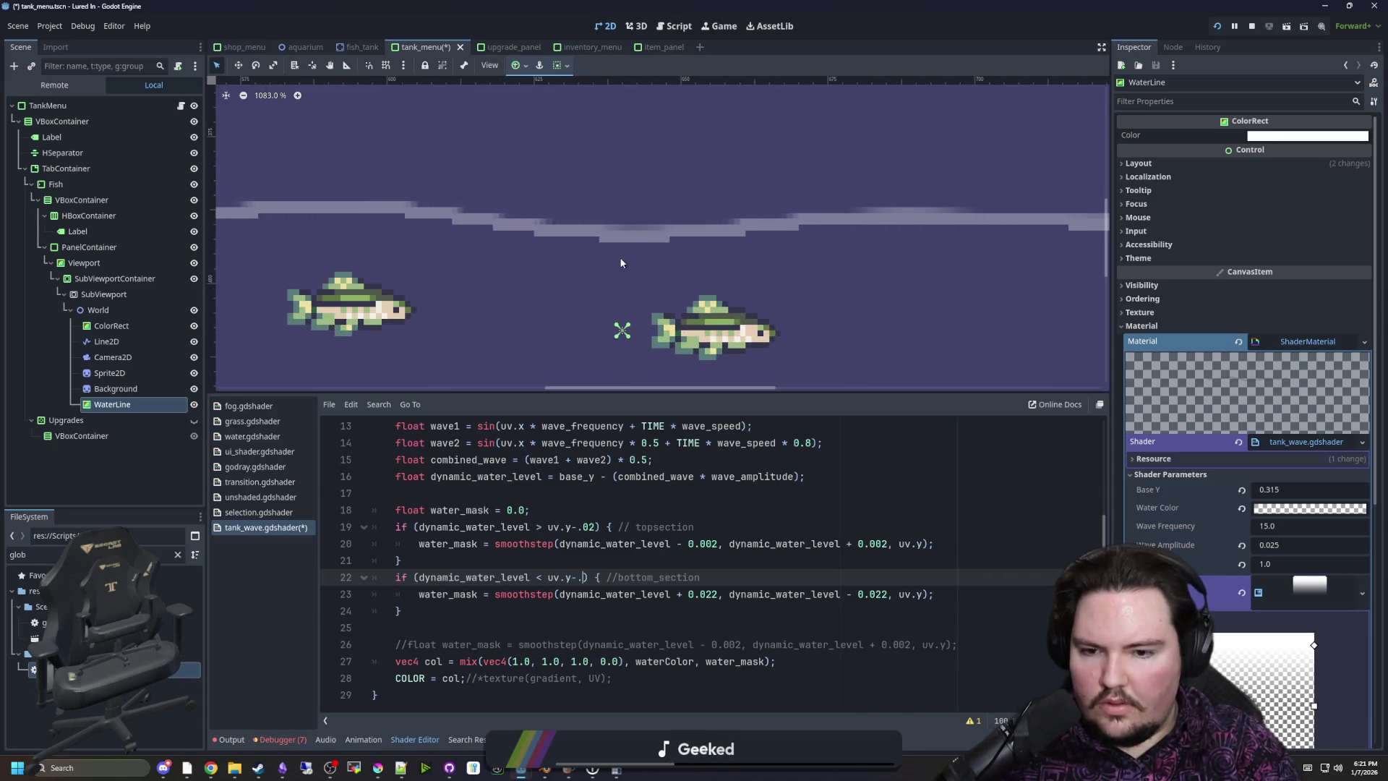
pyautogui.press('BackSpace')
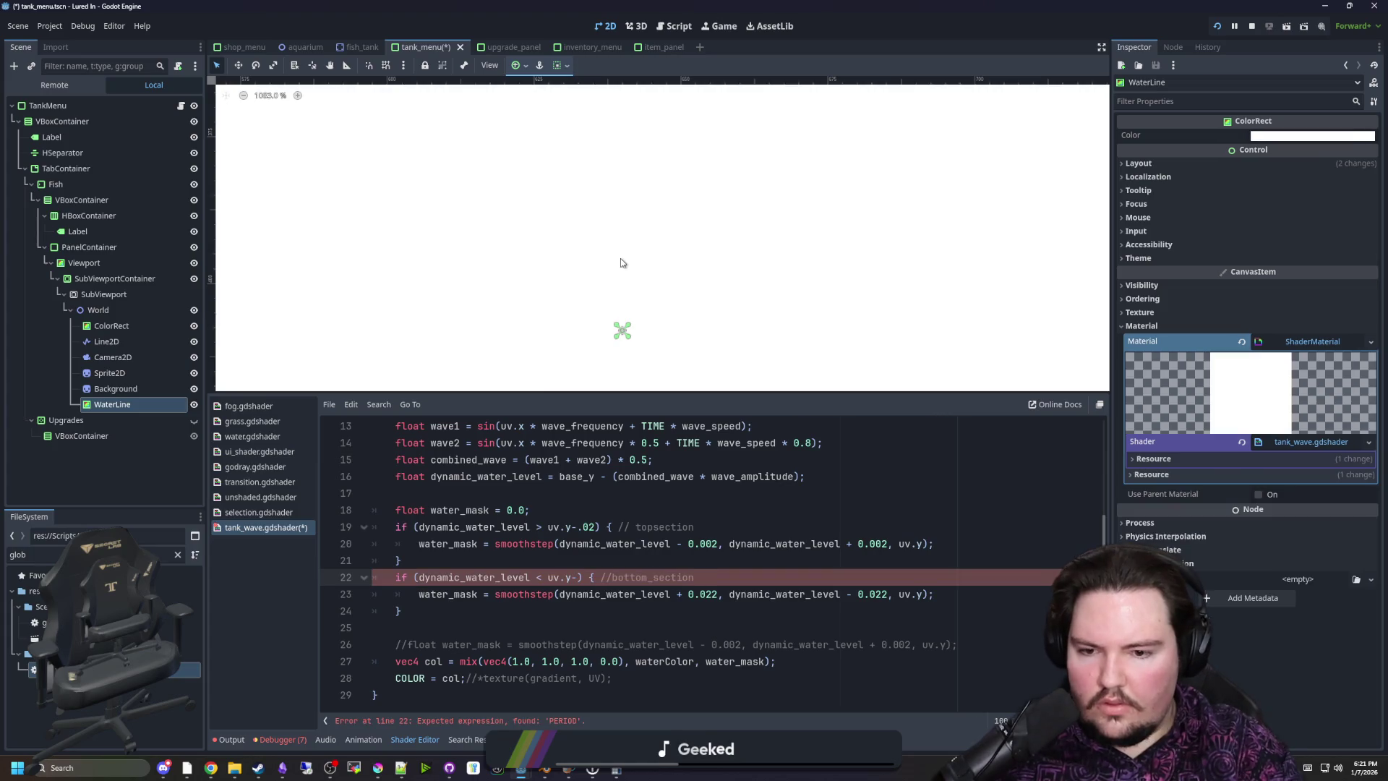
pyautogui.press('Up')
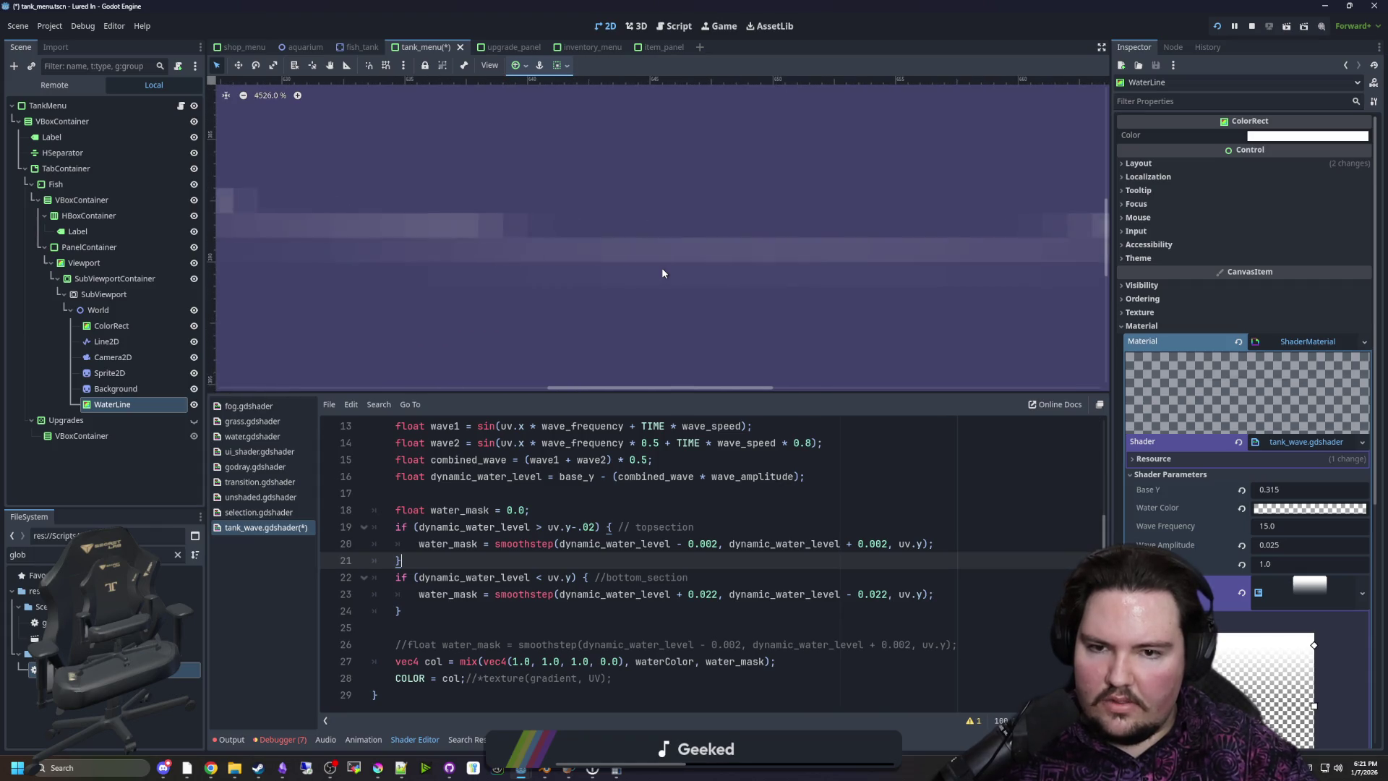
pyautogui.scroll(-3, 553, 258)
pyautogui.scroll(-2, 587, 256)
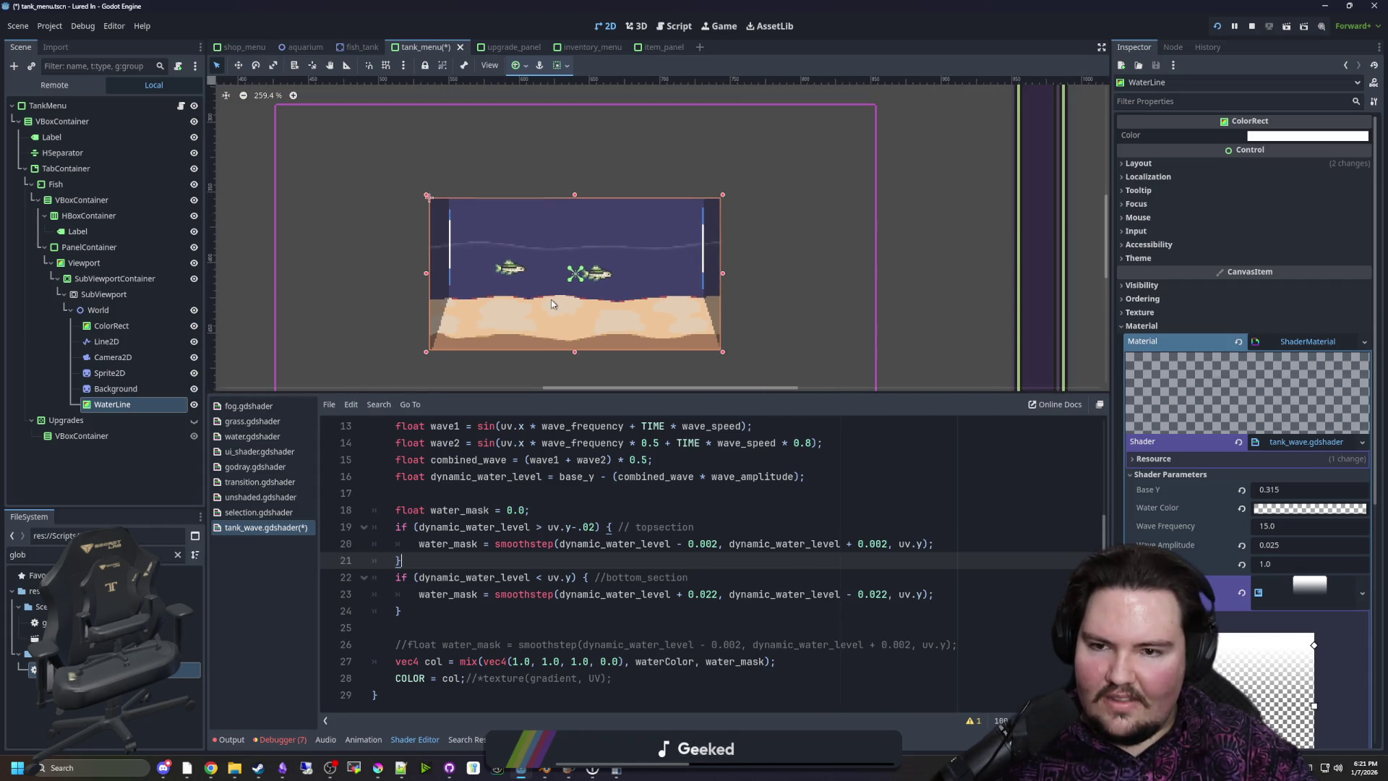
# Save the scene and tank_wave.gdshader with Ctrl+S
pyautogui.hotkey('ctrl', 's')
pyautogui.scroll(5, 550, 224)
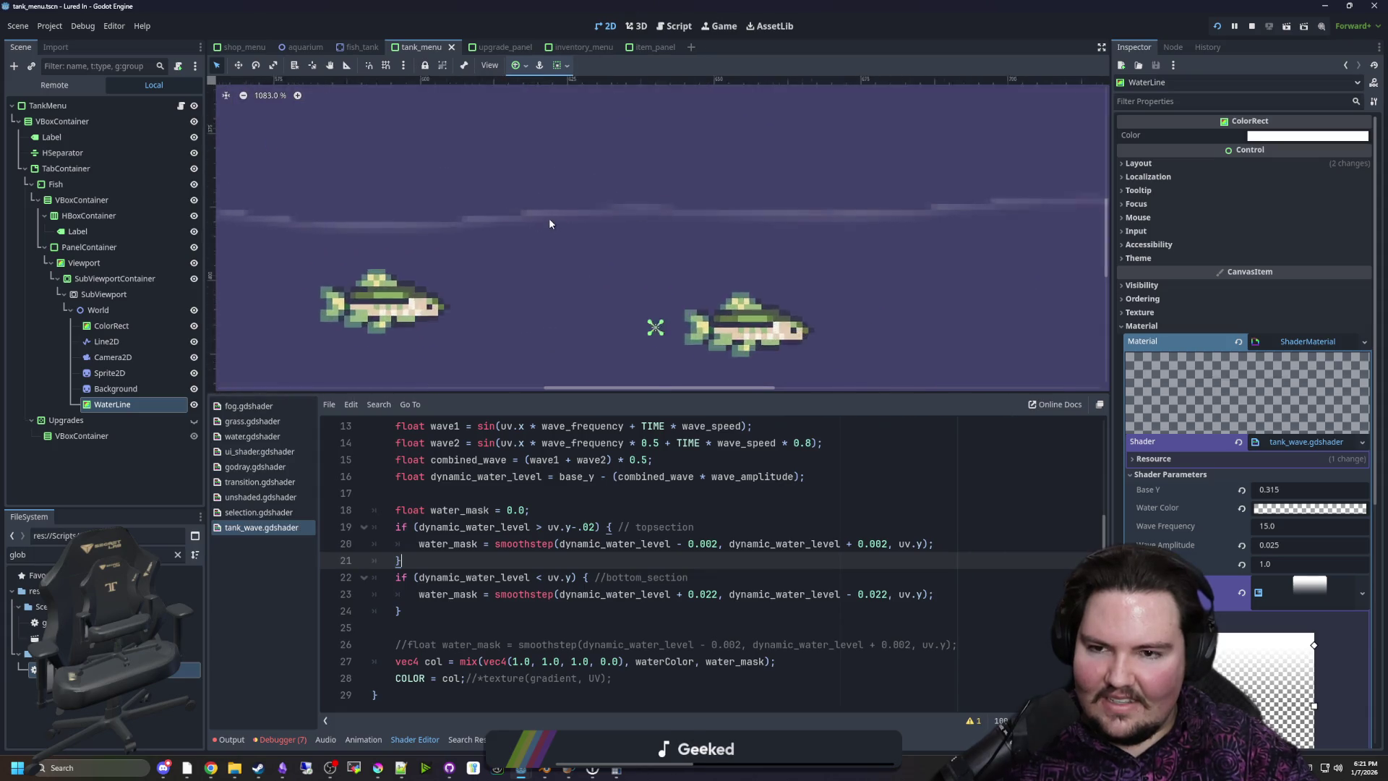
pyautogui.scroll(-3, 557, 231)
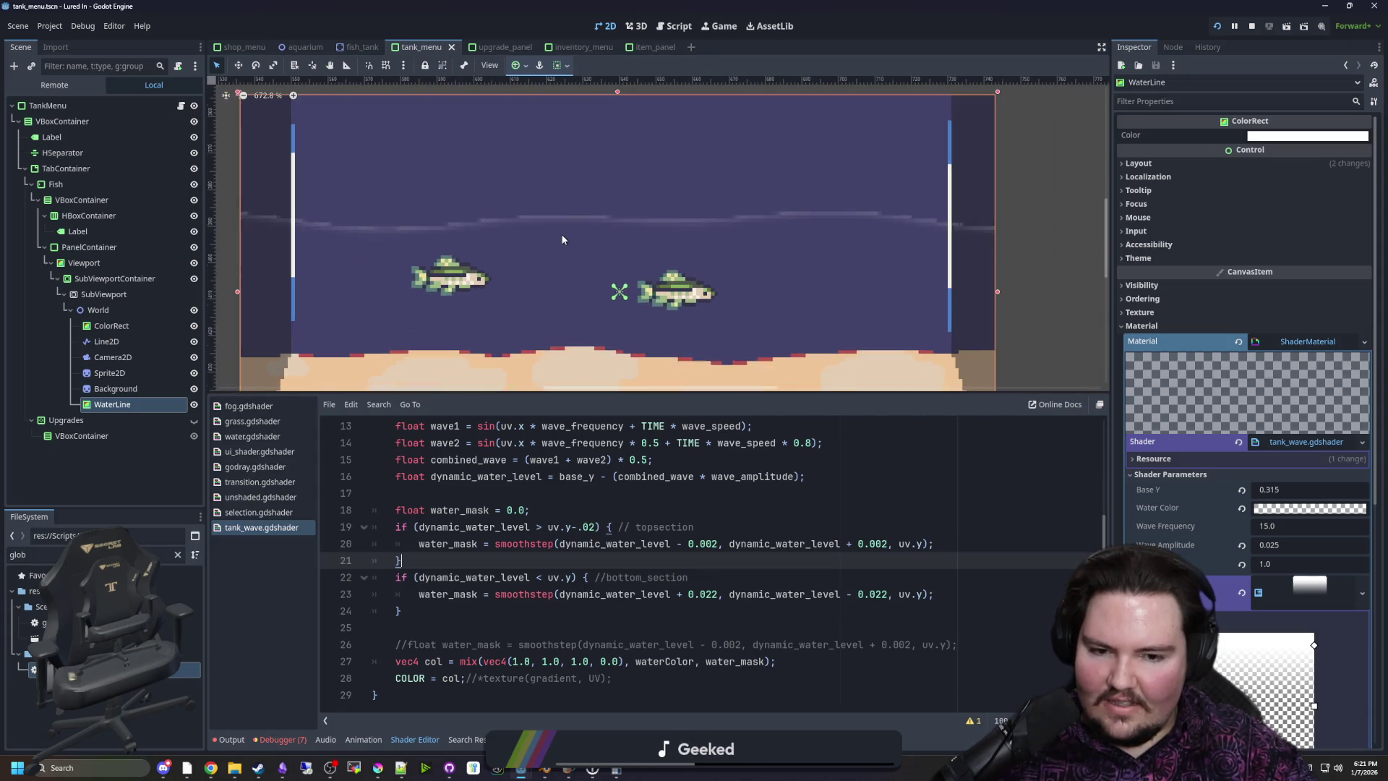
pyautogui.click(715, 544)
pyautogui.write('2')
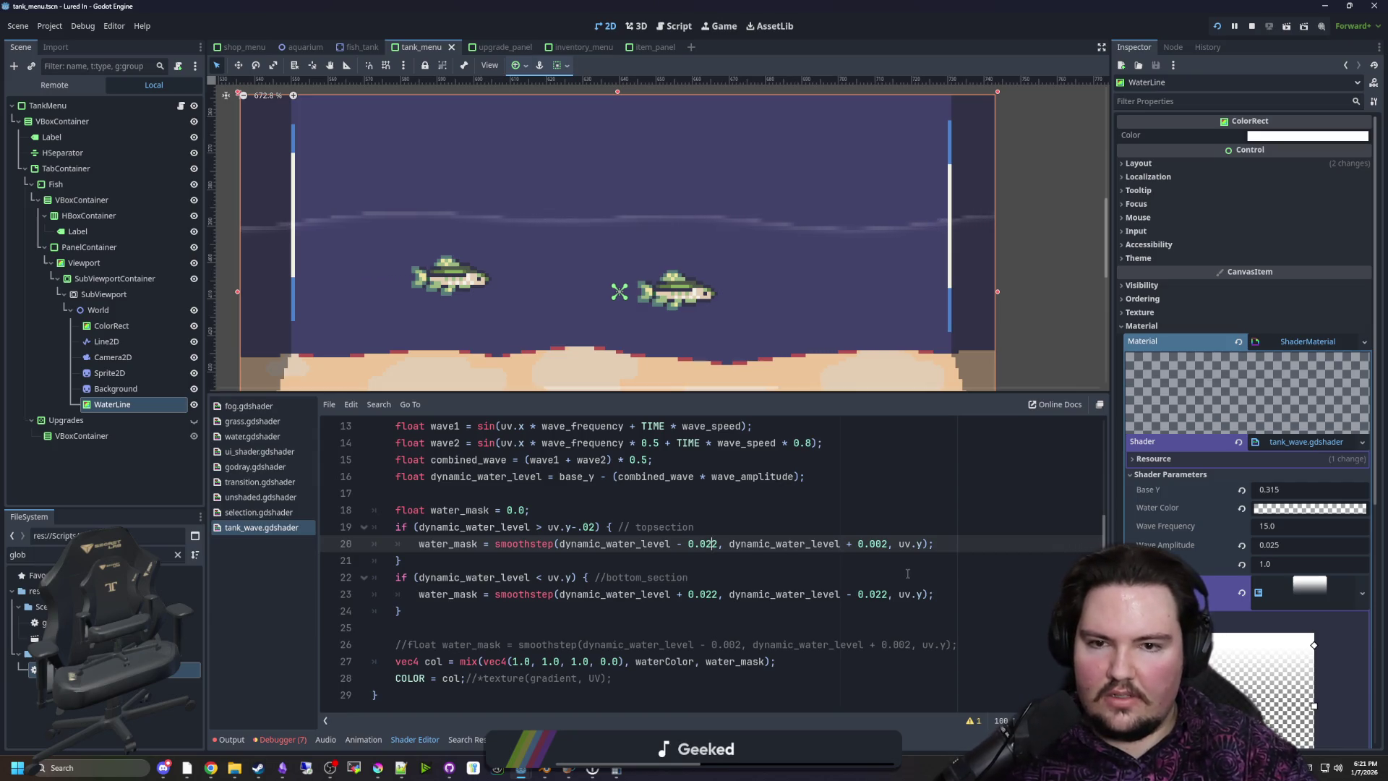
# Change line 20's upper smoothstep width value to 0.022 and preview the waterline
pyautogui.click(881, 544)
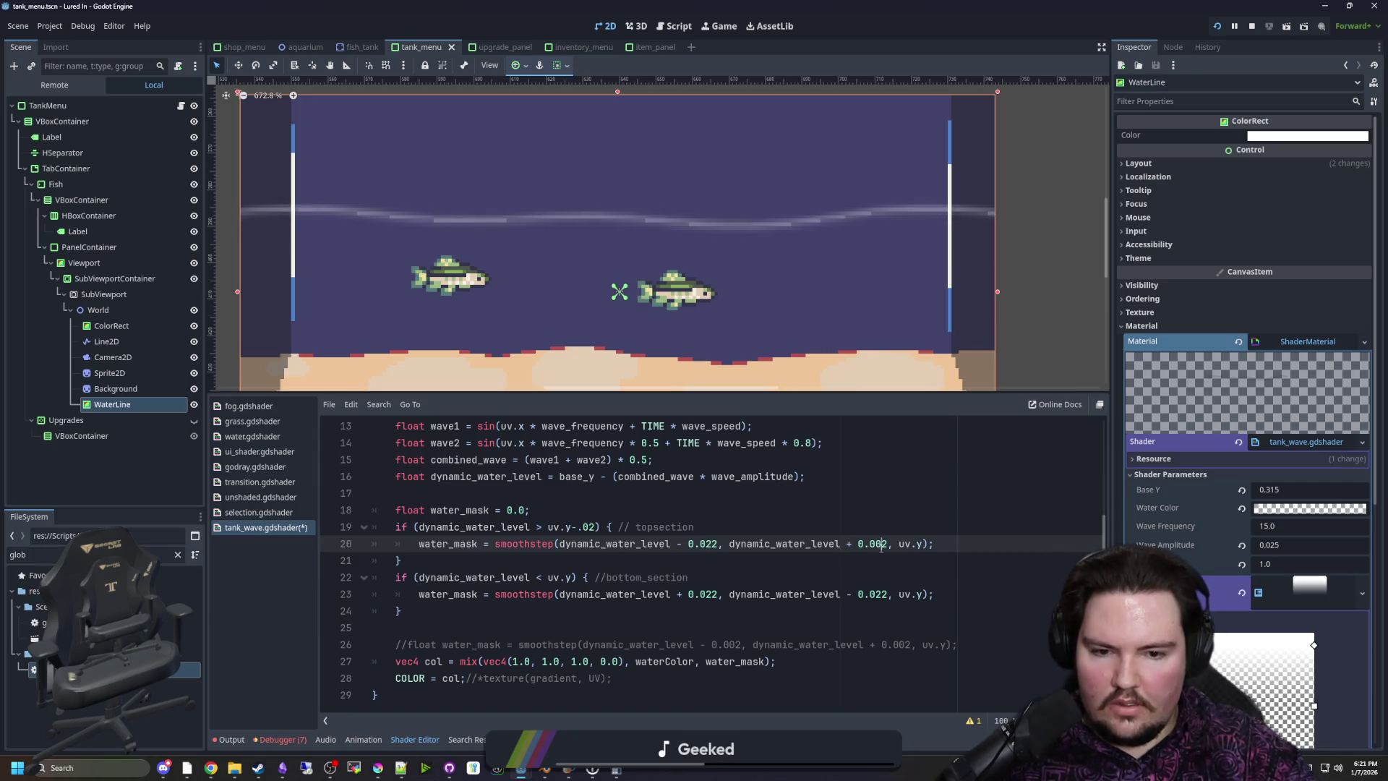
pyautogui.press('BackSpace')
pyautogui.write('2')
pyautogui.click(863, 515)
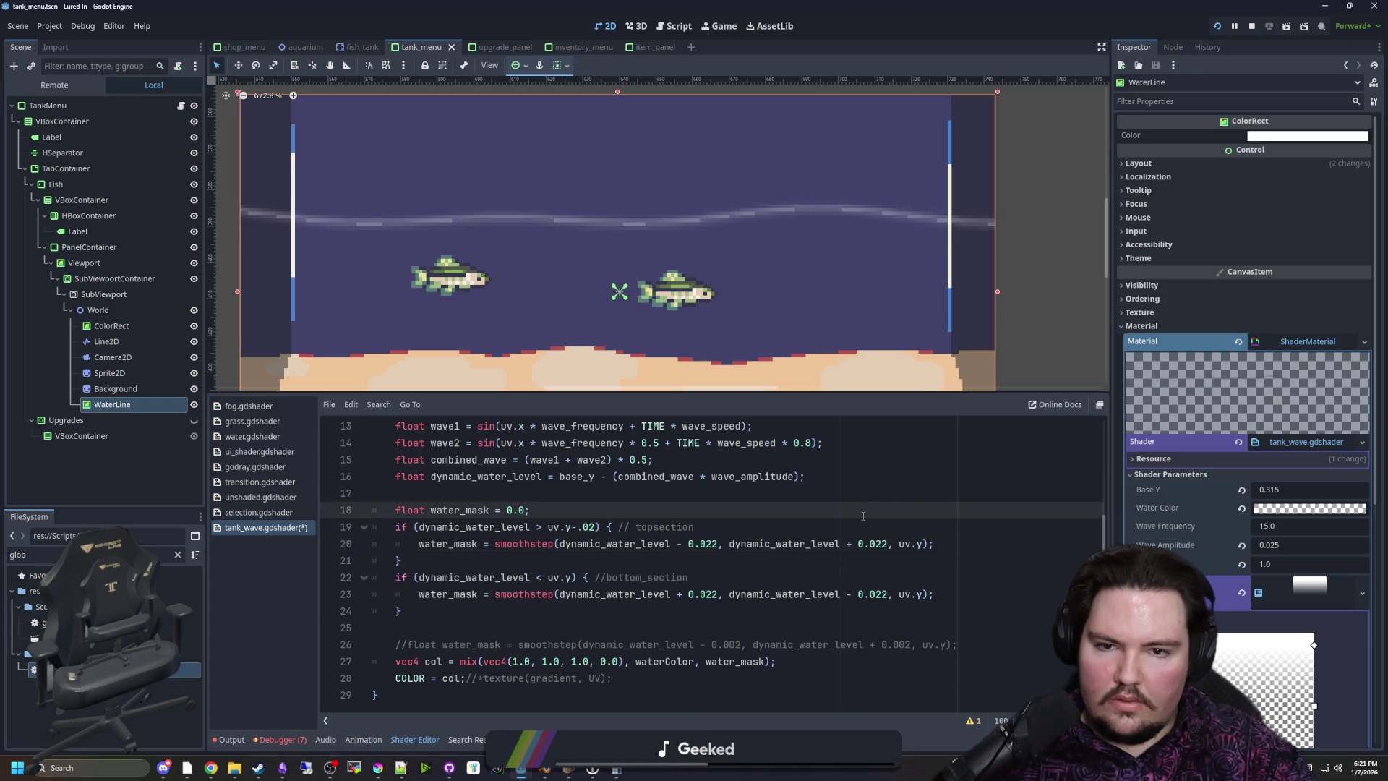
pyautogui.scroll(-3, 685, 223)
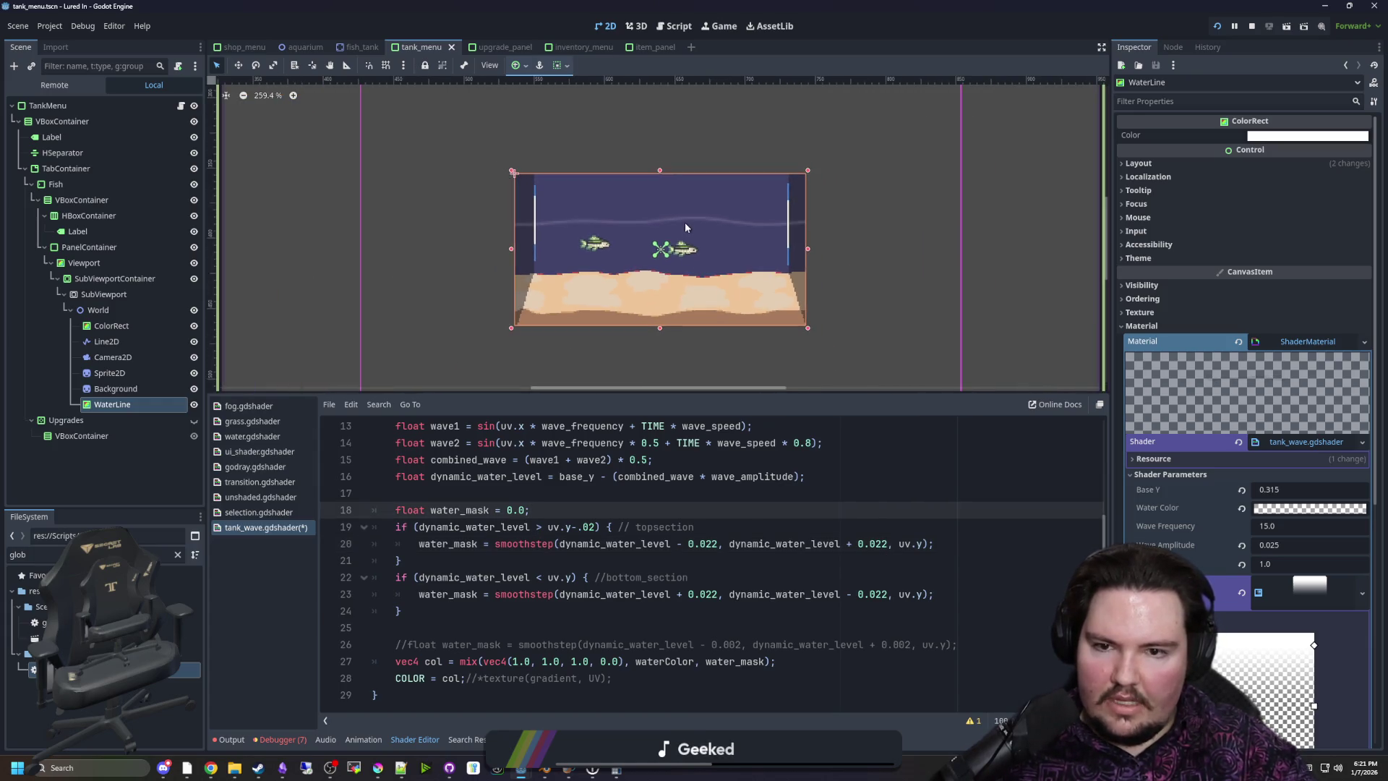
pyautogui.scroll(3, 658, 187)
pyautogui.scroll(1, 656, 199)
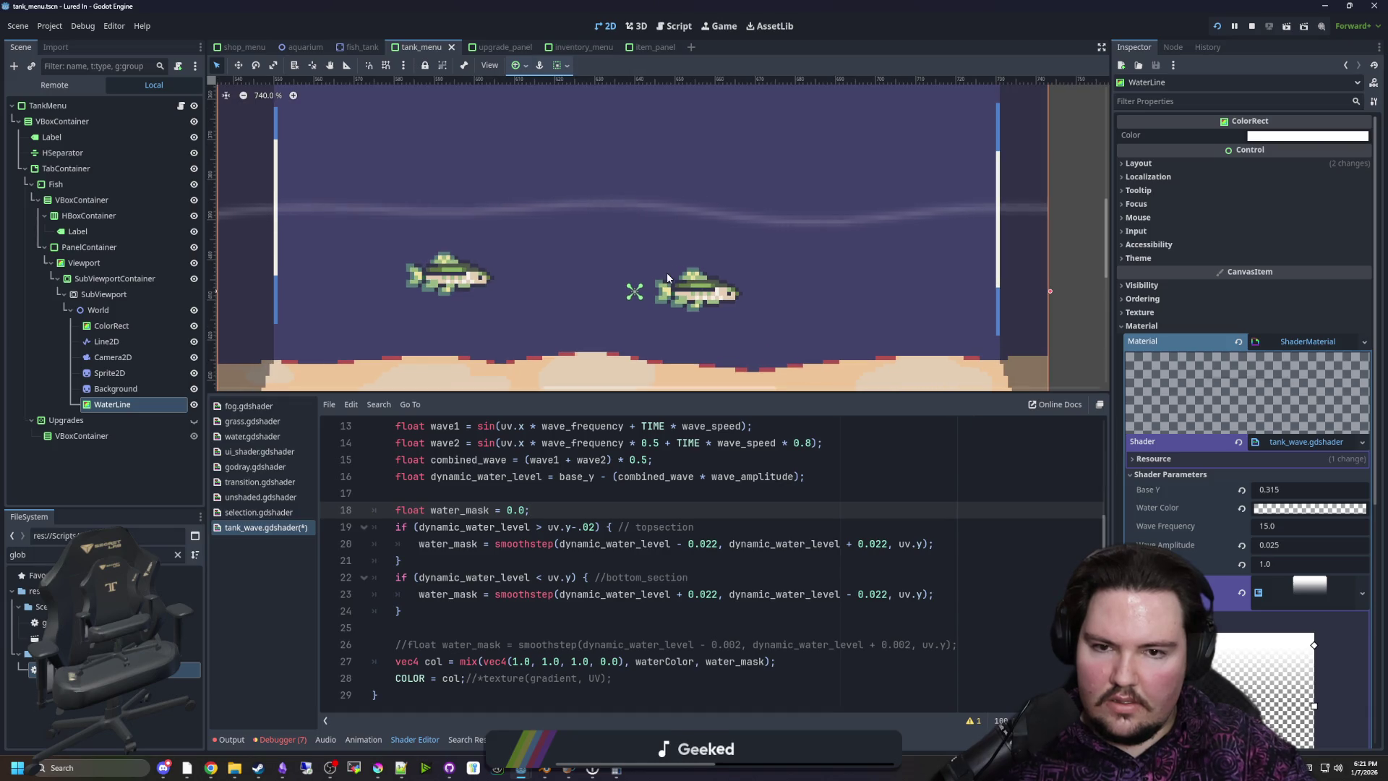
pyautogui.click(716, 555)
# Offset the uv.y argument to uv.y+.01 on line 20 and uv.y-.01 on line 23
pyautogui.click(714, 544)
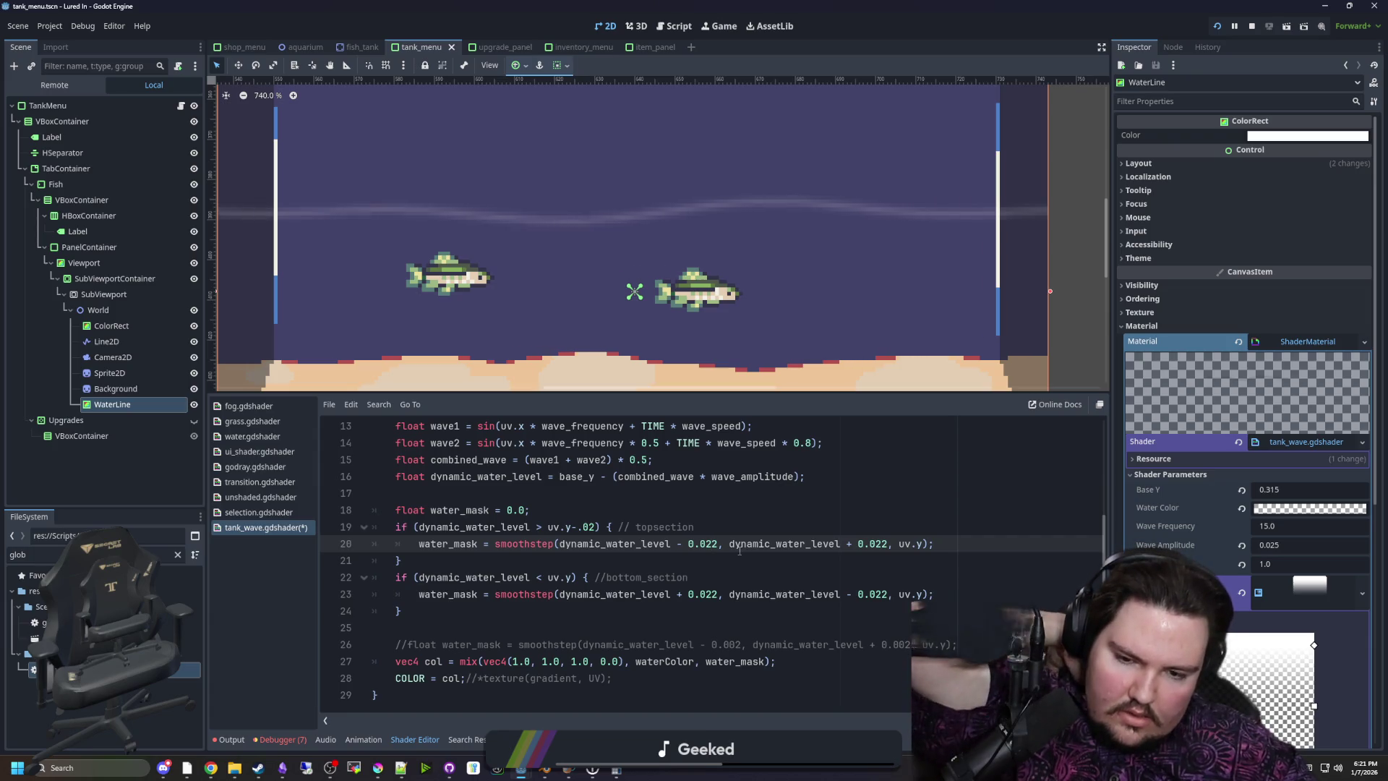
pyautogui.click(922, 544)
pyautogui.write('+.1')
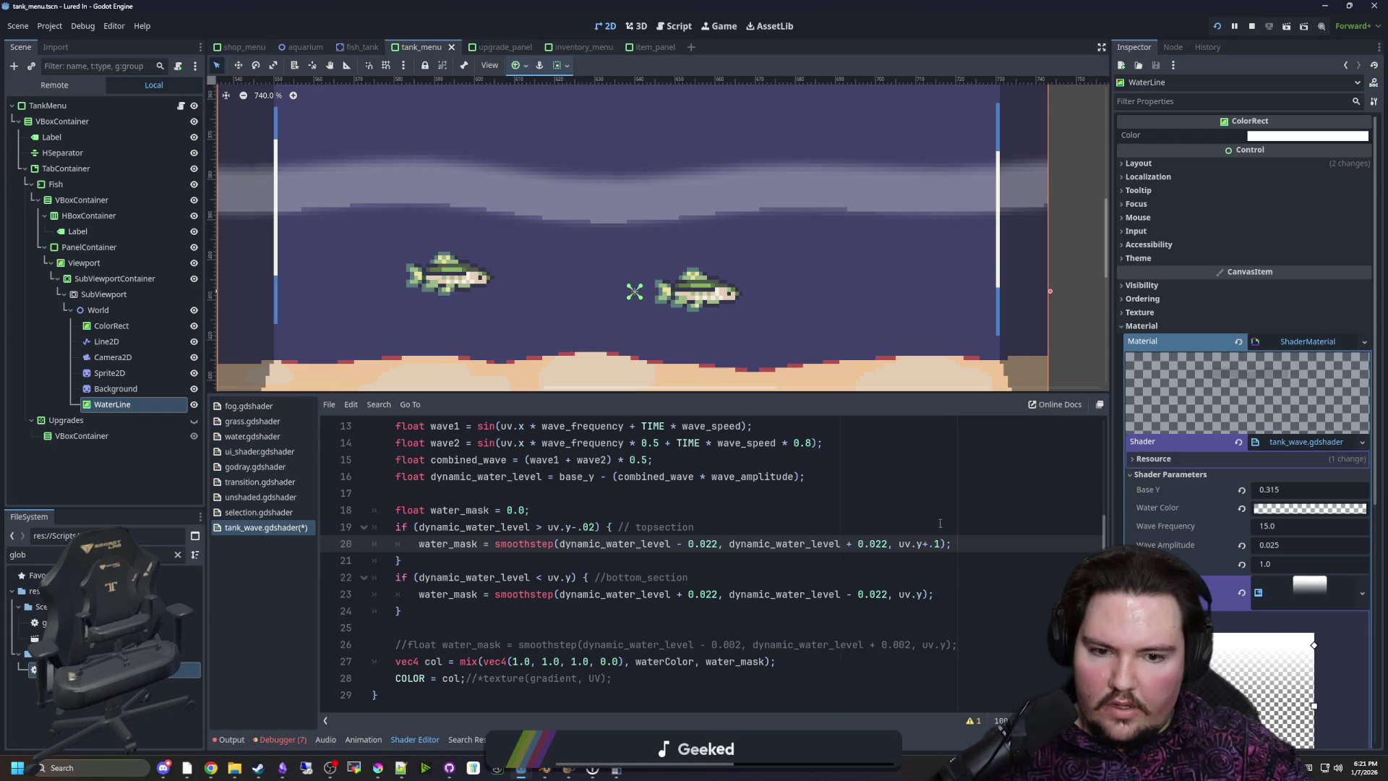
pyautogui.write('0')
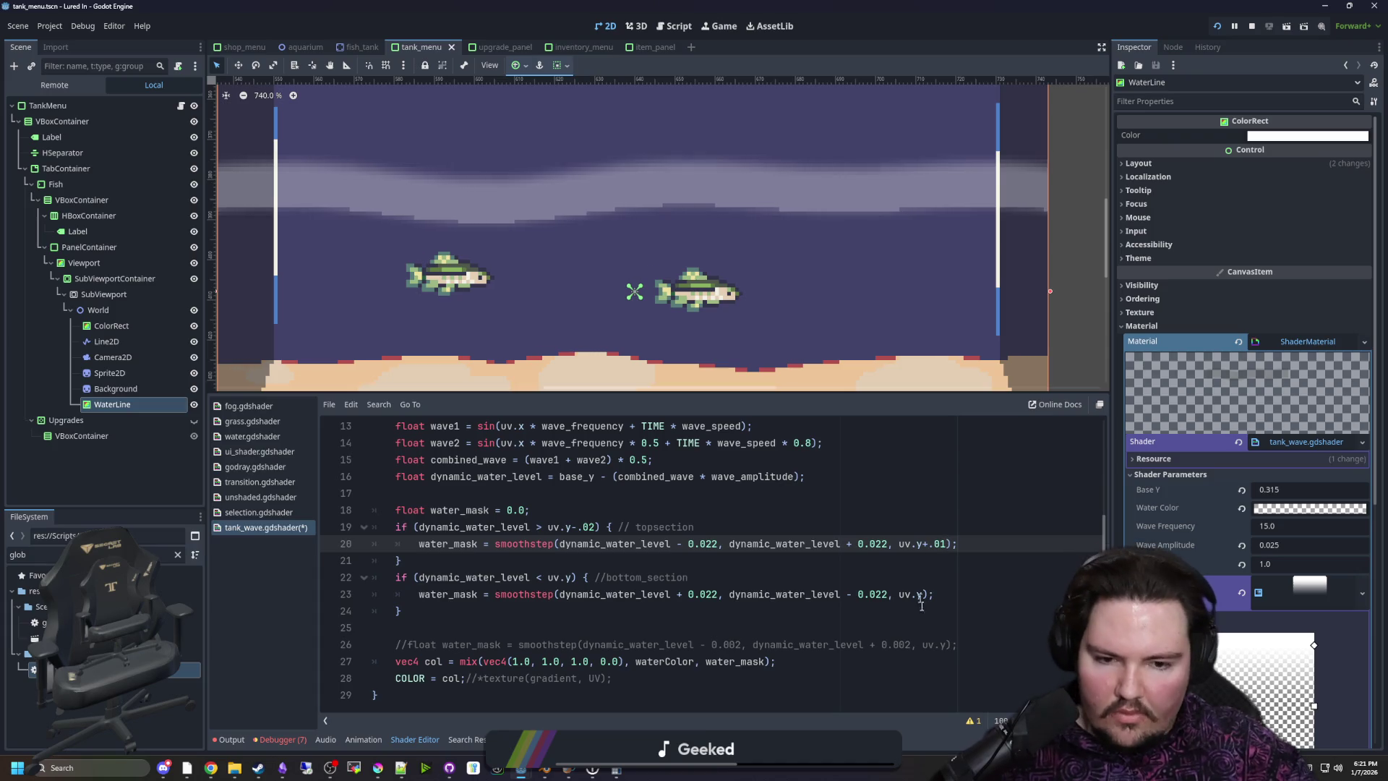
pyautogui.click(923, 597)
pyautogui.write('+')
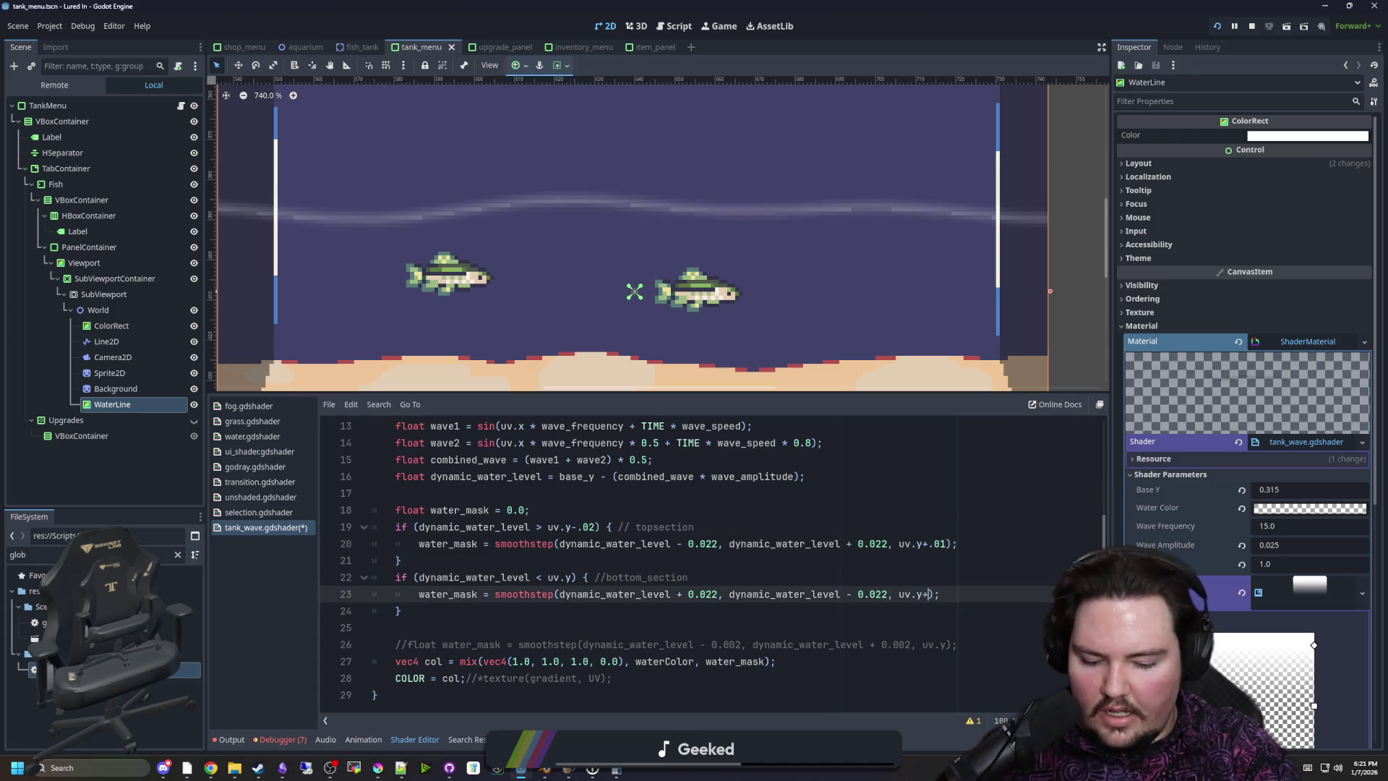
pyautogui.write('.1')
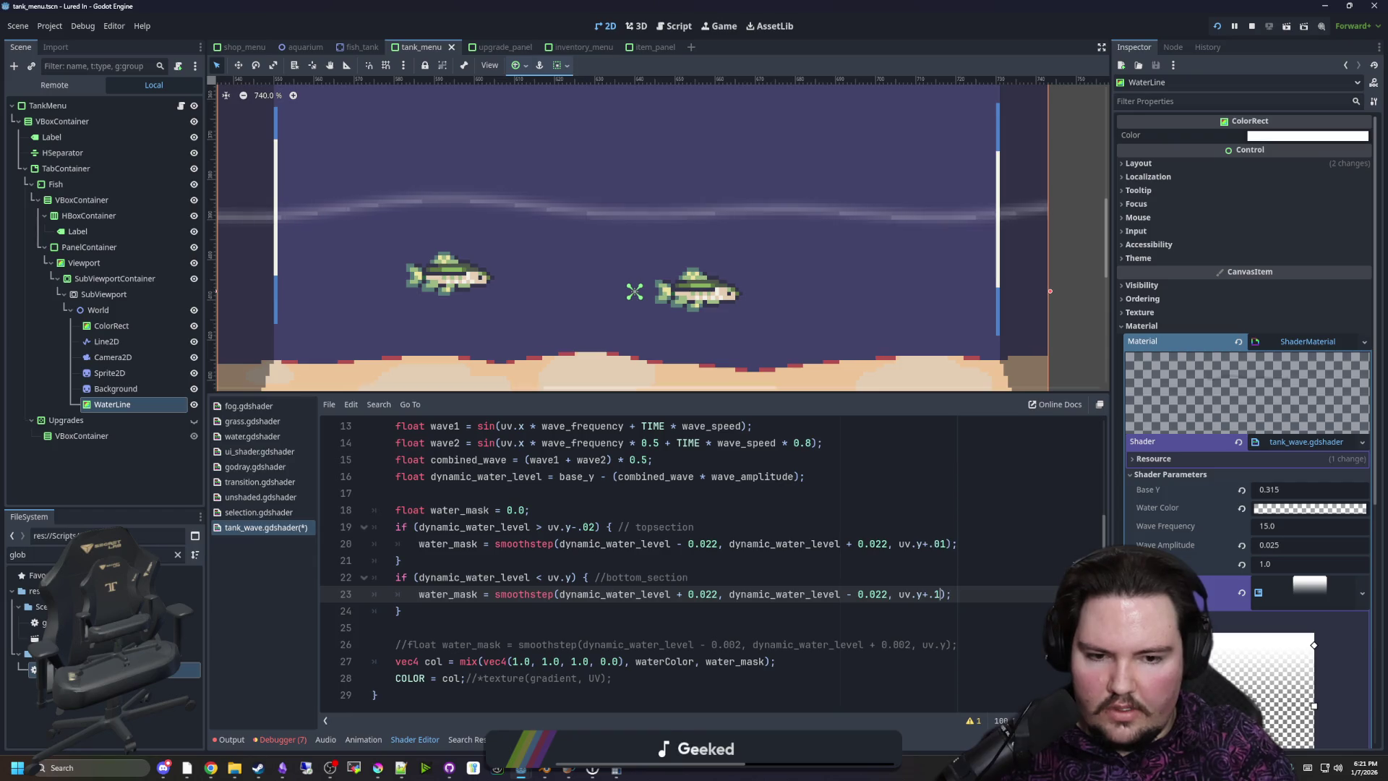
pyautogui.press('BackSpace')
pyautogui.write('01')
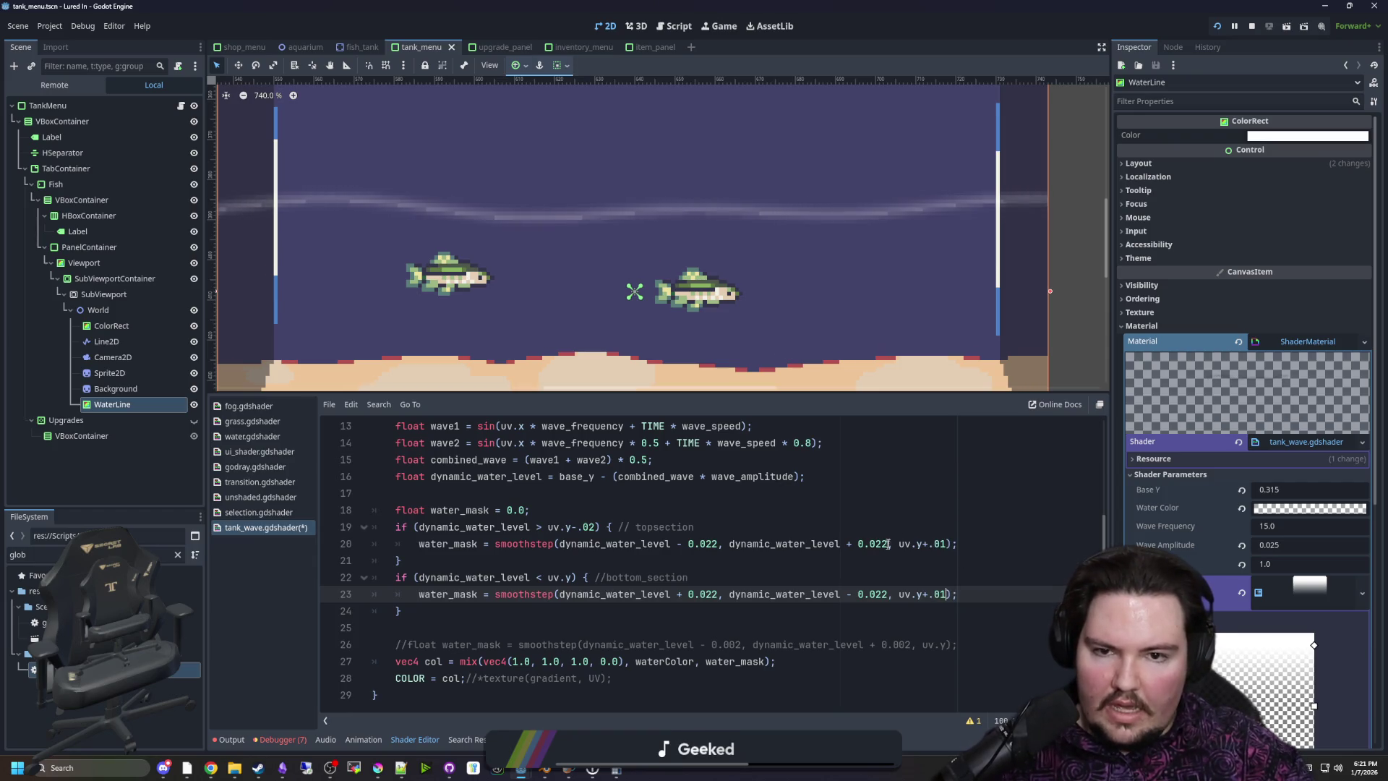
pyautogui.click(929, 593)
pyautogui.press('BackSpace')
pyautogui.write('-')
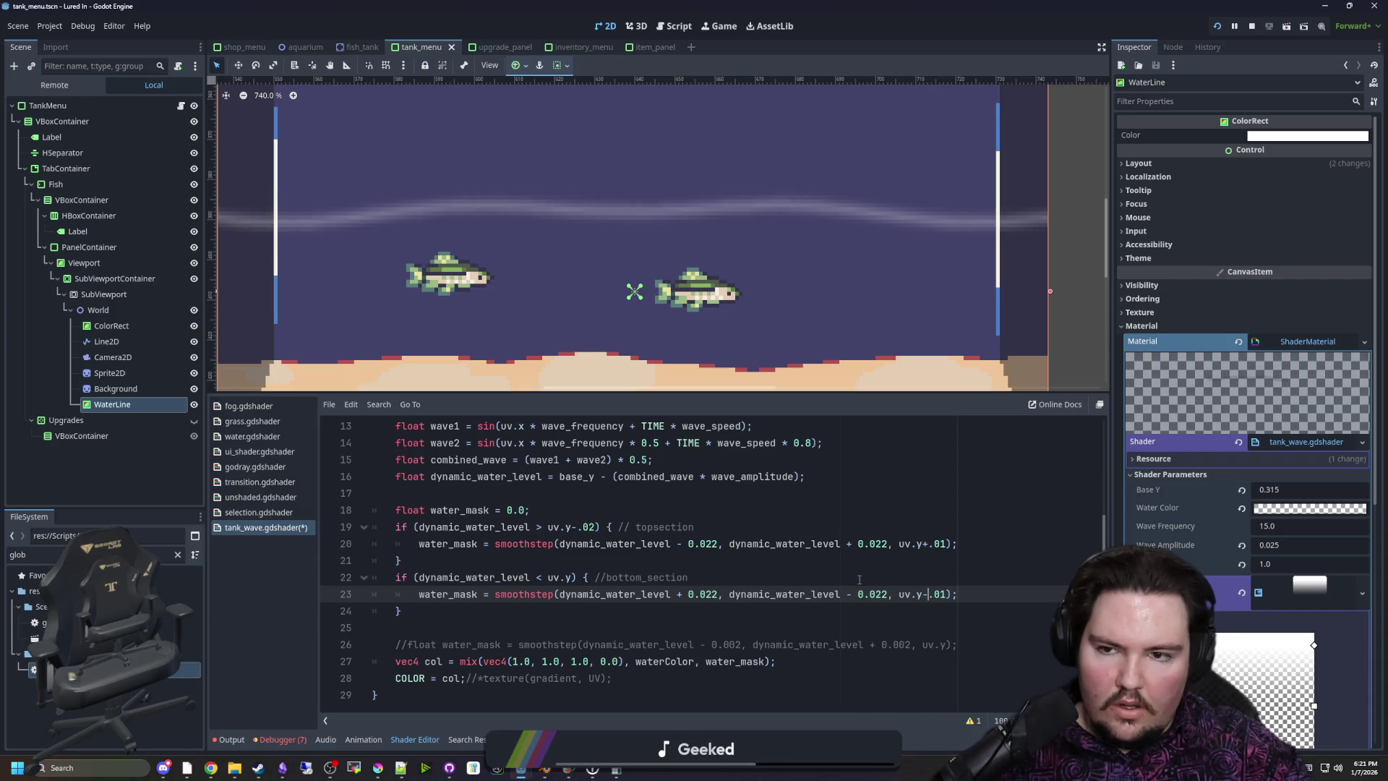
pyautogui.click(695, 566)
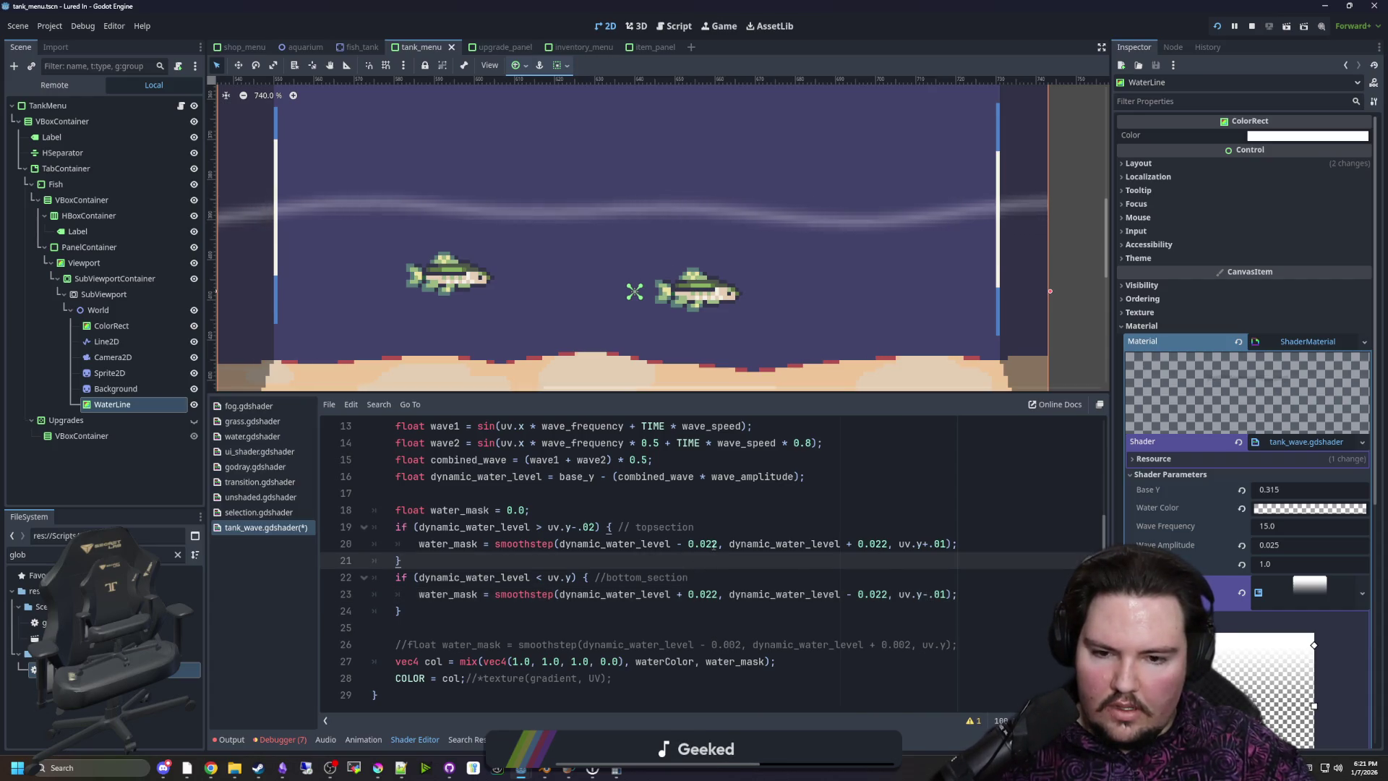
# Set the smoothstep width values on lines 20 and 23 to 0.002 and save the shader
pyautogui.click(713, 544)
pyautogui.press('BackSpace')
pyautogui.write('0')
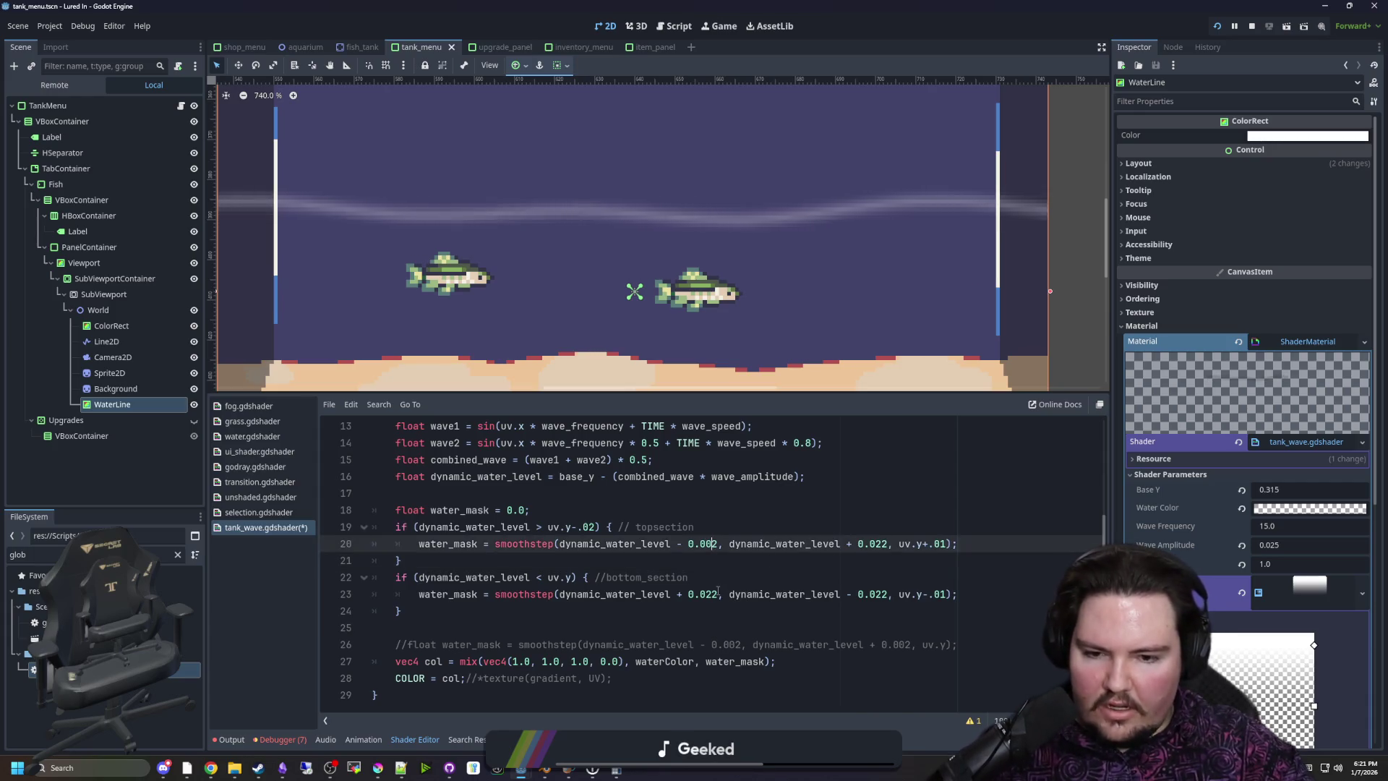
pyautogui.click(717, 593)
pyautogui.write('0')
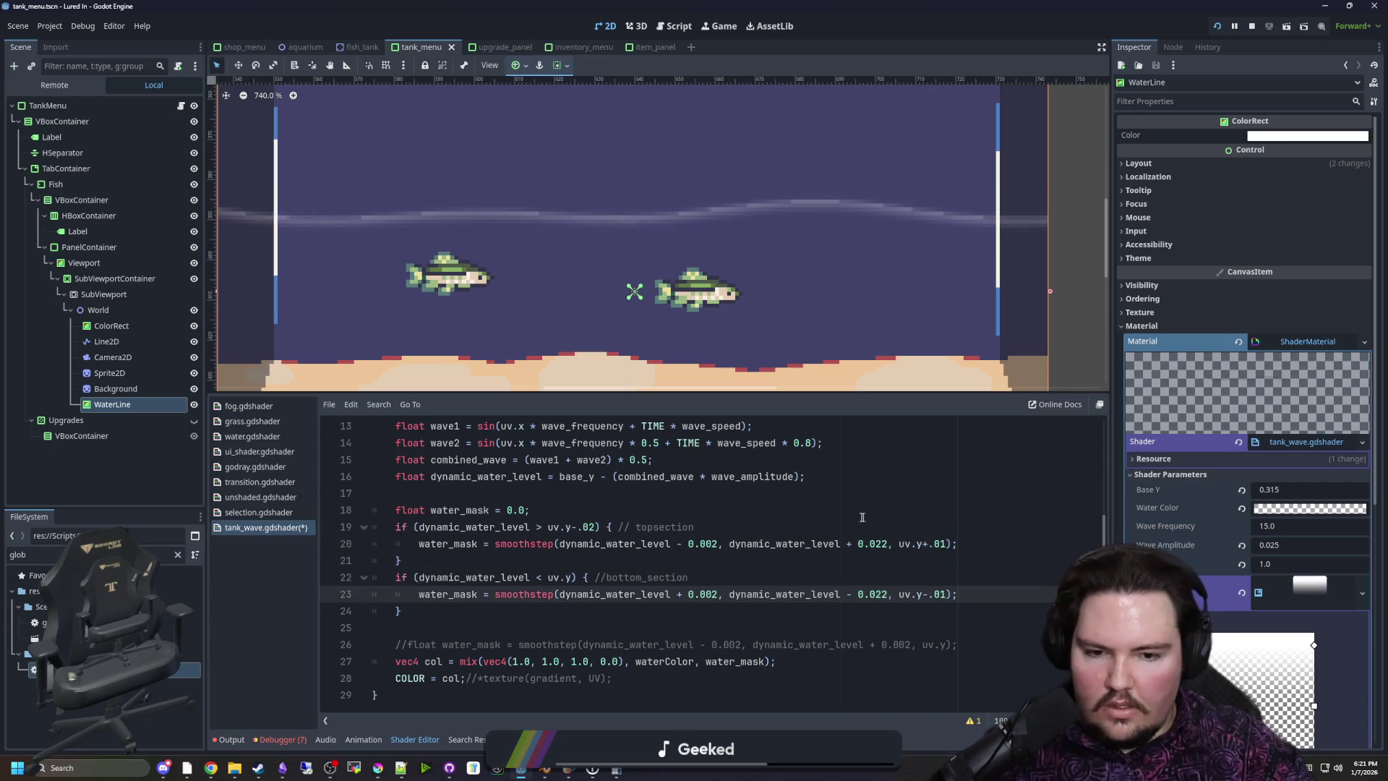
pyautogui.click(884, 594)
pyautogui.write('0')
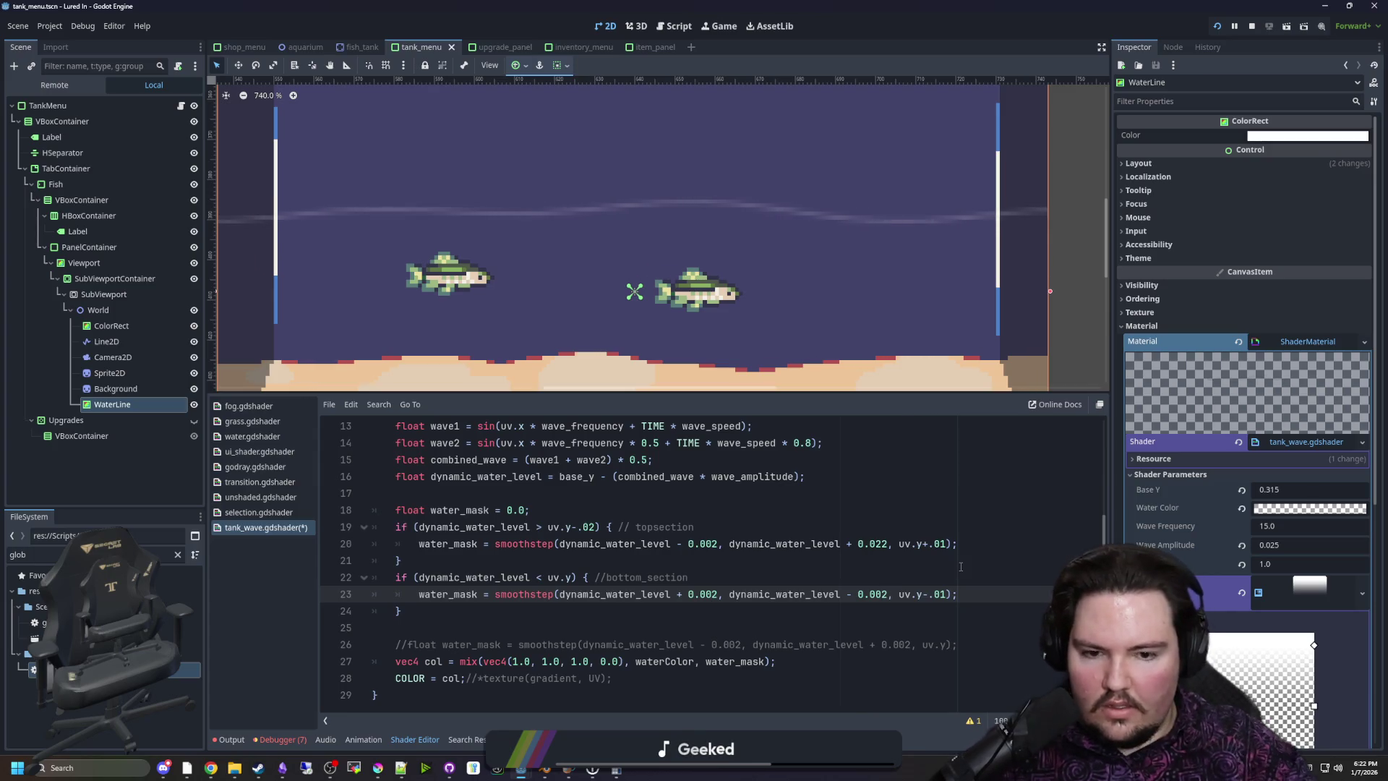
pyautogui.click(884, 544)
pyautogui.press('BackSpace')
pyautogui.write('0')
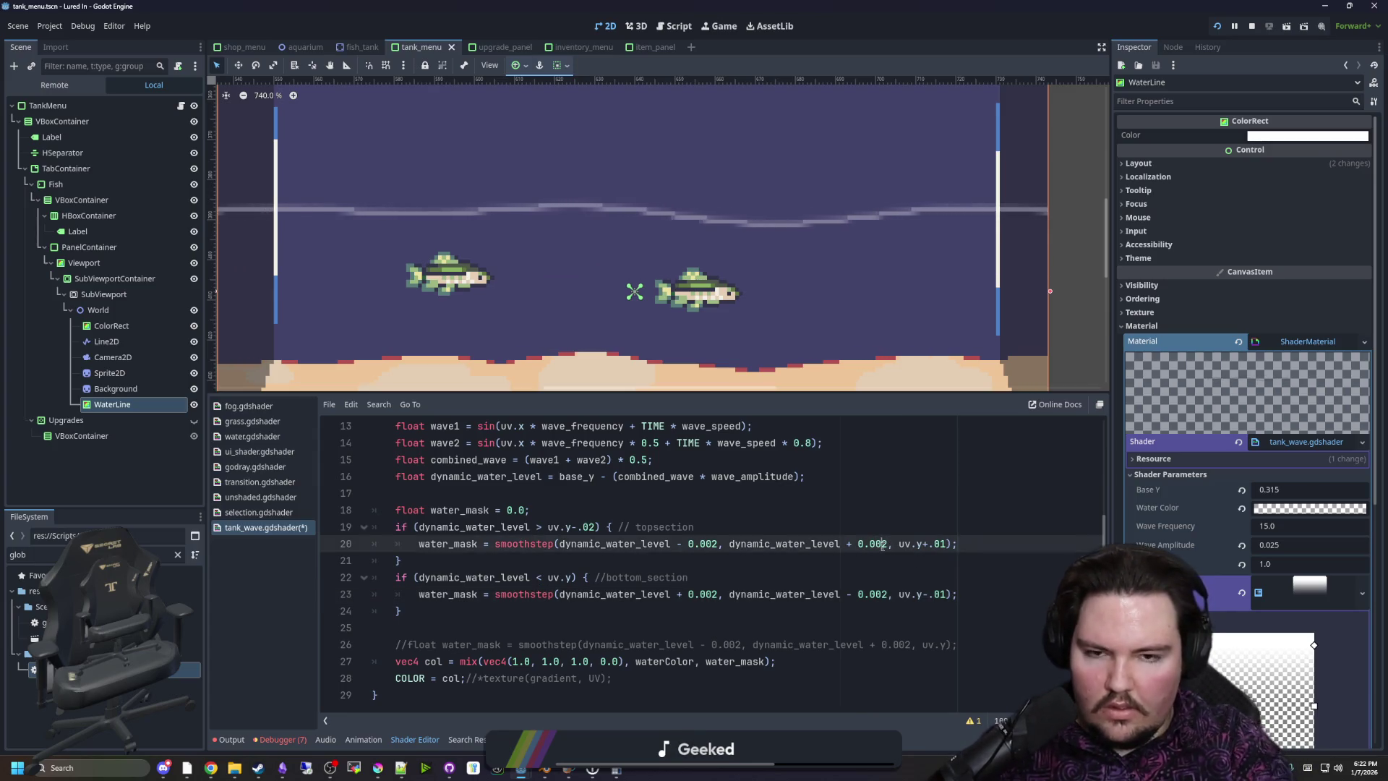
pyautogui.click(865, 527)
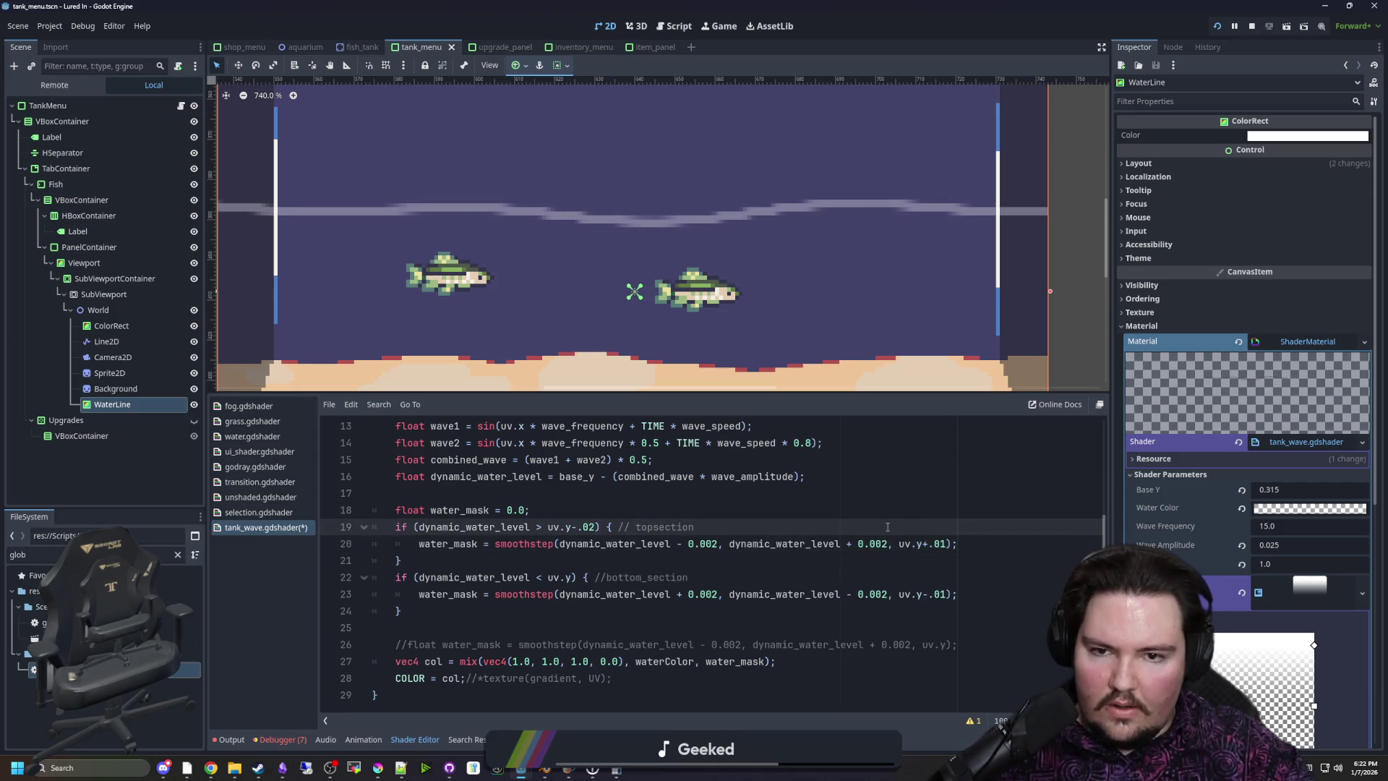
pyautogui.scroll(-2, 567, 251)
pyautogui.scroll(-1, 604, 202)
pyautogui.scroll(2, 551, 217)
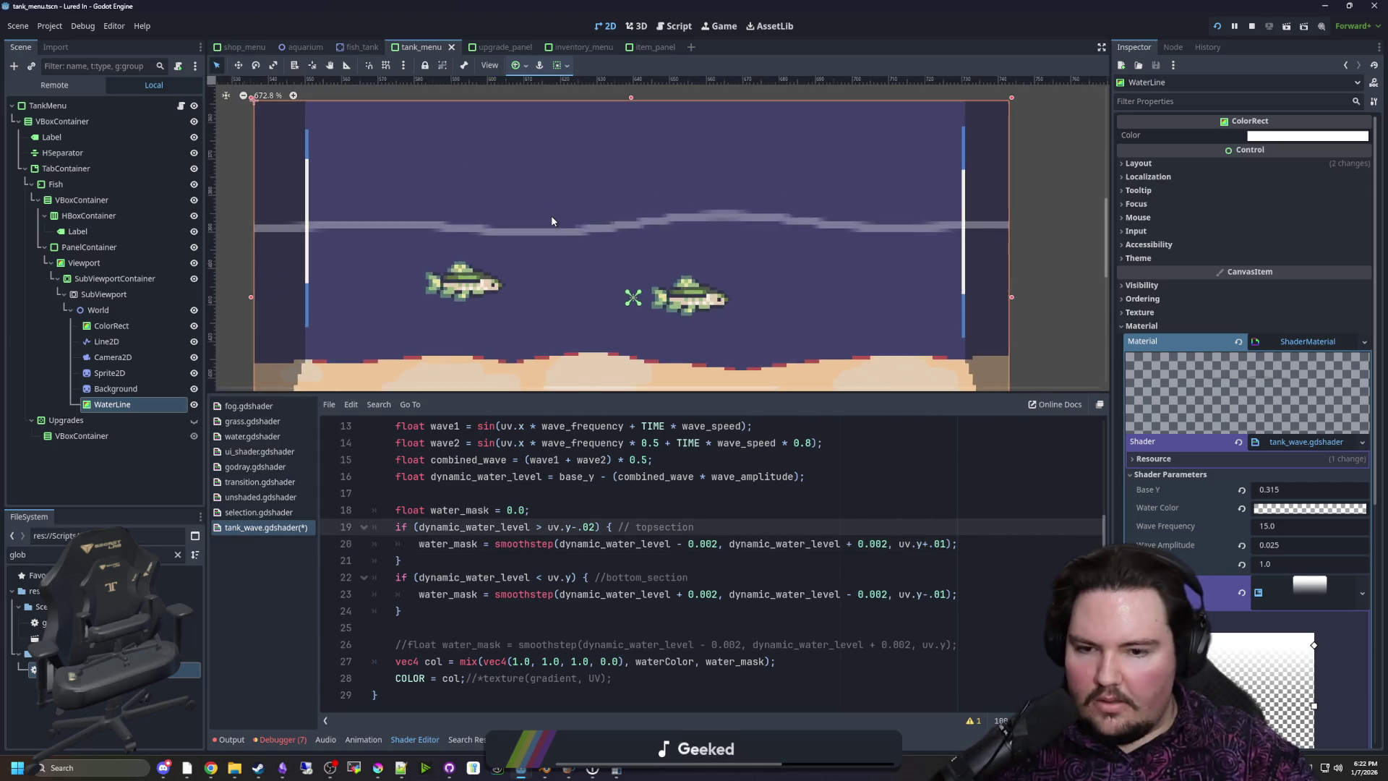
pyautogui.scroll(-10, 630, 219)
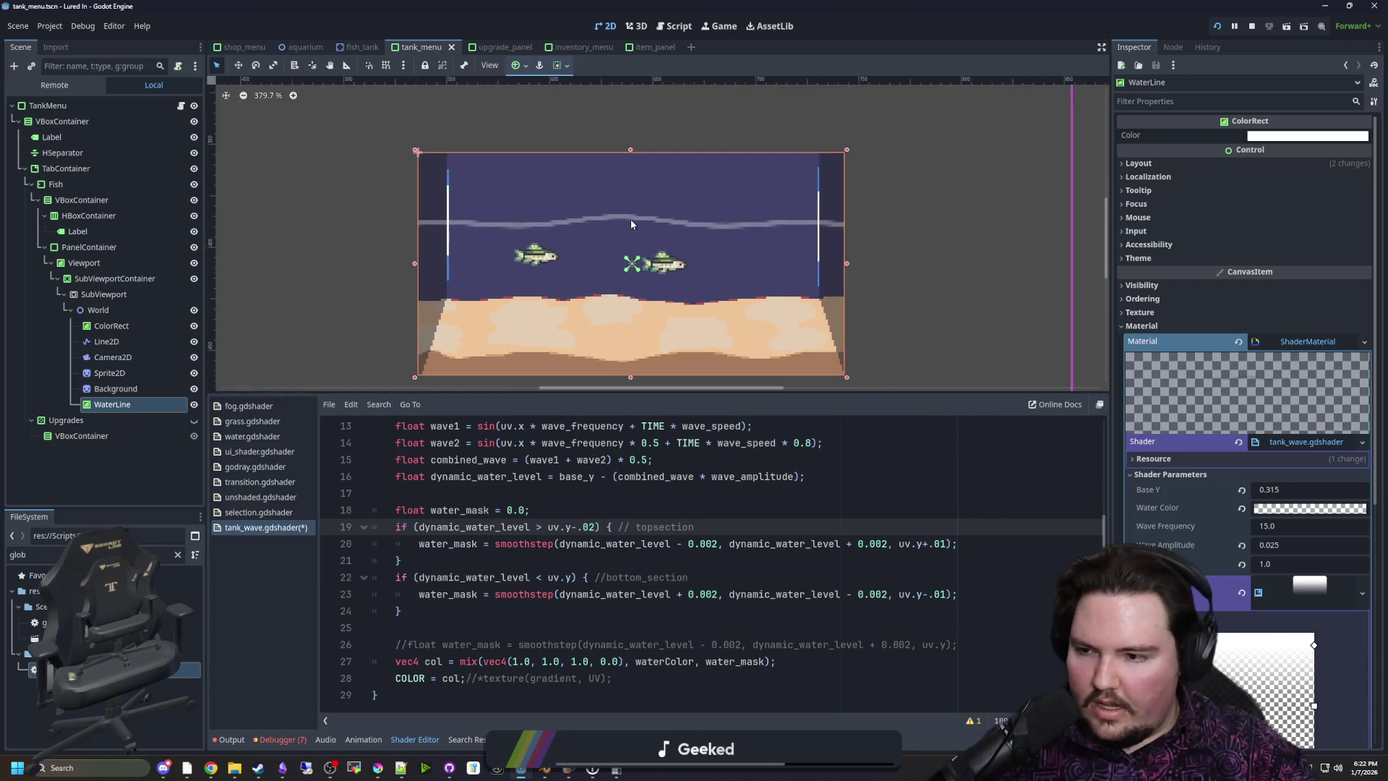
pyautogui.scroll(4, 631, 249)
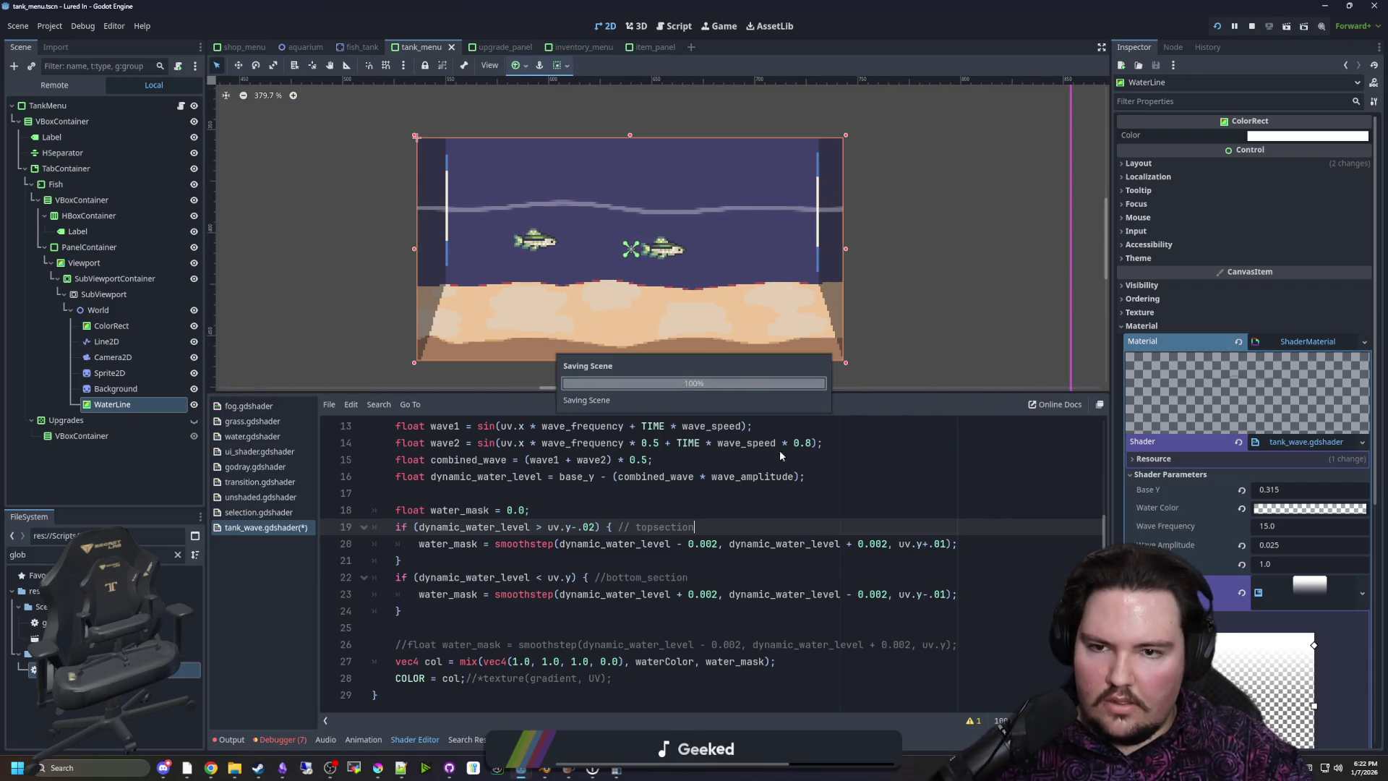
pyautogui.hotkey('ctrl', 's')
pyautogui.click(717, 543)
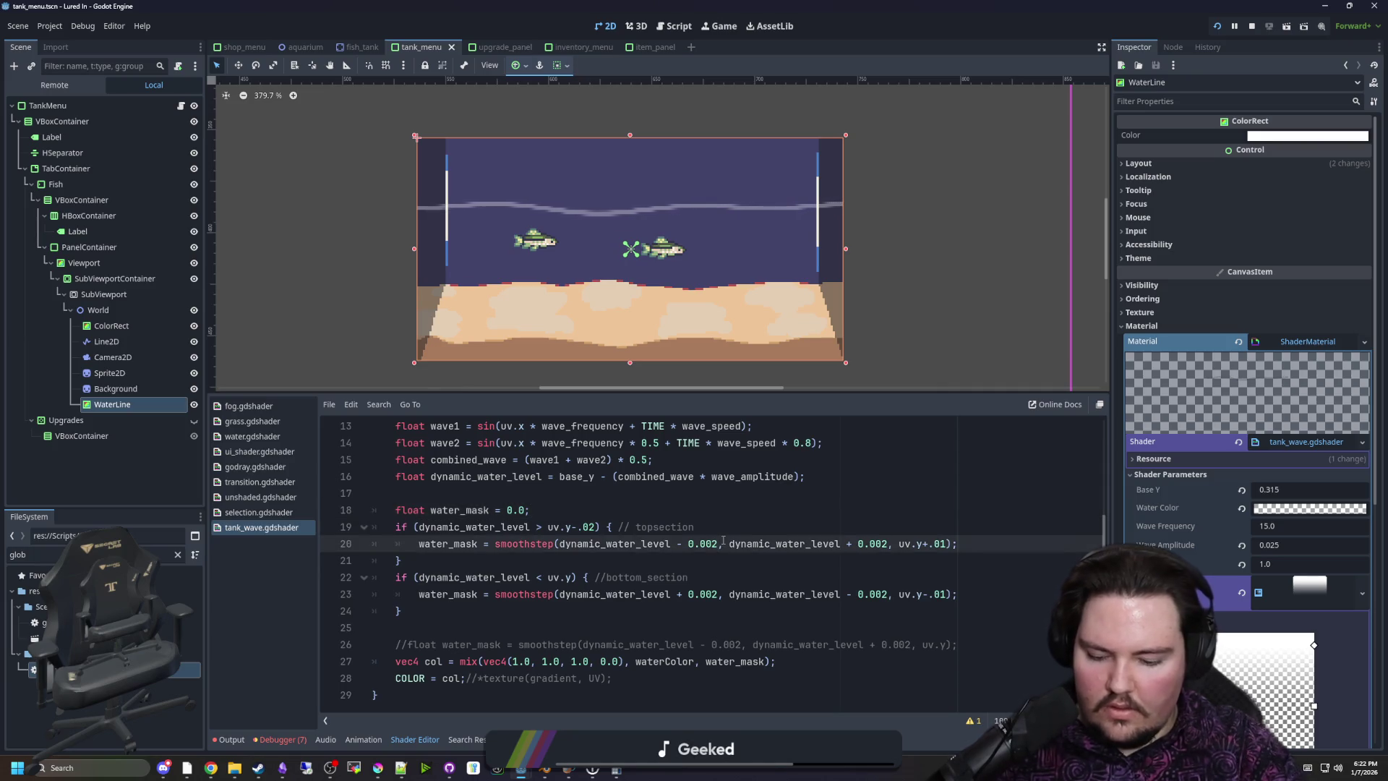
pyautogui.press('BackSpace')
pyautogui.write('5')
pyautogui.press('Down')
pyautogui.press('Down')
pyautogui.press('Down')
pyautogui.press('BackSpace')
pyautogui.write('5')
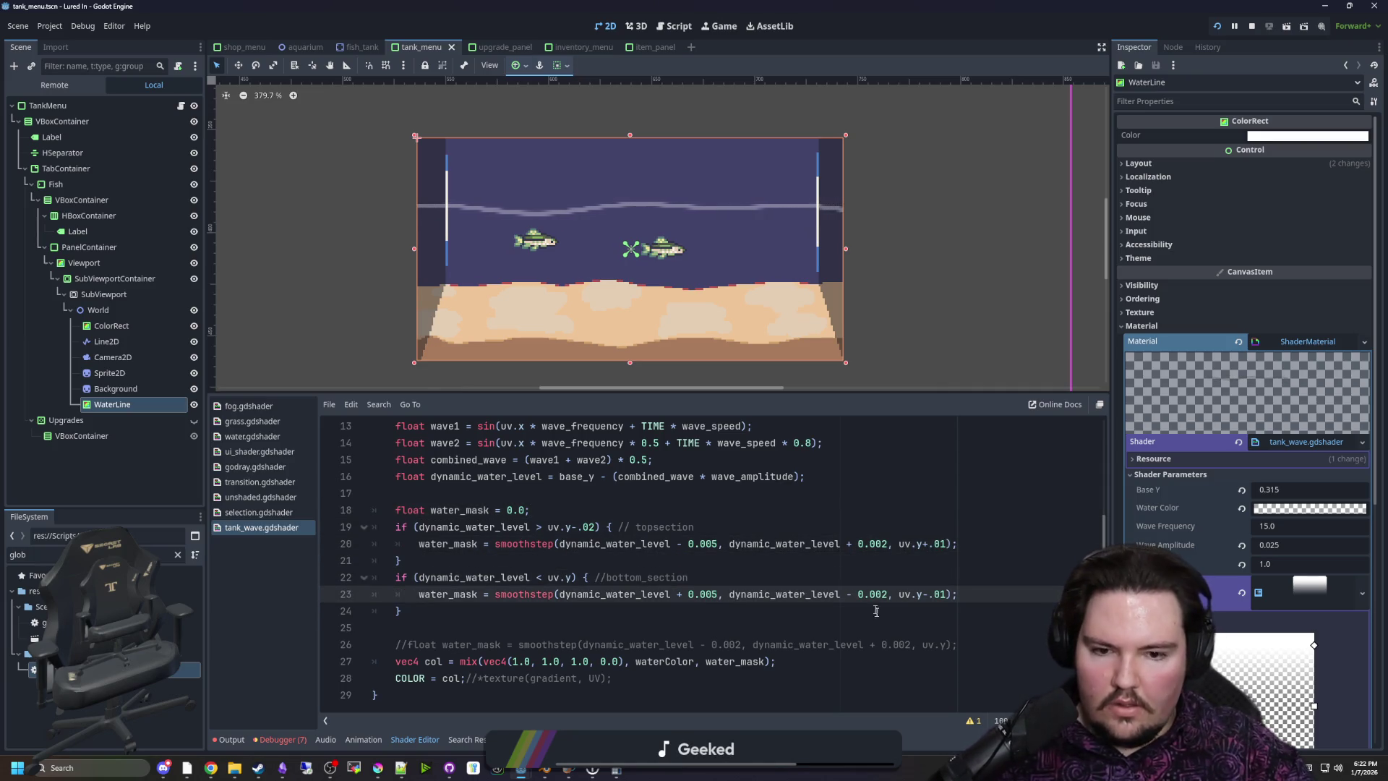
pyautogui.click(888, 595)
pyautogui.press('BackSpace')
pyautogui.write('5')
pyautogui.press('Up')
pyautogui.press('Up')
pyautogui.press('Up')
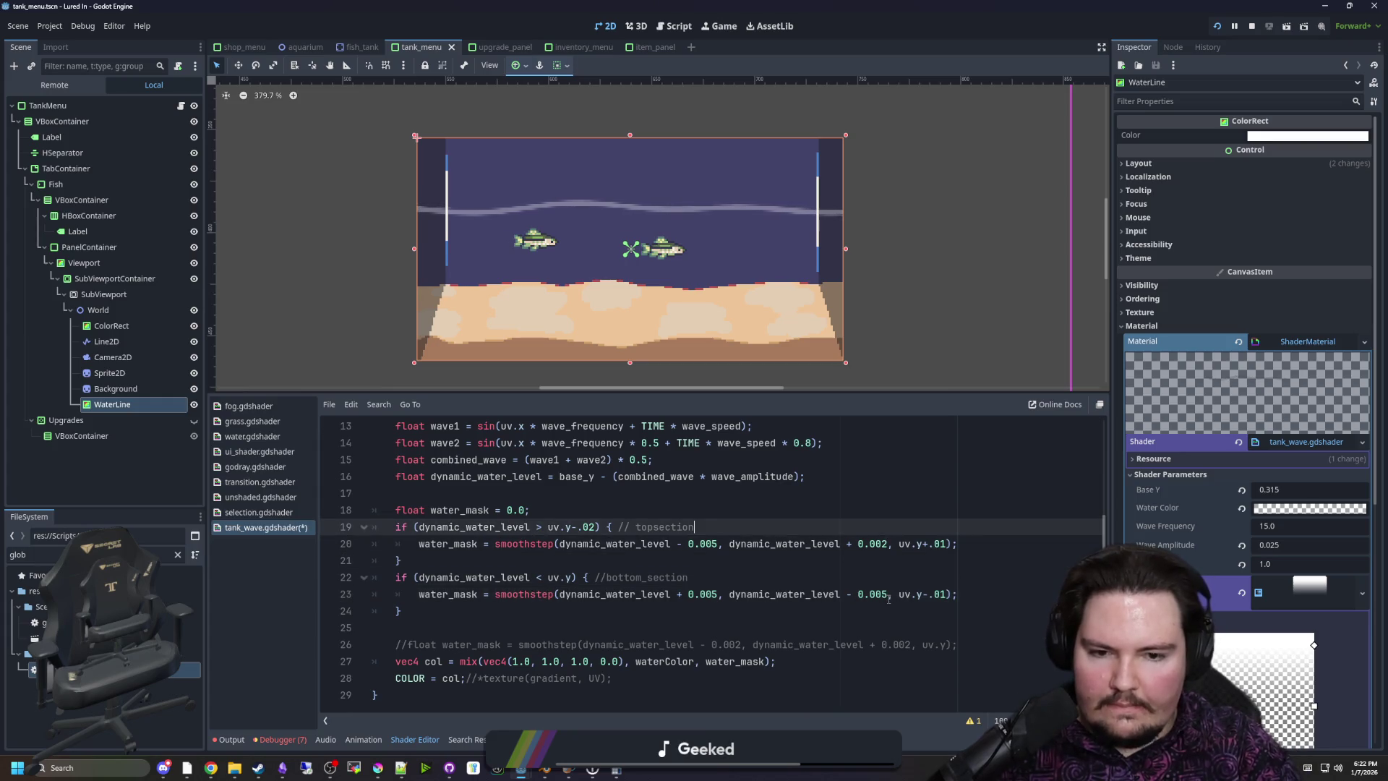
pyautogui.click(902, 529)
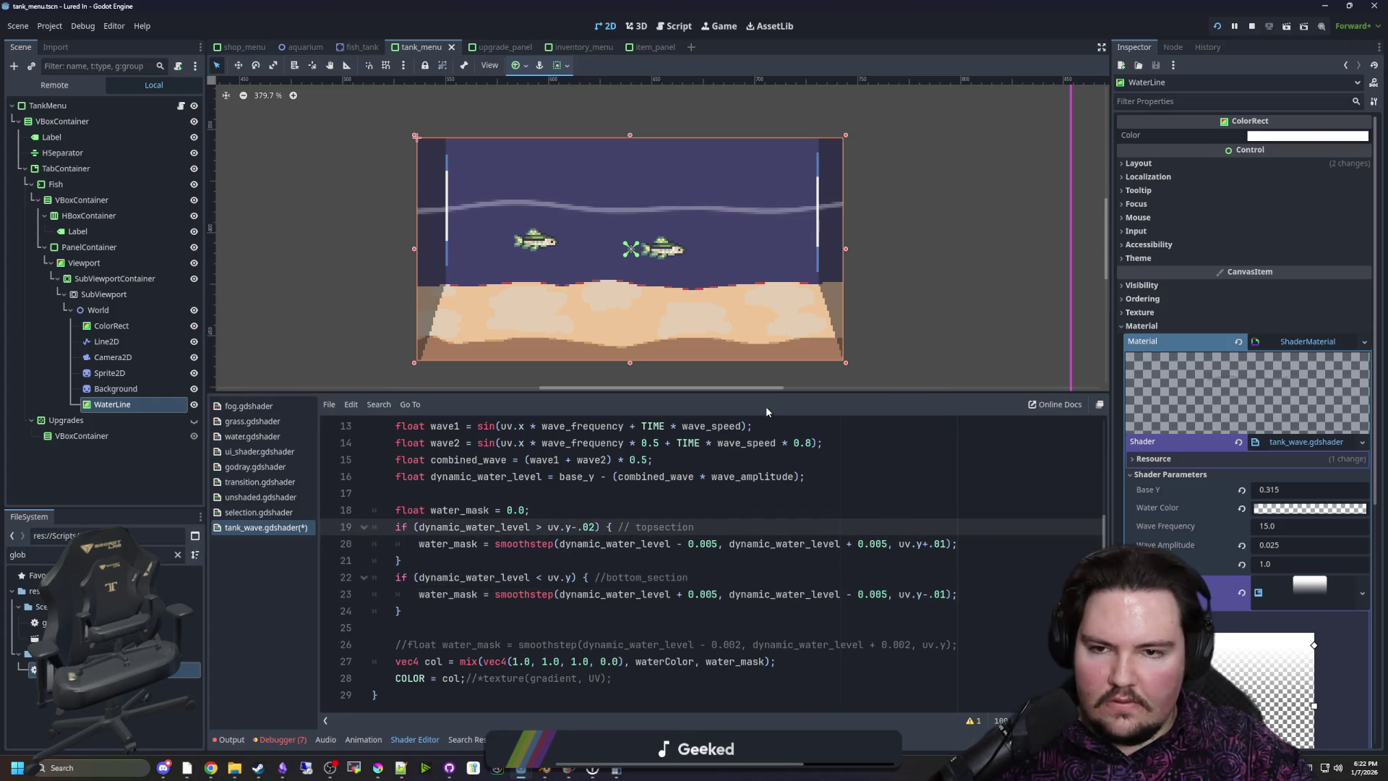
pyautogui.press('Up')
pyautogui.press('Up')
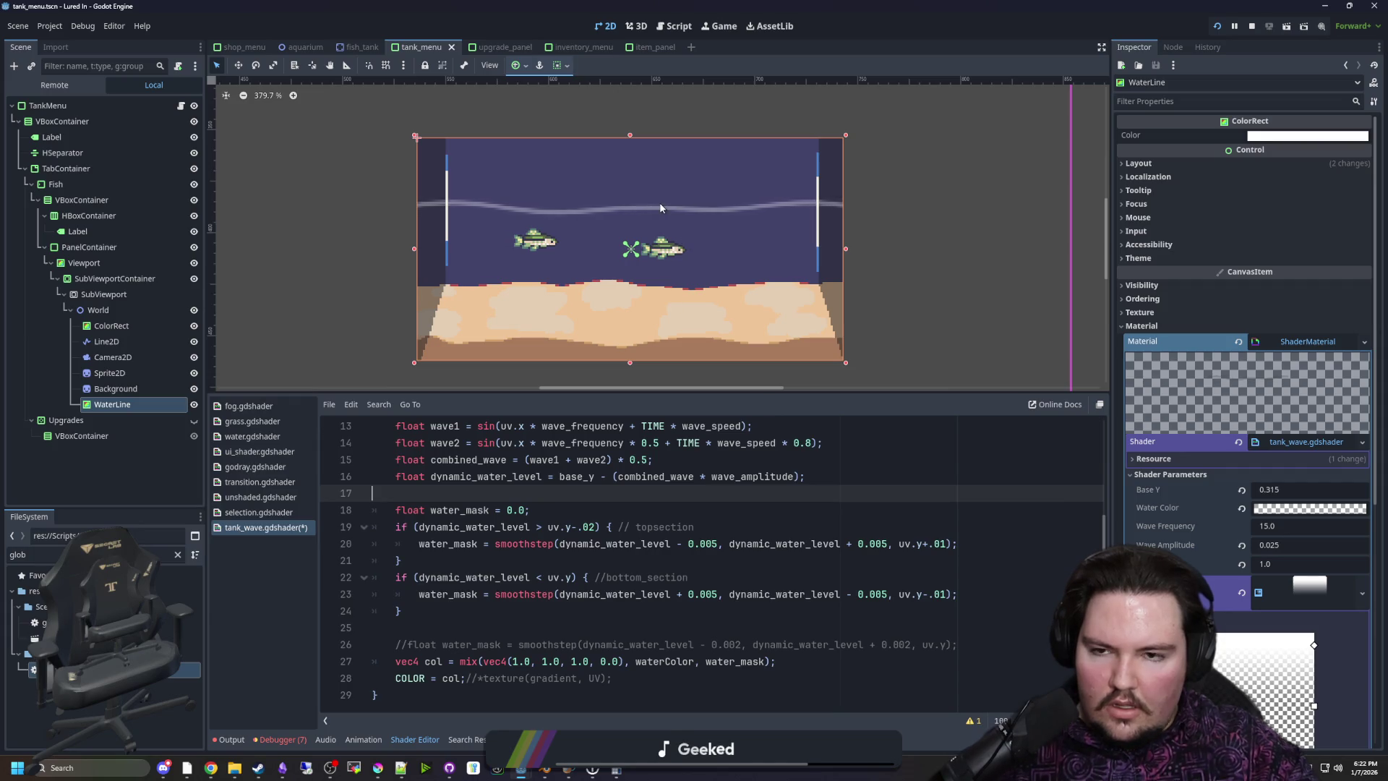
pyautogui.scroll(1, 660, 208)
pyautogui.moveTo(1294, 489); pyautogui.dragTo(1279, 490)
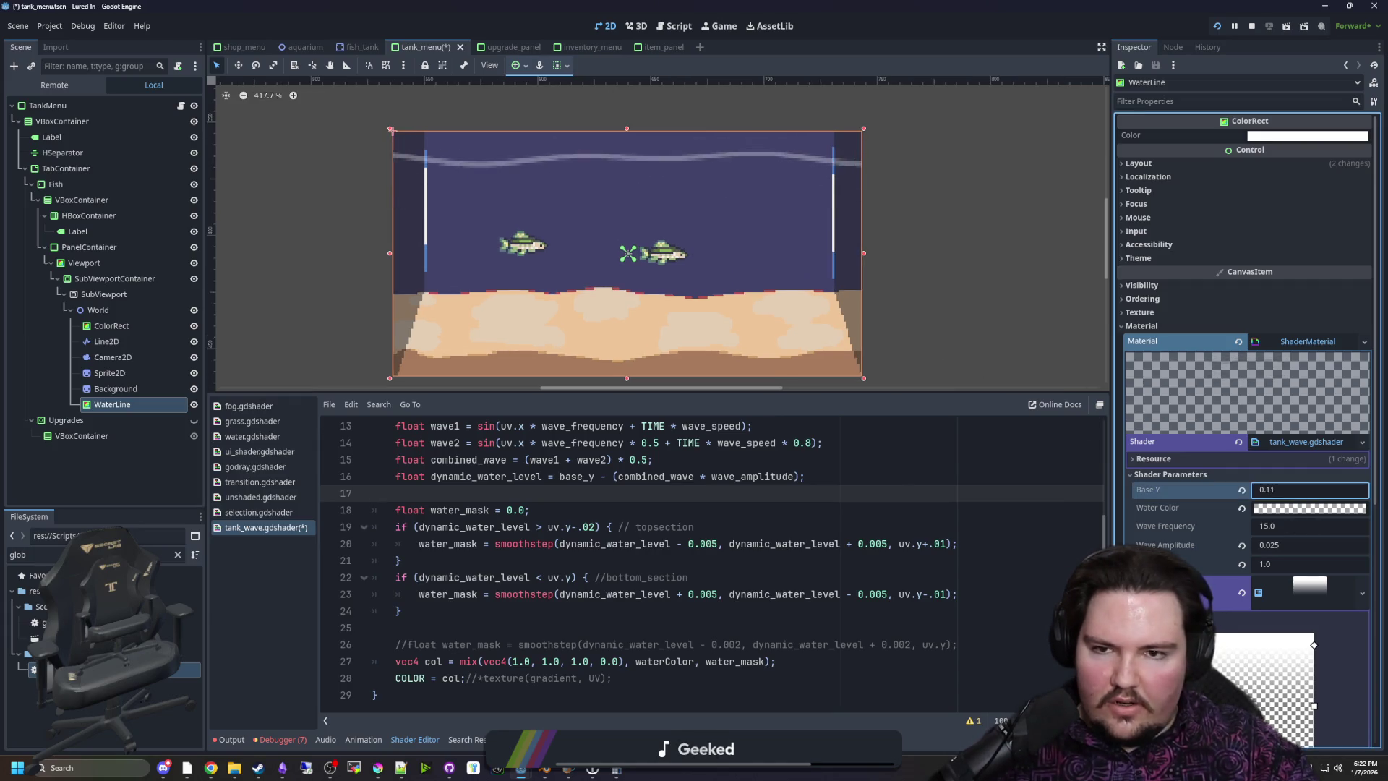
pyautogui.write('5')
pyautogui.hotkey('ctrl', 's')
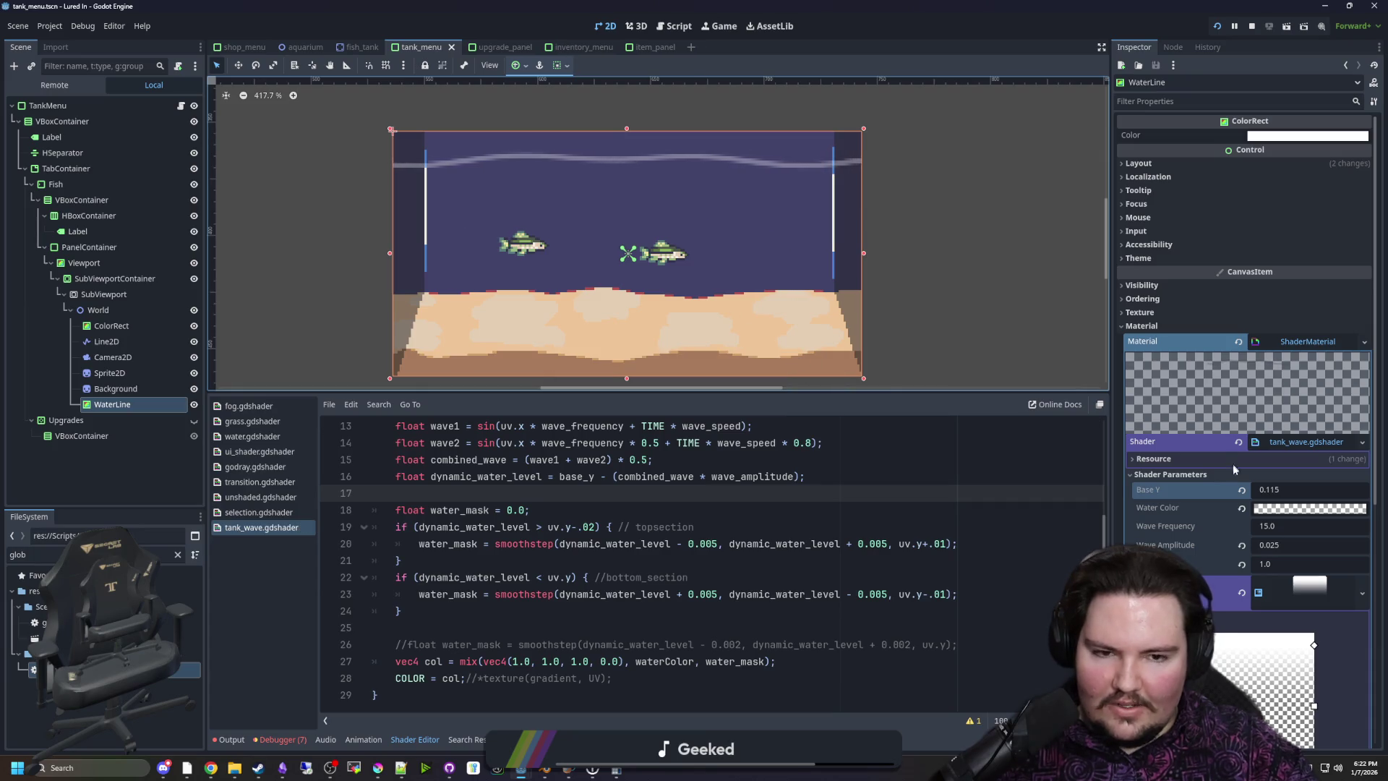
pyautogui.moveTo(1309, 525); pyautogui.dragTo(1312, 525)
pyautogui.write('15.1')
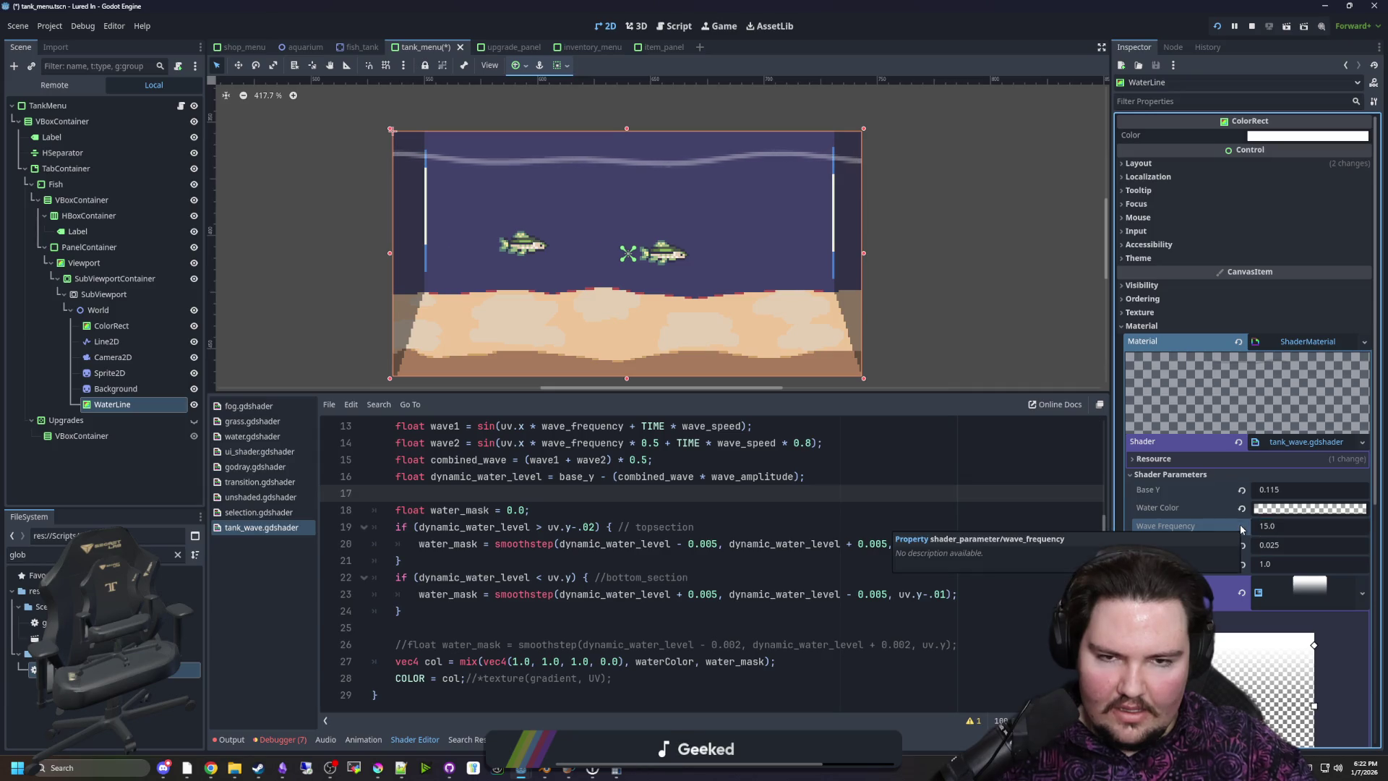
pyautogui.click(1241, 527)
pyautogui.moveTo(1294, 489); pyautogui.dragTo(1294, 489)
pyautogui.write('0.14')
pyautogui.click(803, 507)
pyautogui.hotkey('ctrl', 's')
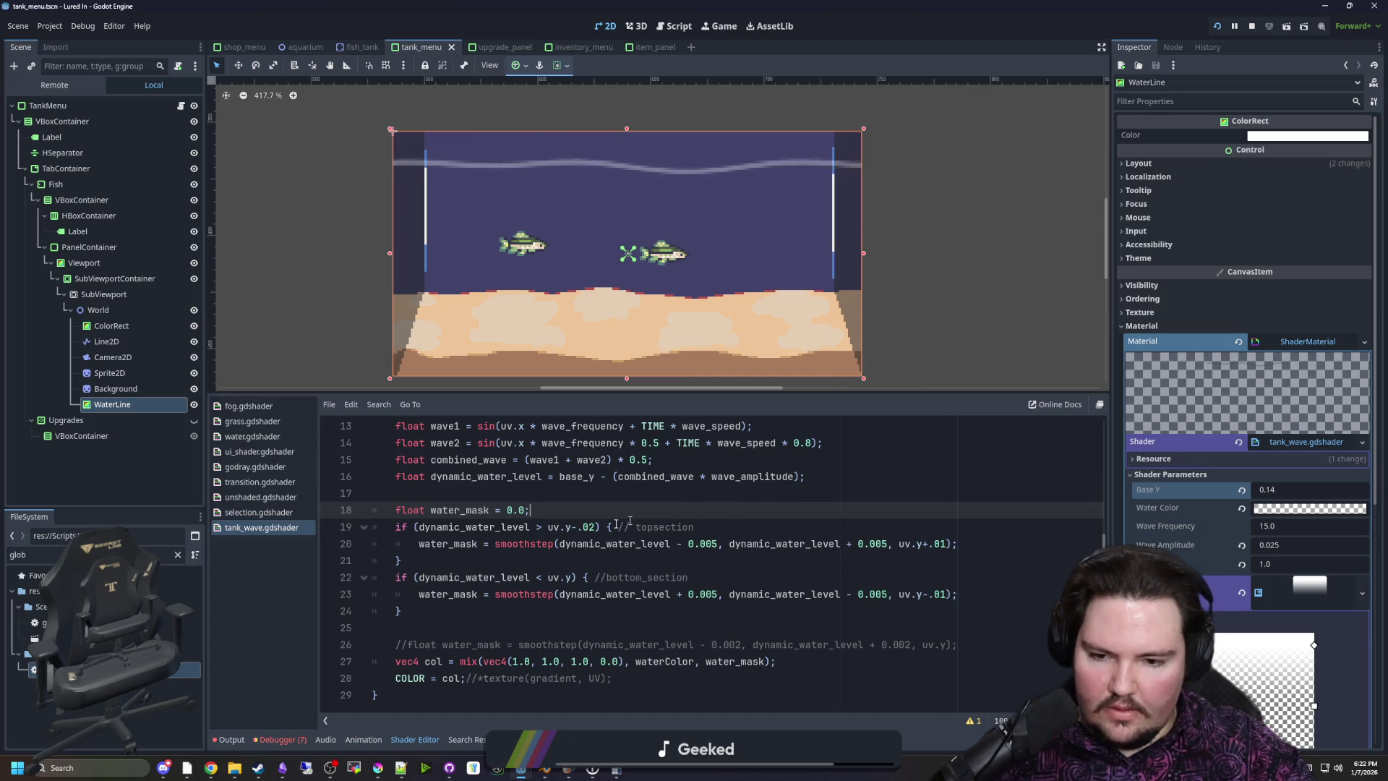
pyautogui.click(515, 616)
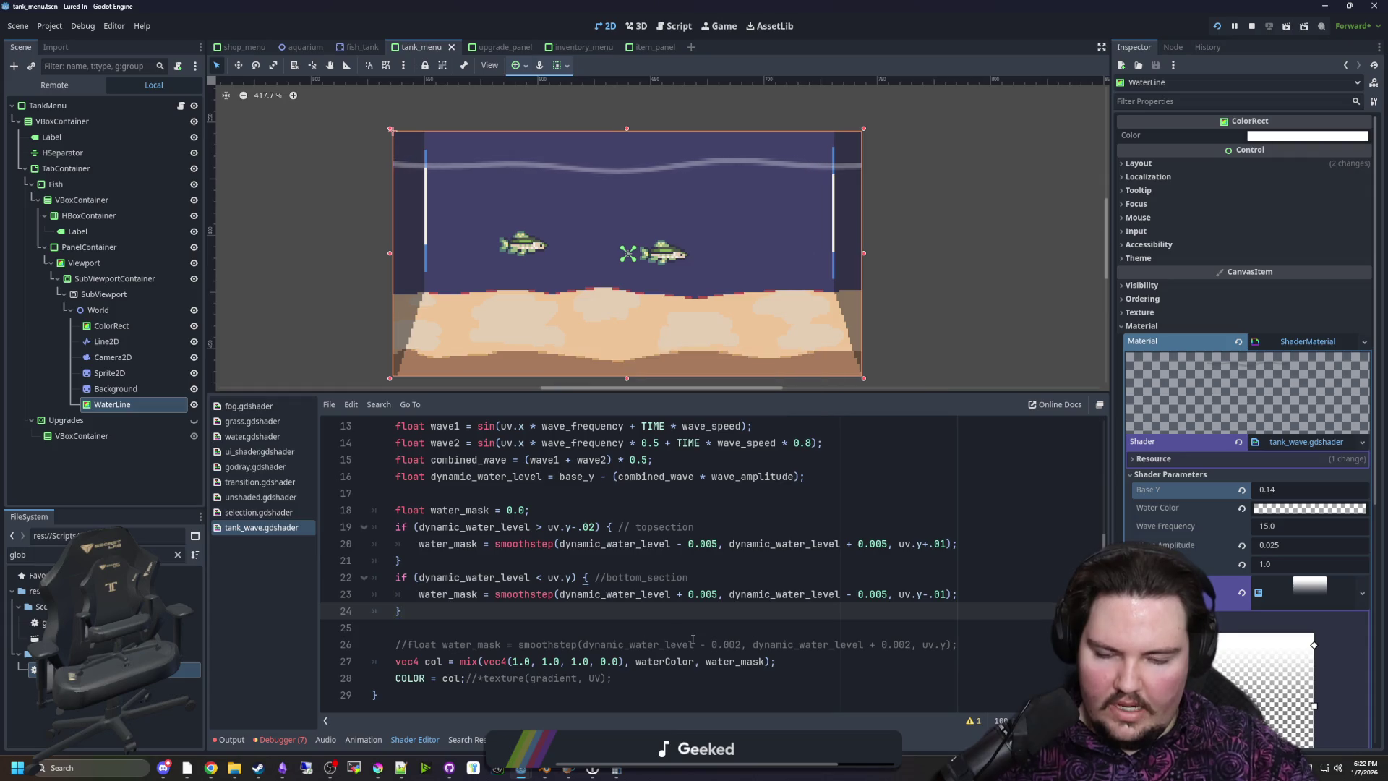
pyautogui.click(581, 562)
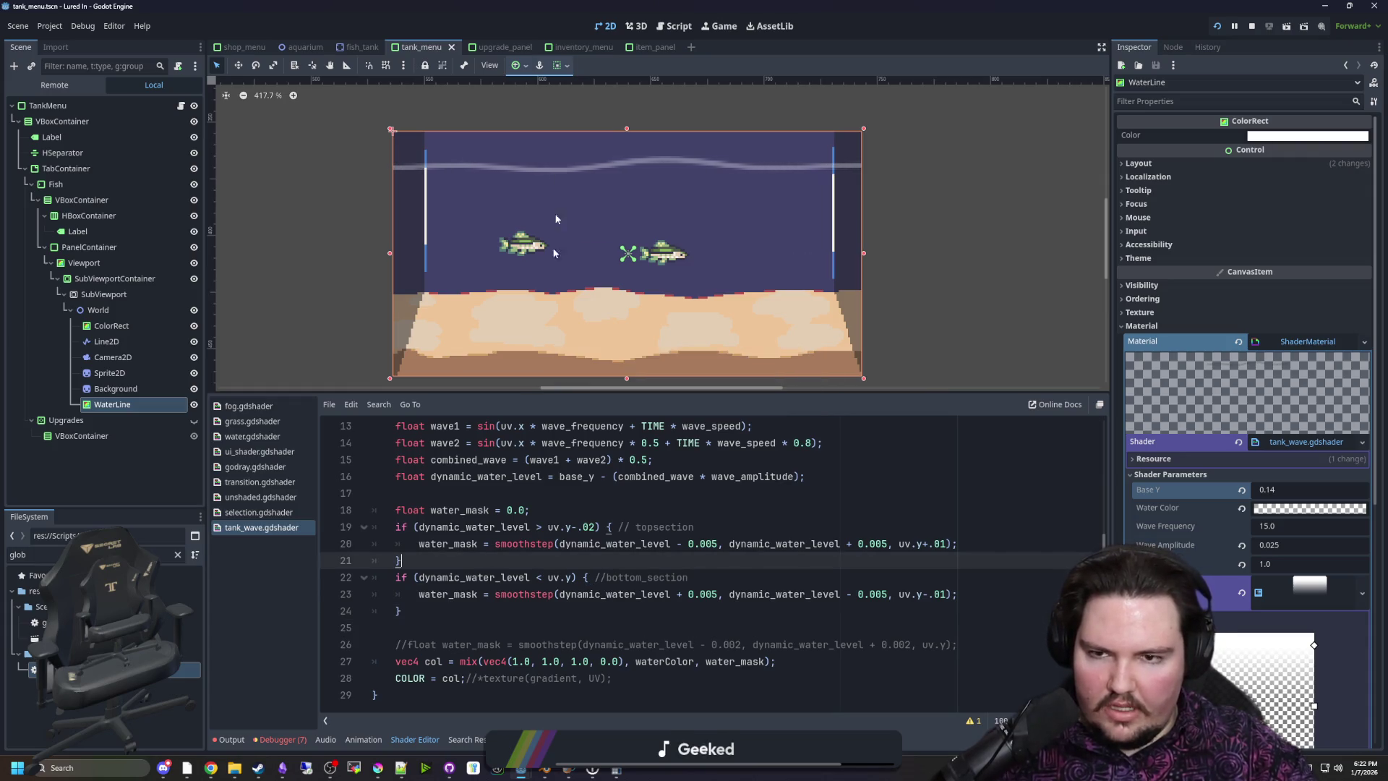
pyautogui.click(489, 544)
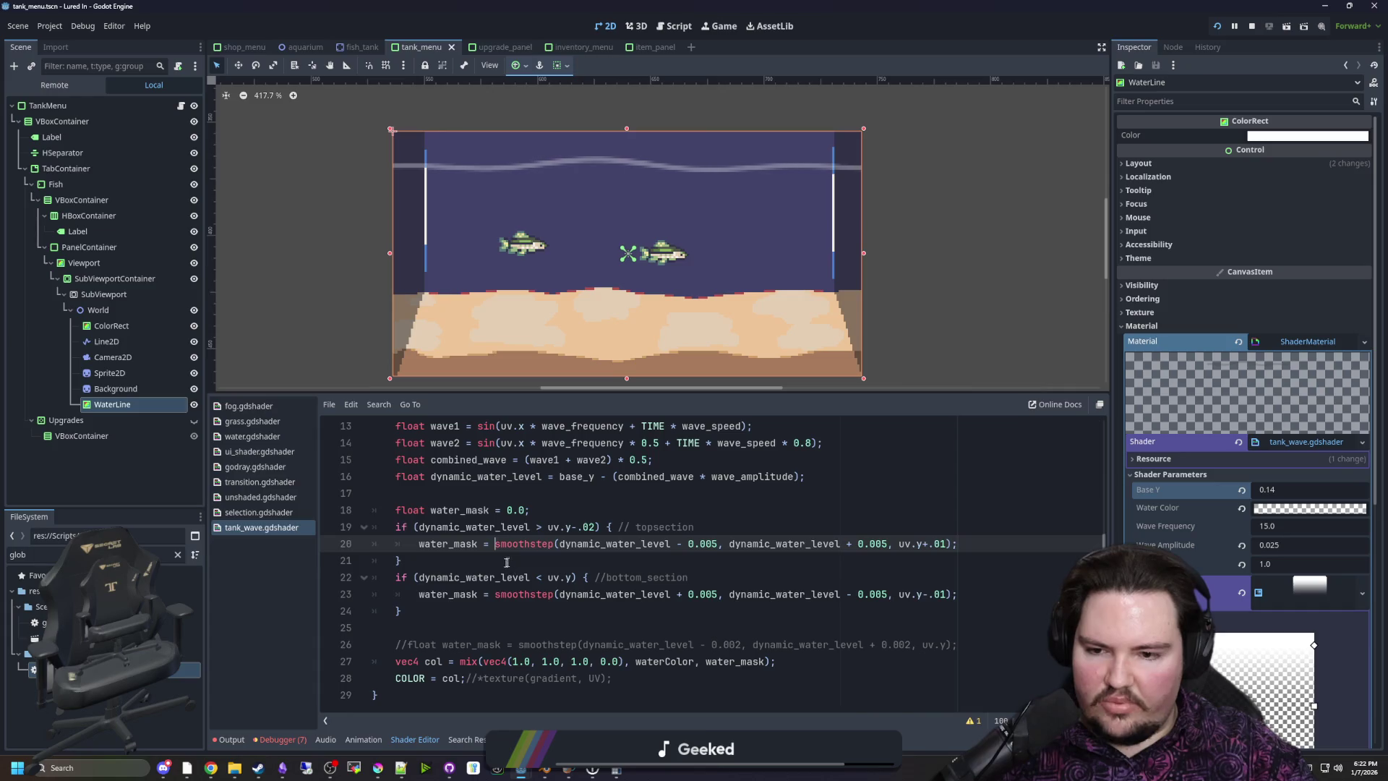
# Wrap line 20's smoothstep in clamp(…, 0.5, 1.0)
pyautogui.write('clamp')
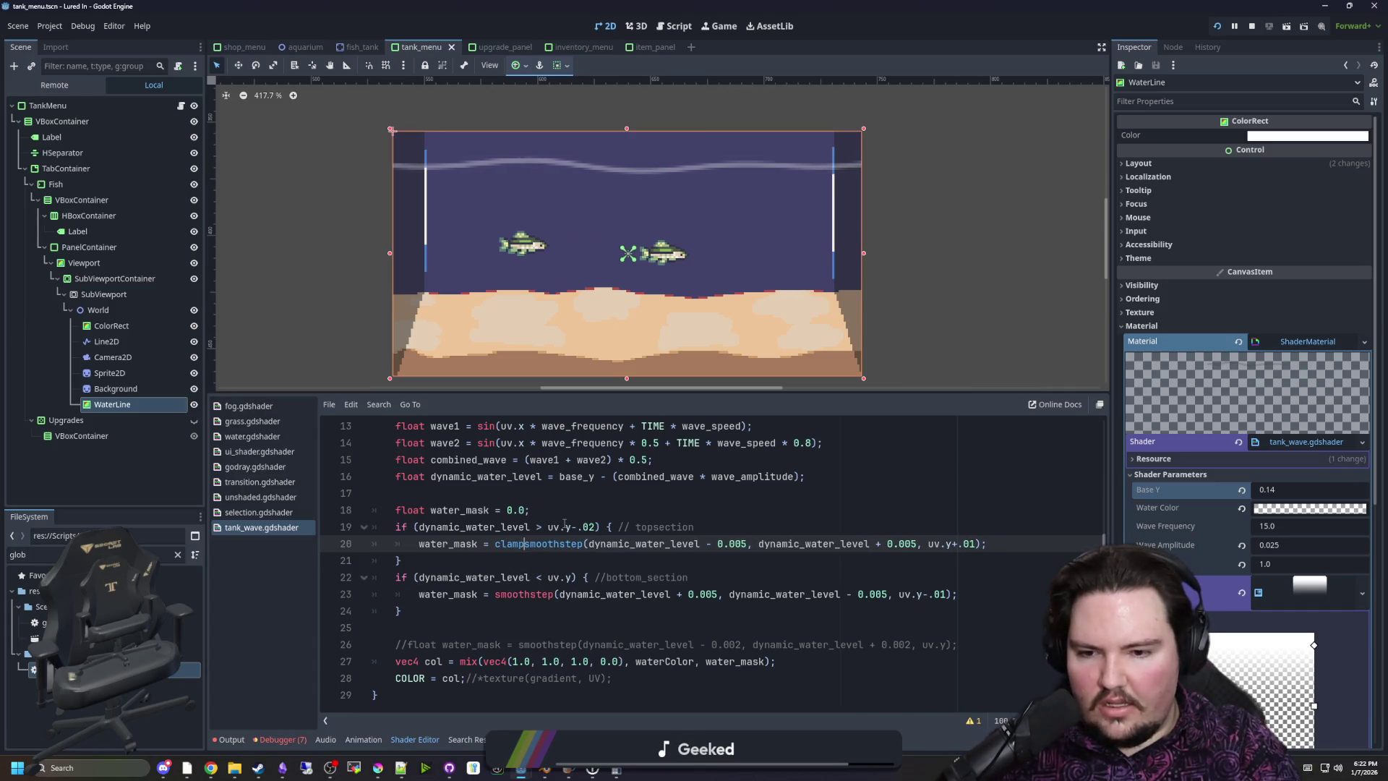
pyautogui.write('(')
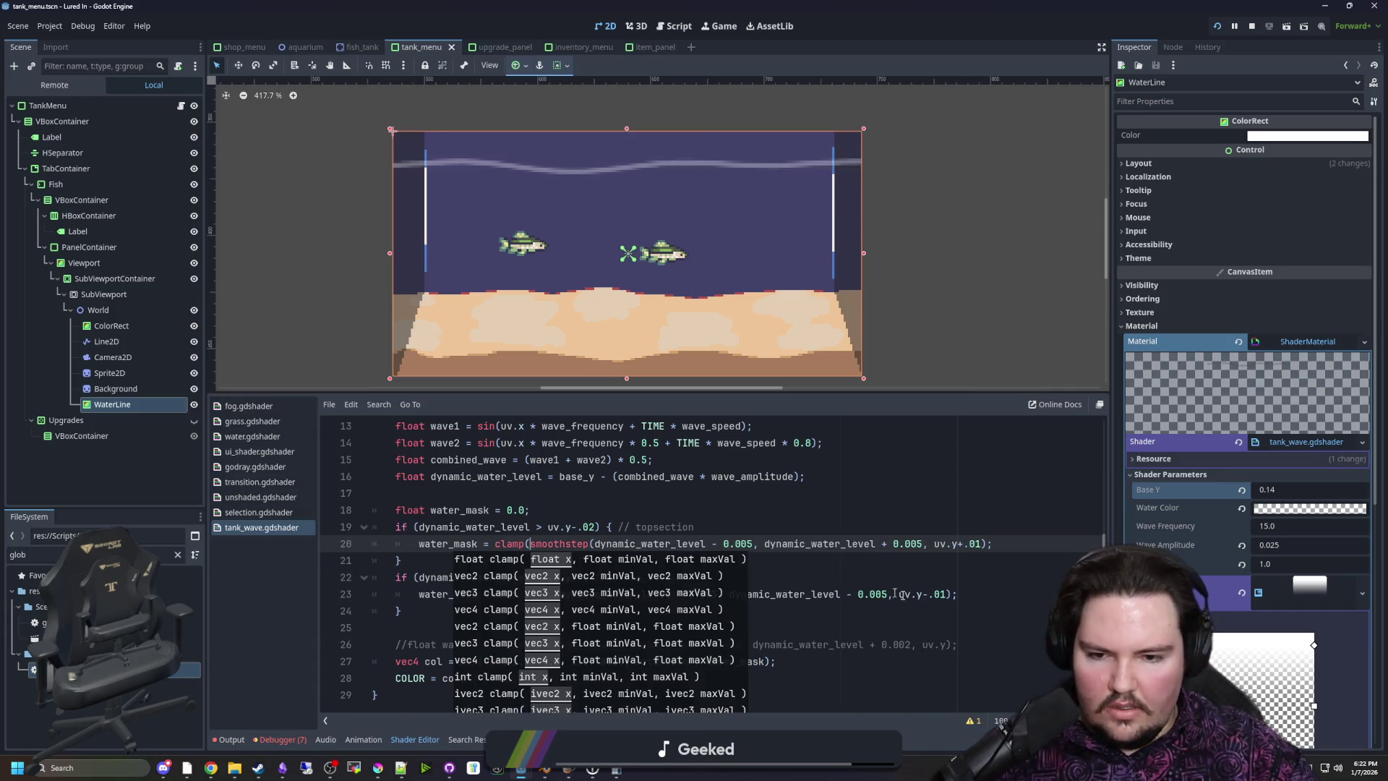
pyautogui.click(981, 544)
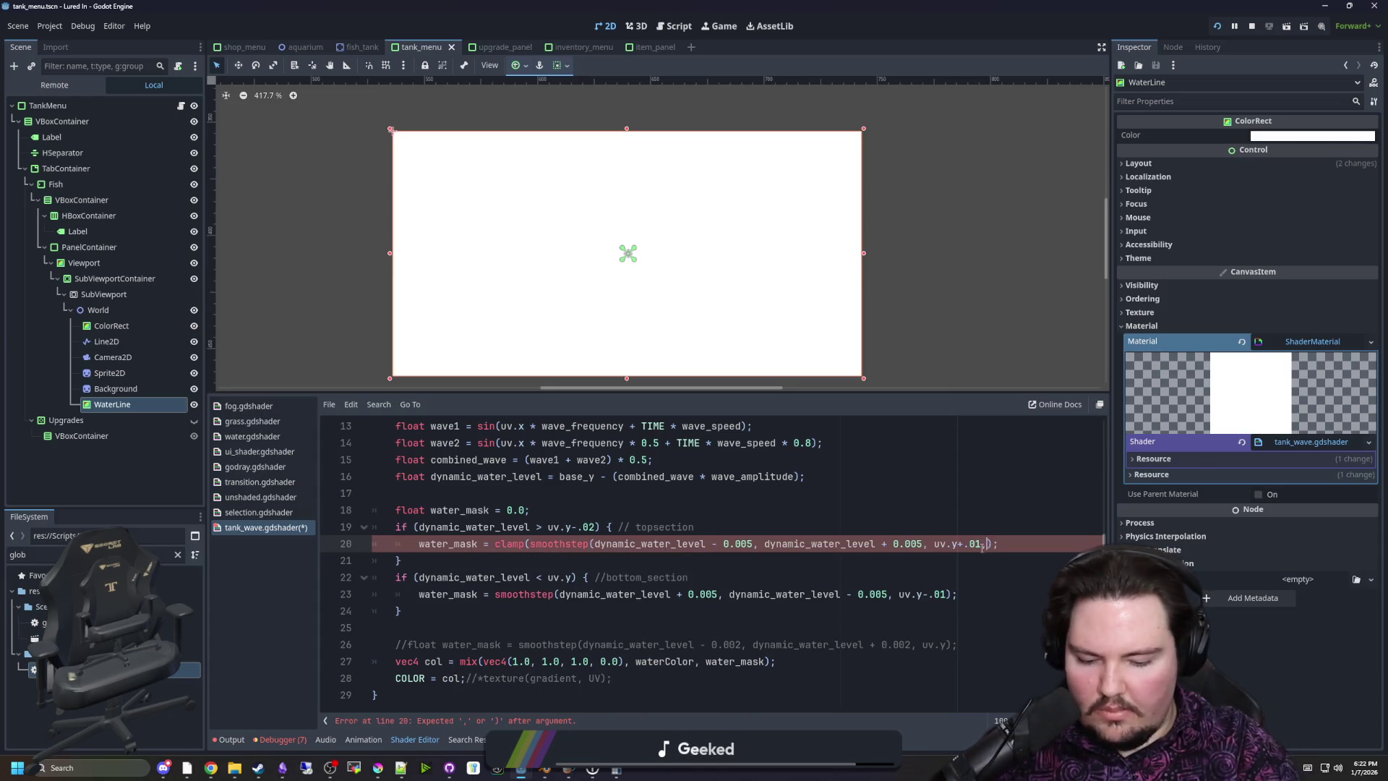
pyautogui.write(', 0.1,1.0')
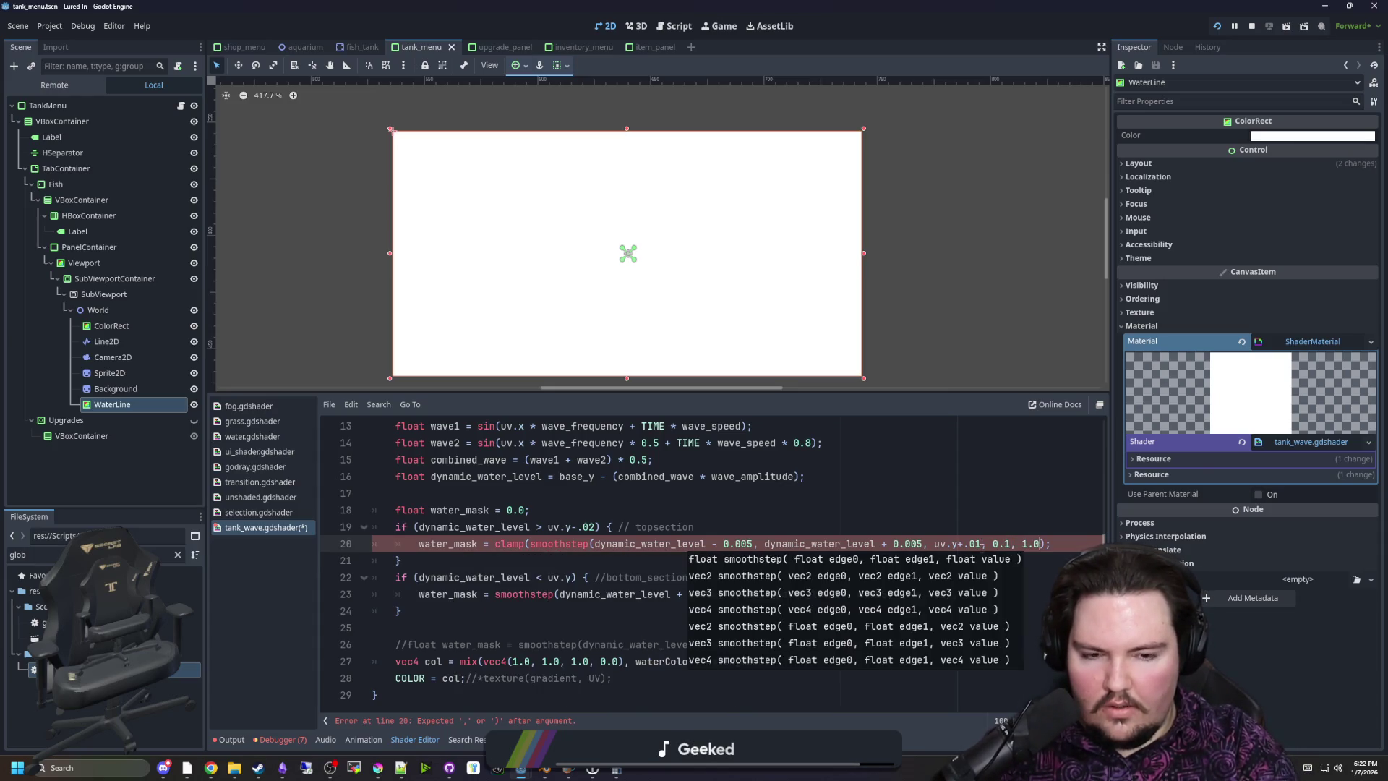
pyautogui.click(991, 515)
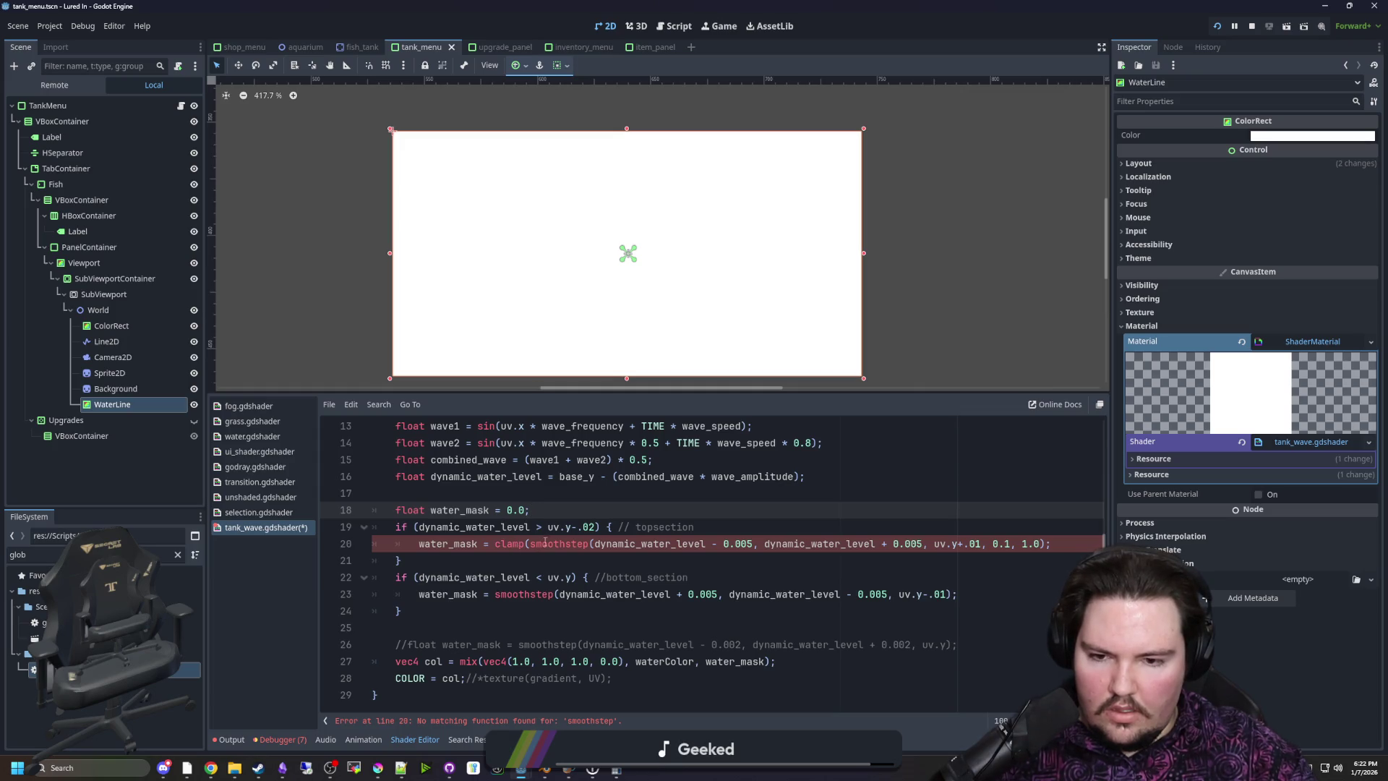
pyautogui.click(981, 543)
pyautogui.write(')')
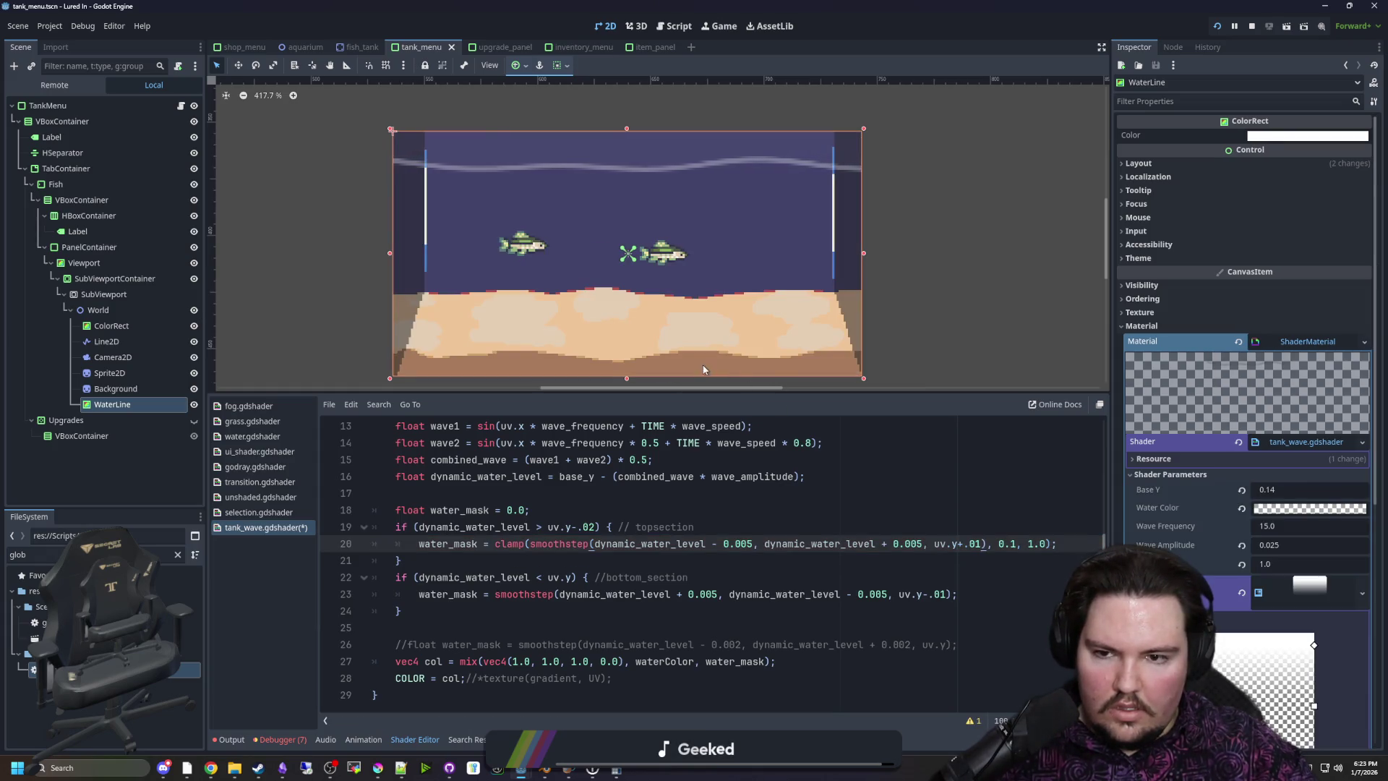
pyautogui.press('BackSpace')
pyautogui.write('5')
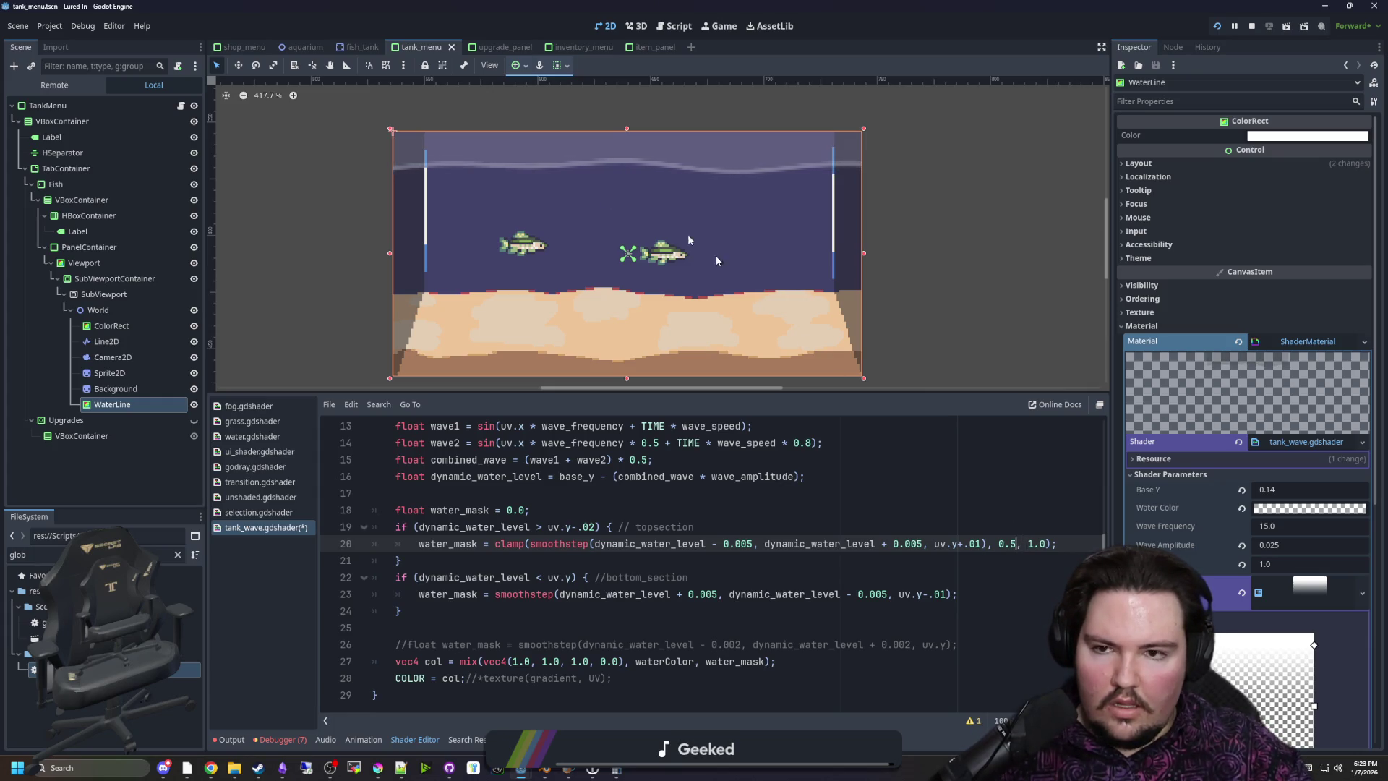
pyautogui.click(883, 487)
pyautogui.scroll(-1, 602, 211)
pyautogui.scroll(1, 601, 211)
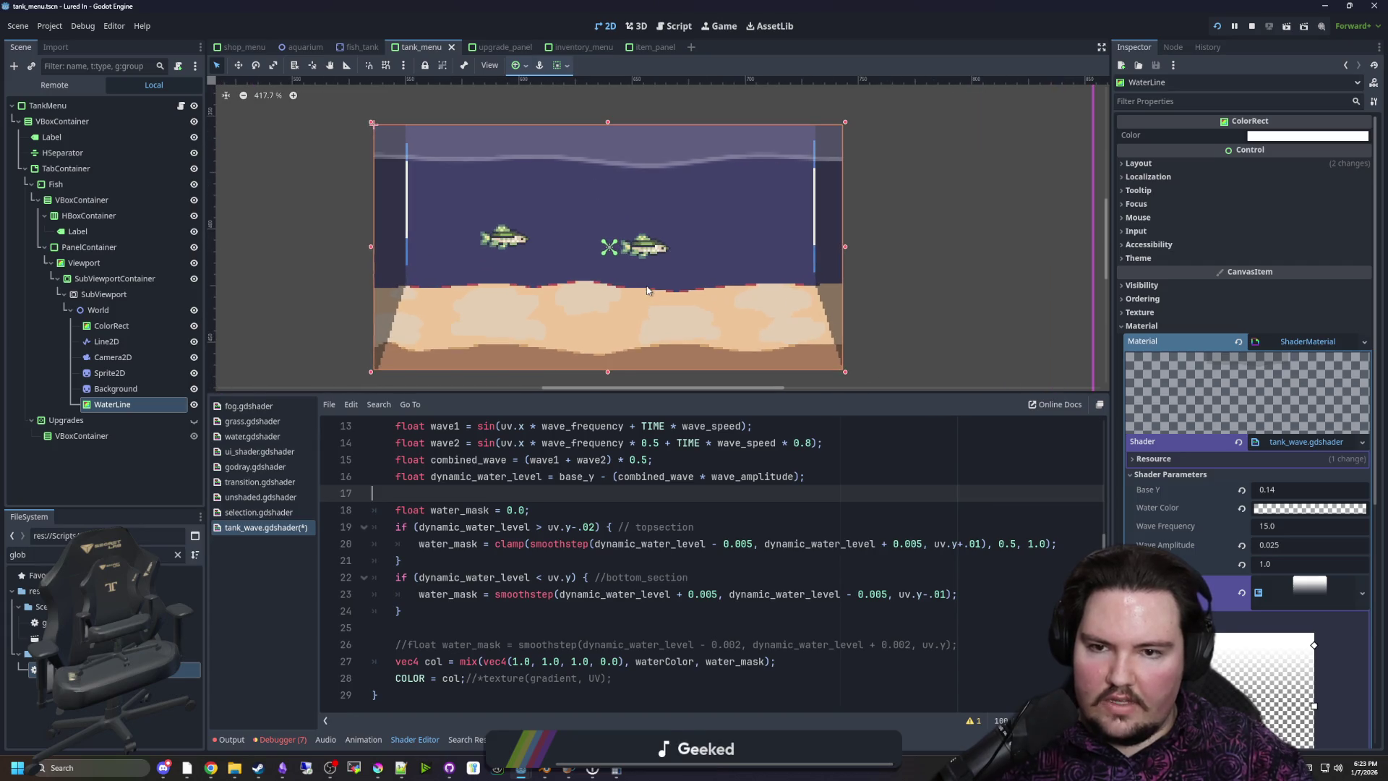
# Set WaterLine's Base Y shader parameter to 0.055 and save the scene
pyautogui.moveTo(1293, 489)
pyautogui.mouseDown()
pyautogui.moveTo(1356, 489)
pyautogui.moveTo(1332, 490)
pyautogui.mouseUp()
pyautogui.click(947, 534)
pyautogui.click(933, 295)
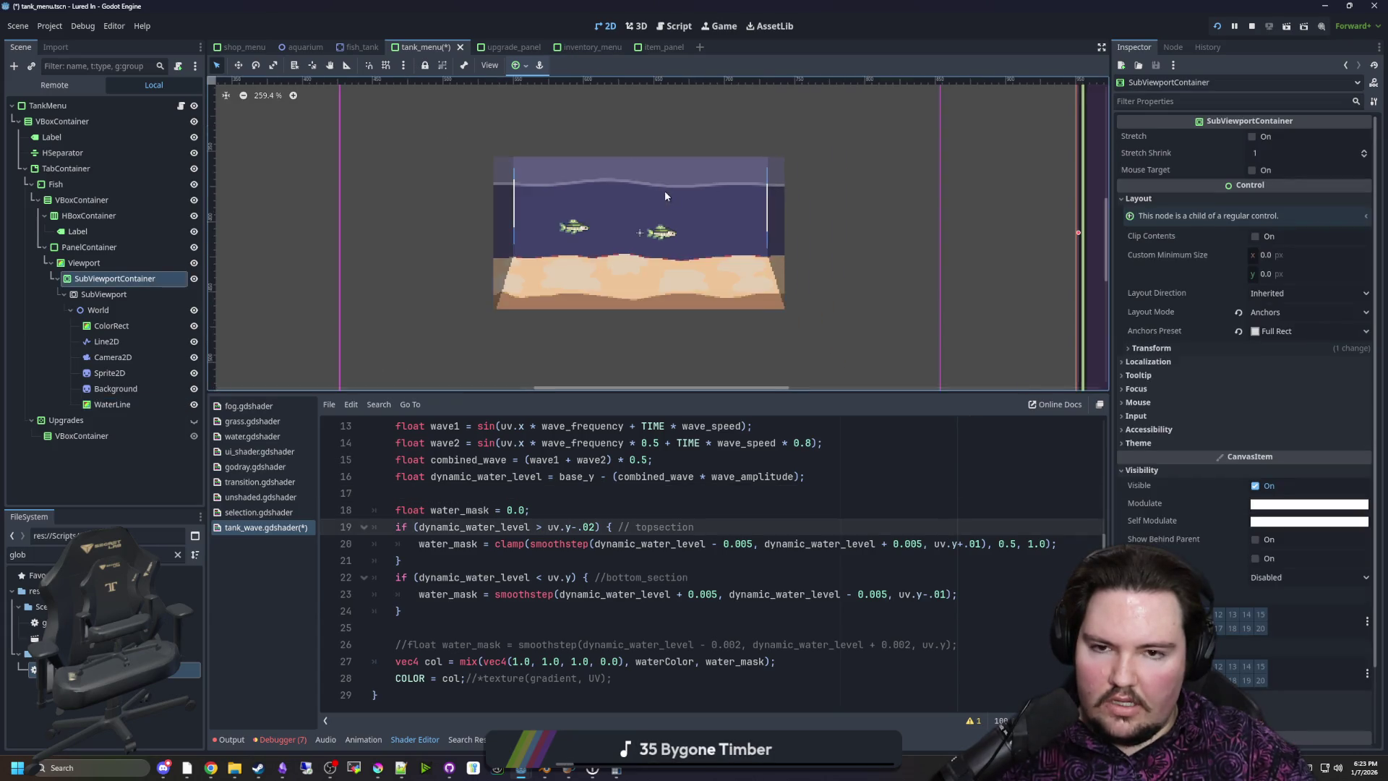
pyautogui.scroll(-6, 665, 189)
pyautogui.scroll(2, 684, 188)
pyautogui.hotkey('ctrl', 's')
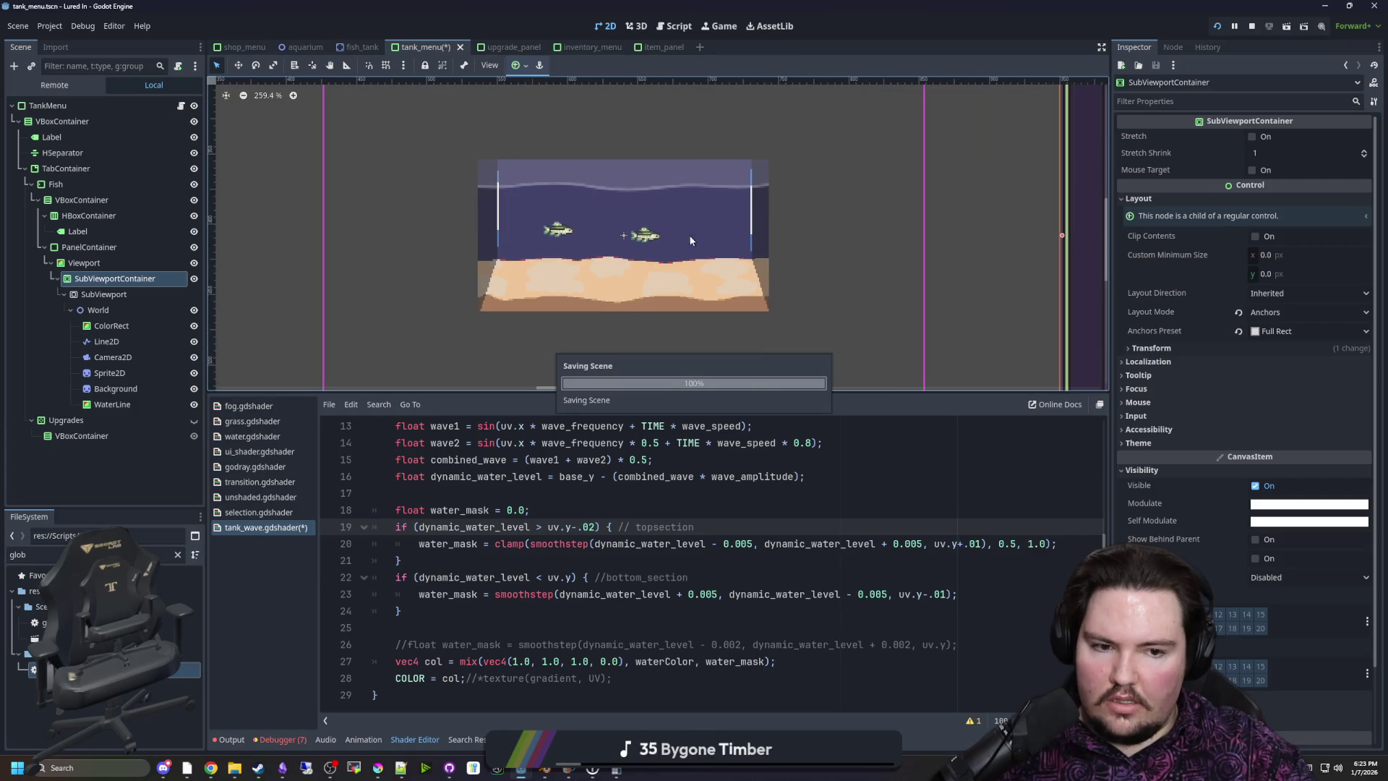
pyautogui.scroll(2, 683, 187)
pyautogui.click(115, 405)
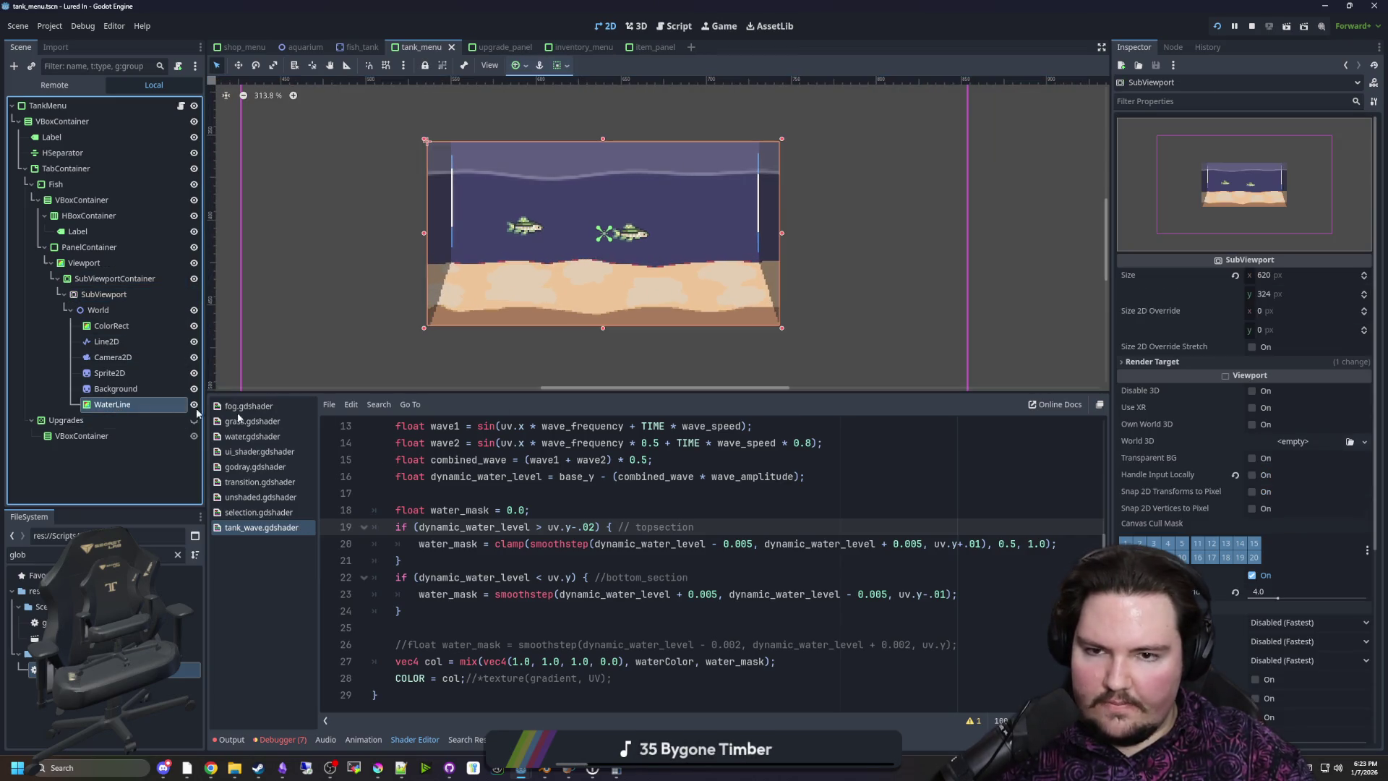
pyautogui.moveTo(1283, 494); pyautogui.dragTo(1197, 494)
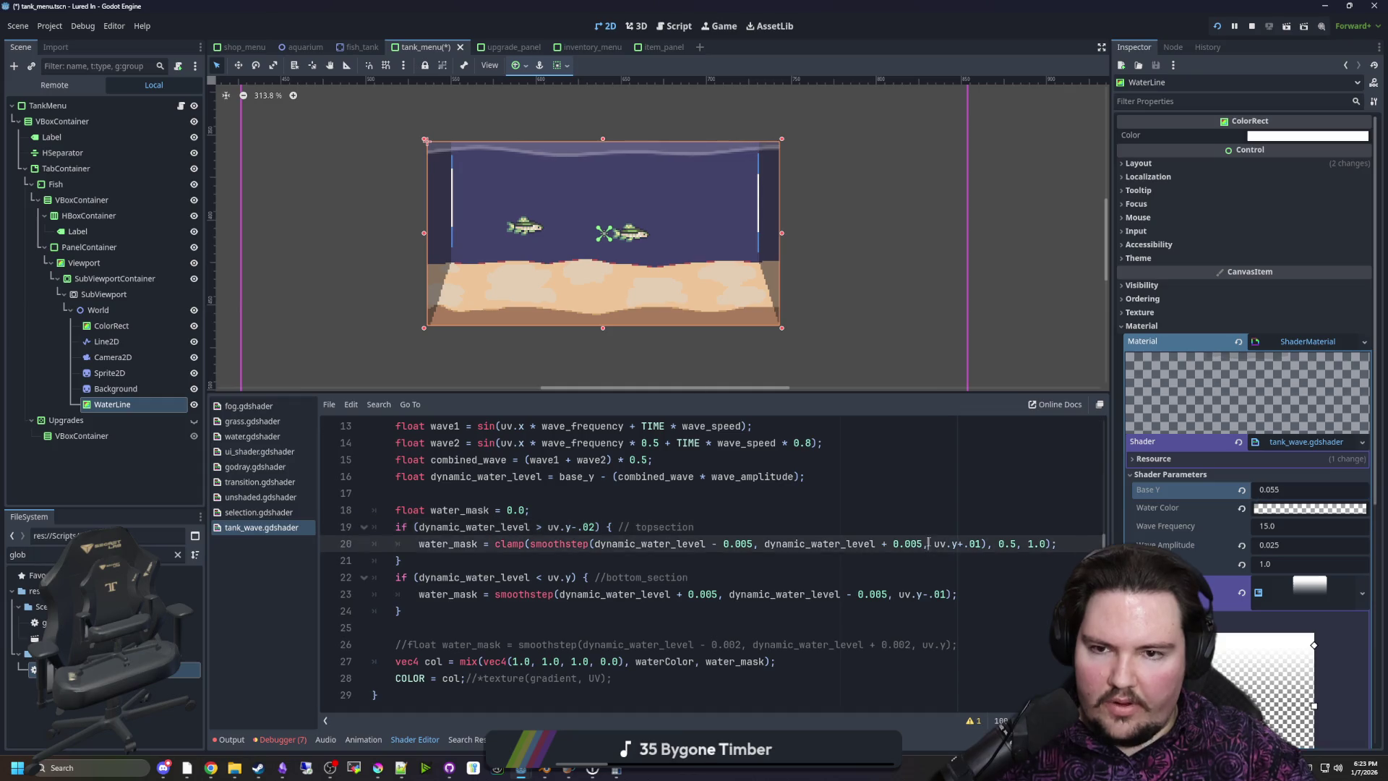
pyautogui.click(775, 239)
pyautogui.scroll(3, 636, 181)
pyautogui.hotkey('ctrl', 's')
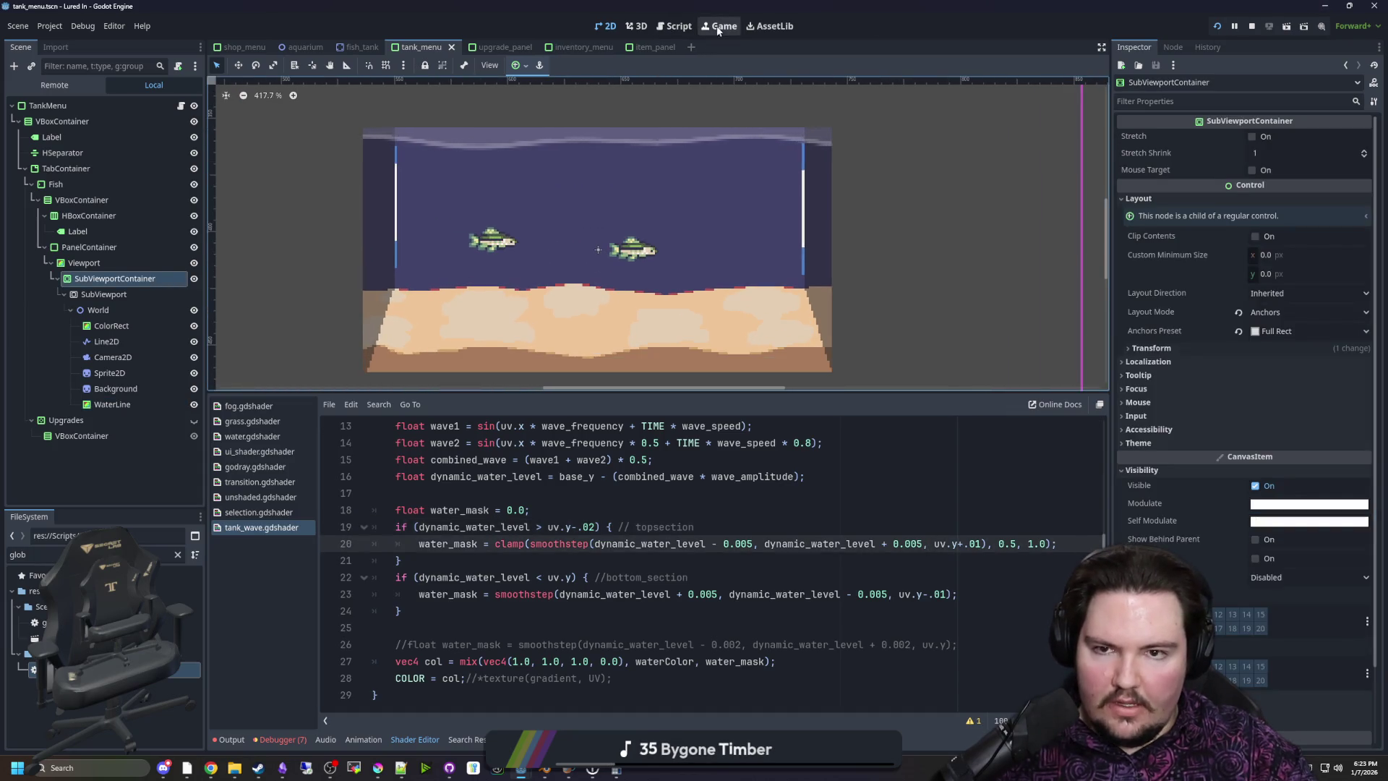
# Run the game, buy a $10 tank, place it in the left slot, and view its upgrades
pyautogui.click(1218, 26)
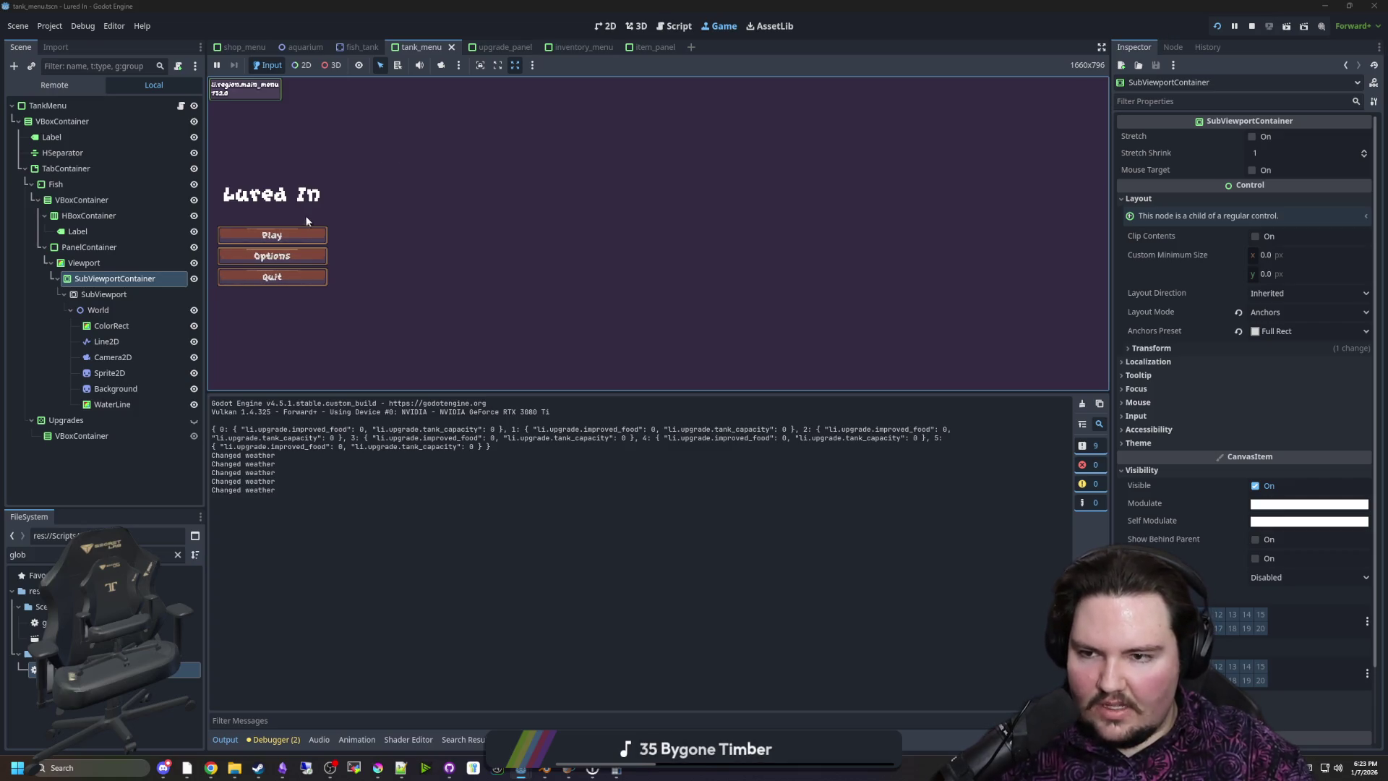
pyautogui.click(289, 233)
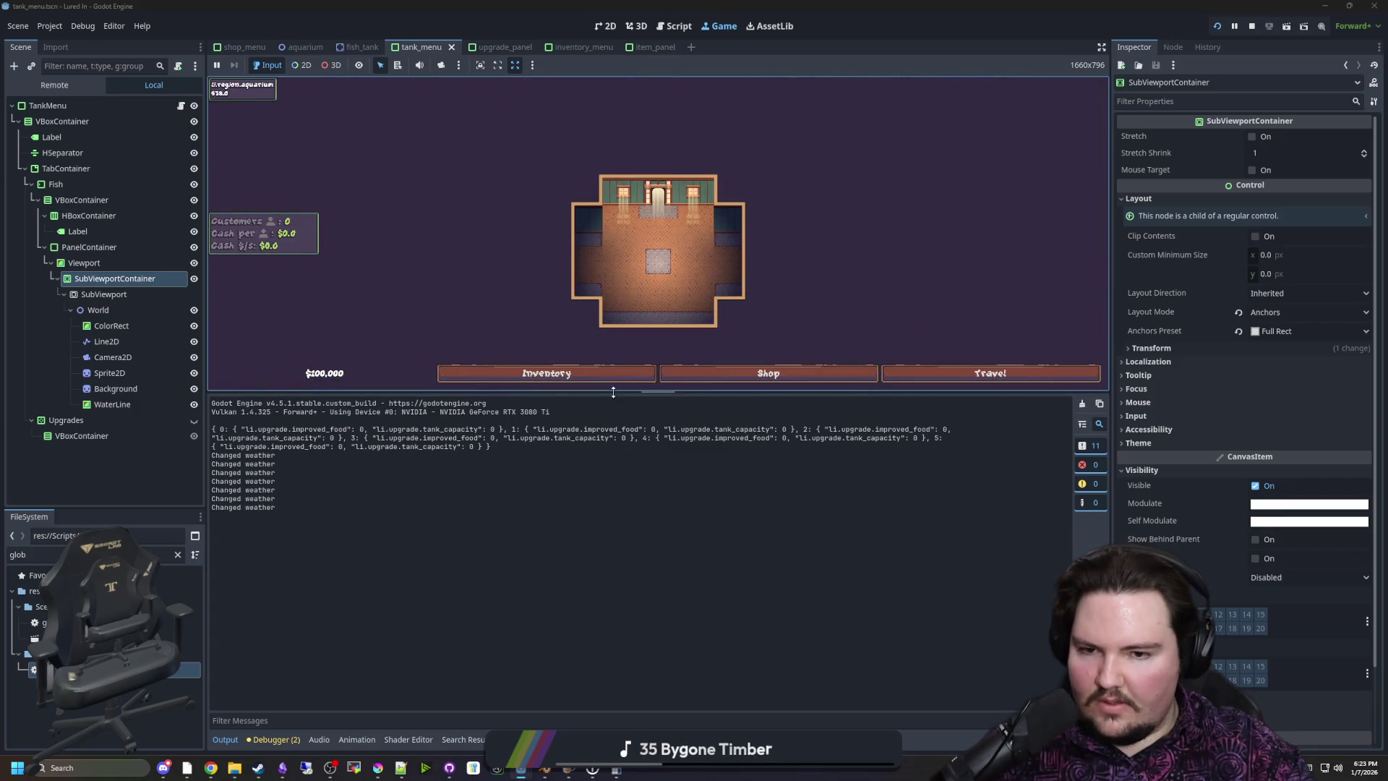
pyautogui.moveTo(613, 392); pyautogui.dragTo(614, 580)
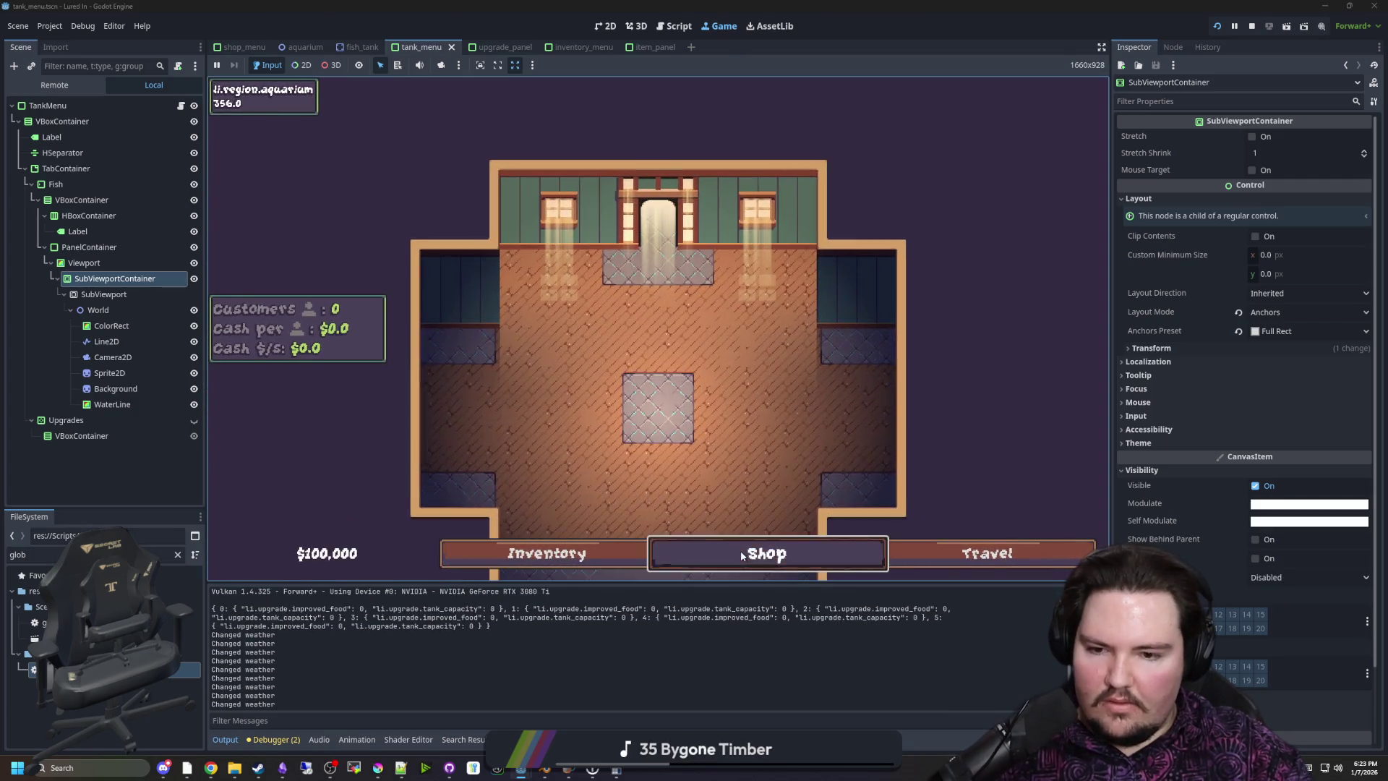
pyautogui.click(741, 554)
pyautogui.click(827, 242)
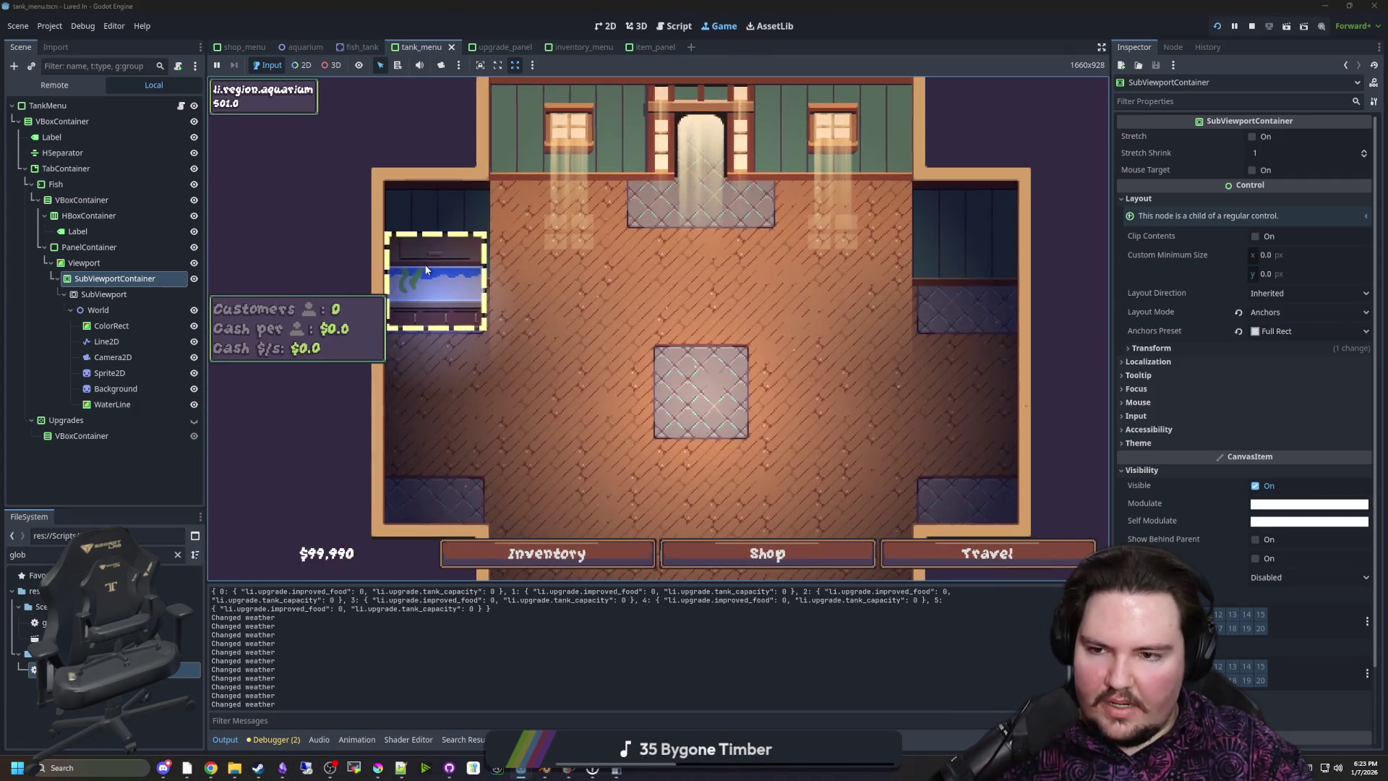
pyautogui.click(427, 271)
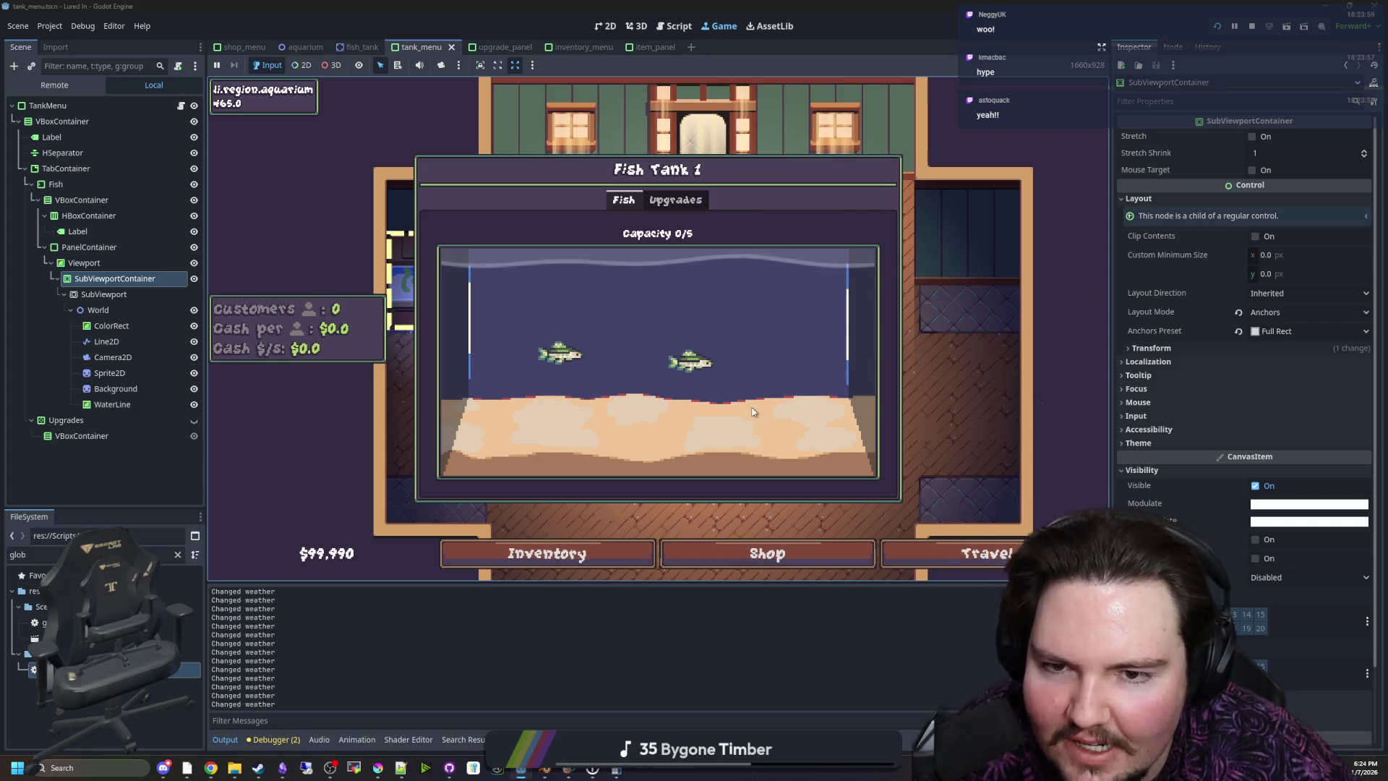
pyautogui.click(652, 204)
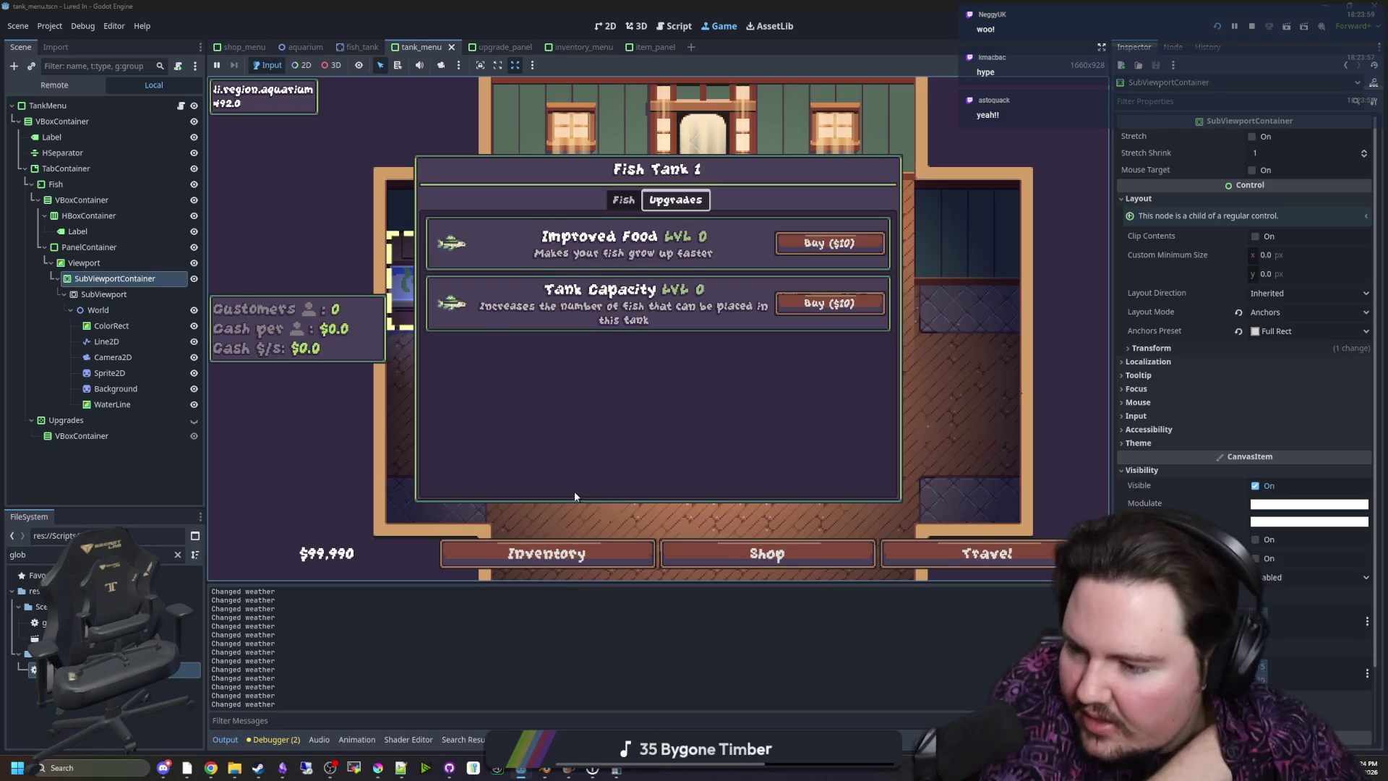
# Switch Fish Tank 1's panel between its Upgrades and Fish tabs, then close it
pyautogui.click(624, 201)
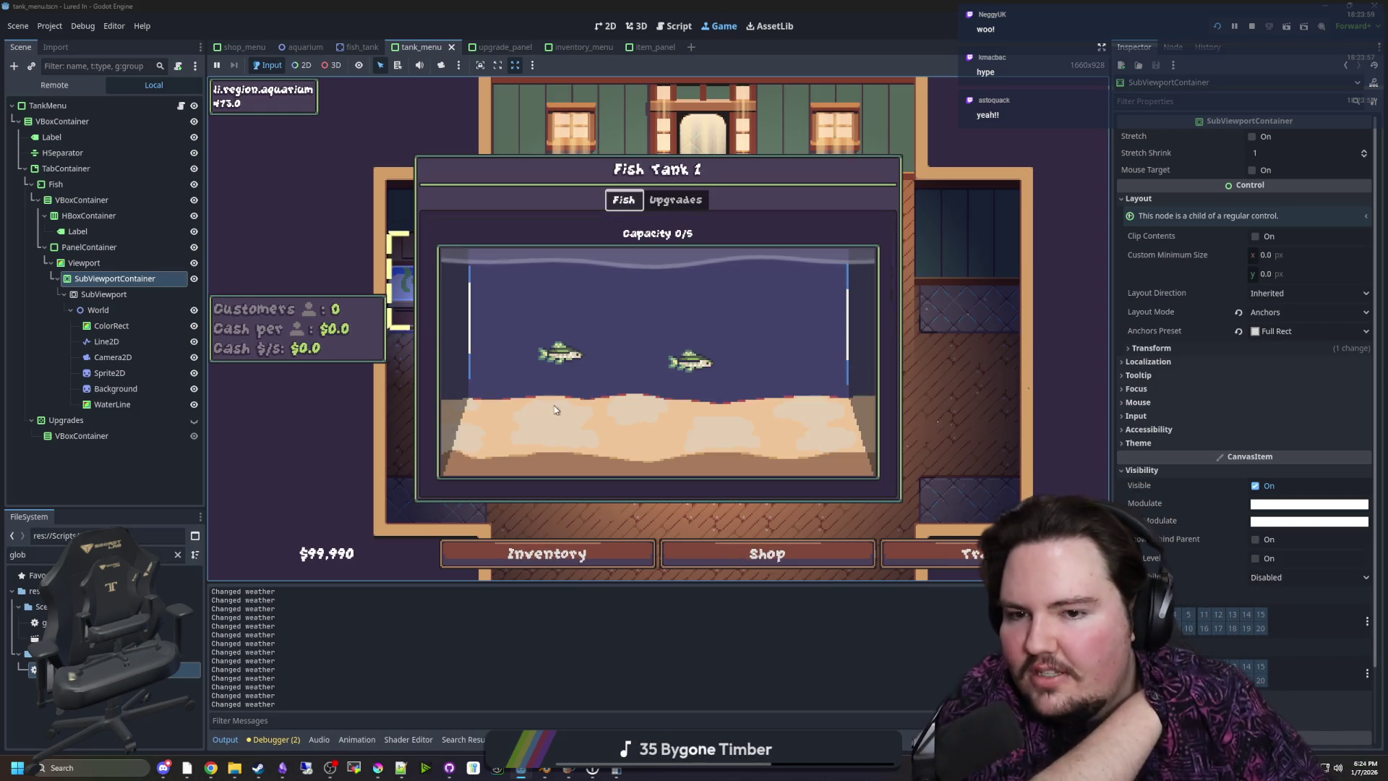
pyautogui.click(637, 445)
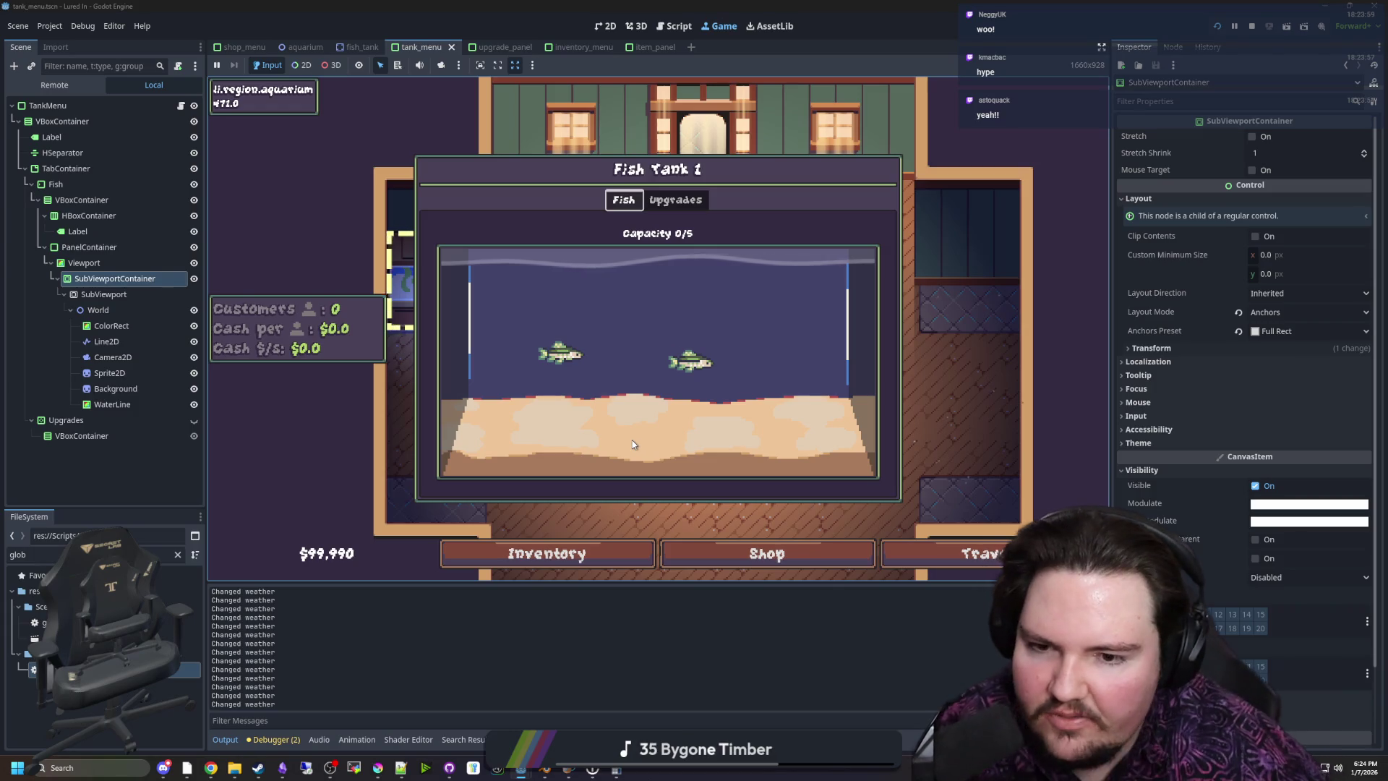
pyautogui.press('Escape')
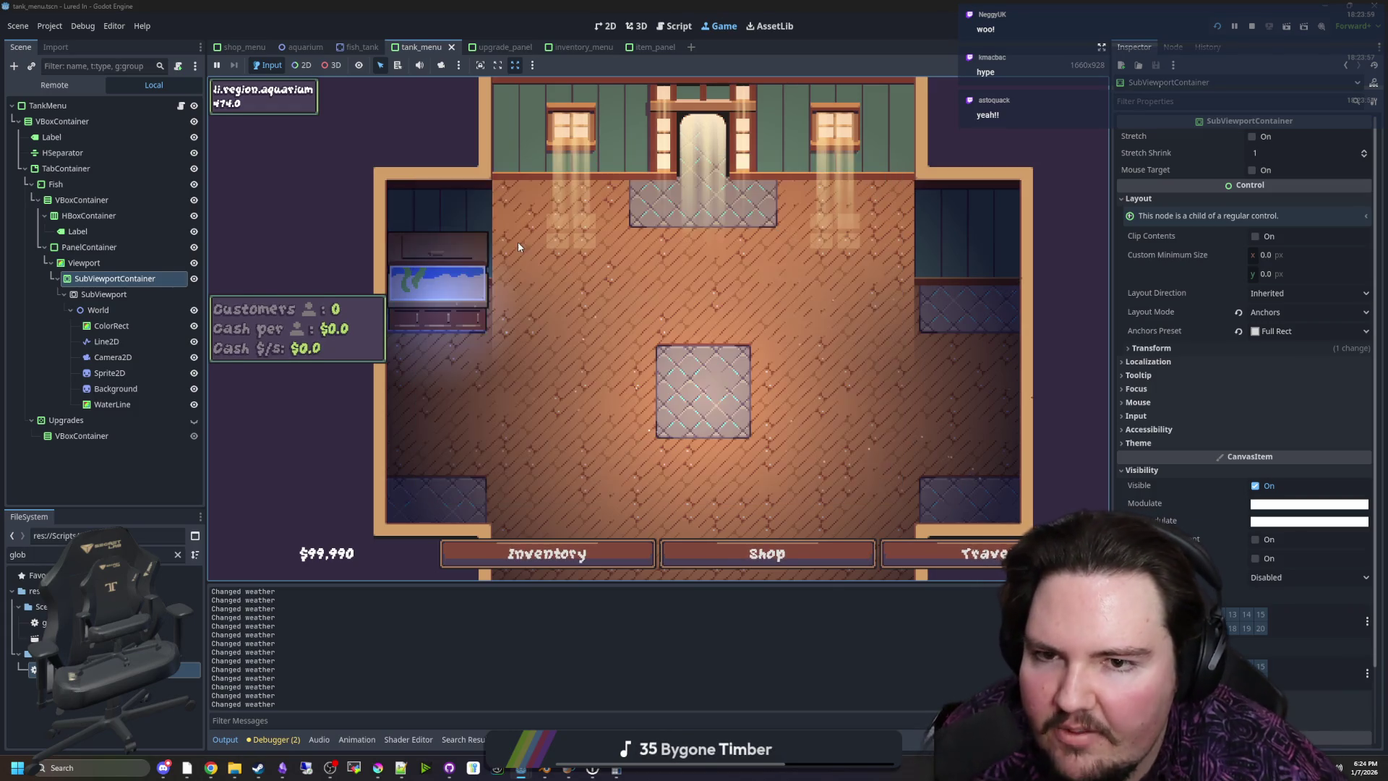
# Buy the Decorations marketing upgrade repeatedly in the Shop, up to LVL 4
pyautogui.click(766, 553)
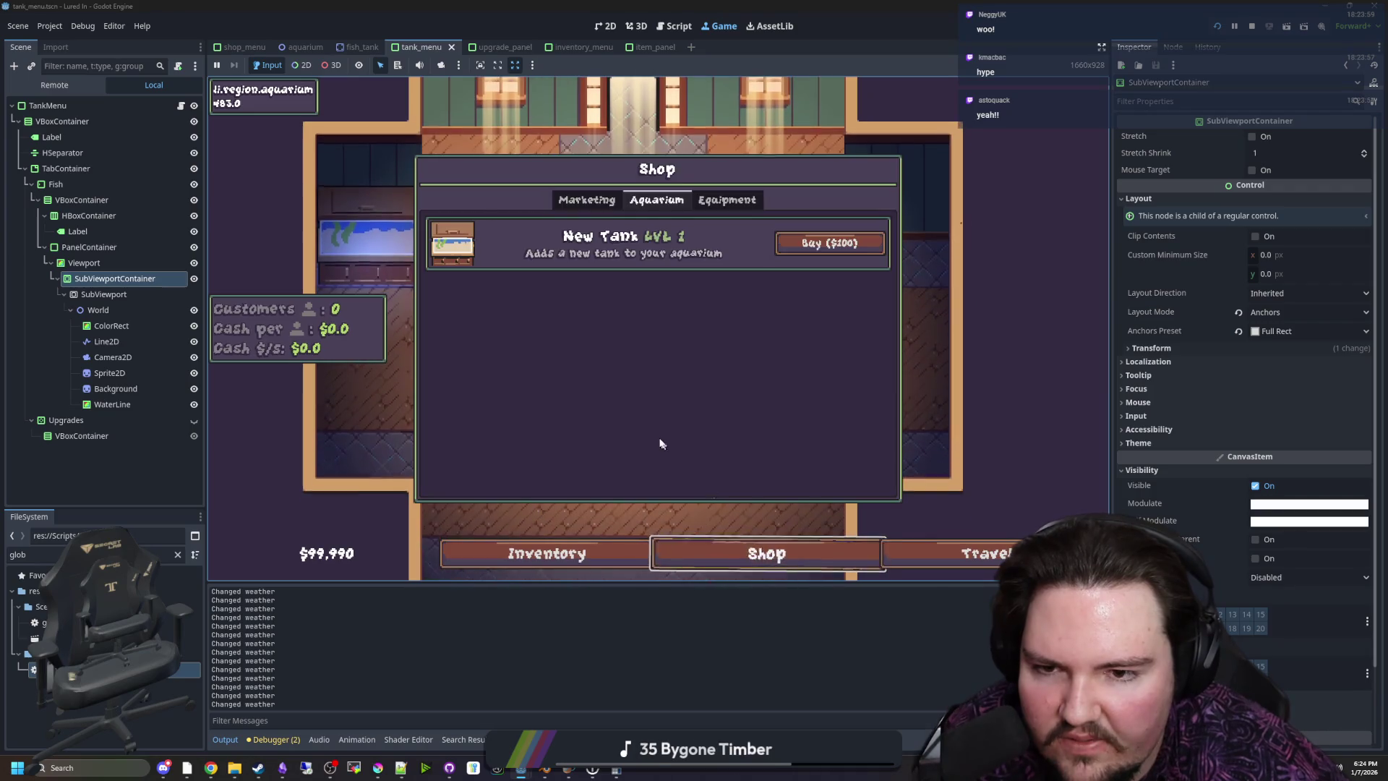
pyautogui.click(587, 200)
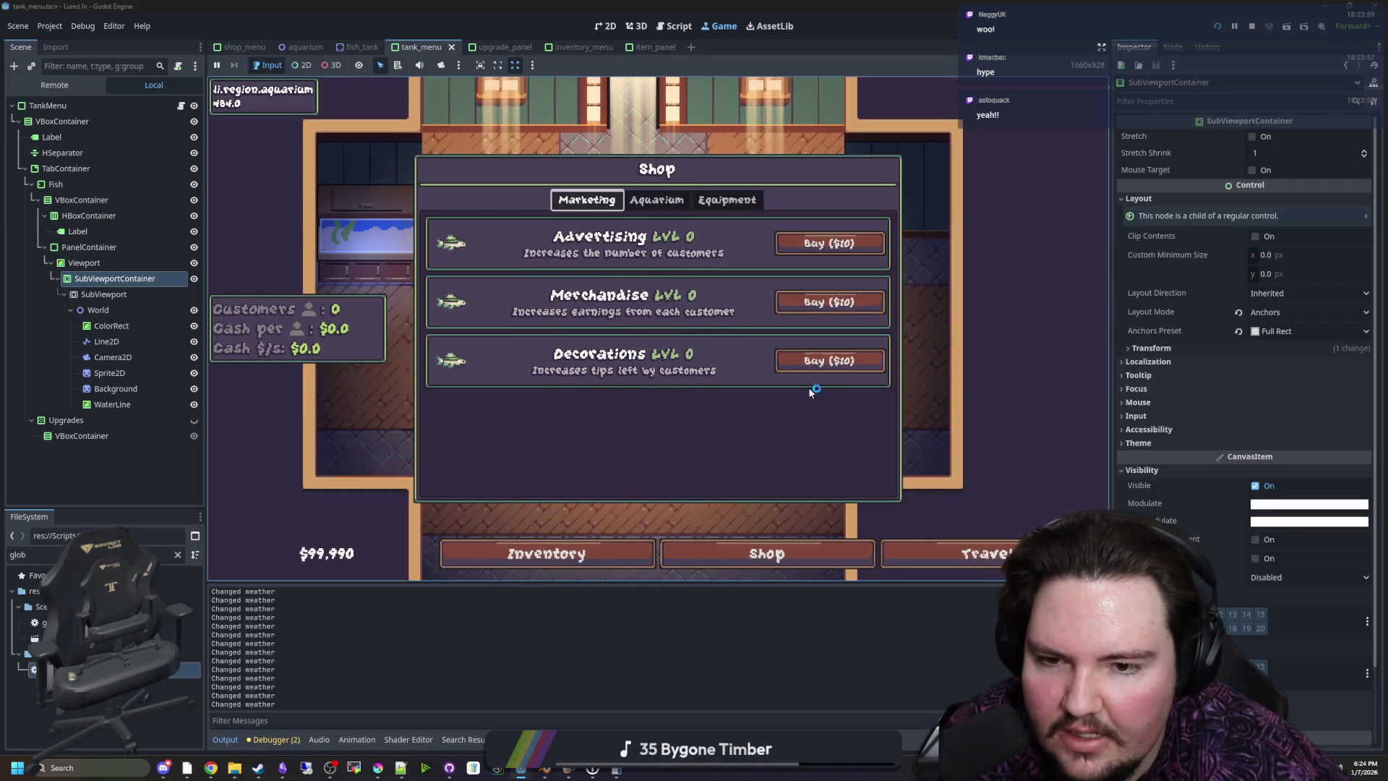
pyautogui.doubleClick(832, 359)
pyautogui.doubleClick(802, 361)
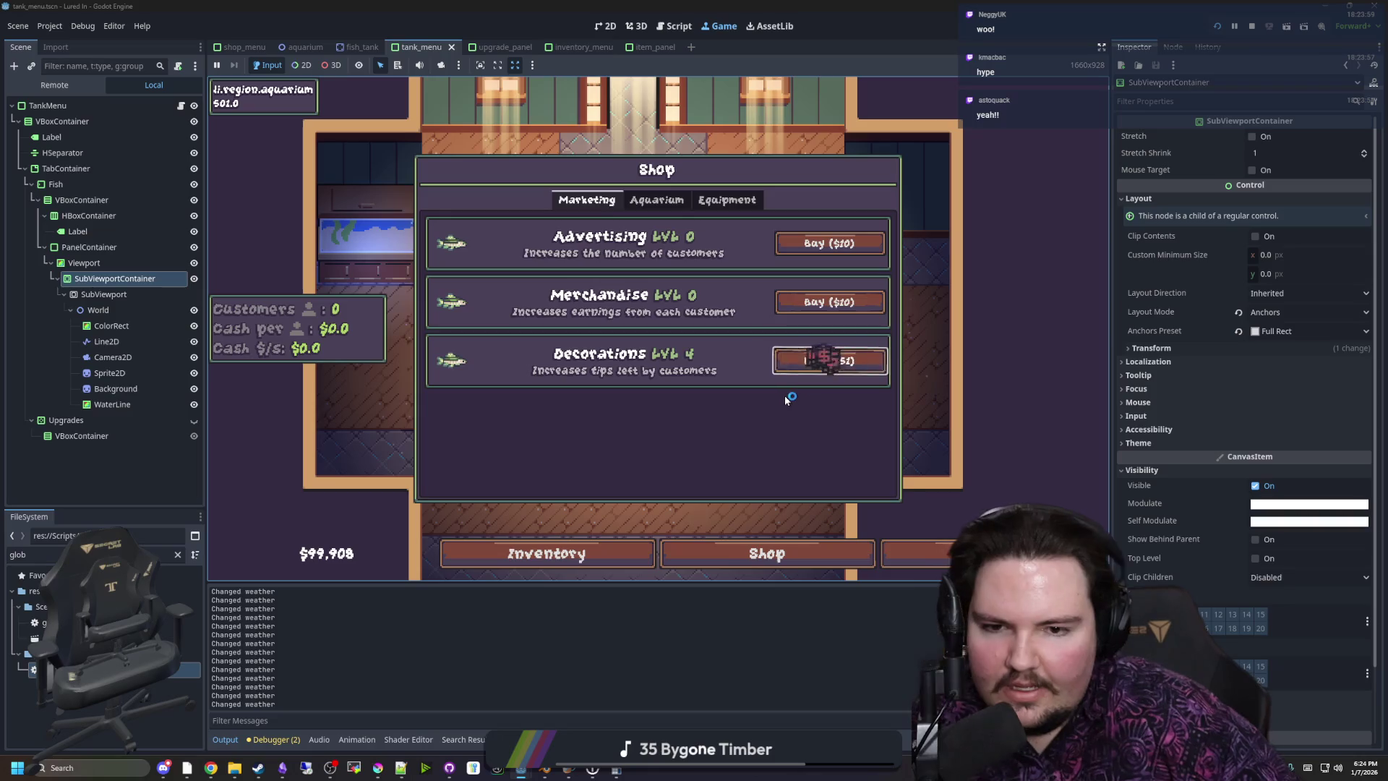
pyautogui.press('Escape')
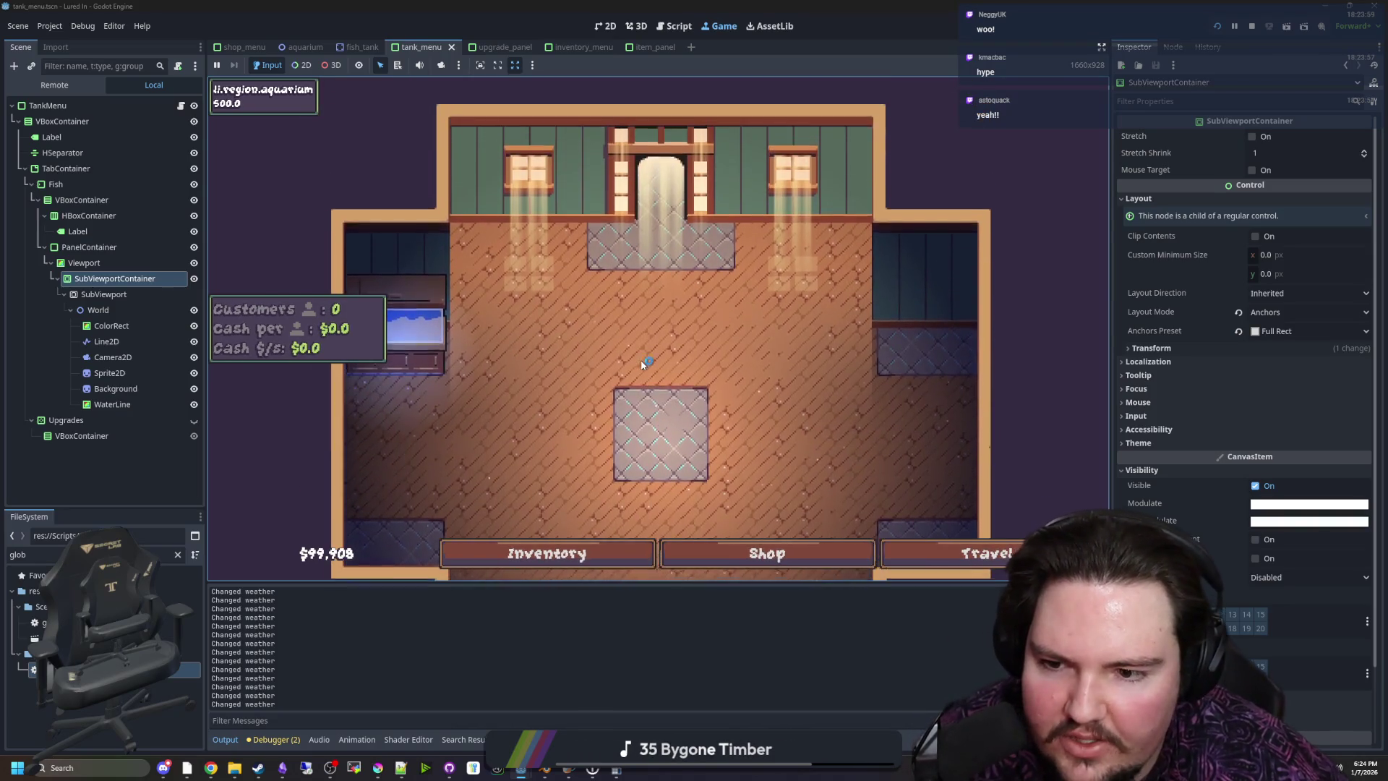
# Zoom the camera around the room and reopen the Shop on its Marketing upgrades
pyautogui.scroll(-1, 643, 361)
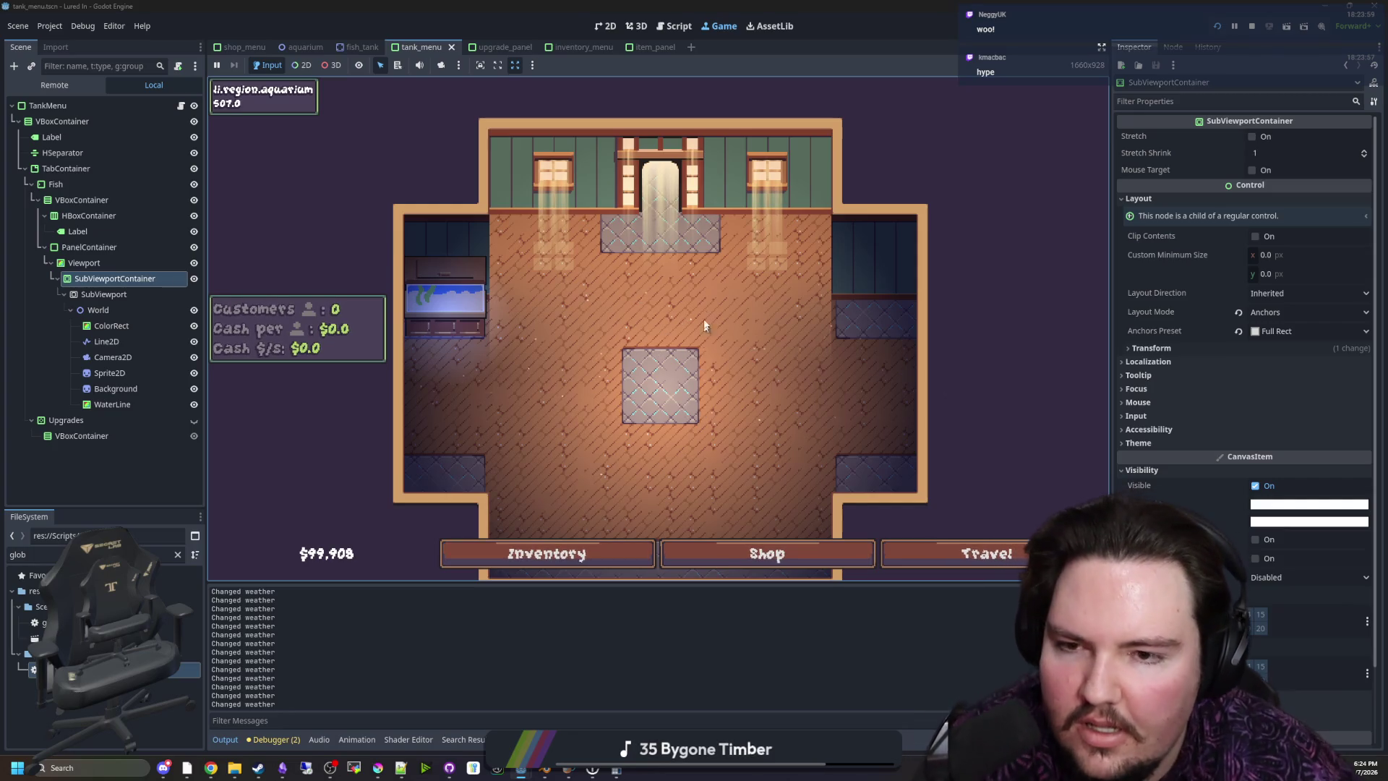
pyautogui.scroll(-1, 705, 325)
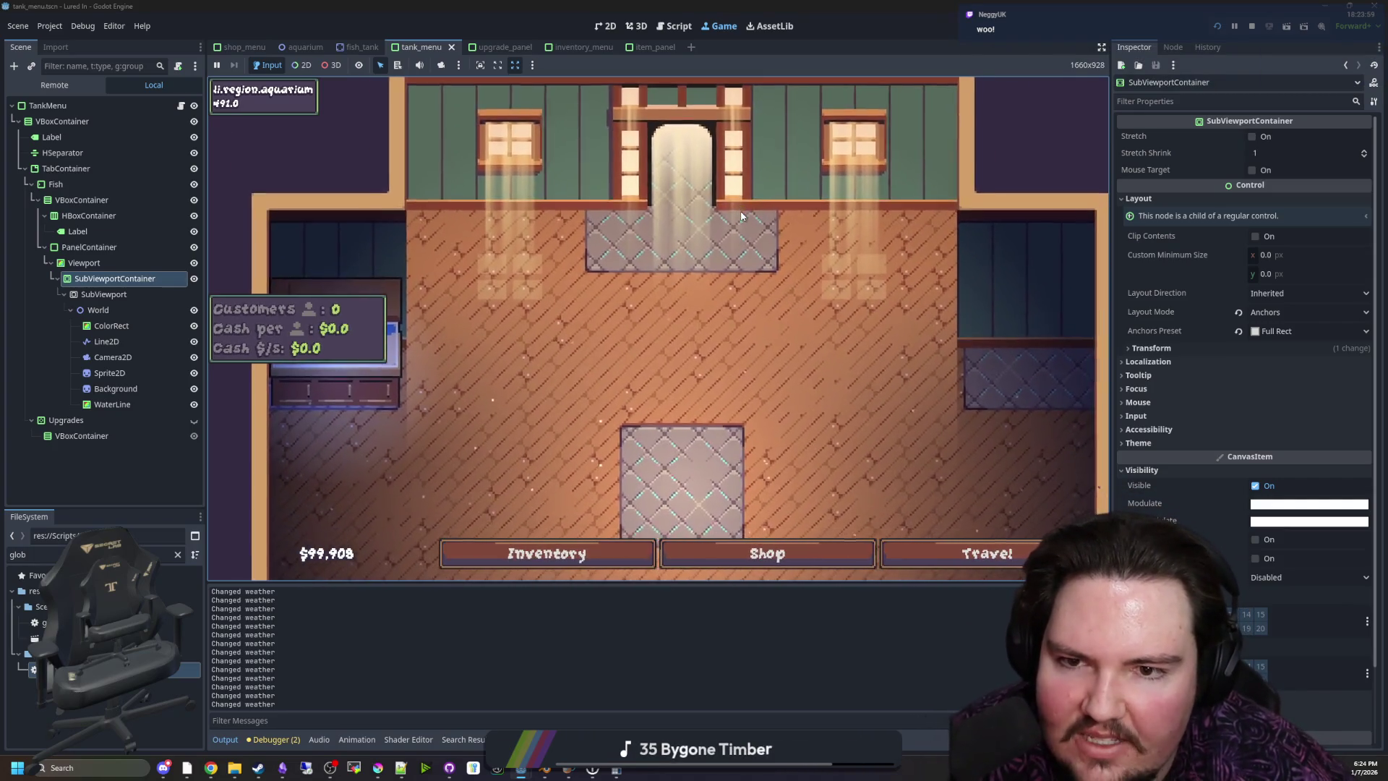
pyautogui.scroll(-2, 730, 435)
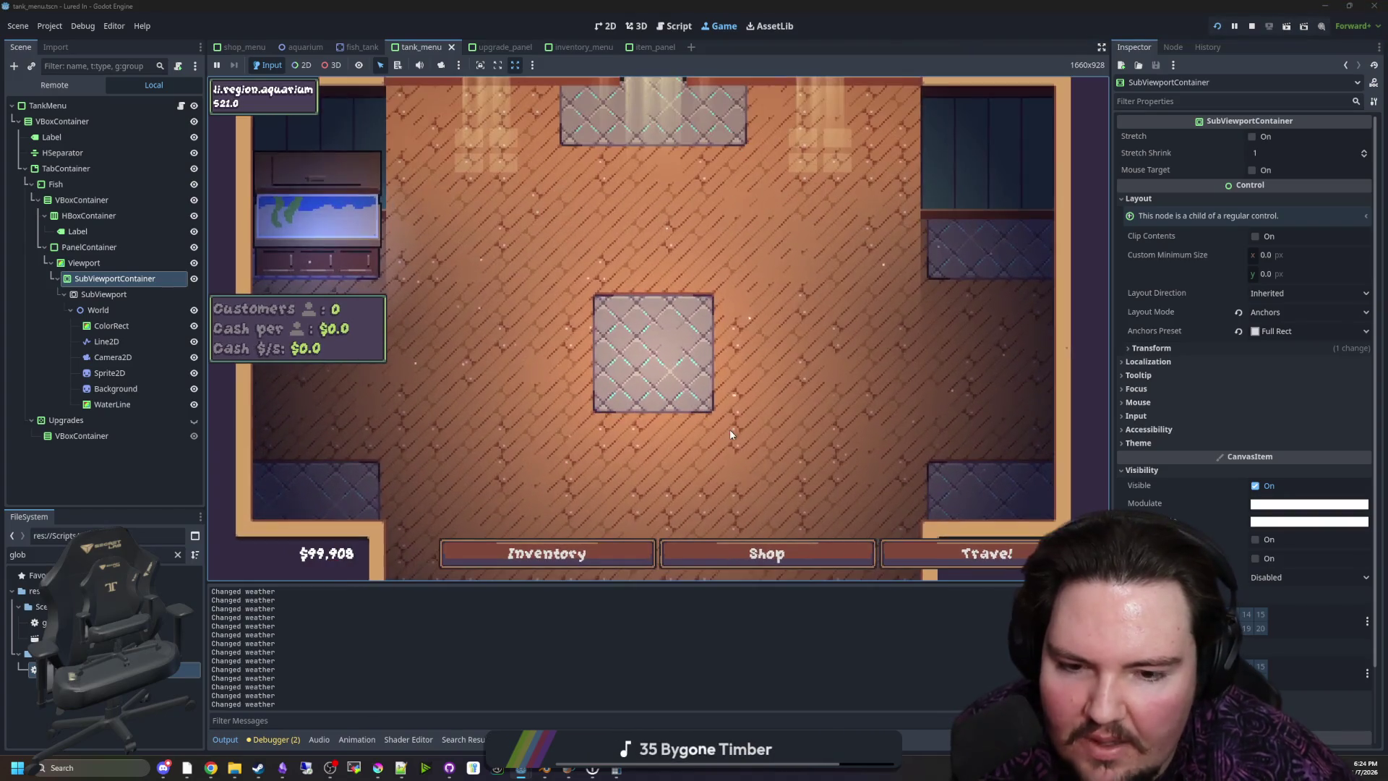
pyautogui.click(715, 548)
pyautogui.press('Escape')
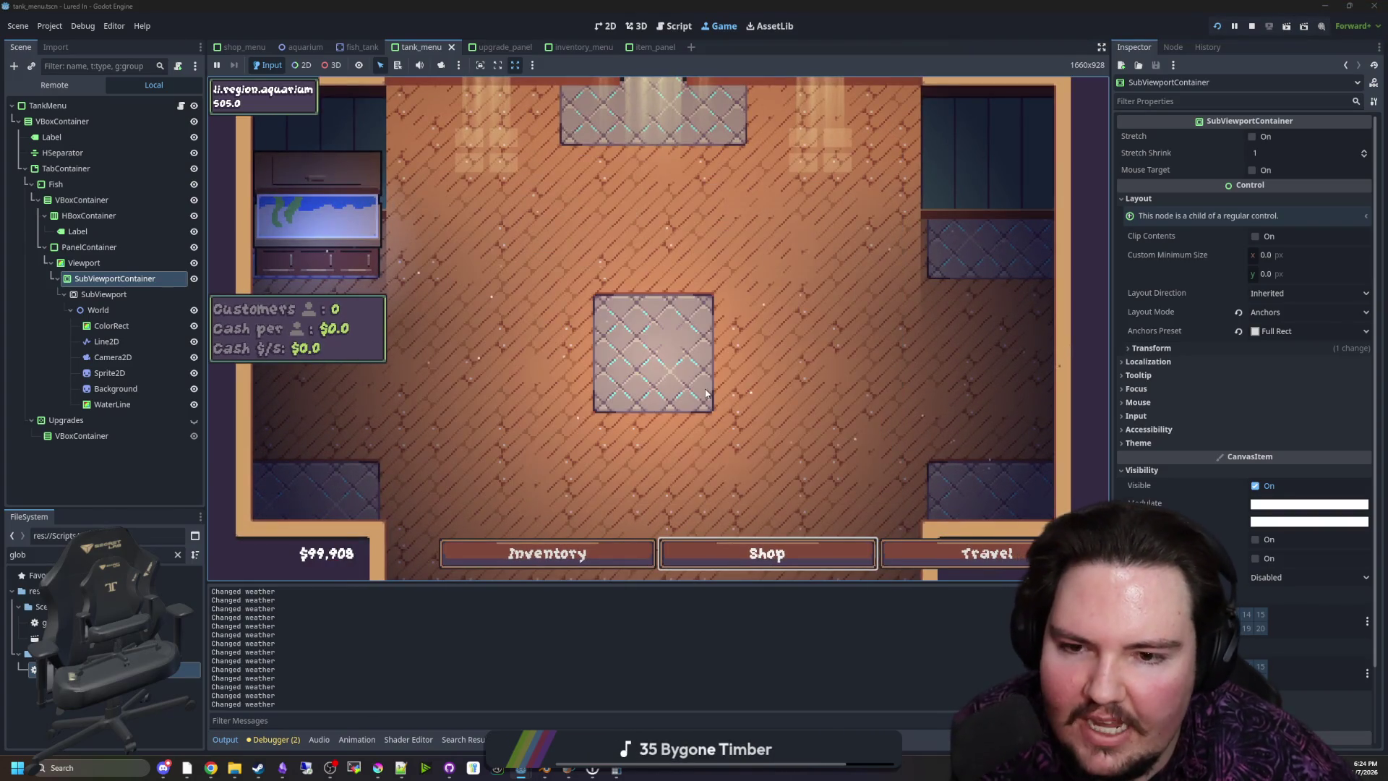
pyautogui.scroll(1, 593, 354)
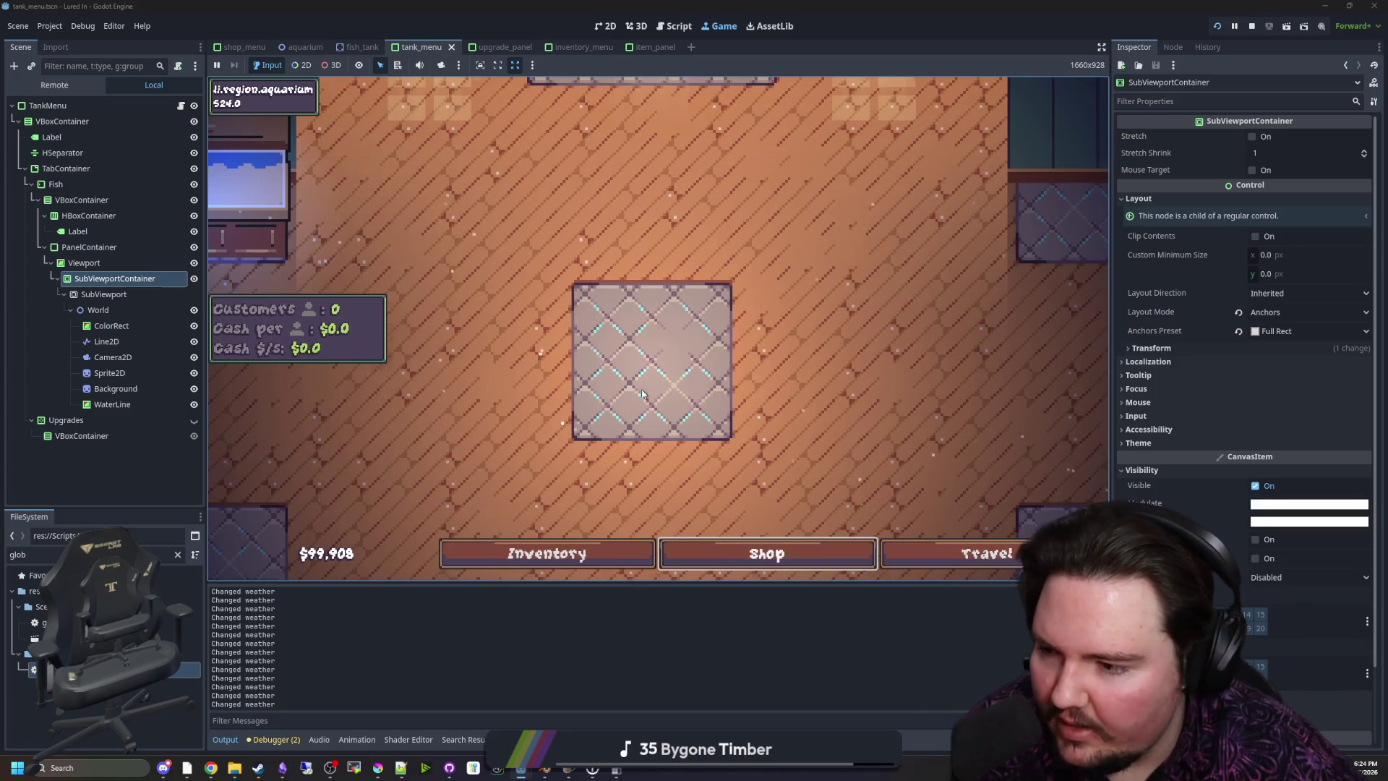
pyautogui.scroll(-3, 642, 394)
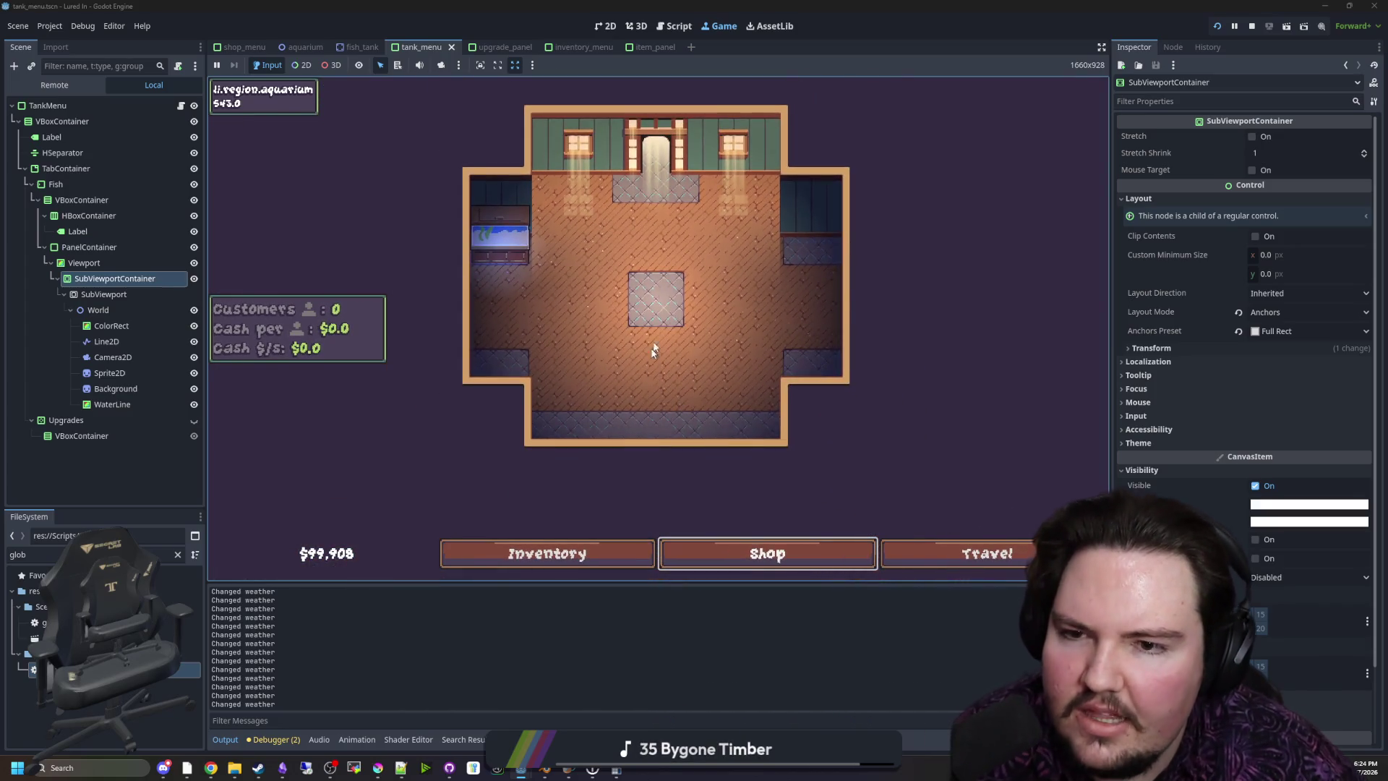
pyautogui.scroll(2, 806, 463)
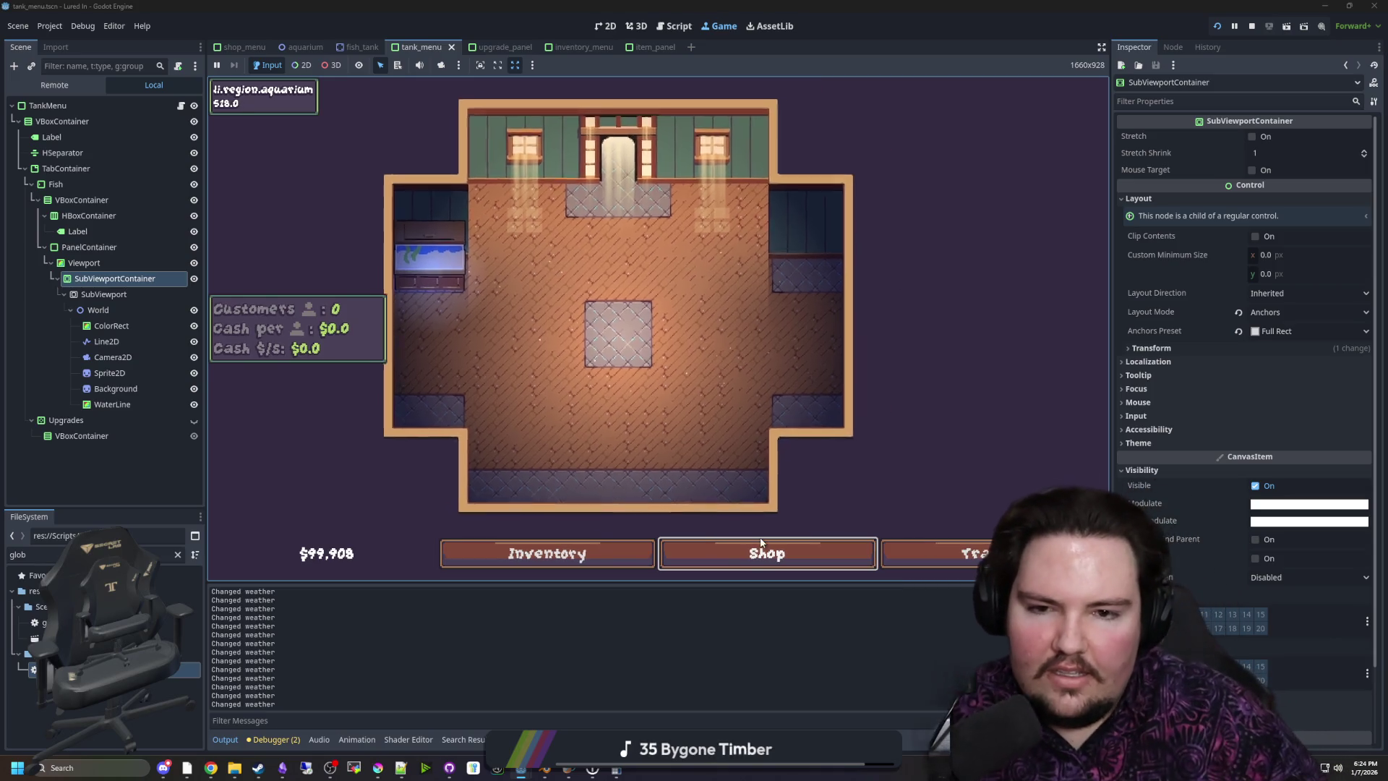
pyautogui.click(780, 552)
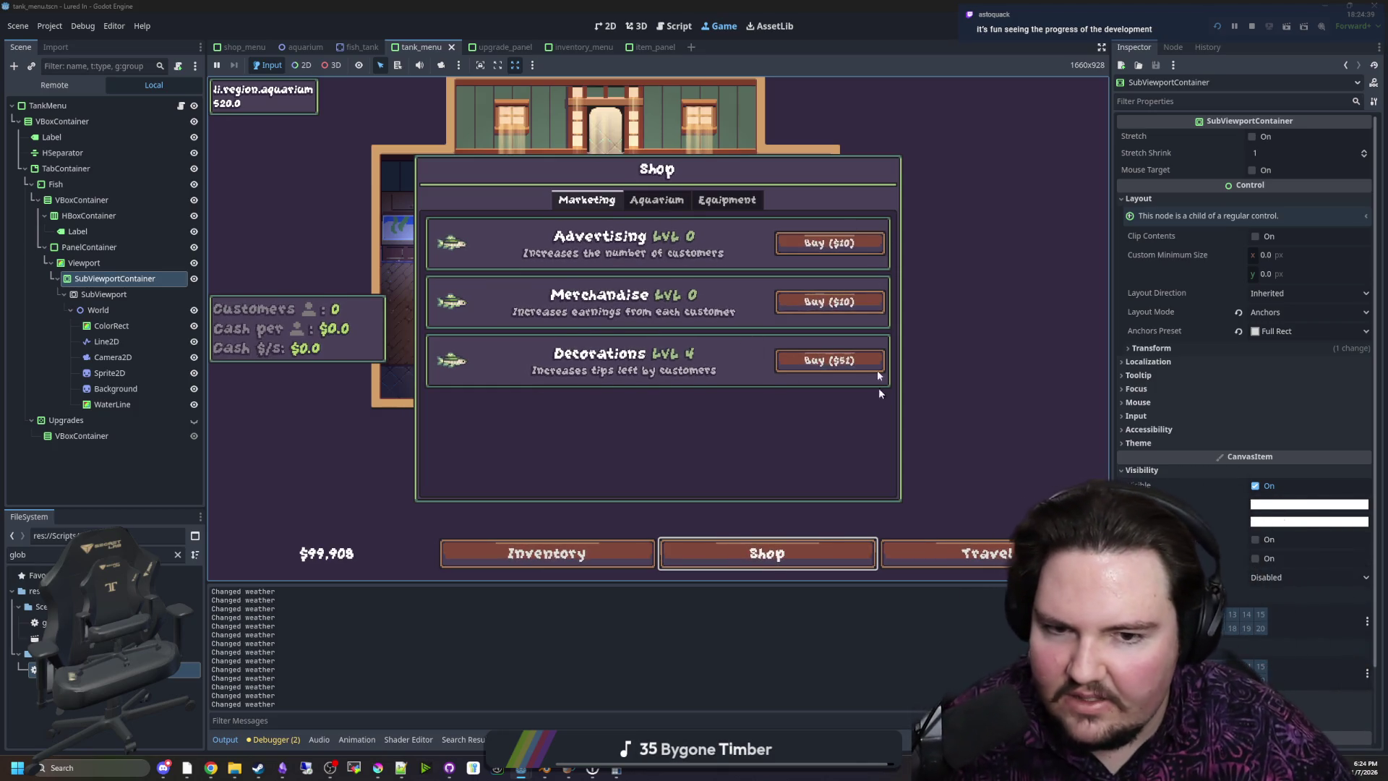
# Browse the Shop's Equipment, Marketing and Aquarium tabs, then close it and zoom around the room
pyautogui.click(676, 199)
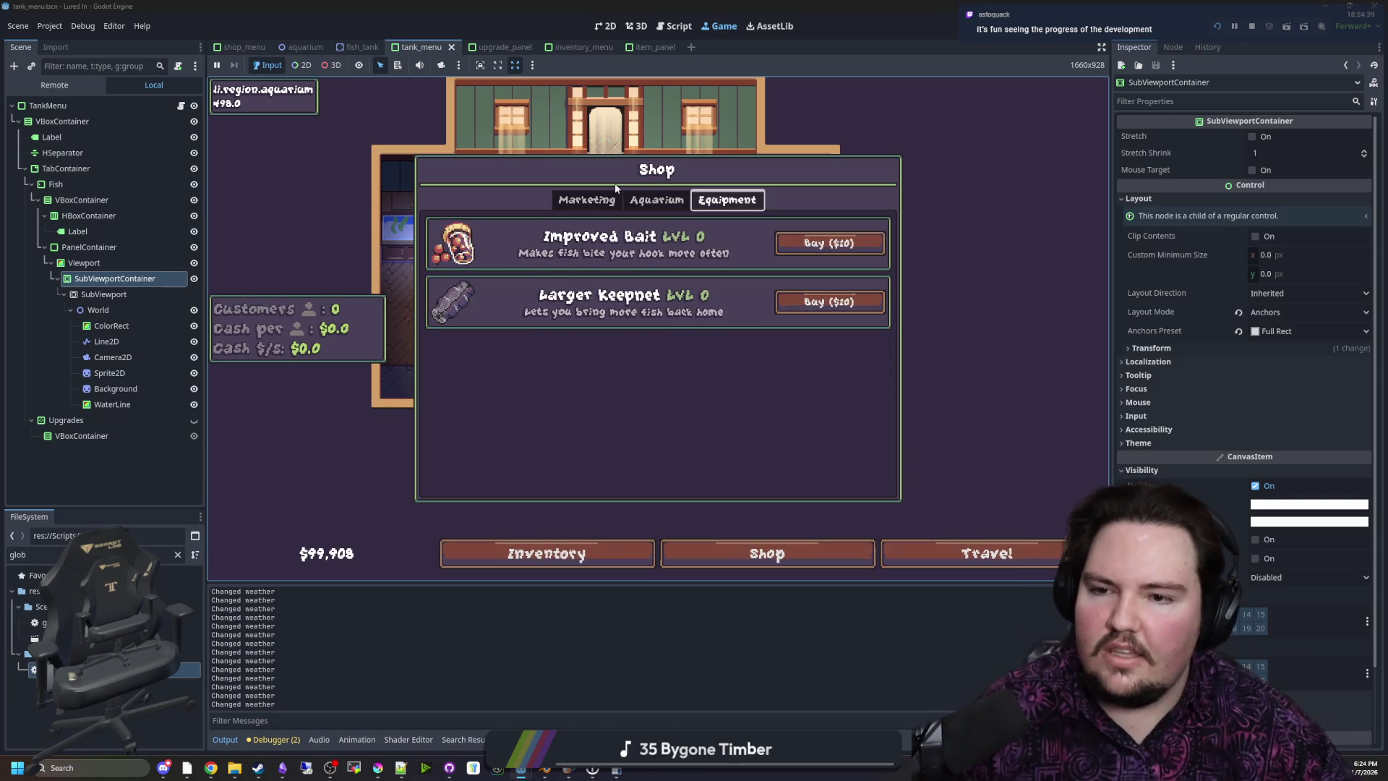
pyautogui.click(602, 199)
pyautogui.press('Right')
pyautogui.press('Left')
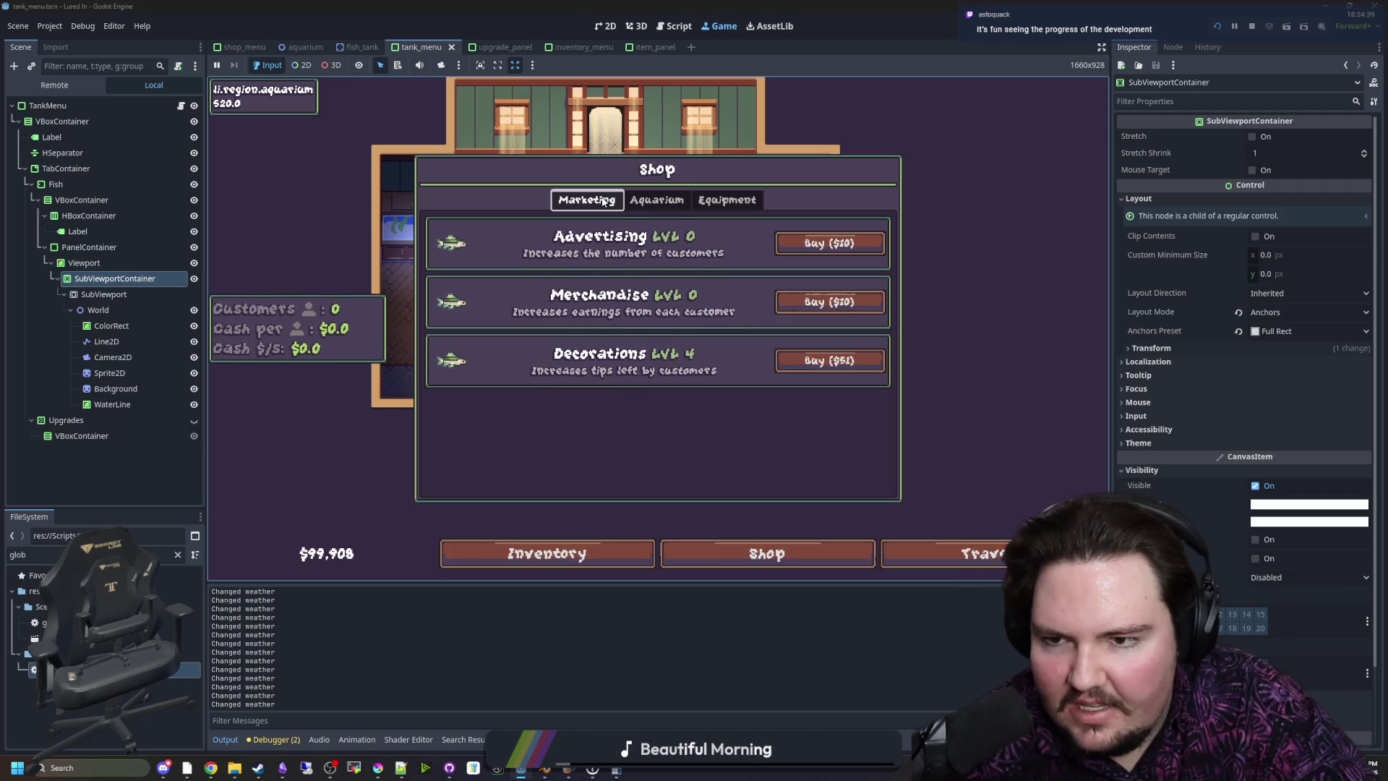
pyautogui.press('Escape')
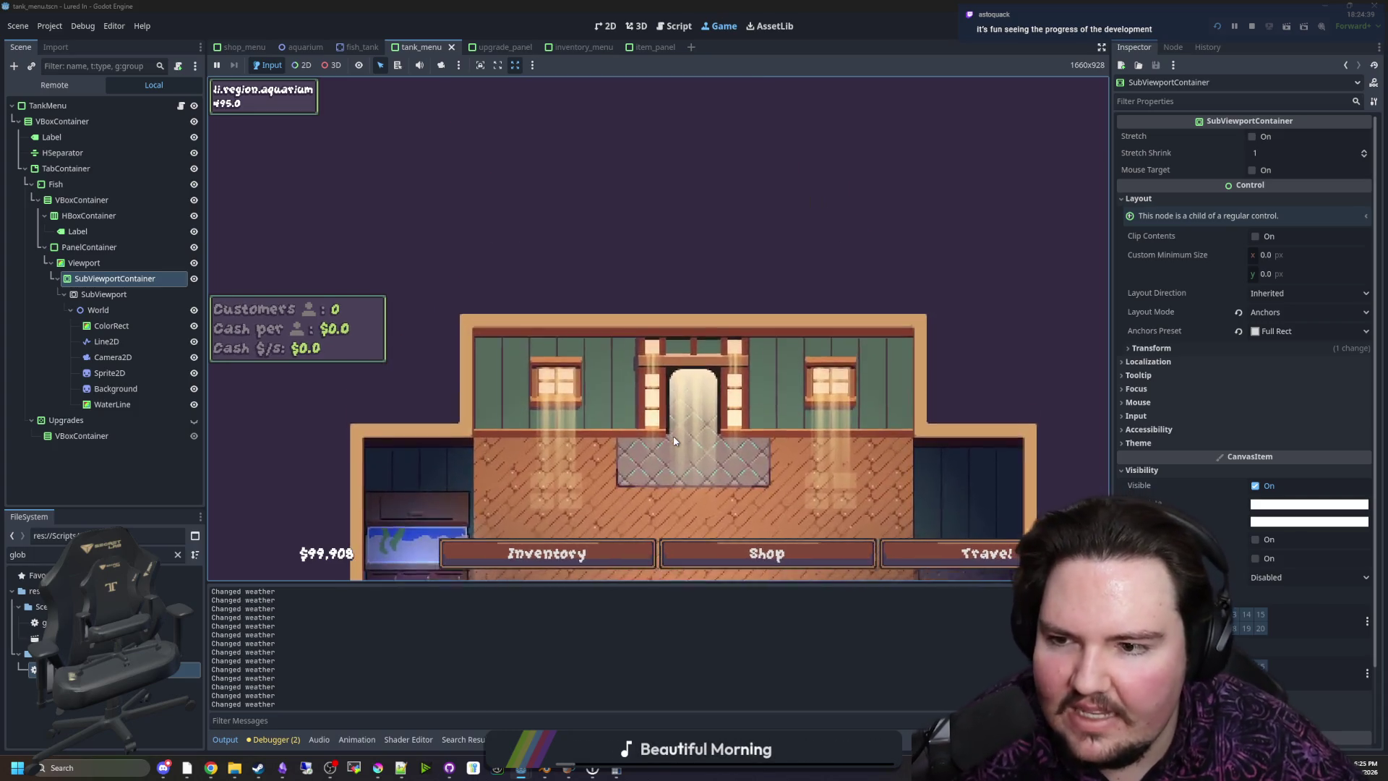
pyautogui.scroll(2, 674, 440)
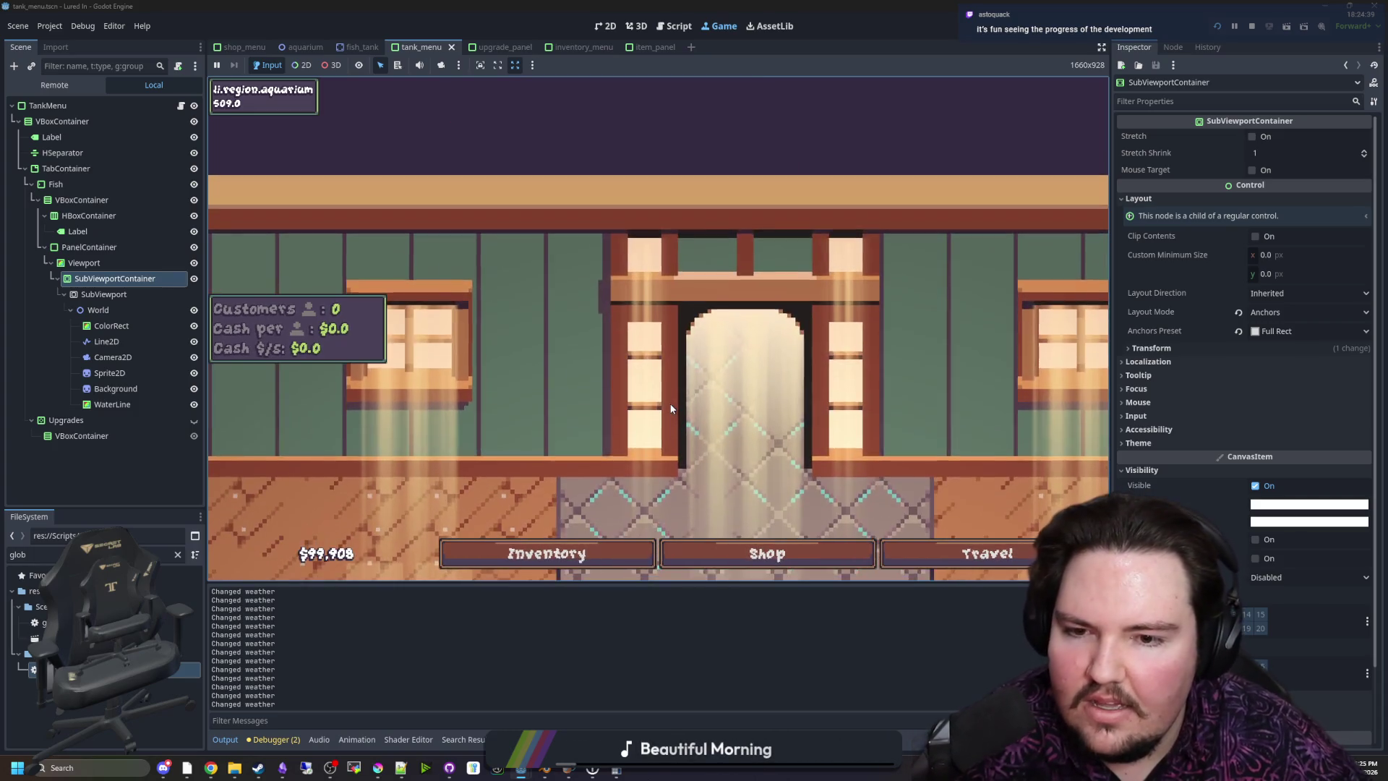
pyautogui.scroll(-3, 675, 427)
pyautogui.scroll(1, 680, 408)
pyautogui.scroll(1, 679, 409)
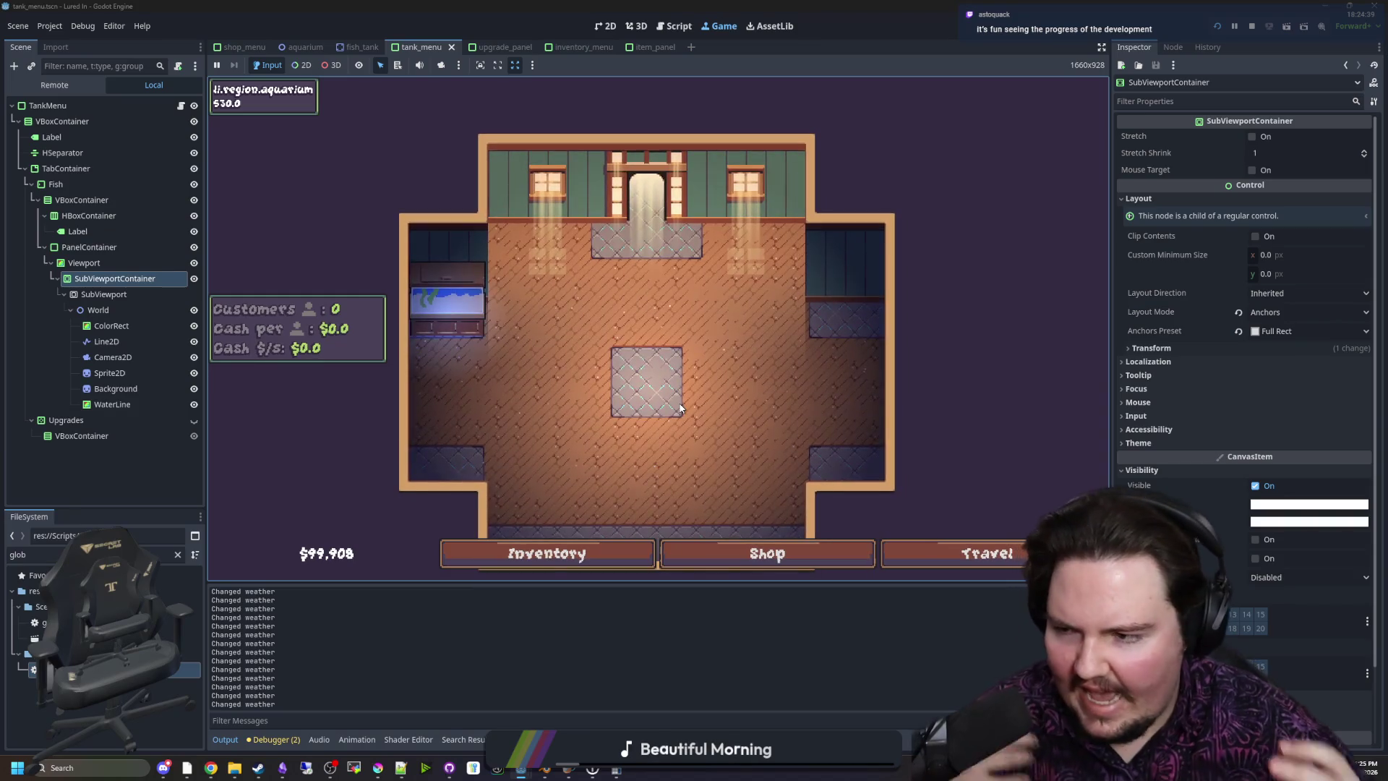
pyautogui.scroll(-2, 680, 404)
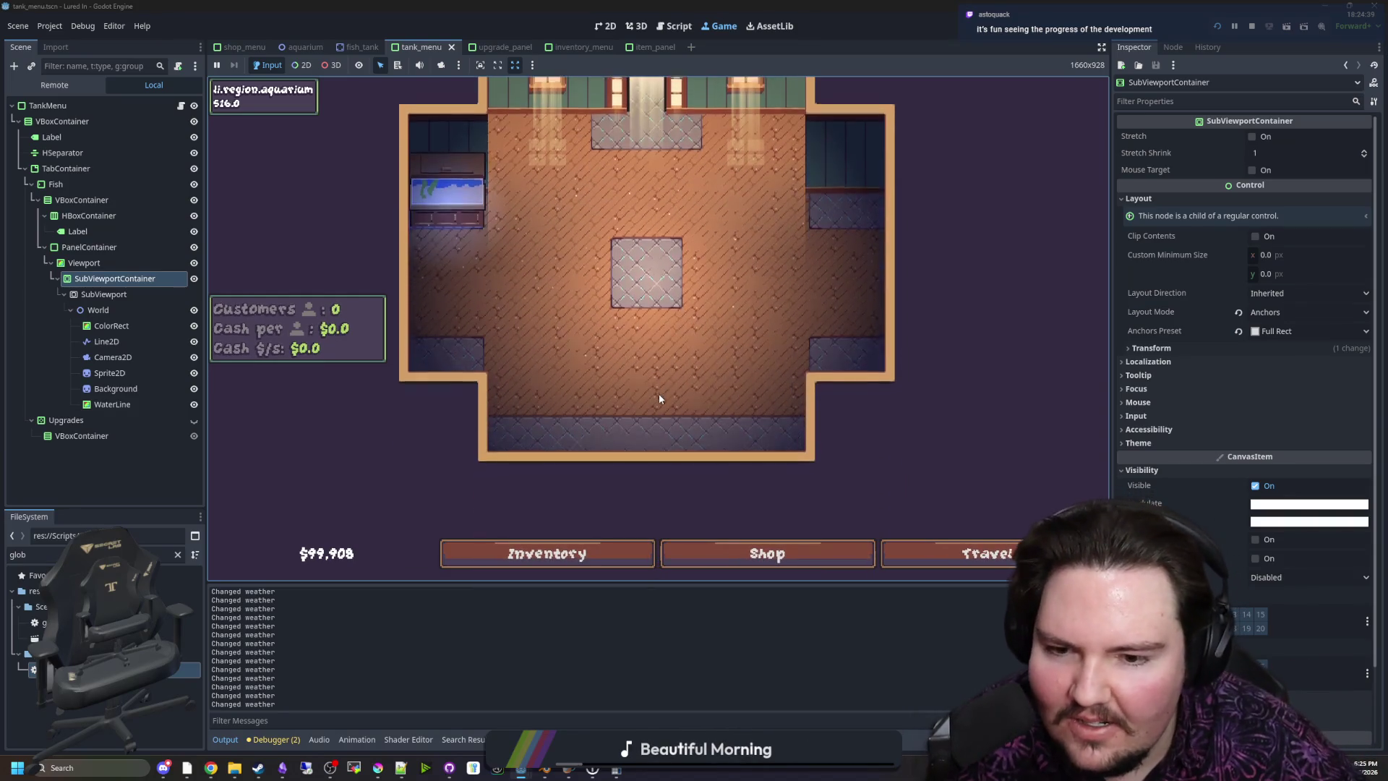
# Reopen the Shop and settle on the Aquarium tab showing New Tank LVL 1 for $100
pyautogui.click(766, 553)
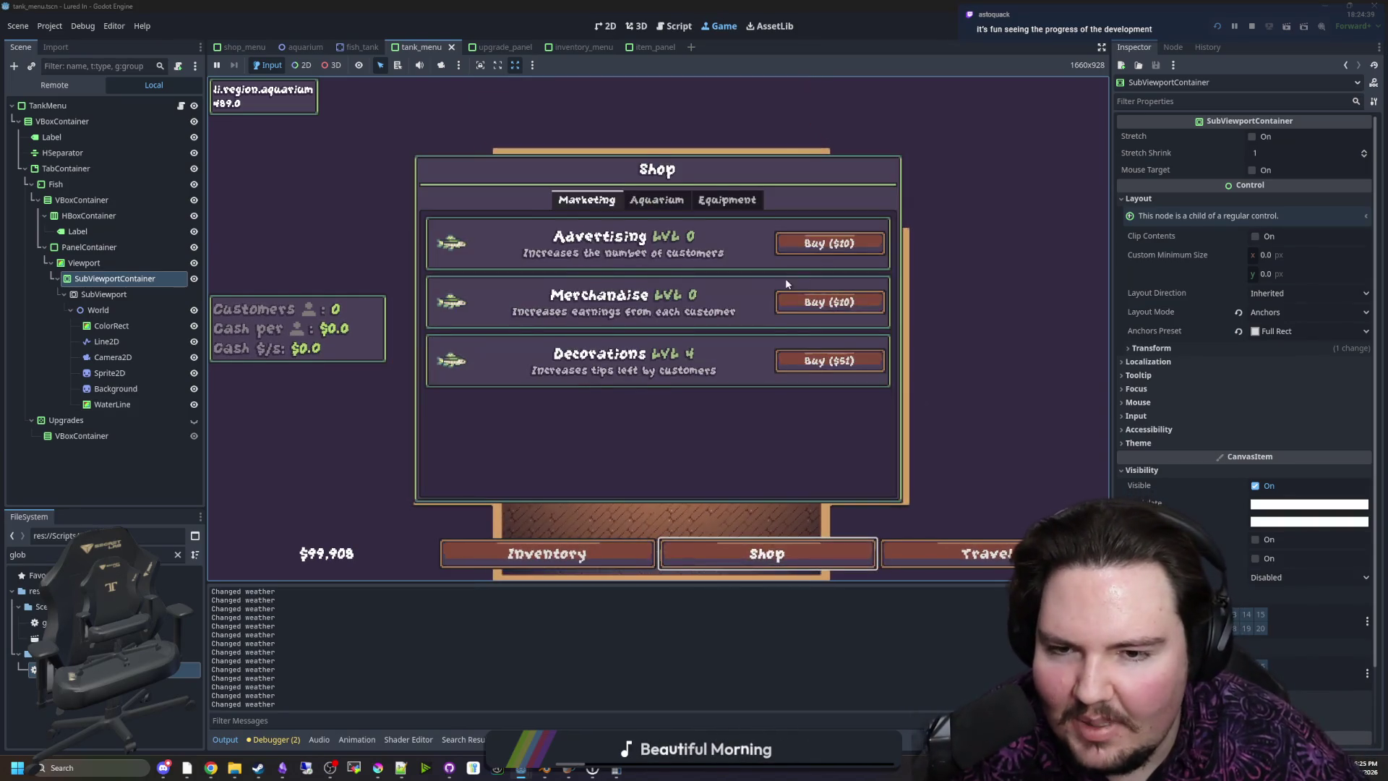
pyautogui.click(787, 284)
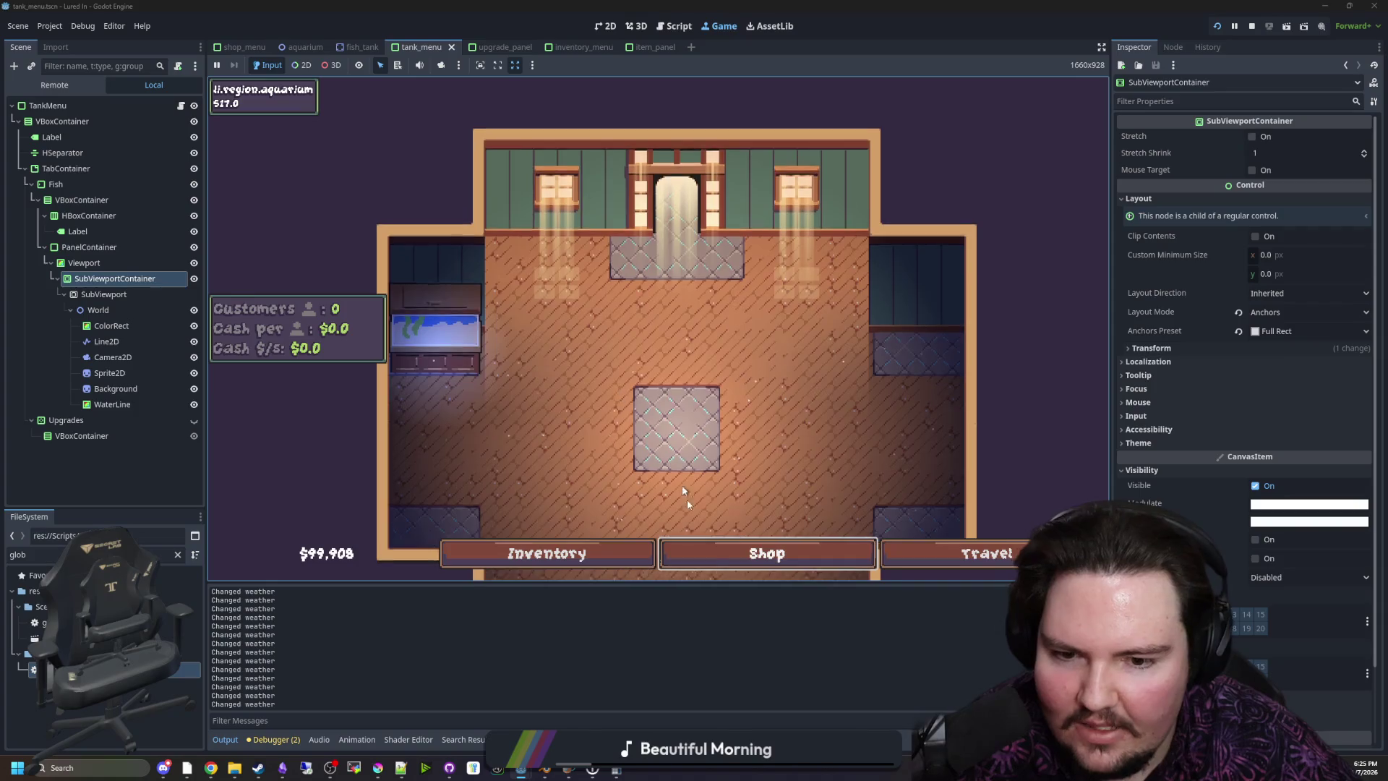
pyautogui.click(690, 553)
pyautogui.click(725, 202)
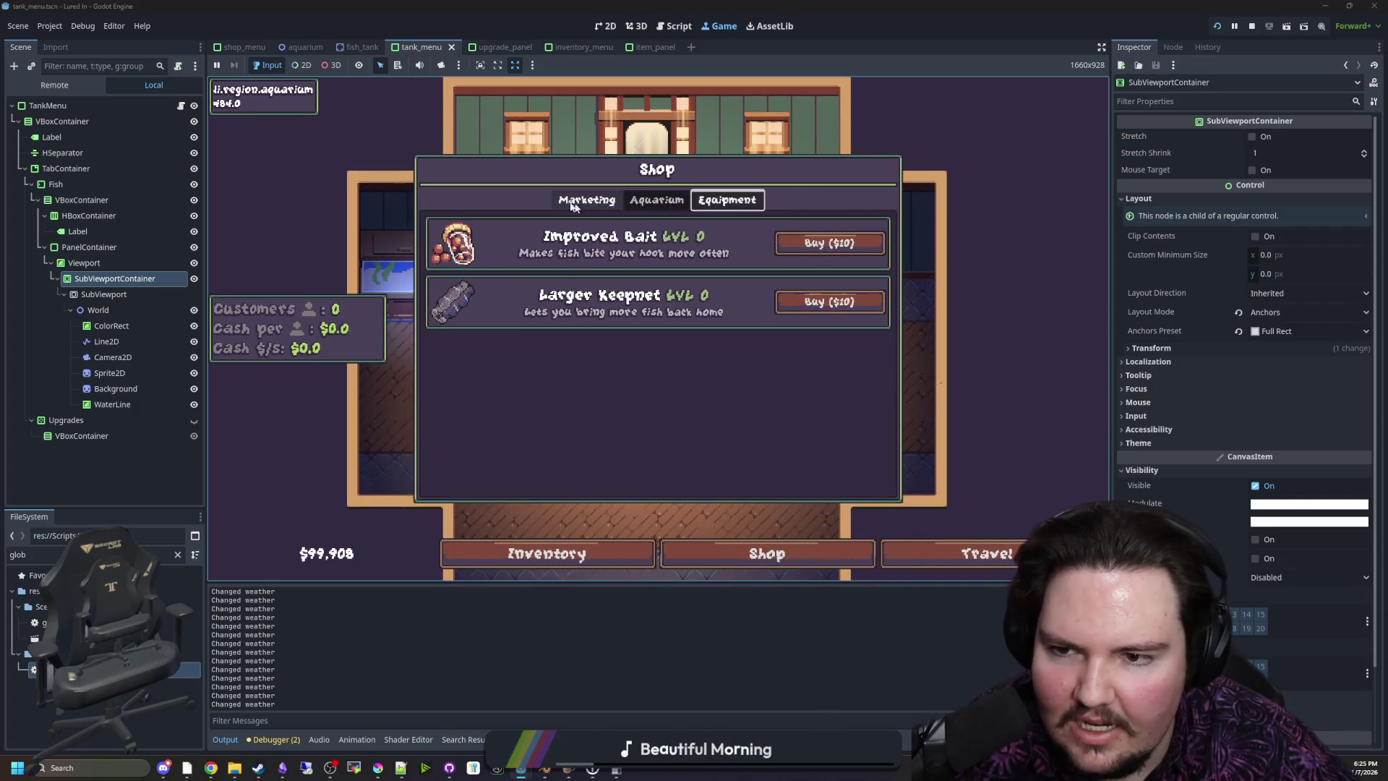
pyautogui.click(657, 201)
pyautogui.click(726, 200)
pyautogui.press('Escape')
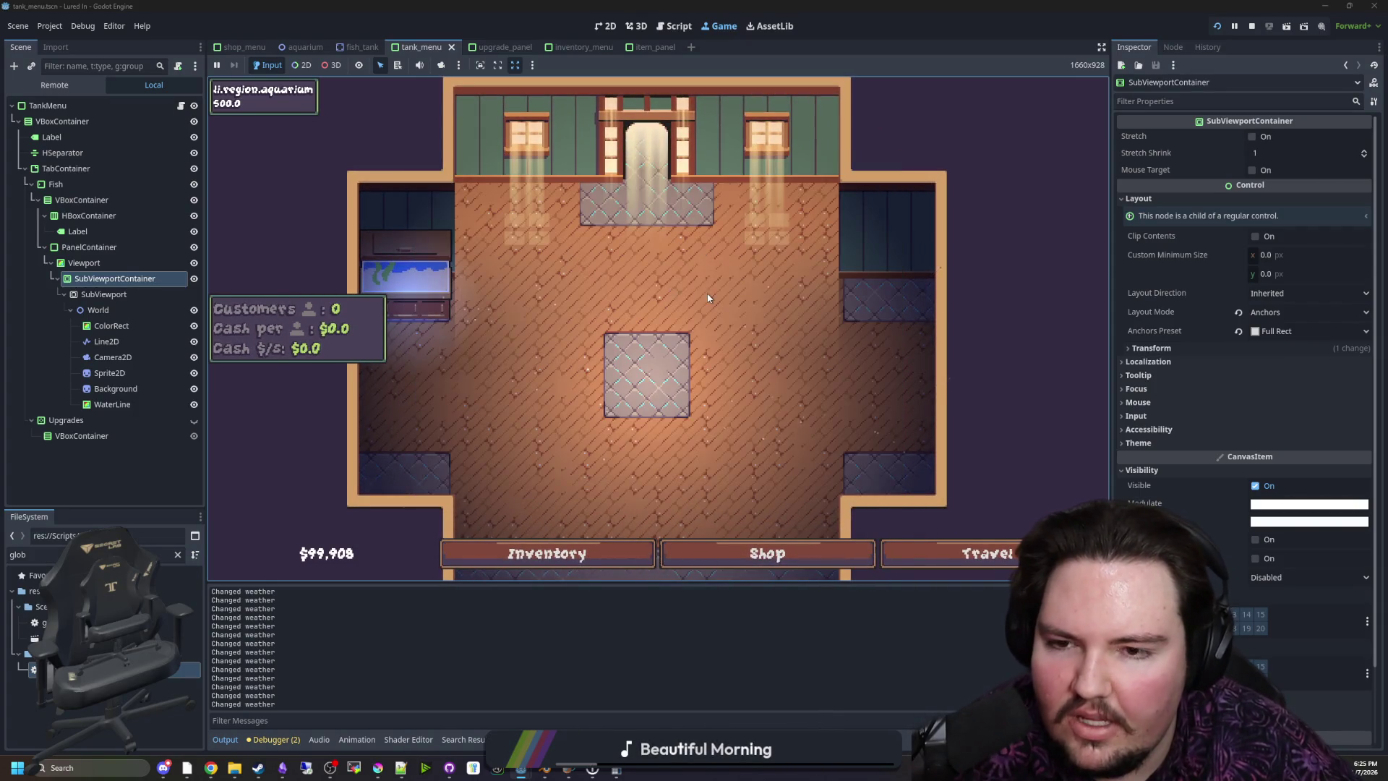
pyautogui.click(741, 557)
pyautogui.click(636, 202)
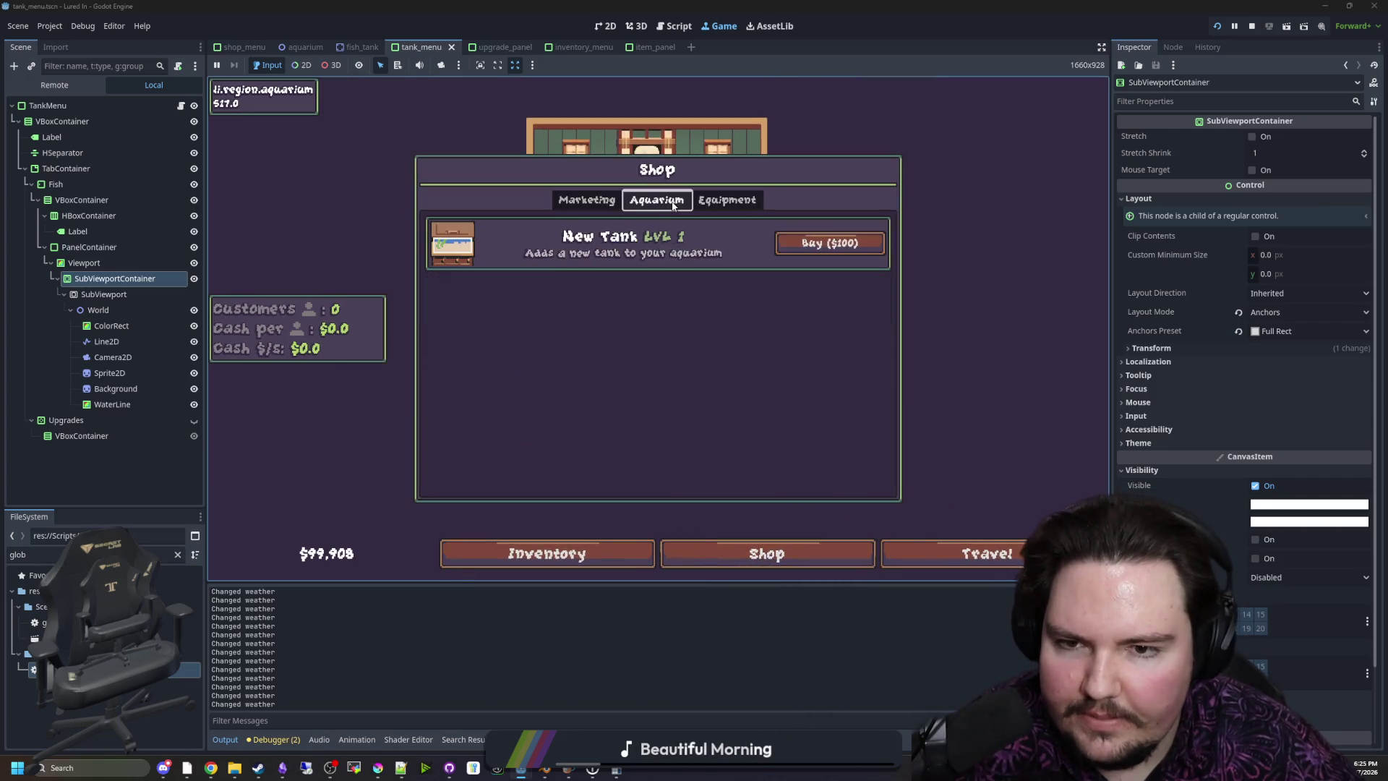
# Buy more tanks until four aquarium slots are filled, leaving $88,808
pyautogui.click(860, 249)
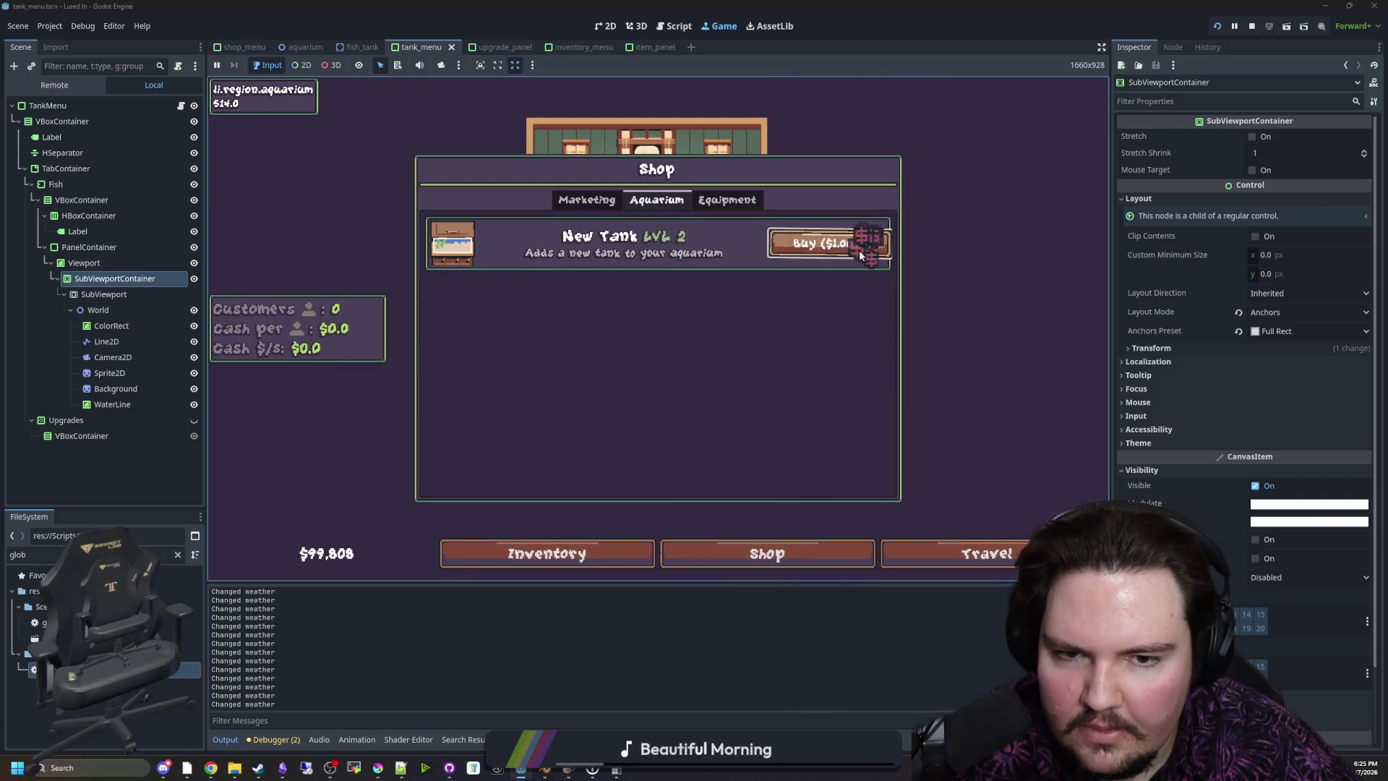
pyautogui.click(778, 551)
pyautogui.click(853, 244)
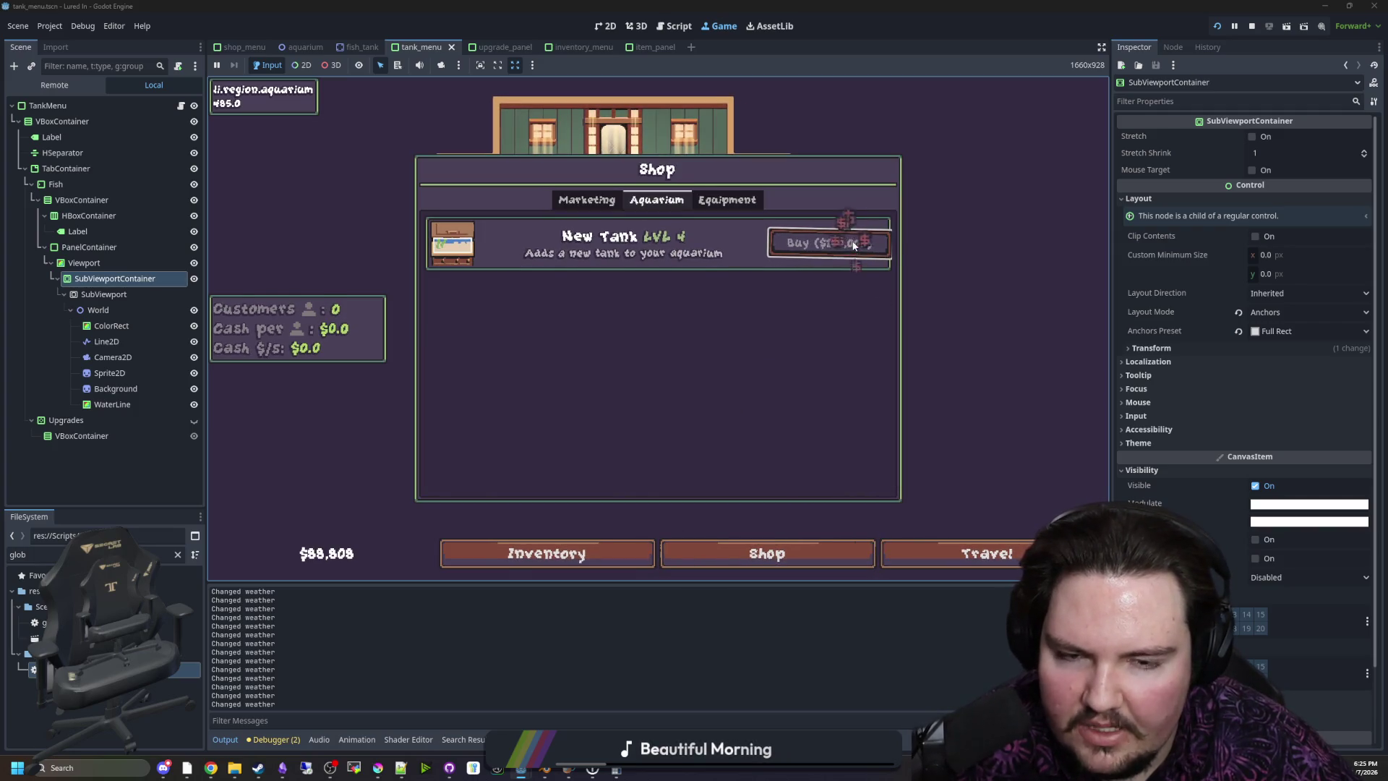
pyautogui.click(489, 290)
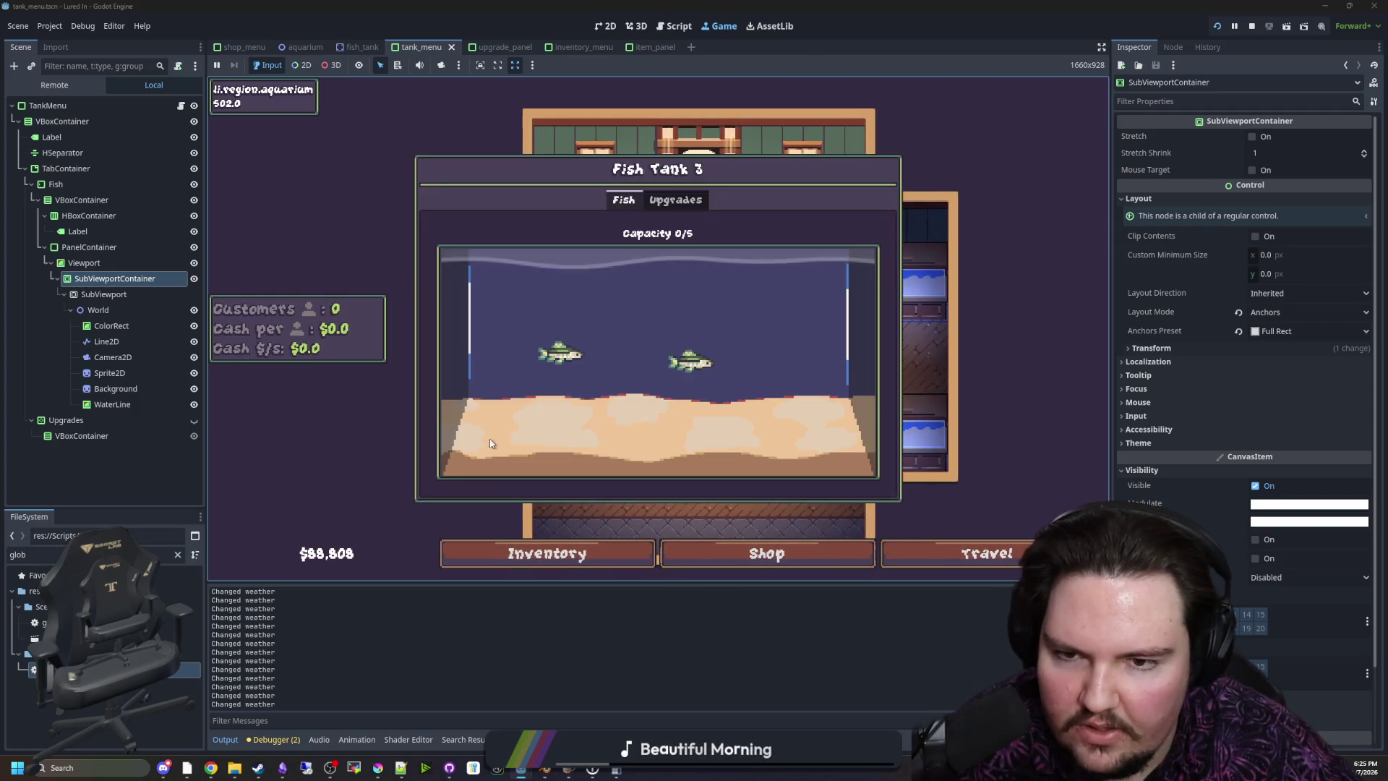
pyautogui.click(909, 353)
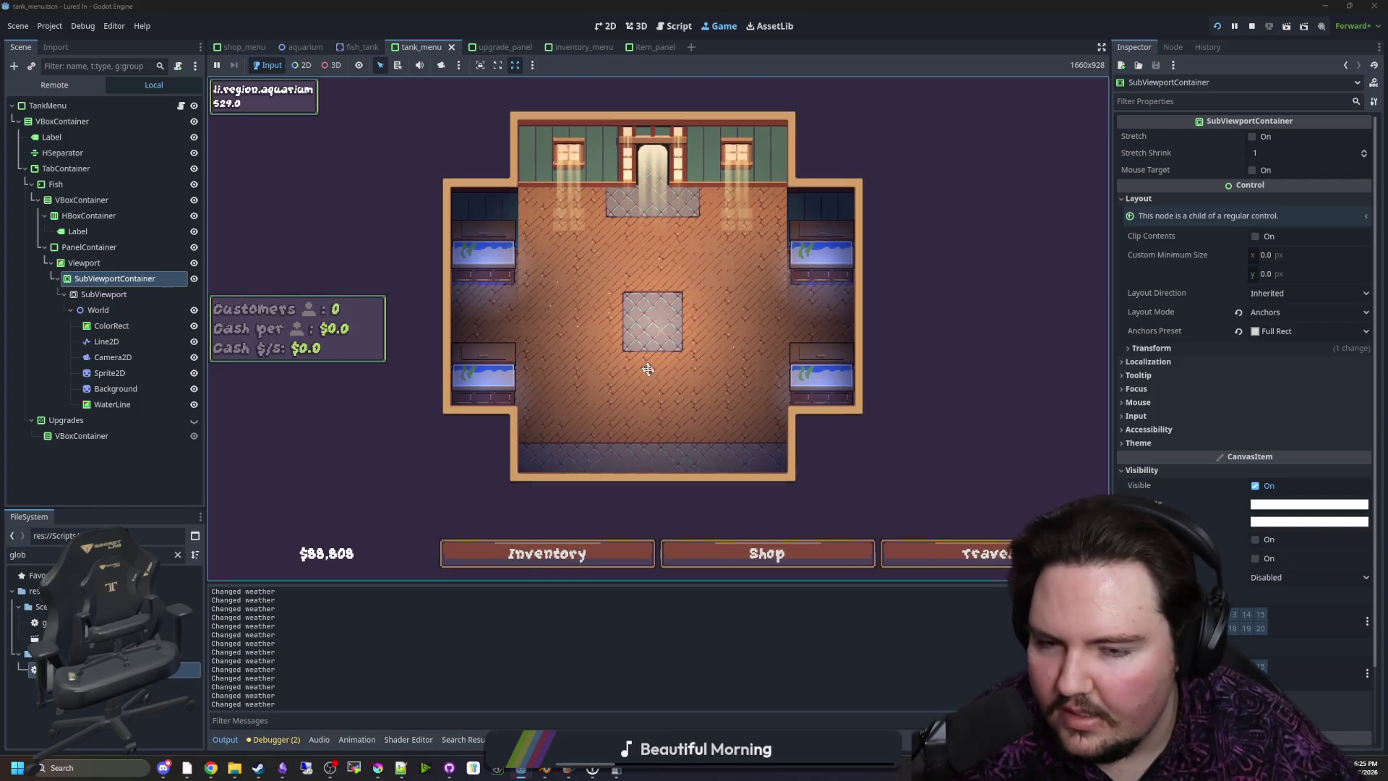
# Open the top-left Fish Tank 1 and show its Fish tab with capacity 0/5
pyautogui.click(501, 254)
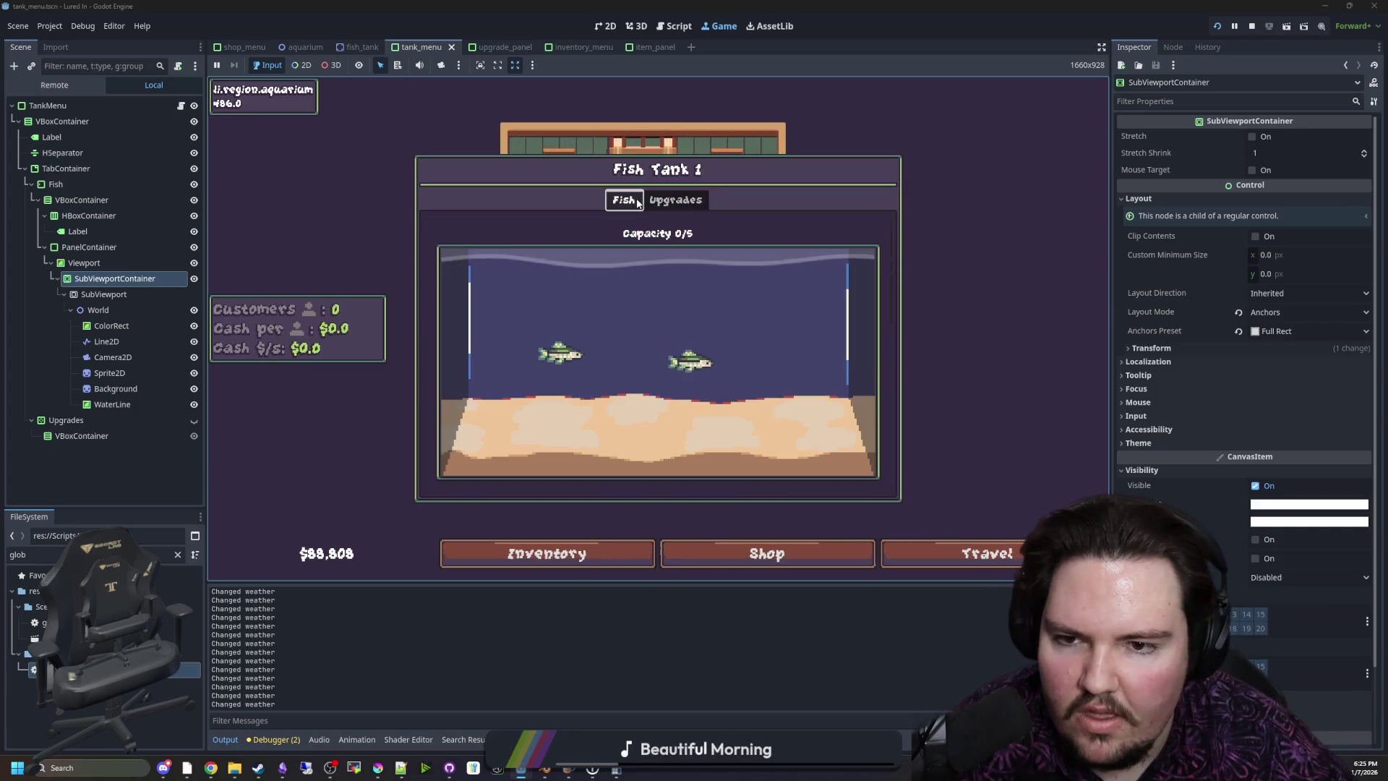
pyautogui.click(669, 200)
pyautogui.click(634, 201)
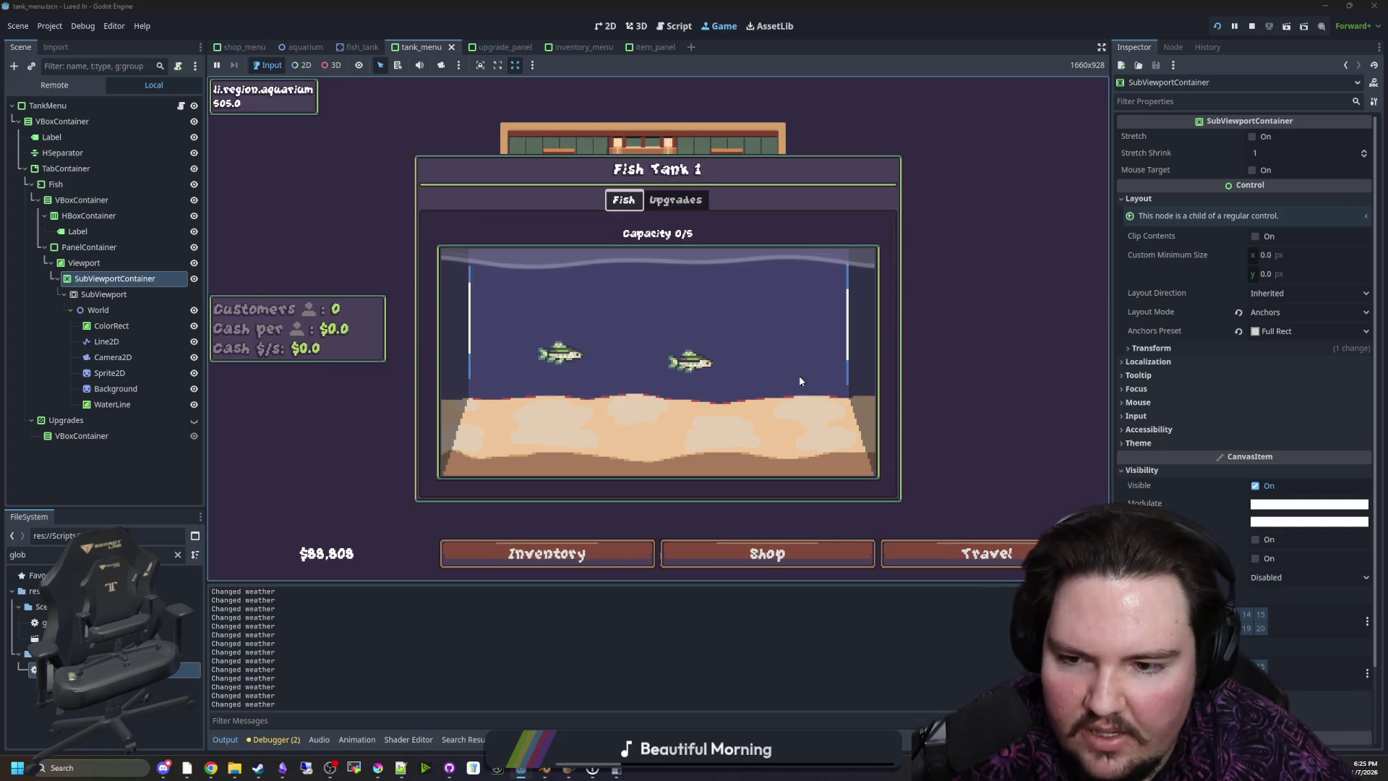
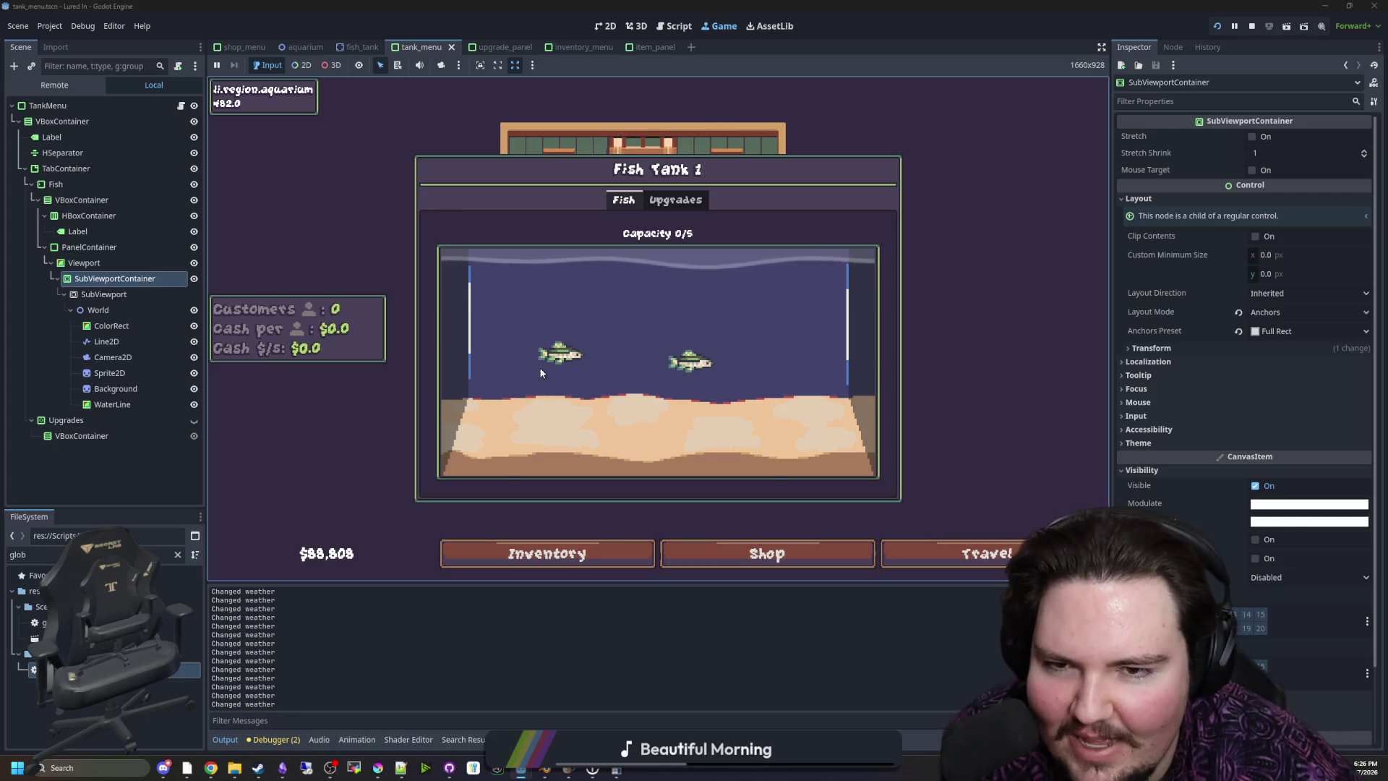
# Close the Fish Tank 1 panel, glance at the travel list, and inspect a tank
pyautogui.press('Escape')
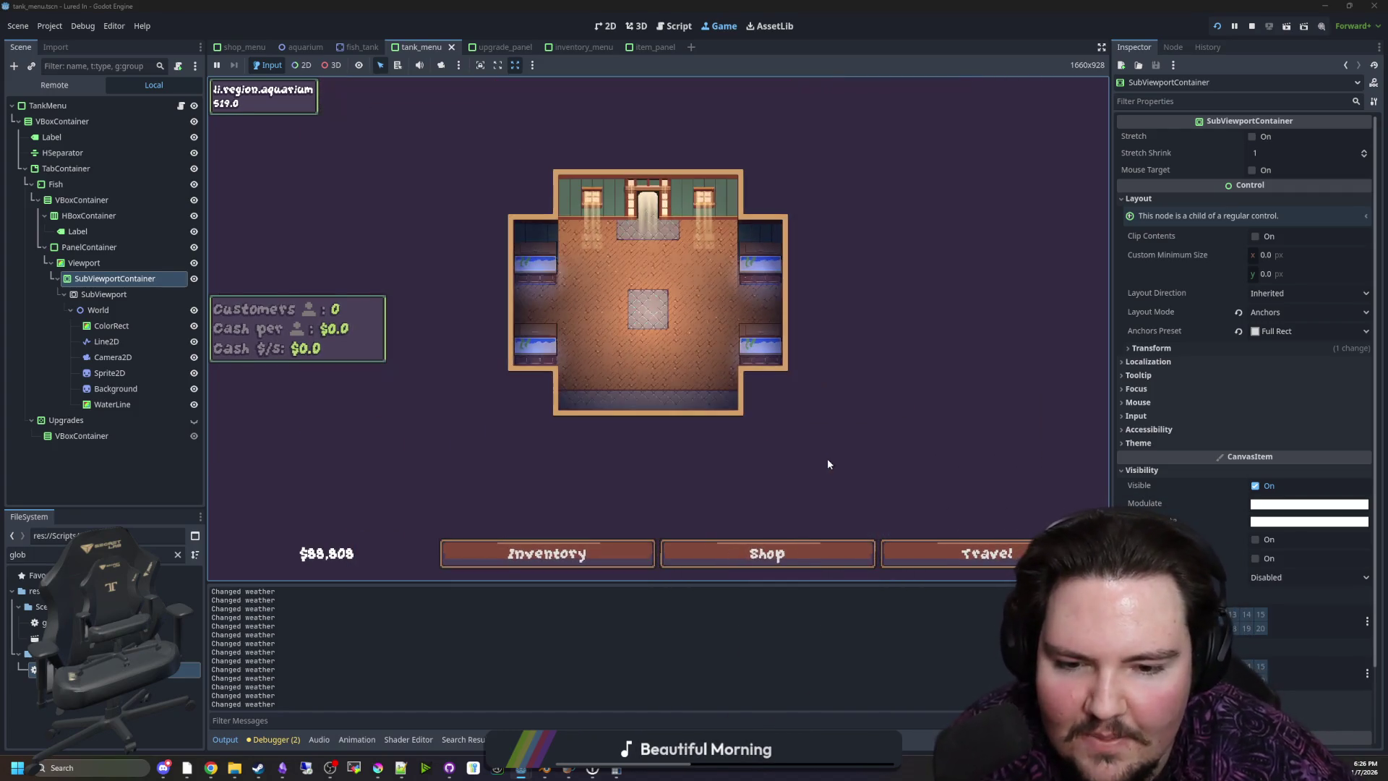
pyautogui.click(989, 553)
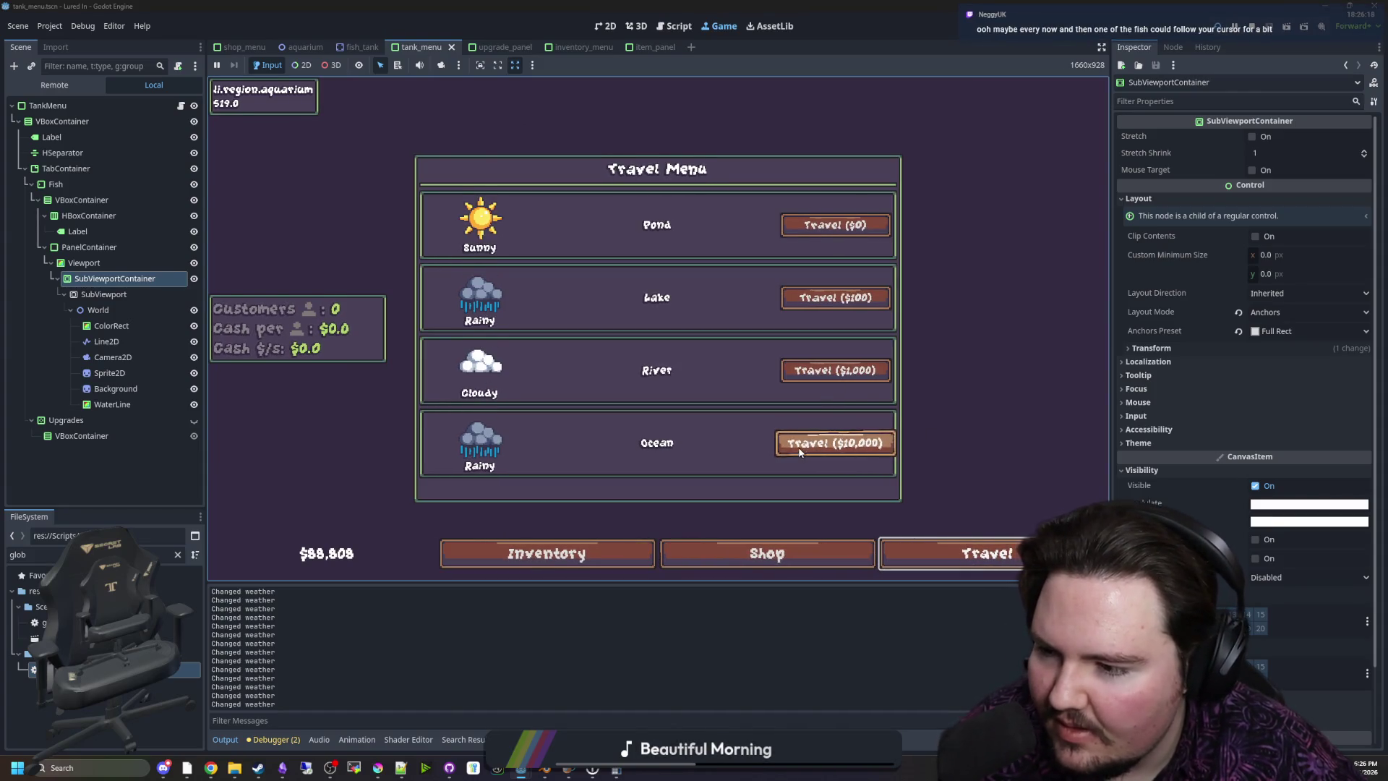
pyautogui.click(745, 456)
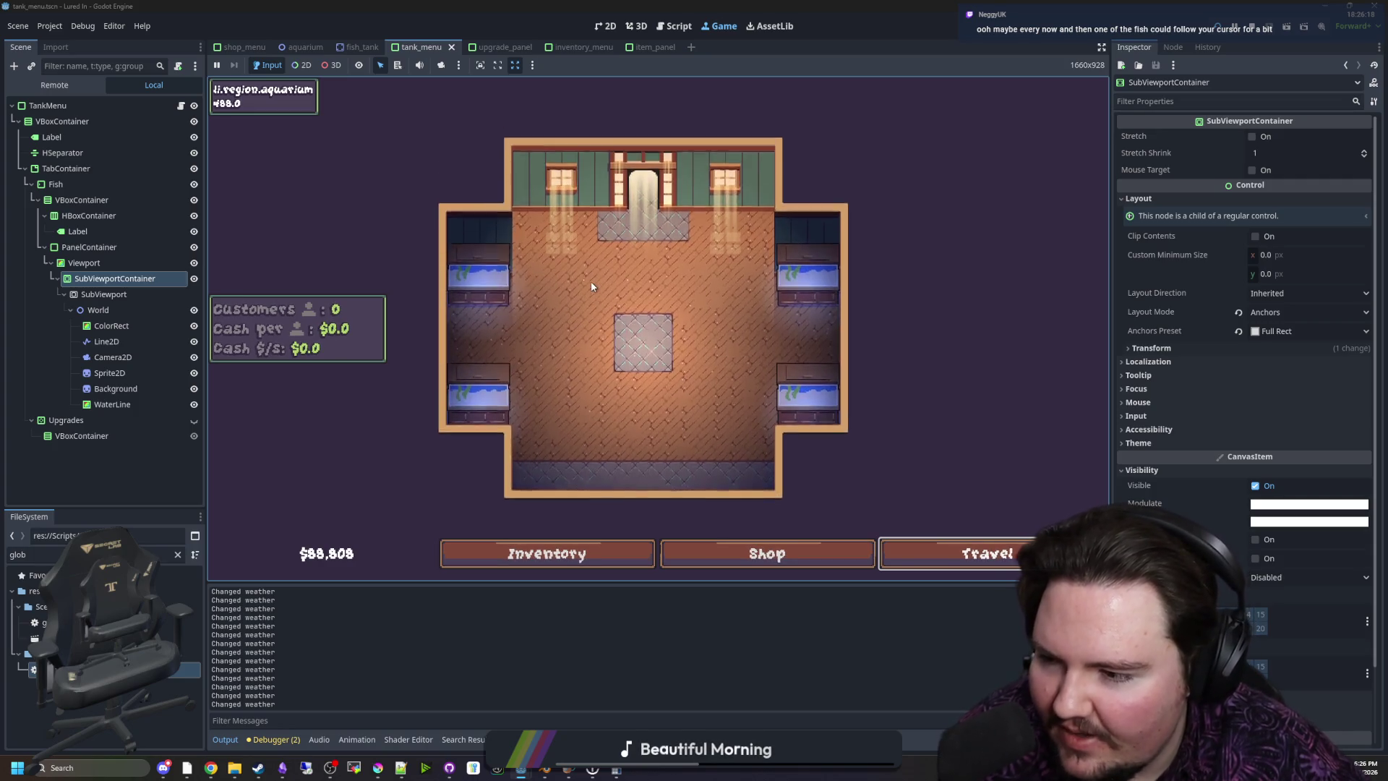
pyautogui.click(613, 341)
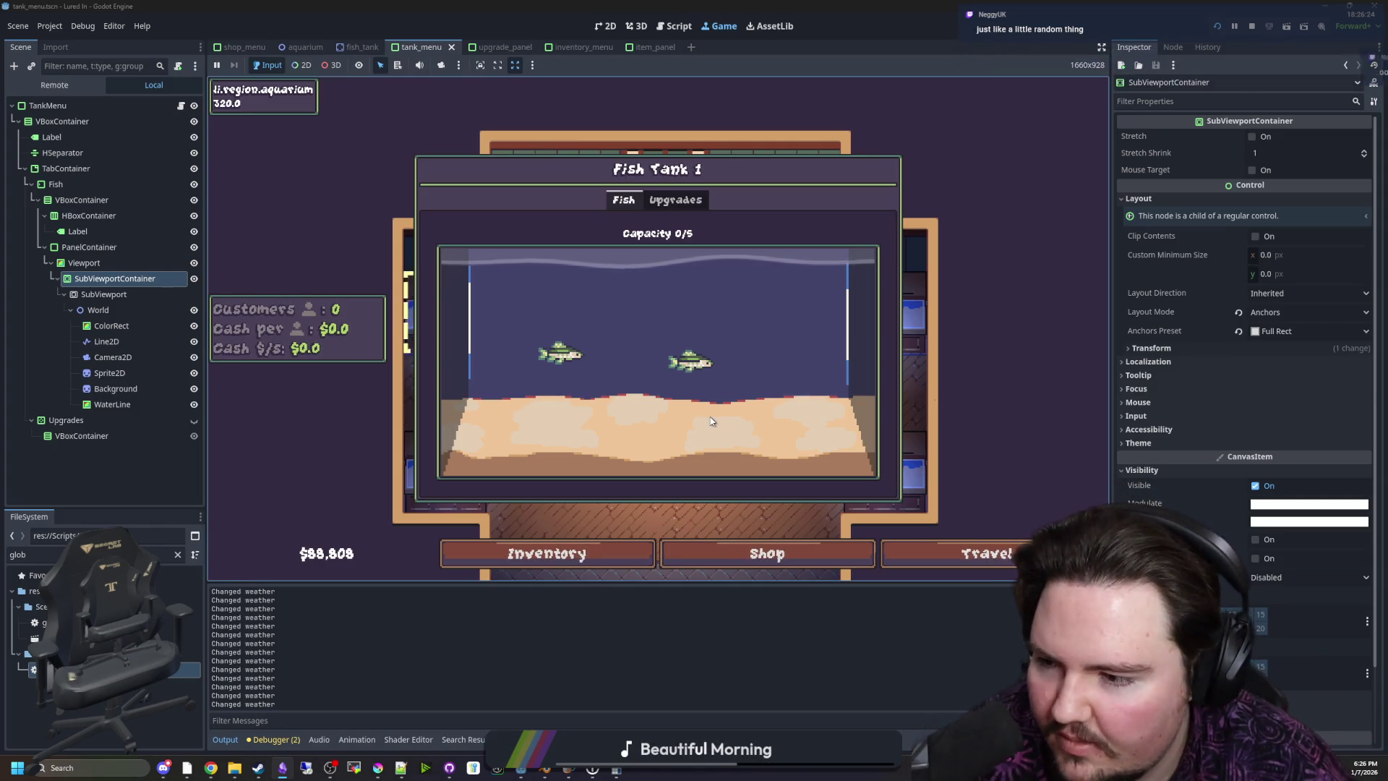
pyautogui.click(689, 384)
# Travel from the aquarium to the Pond region
pyautogui.scroll(-3, 685, 384)
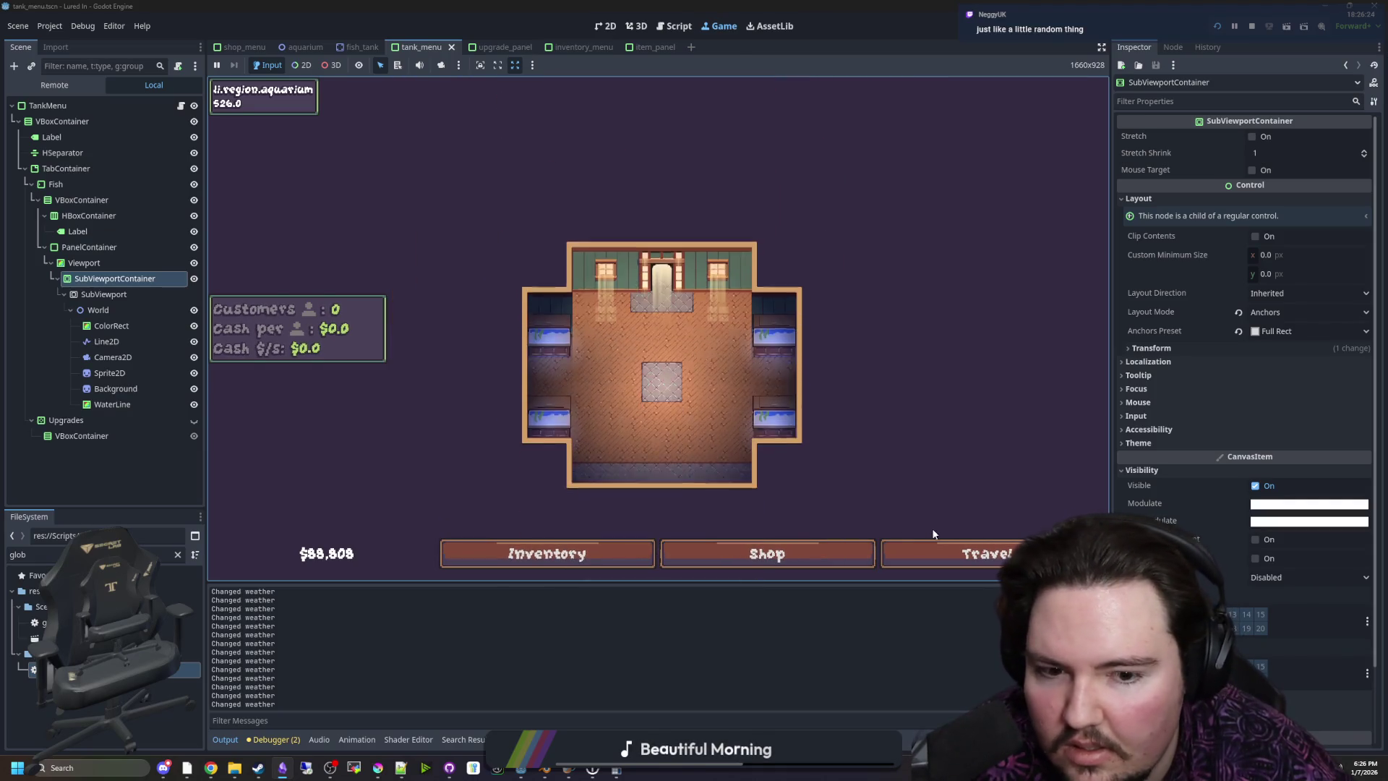
pyautogui.click(962, 555)
pyautogui.click(835, 298)
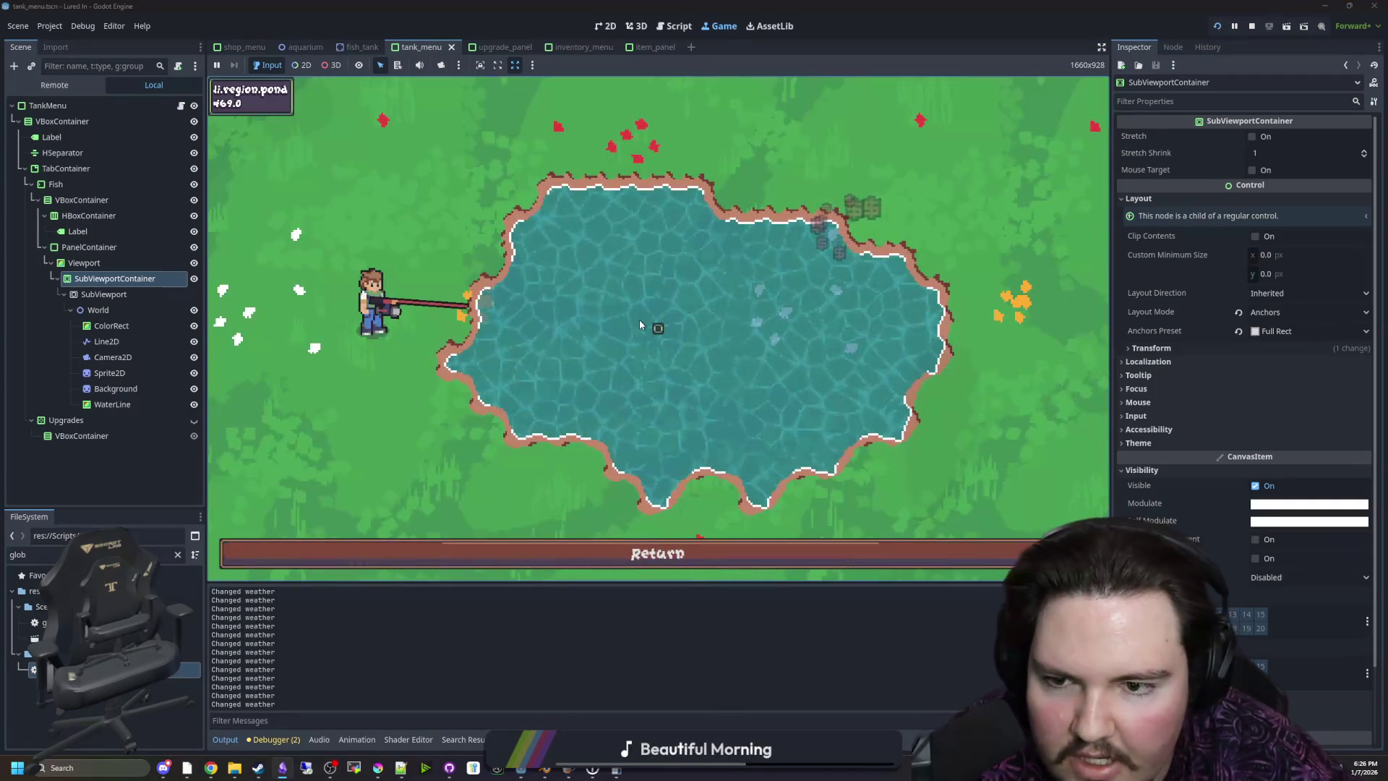
# Return to the aquarium, then make a quick round trip to the pond and back
pyautogui.click(699, 550)
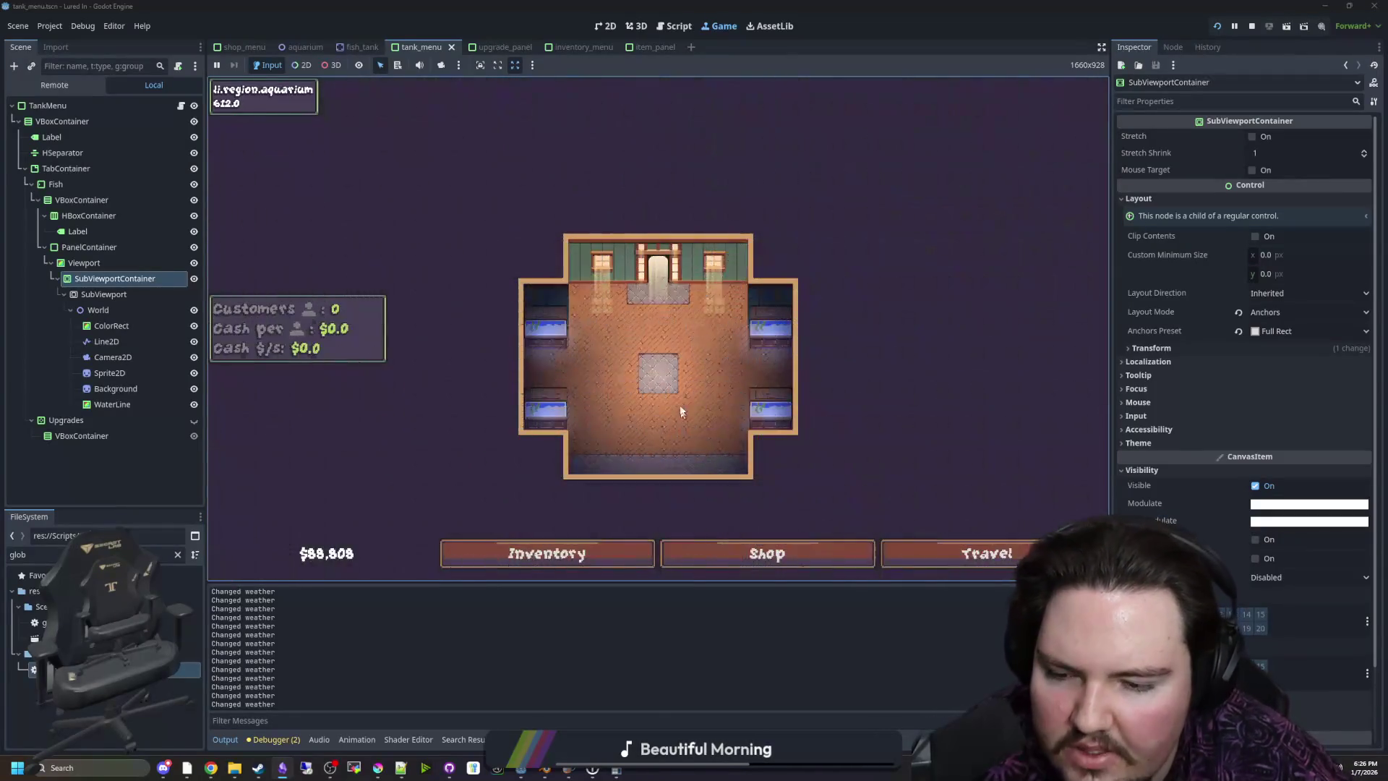
pyautogui.click(629, 547)
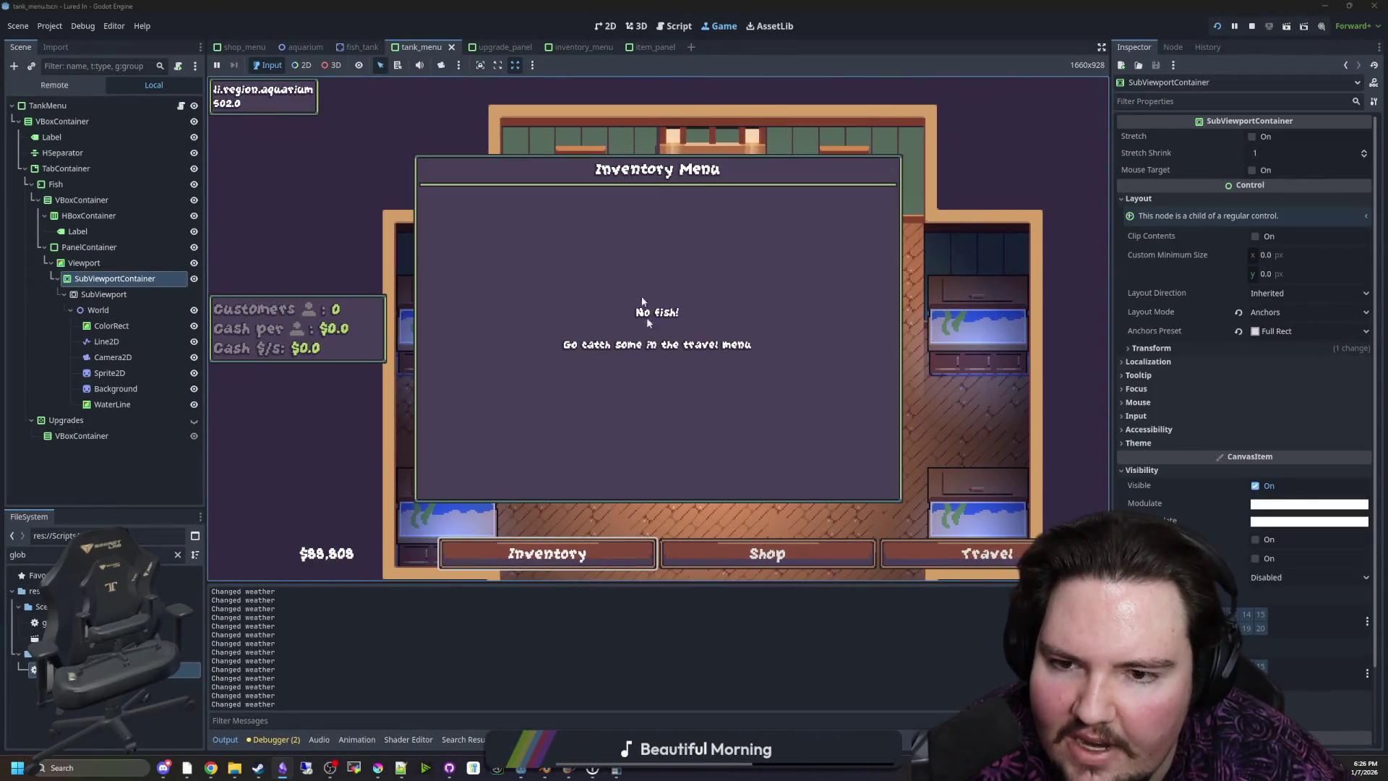
pyautogui.click(983, 553)
pyautogui.click(837, 226)
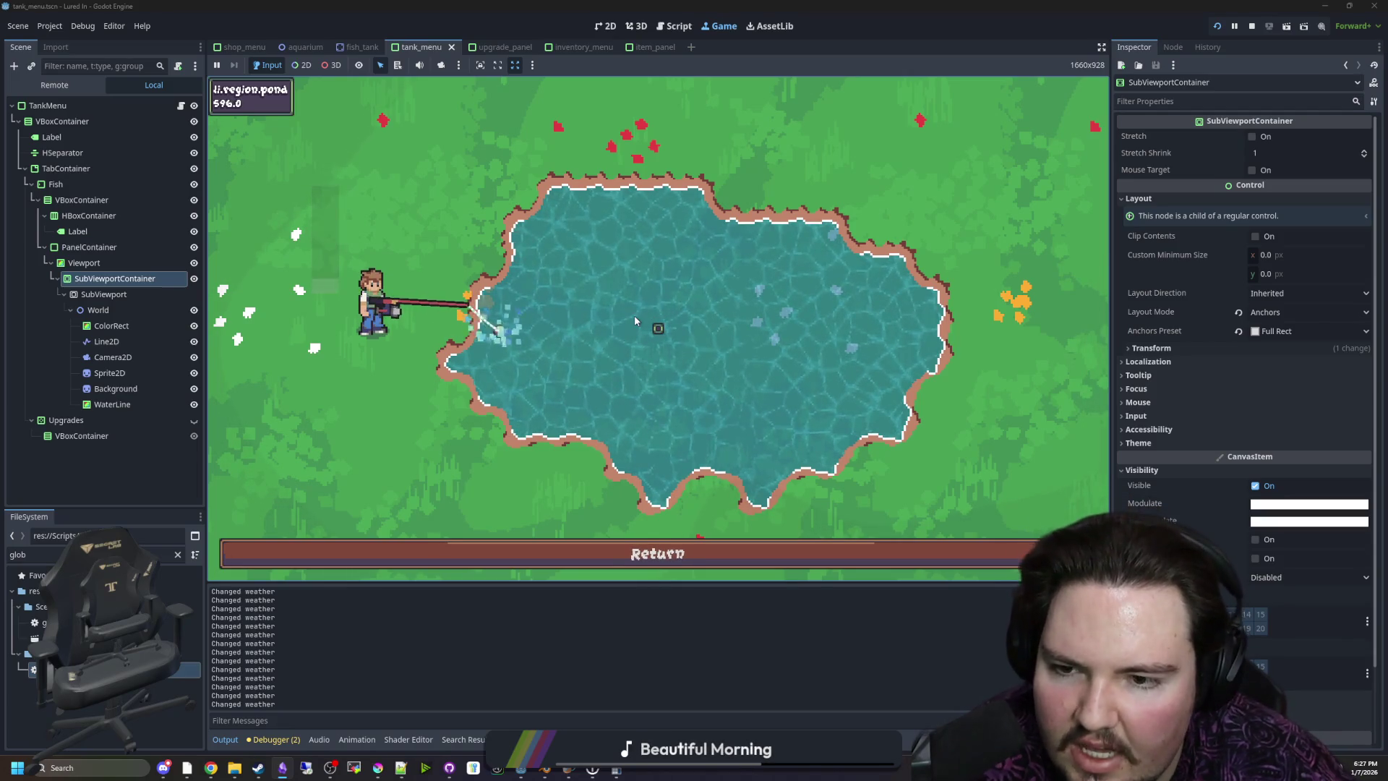
pyautogui.click(683, 553)
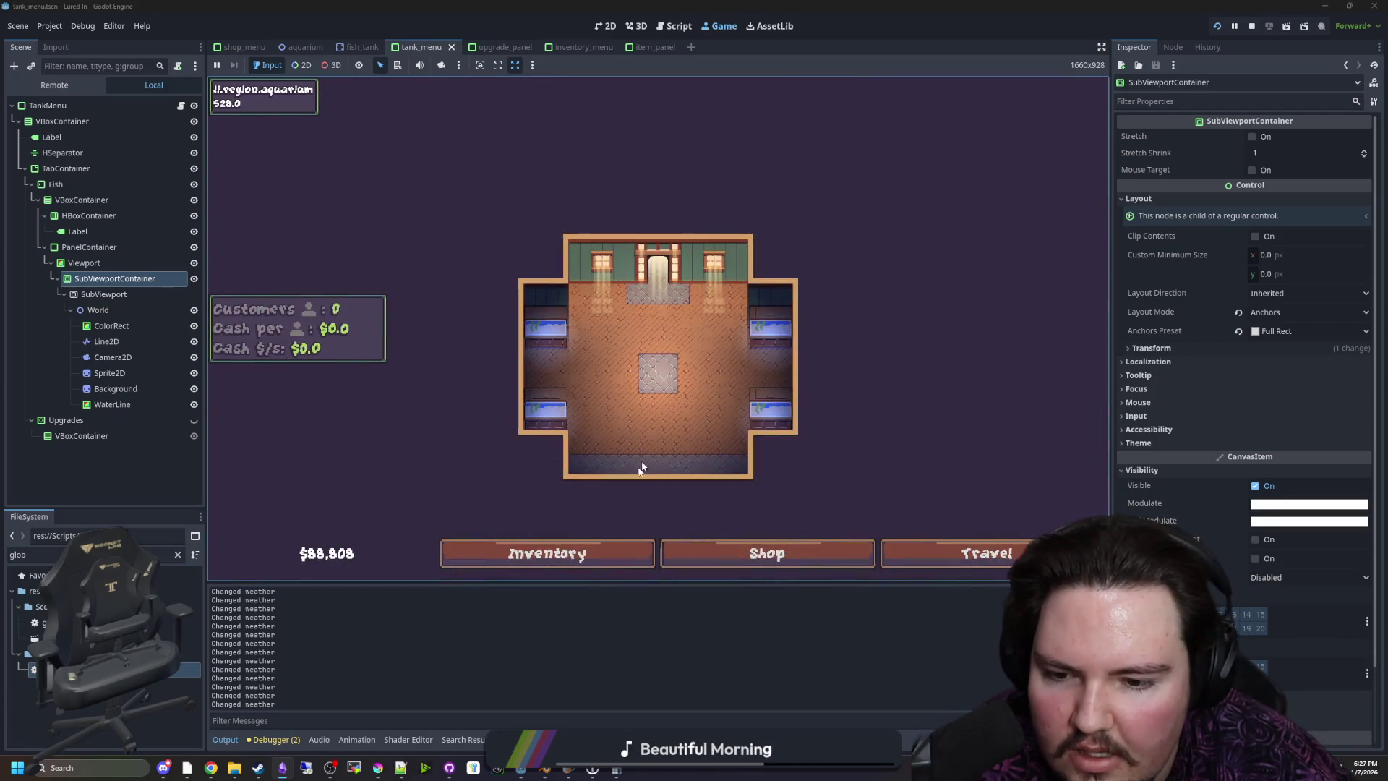
# Check the caught fish in the inventory and look at the top-left Fish Tank 1
pyautogui.click(549, 552)
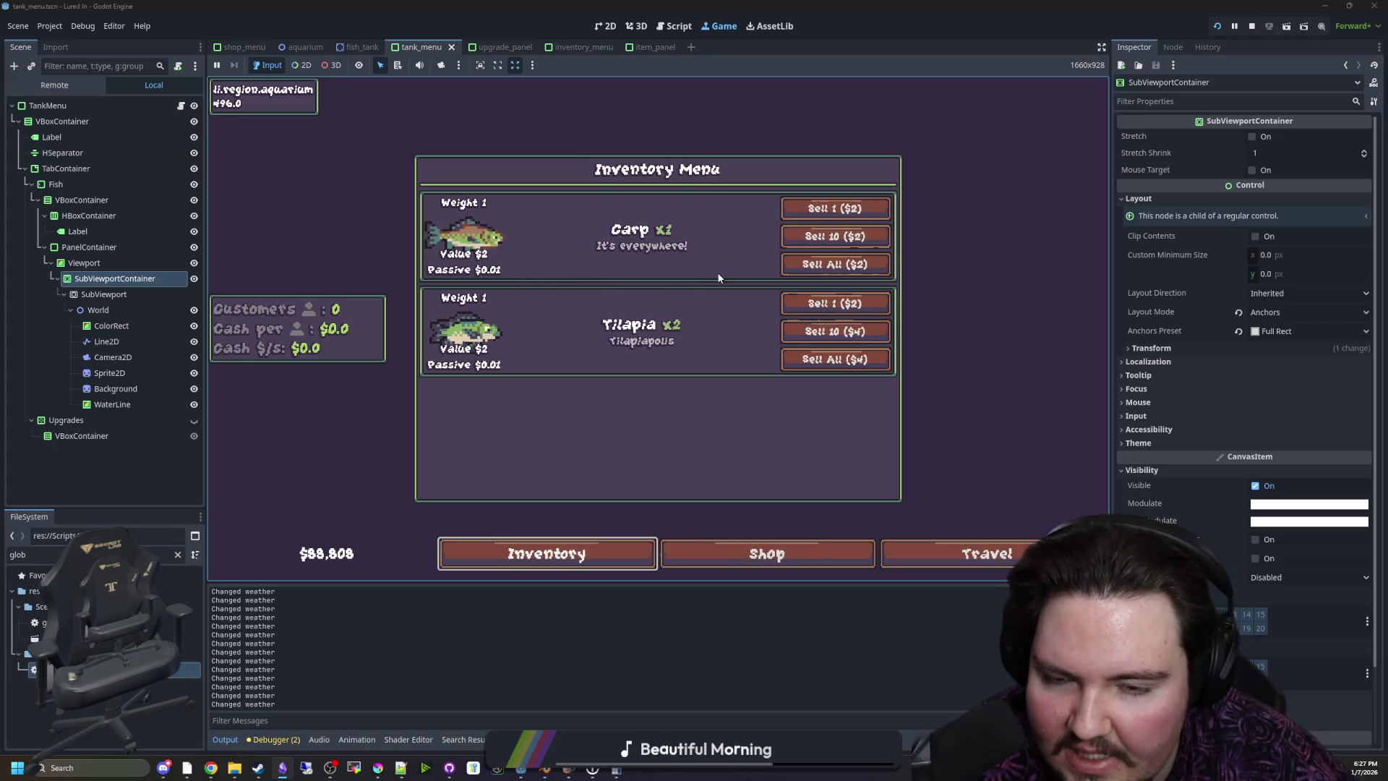
pyautogui.click(722, 381)
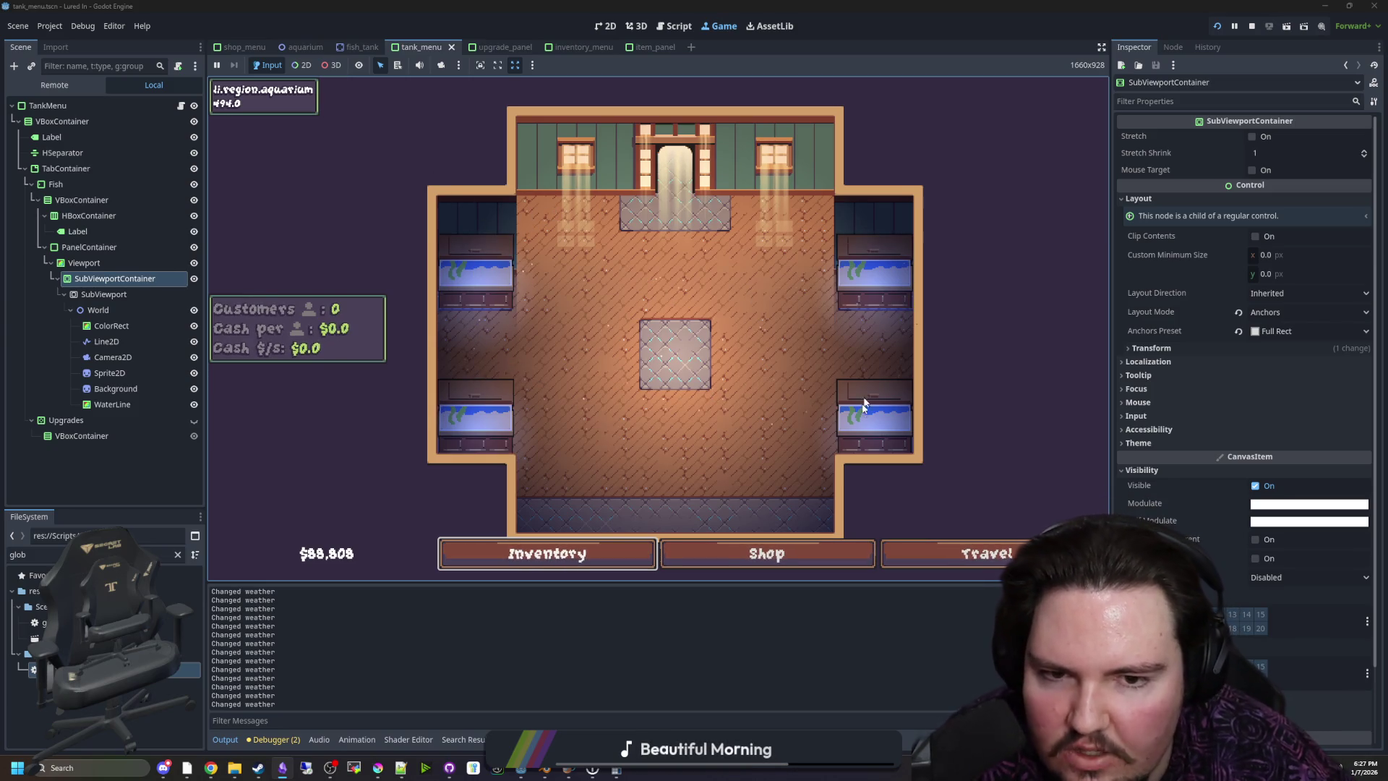
pyautogui.click(490, 276)
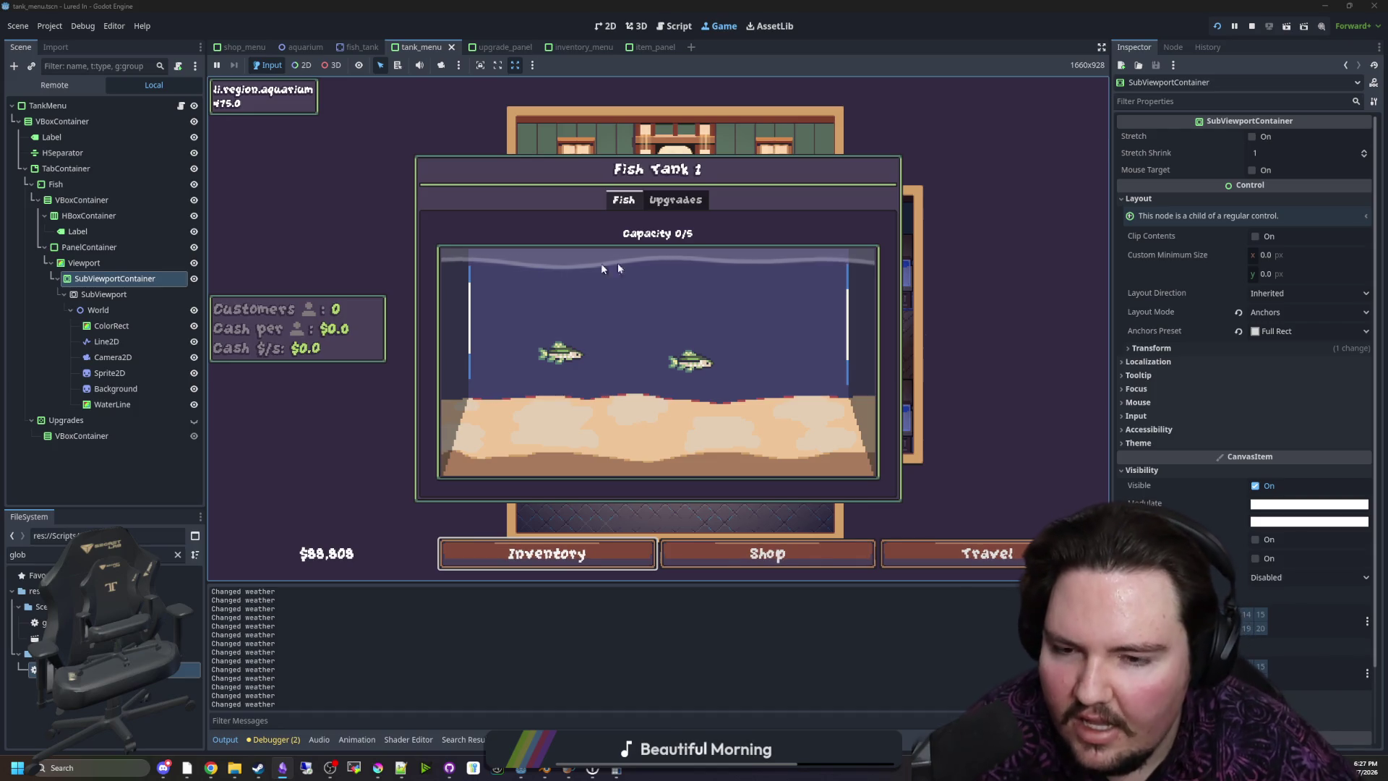
pyautogui.press('Escape')
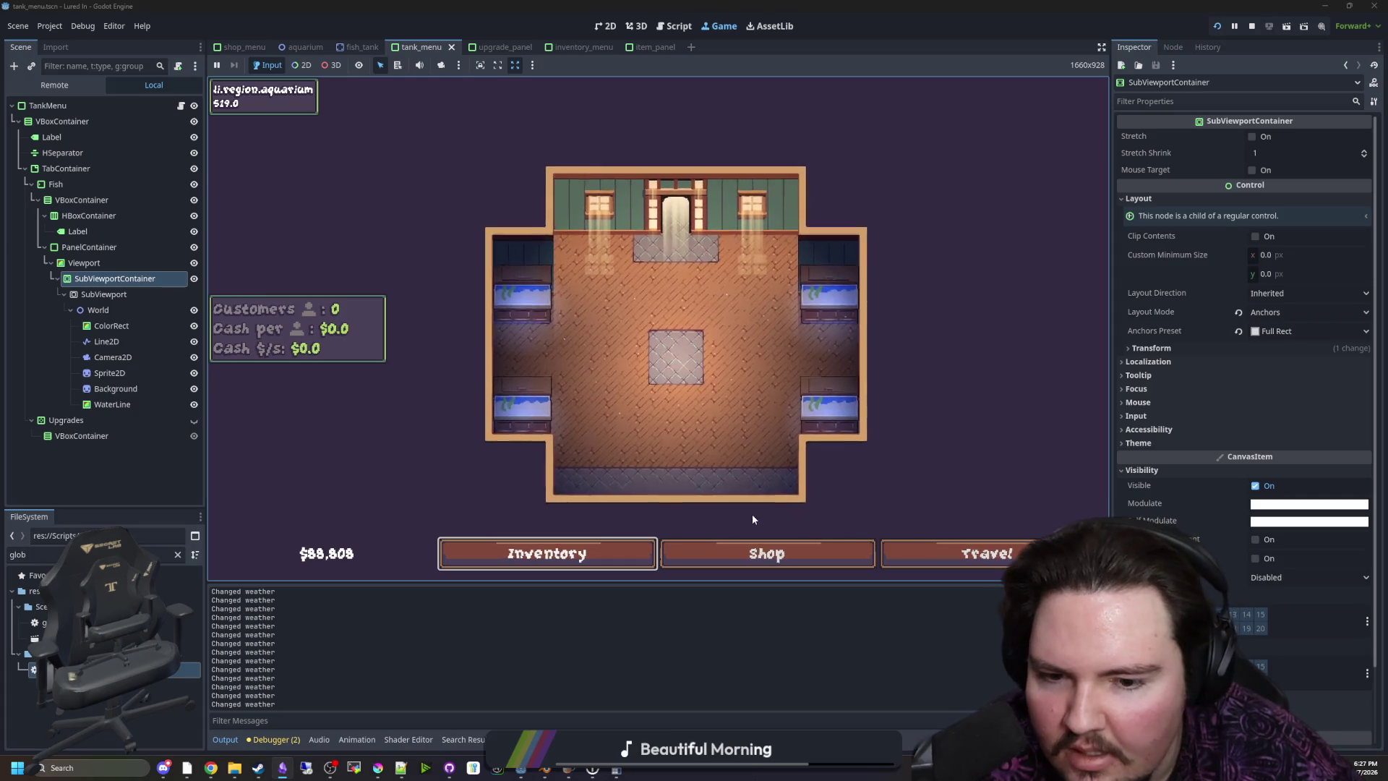
# Sell all Carp and Tilapia, bringing money to $88,814, and stop the game
pyautogui.click(547, 553)
pyautogui.click(878, 211)
pyautogui.click(878, 210)
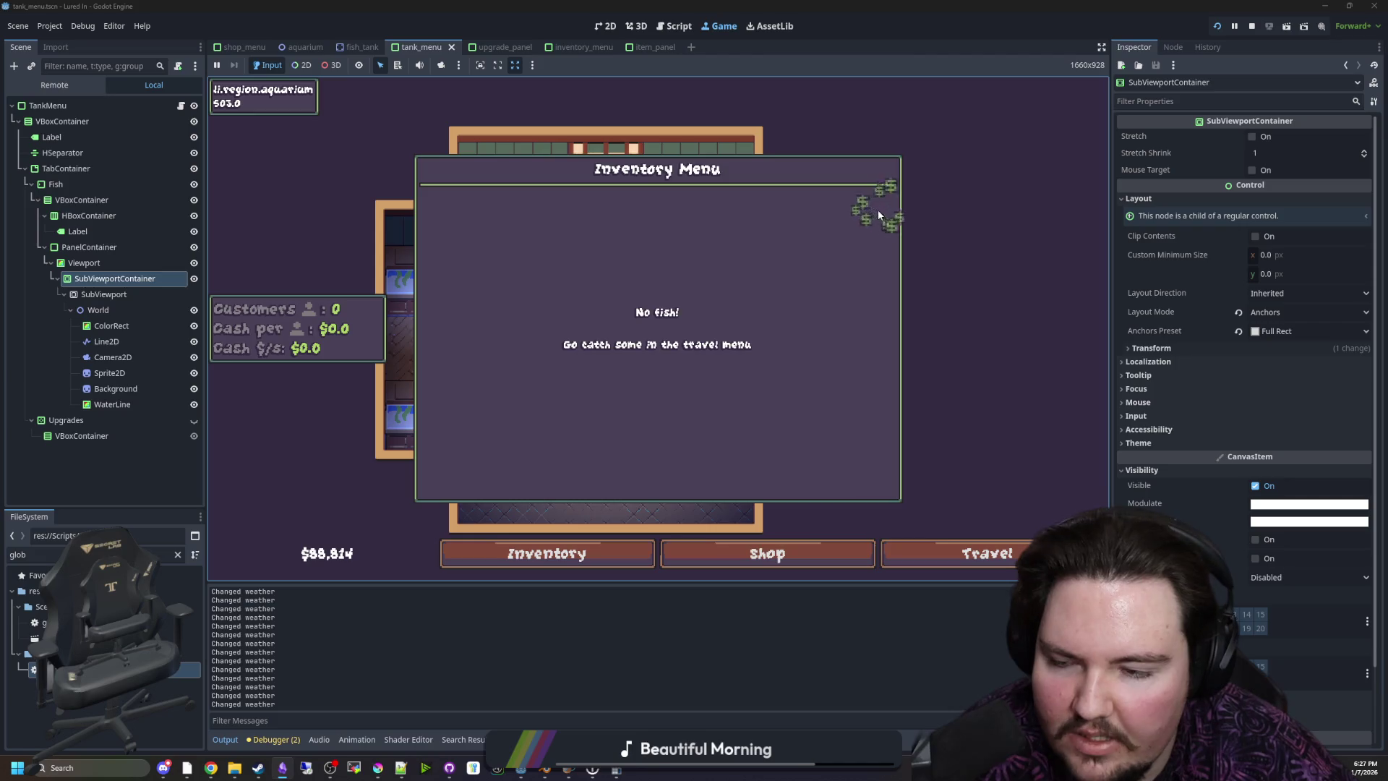
pyautogui.click(877, 209)
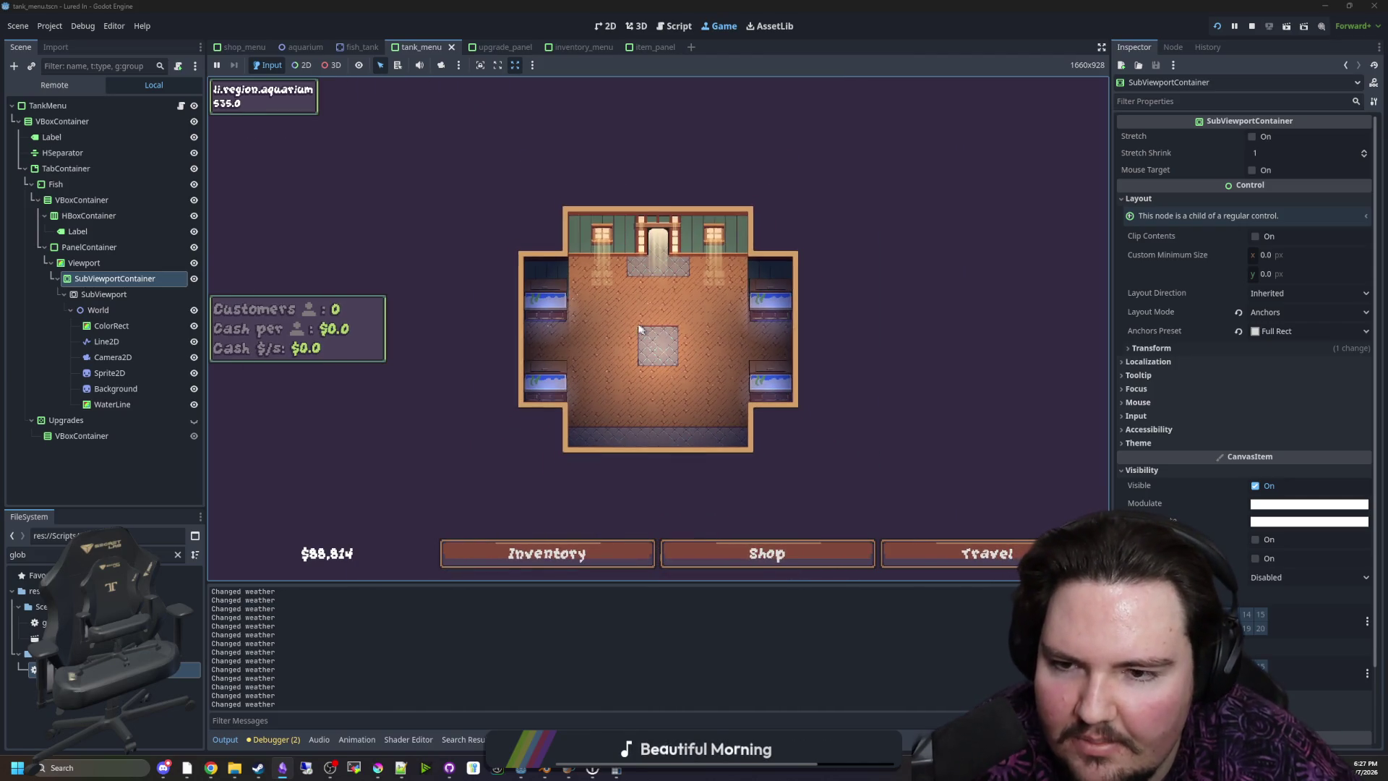
pyautogui.click(1250, 27)
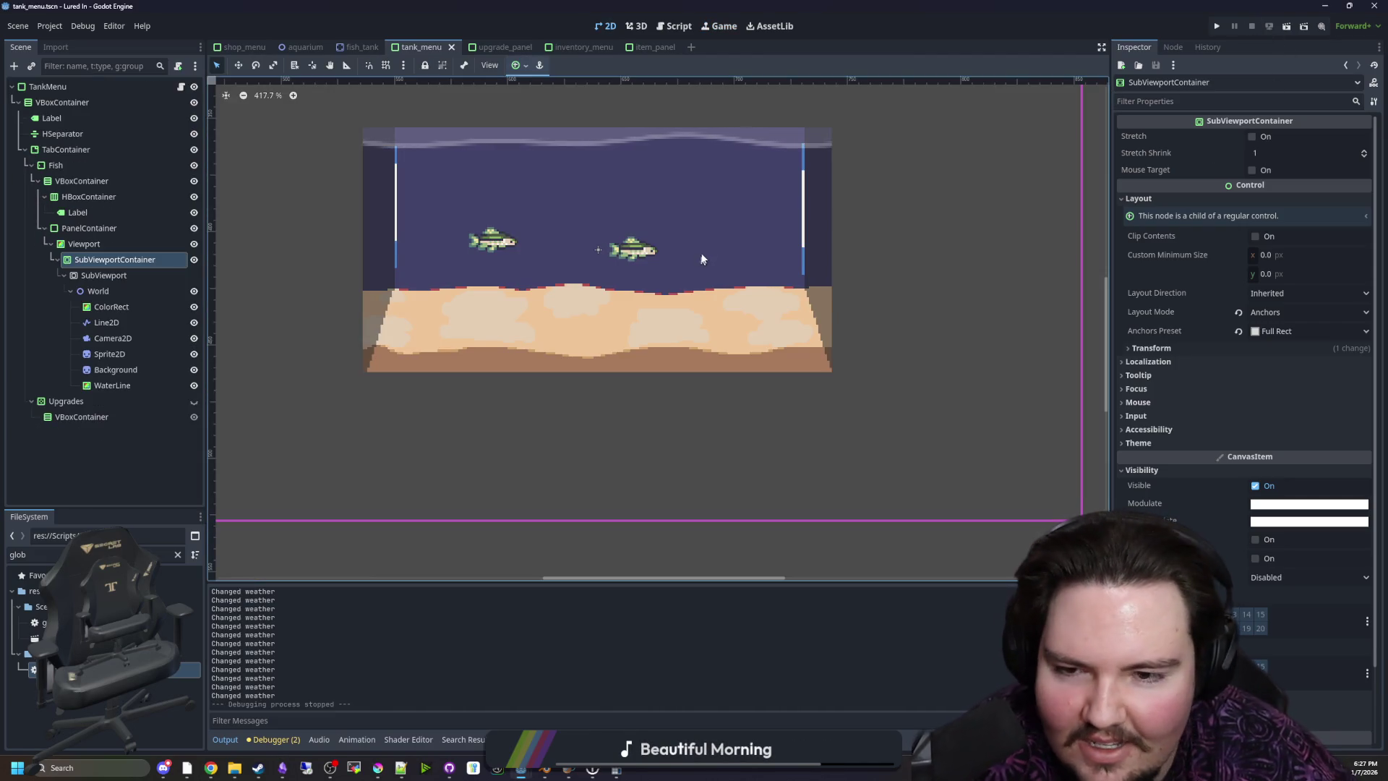
# Shrink the Lured In window and review lines 32–43 of the Deadlift script
pyautogui.doubleClick(816, 5)
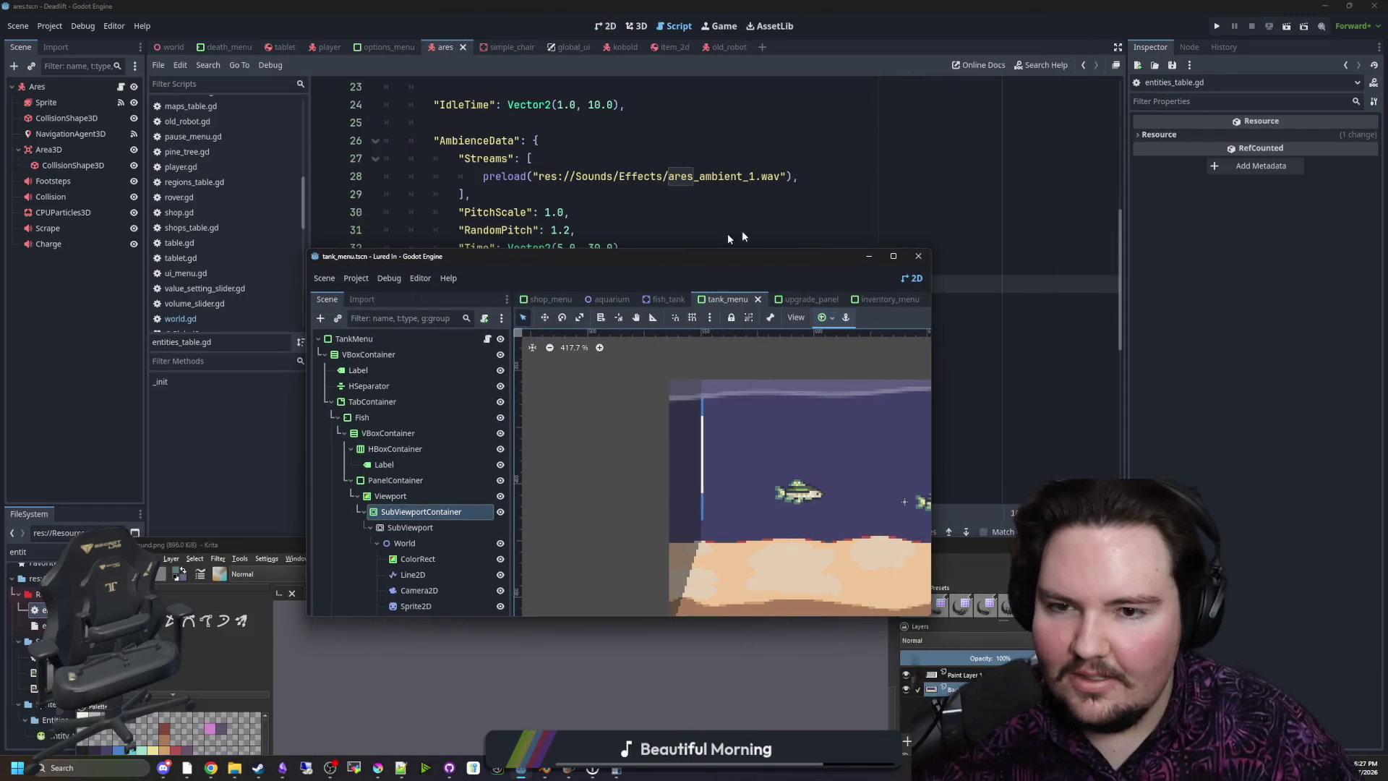
pyautogui.click(877, 253)
pyautogui.click(661, 253)
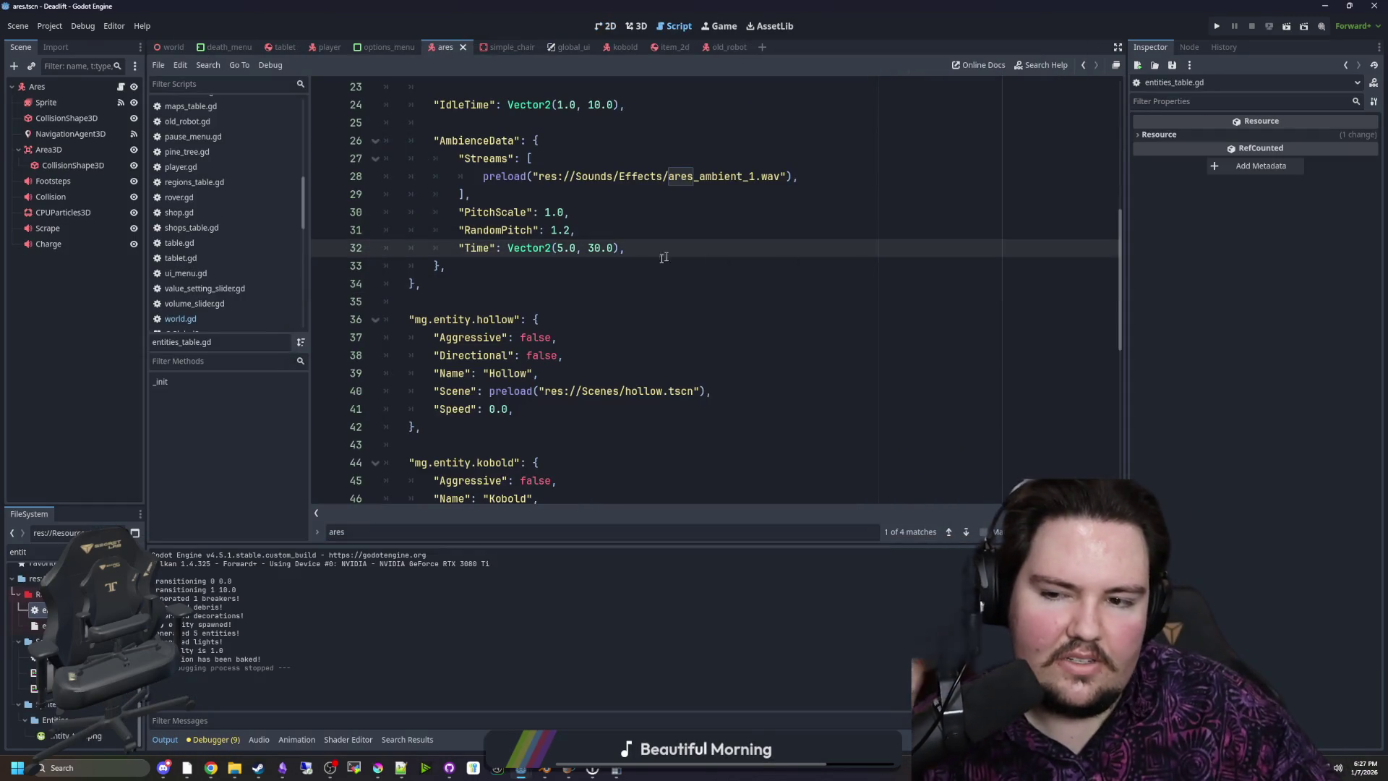
pyautogui.click(513, 265)
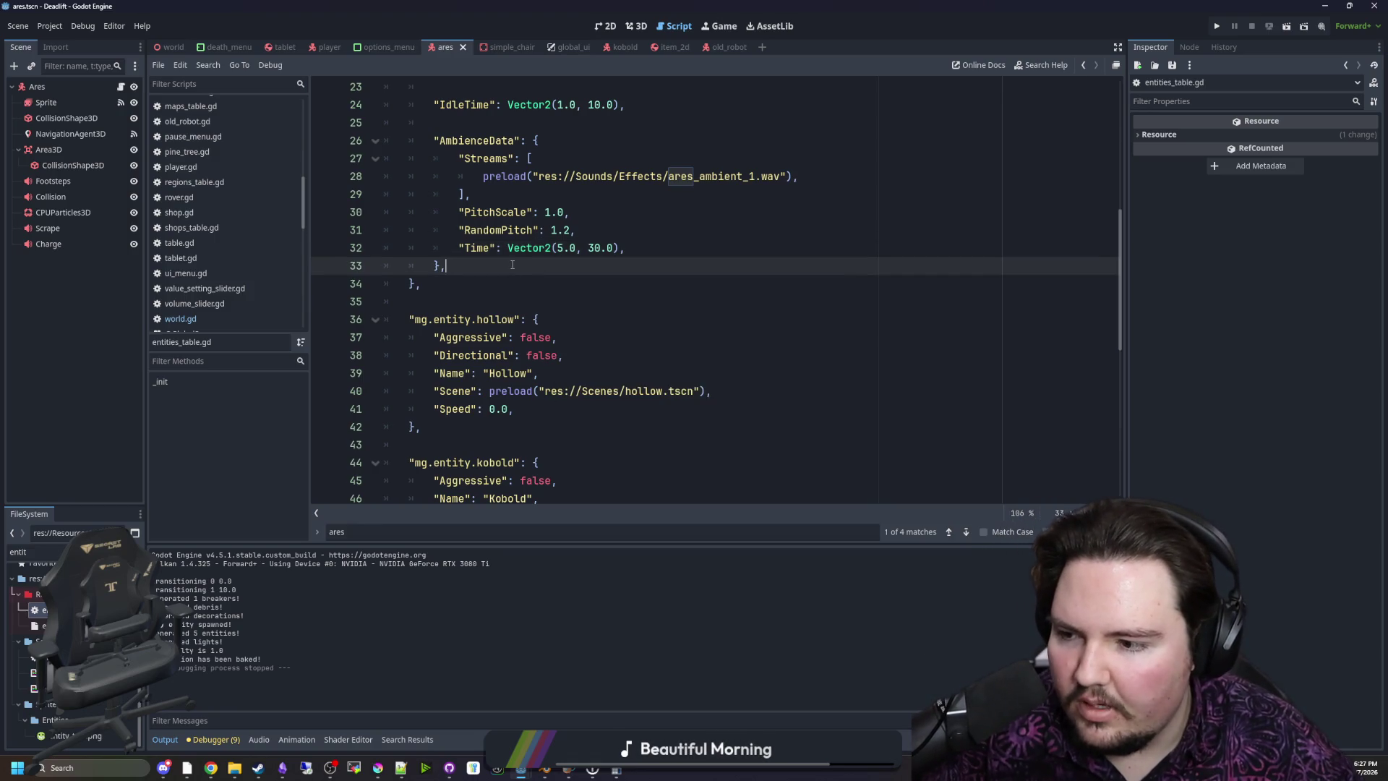
pyautogui.click(487, 277)
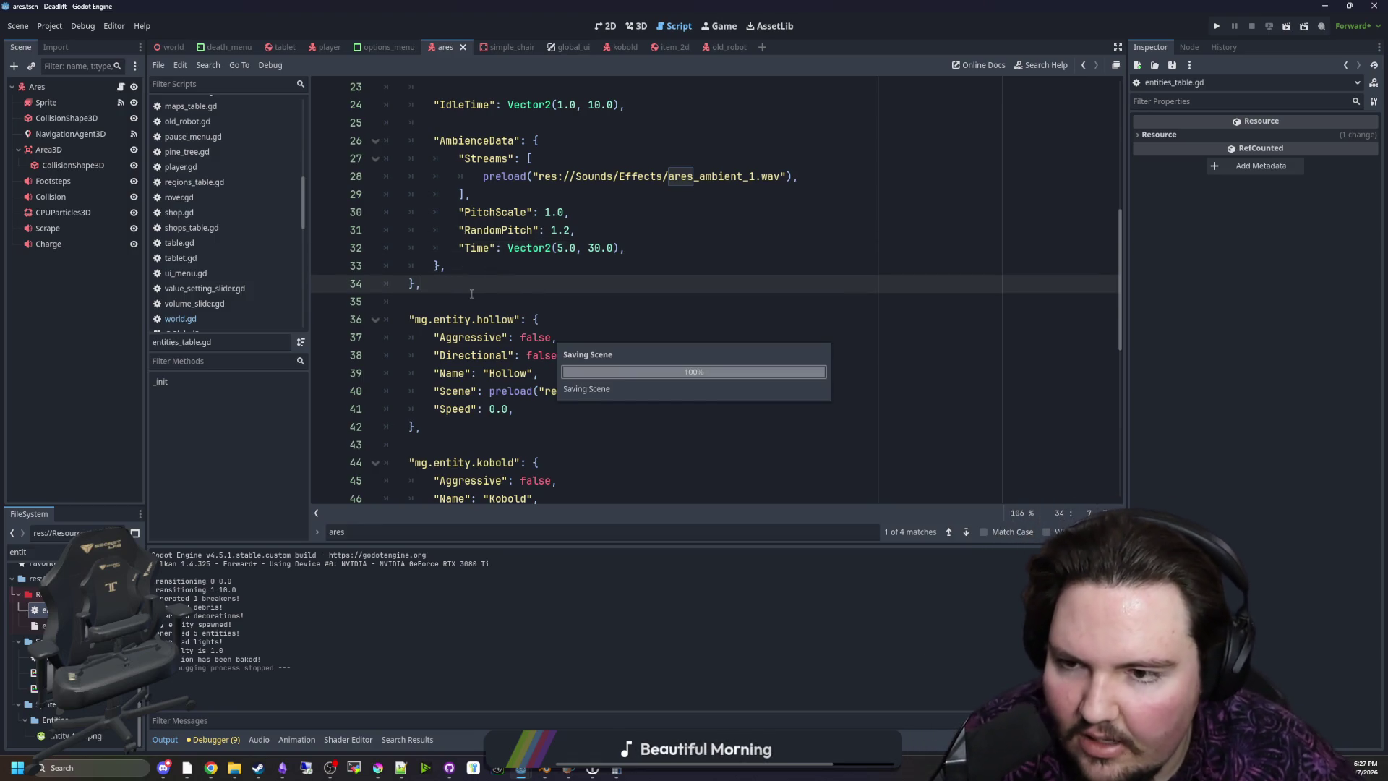
pyautogui.click(431, 295)
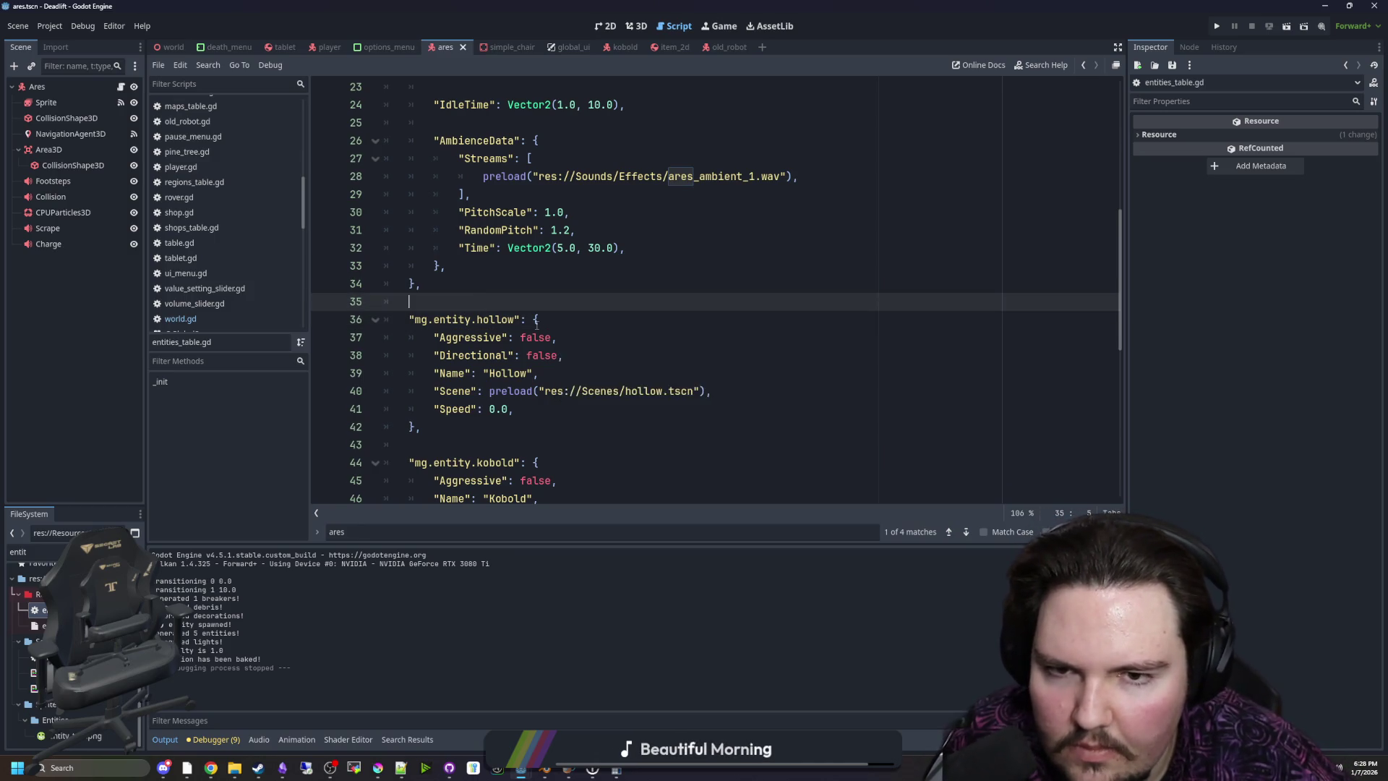
pyautogui.scroll(5, 535, 324)
pyautogui.scroll(-8, 477, 266)
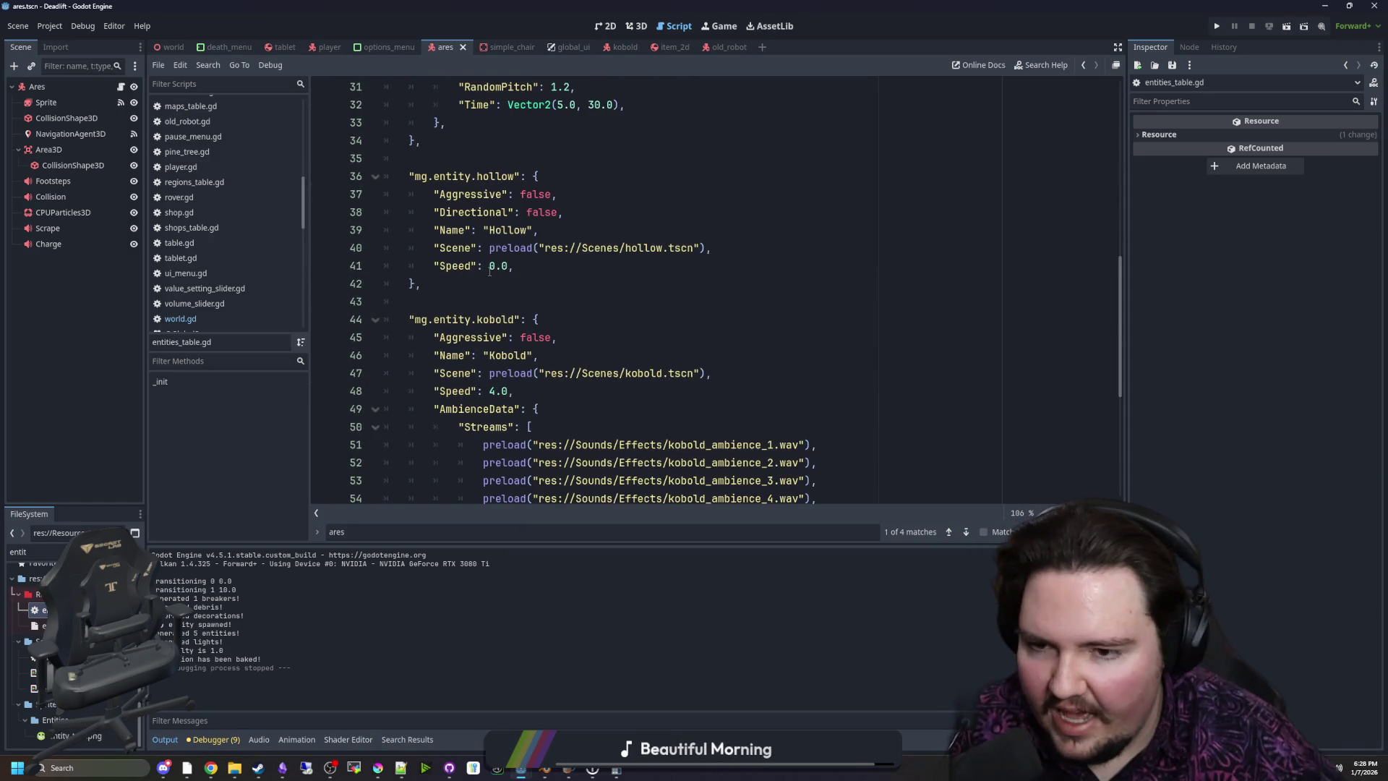
pyautogui.click(475, 298)
pyautogui.scroll(10, 506, 289)
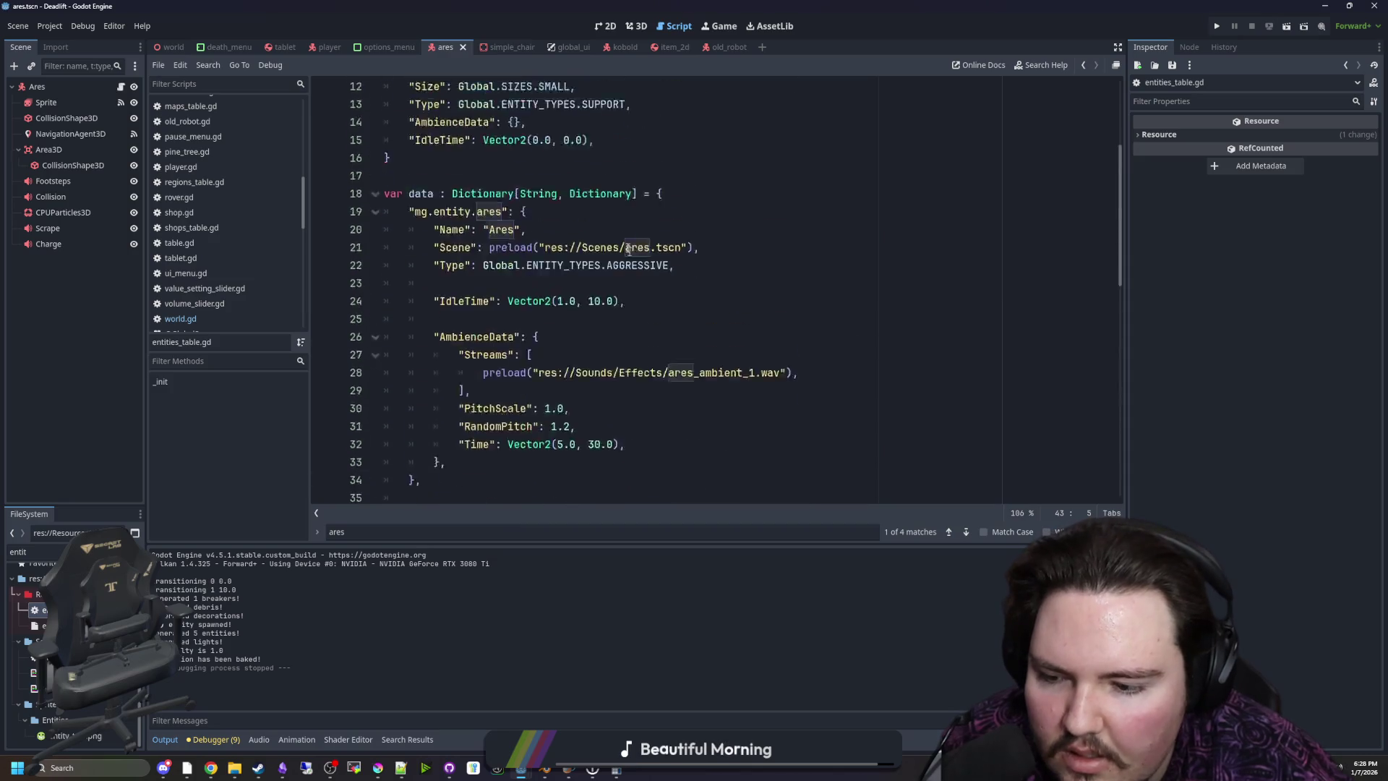
# Tilt the ares scene's 3D view up to show the horizon, then switch to Obsidian
pyautogui.click(636, 26)
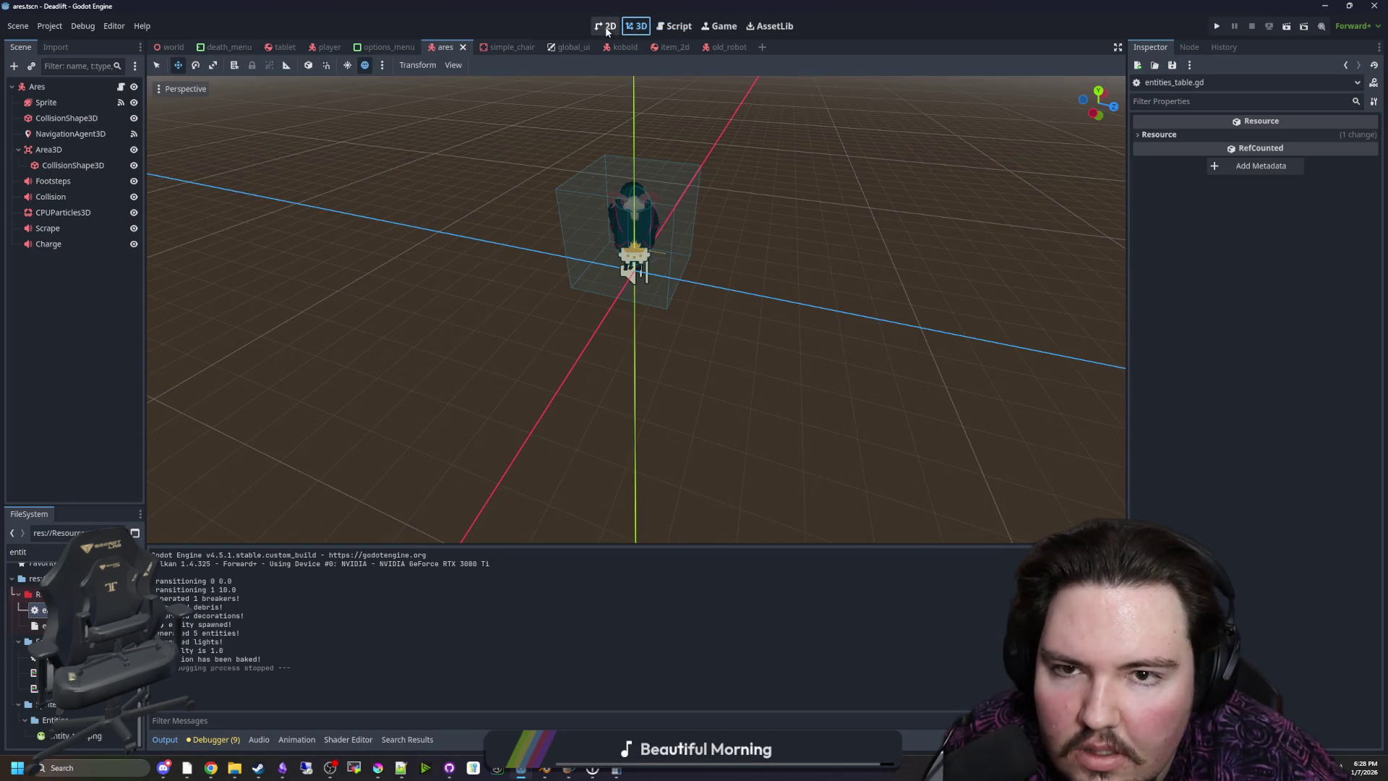
pyautogui.click(607, 26)
pyautogui.click(636, 26)
pyautogui.moveTo(820, 284); pyautogui.dragTo(817, 217)
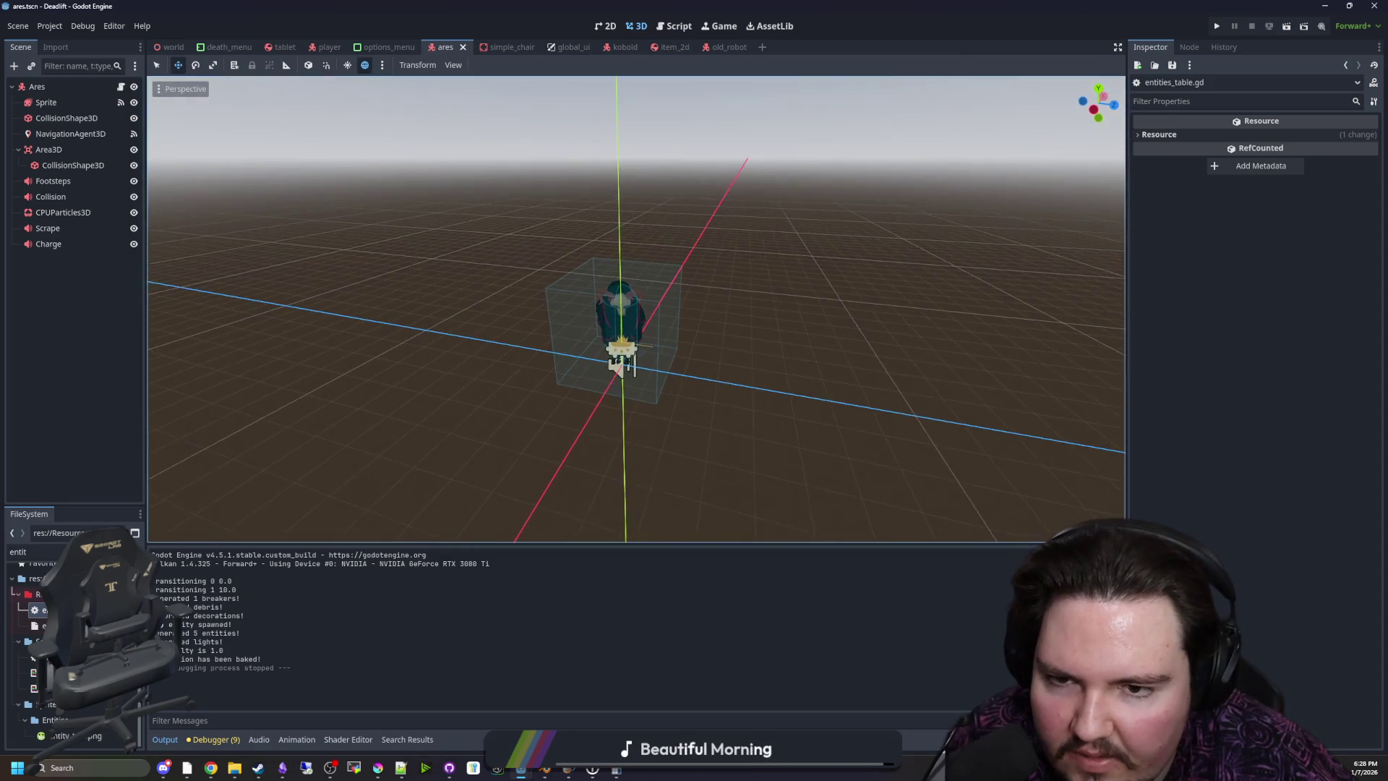
pyautogui.scroll(5, 636, 311)
pyautogui.scroll(-4, 636, 311)
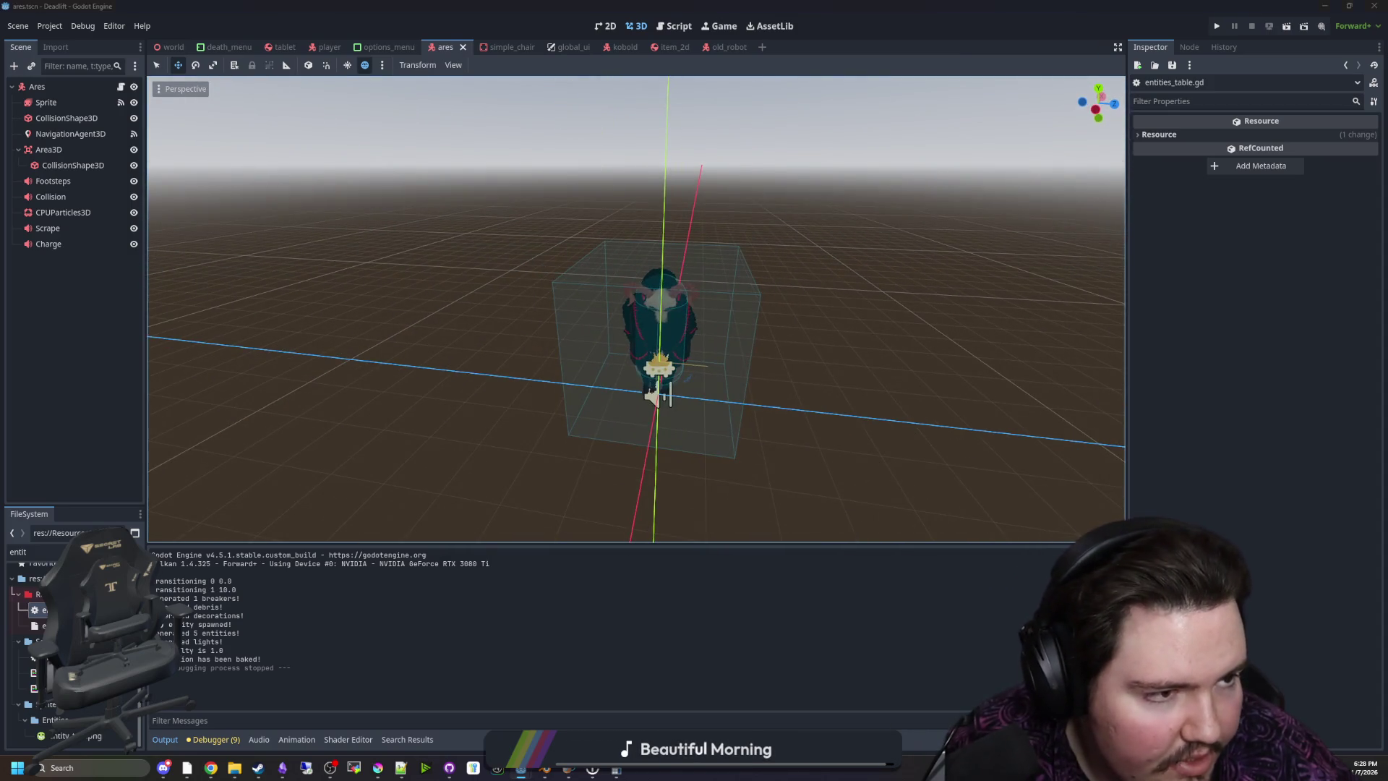
pyautogui.hotkey('alt', 'Tab')
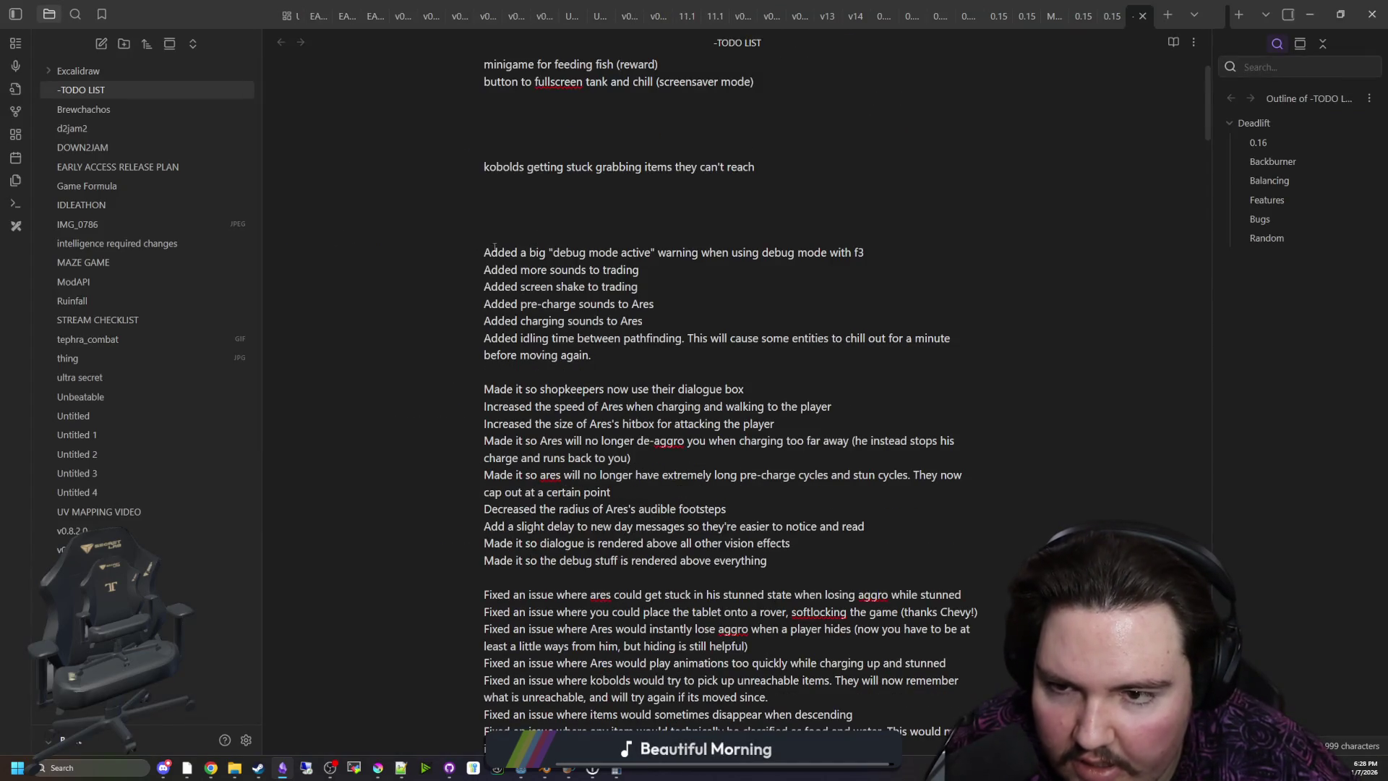
# Select the changelog from 'Added a big debug mode active' to 'of the door', then return to Godot
pyautogui.moveTo(494, 247)
pyautogui.mouseDown()
pyautogui.moveTo(593, 354)
pyautogui.moveTo(628, 311)
pyautogui.moveTo(618, 690)
pyautogui.mouseUp()
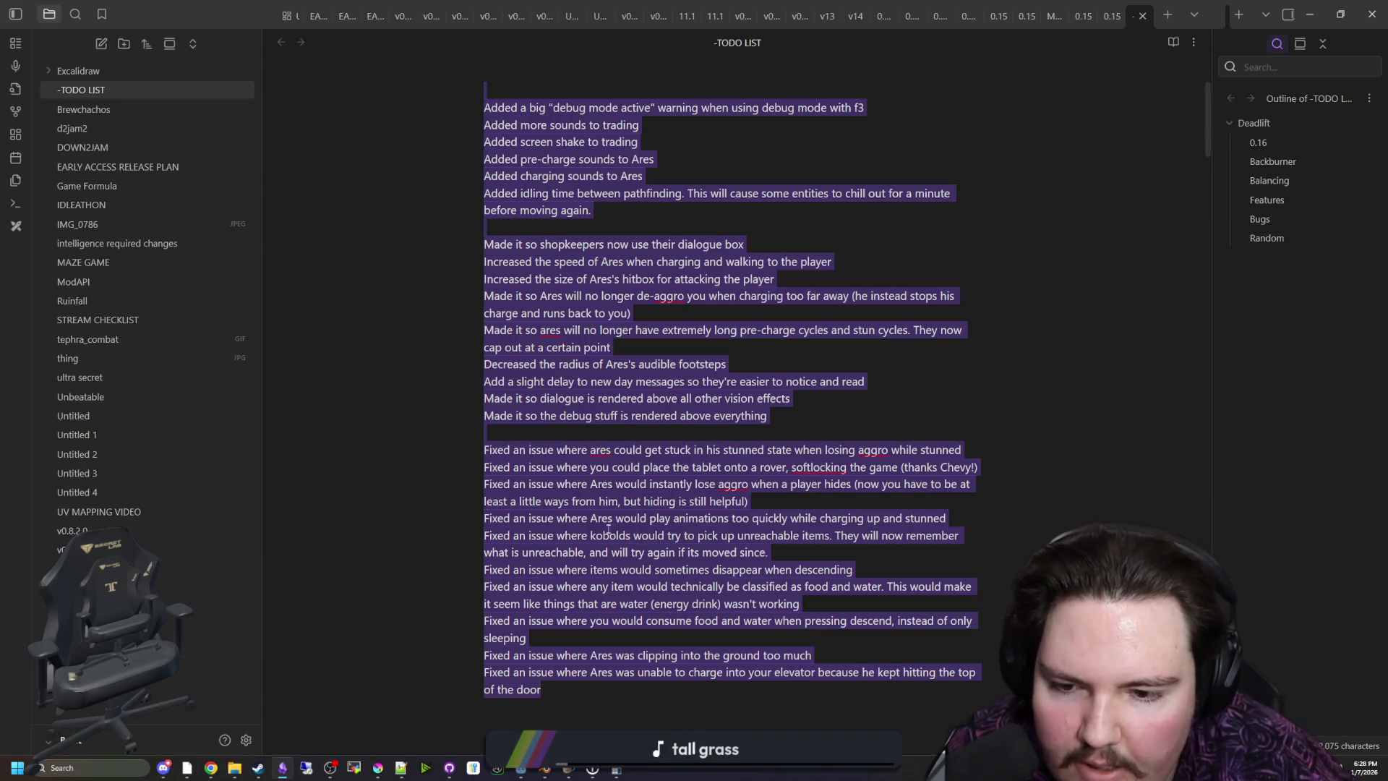
pyautogui.hotkey('alt', 'Tab')
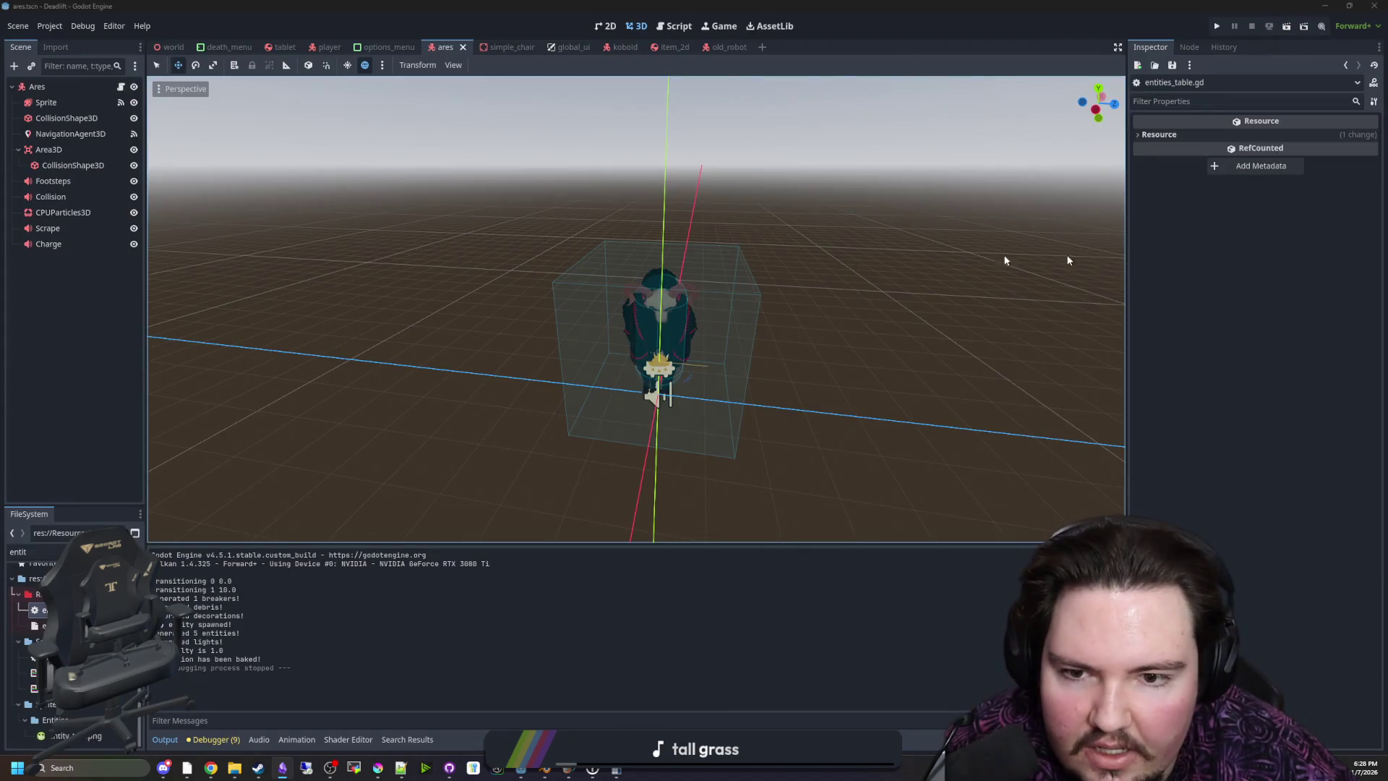
# Open the world scene, run the game, and minimize the tank_menu project window
pyautogui.click(605, 26)
pyautogui.click(636, 26)
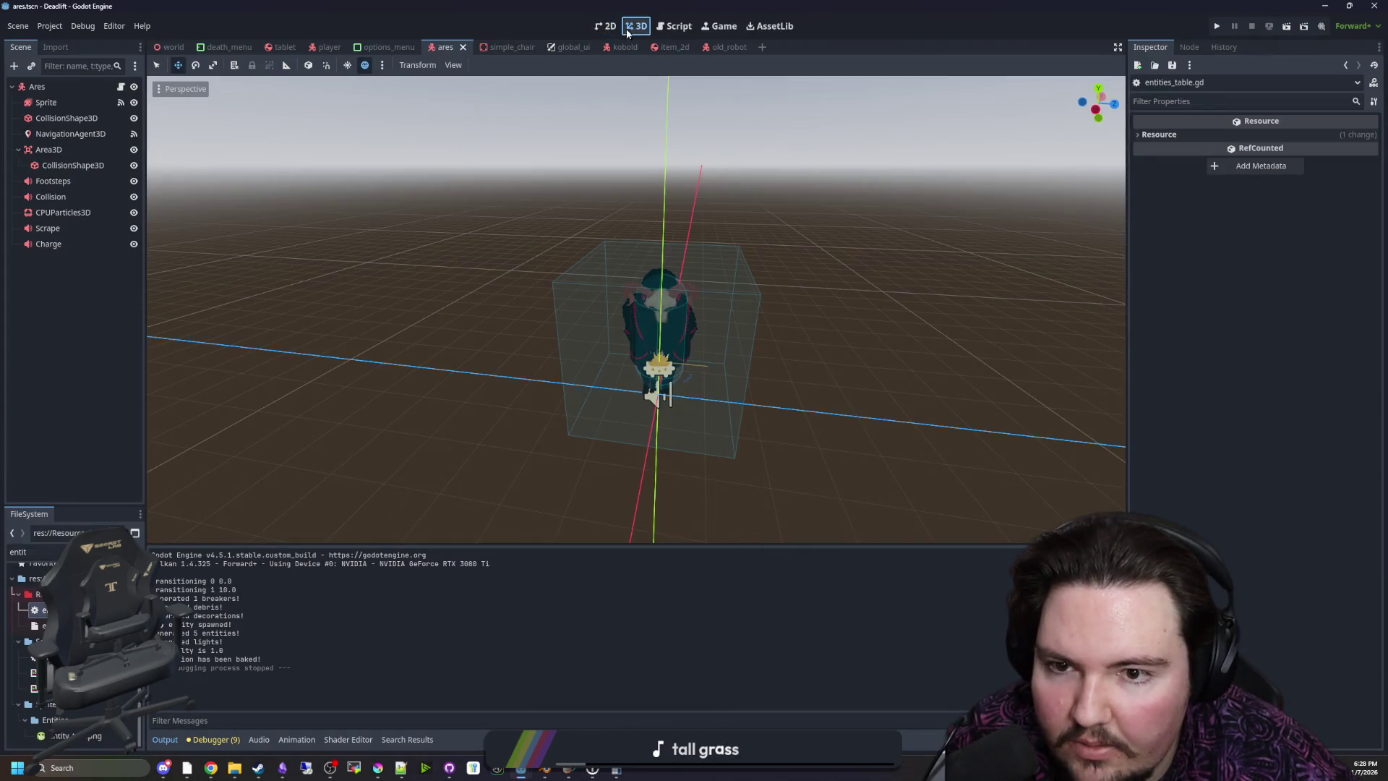
pyautogui.click(169, 47)
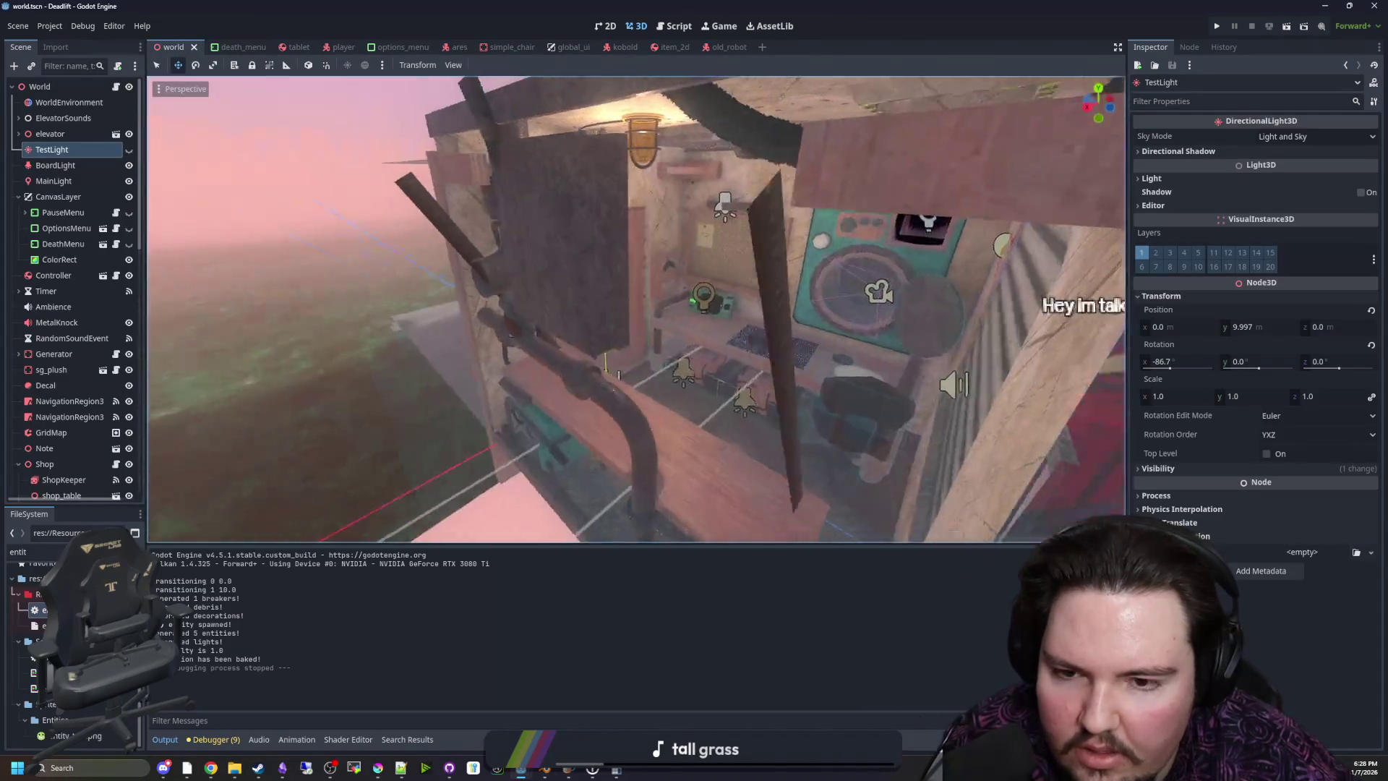
pyautogui.scroll(3, 636, 310)
pyautogui.press('s')
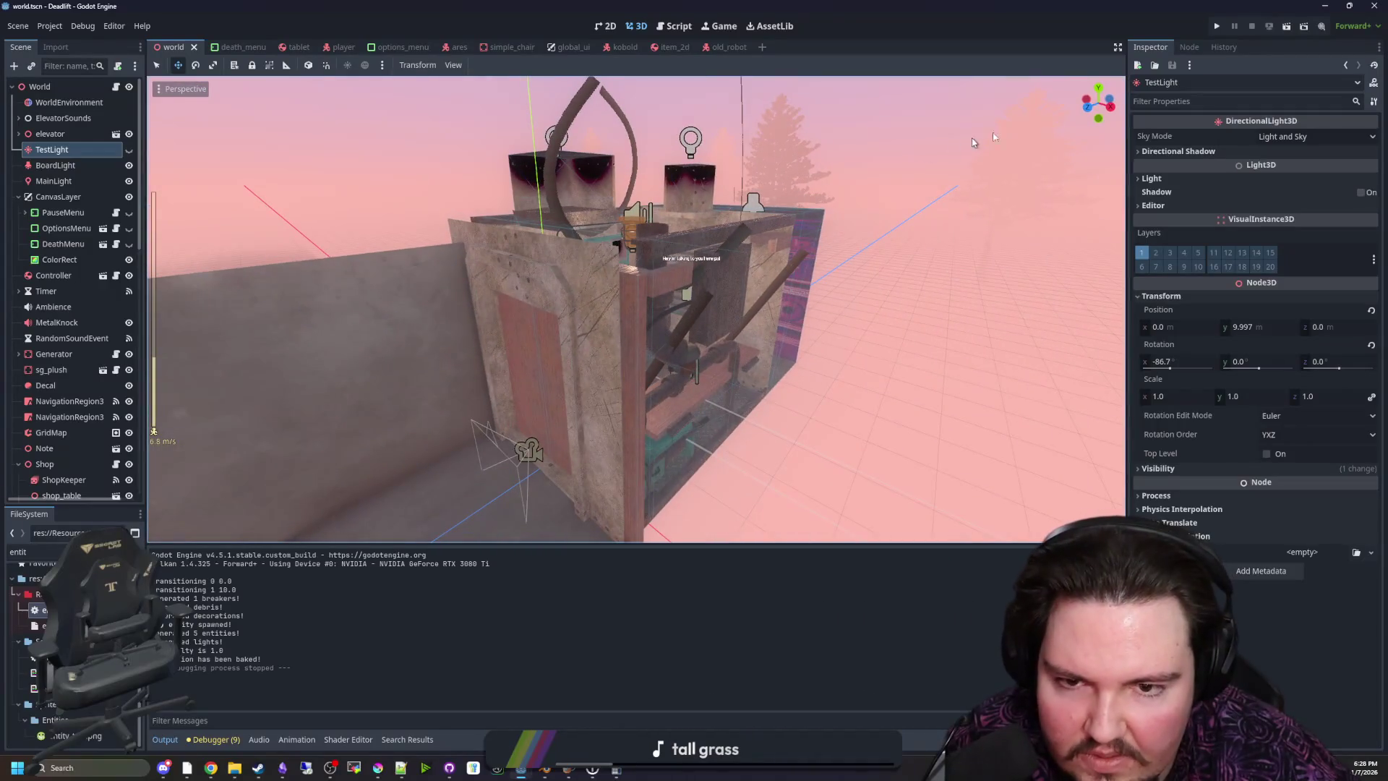
pyautogui.click(1217, 25)
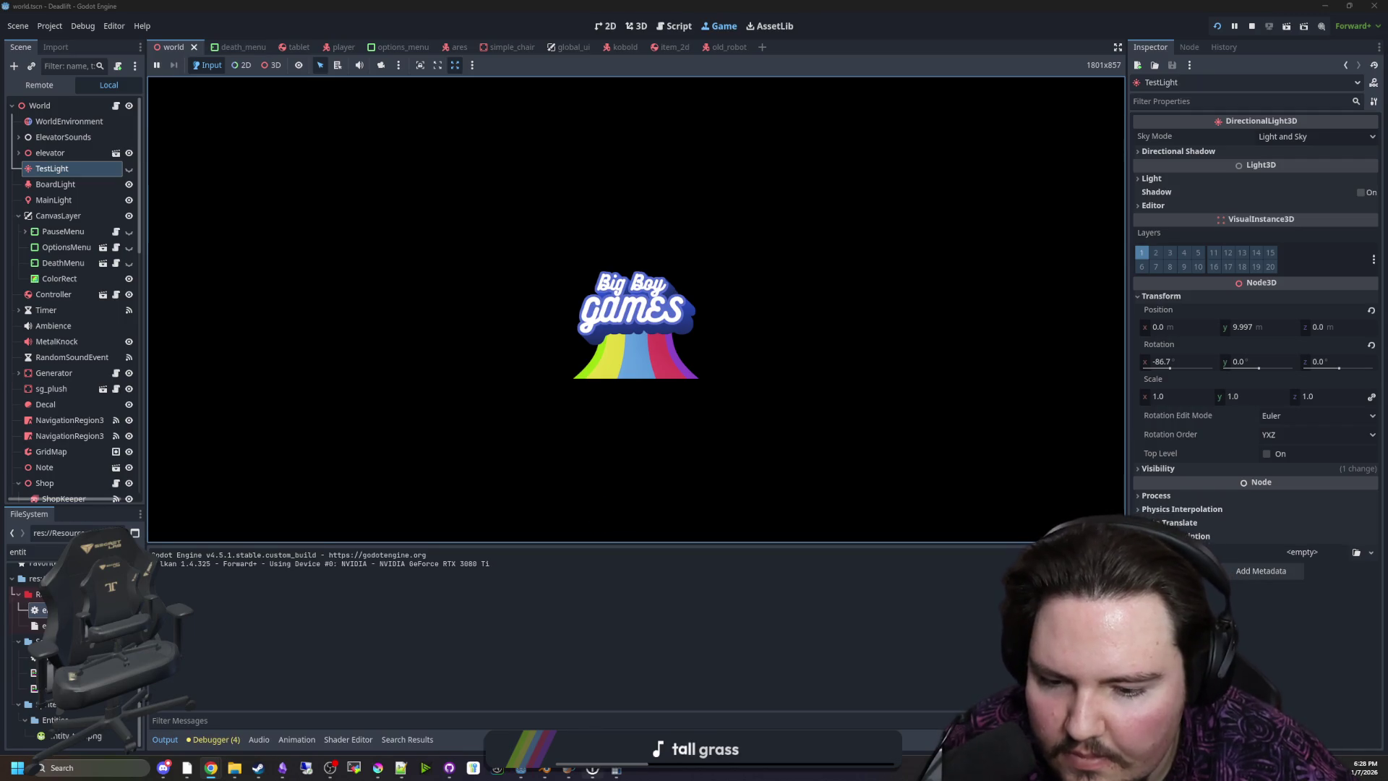
pyautogui.moveTo(522, 772)
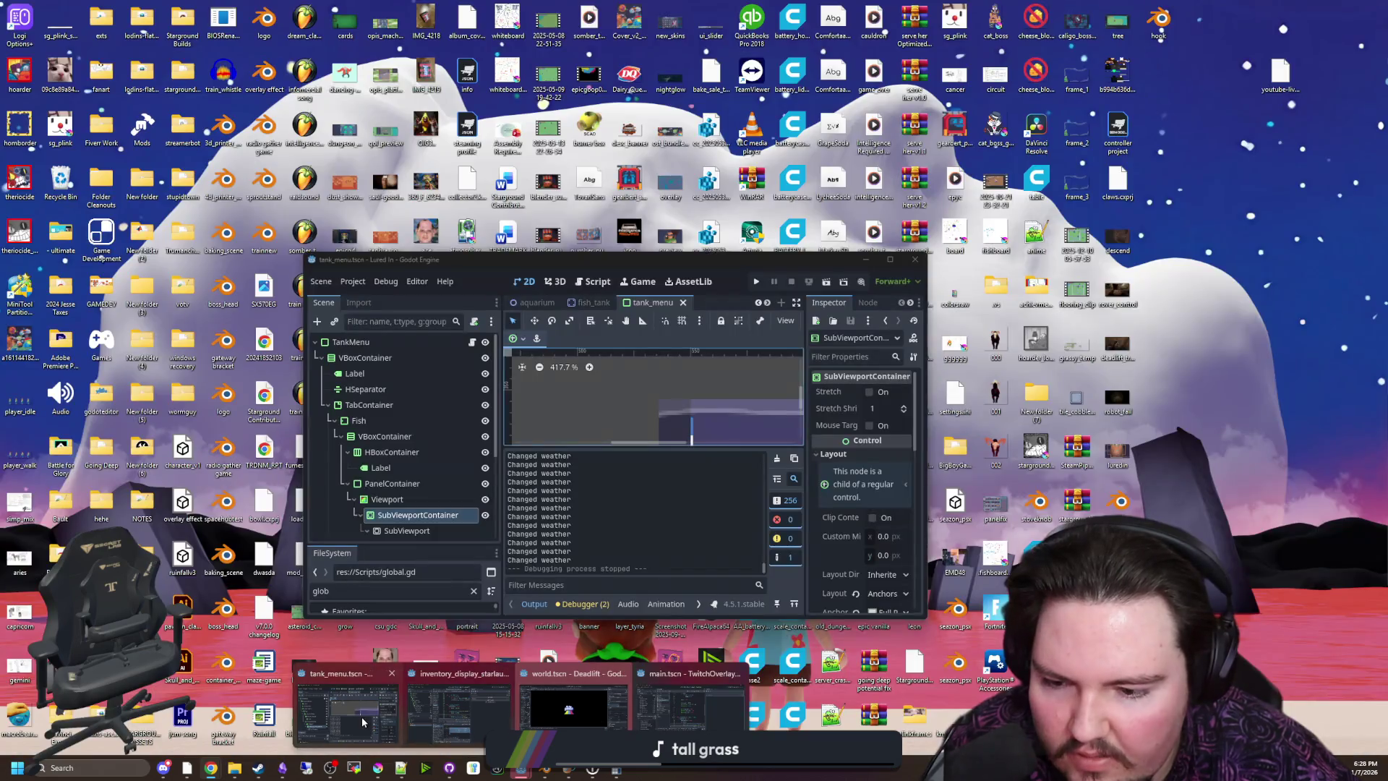
pyautogui.click(347, 708)
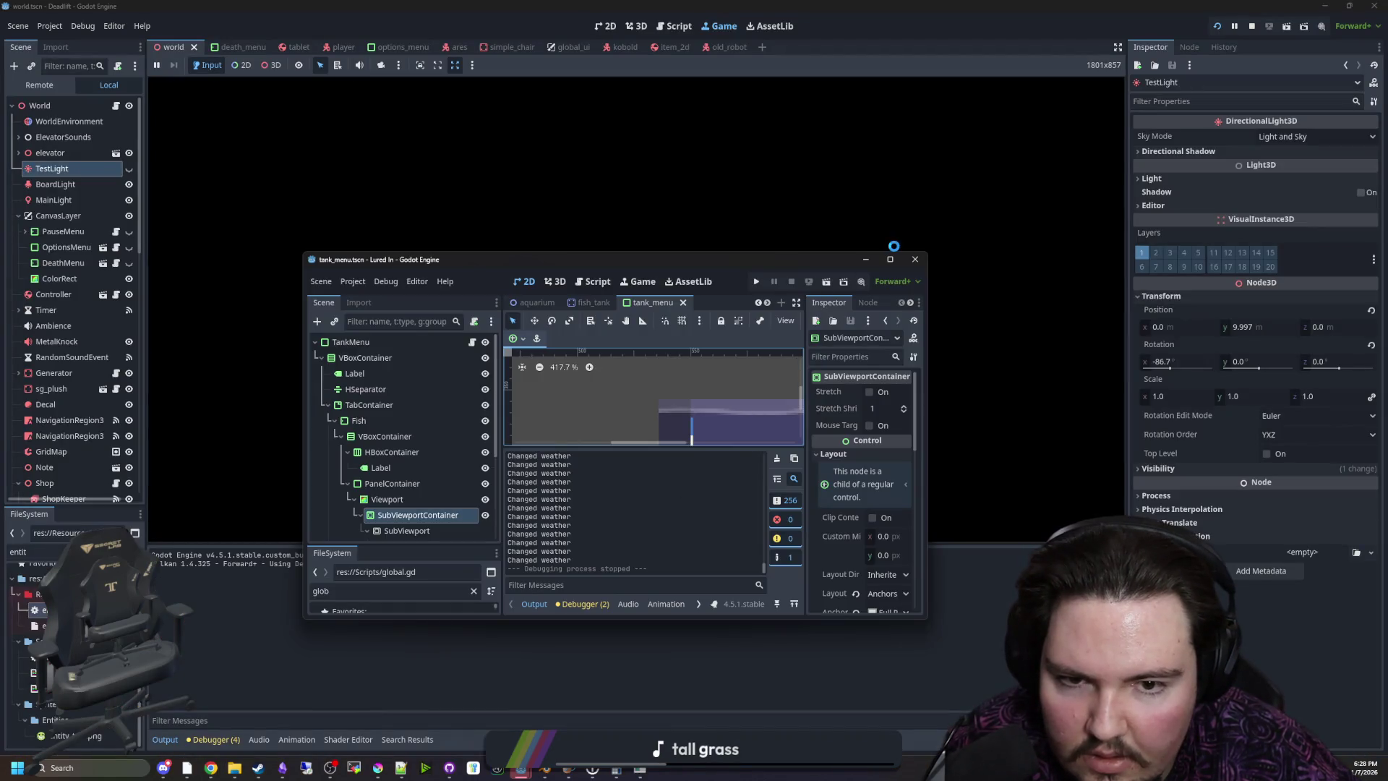
pyautogui.click(866, 260)
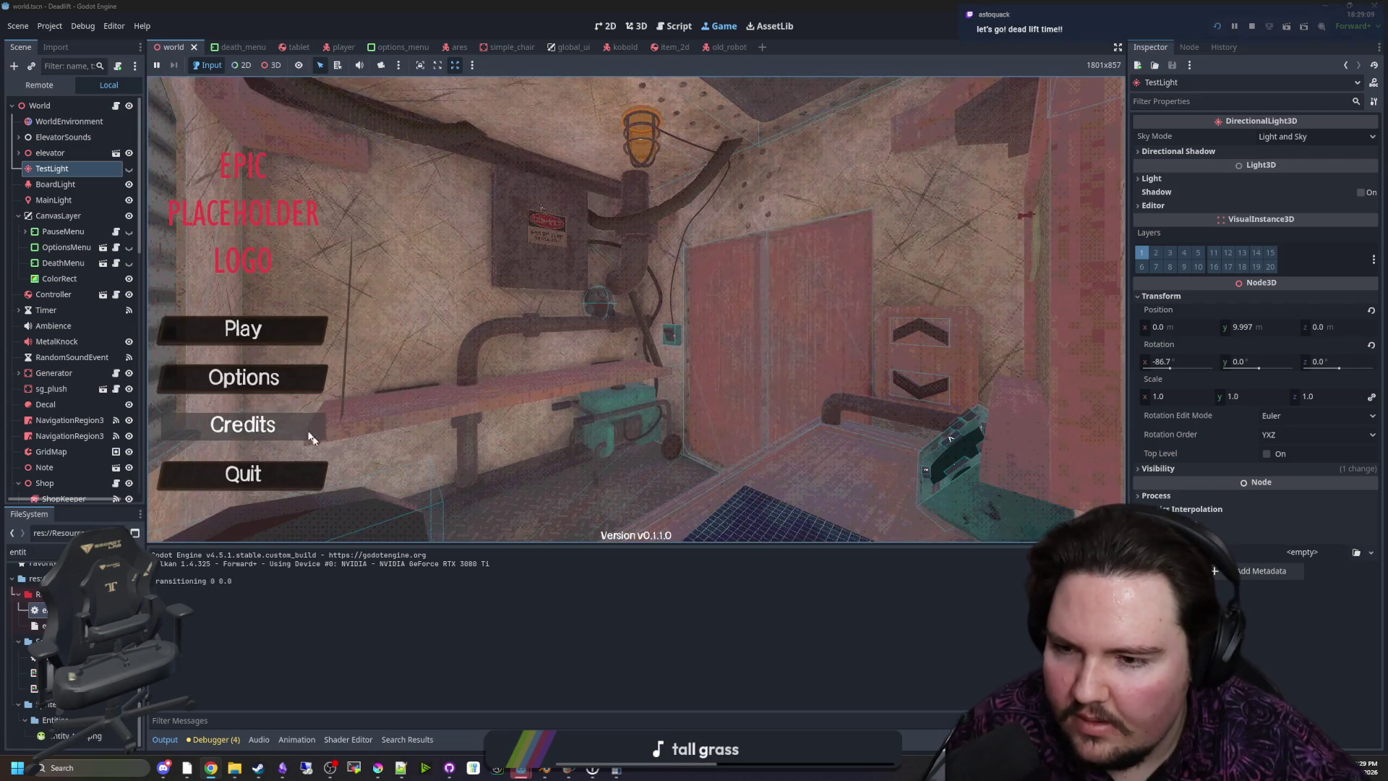
# Check the game's Credits and Options sound settings, then return to the main menu
pyautogui.click(305, 429)
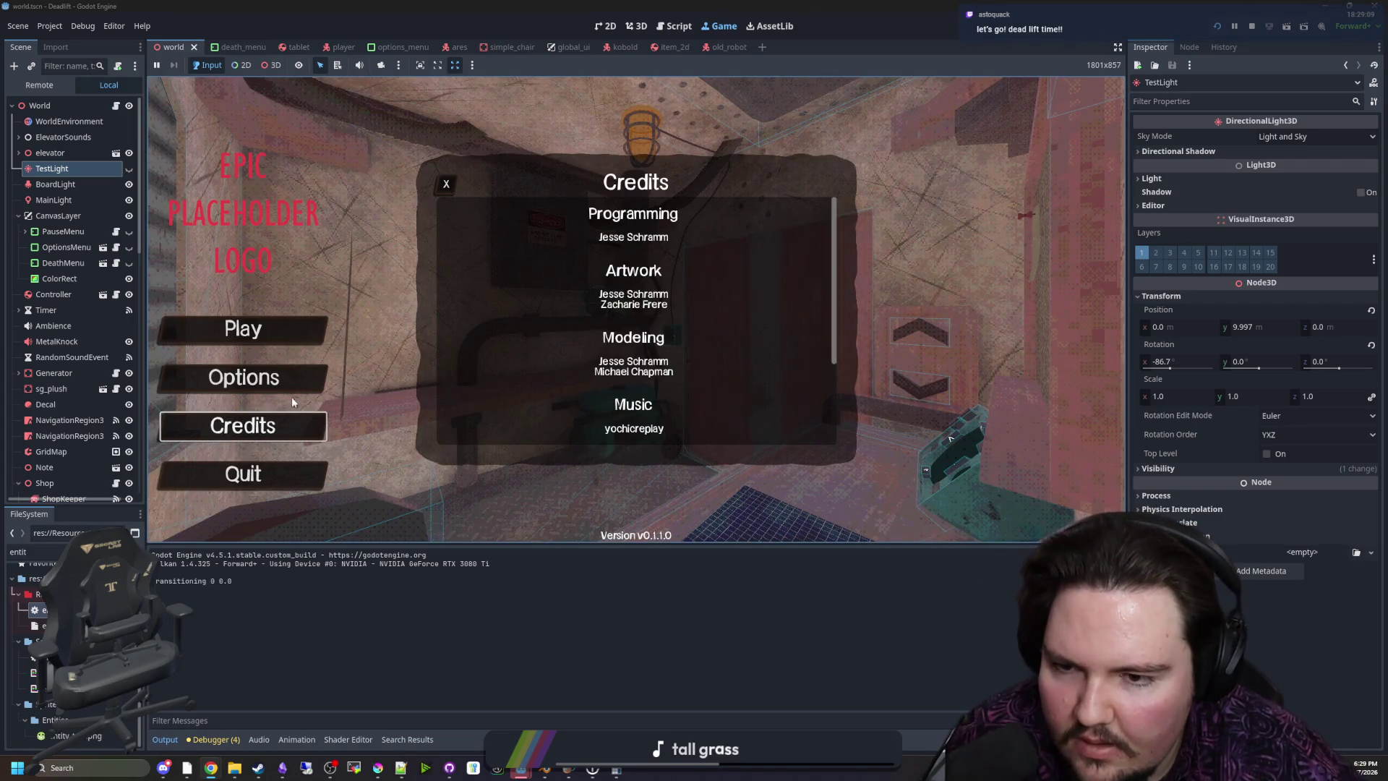
pyautogui.click(295, 383)
pyautogui.click(621, 206)
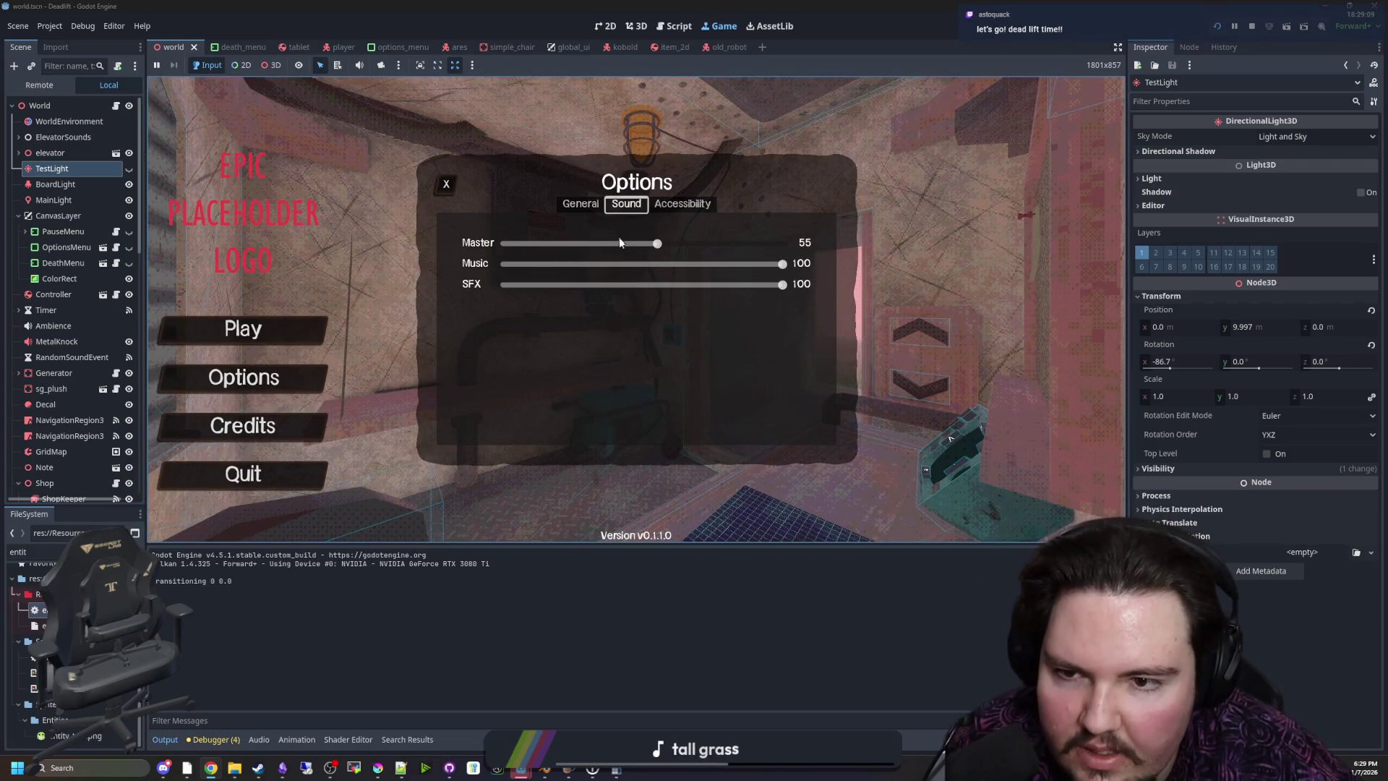
pyautogui.click(446, 183)
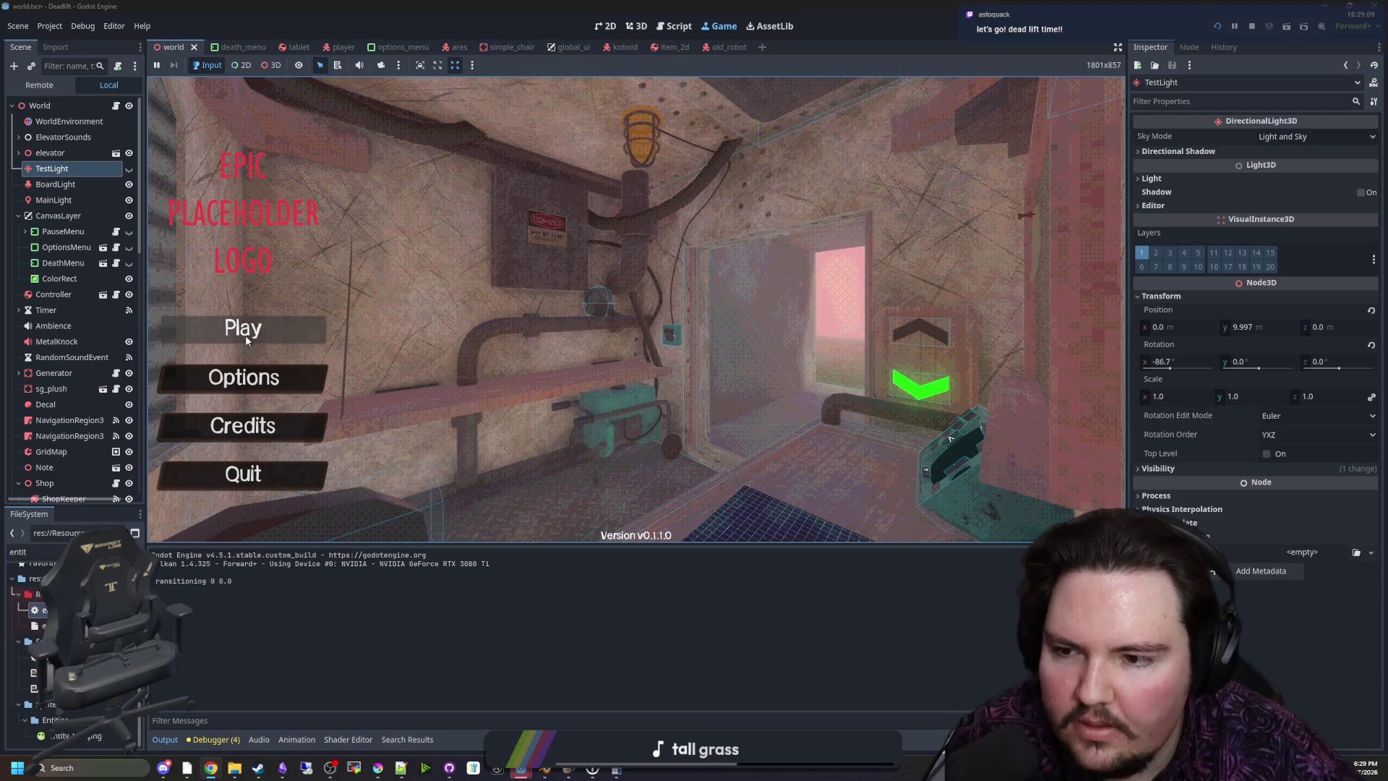
# Enter the debug code 'dwasdwa' to activate debug mode, then start playing
pyautogui.write('dwasdwa')
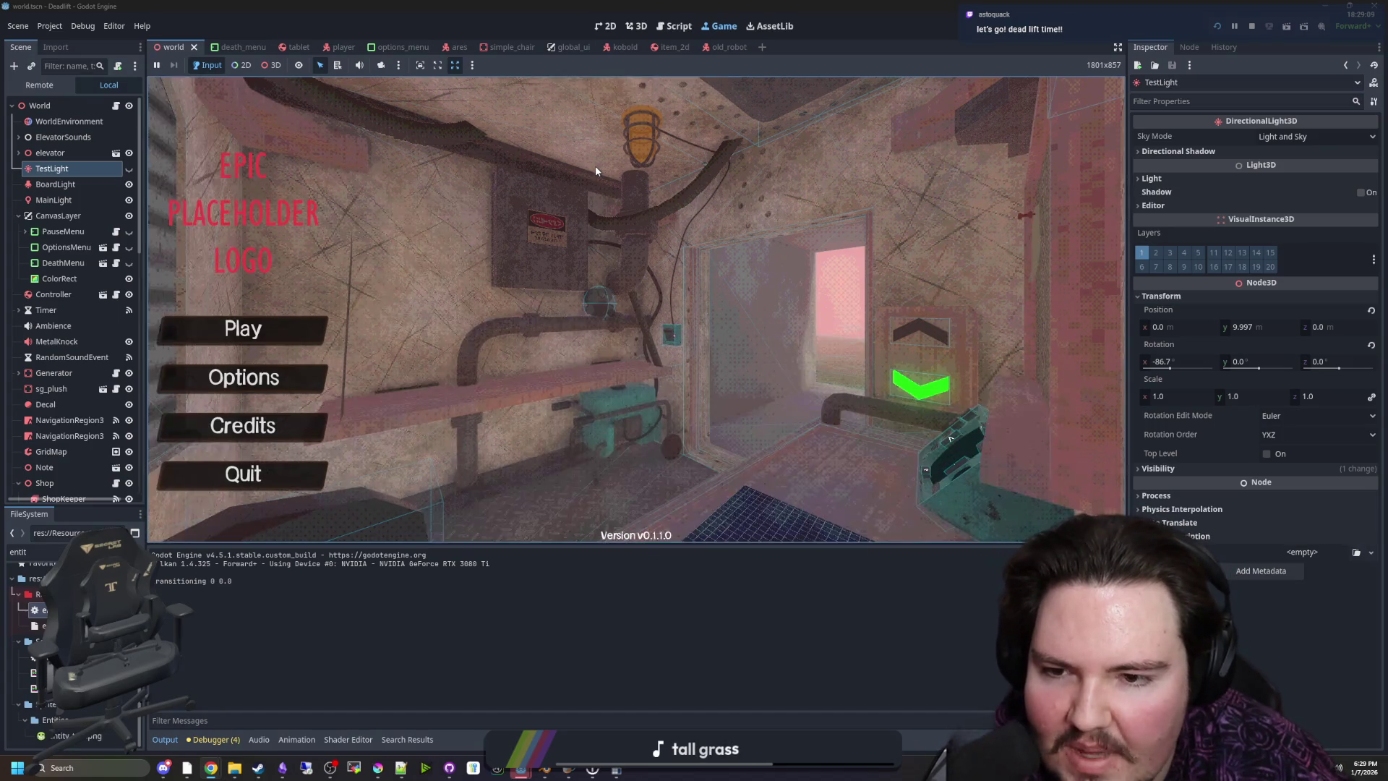
pyautogui.write('dwasdwa')
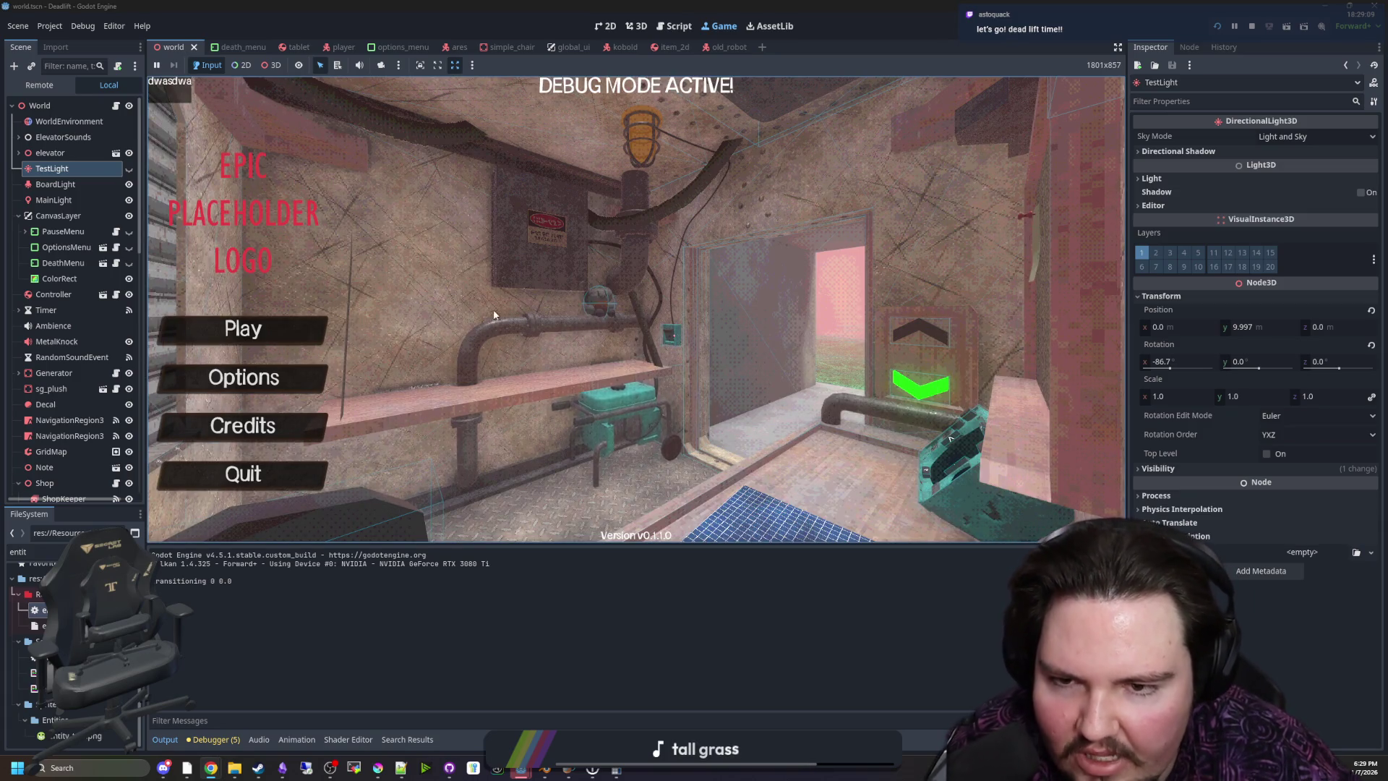
pyautogui.click(295, 331)
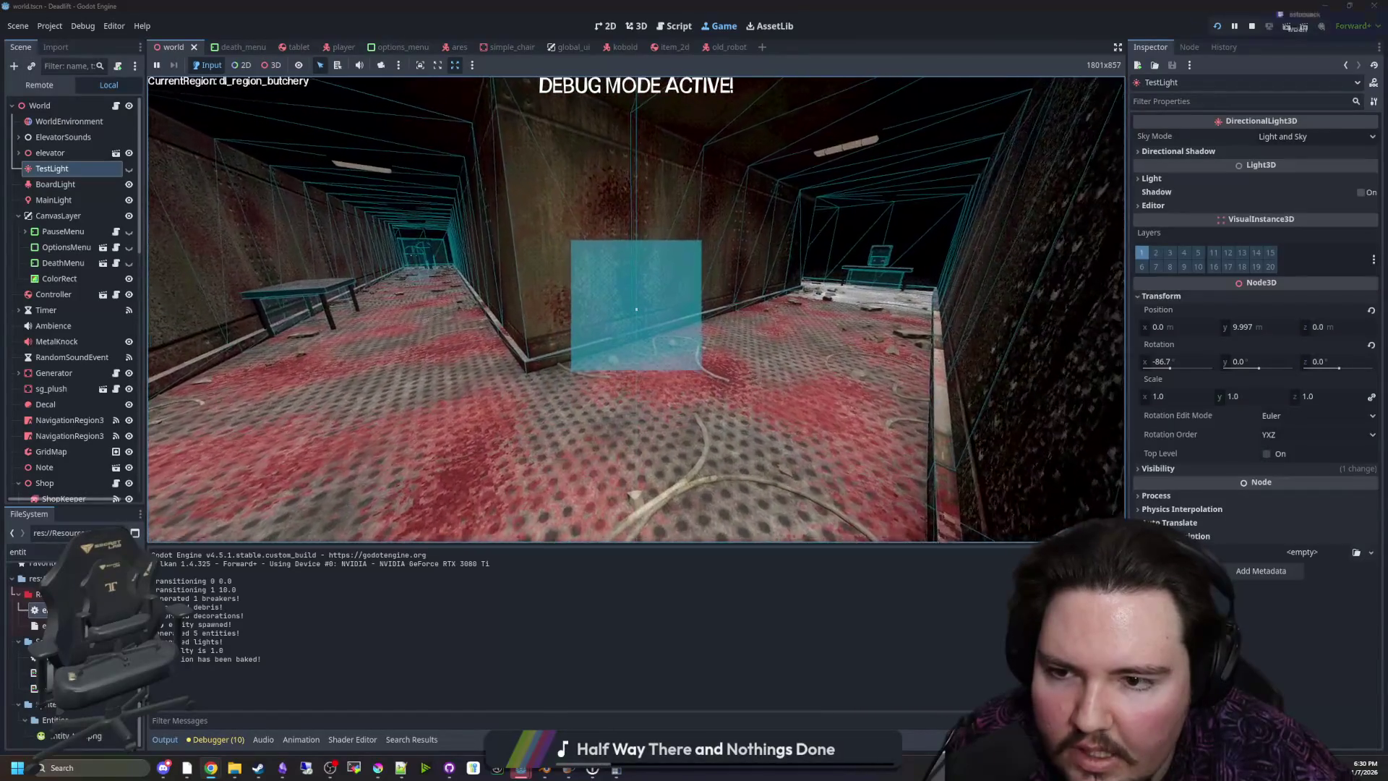
# Walk the player from the freezer through the butchery corridors into the breakroom
pyautogui.press('w')
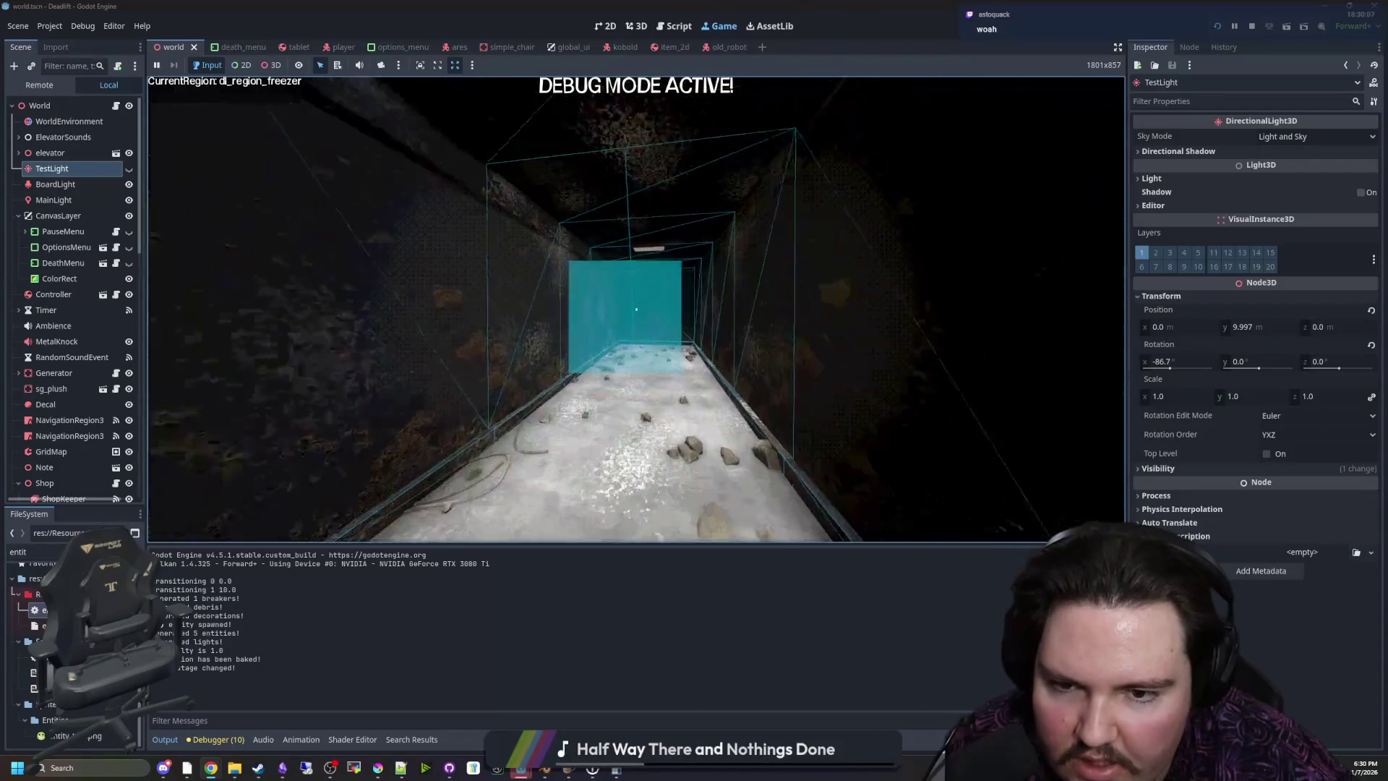
pyautogui.press('w')
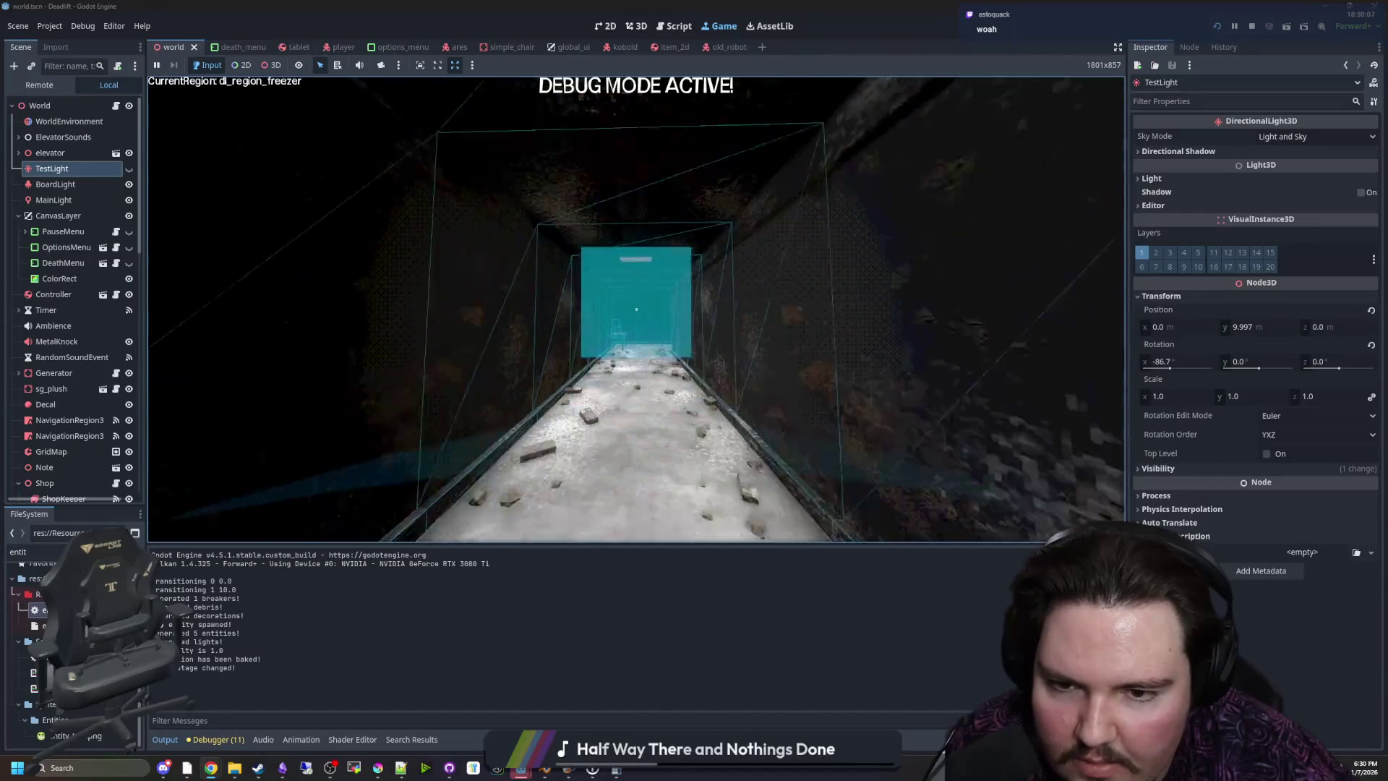
pyautogui.press('w')
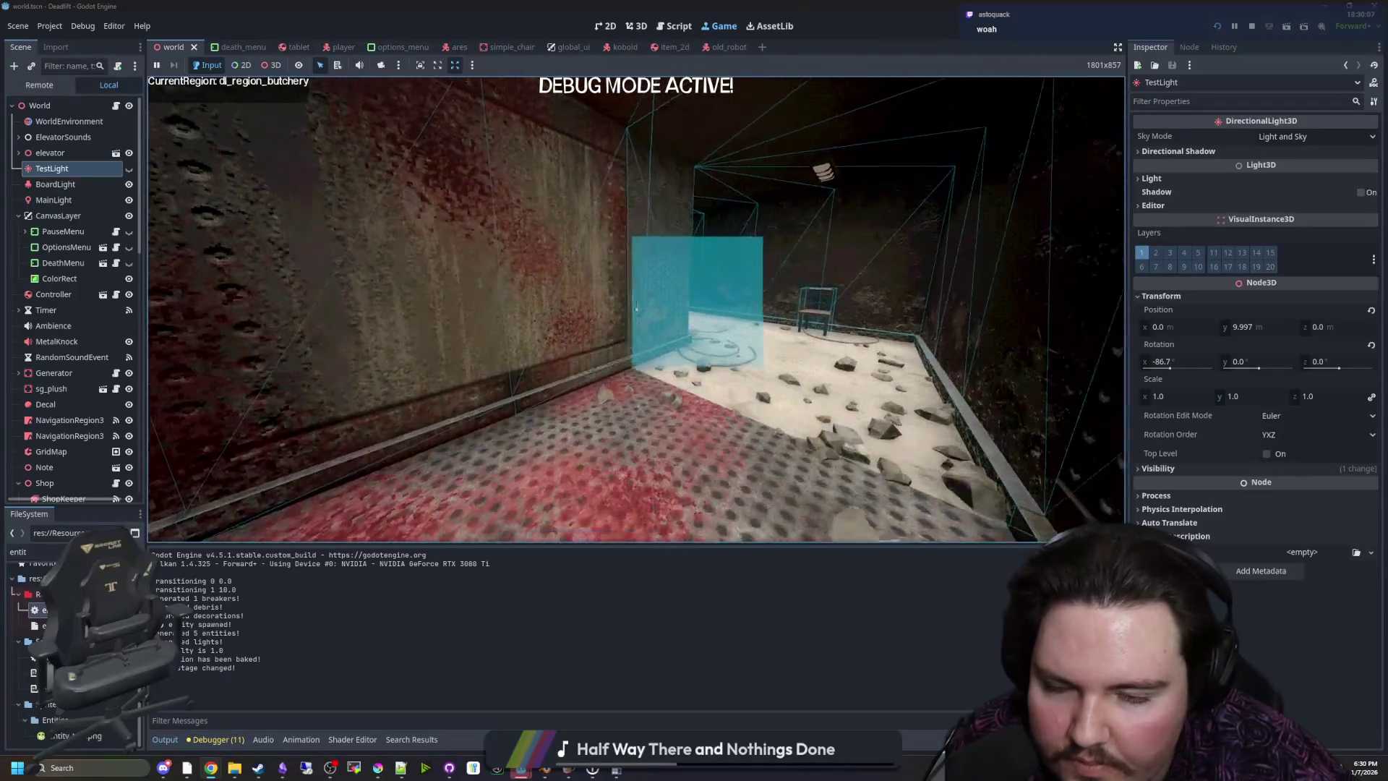
pyautogui.press('w')
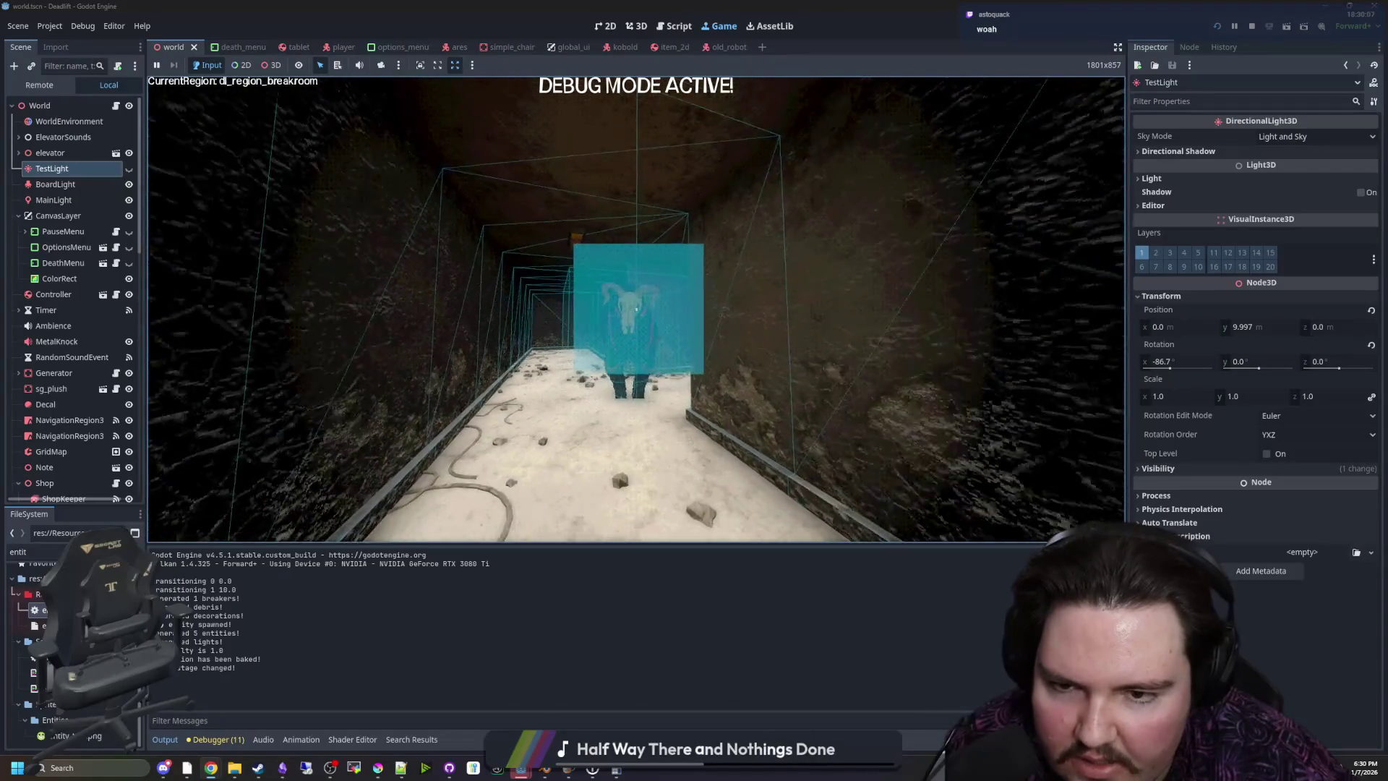
pyautogui.press('w')
pyautogui.press('w')
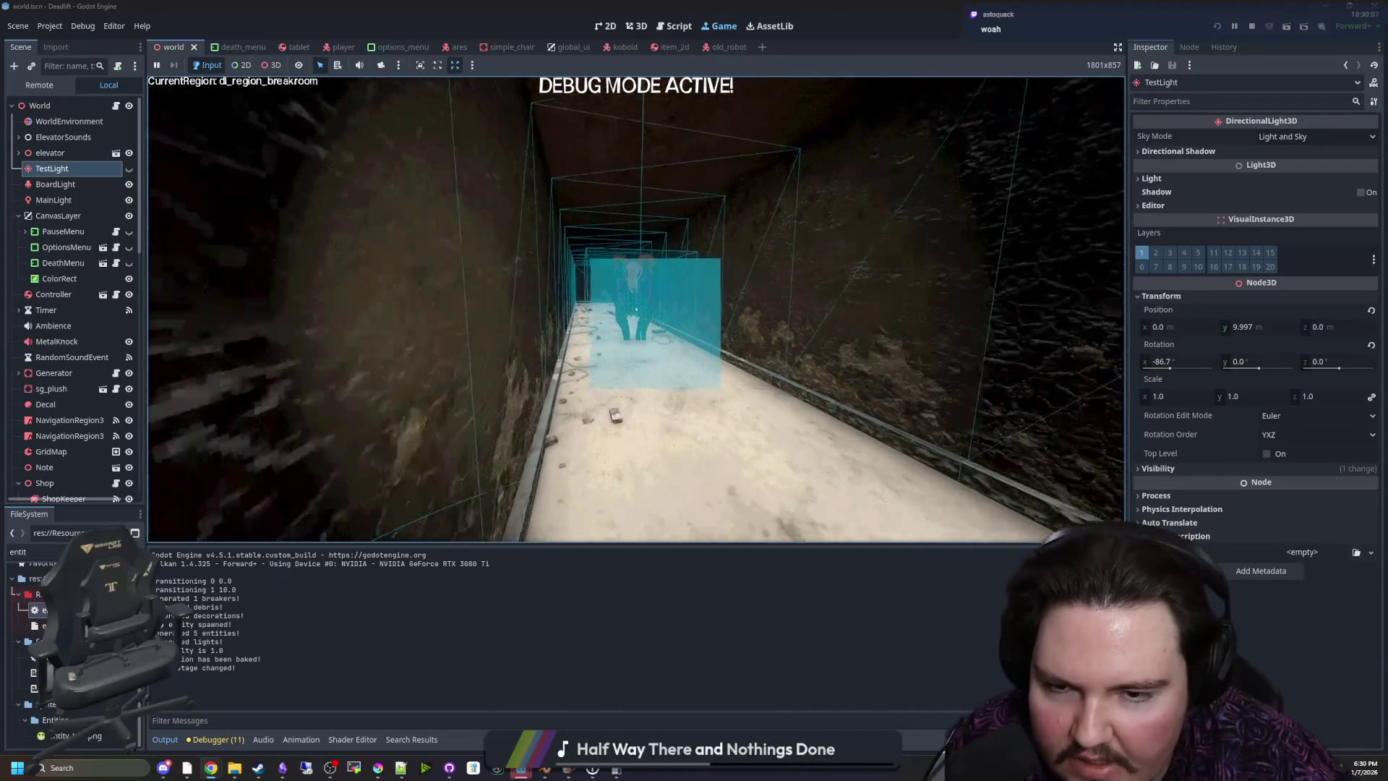
pyautogui.press('w')
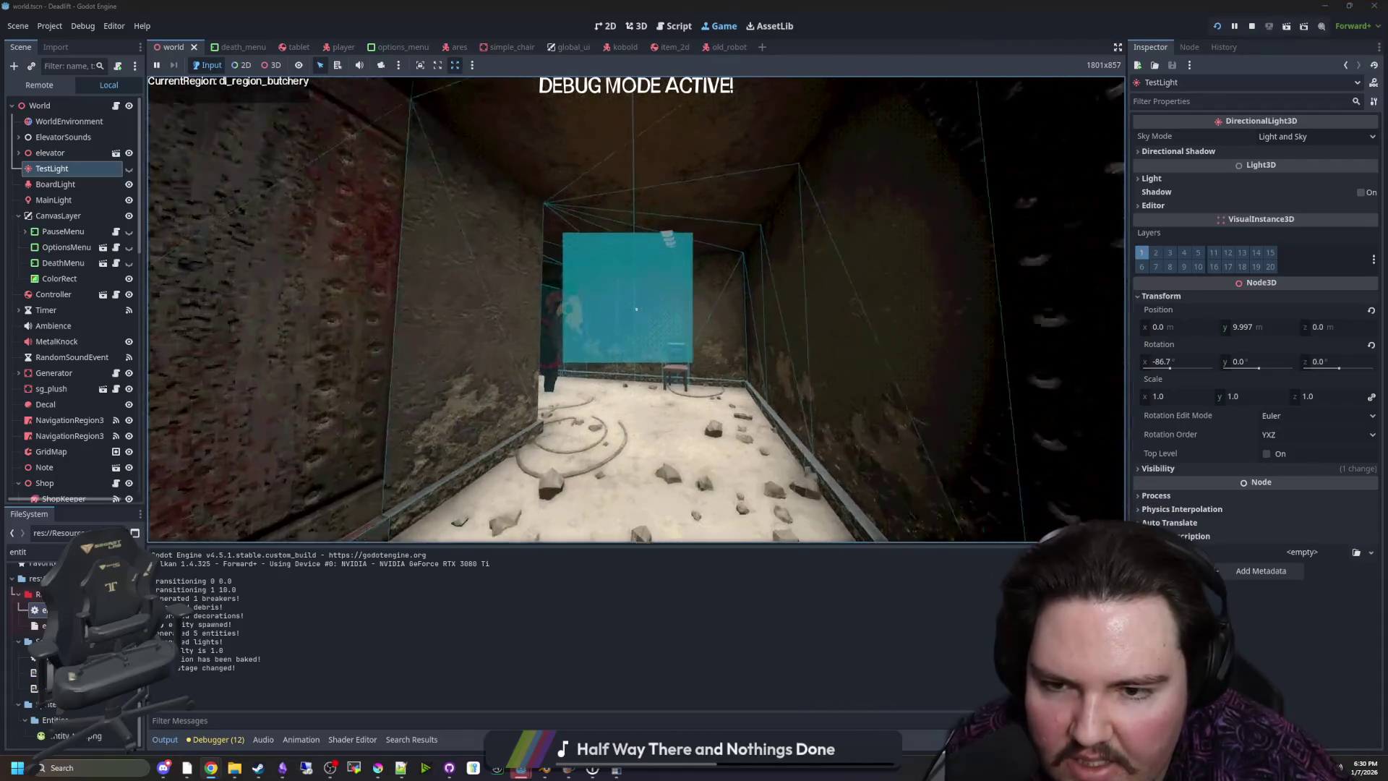
pyautogui.press('w')
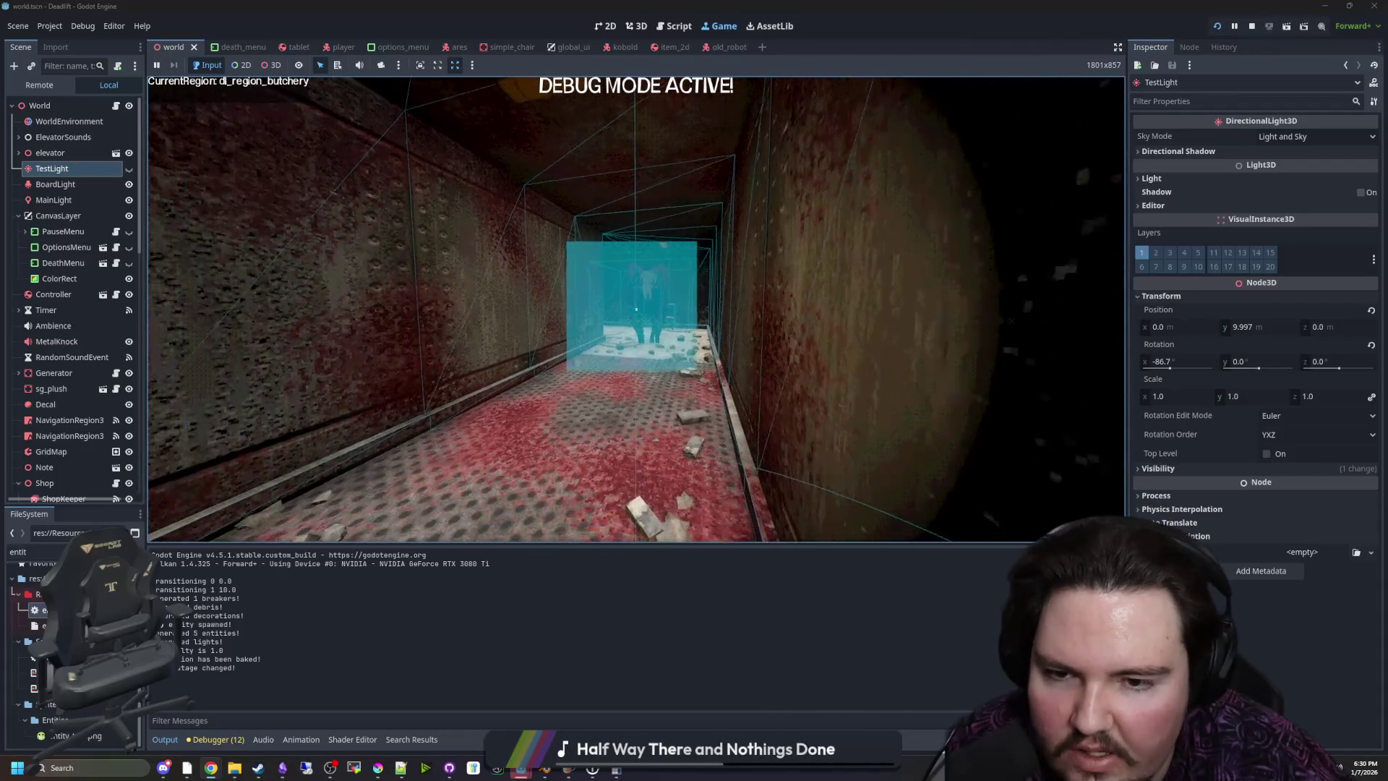
pyautogui.press('e')
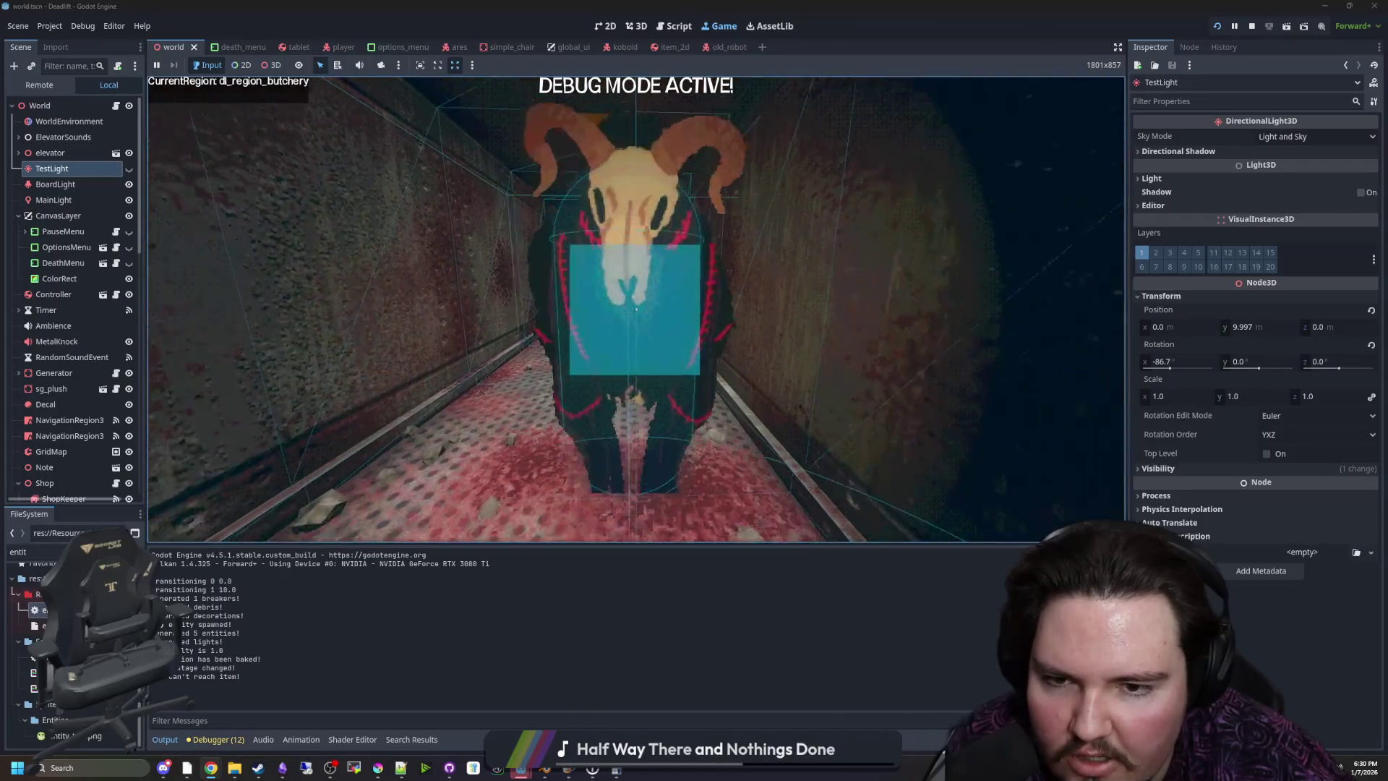
pyautogui.press('w')
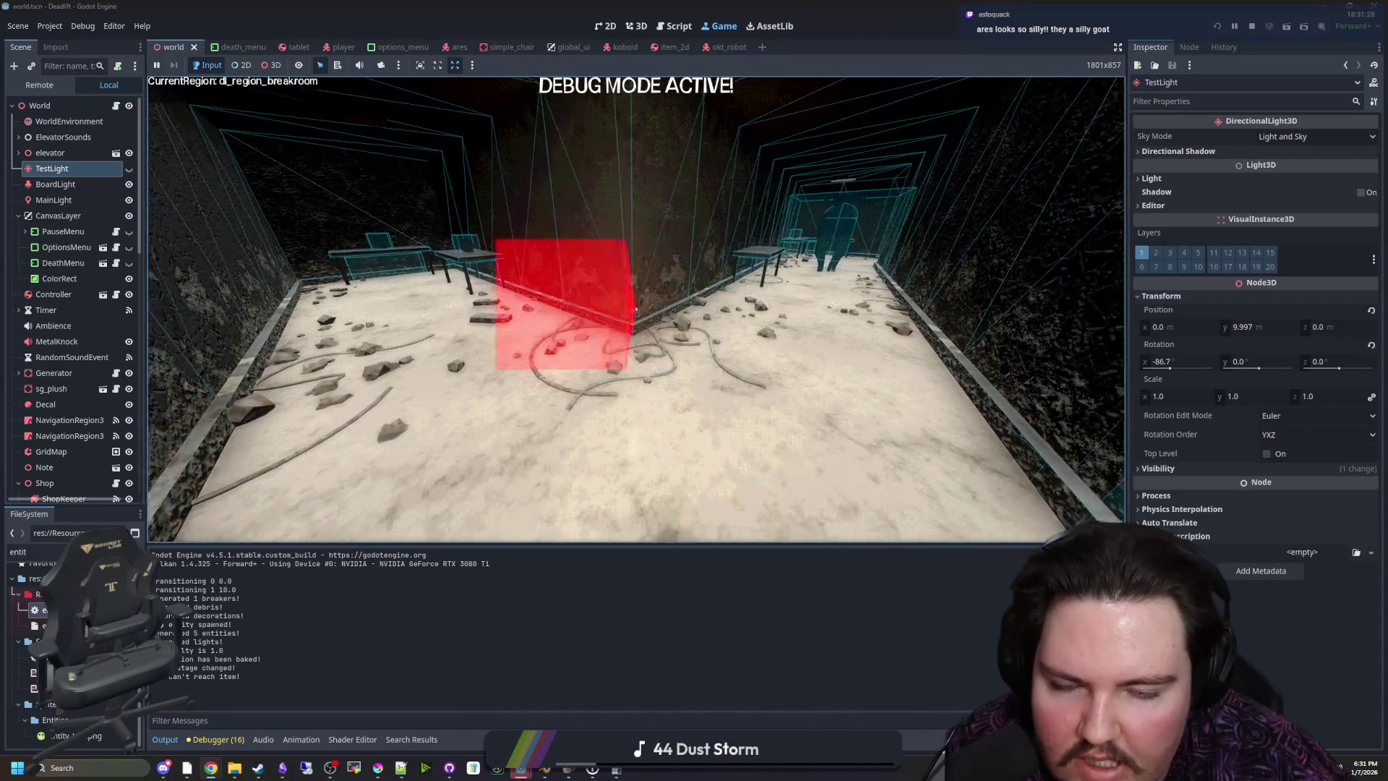
pyautogui.press('w')
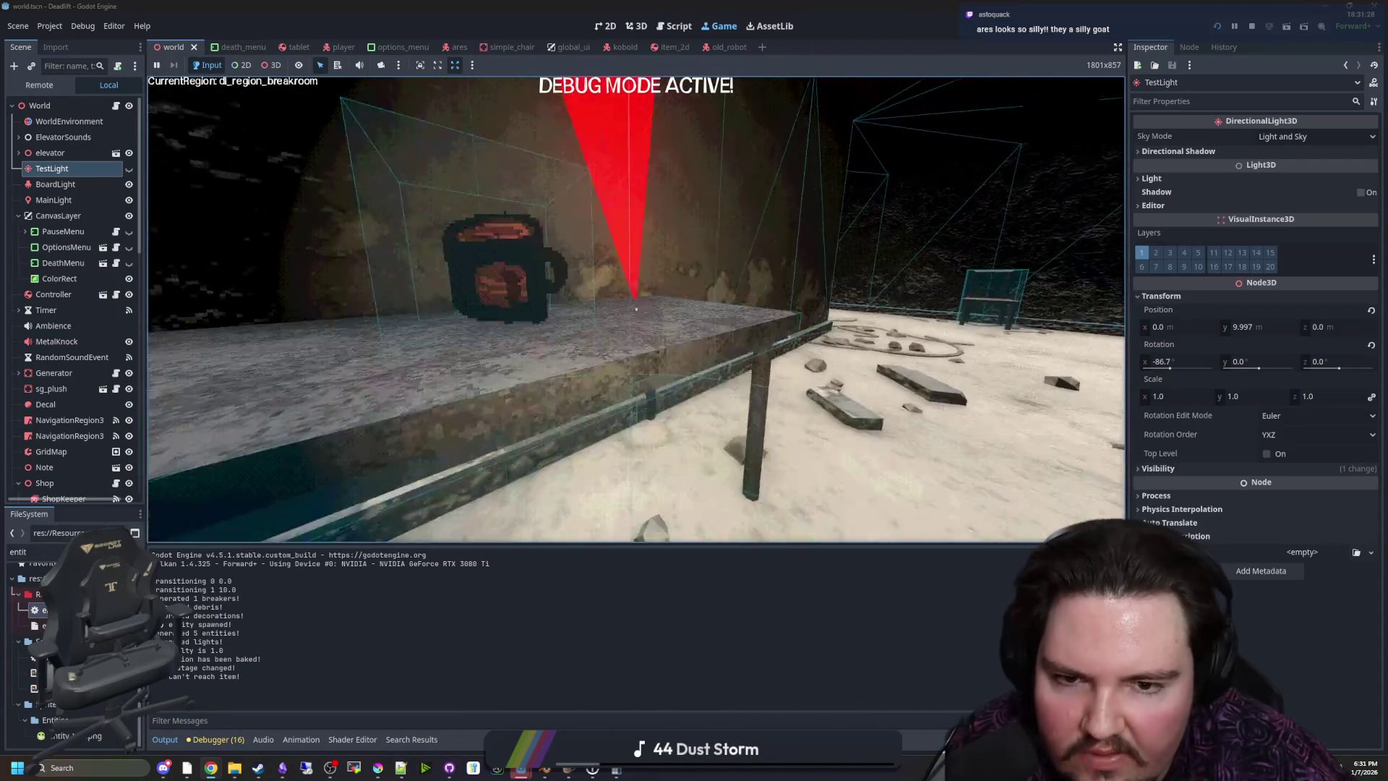
pyautogui.press('w')
pyautogui.press('w')
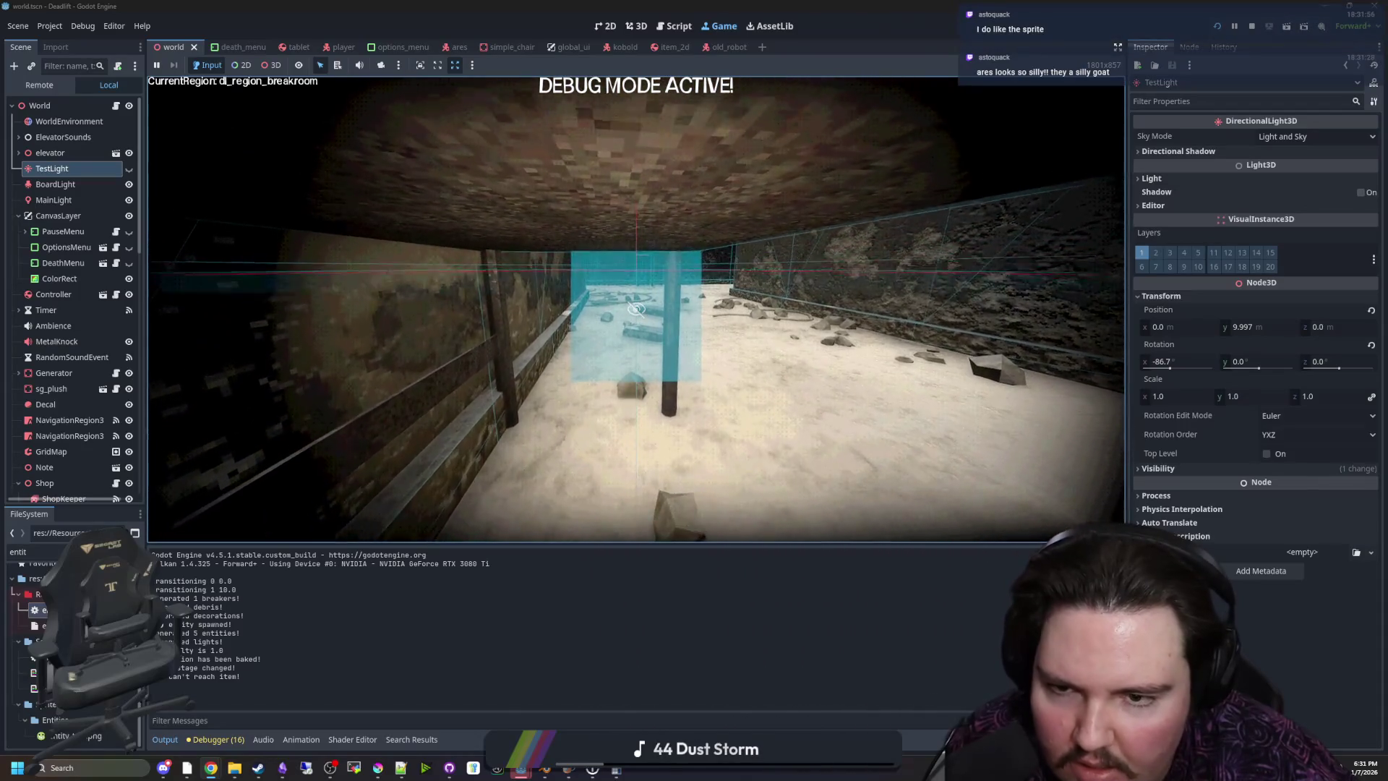
pyautogui.press('w')
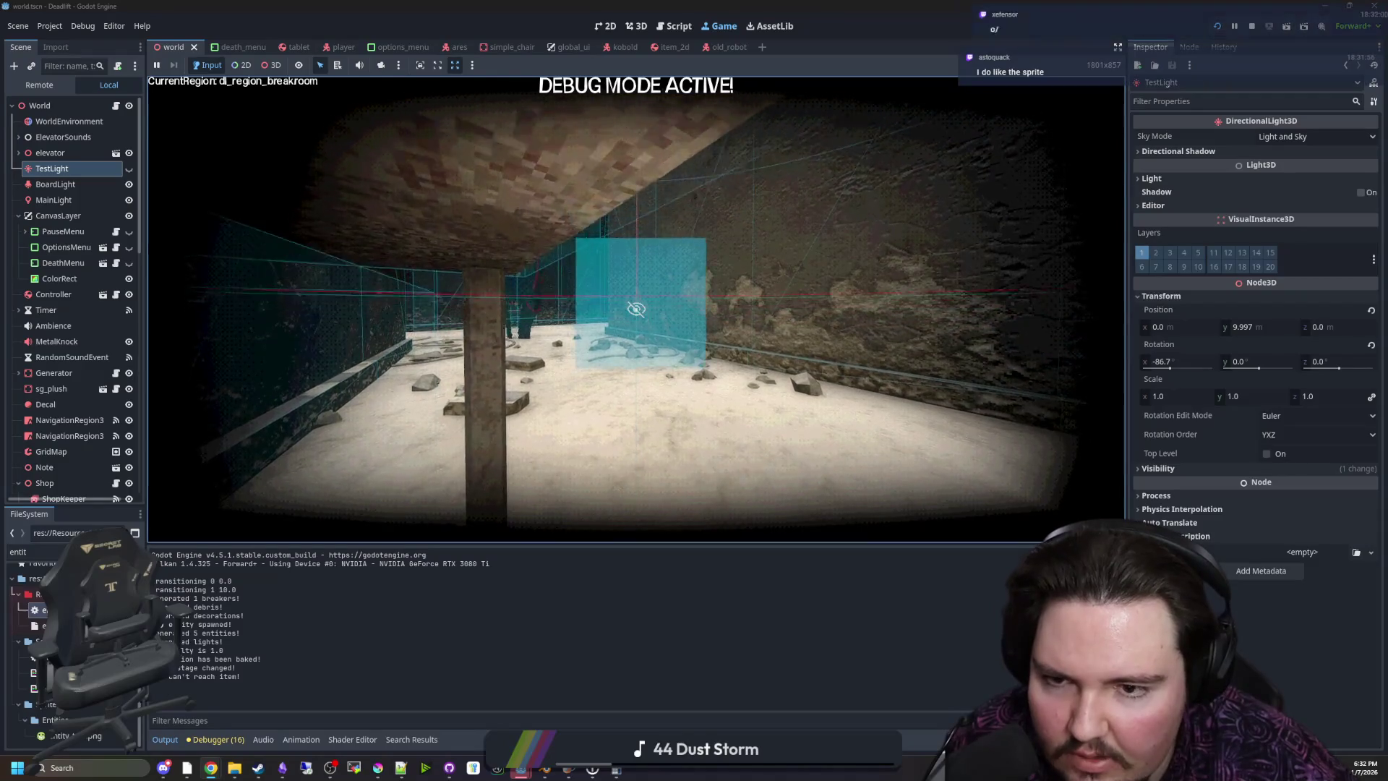
pyautogui.press('w')
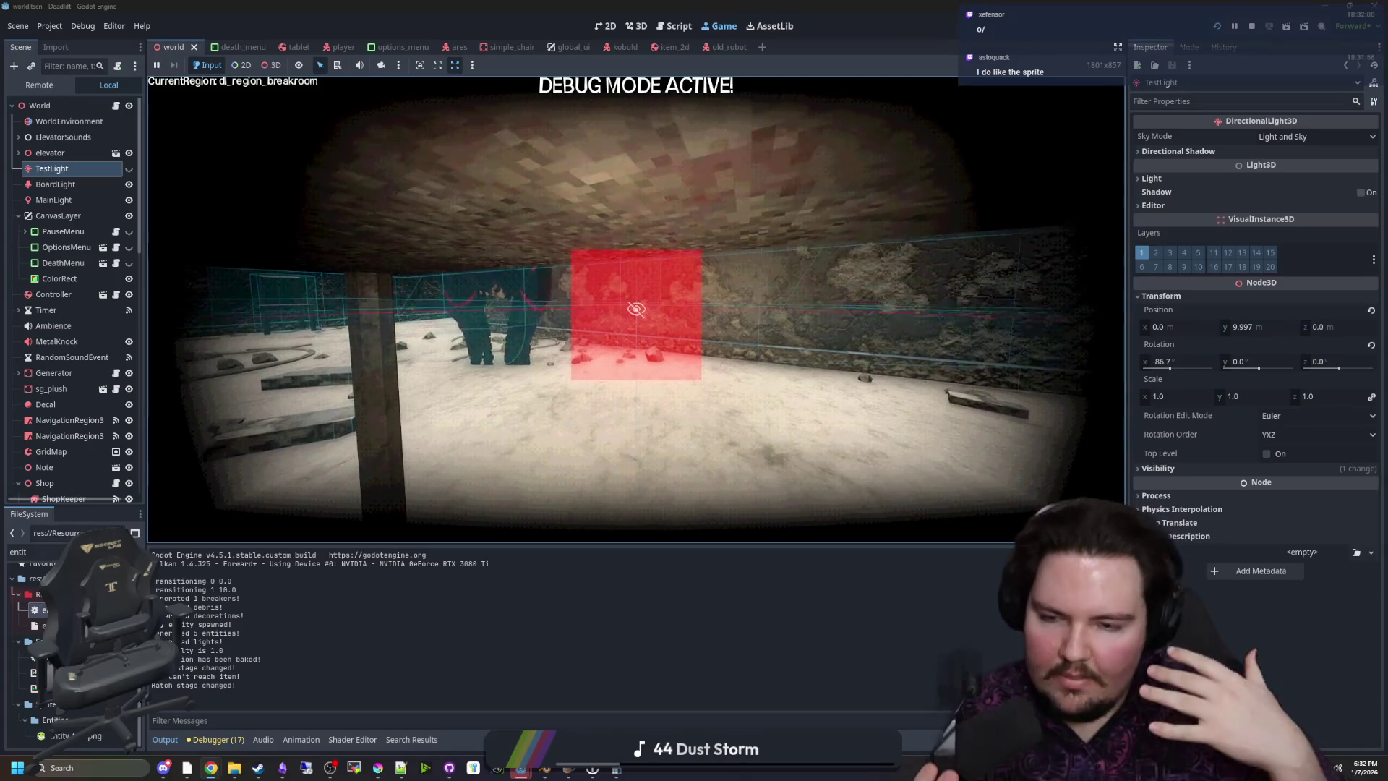
pyautogui.press('w')
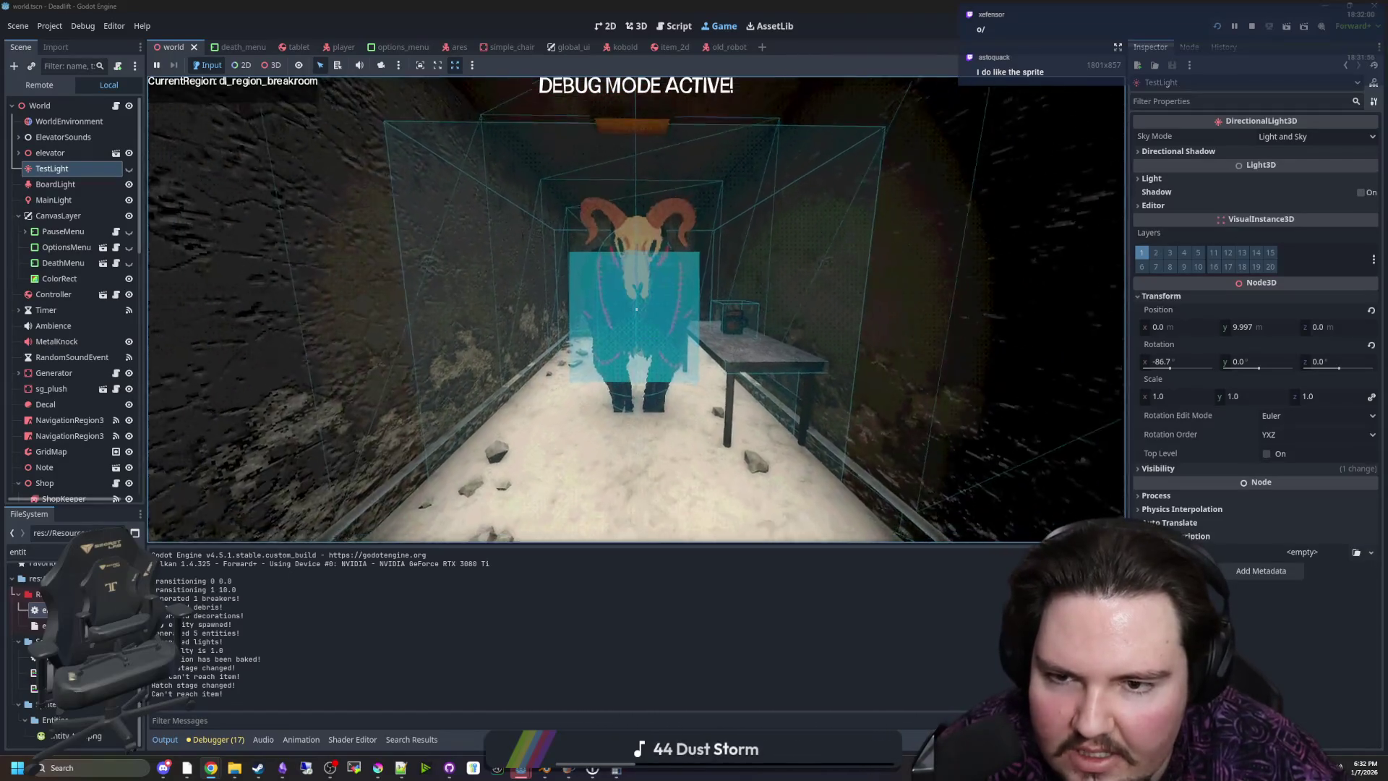
pyautogui.press('s')
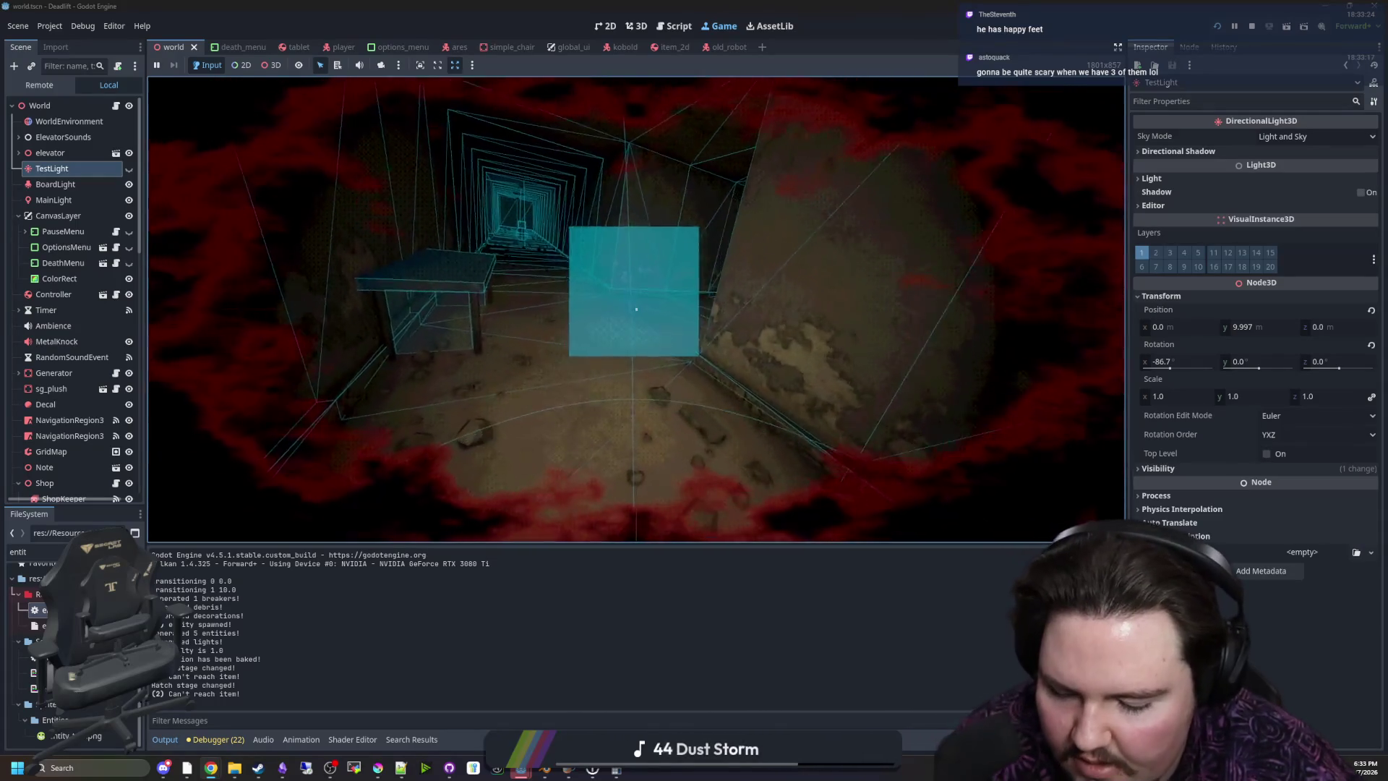
# Walk into the elevator, approach the goat, then move along the wall to the doorway
pyautogui.press('F3')
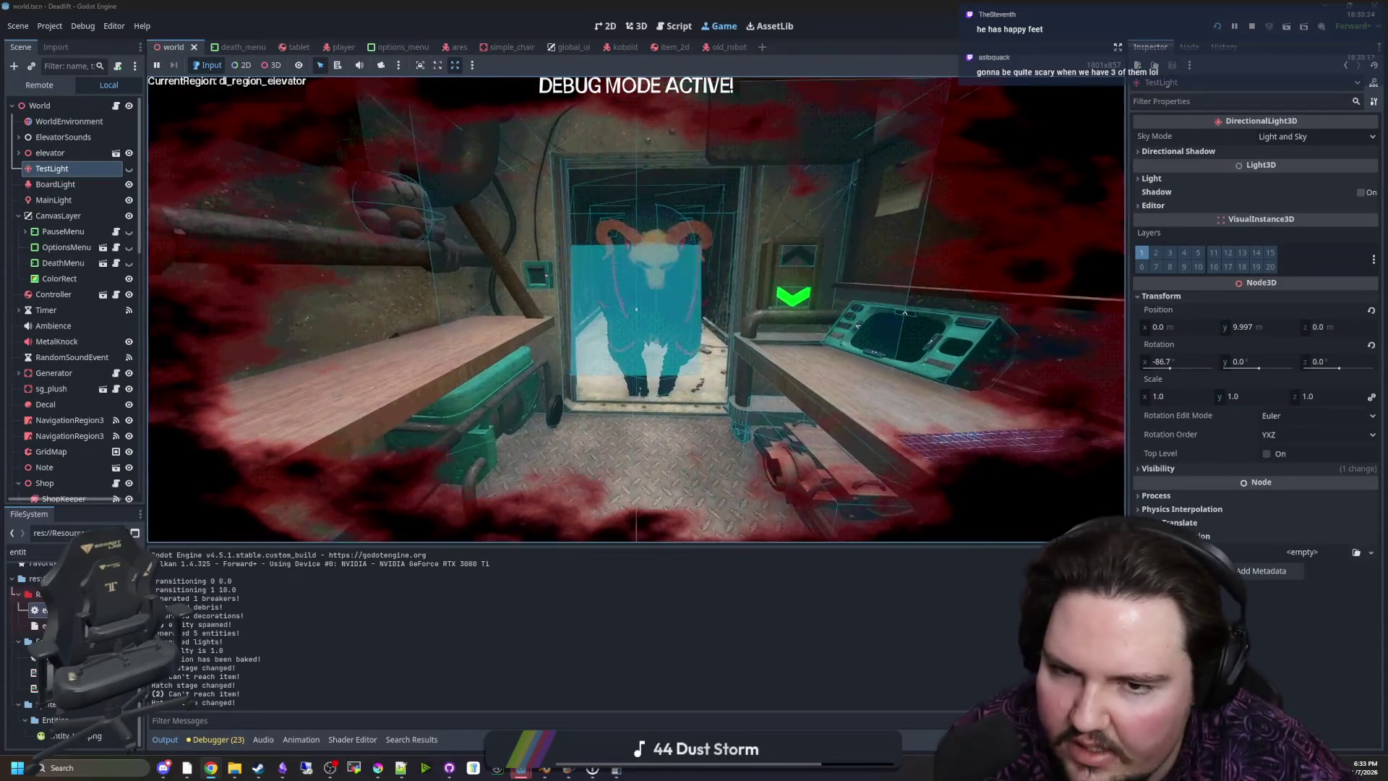
pyautogui.press('w')
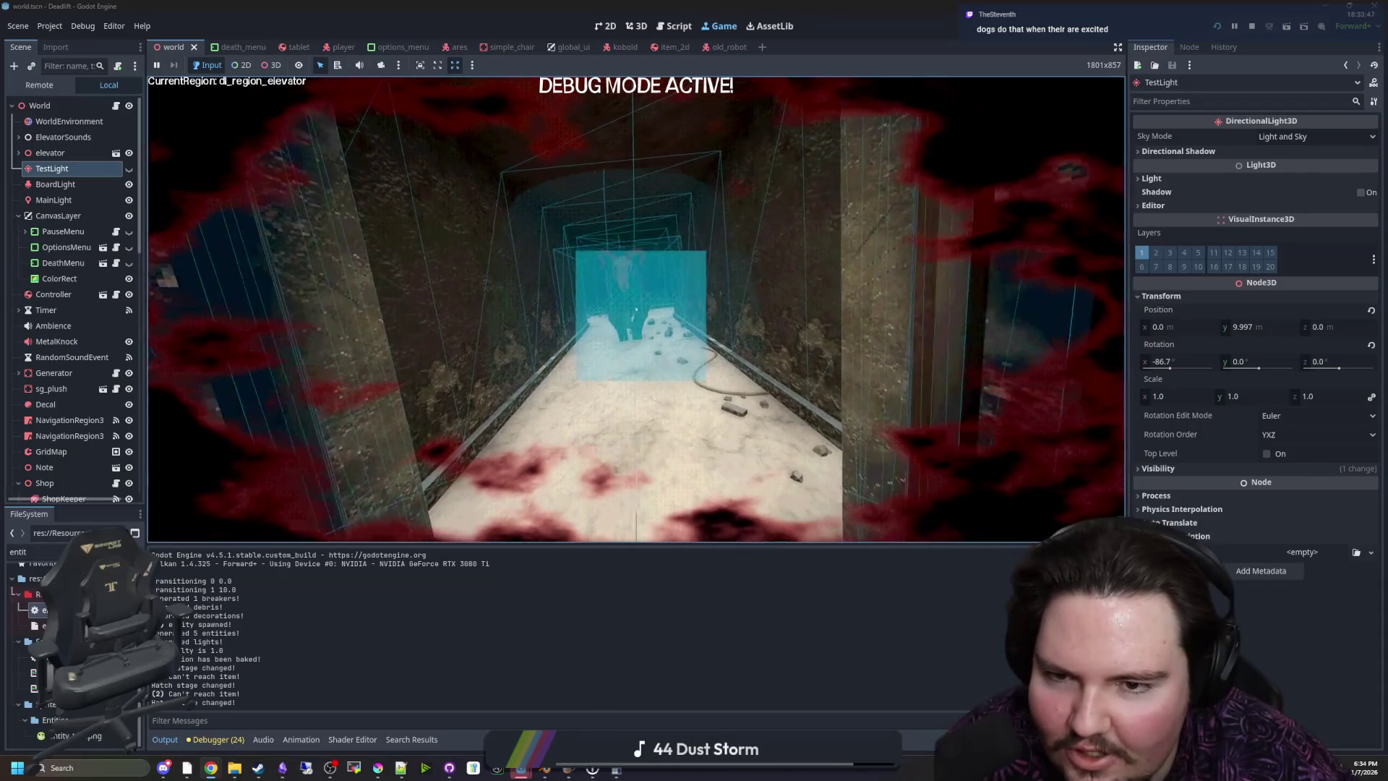
pyautogui.press('w')
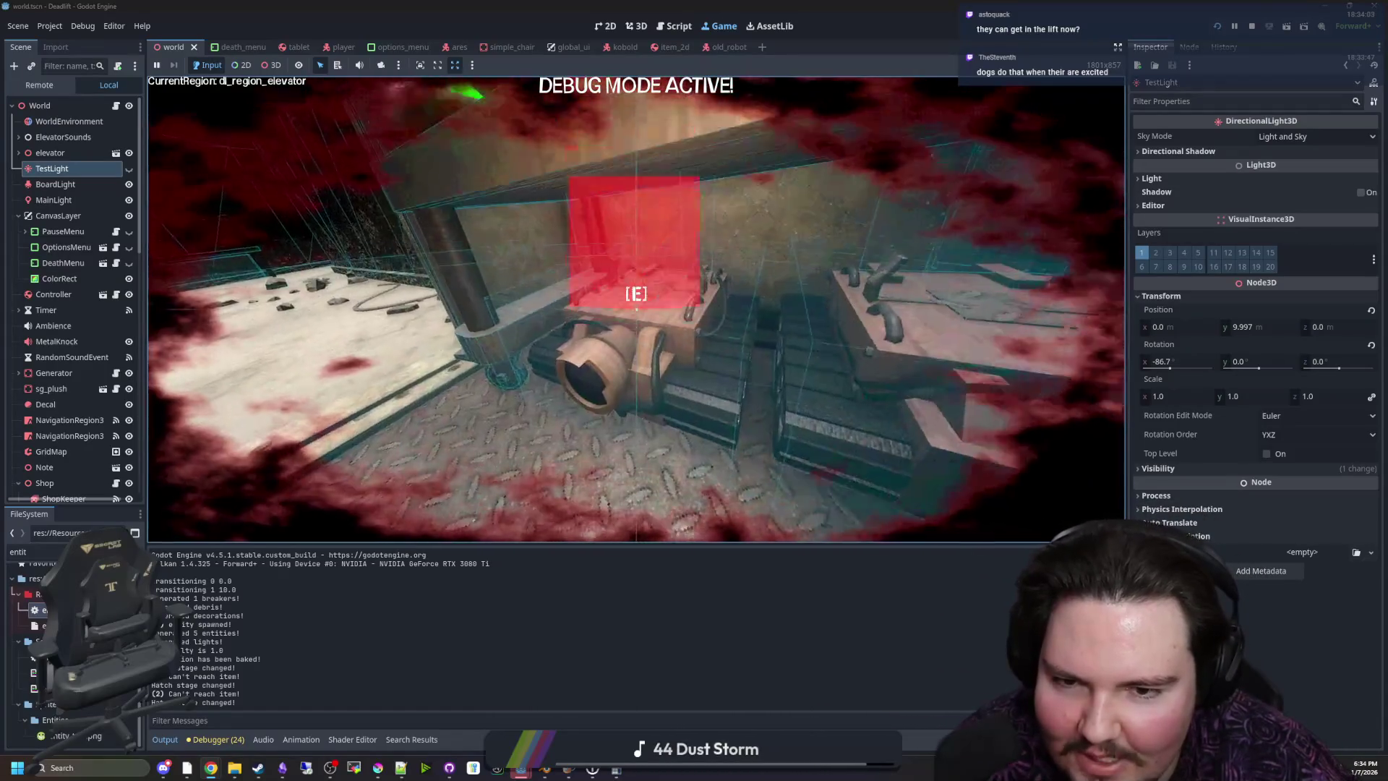
pyautogui.moveTo(636, 309)
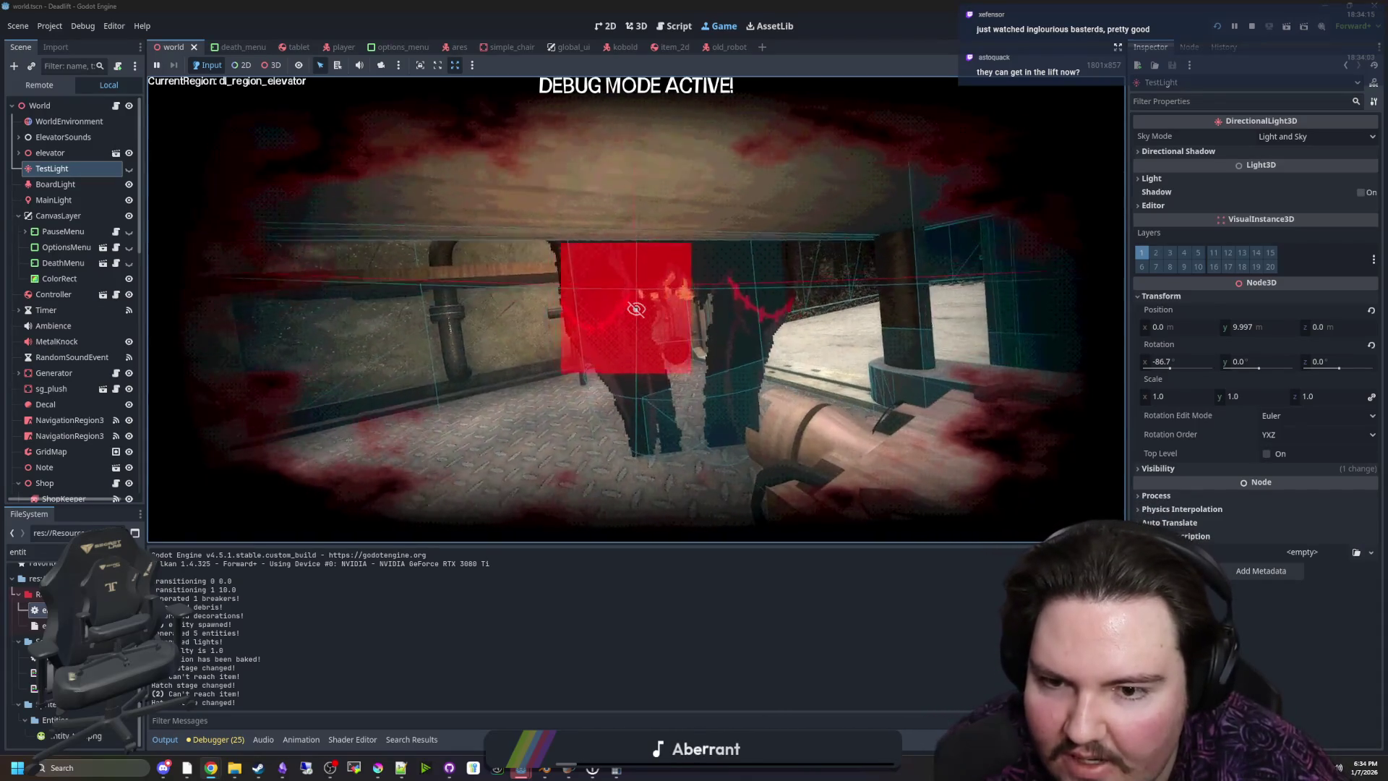
pyautogui.press('w')
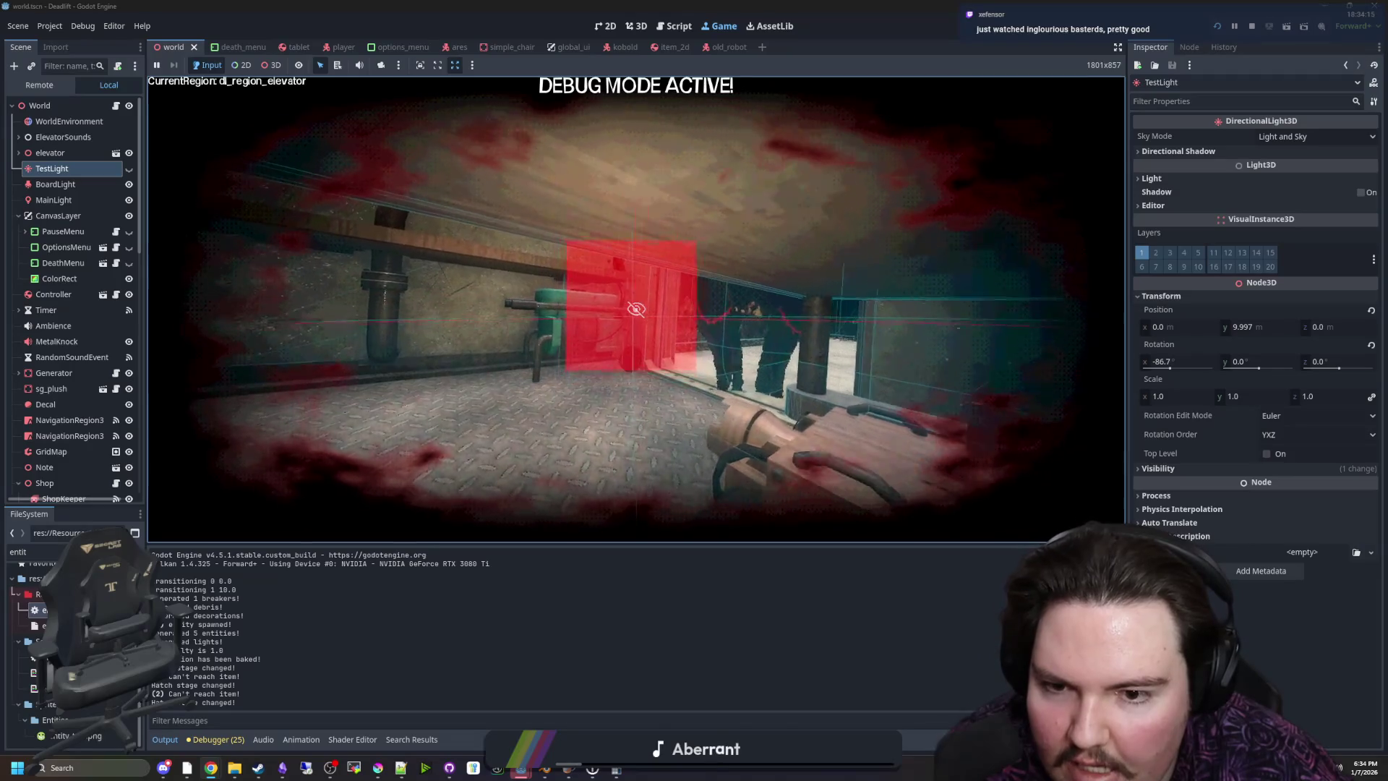
pyautogui.press('w')
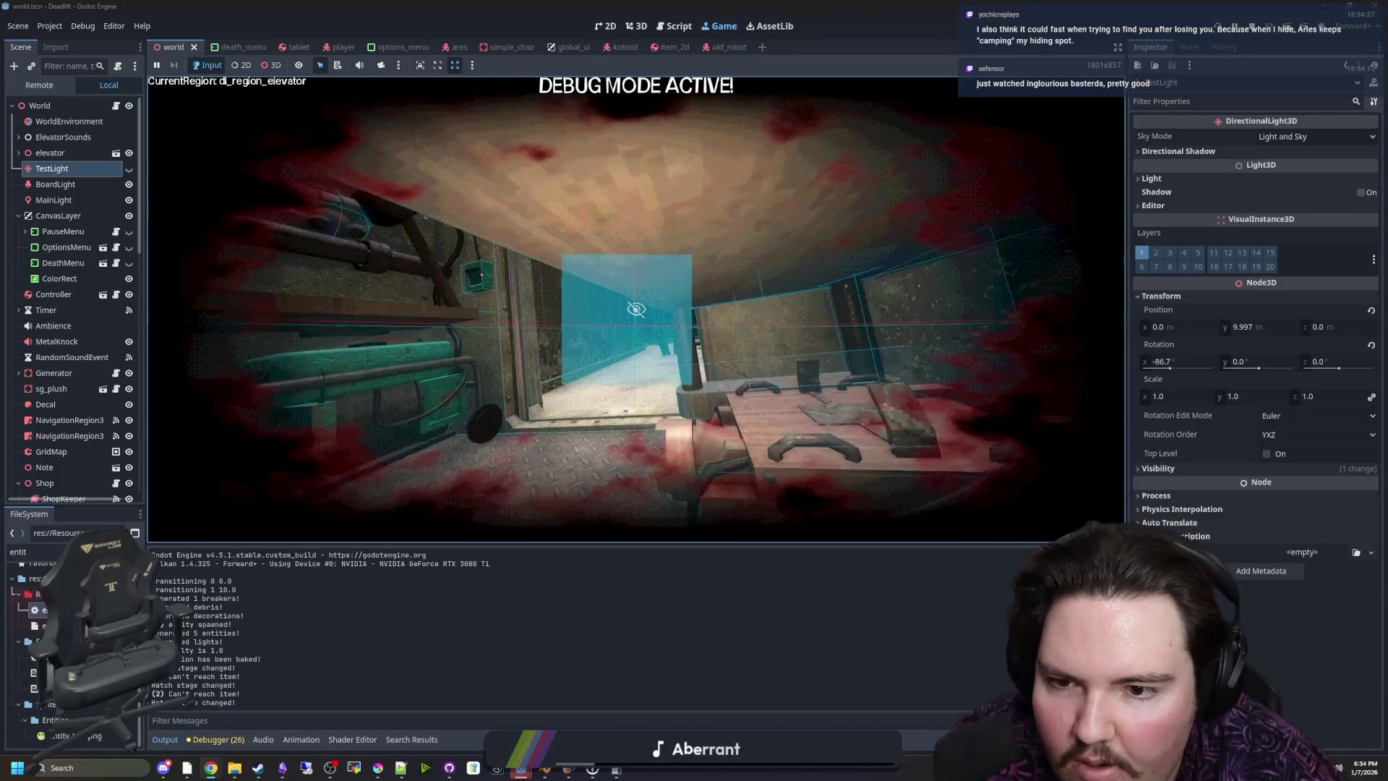
pyautogui.press('w')
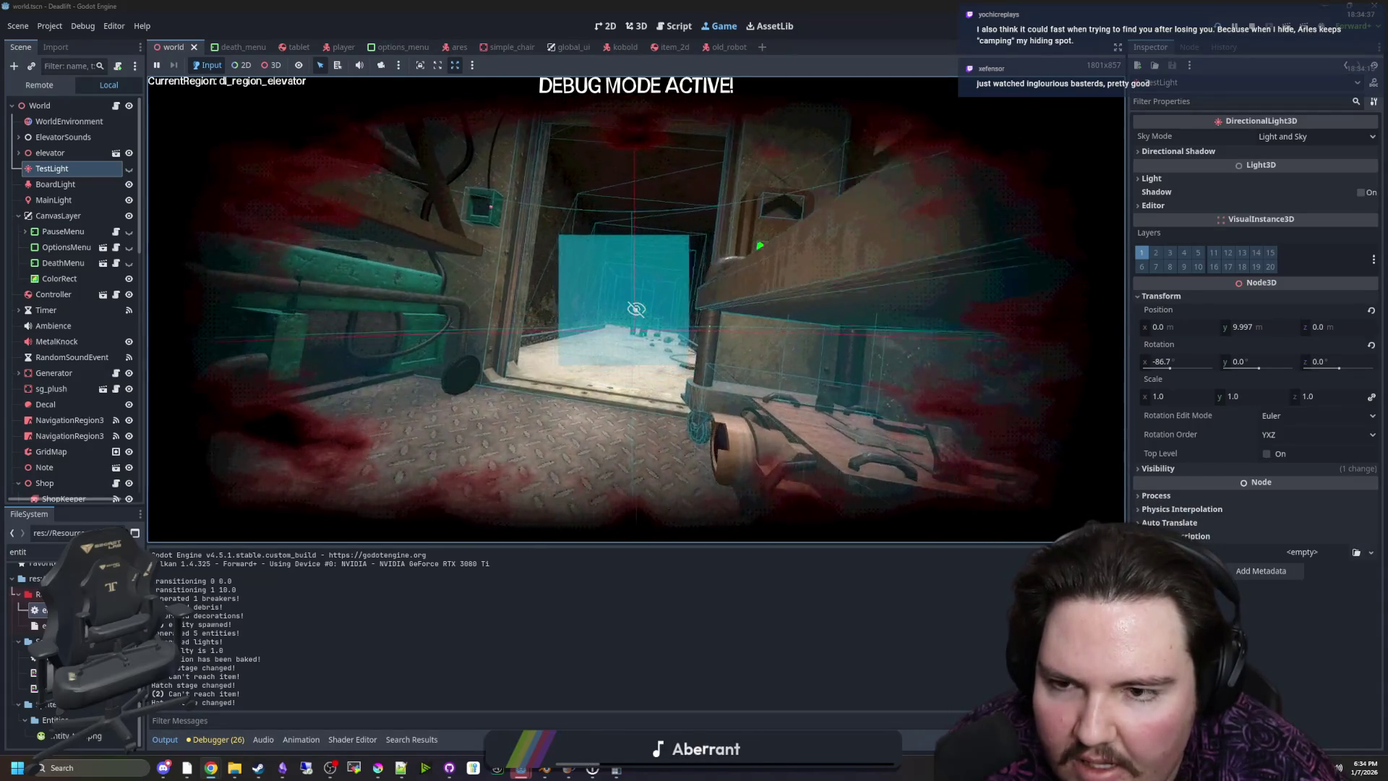
pyautogui.press('w')
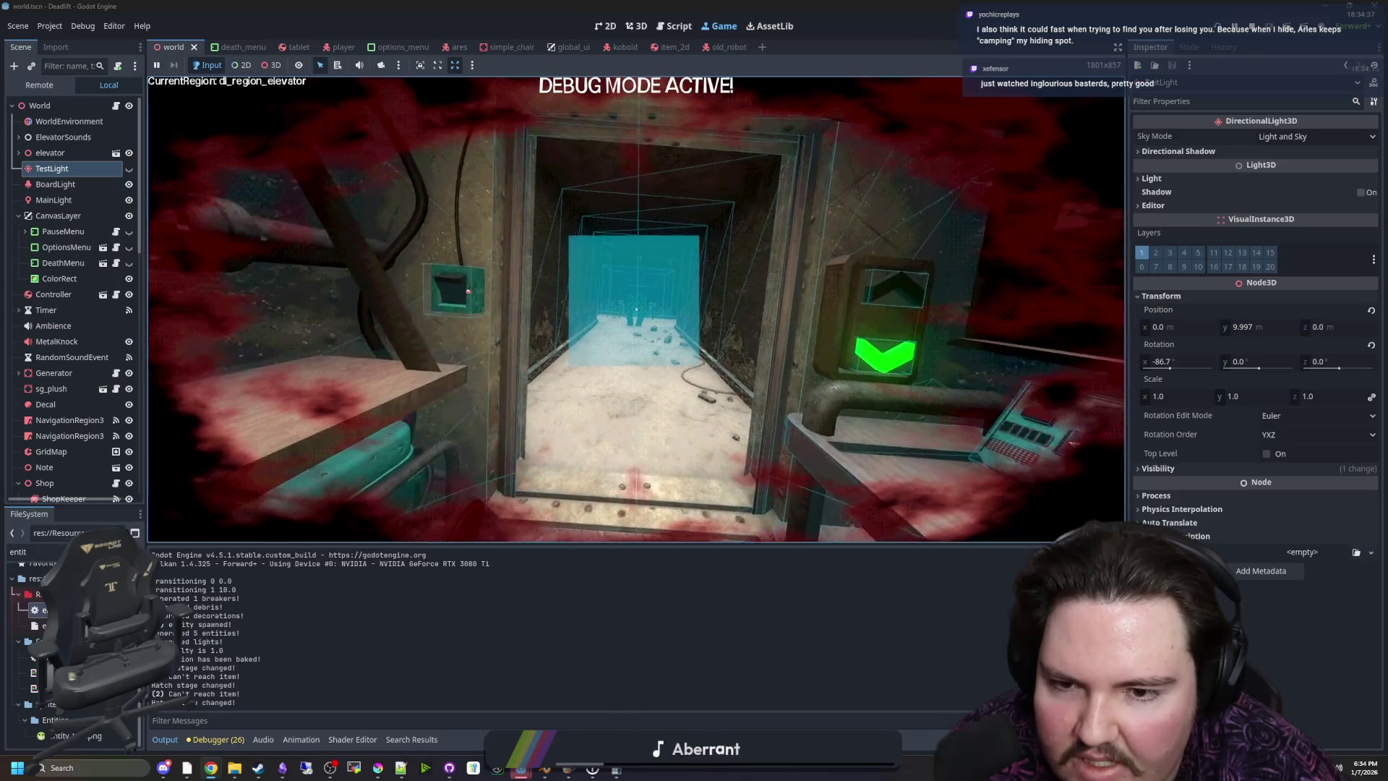
pyautogui.press('s')
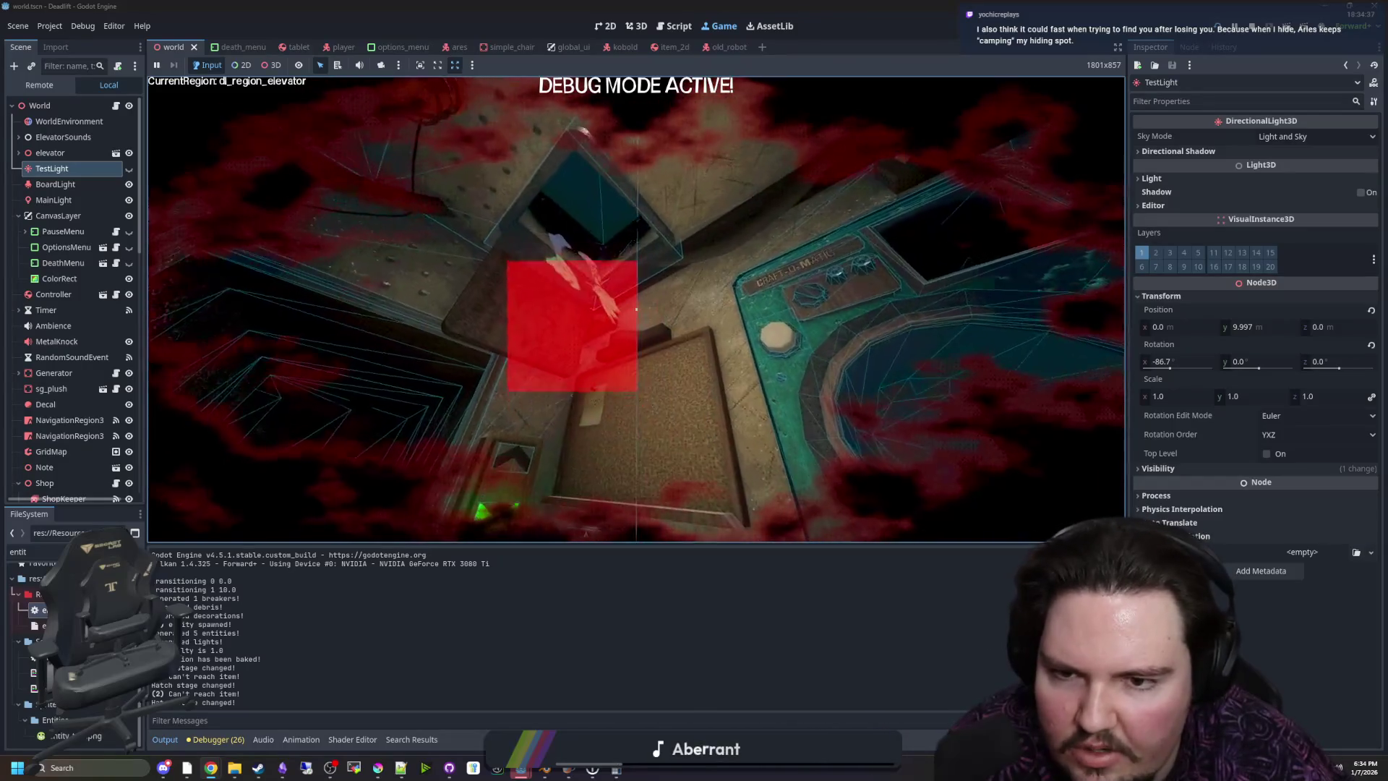
# Pause and stop the running game, then browse the Project and Debug menus
pyautogui.press('Escape')
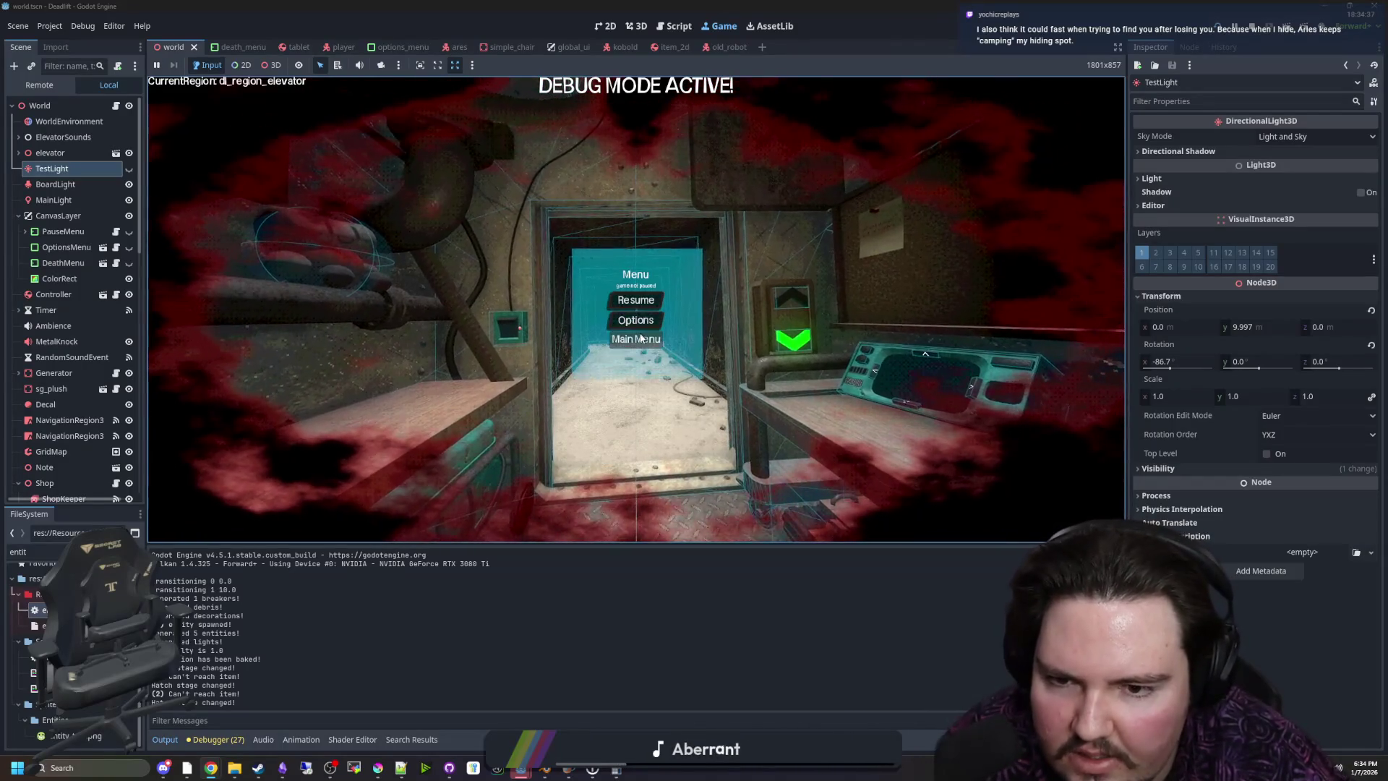
pyautogui.click(1252, 32)
pyautogui.click(50, 26)
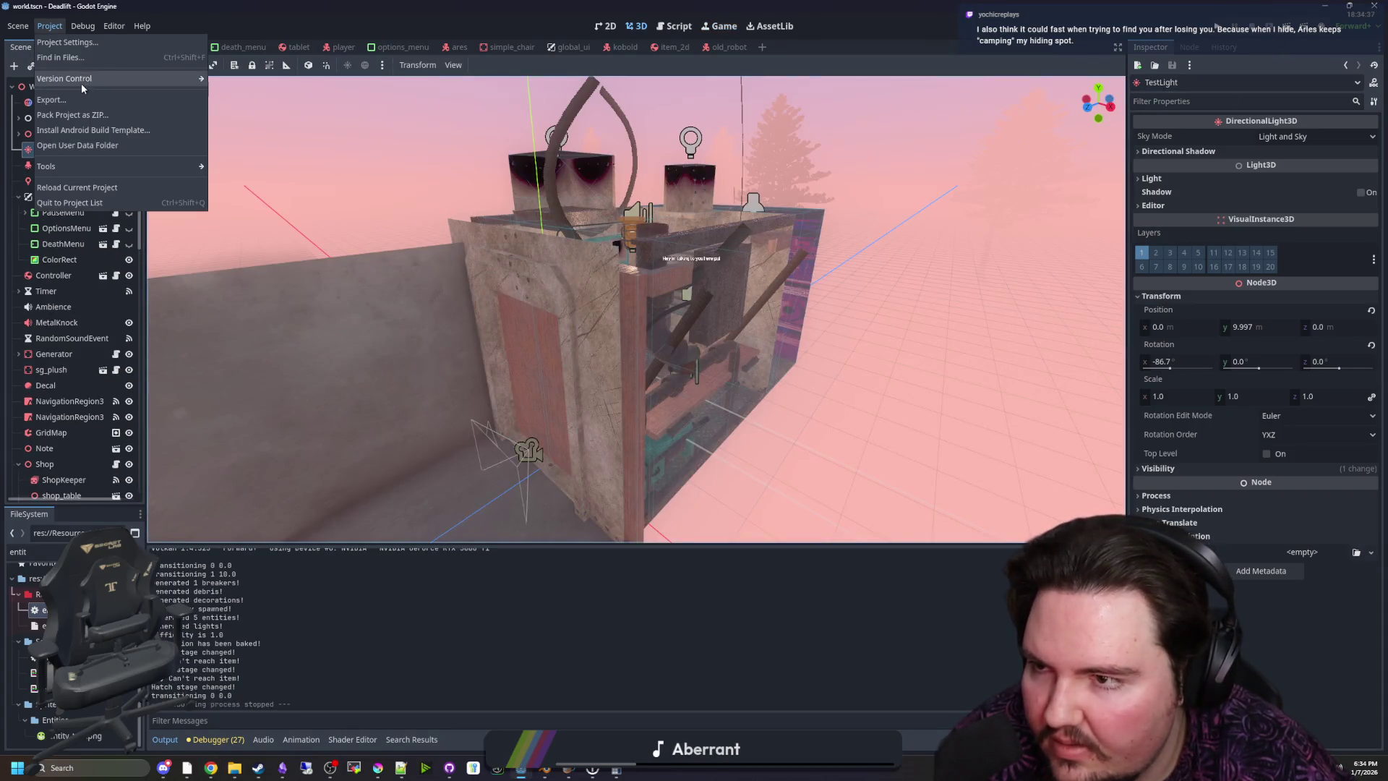
pyautogui.click(81, 26)
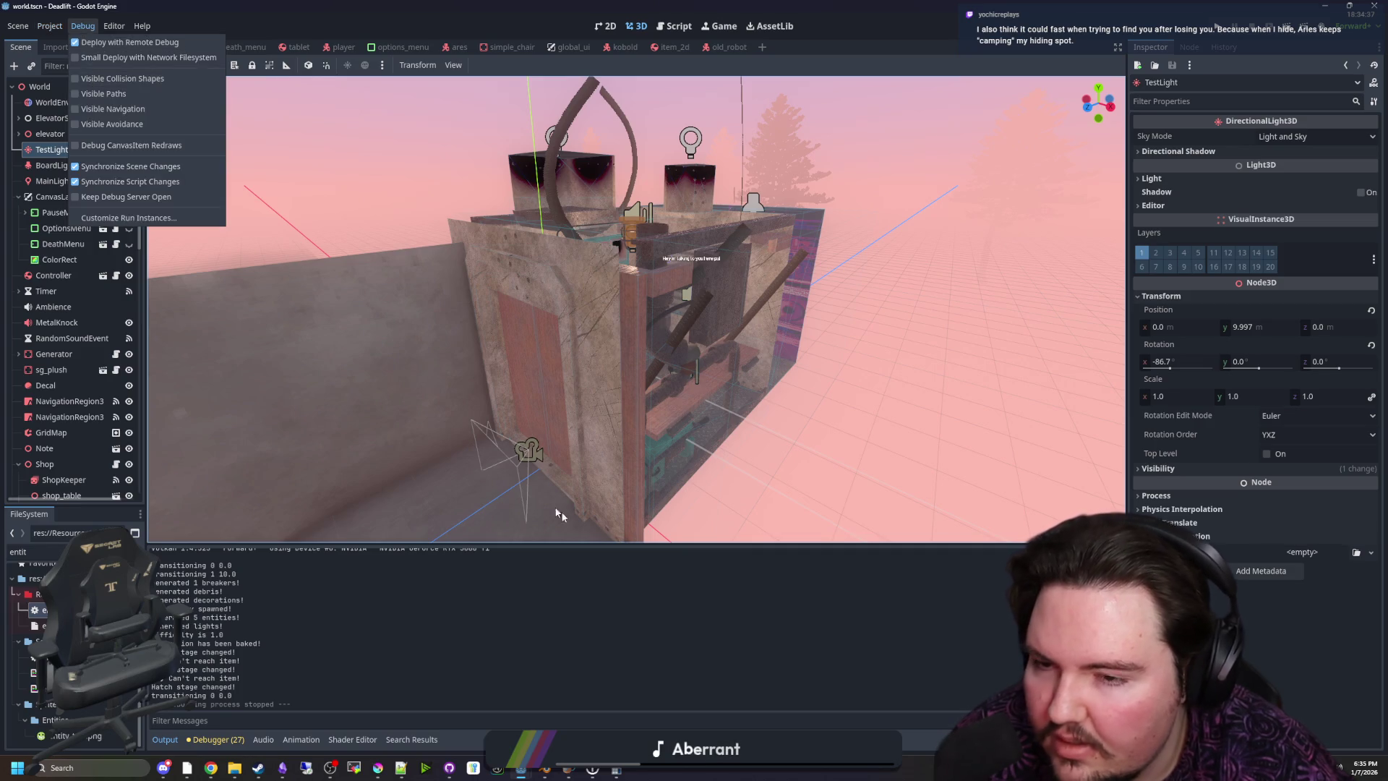
# Save the world scene, fly the view to the building's entrance stairs, and save again
pyautogui.press('Escape')
pyautogui.hotkey('ctrl', 's')
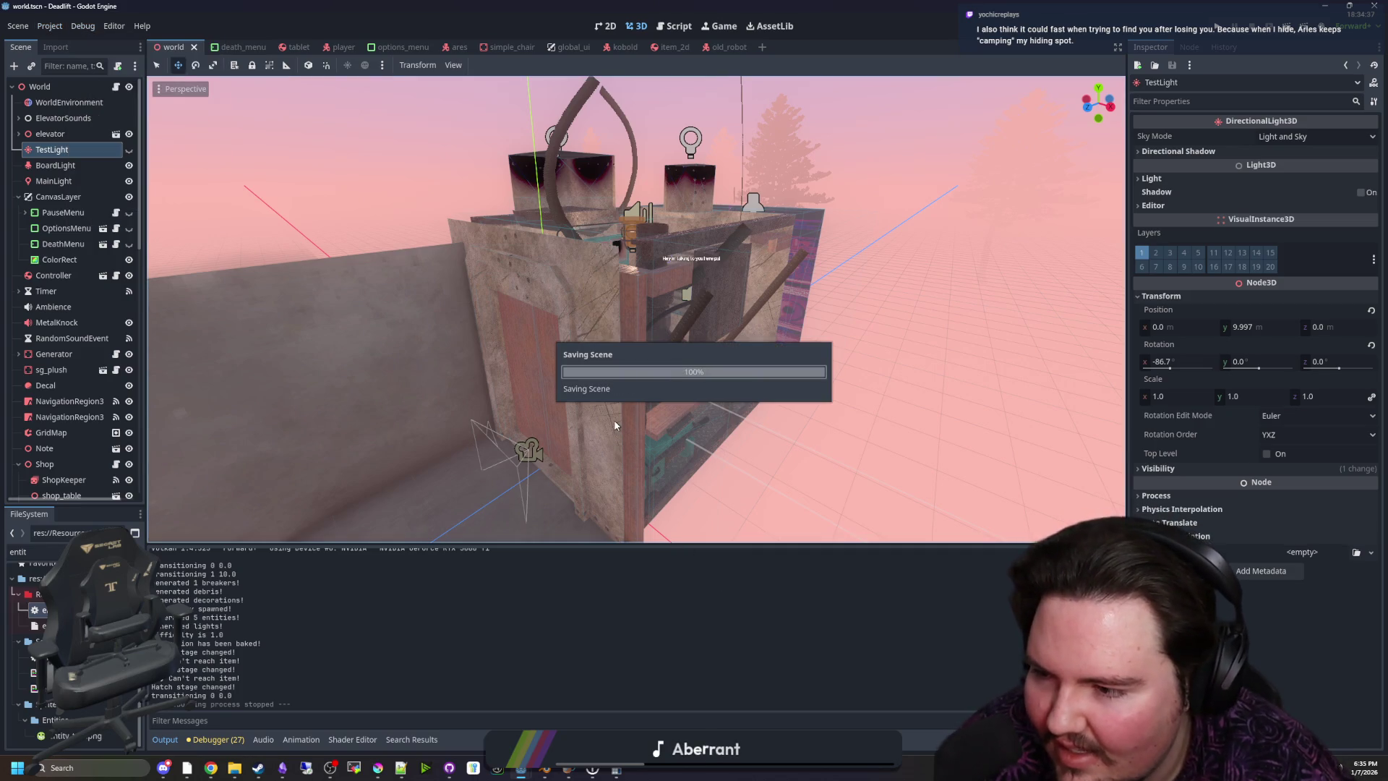
pyautogui.rightClick(614, 420)
pyautogui.press('w')
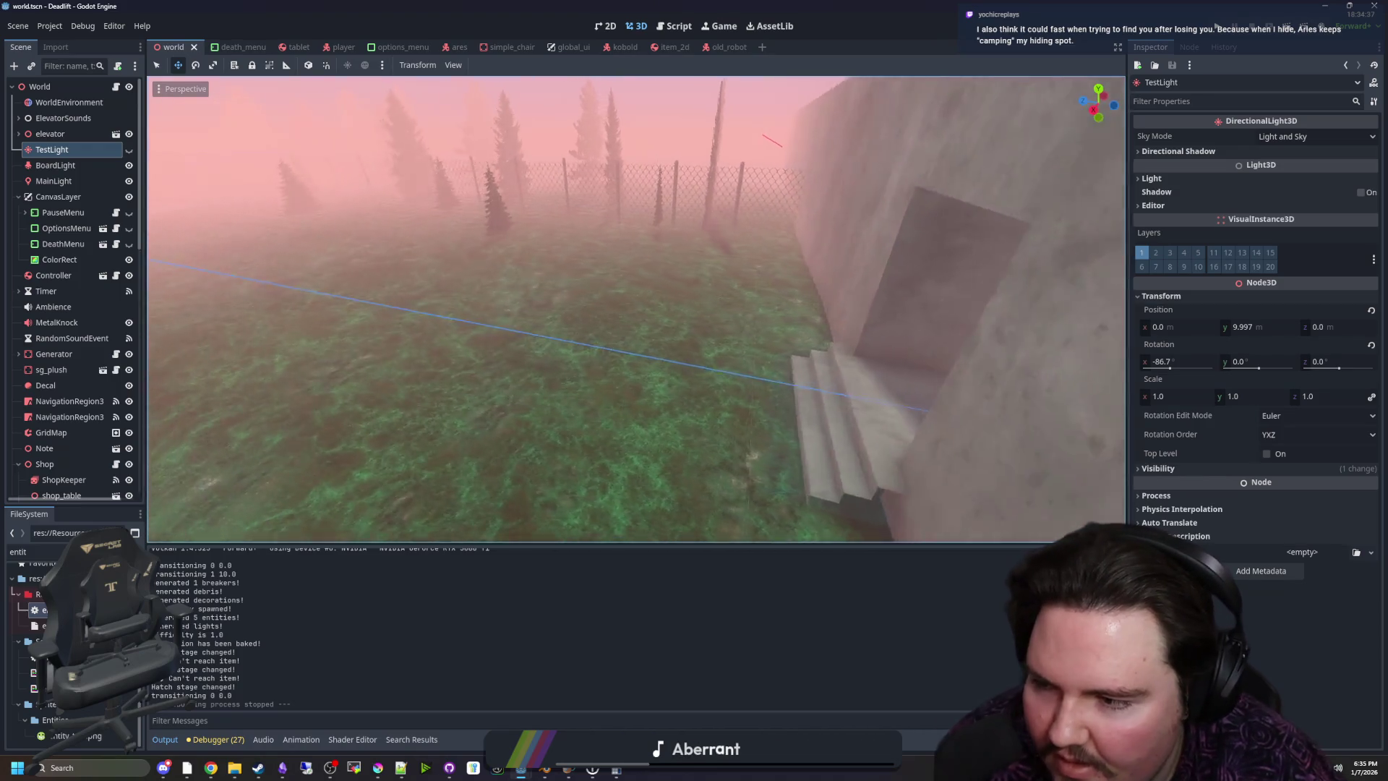
pyautogui.press('d')
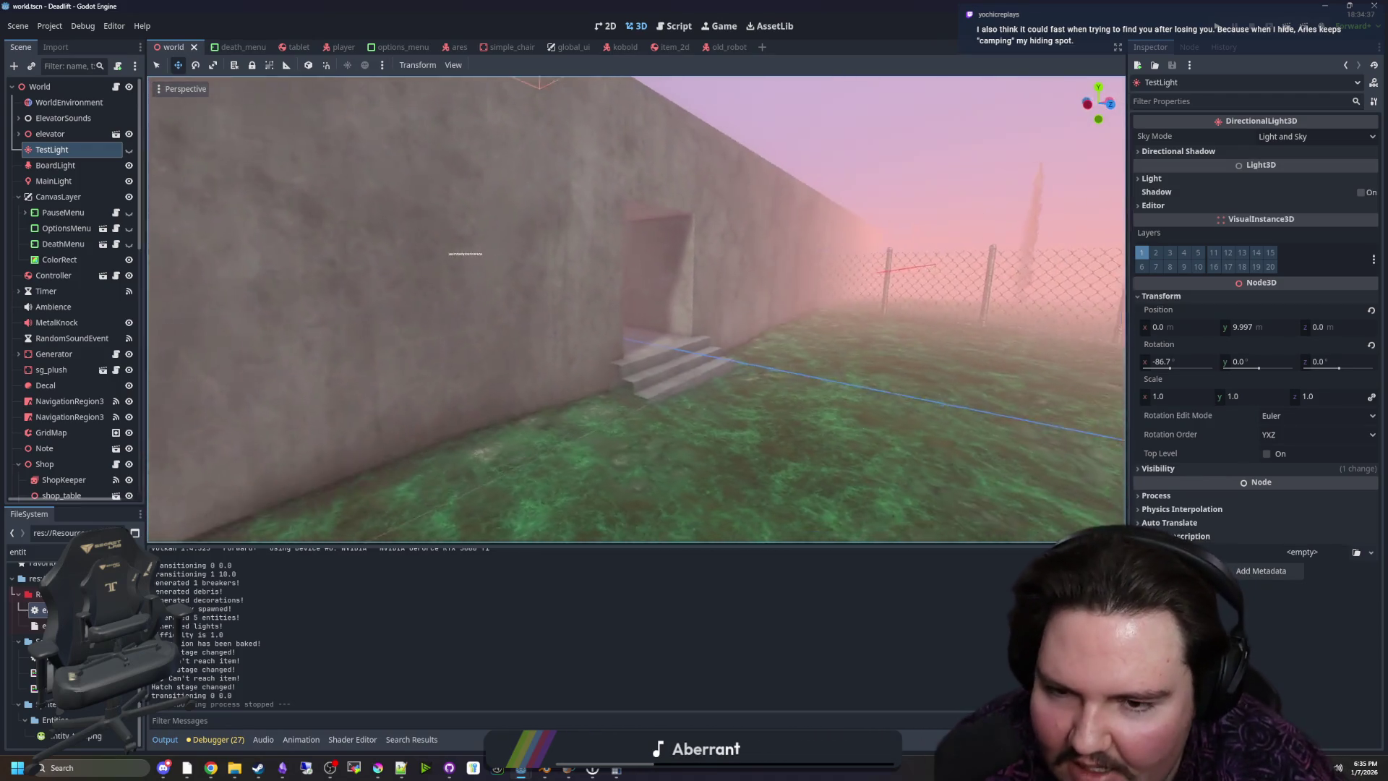
pyautogui.hotkey('ctrl', 's')
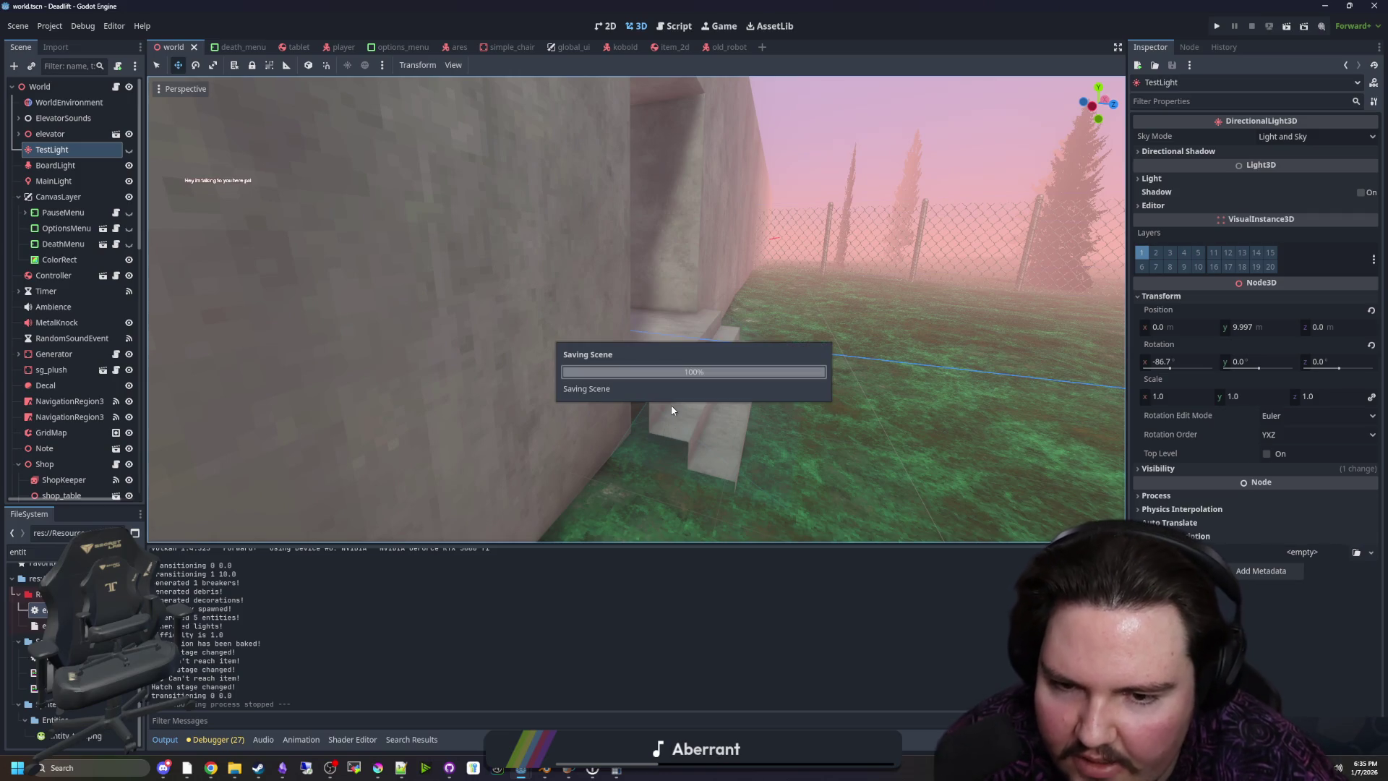
pyautogui.click(545, 768)
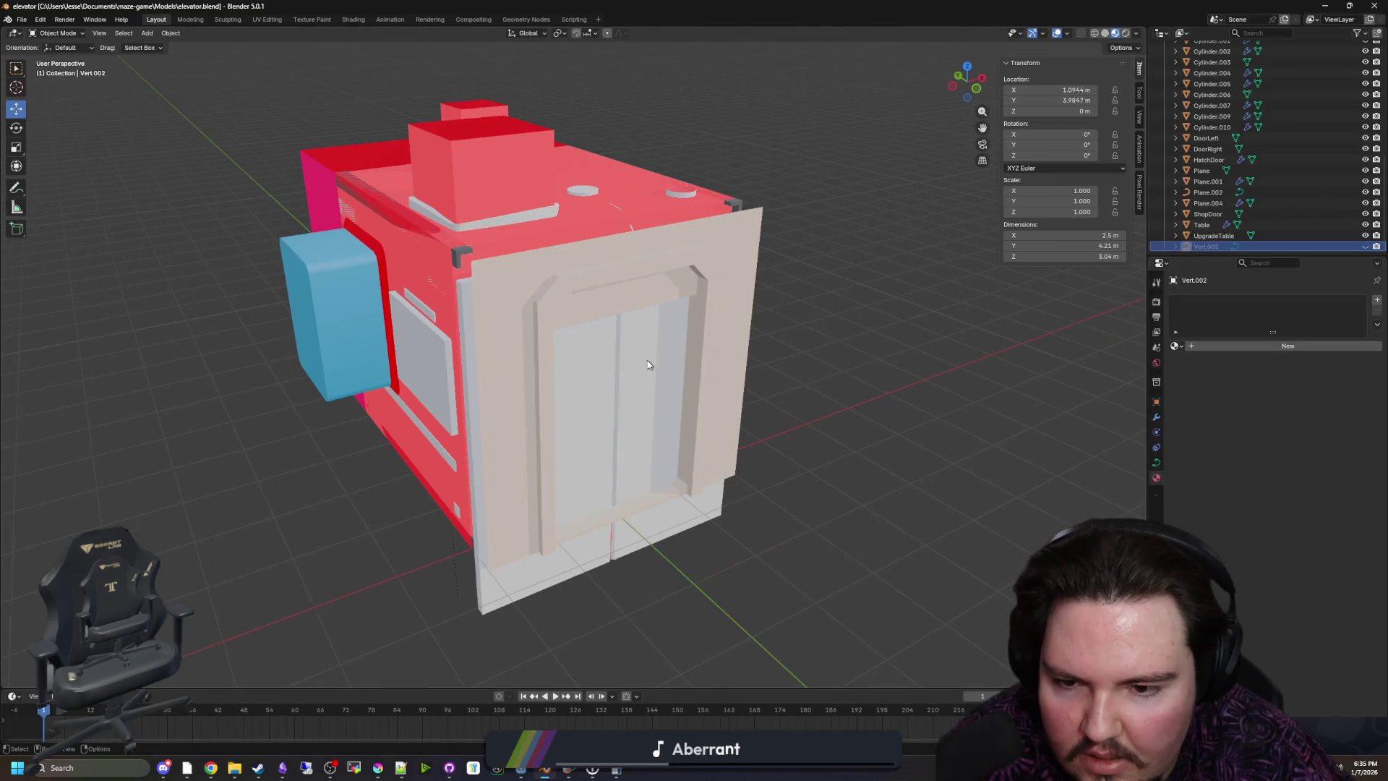
# Orbit the elevator so its door faces left, then bring up File > Open Recent
pyautogui.scroll(-3, 647, 364)
pyautogui.moveTo(778, 381); pyautogui.dragTo(392, 225)
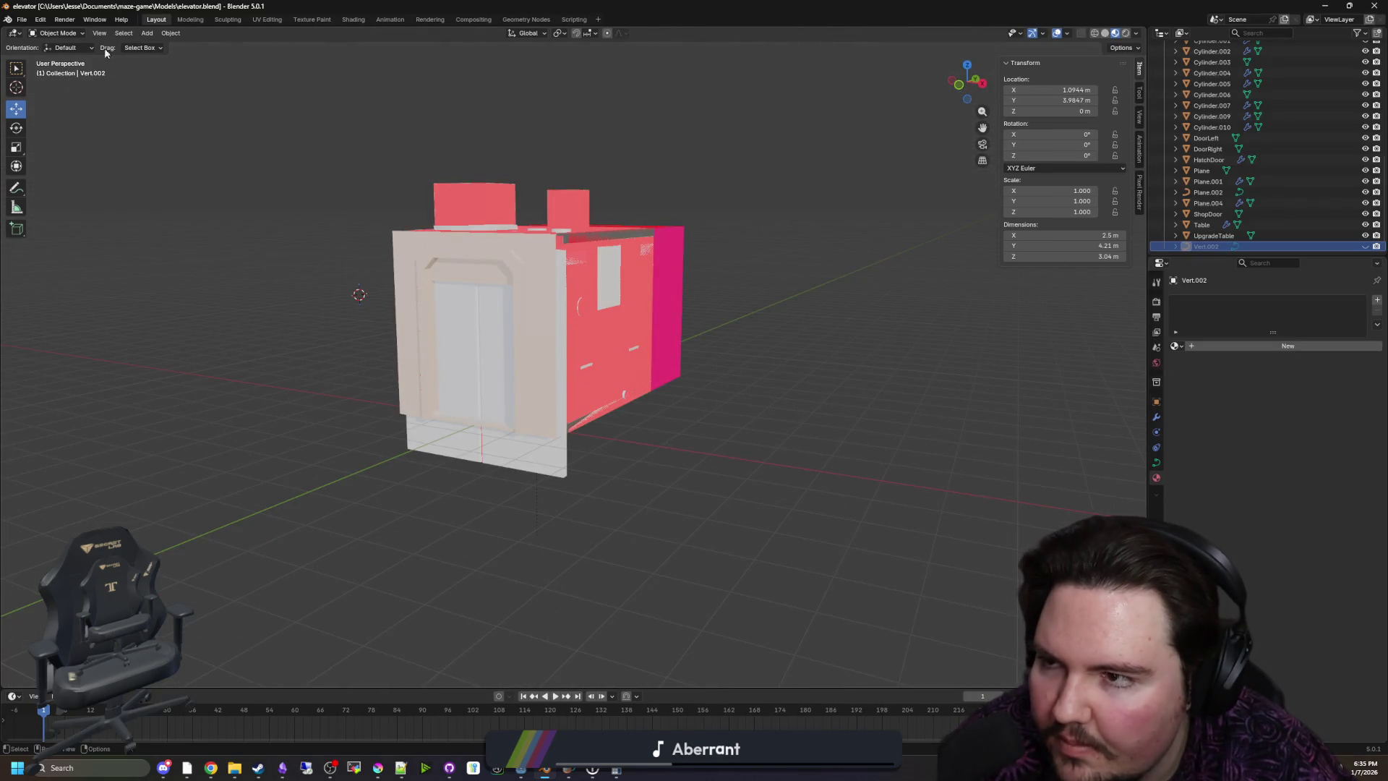
pyautogui.click(23, 20)
pyautogui.moveTo(94, 55)
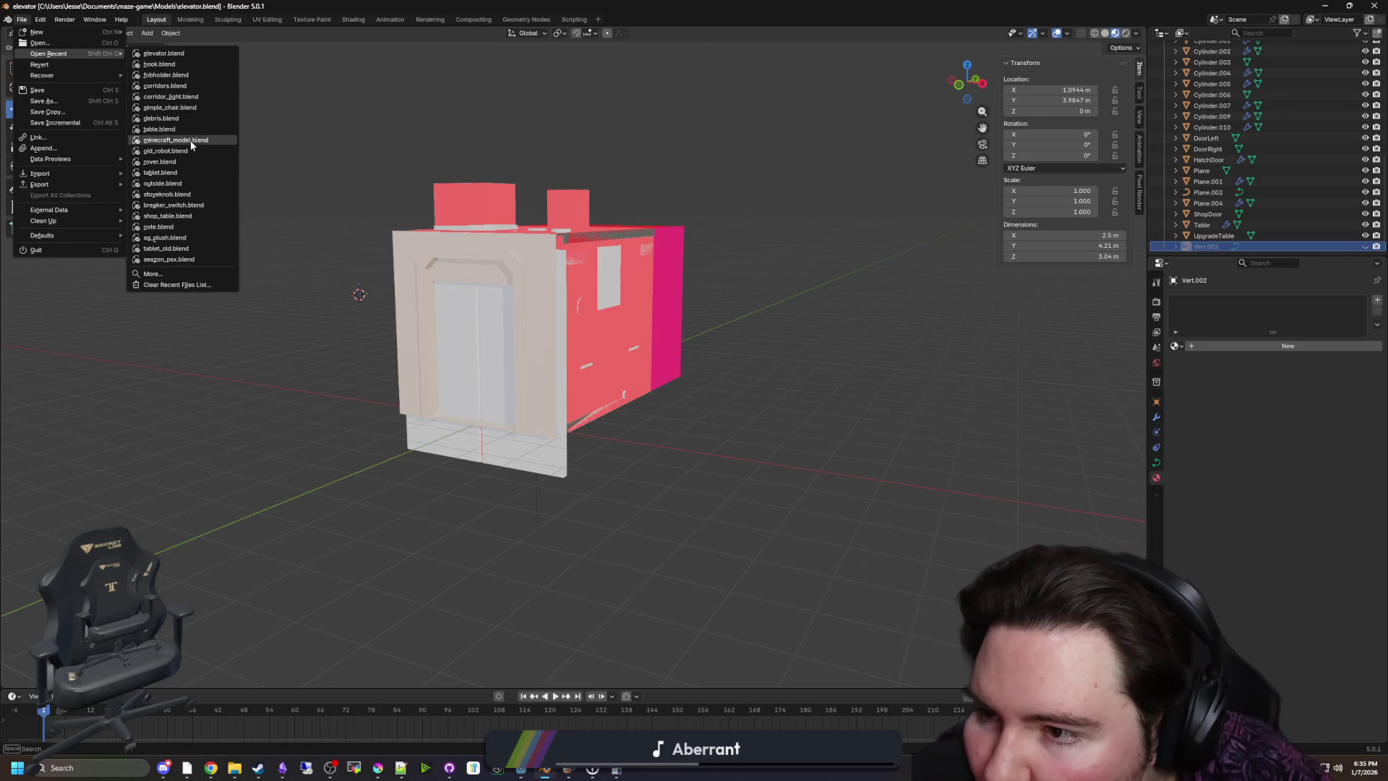
# Open outside.blend and enter Edit Mode on the OutsideBuilding mesh
pyautogui.click(179, 184)
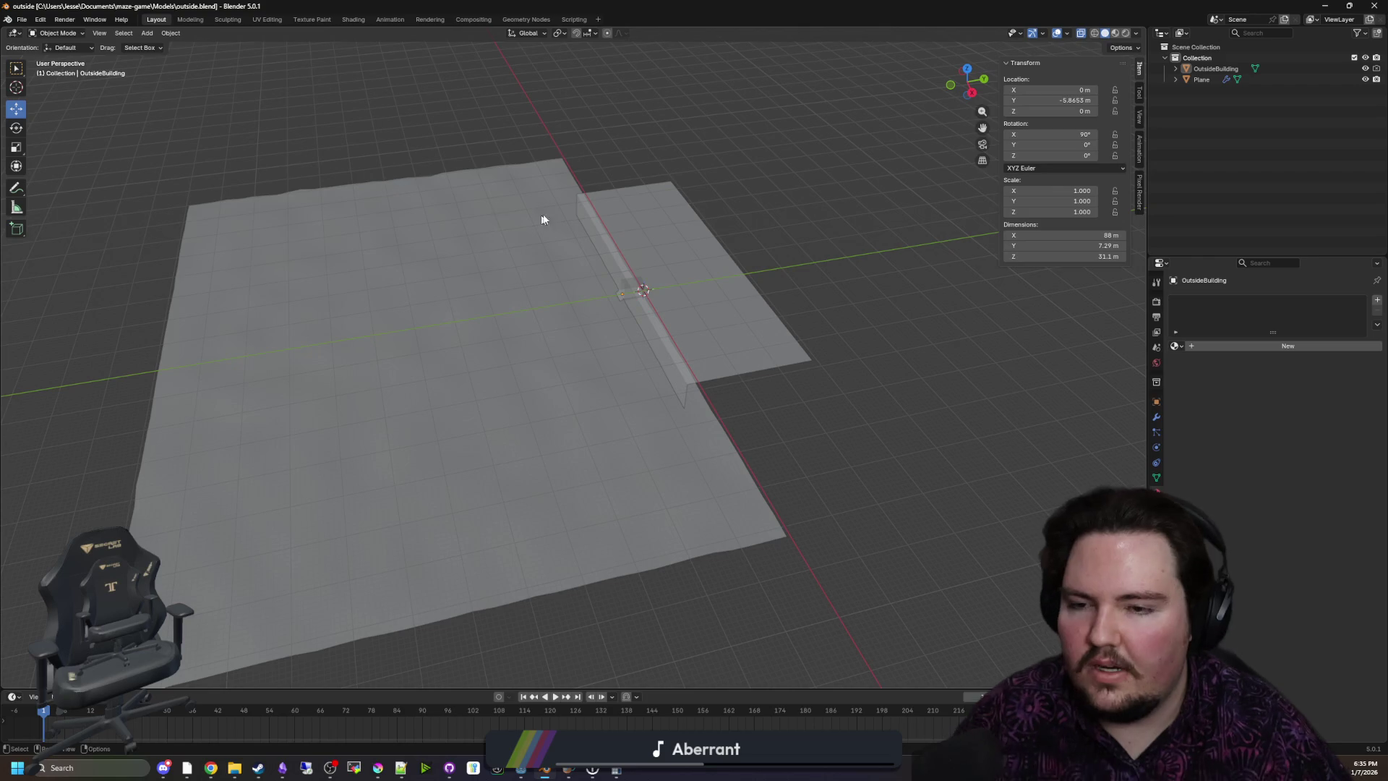
pyautogui.scroll(5, 676, 318)
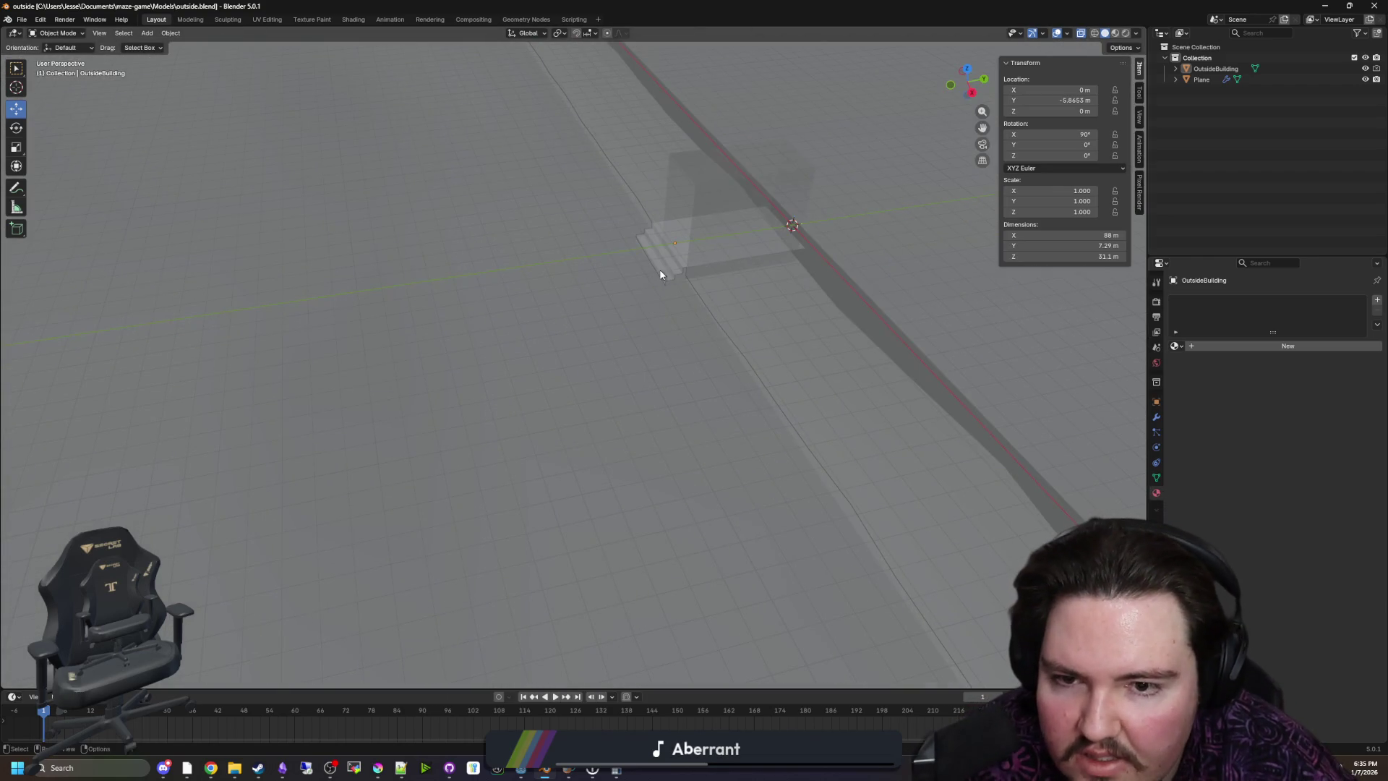
pyautogui.click(657, 272)
pyautogui.scroll(4, 561, 335)
pyautogui.scroll(3, 719, 284)
pyautogui.press('Tab')
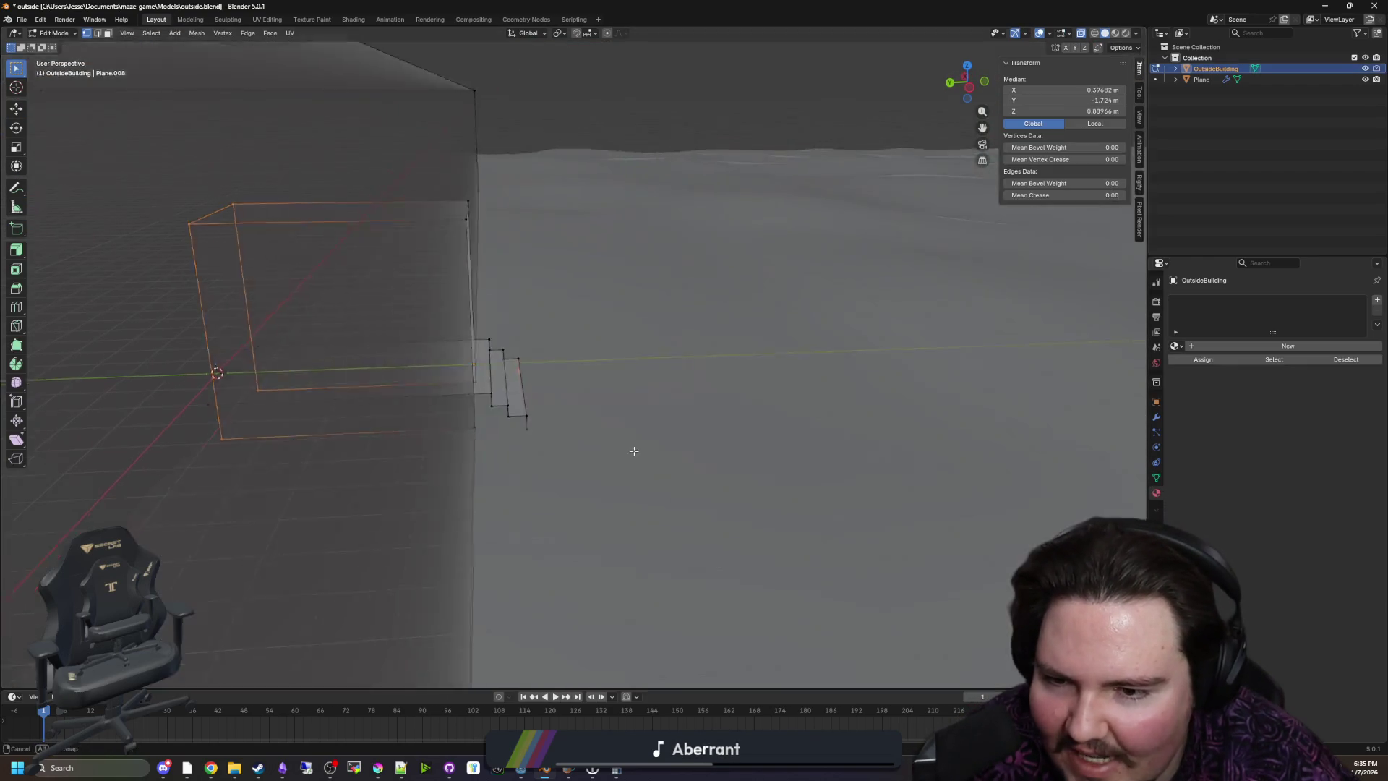
pyautogui.scroll(3, 469, 433)
# Select the stair corner vertices, then trial-move the bottom front corner and cancel the move
pyautogui.keyDown('shift'); pyautogui.click(379, 428); pyautogui.keyUp('shift')
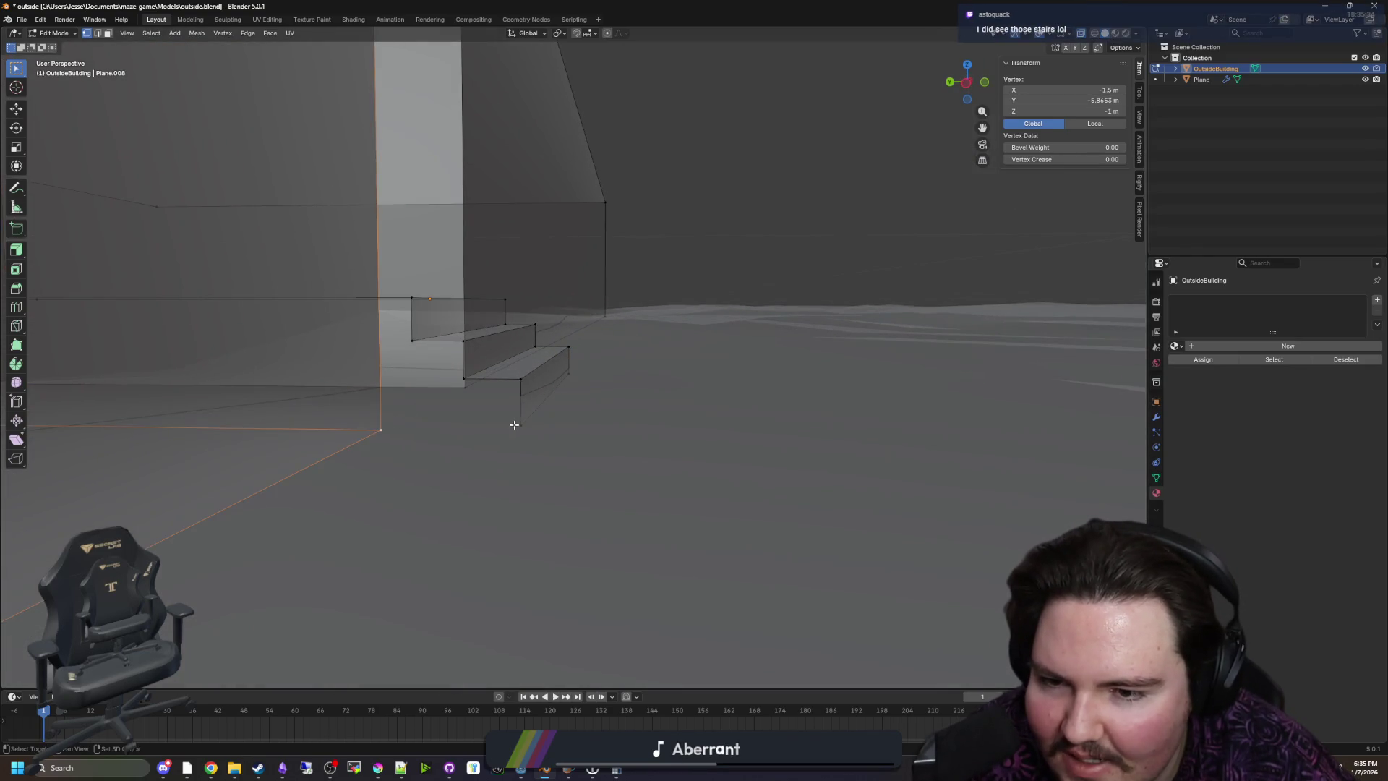
pyautogui.keyDown('shift'); pyautogui.click(520, 425); pyautogui.keyUp('shift')
pyautogui.keyDown('shift'); pyautogui.click(463, 378); pyautogui.keyUp('shift')
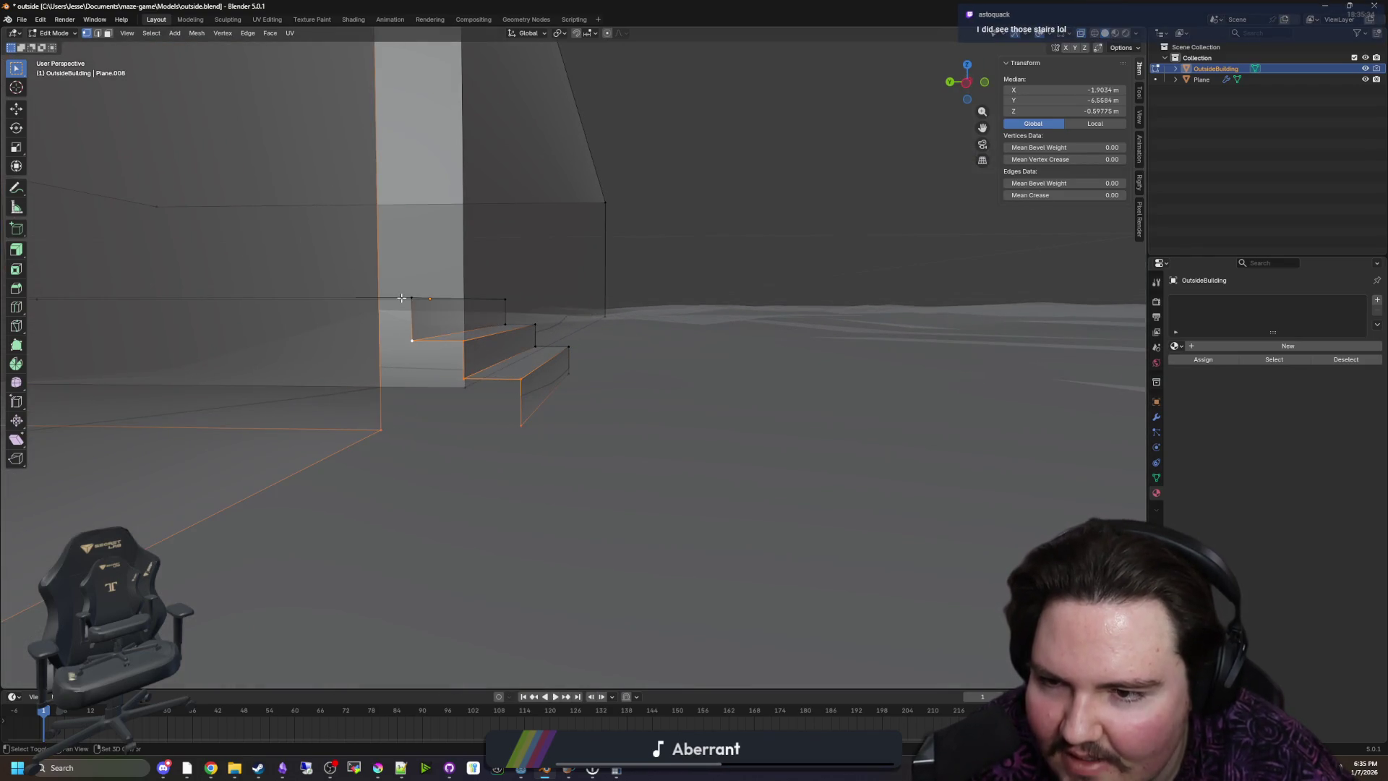
pyautogui.keyDown('shift'); pyautogui.click(411, 298); pyautogui.keyUp('shift')
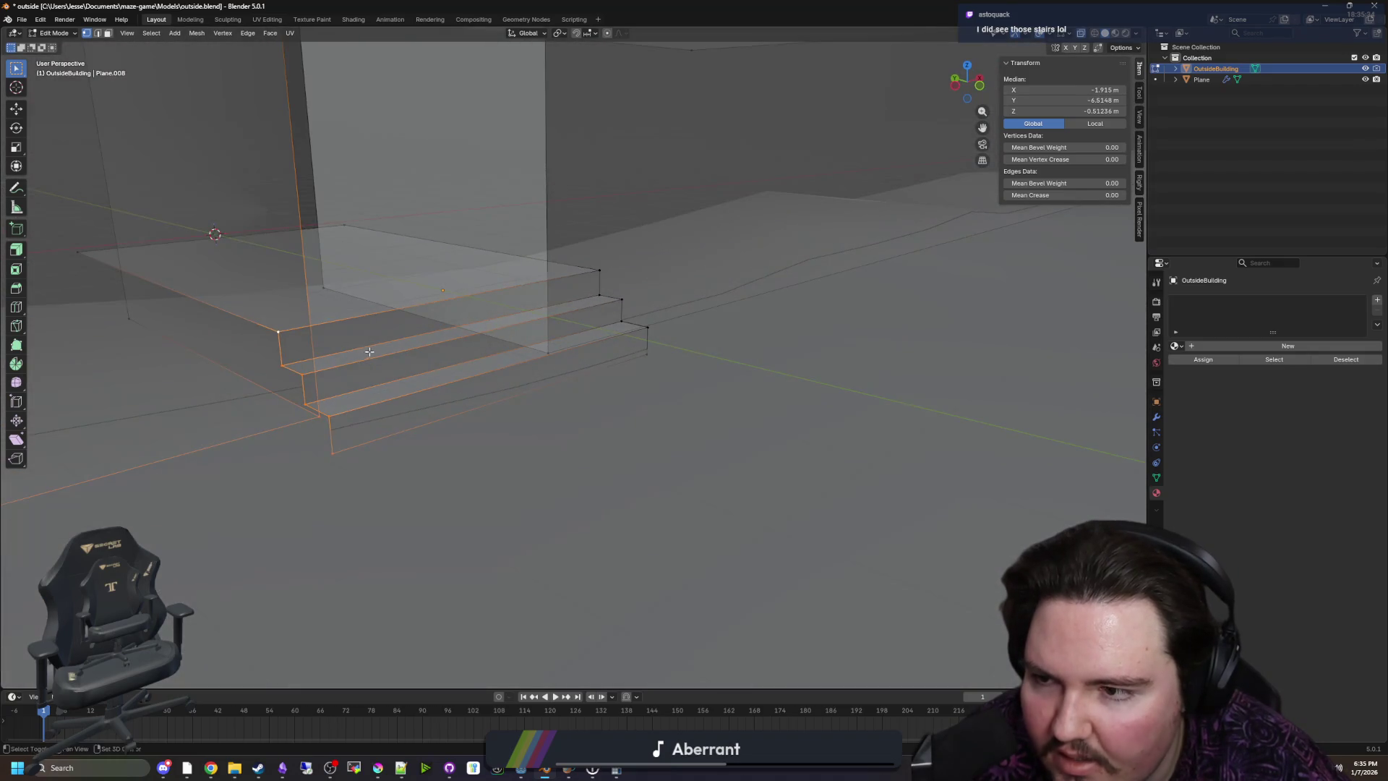
pyautogui.moveTo(369, 351); pyautogui.dragTo(470, 368)
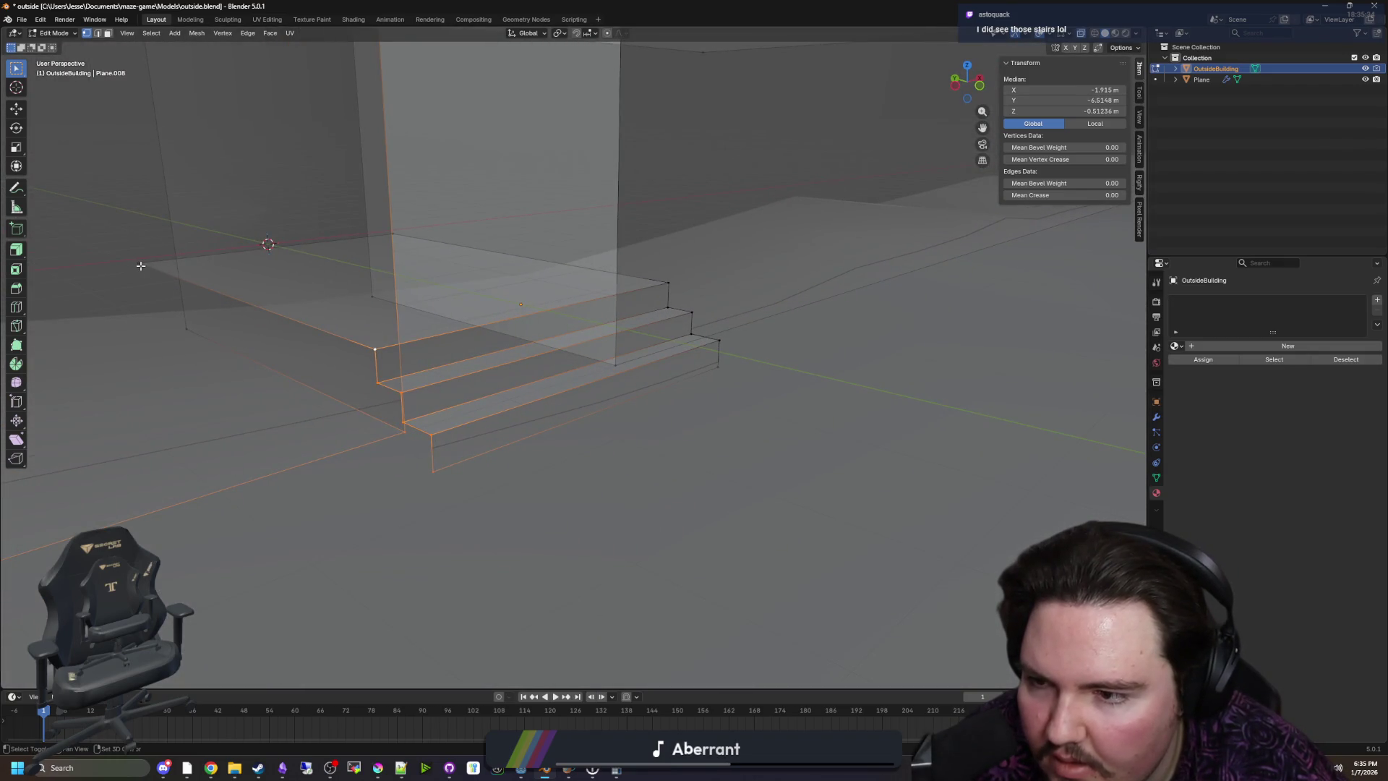
pyautogui.click(450, 481)
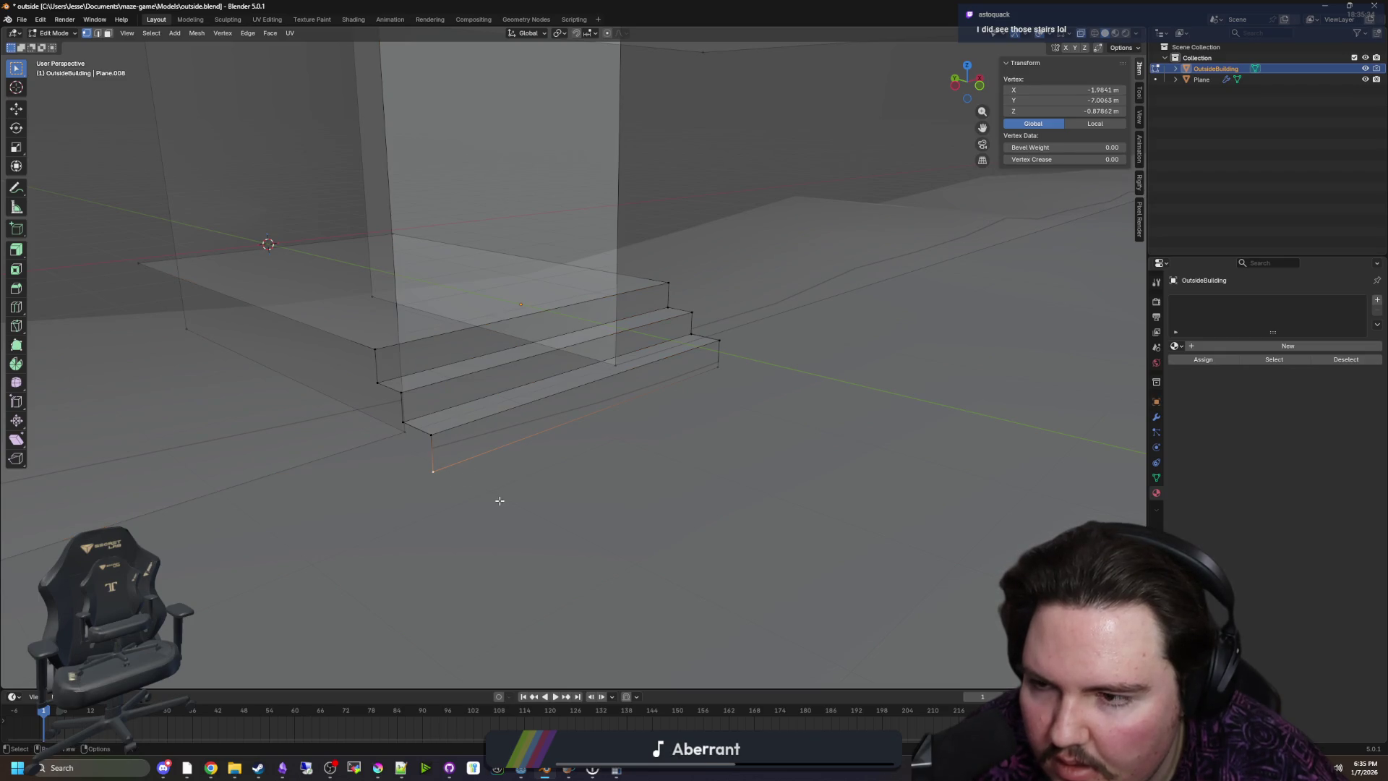
pyautogui.press('g')
pyautogui.click(373, 412)
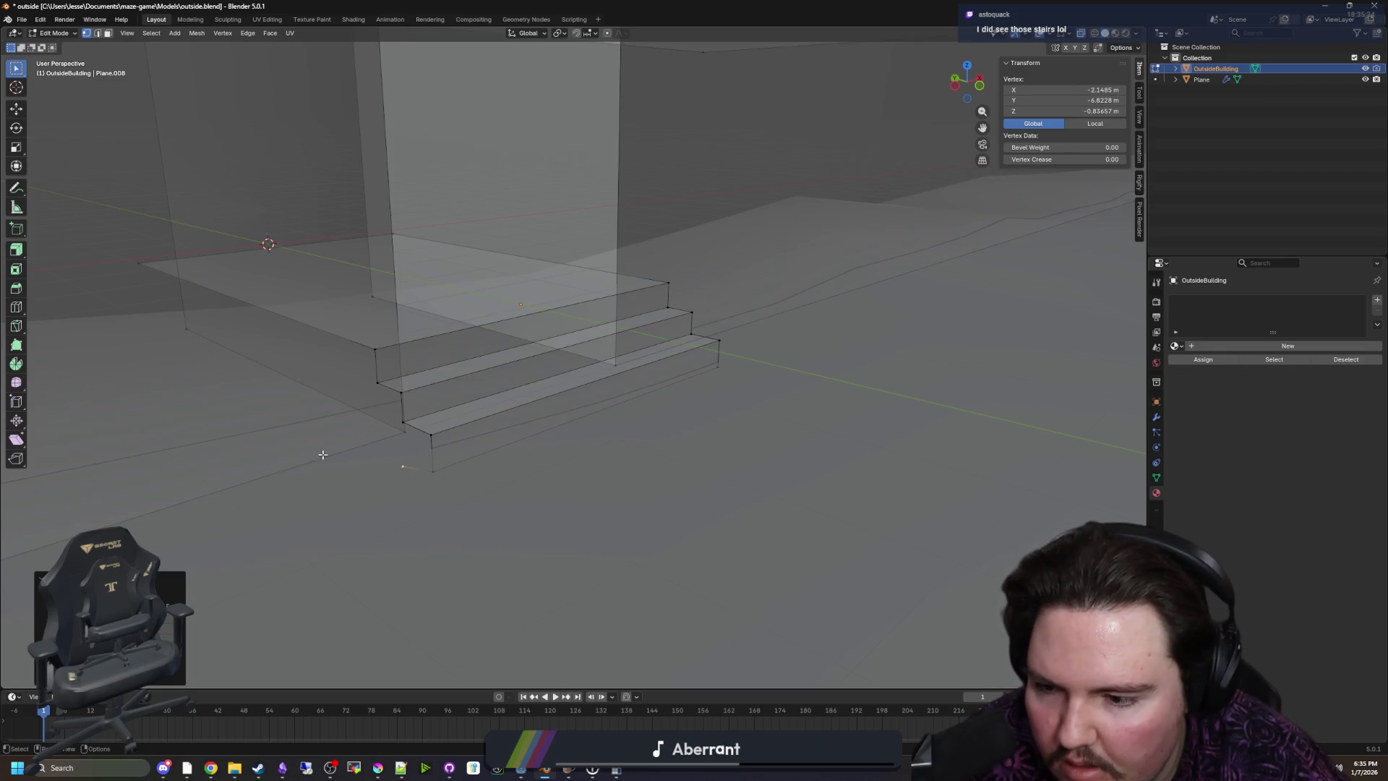
pyautogui.press('Escape')
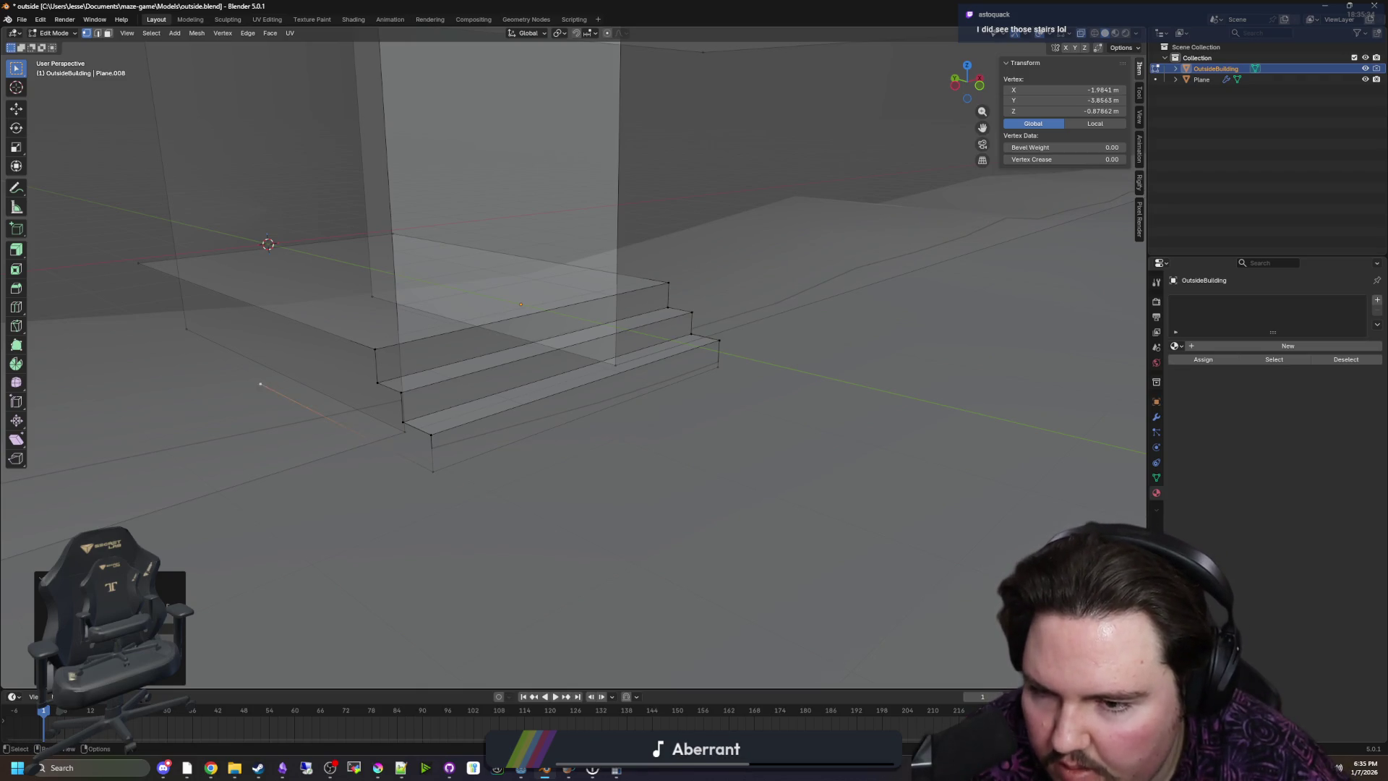
# Set the lower back corner's Y to -0.39557 m, matching the top back corner
pyautogui.click(138, 262)
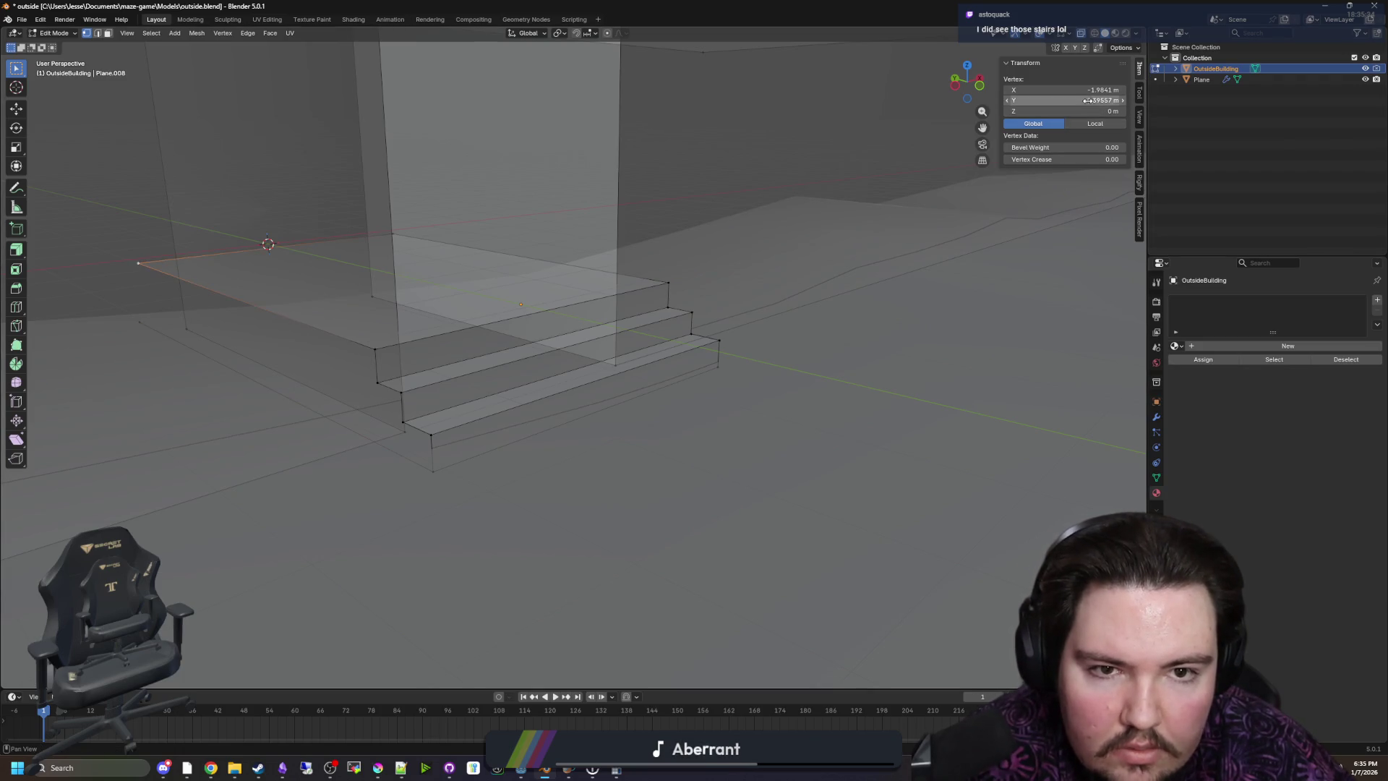
pyautogui.hotkey('ctrl', 'alt', 'v')
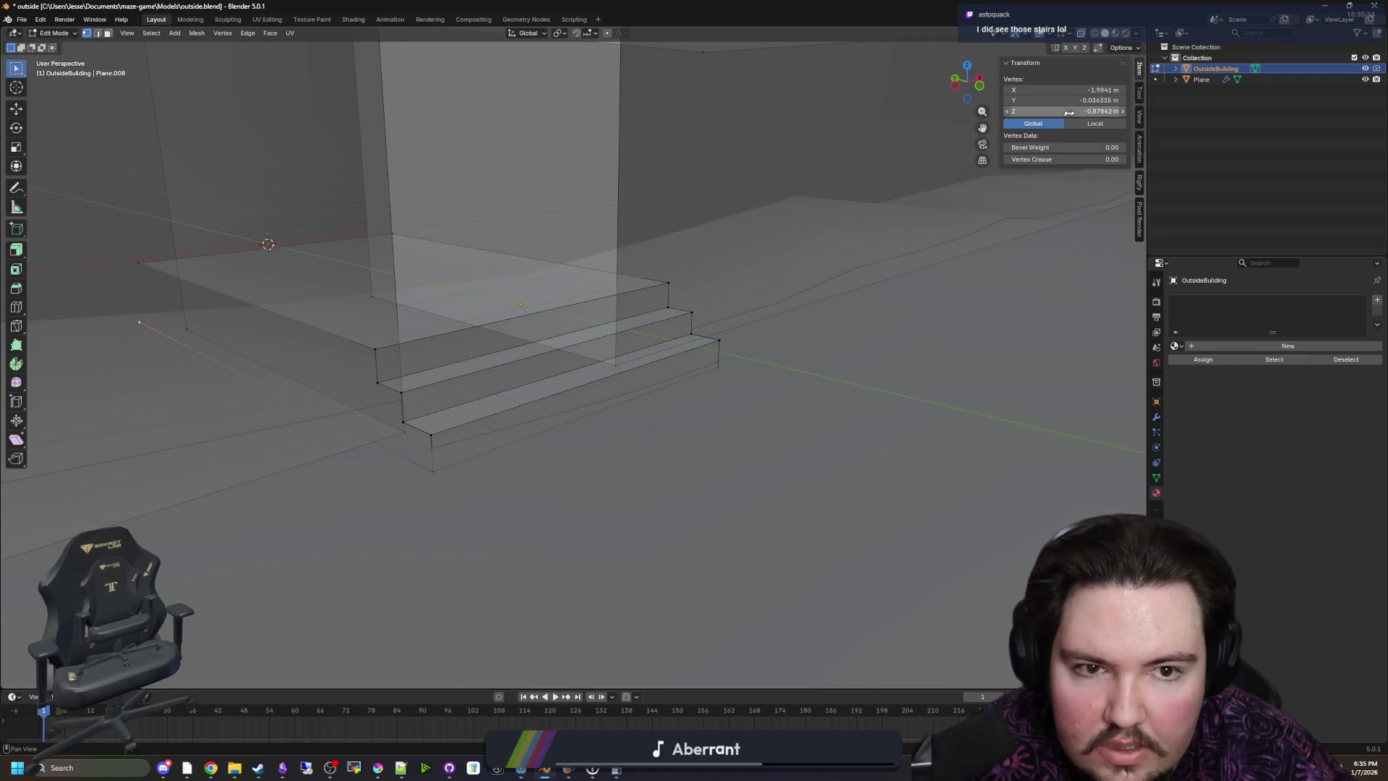
pyautogui.hotkey('ctrl', 'v')
# Select the stairs' side profile vertices from the top back corner down to the bottom corner
pyautogui.click(138, 262)
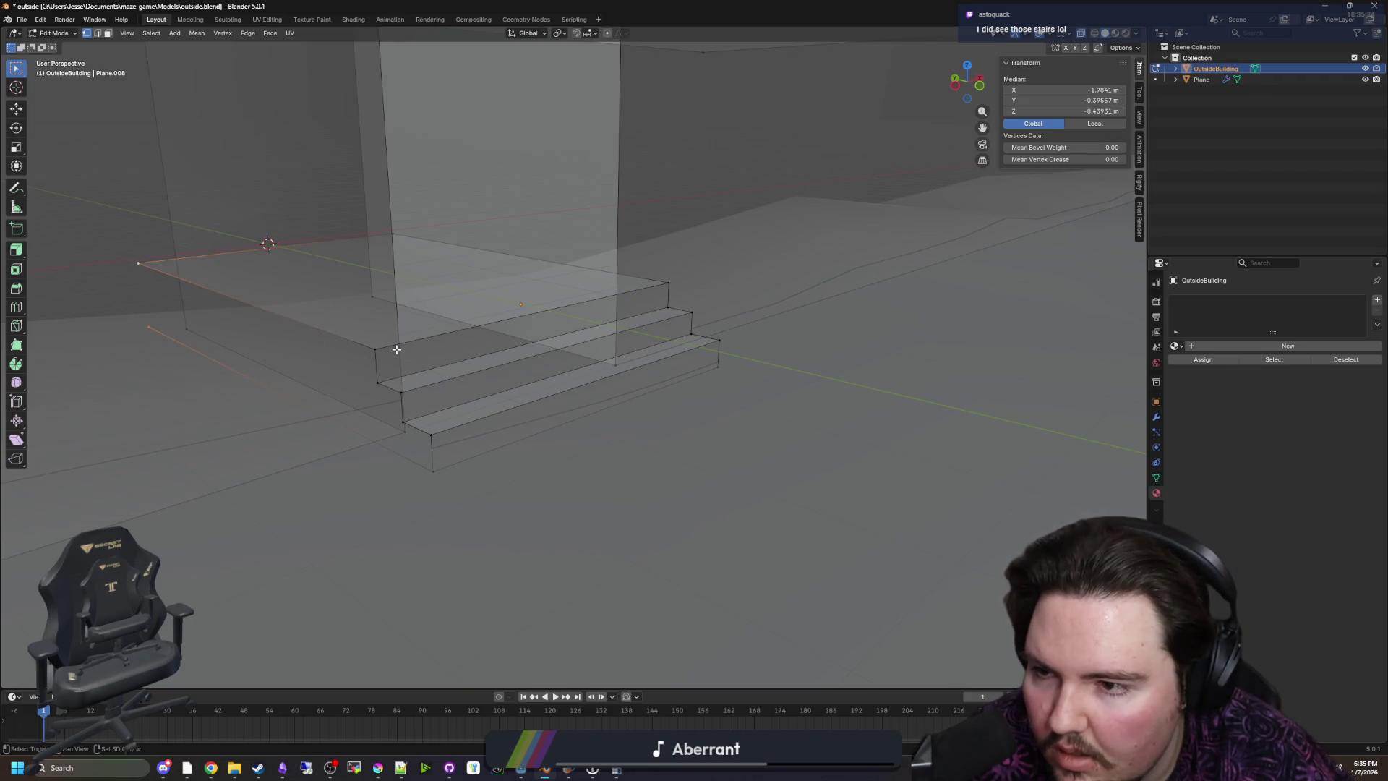
pyautogui.keyDown('shift'); pyautogui.click(374, 349); pyautogui.keyUp('shift')
pyautogui.keyDown('shift'); pyautogui.click(377, 382); pyautogui.keyUp('shift')
pyautogui.keyDown('shift'); pyautogui.click(401, 392); pyautogui.keyUp('shift')
pyautogui.keyDown('shift'); pyautogui.click(402, 422); pyautogui.keyUp('shift')
pyautogui.keyDown('shift'); pyautogui.click(431, 434); pyautogui.keyUp('shift')
pyautogui.keyDown('shift'); pyautogui.click(433, 471); pyautogui.keyUp('shift')
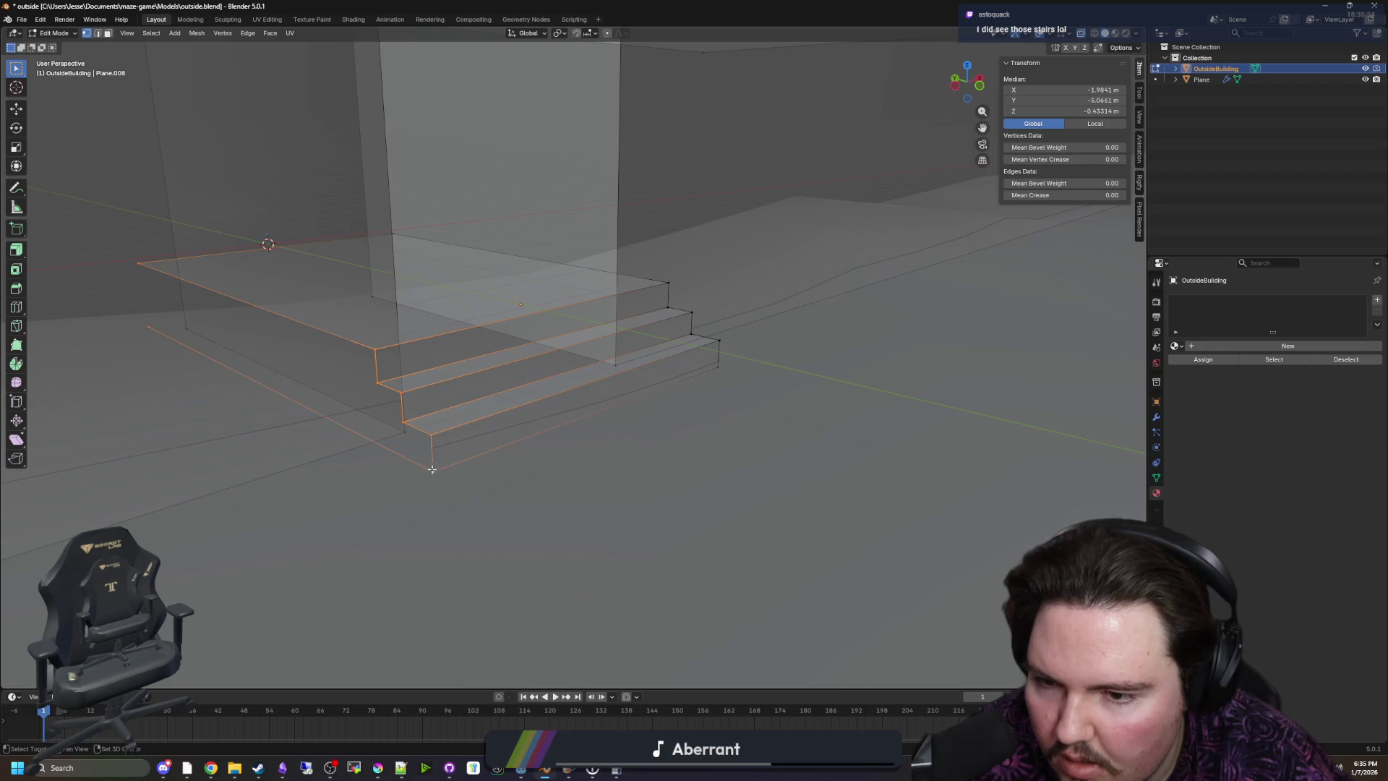
# Select the stair base loop and the step edges along the near side
pyautogui.click(247, 34)
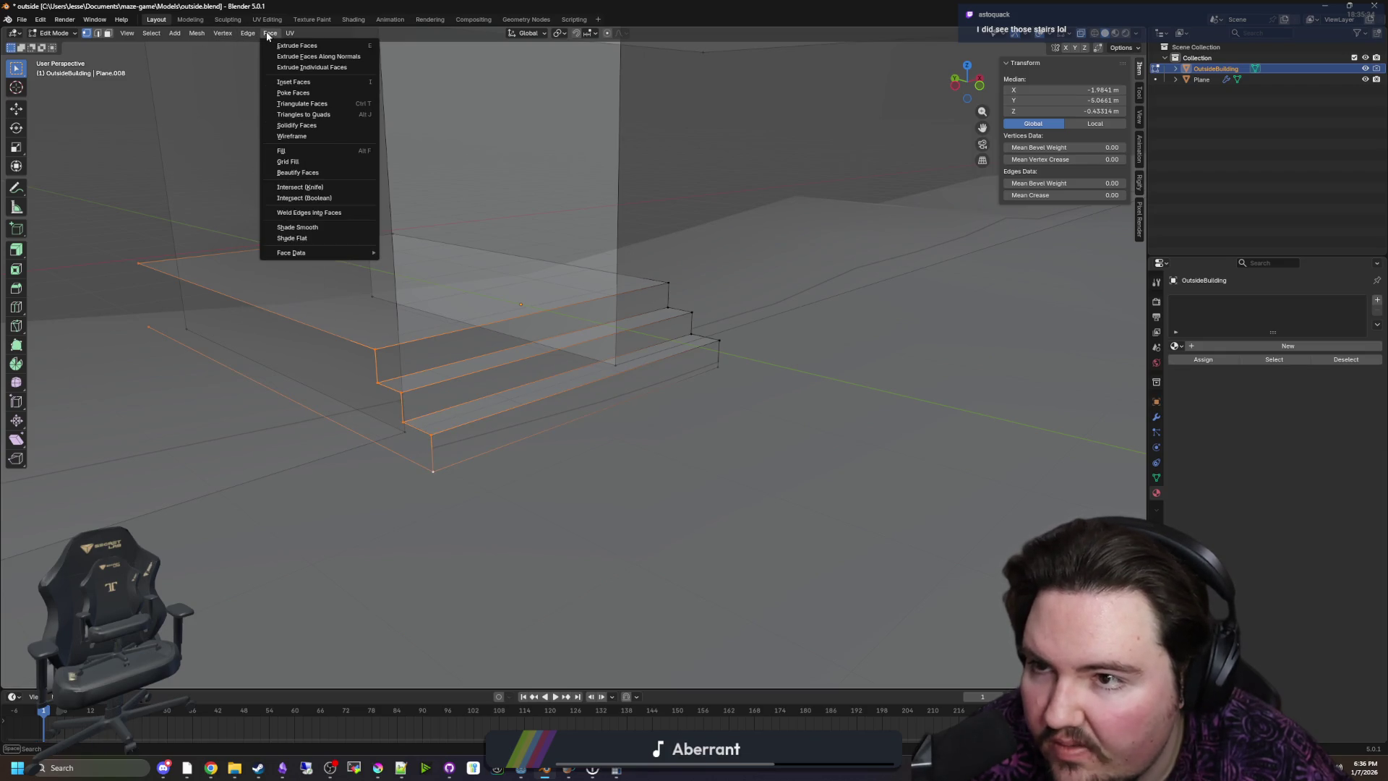
pyautogui.click(295, 147)
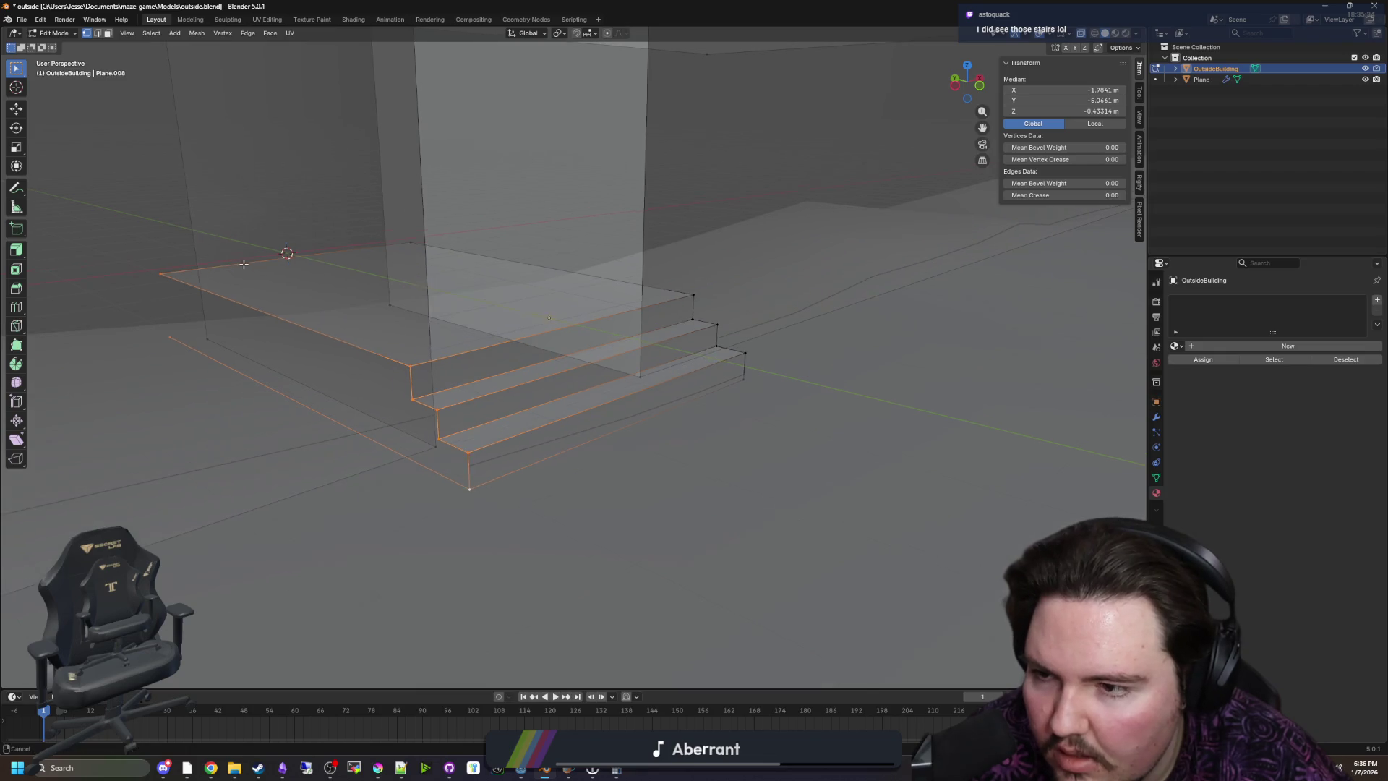
pyautogui.click(165, 331)
pyautogui.click(162, 274)
pyautogui.keyDown('alt'); pyautogui.click(171, 329); pyautogui.keyUp('alt')
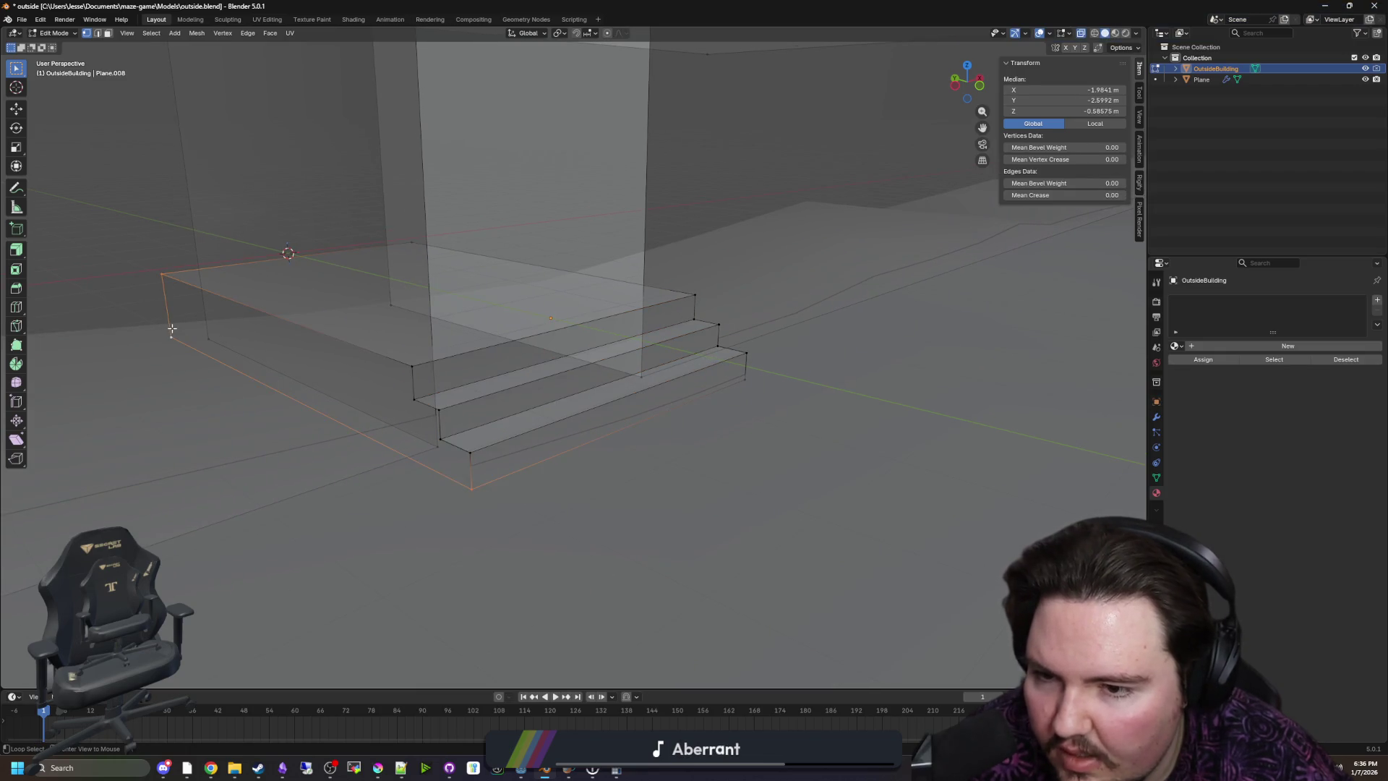
pyautogui.keyDown('alt'); pyautogui.click(416, 367); pyautogui.keyUp('alt')
pyautogui.keyDown('alt'); pyautogui.keyDown('shift'); pyautogui.click(424, 395); pyautogui.keyUp('shift'); pyautogui.keyUp('alt')
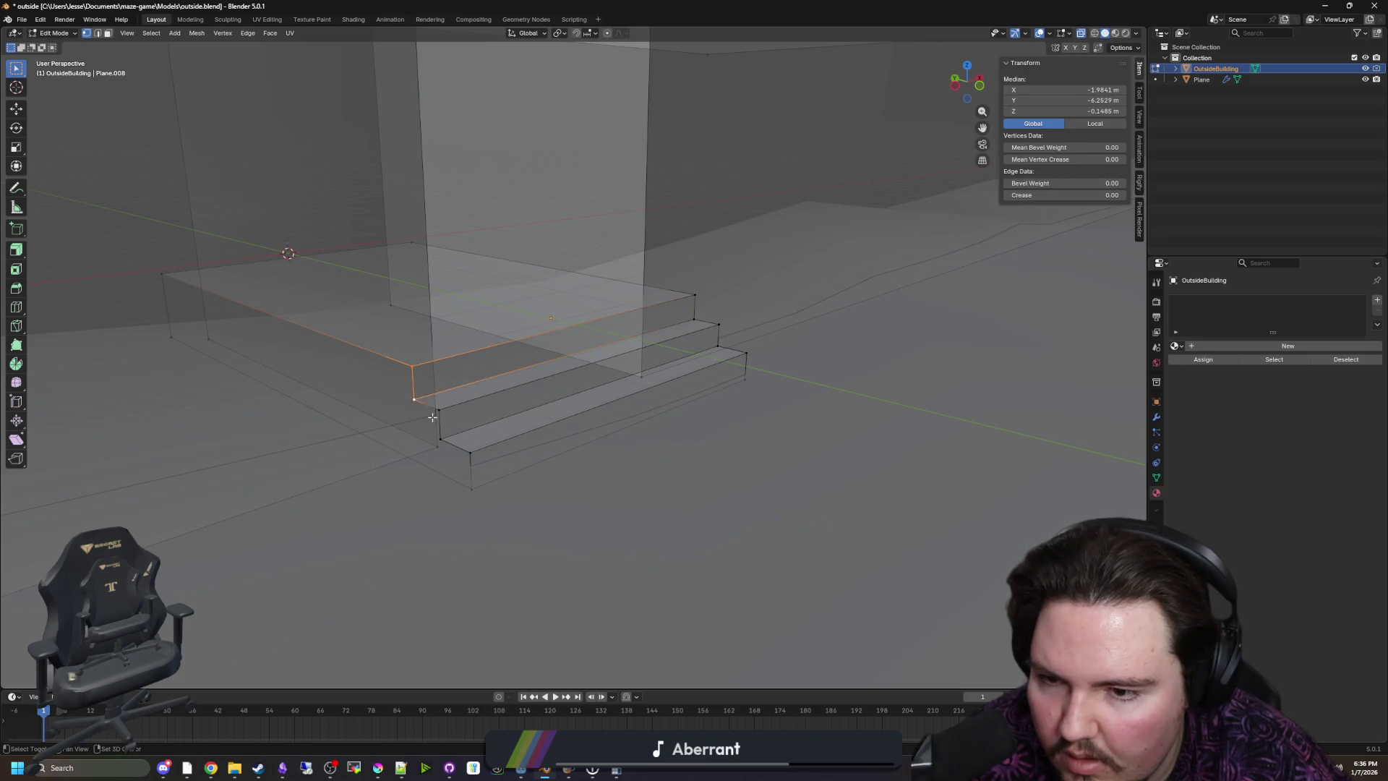
pyautogui.keyDown('alt'); pyautogui.keyDown('shift'); pyautogui.click(440, 435); pyautogui.keyUp('shift'); pyautogui.keyUp('alt')
pyautogui.keyDown('alt'); pyautogui.keyDown('shift'); pyautogui.click(470, 463); pyautogui.keyUp('shift'); pyautogui.keyUp('alt')
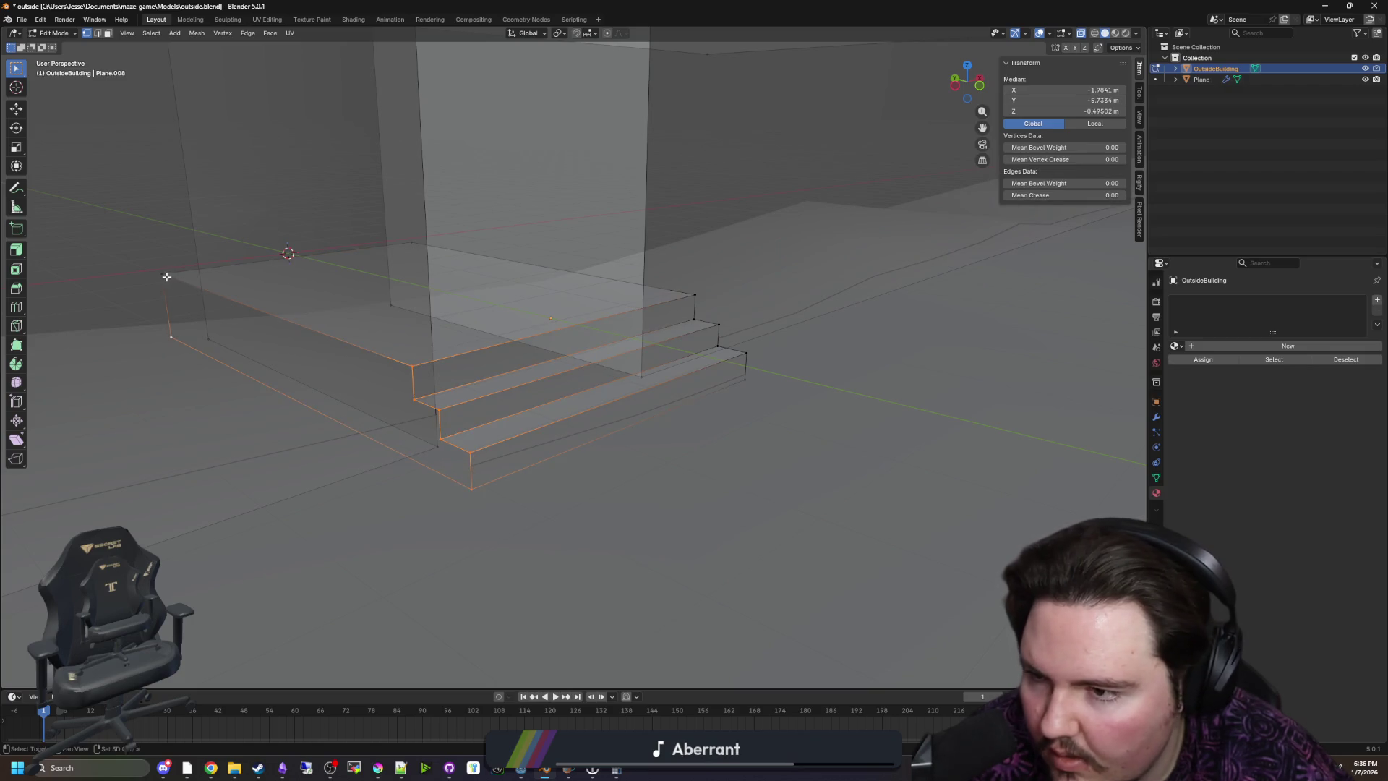
# Fill the selected stair side outline with faces using Face > Fill
pyautogui.moveTo(161, 123); pyautogui.dragTo(208, 42)
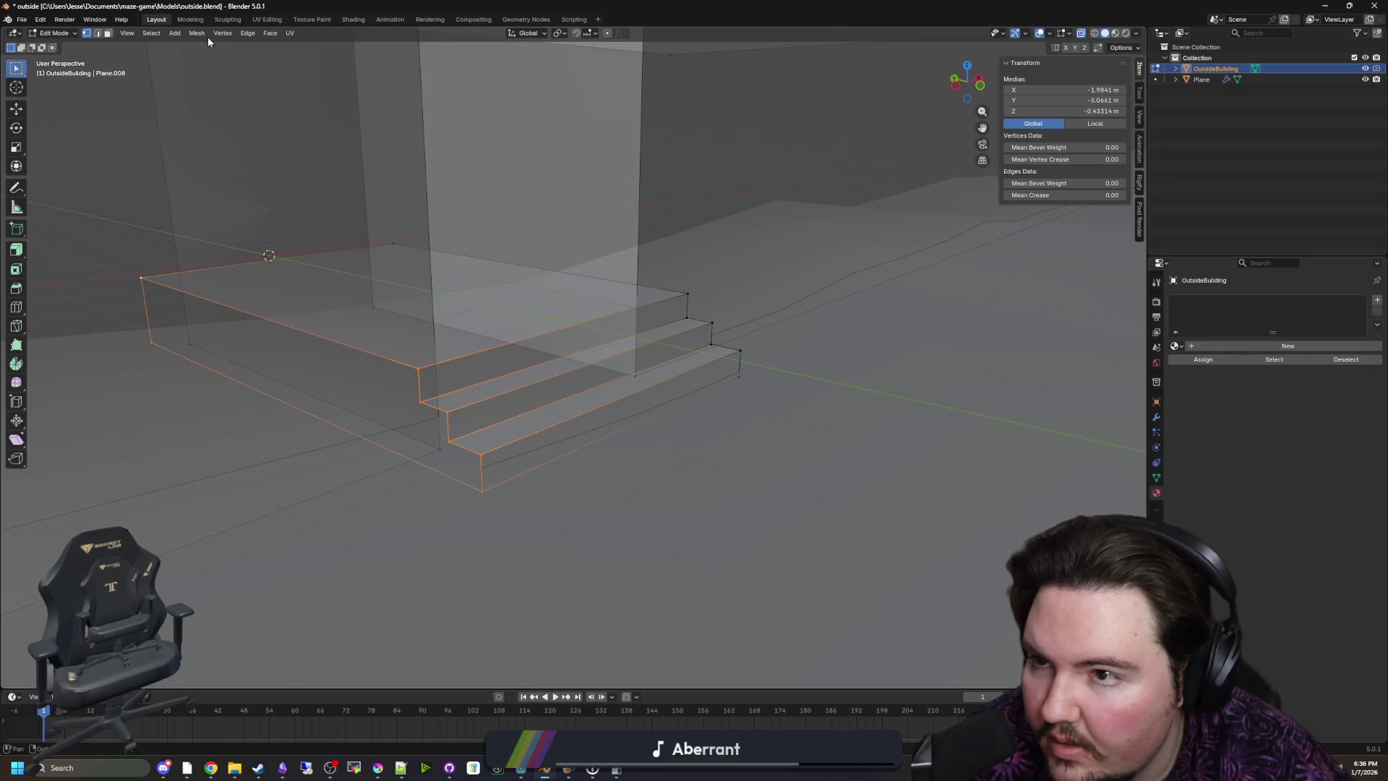
pyautogui.click(197, 34)
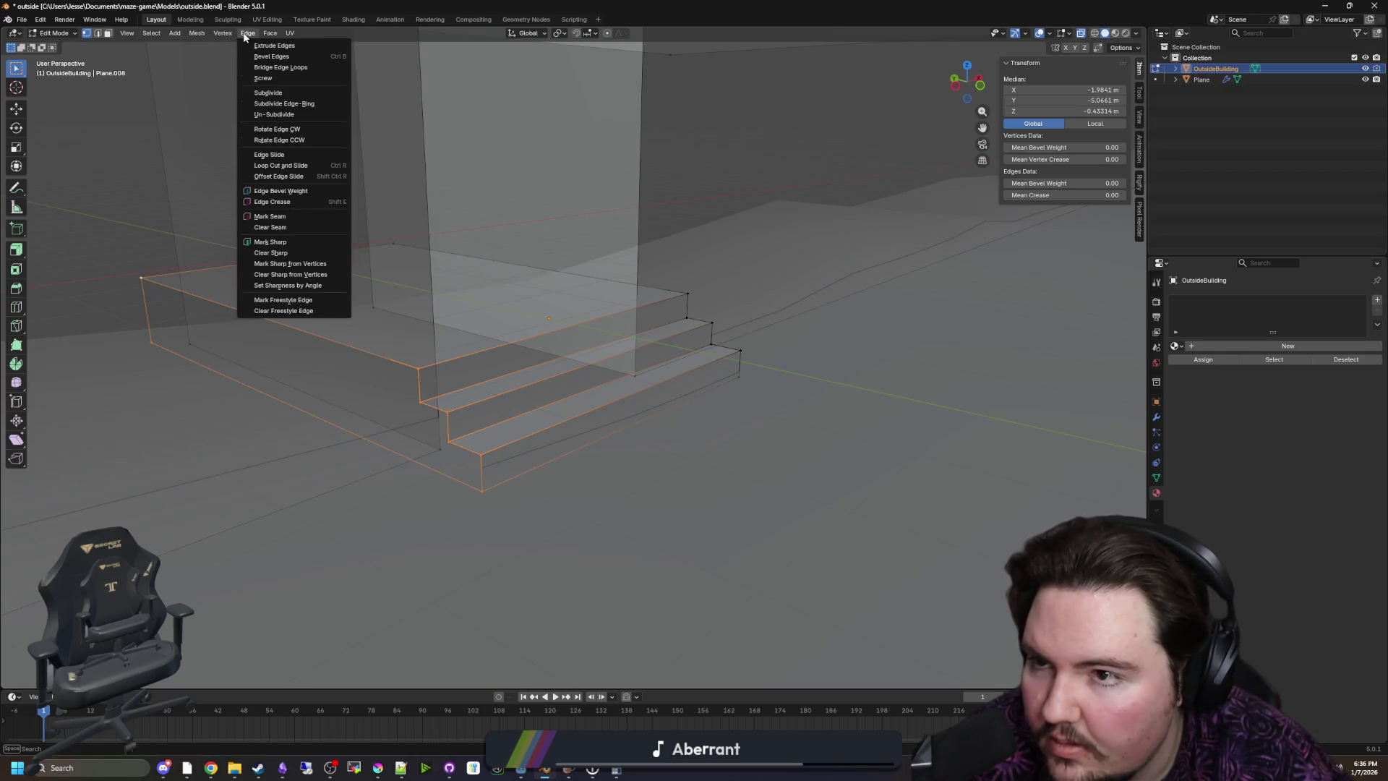
pyautogui.moveTo(270, 34)
pyautogui.click(299, 153)
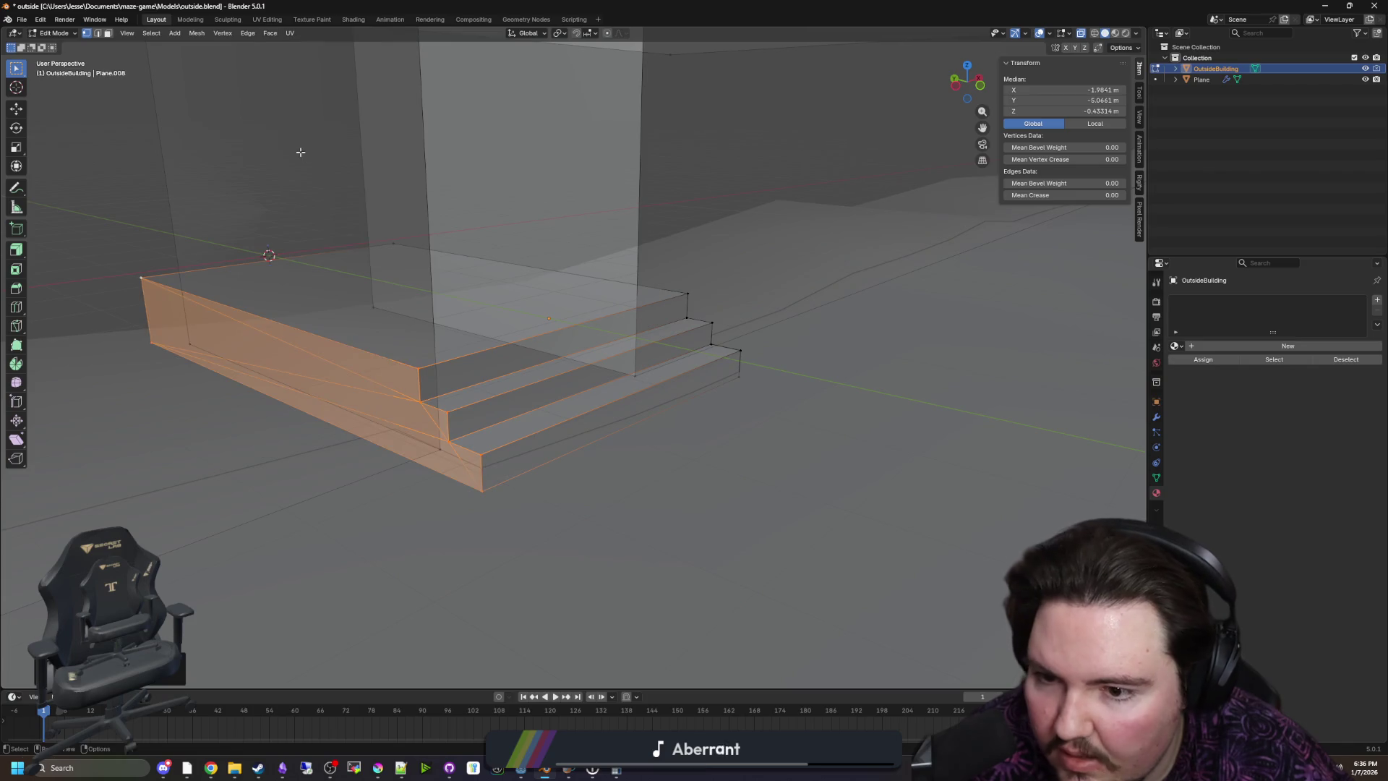
pyautogui.moveTo(448, 325); pyautogui.dragTo(613, 339)
# Select the far side's bottom front corner vertex and keep it in place
pyautogui.click(469, 437)
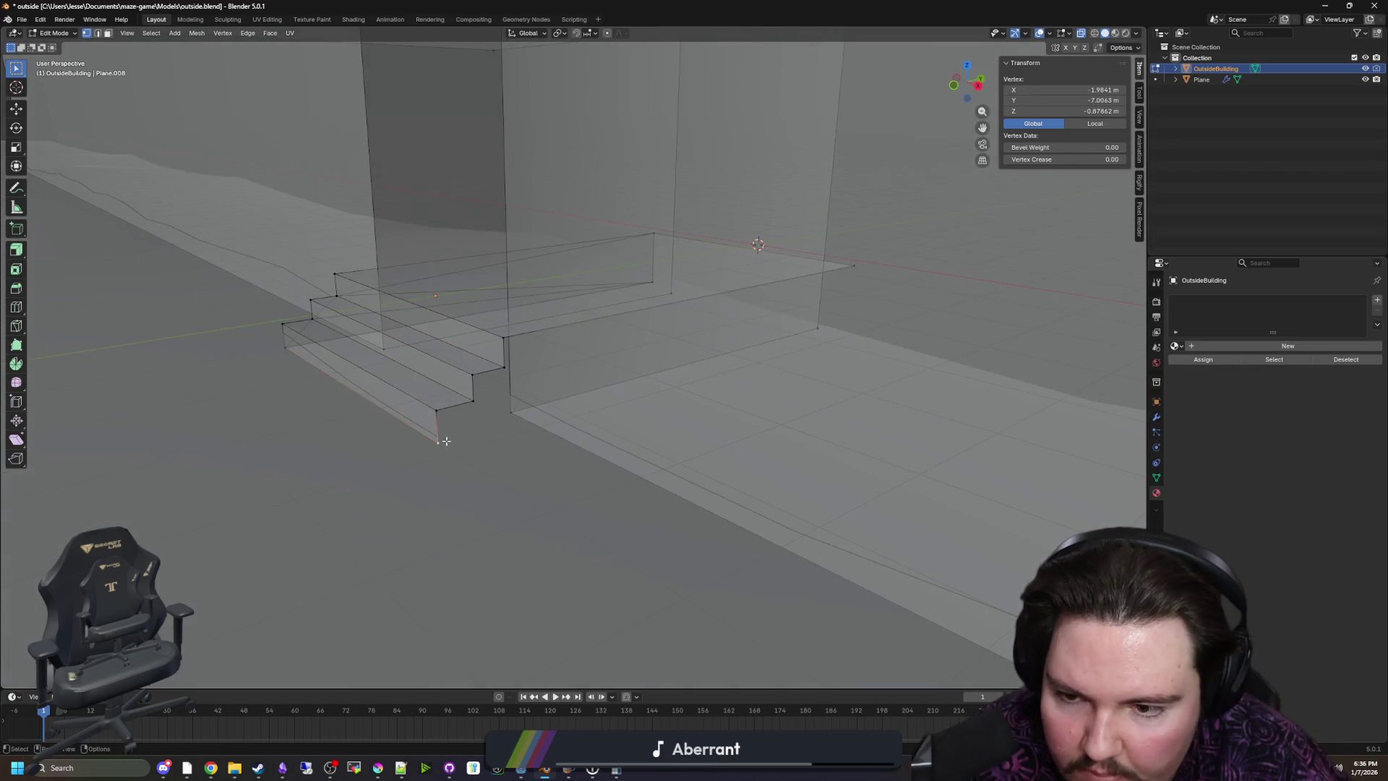
pyautogui.press('g')
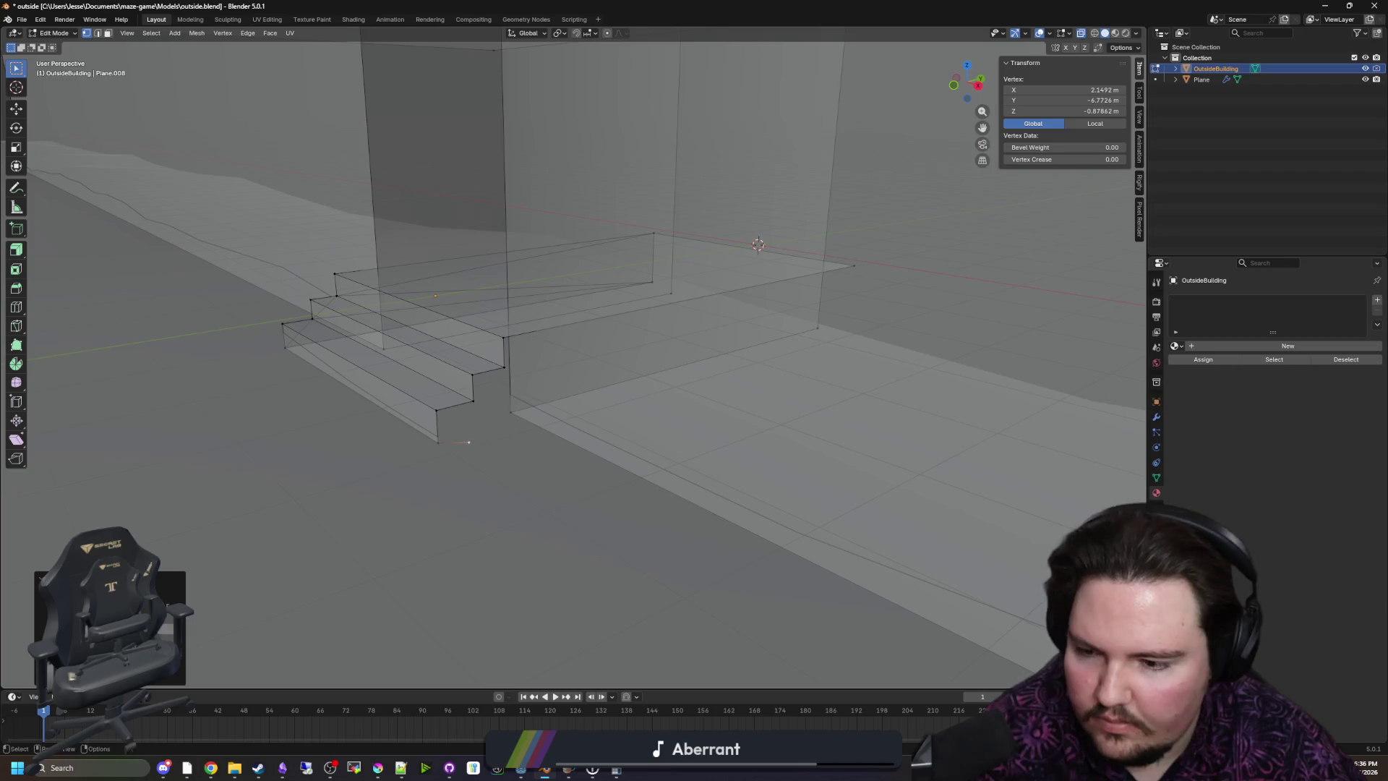
pyautogui.press('Return')
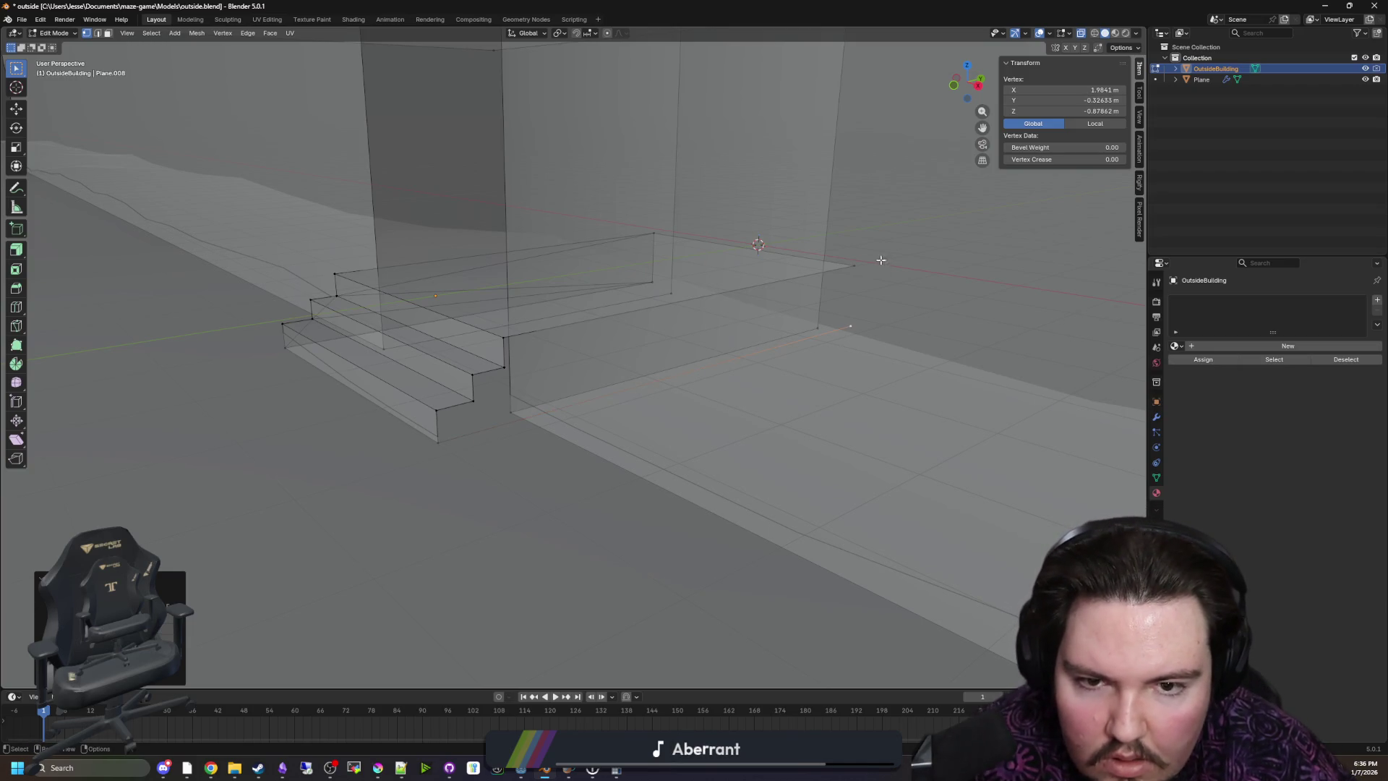
# Align the far-side lower back corner to Y -0.39557 m under the top back corner
pyautogui.click(855, 266)
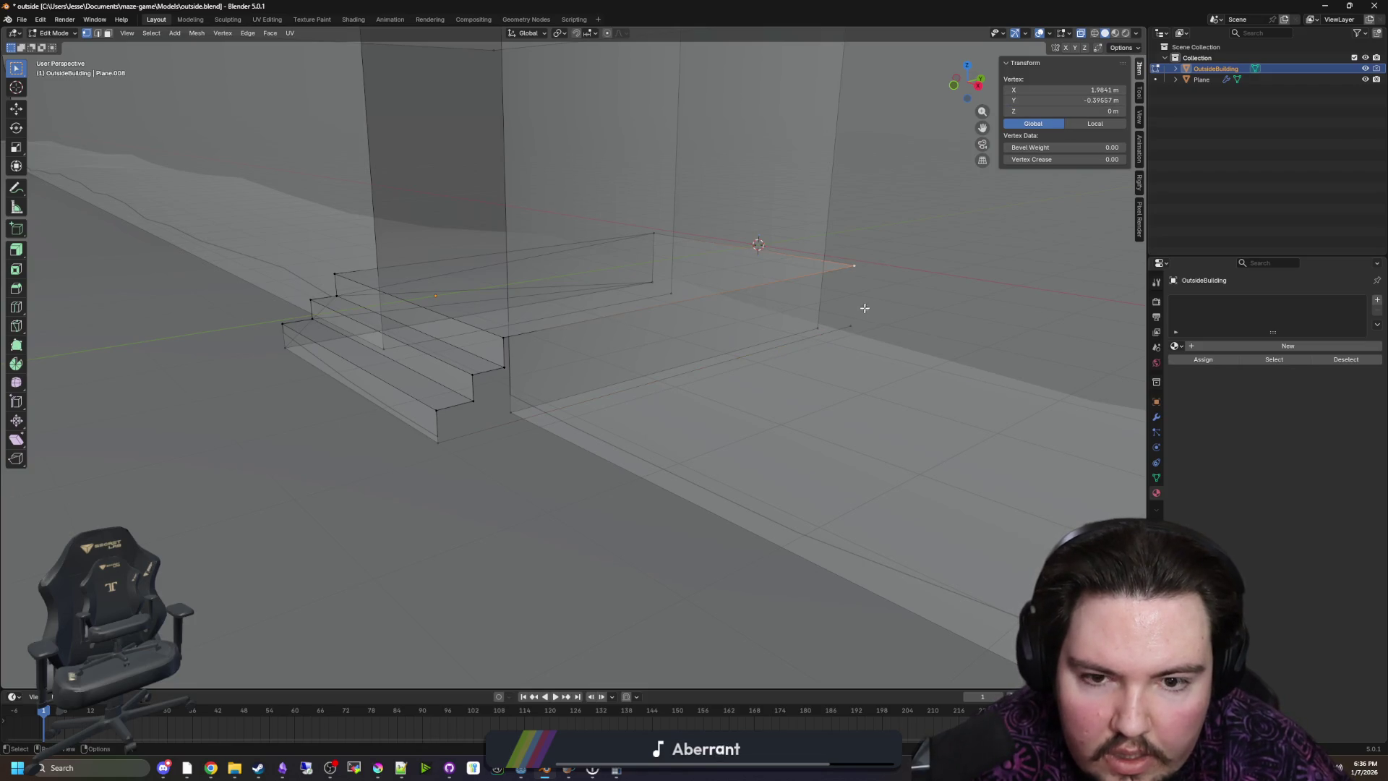
pyautogui.press('g')
pyautogui.press('y')
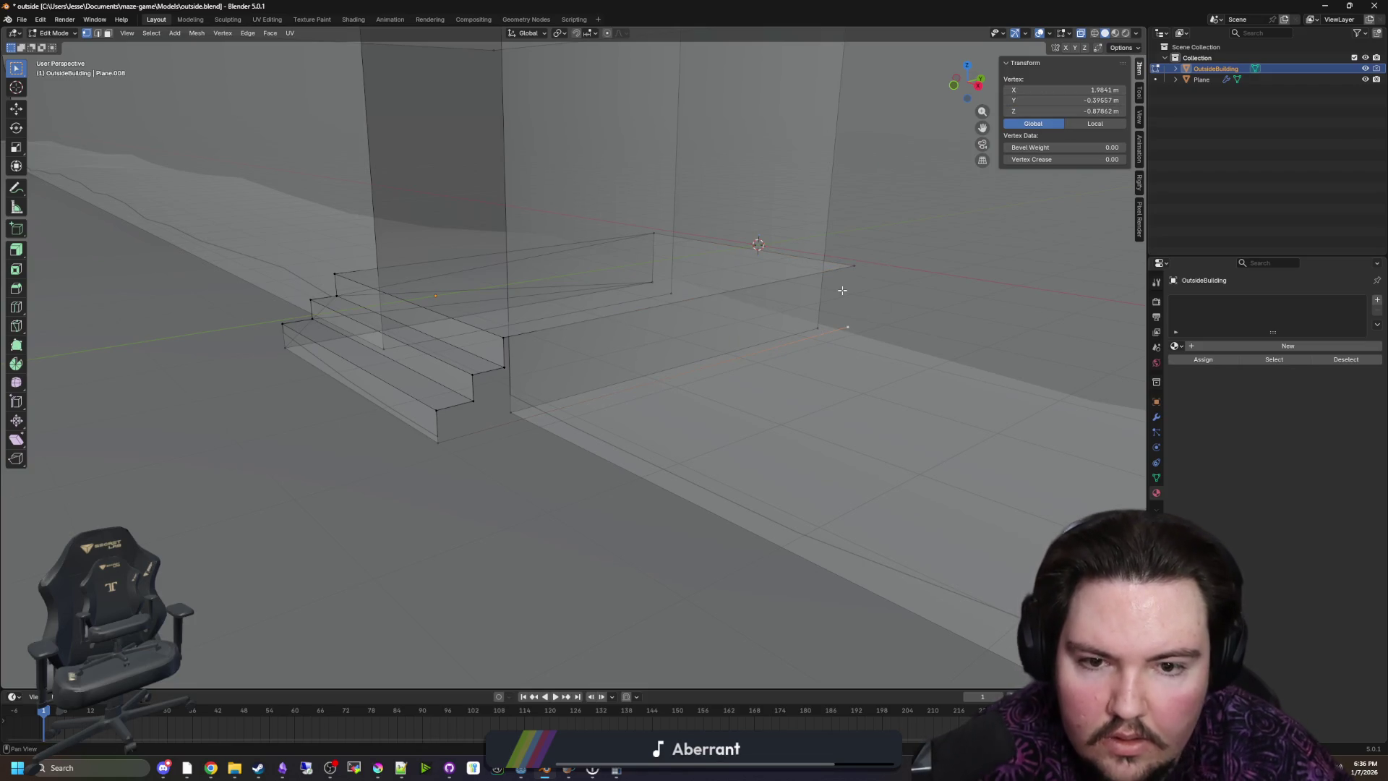
pyautogui.keyDown('shift'); pyautogui.click(856, 267); pyautogui.keyUp('shift')
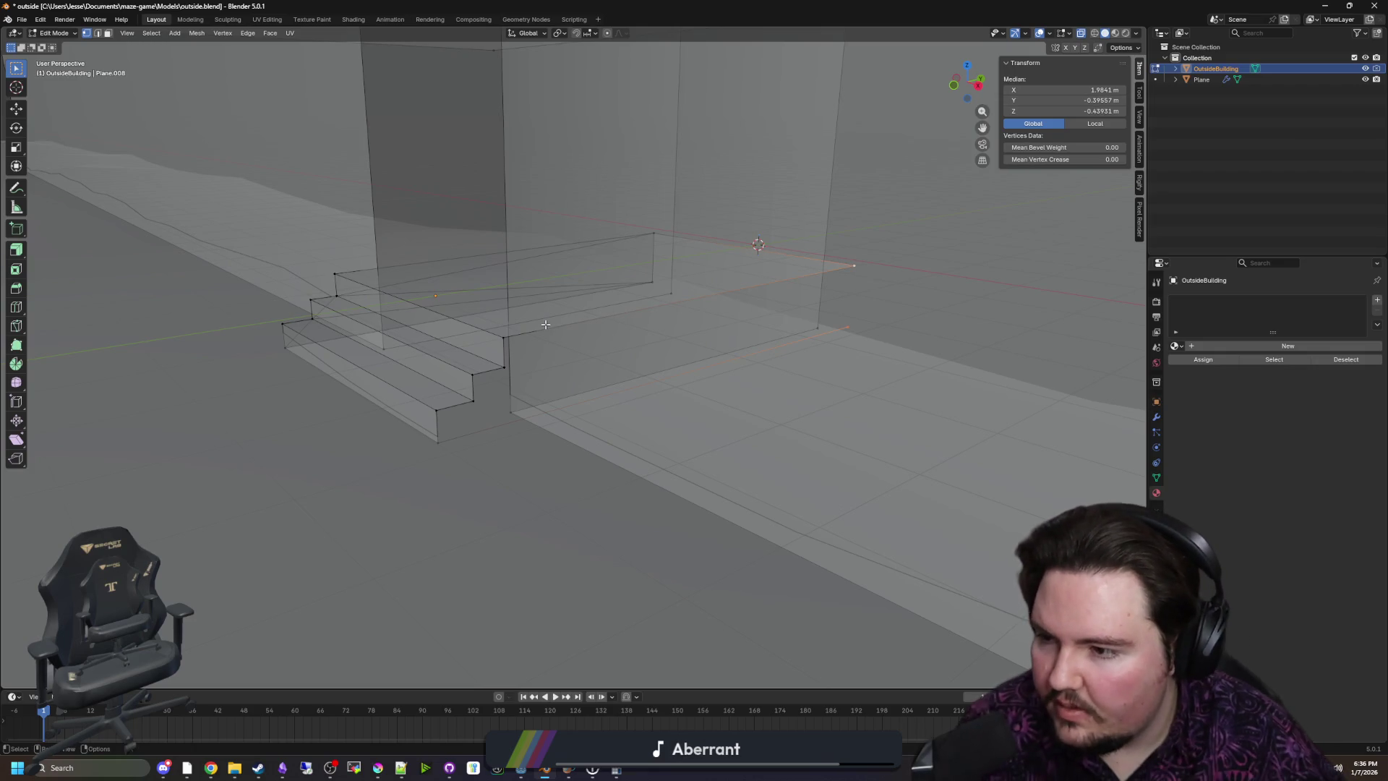